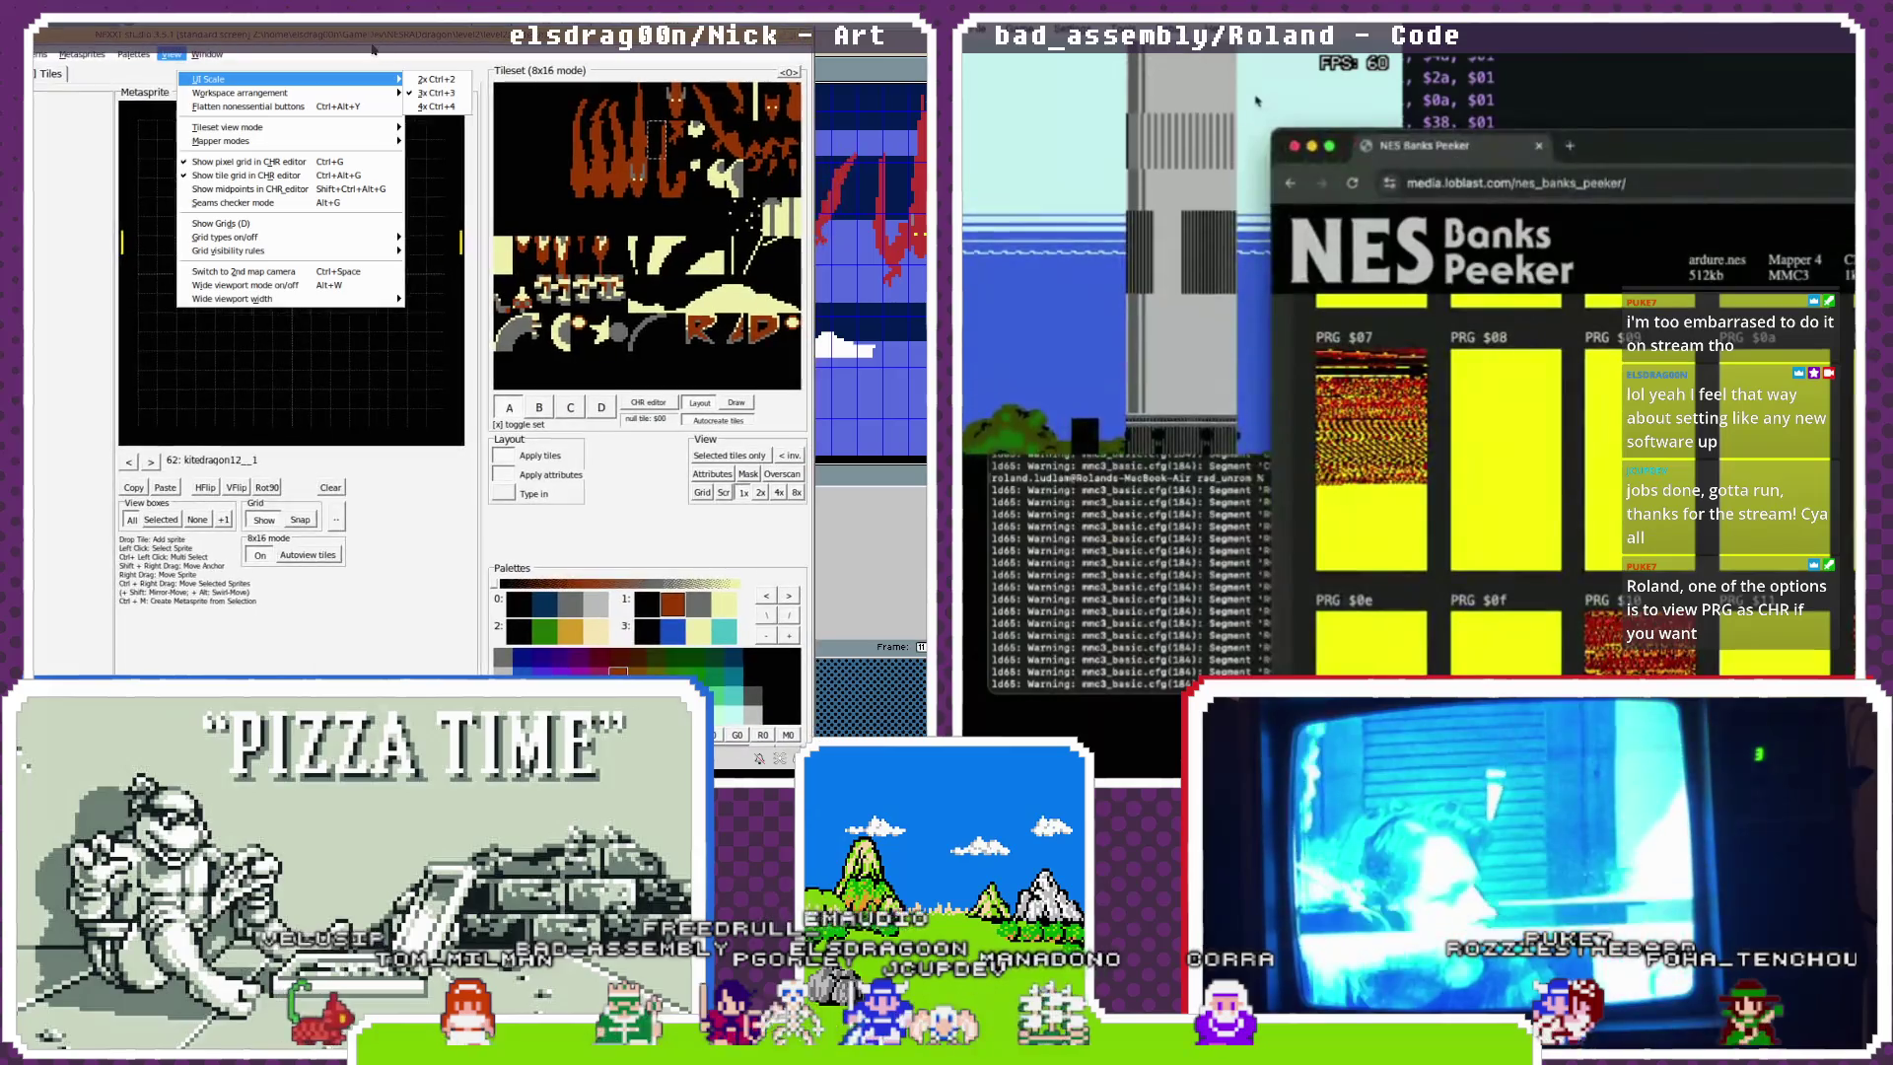
Close the display options menu so the kitdragon12_1 metasprite is fully visible.
mouse_move(357, 143)
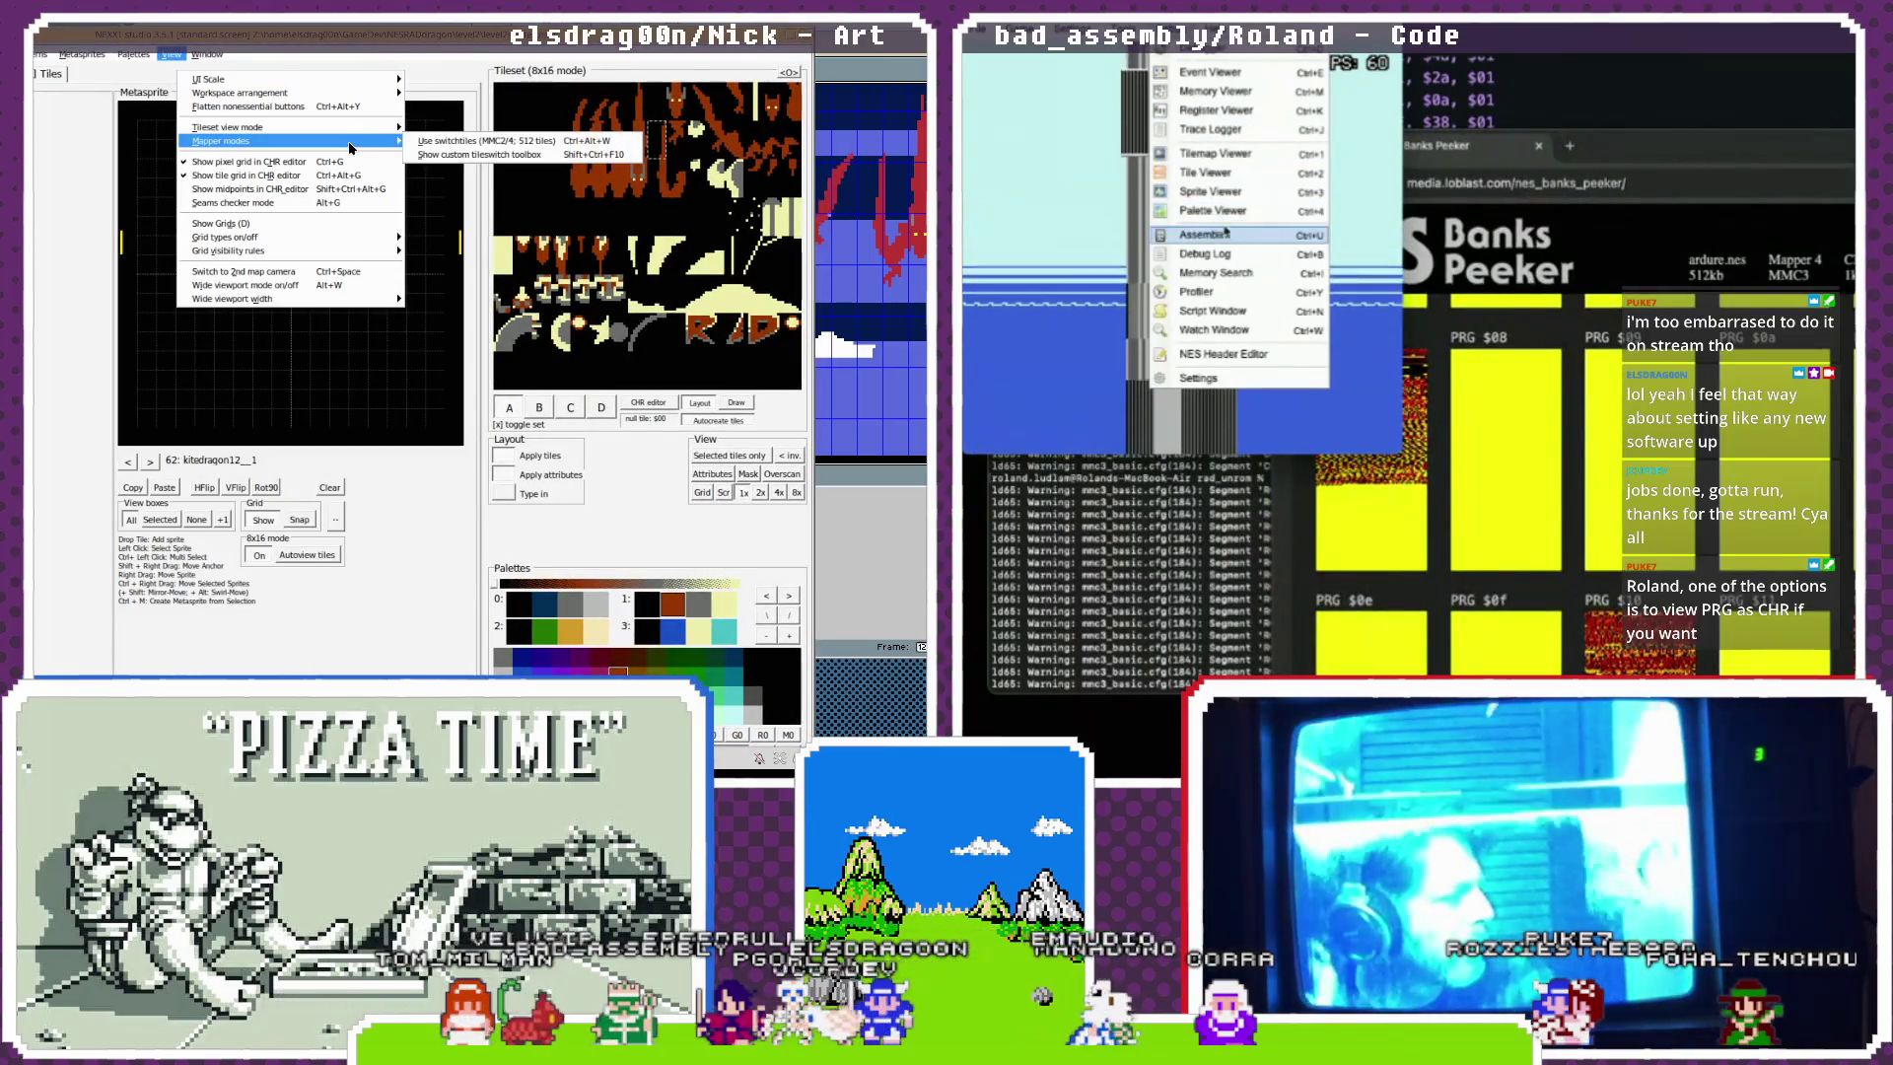
mouse_move(295, 299)
click(327, 371)
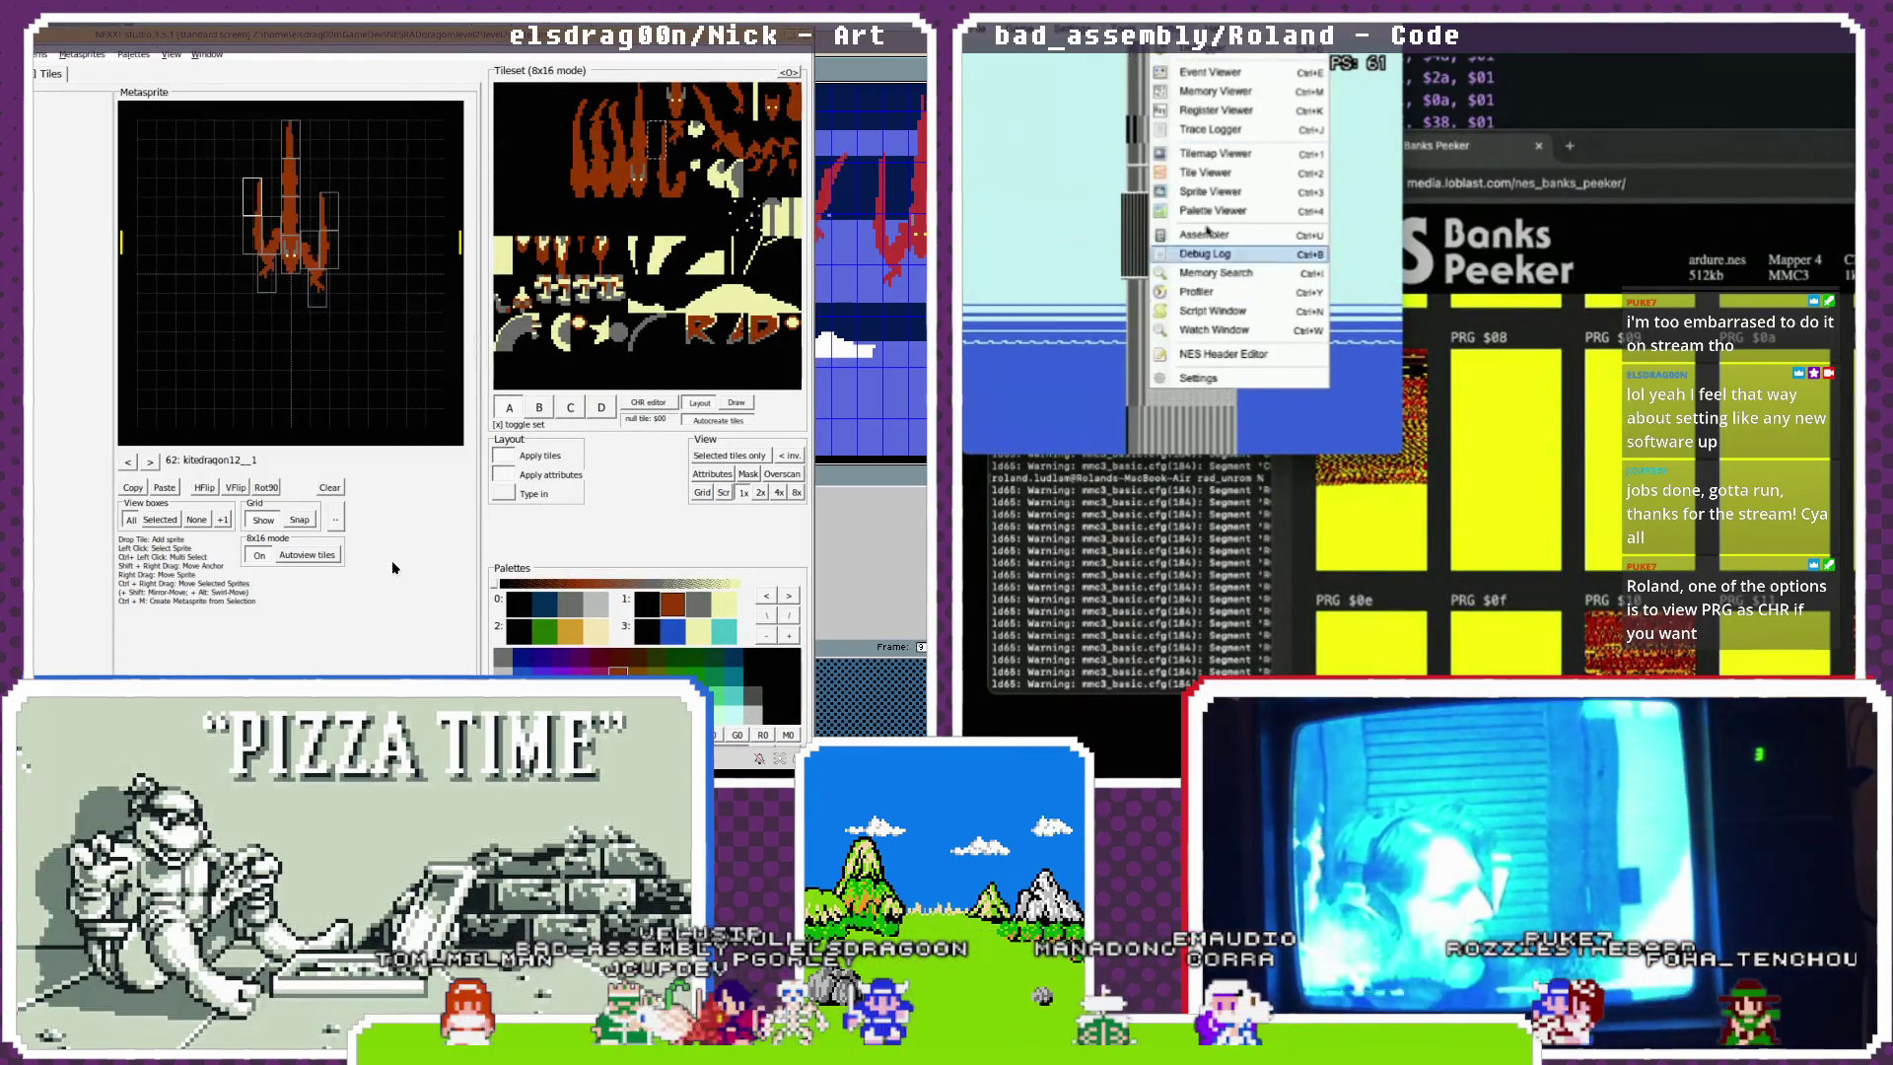
Cycle through the emulator's tile viewer, NES Banks Peeker and game window, ending on the bank map.
click(1184, 169)
scroll(1242, 182, down, 5)
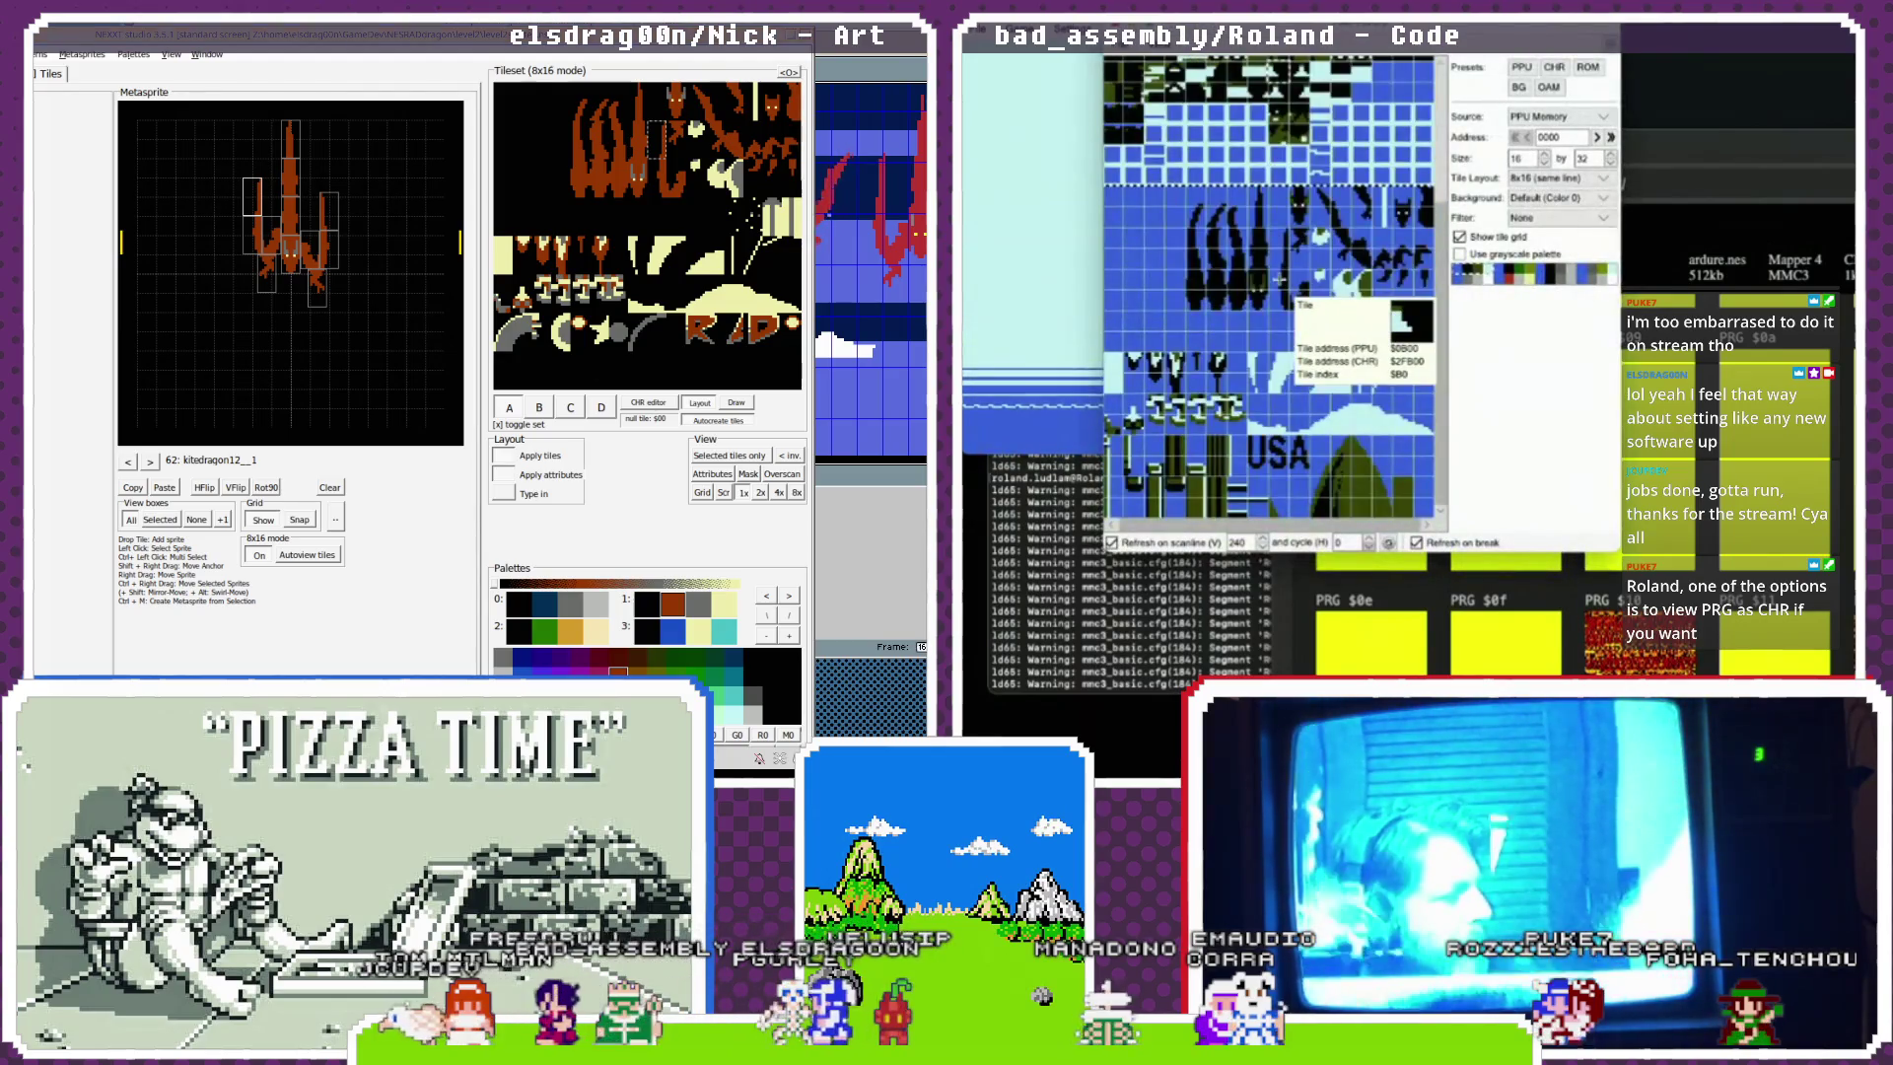
click(1550, 166)
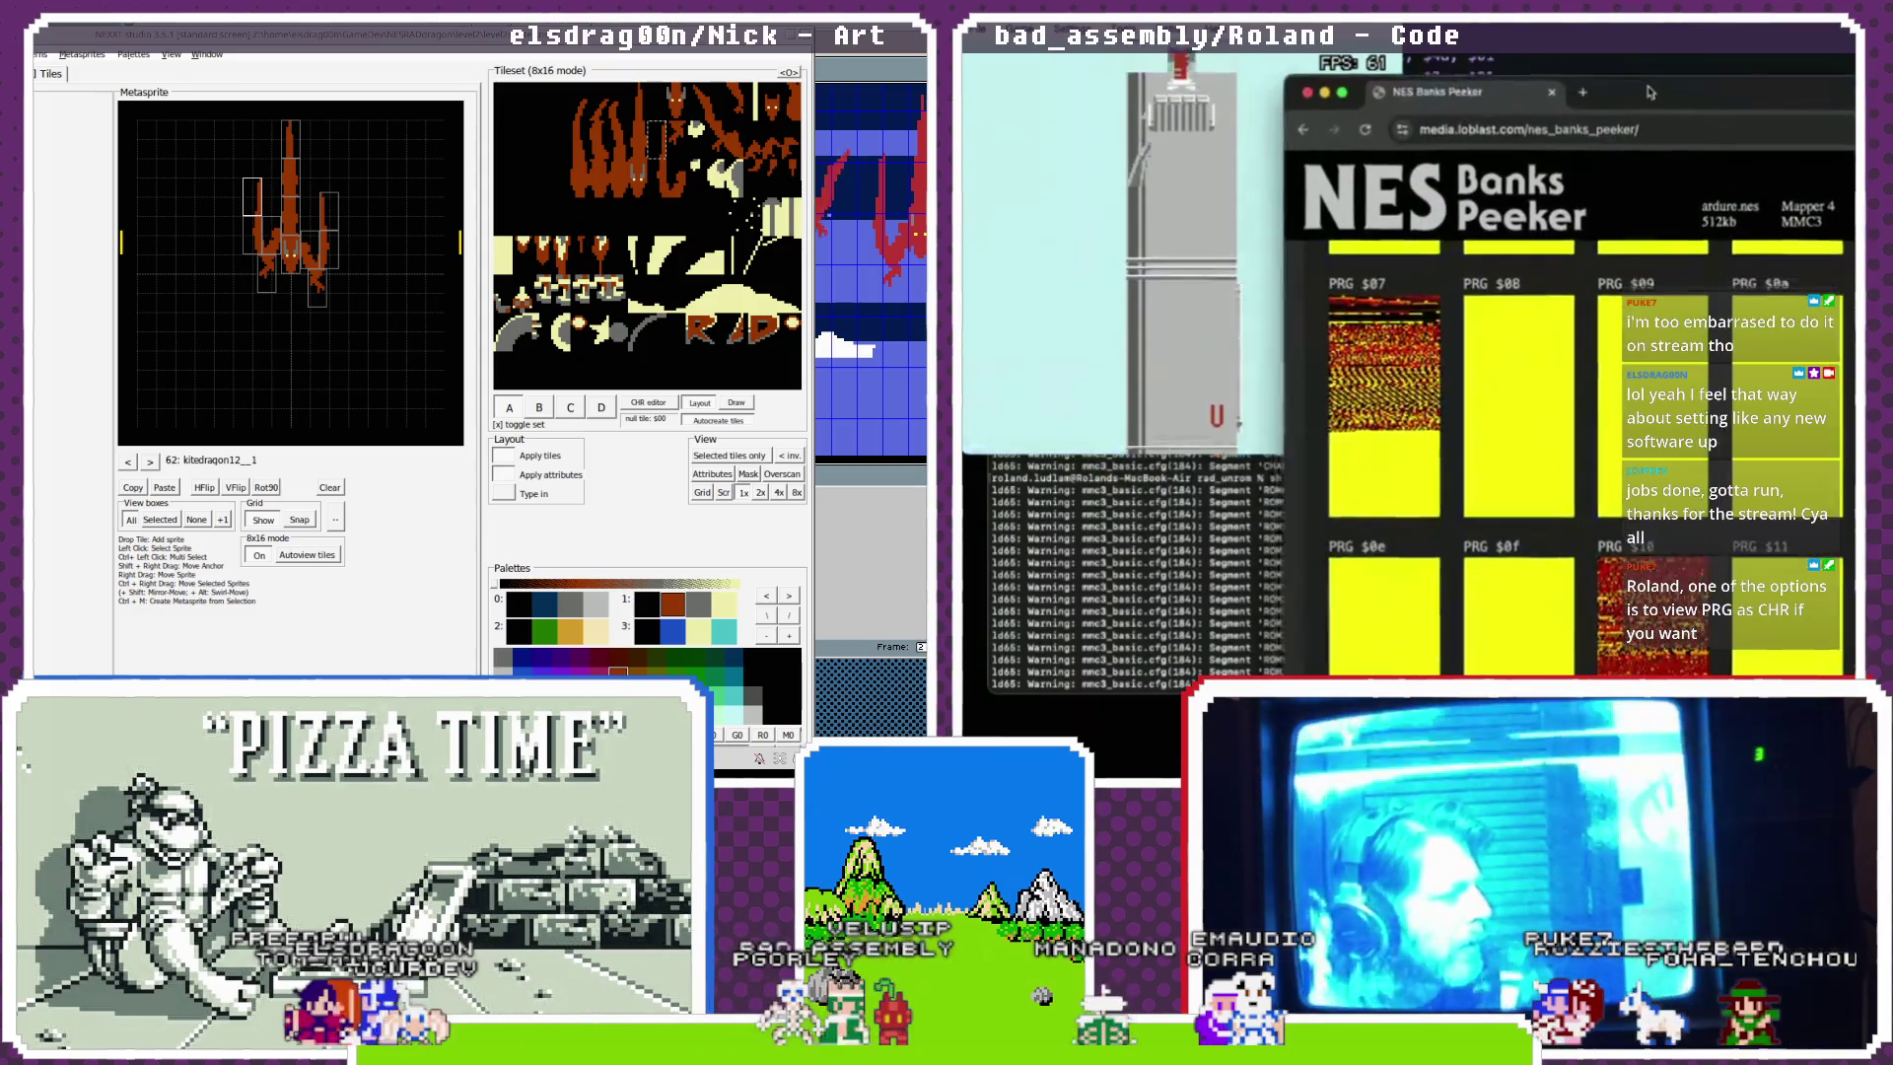
click(1179, 138)
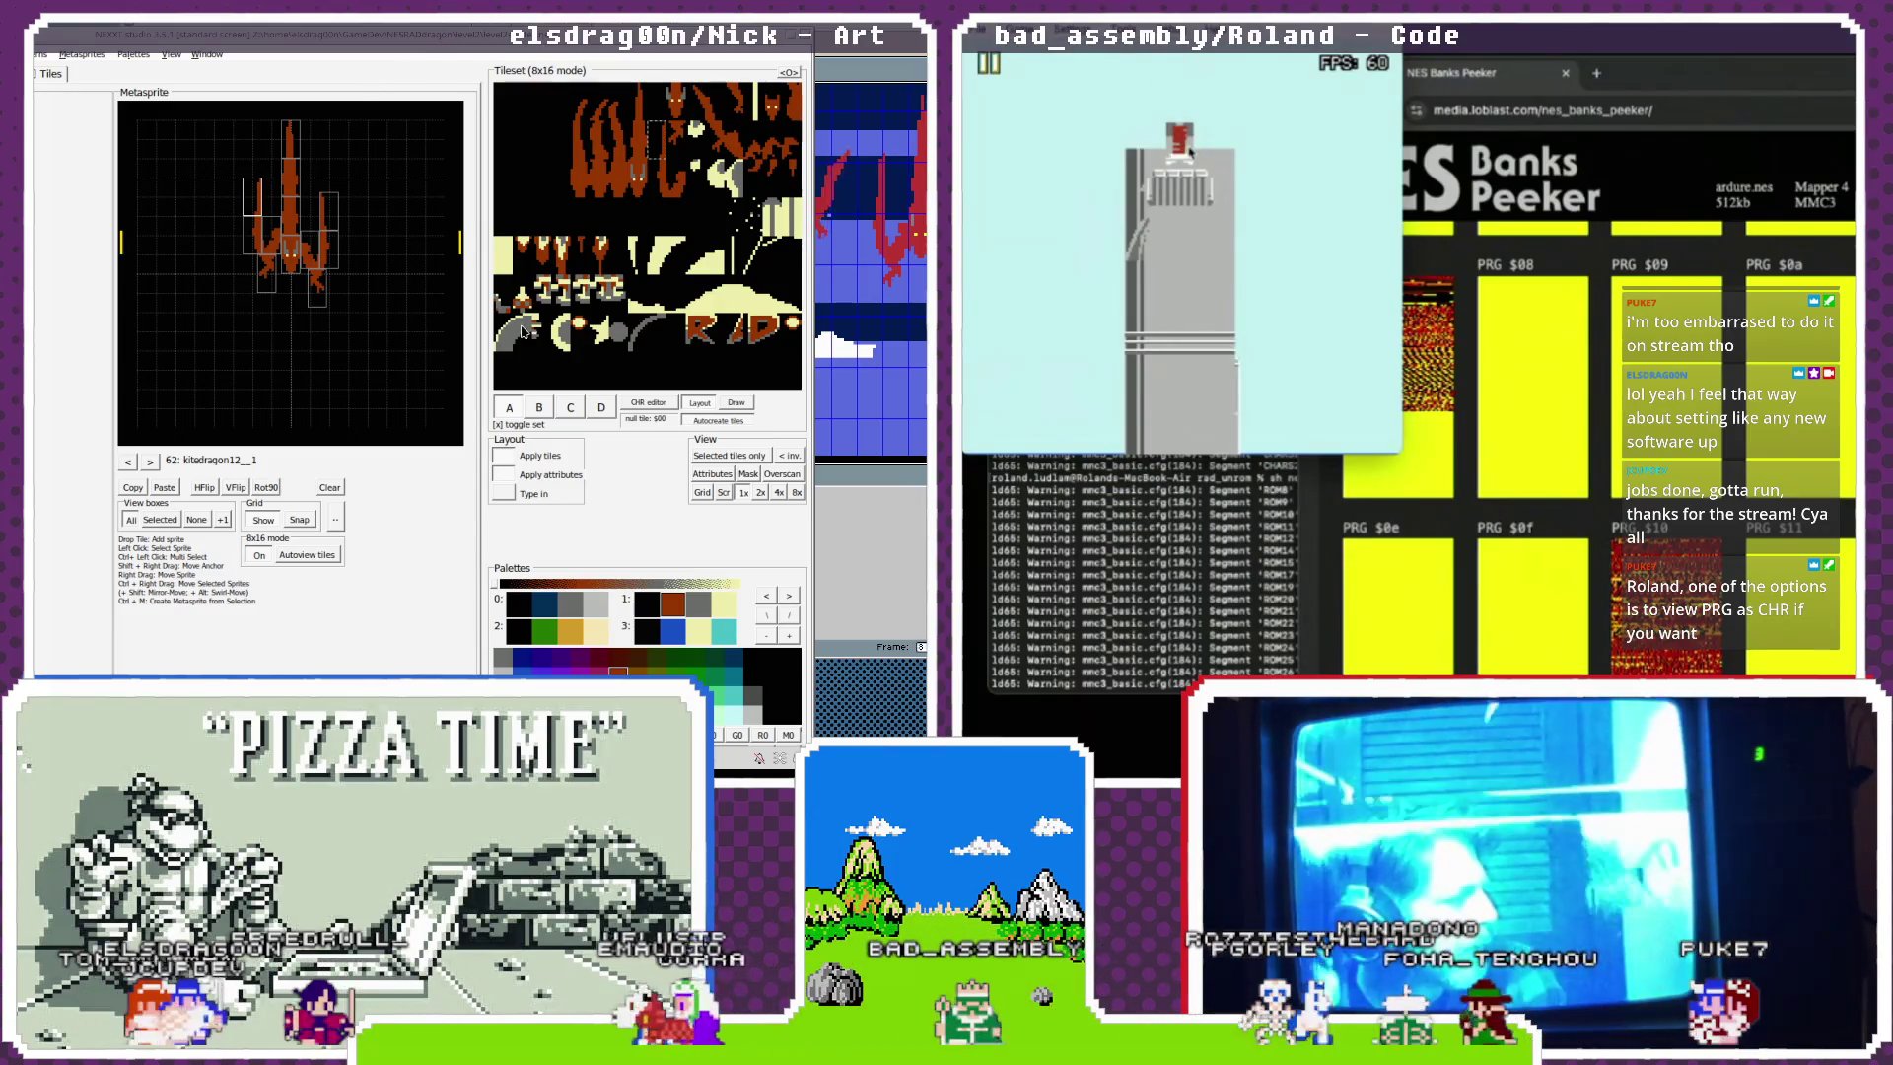
click(1597, 110)
Browse the ROM's PRG and CHR bank rows in NES Banks Peeker.
scroll(1695, 264, down, 5)
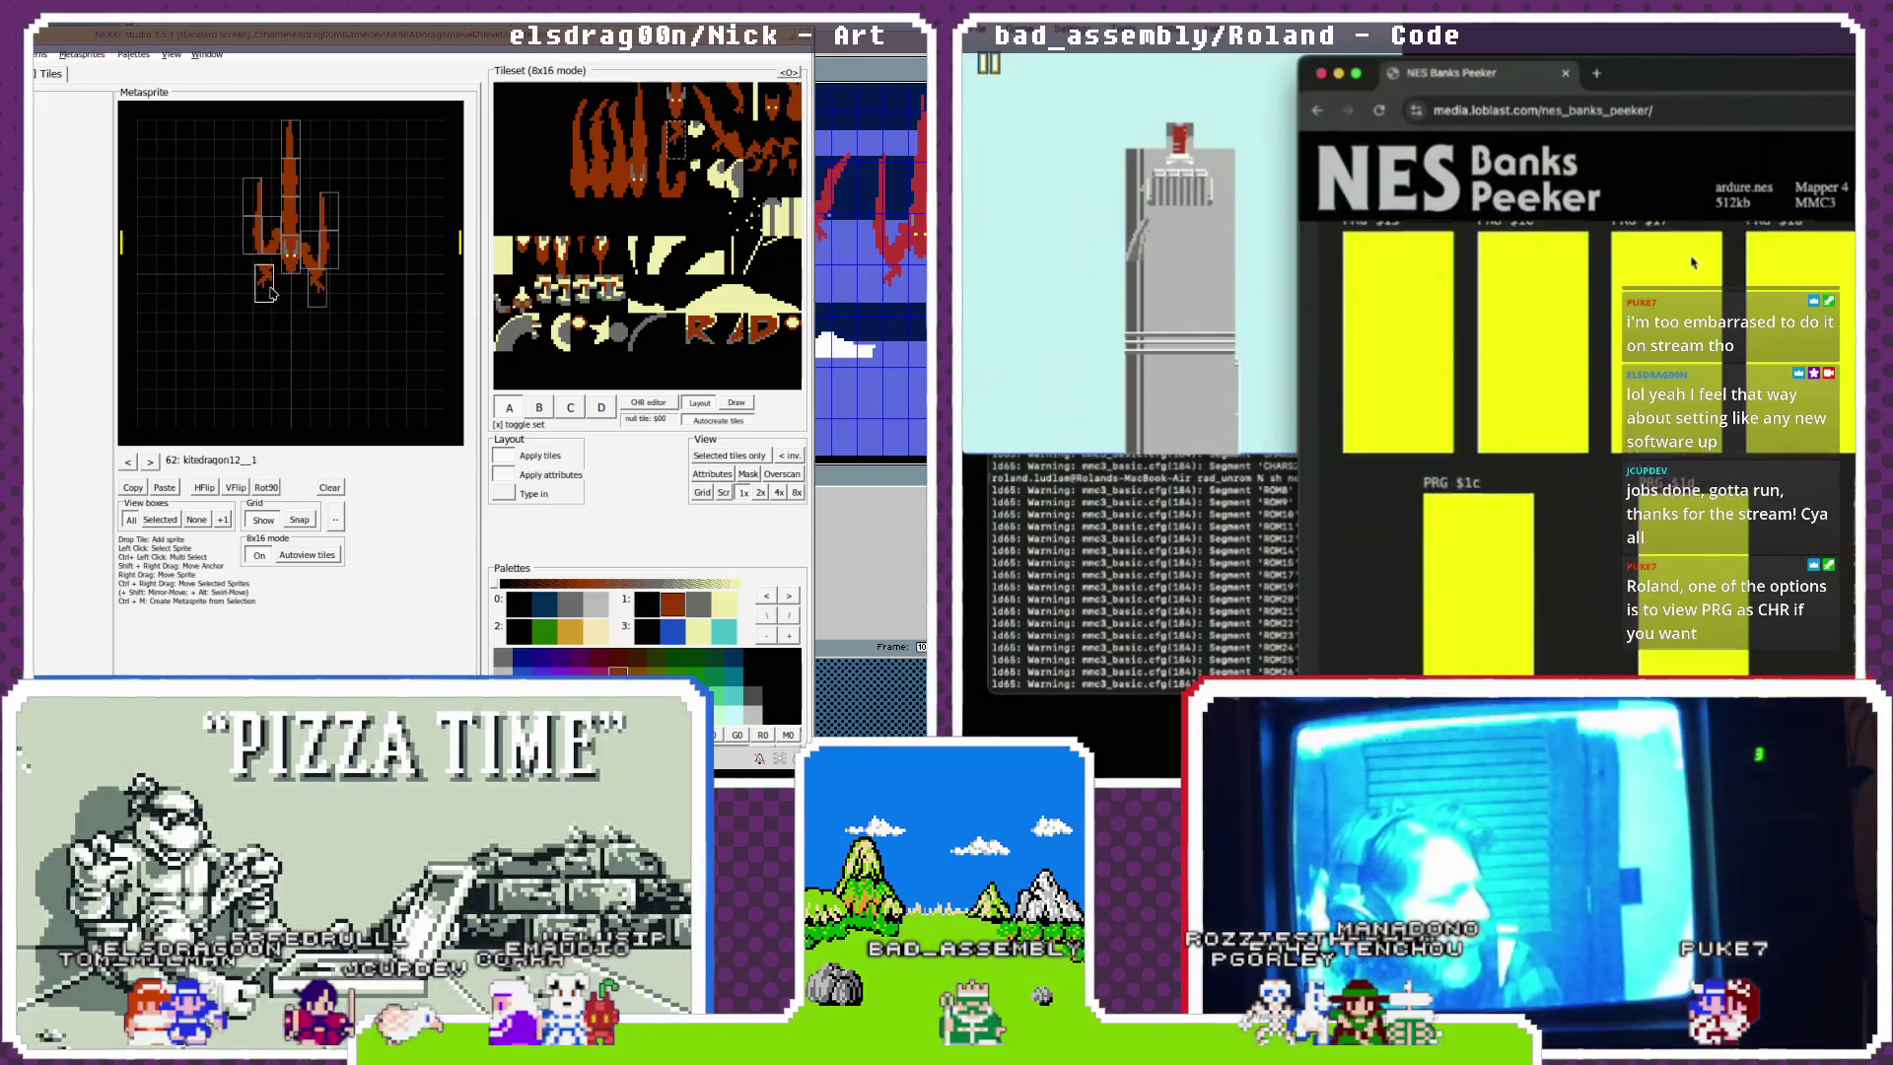
scroll(1695, 264, up, 5)
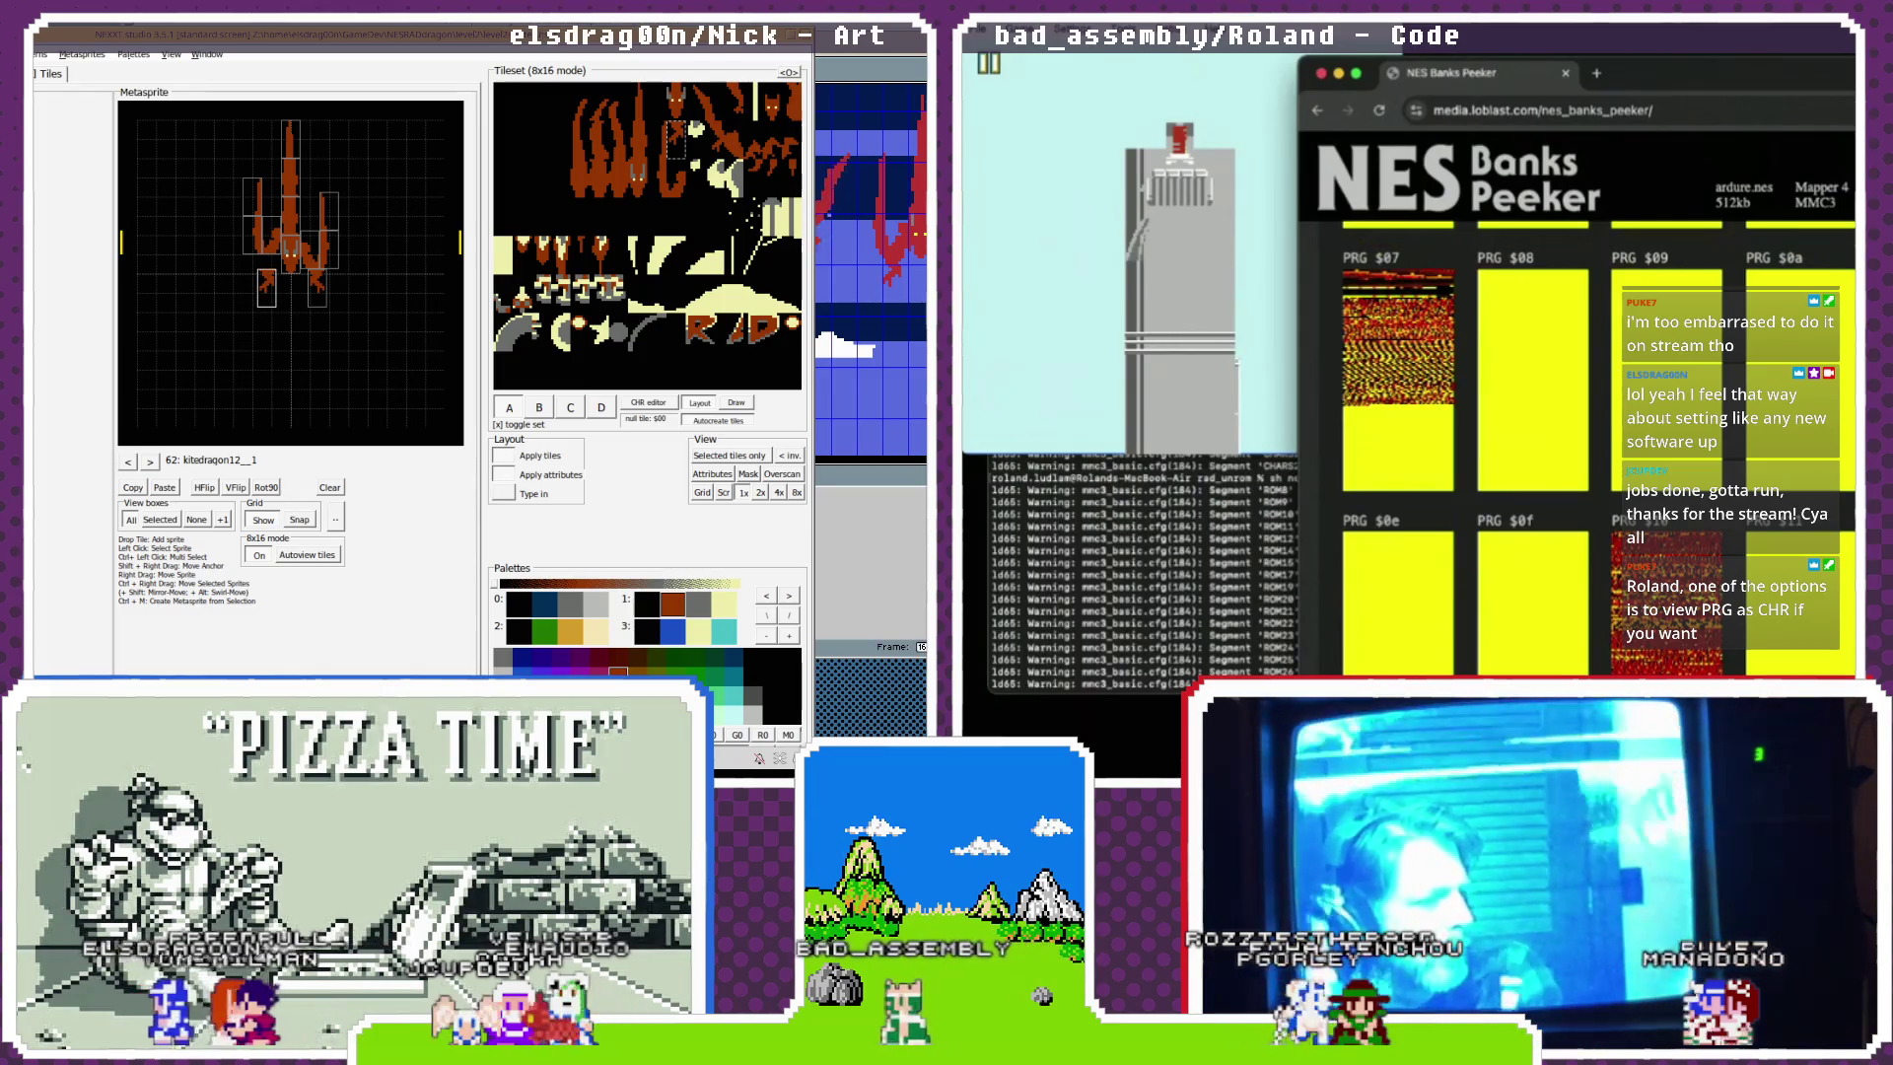
scroll(1577, 444, down, 10)
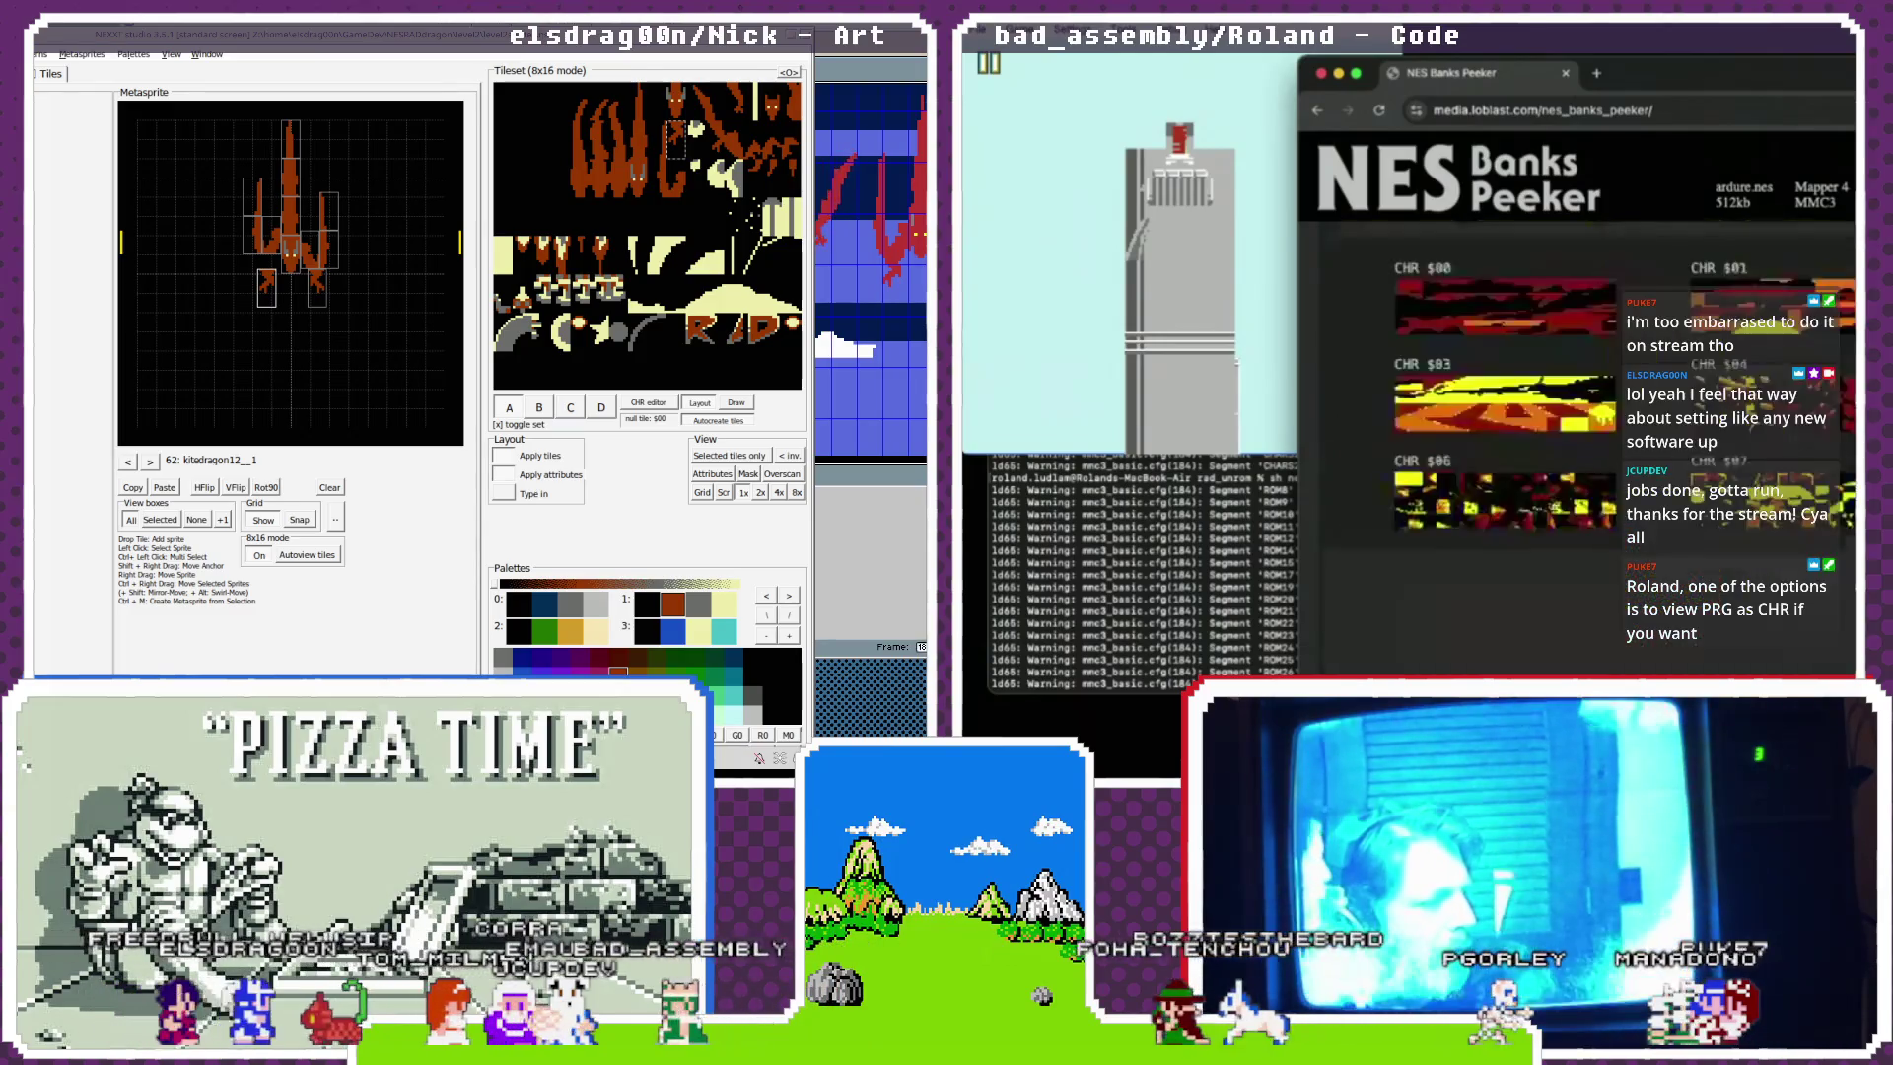
scroll(1577, 444, down, 20)
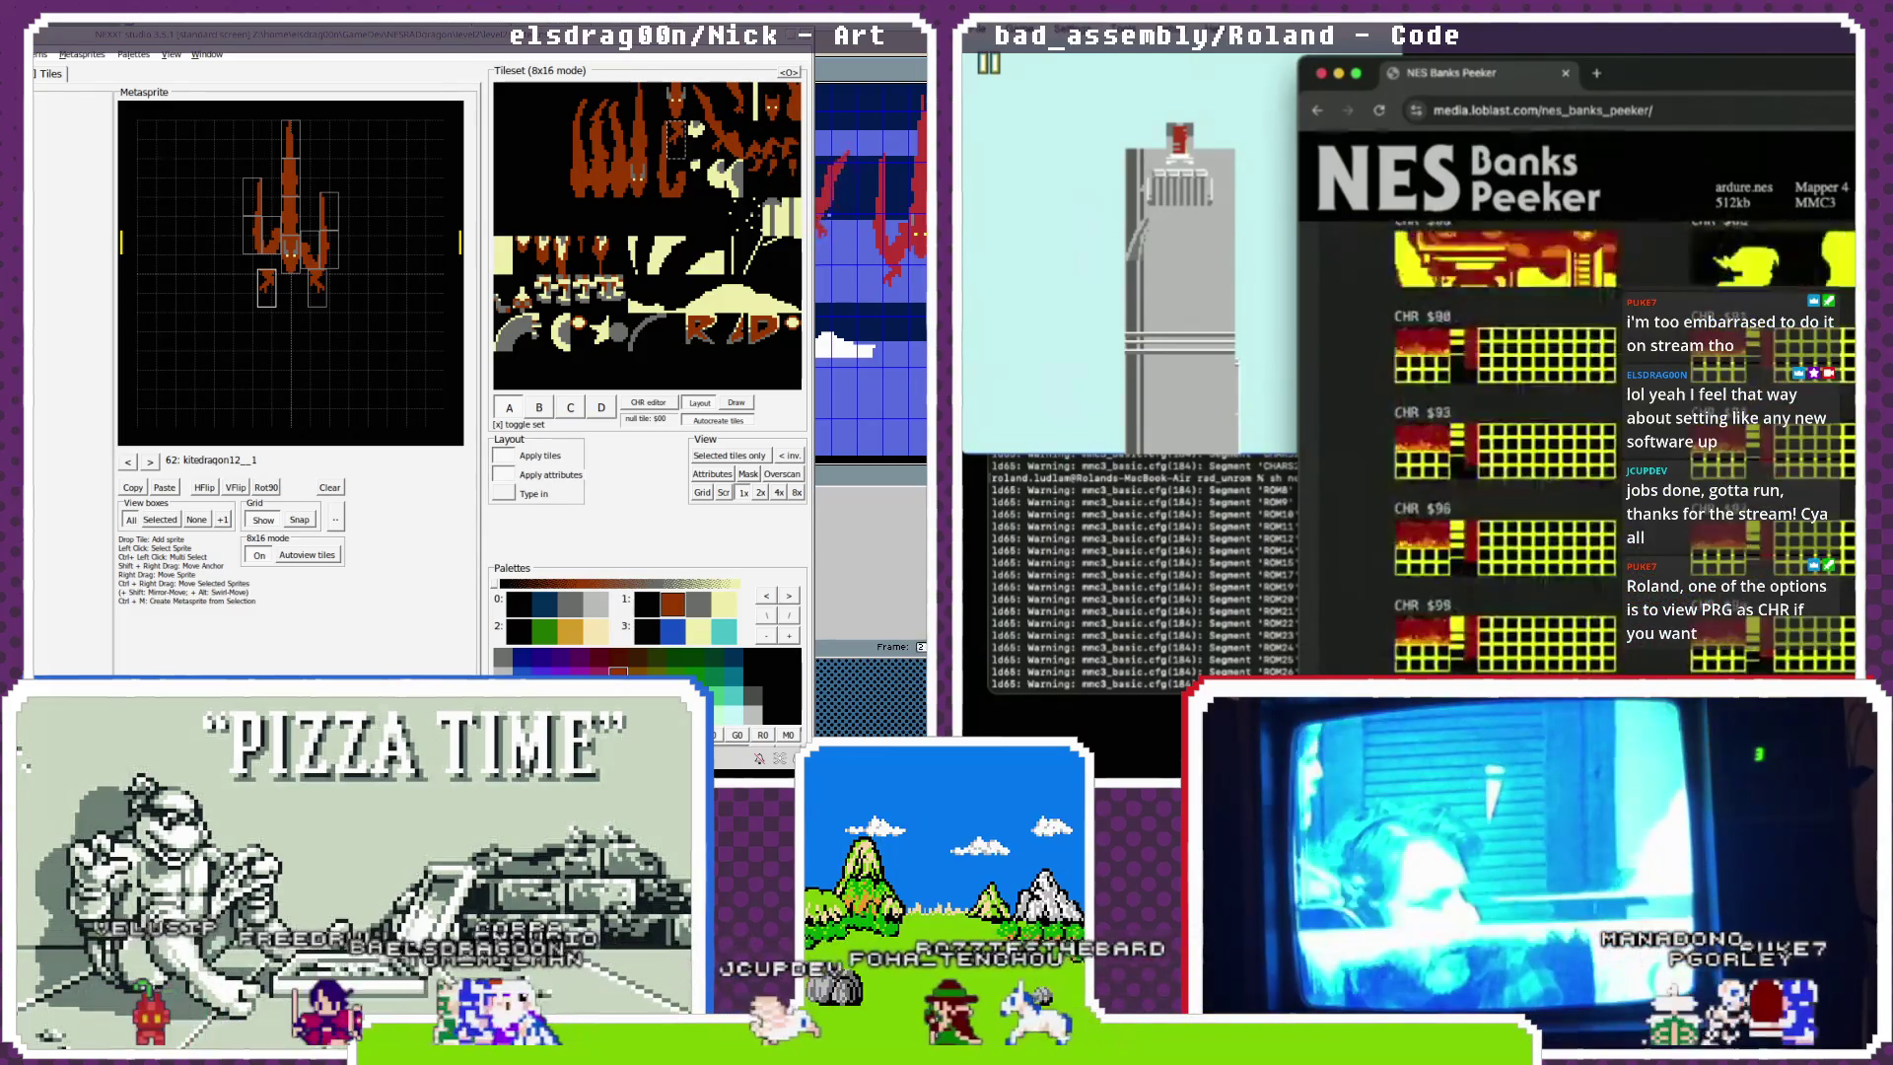
scroll(1578, 444, up, 15)
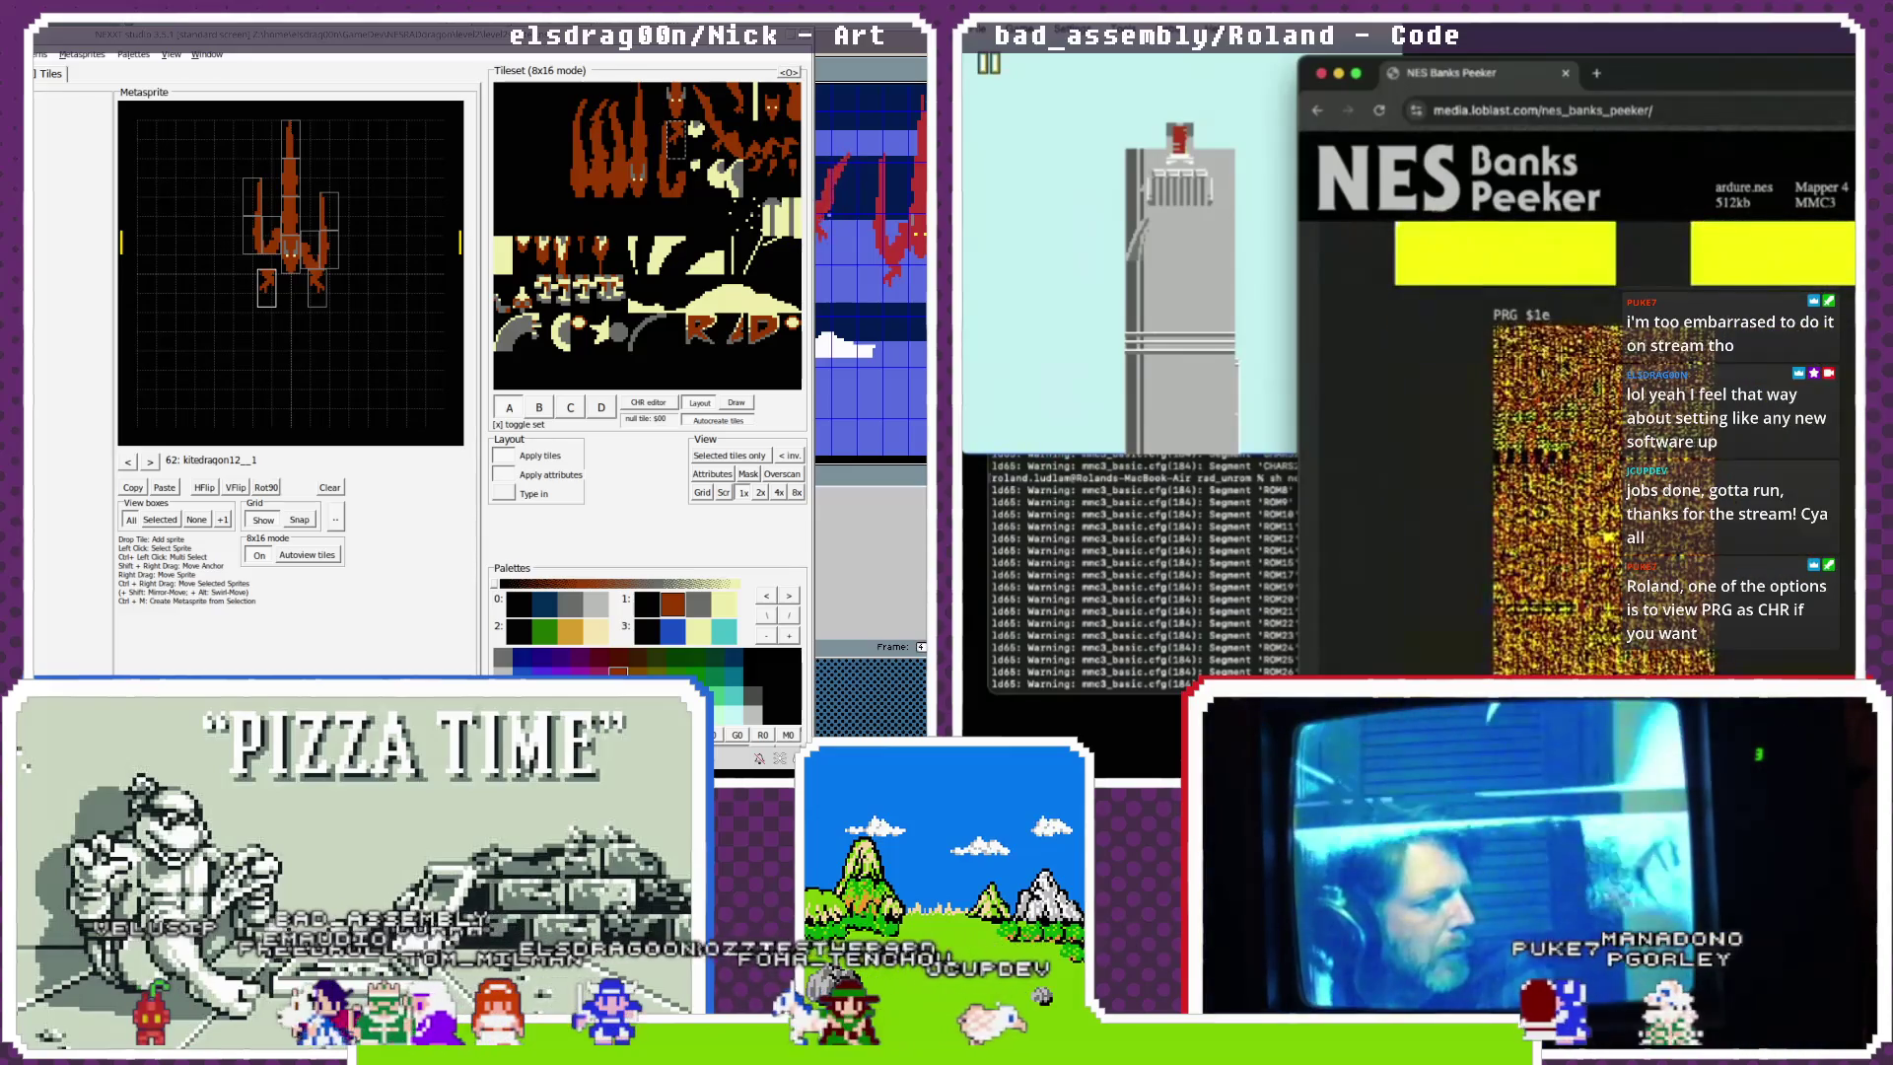
scroll(1577, 444, up, 5)
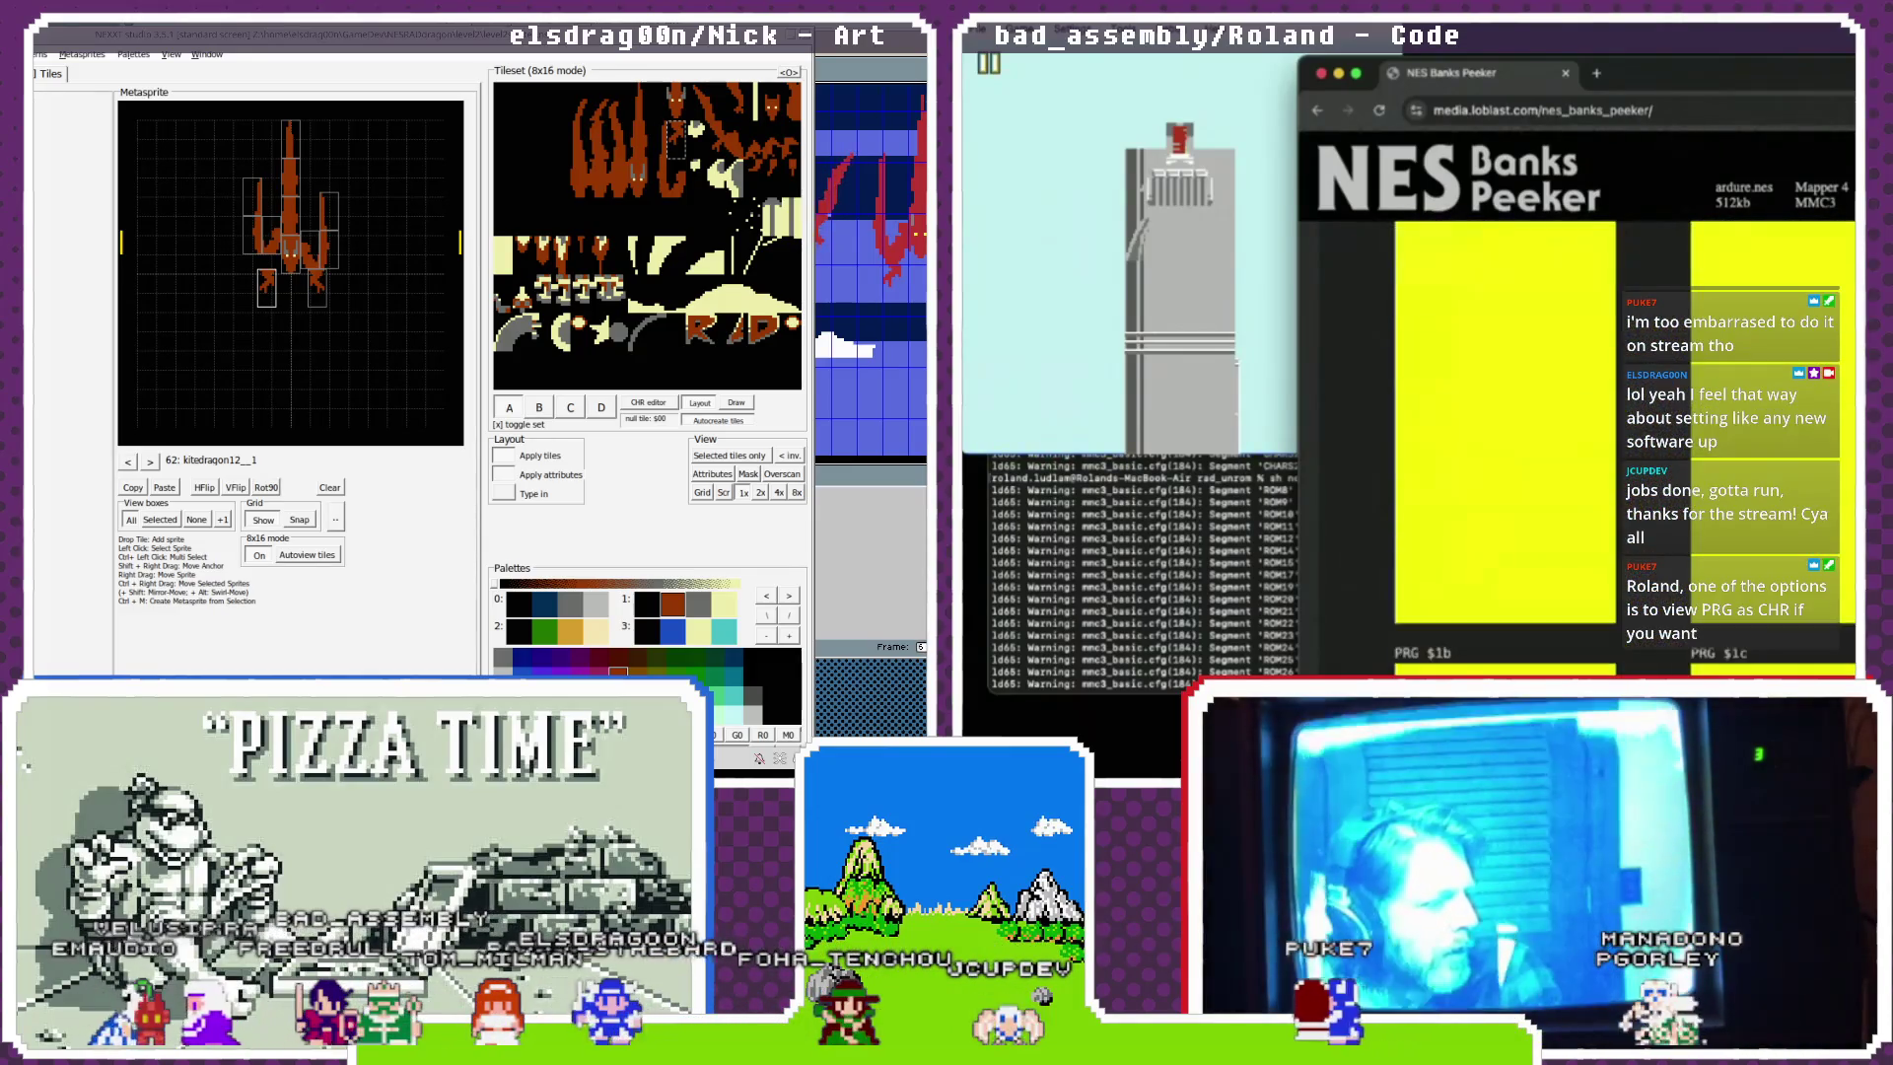
scroll(1577, 444, up, 3)
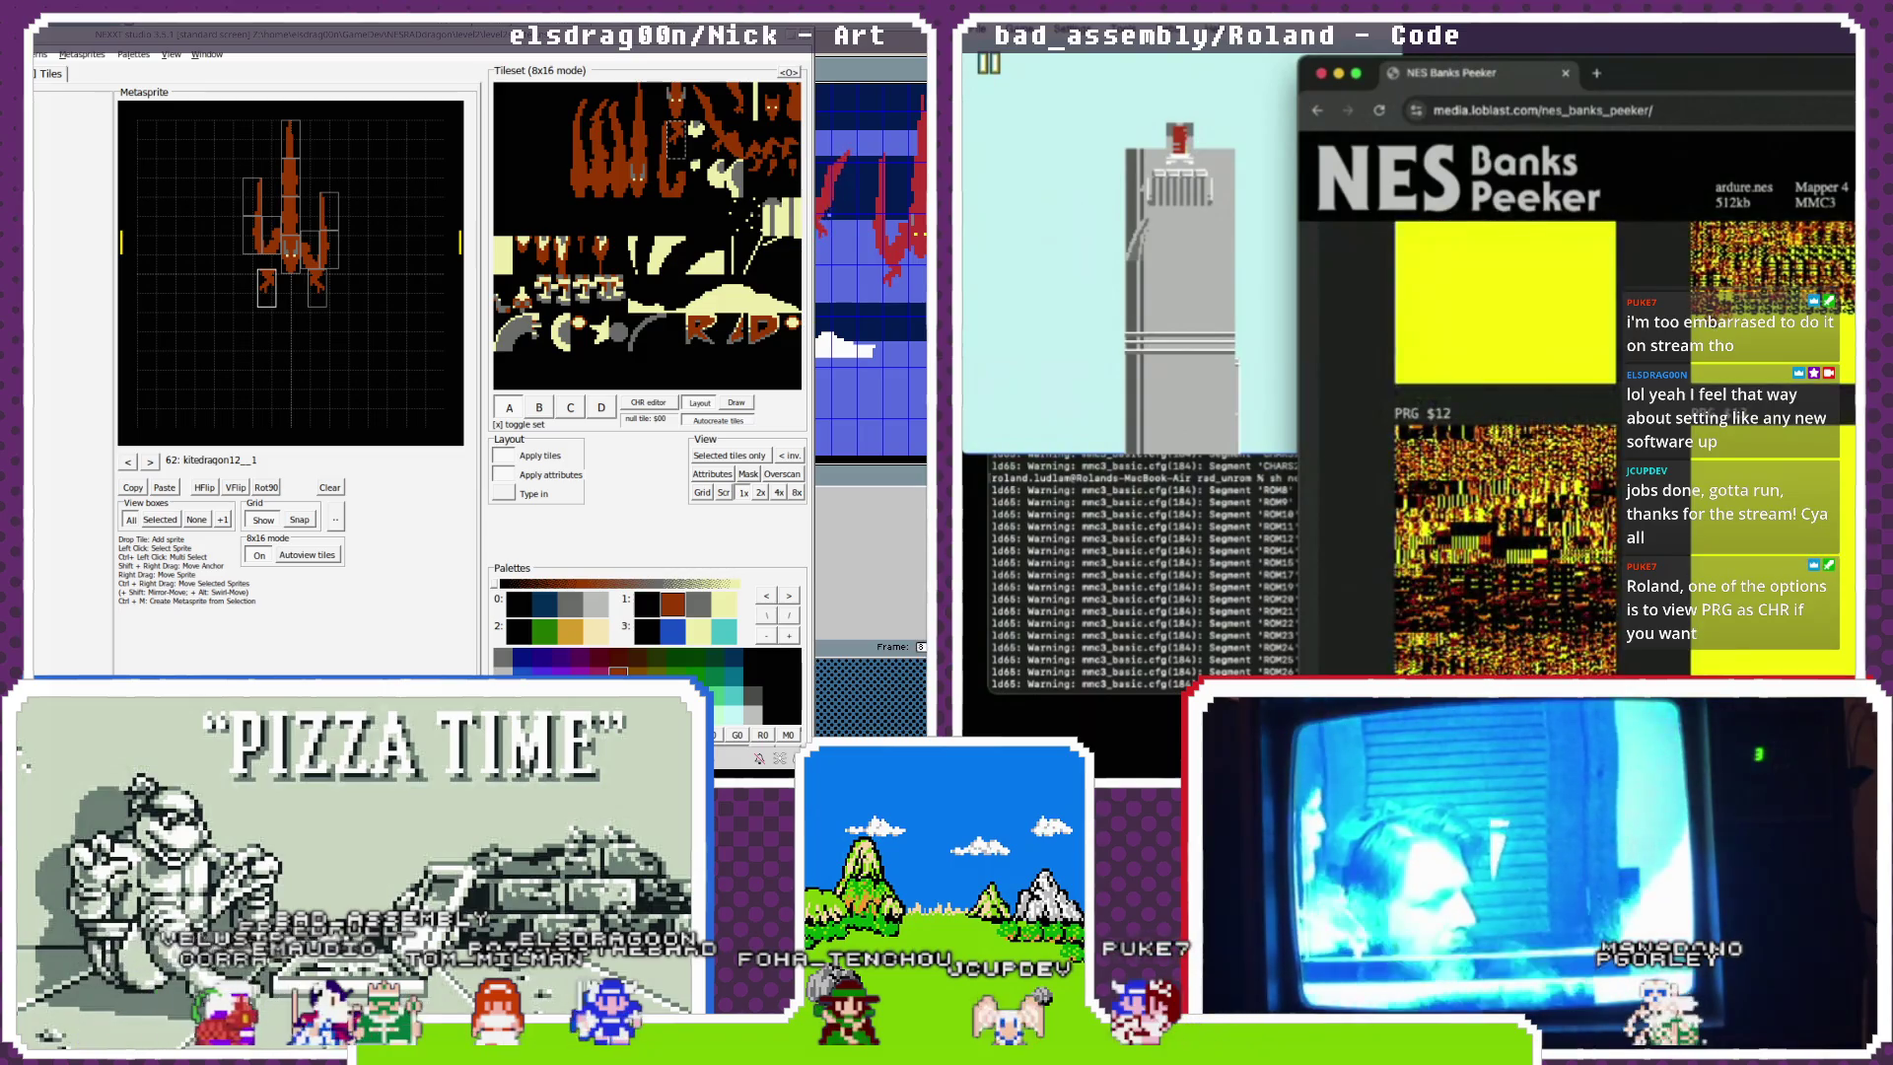
scroll(1577, 444, up, 5)
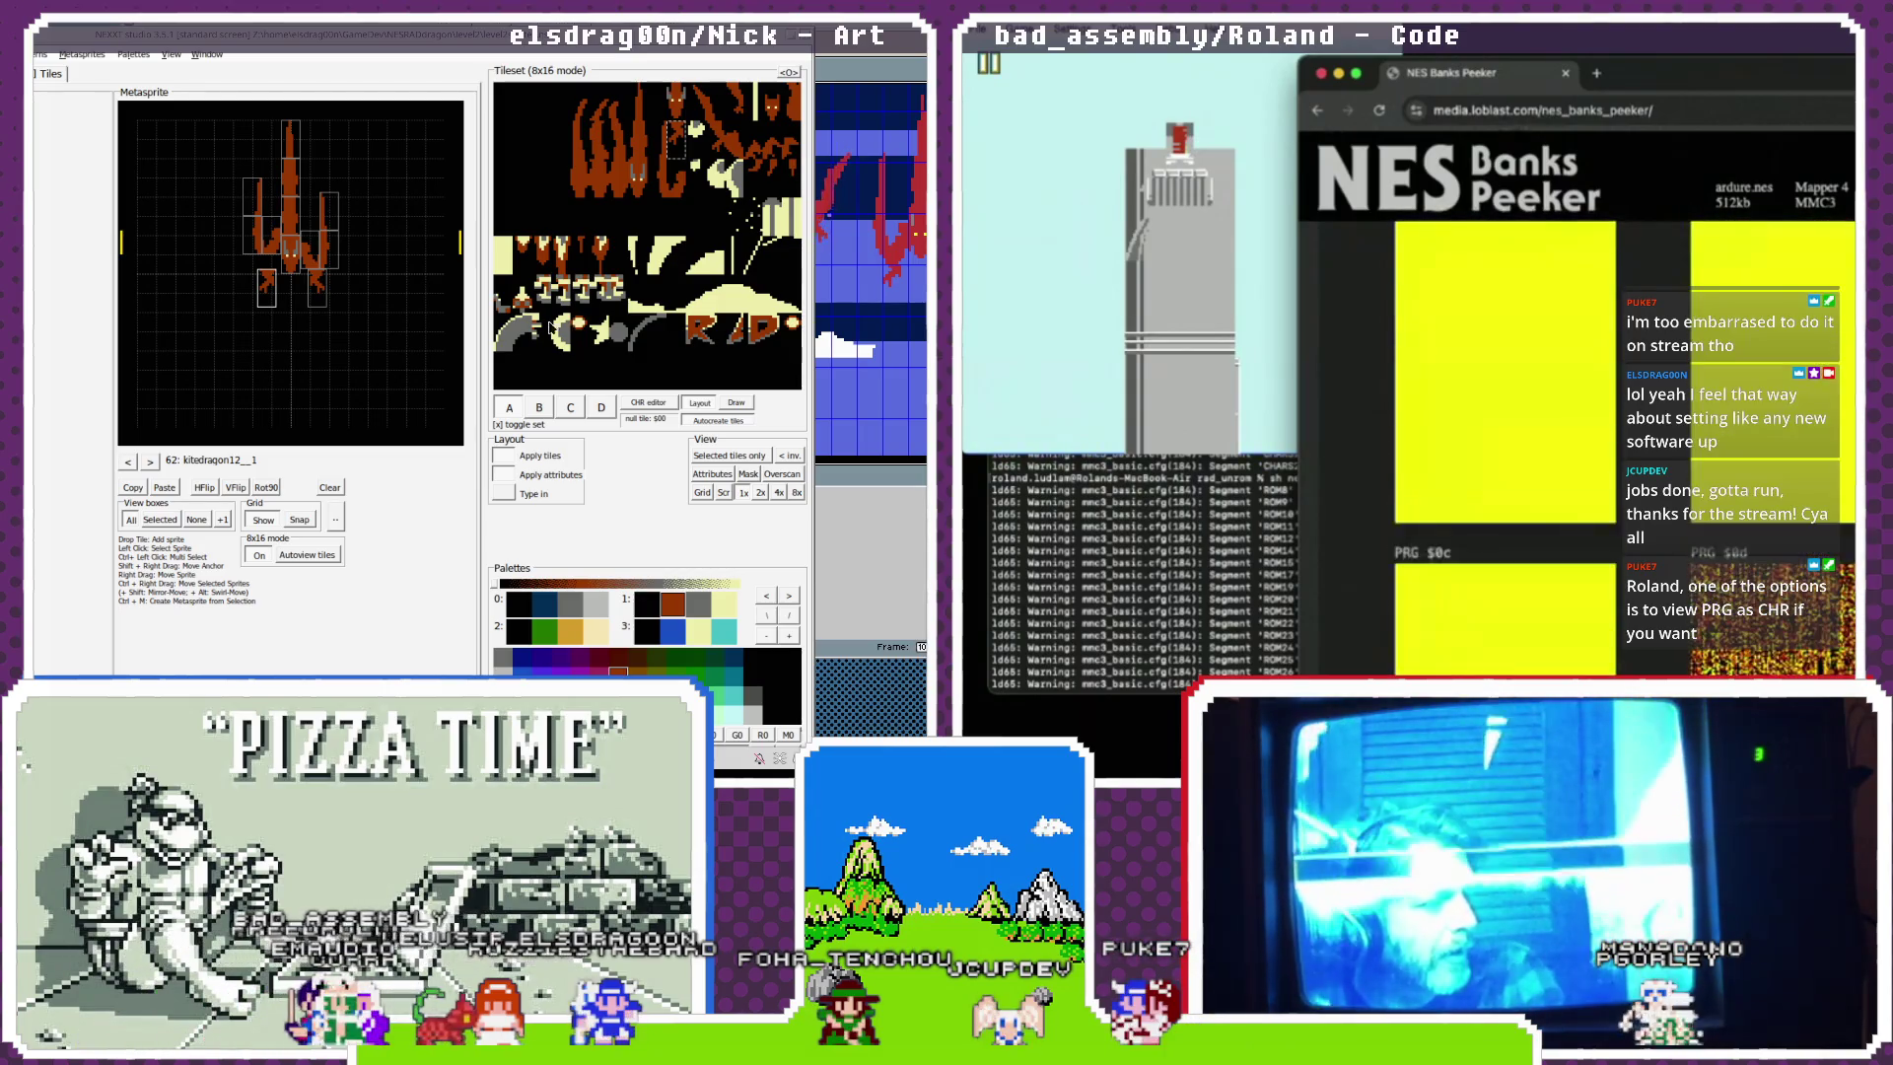
scroll(1578, 443, up, 3)
scroll(1506, 449, up, 3)
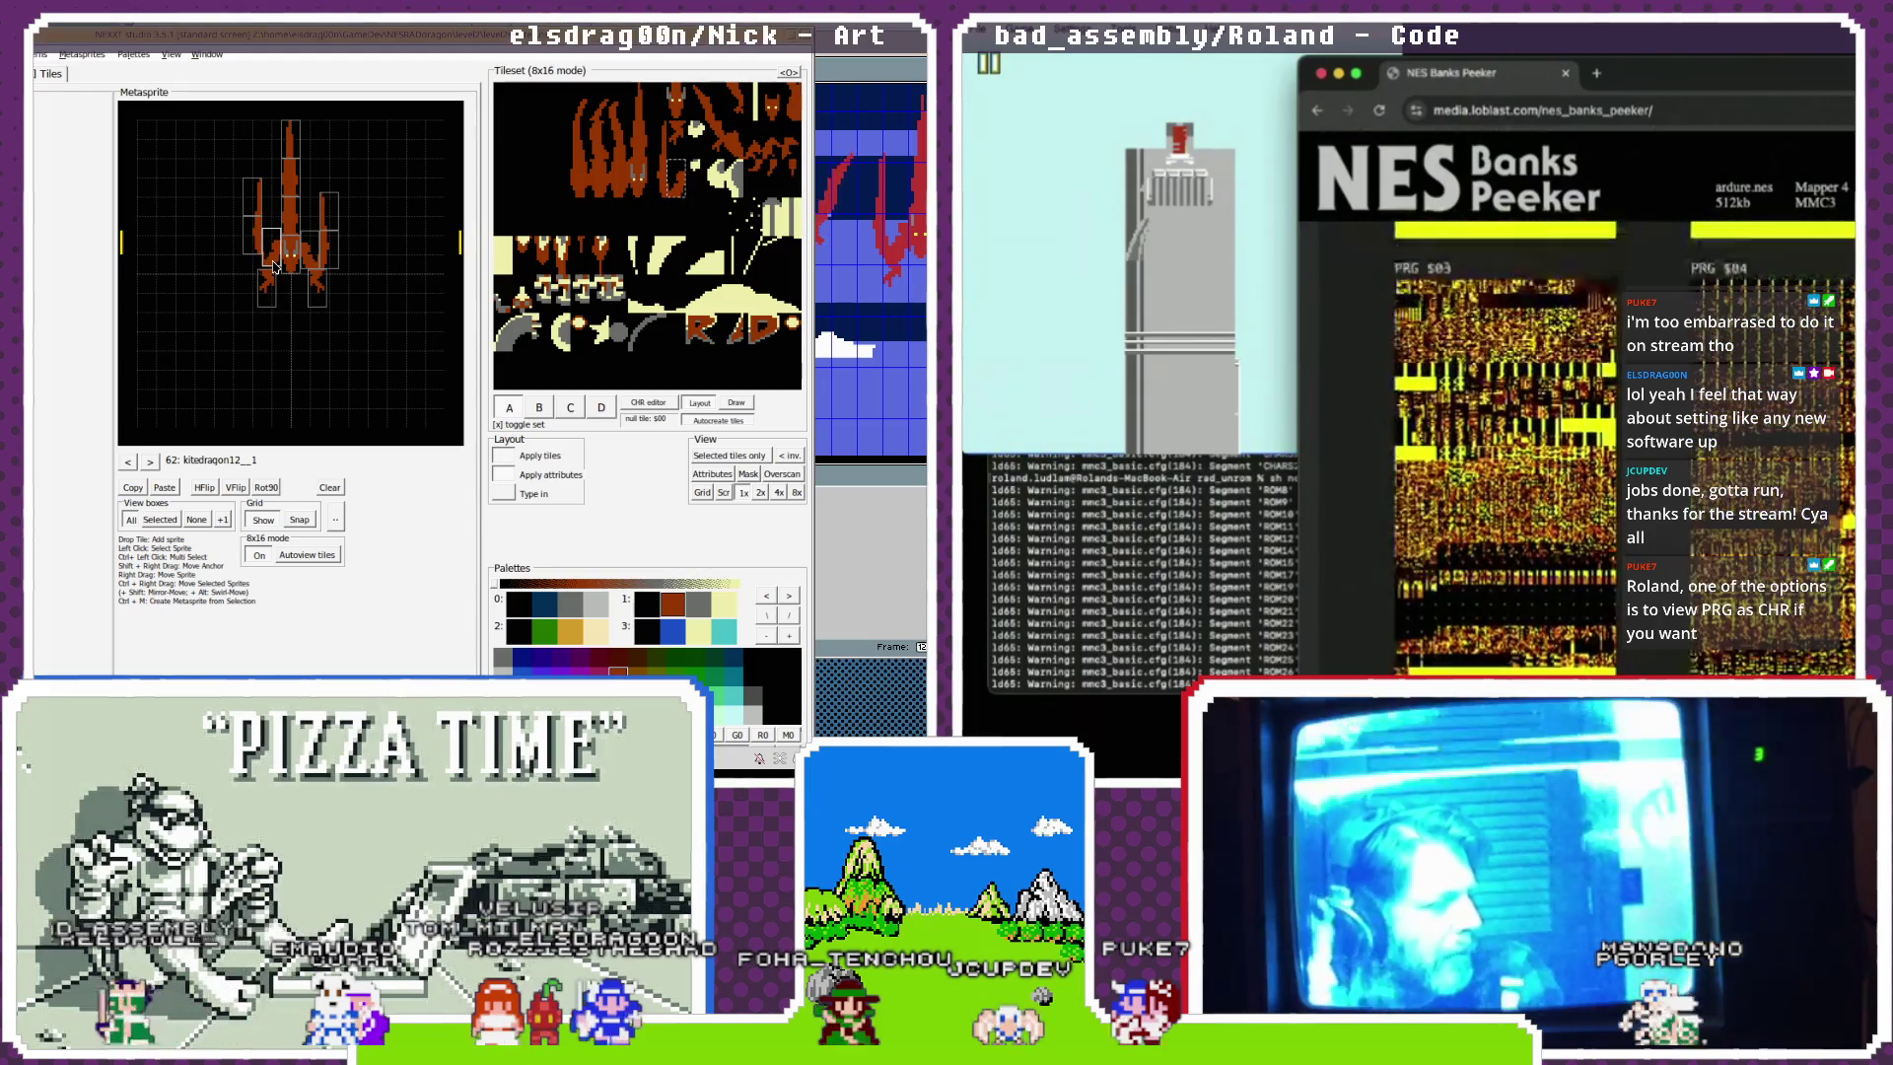
scroll(1506, 449, up, 3)
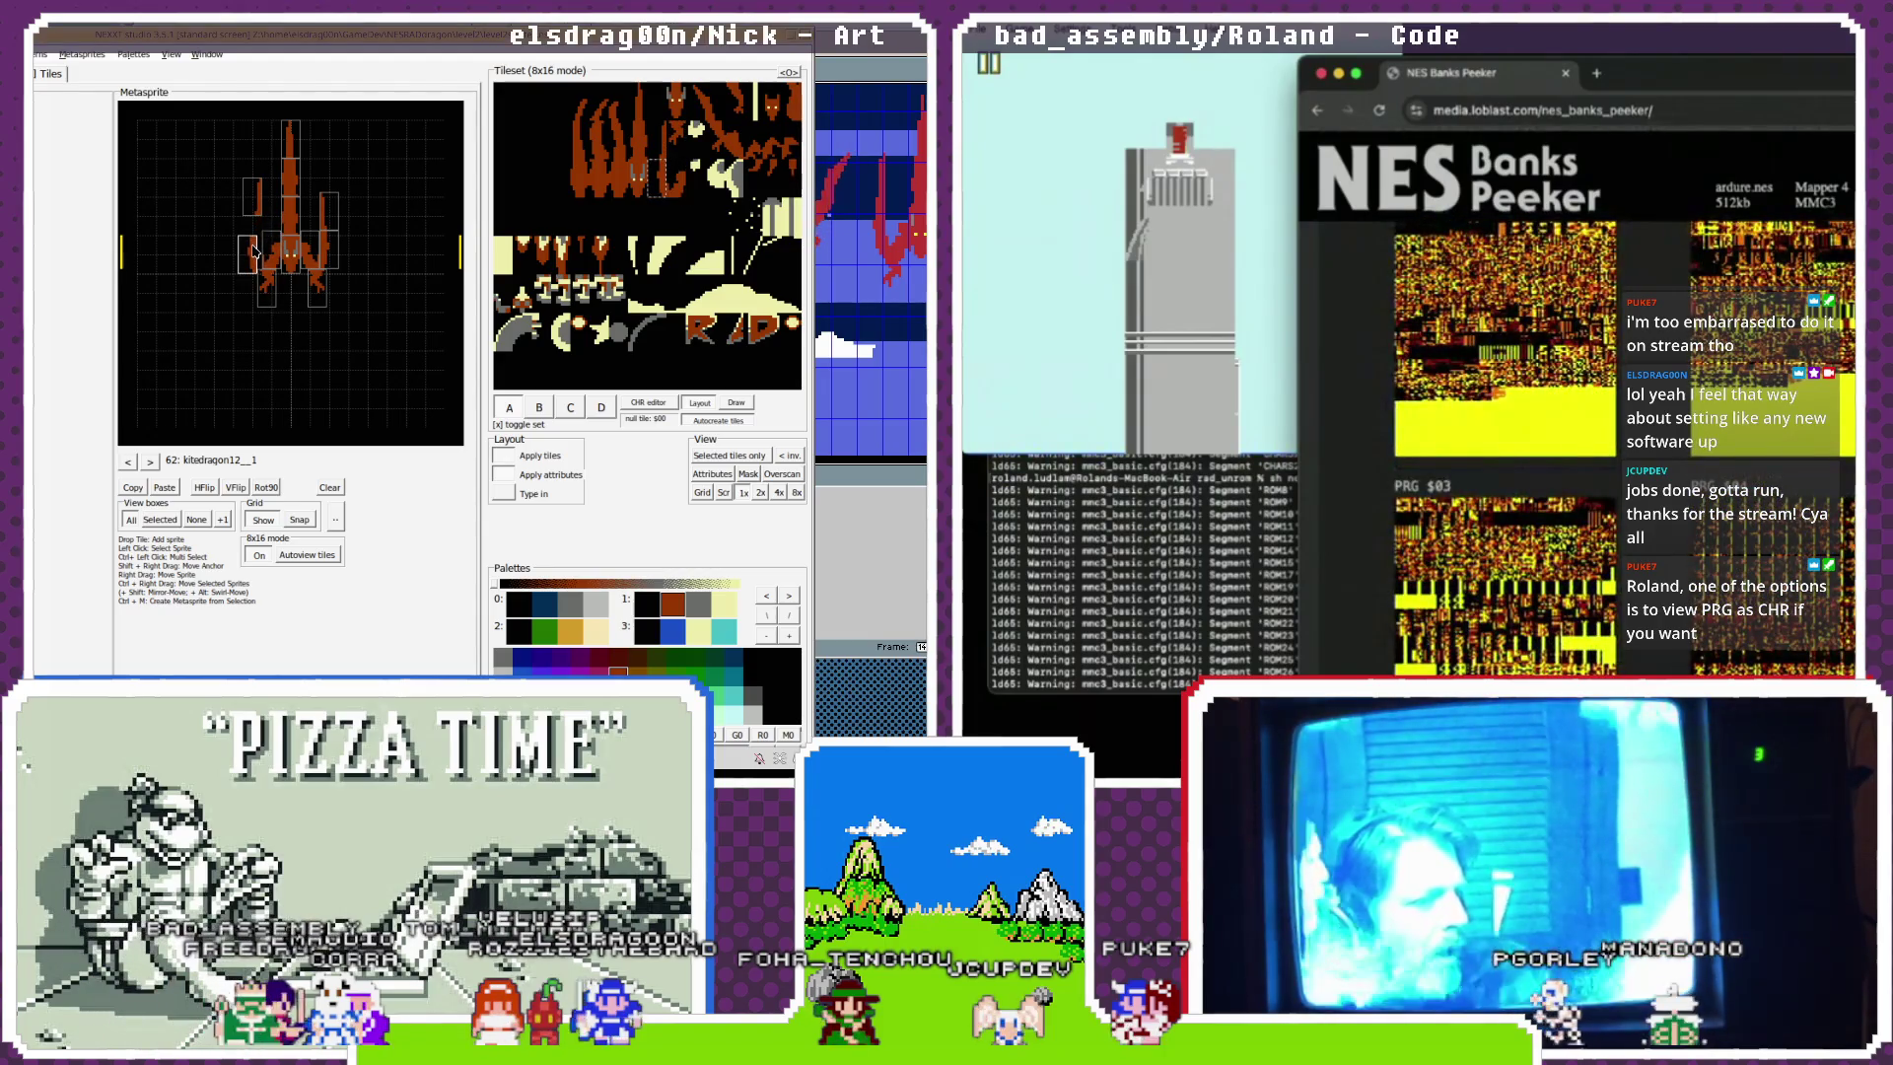
scroll(1506, 448, down, 15)
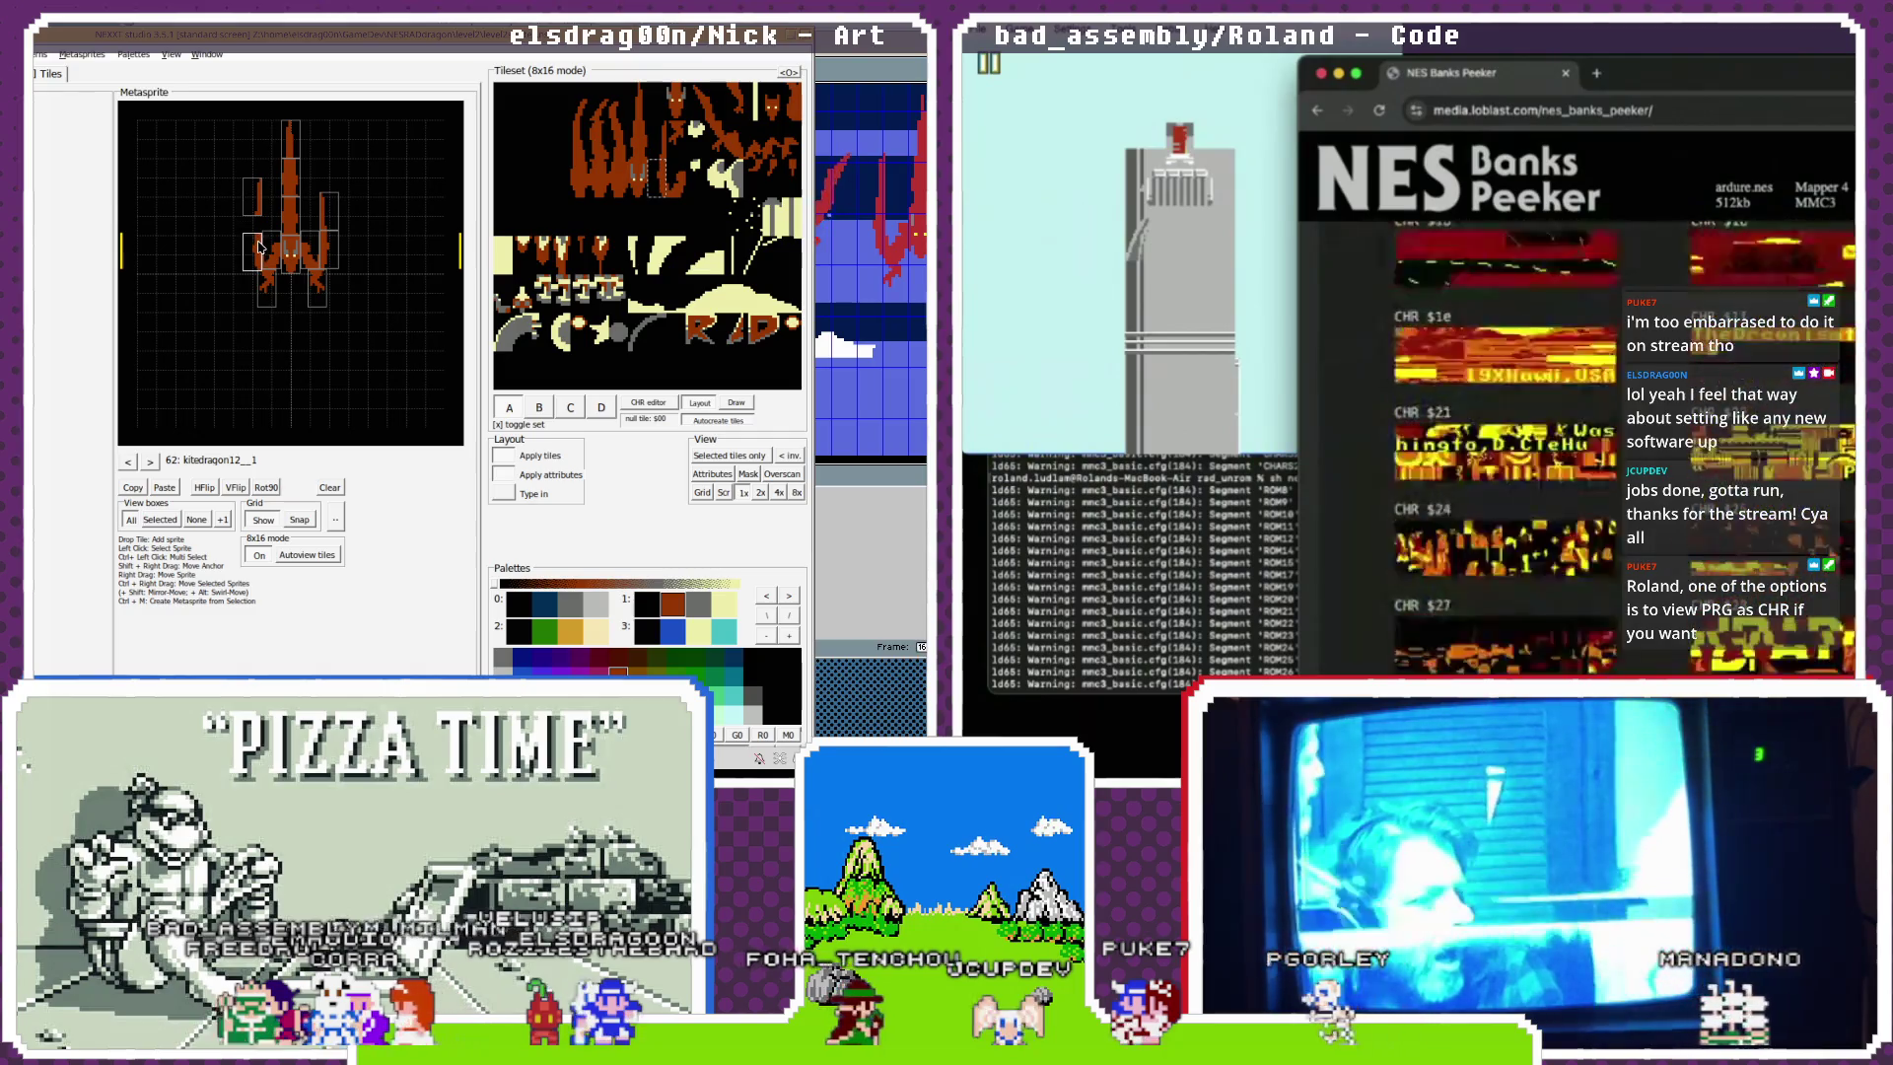
scroll(1577, 449, down, 10)
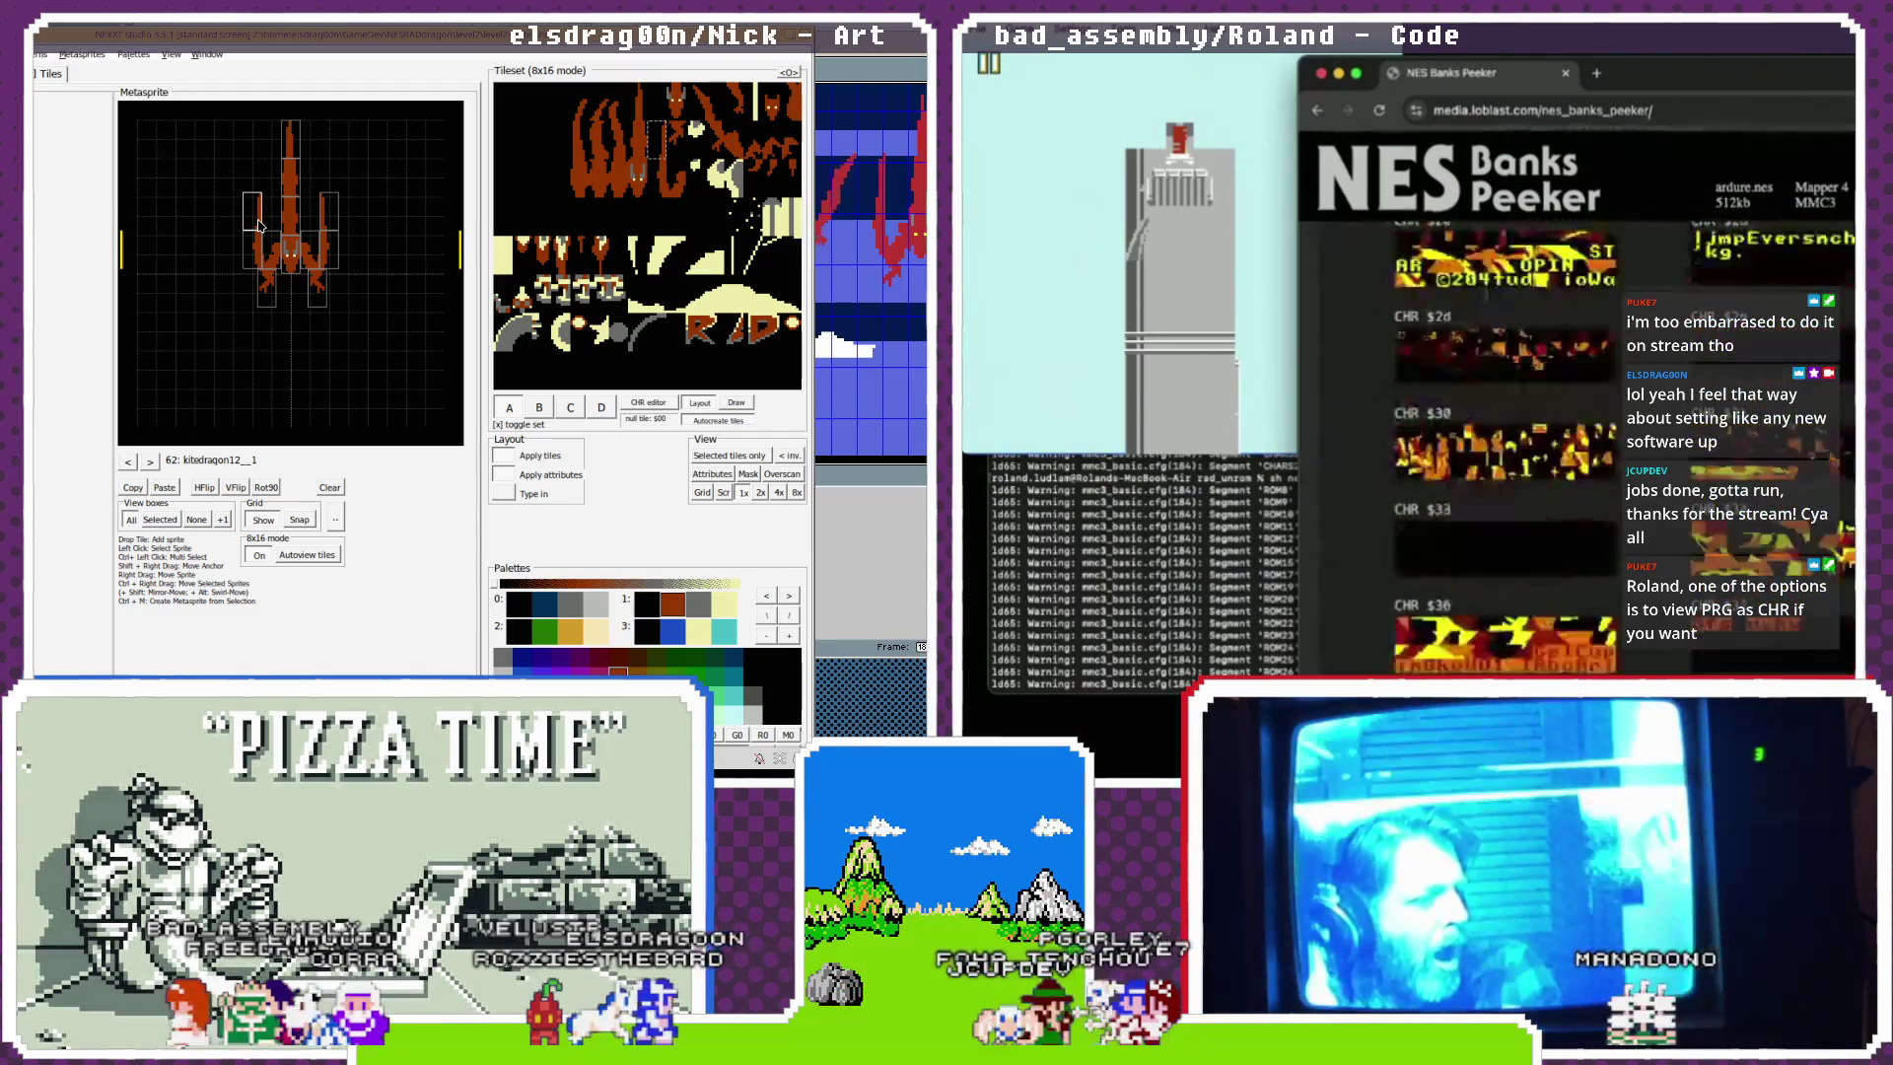
Choose a different workspace arrangement from NEXXT Studio's View menu.
click(172, 54)
mouse_move(221, 84)
click(487, 88)
scroll(1506, 449, down, 3)
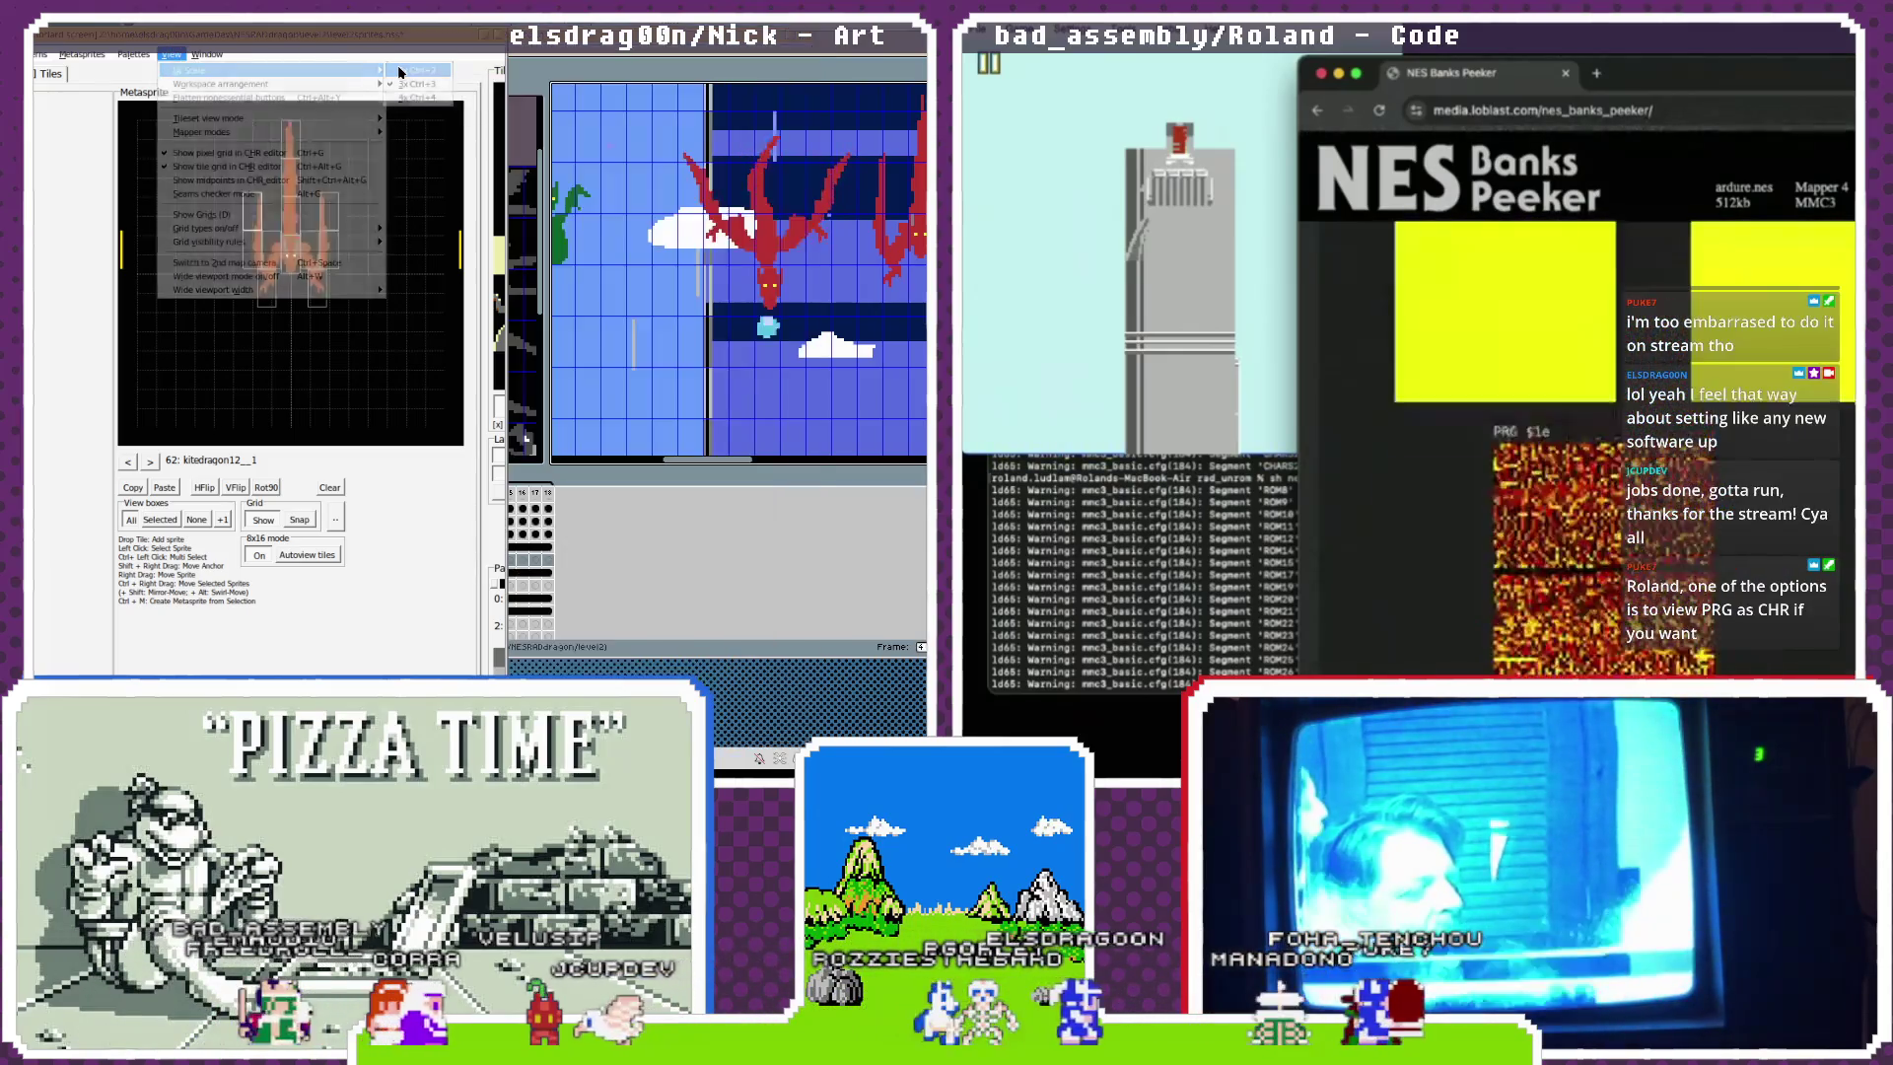
Place the editor beside the level map and begin renaming kitdragon12_1, selecting its 12_1 suffix.
drag(274, 43, 293, 95)
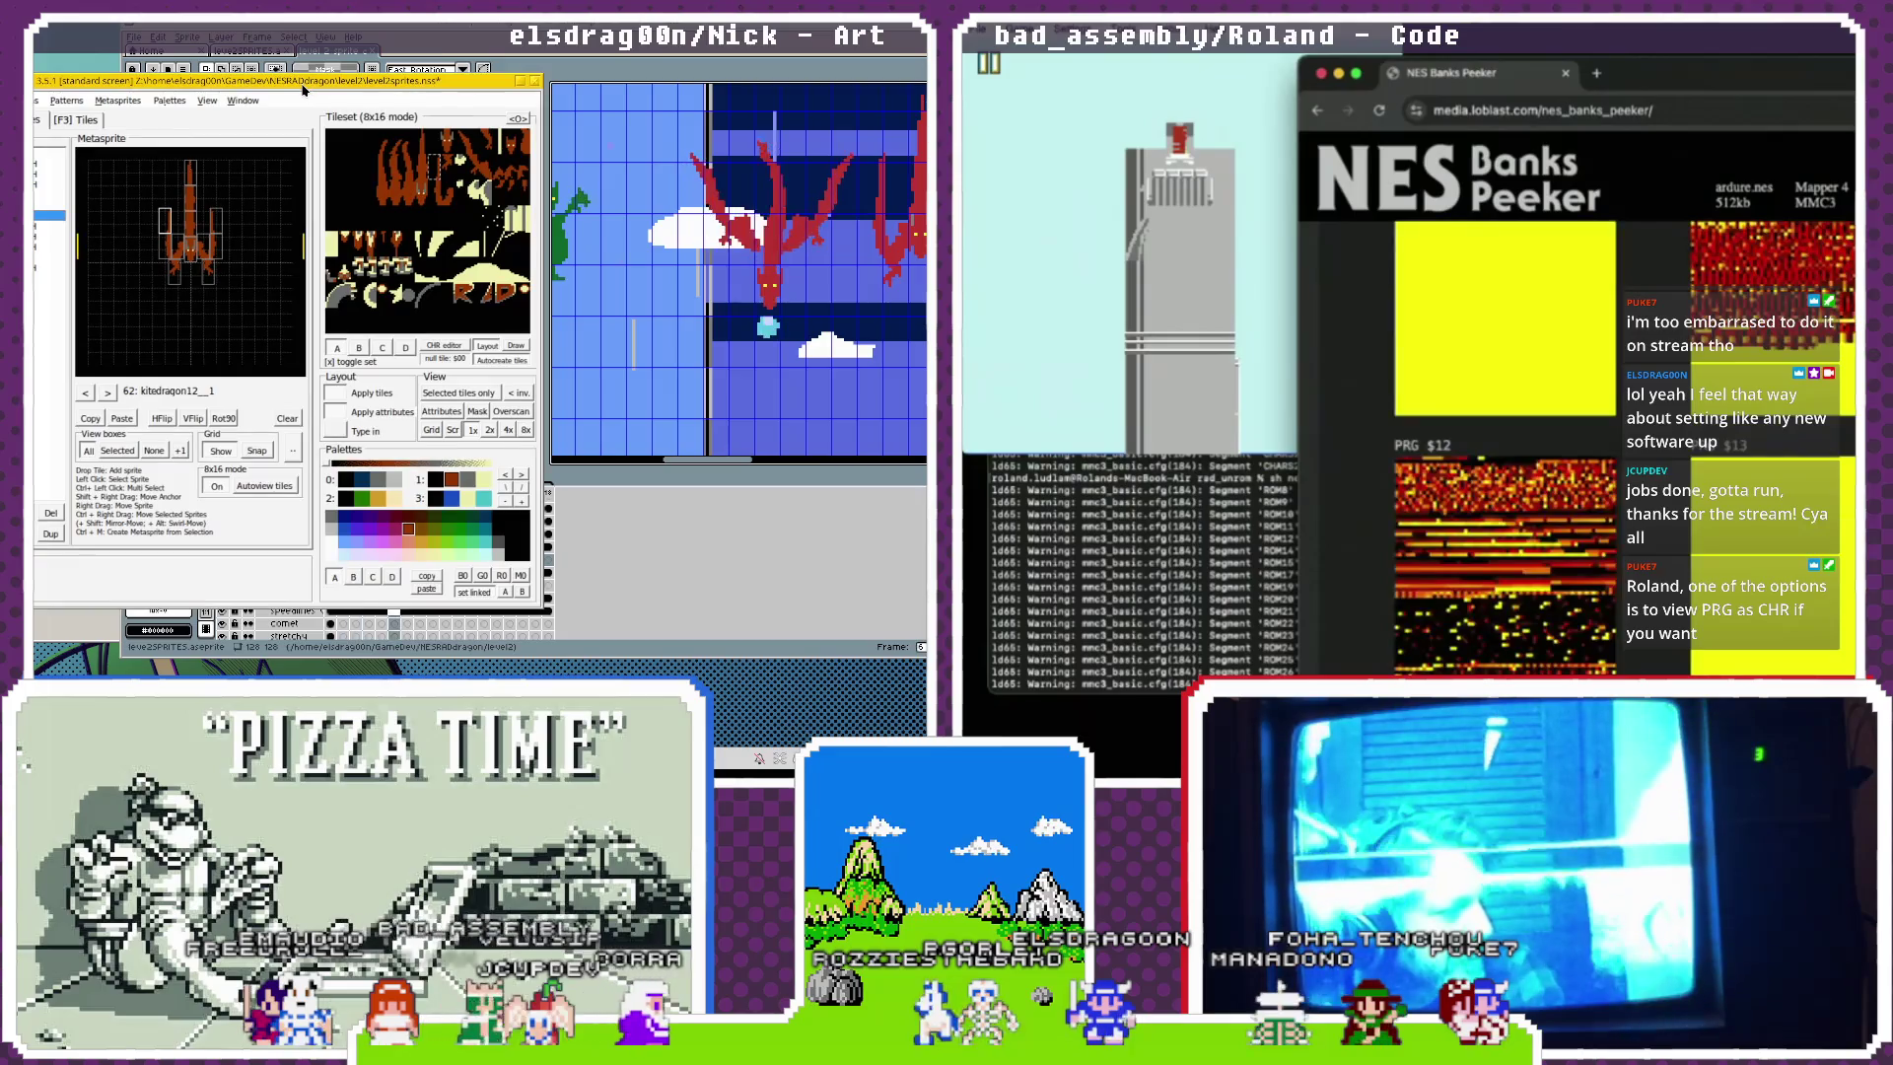
scroll(1507, 448, down, 2)
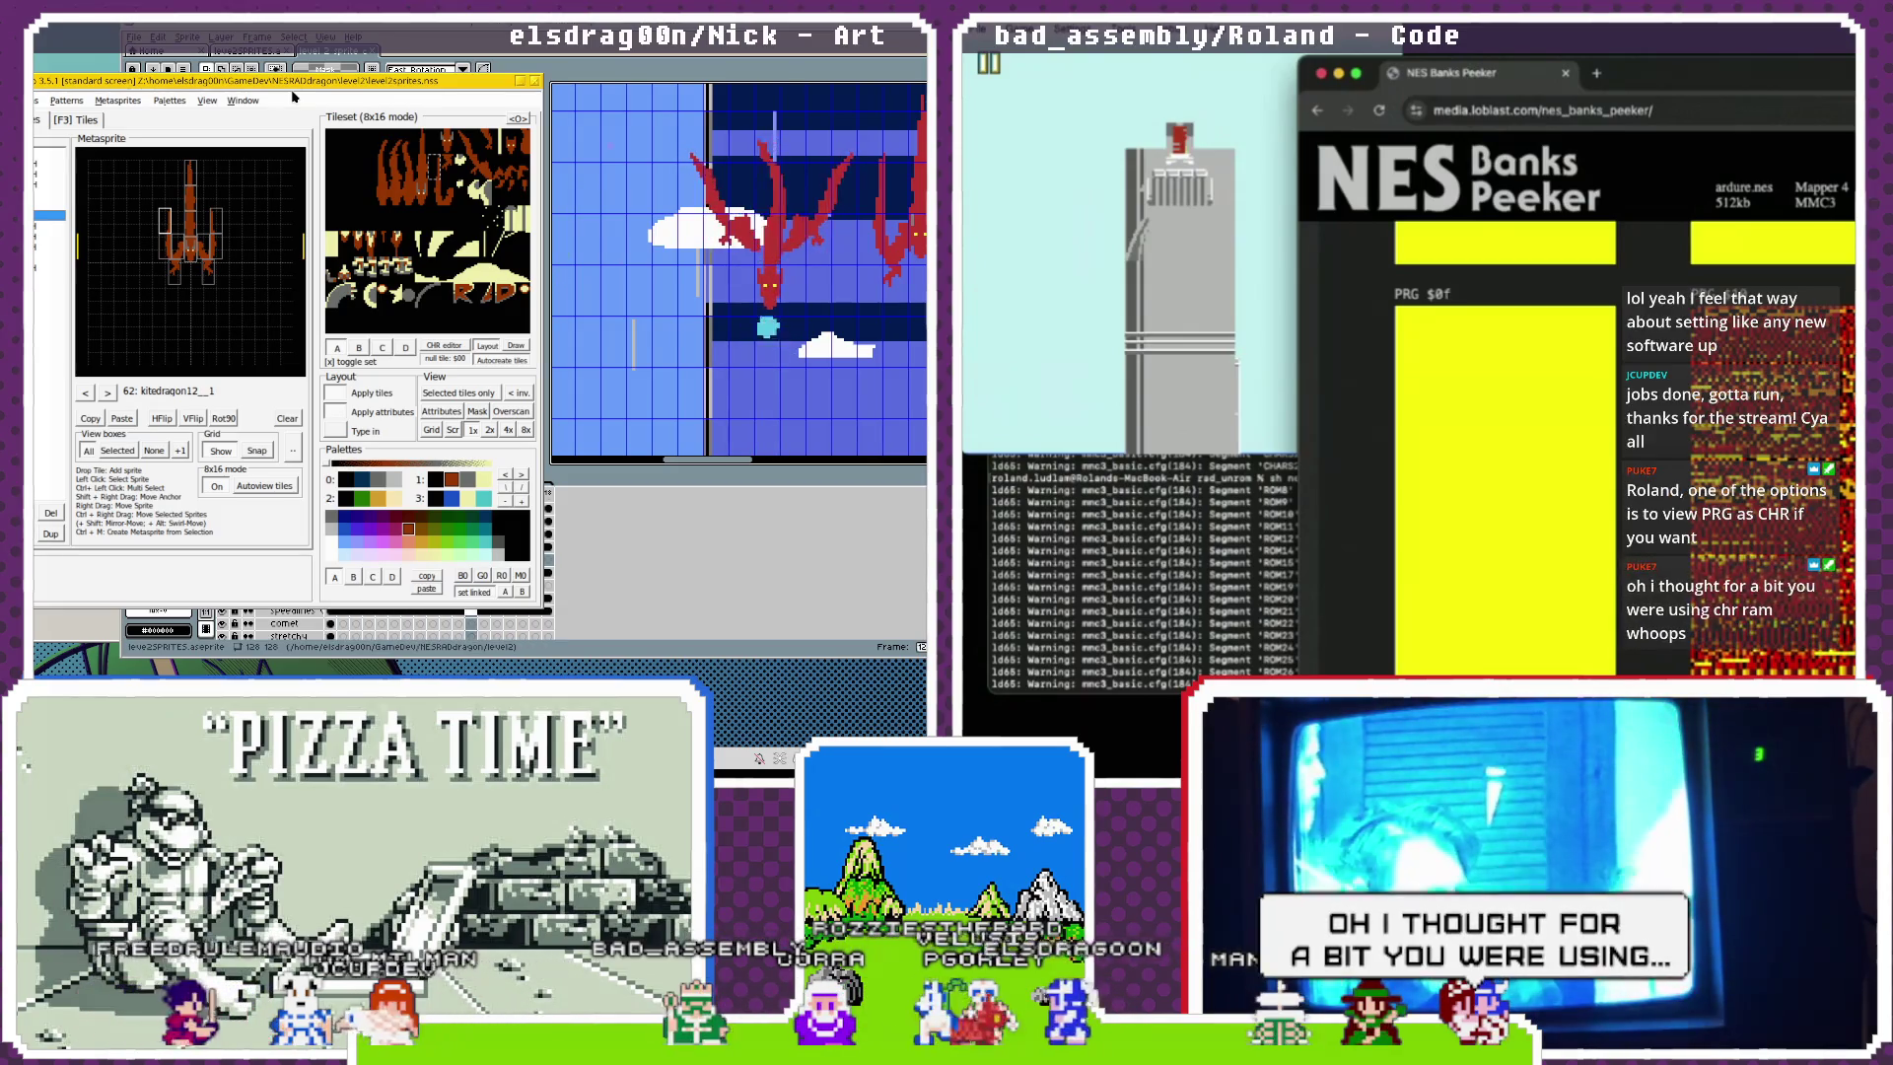
scroll(1506, 448, down, 10)
scroll(1506, 448, down, 20)
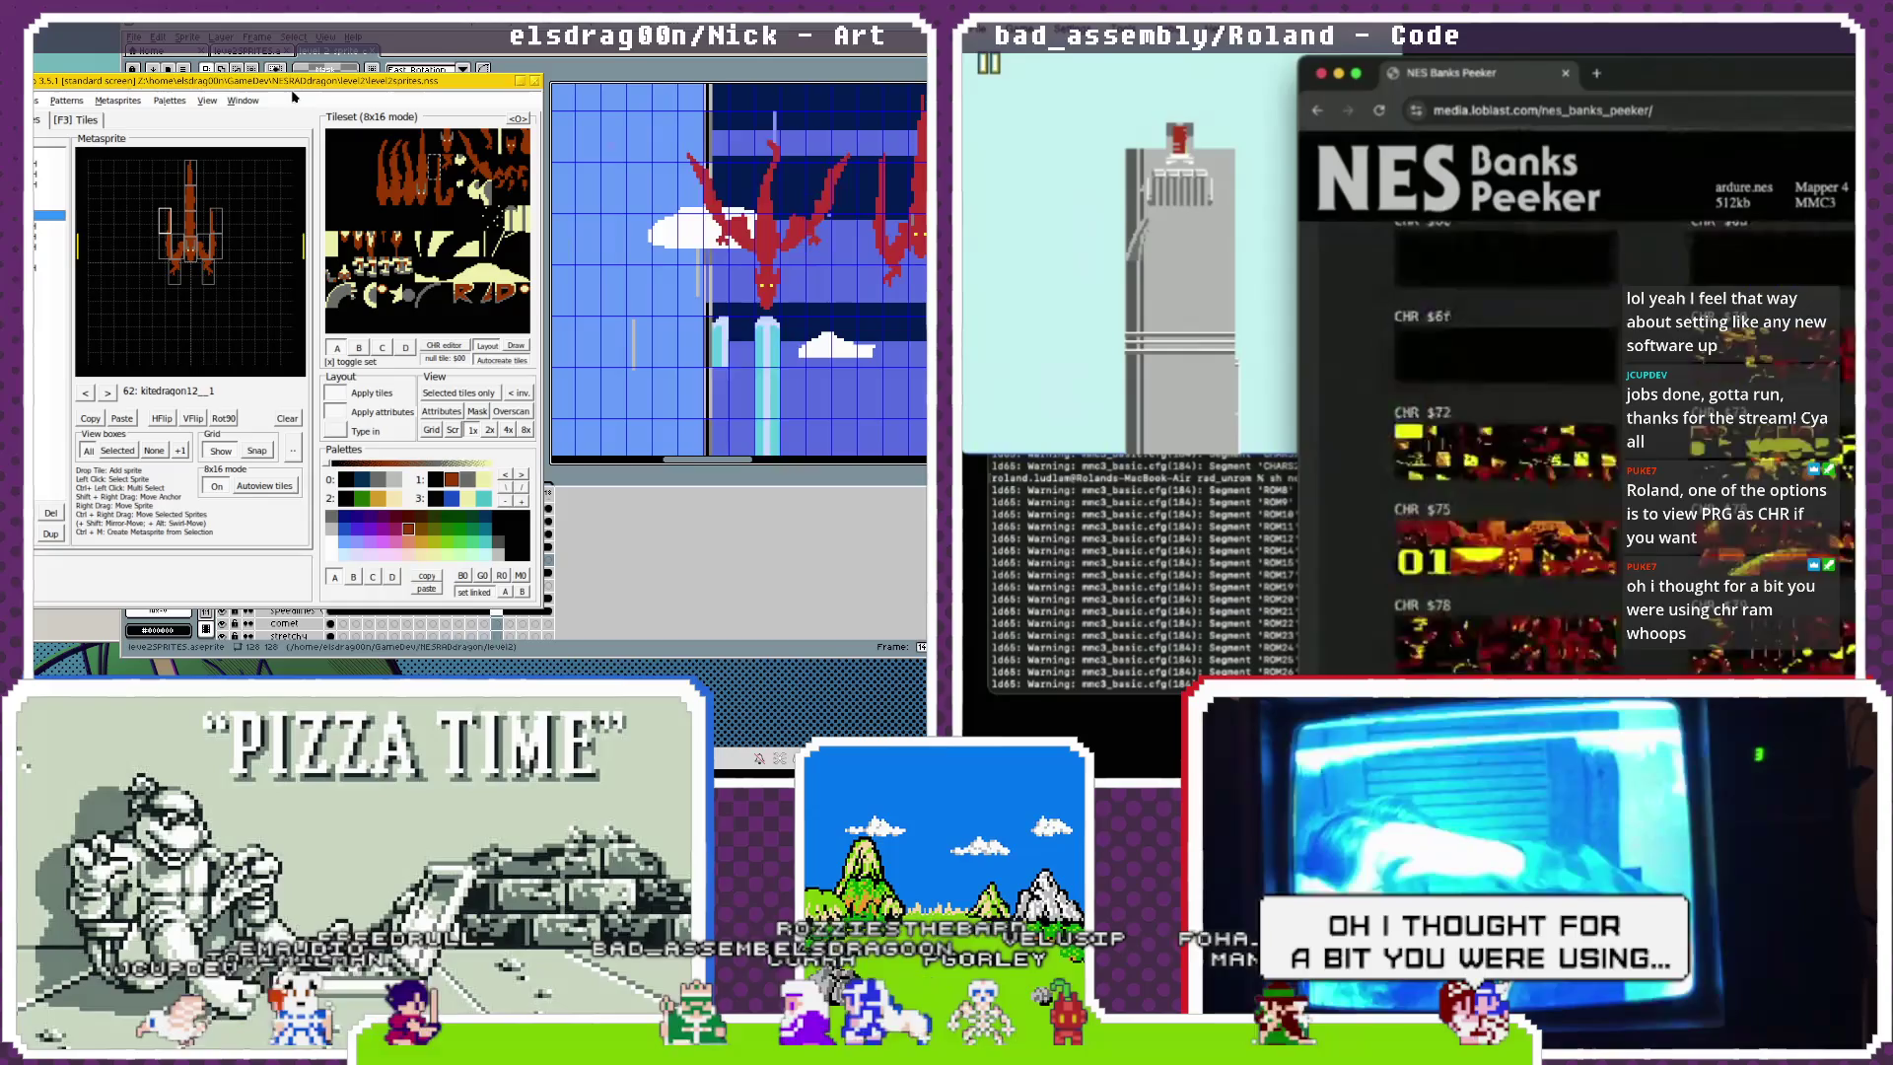
scroll(1506, 448, up, 20)
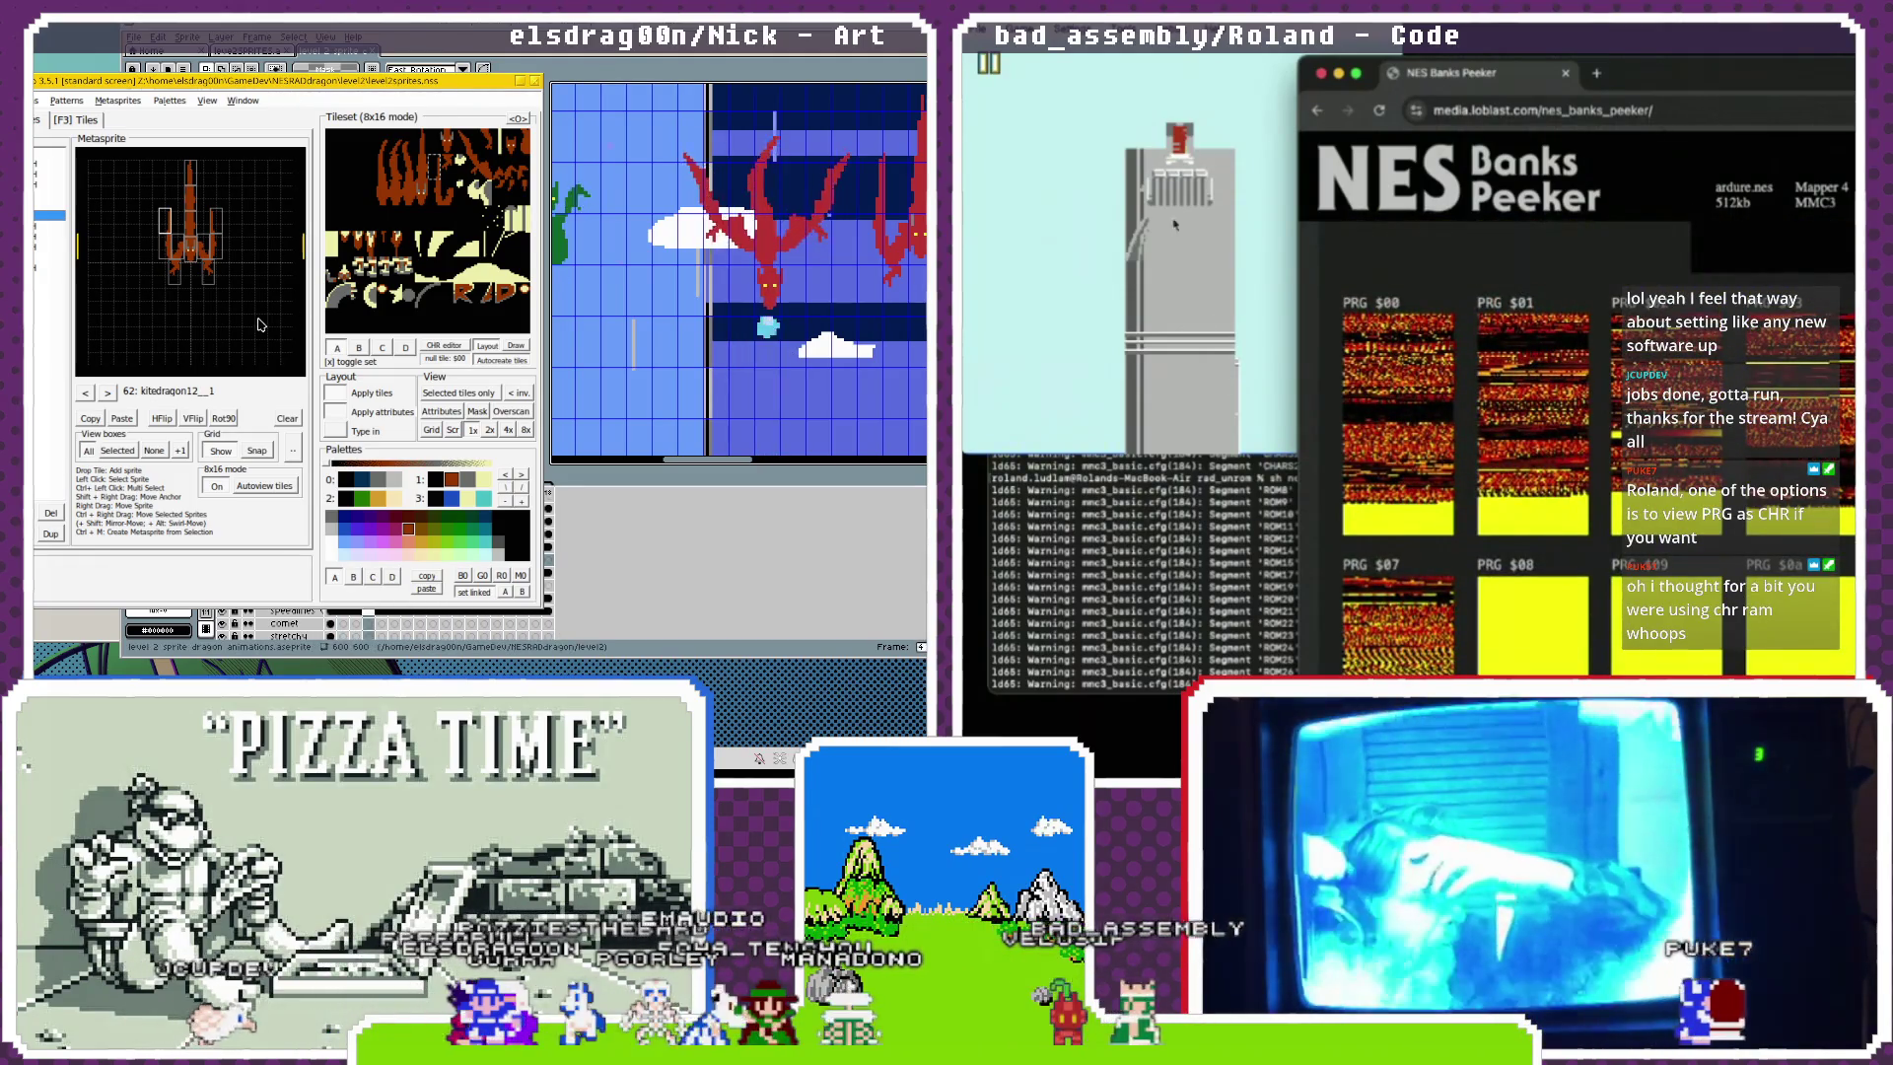
double_click(186, 391)
drag(188, 356, 372, 381)
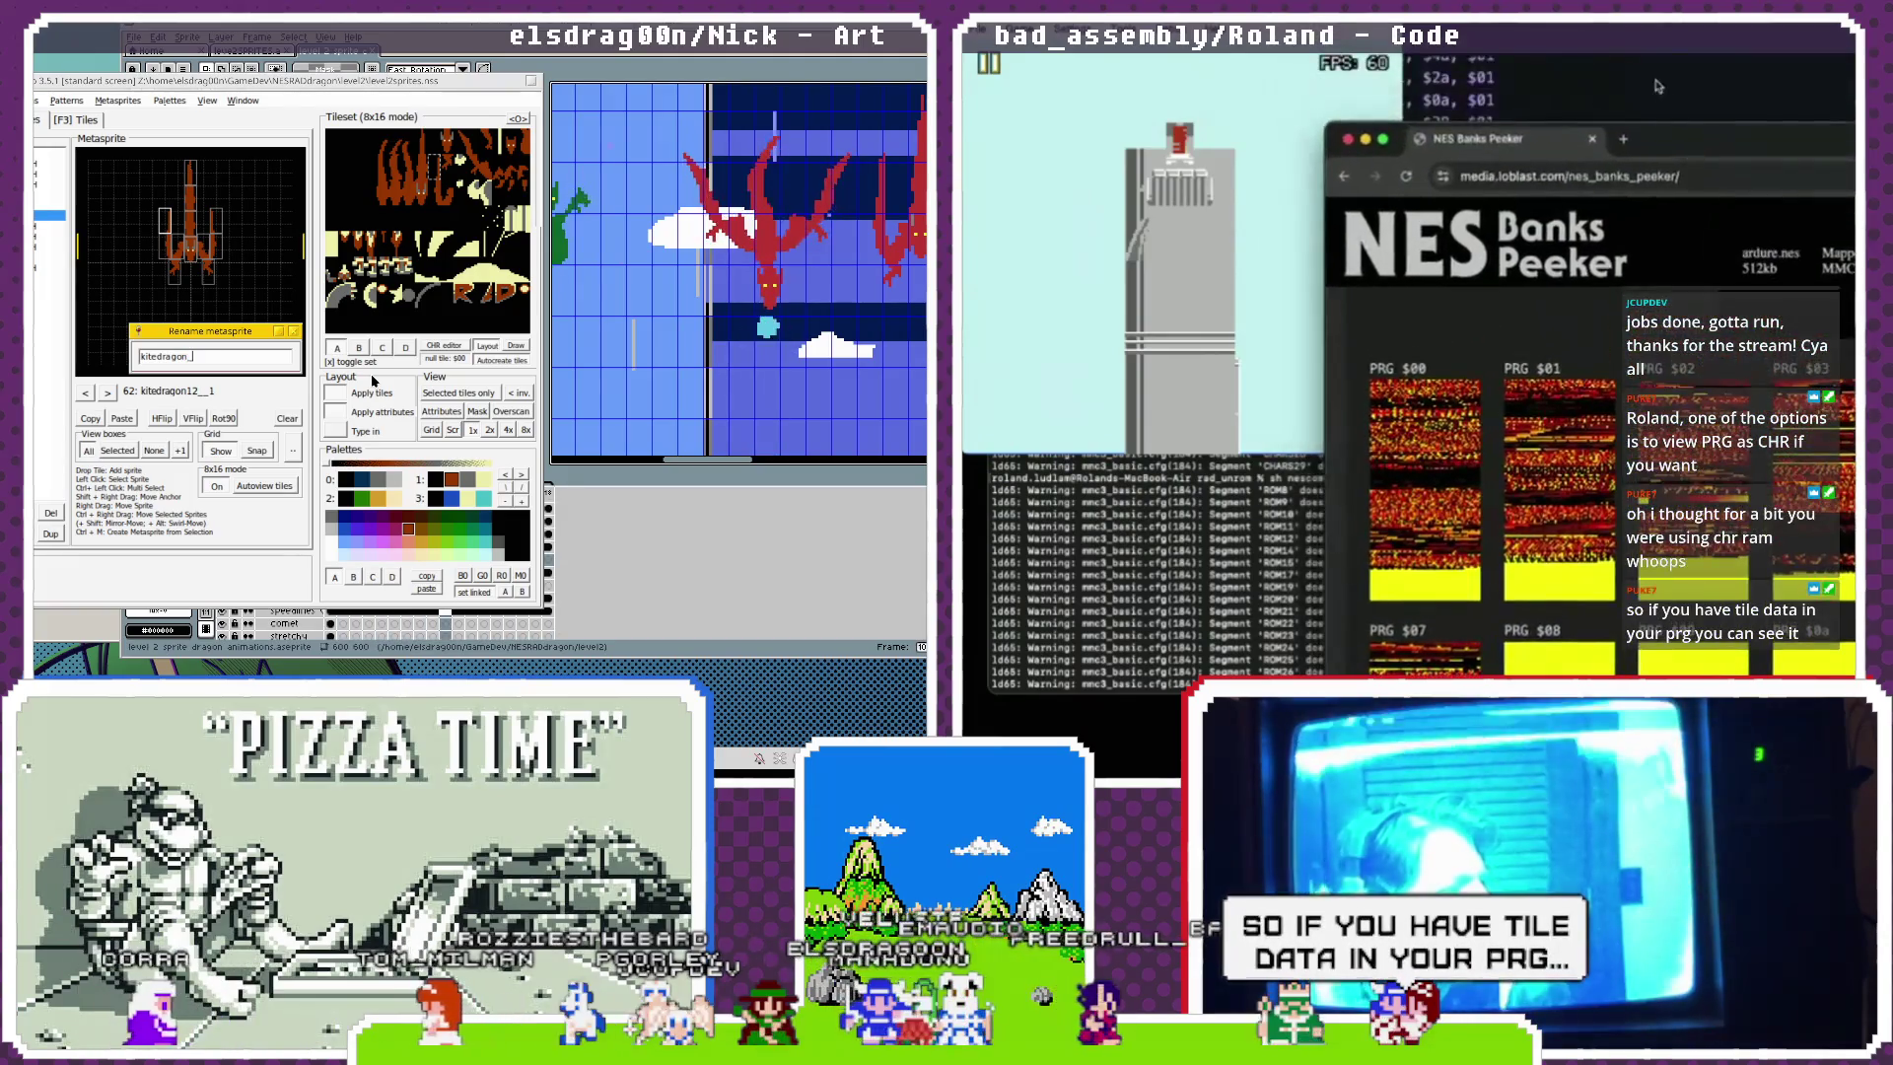
Rename metasprite 62 to kitedragon_grab1 and copy its sprites into metasprite 63.
key(super+Tab)
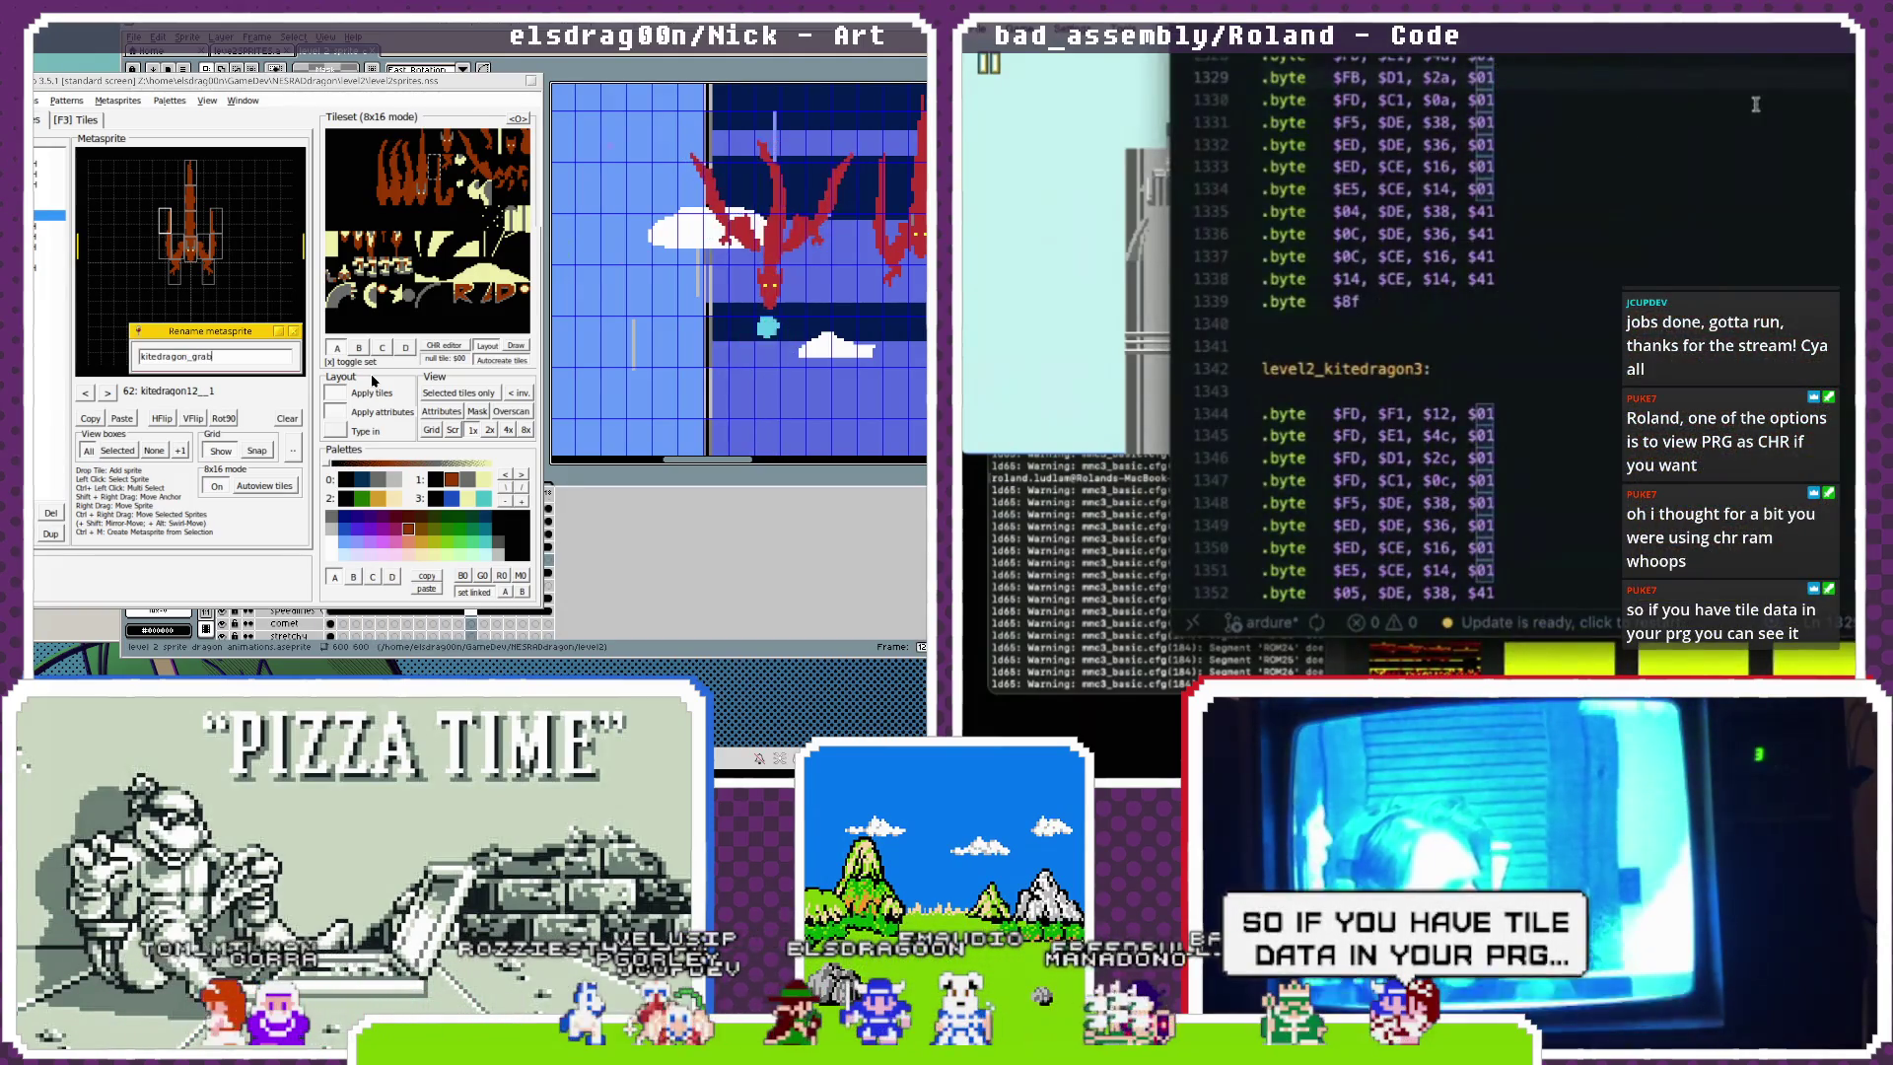
key(Return)
scroll(1746, 107, up, 9)
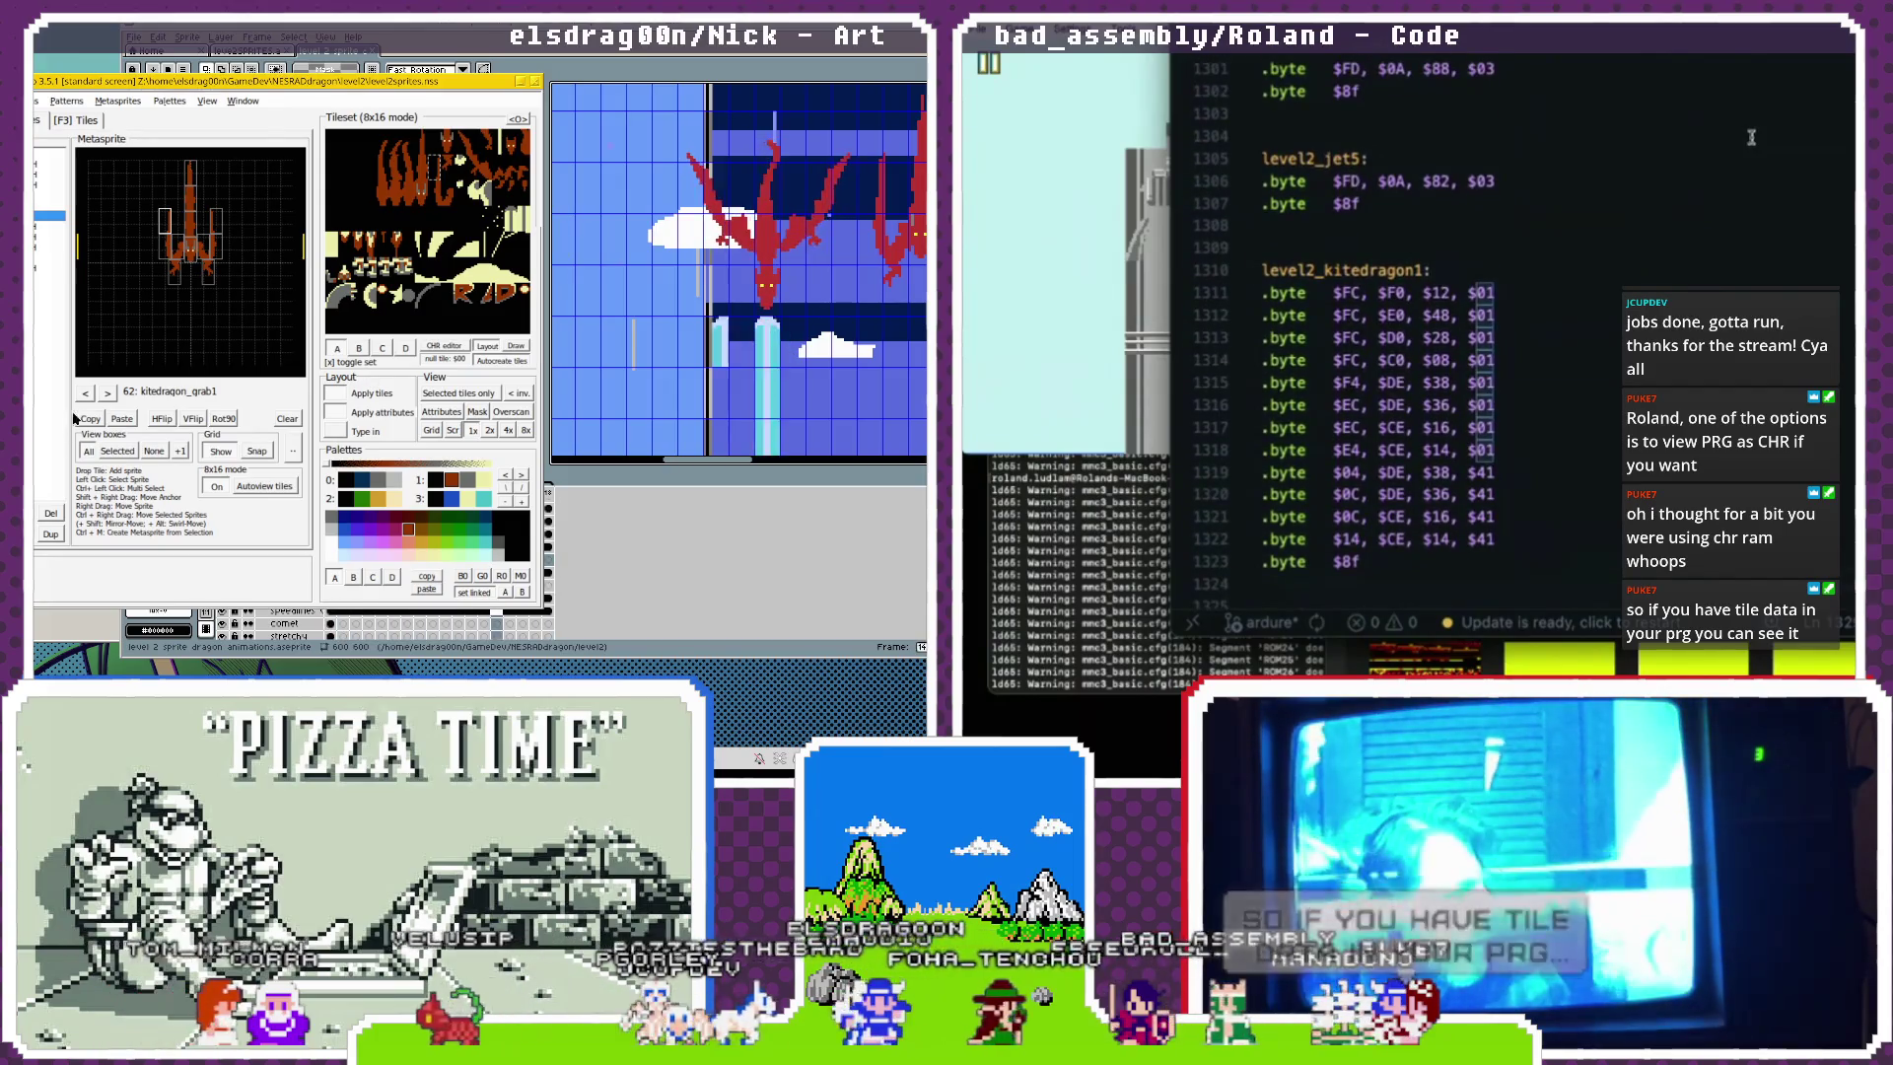
scroll(1751, 137, up, 14)
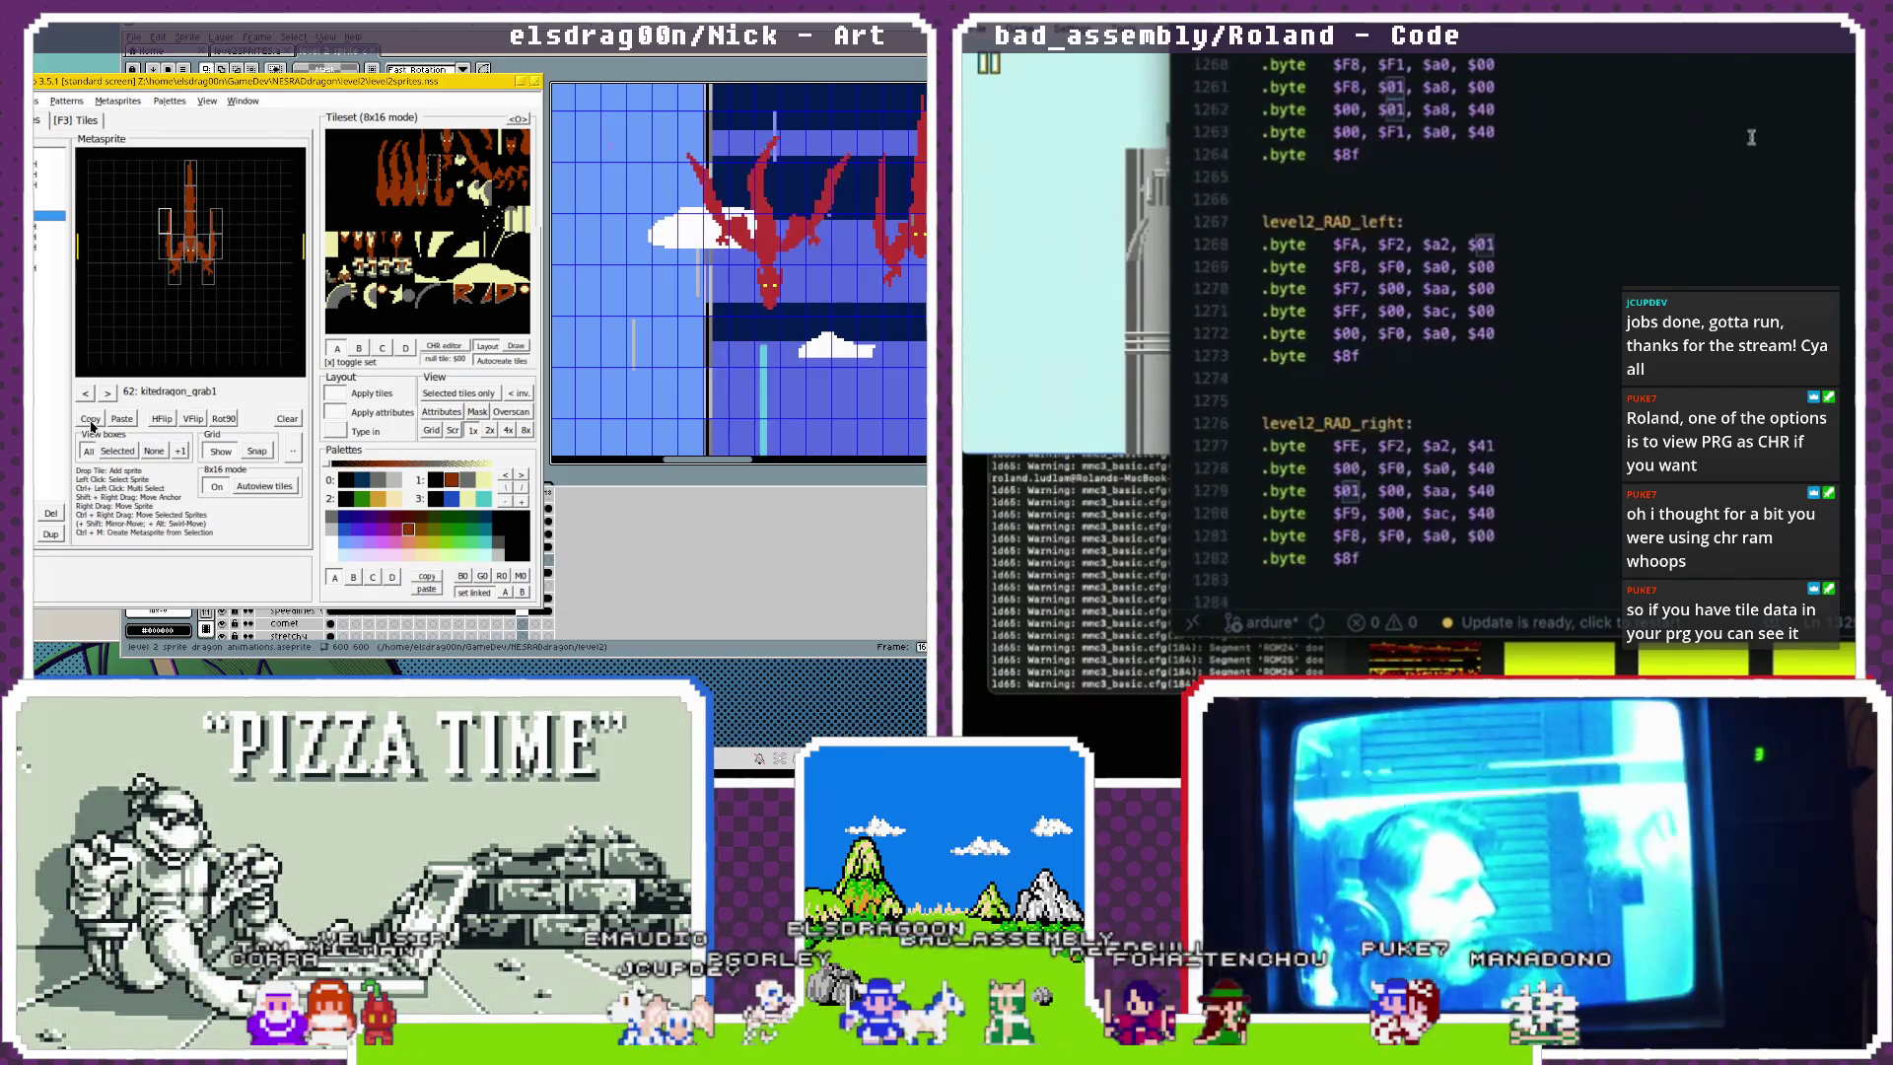
click(108, 394)
scroll(1751, 137, up, 5)
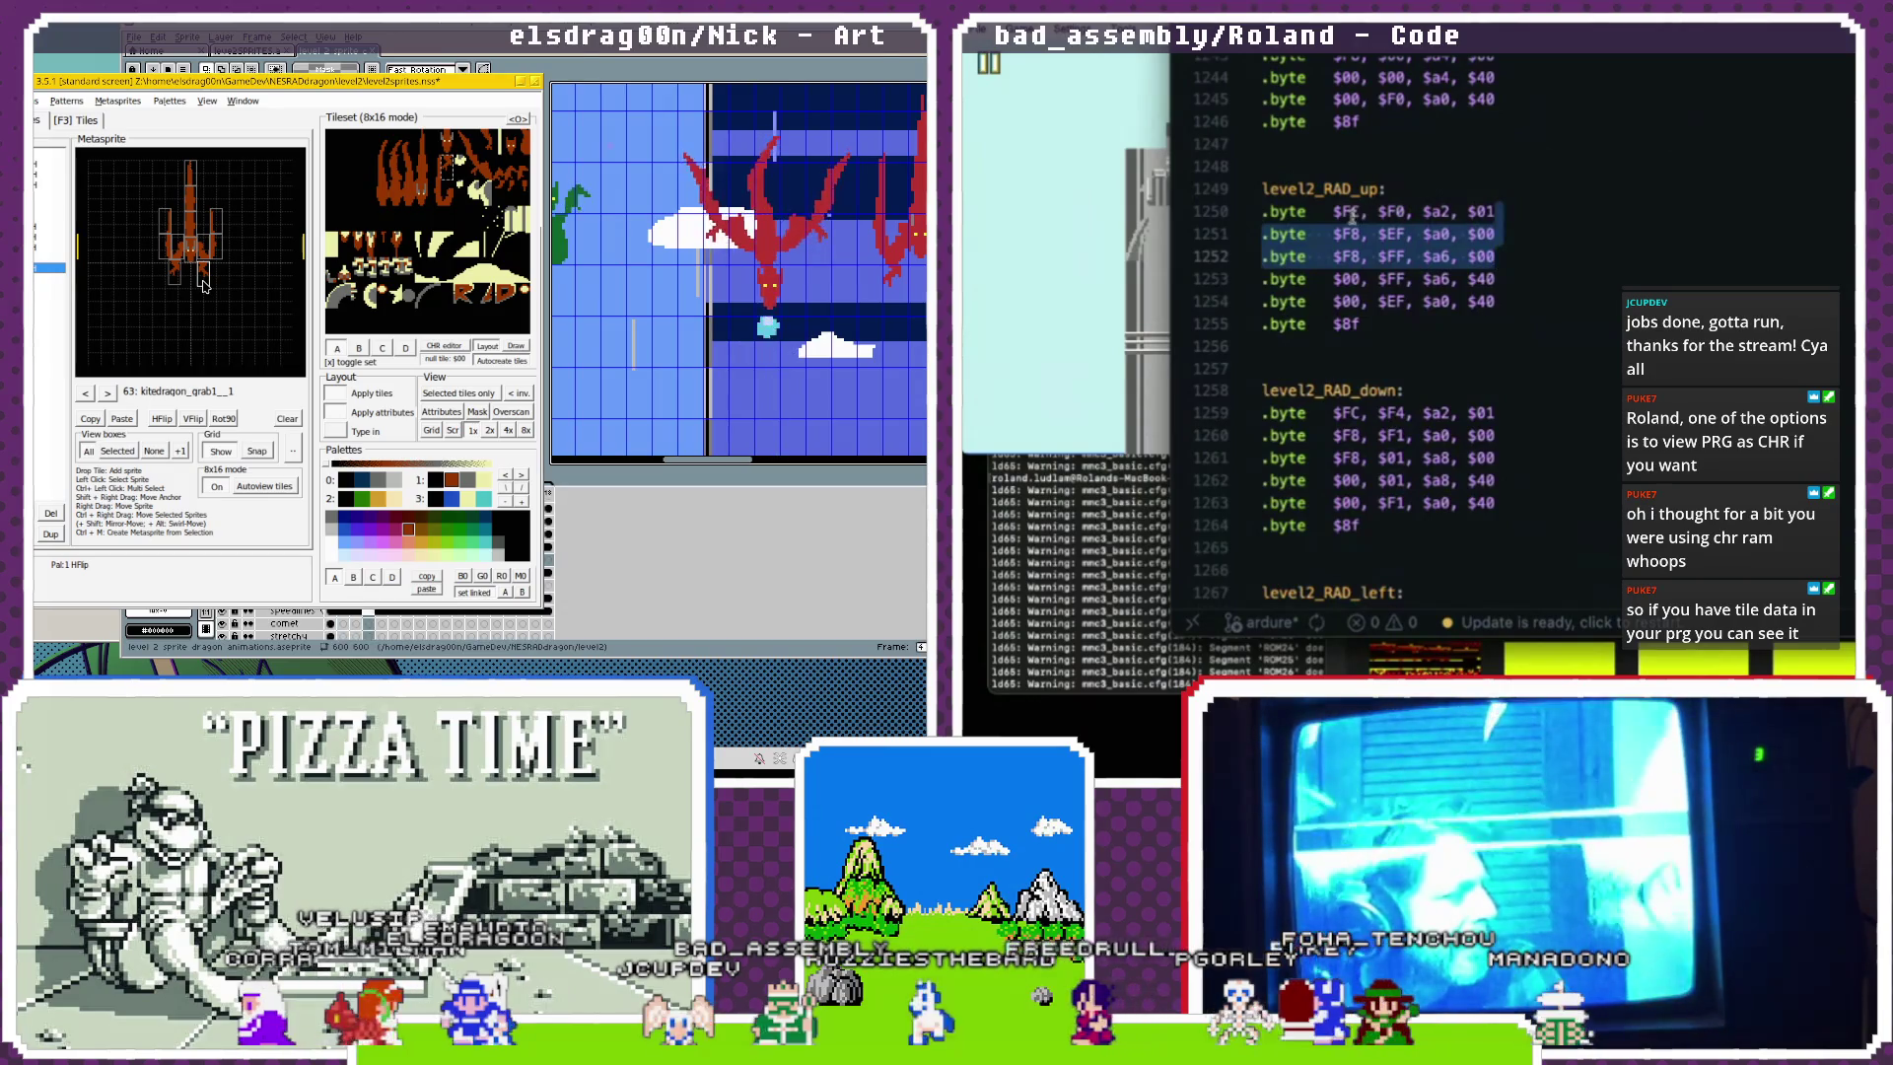
scroll(1462, 293, up, 10)
scroll(1462, 293, up, 14)
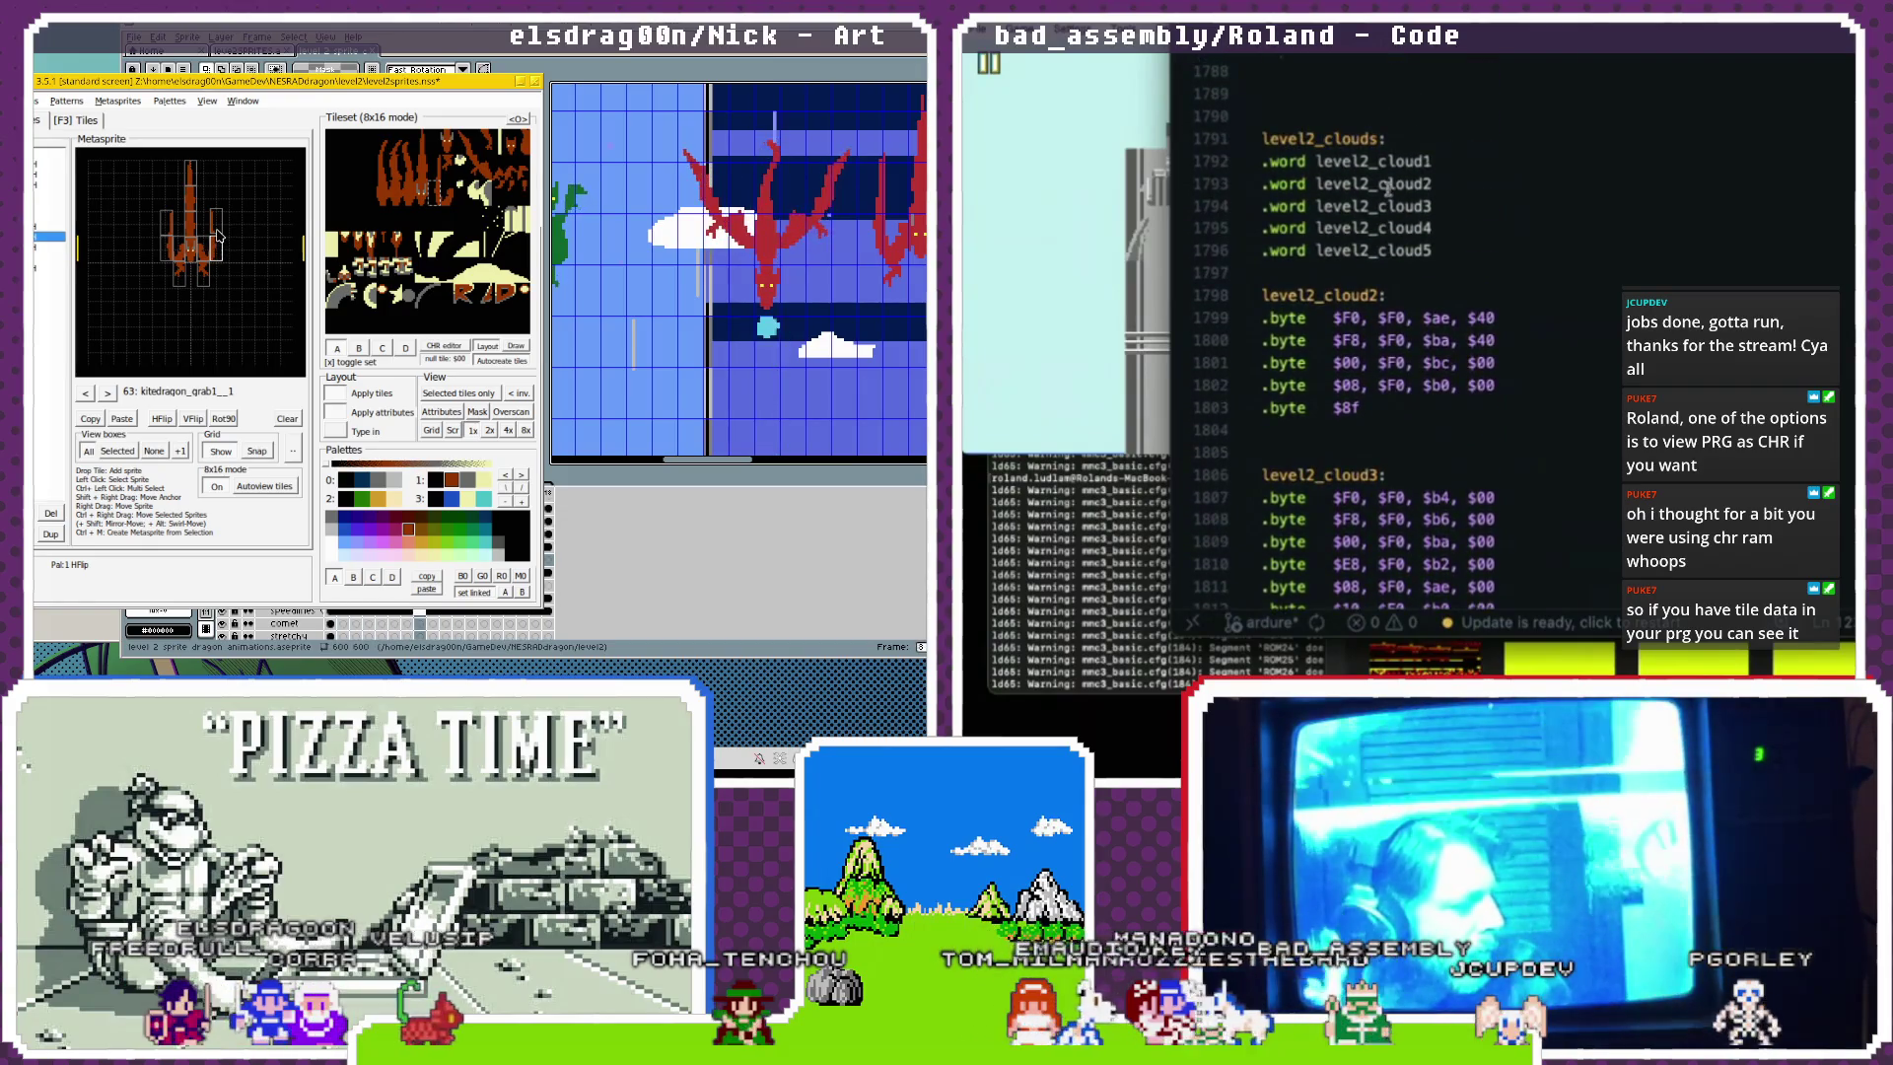
Step back through kitedragon_grab1, RADexplode6 and RADexplode5, then return to slot 63.
click(86, 393)
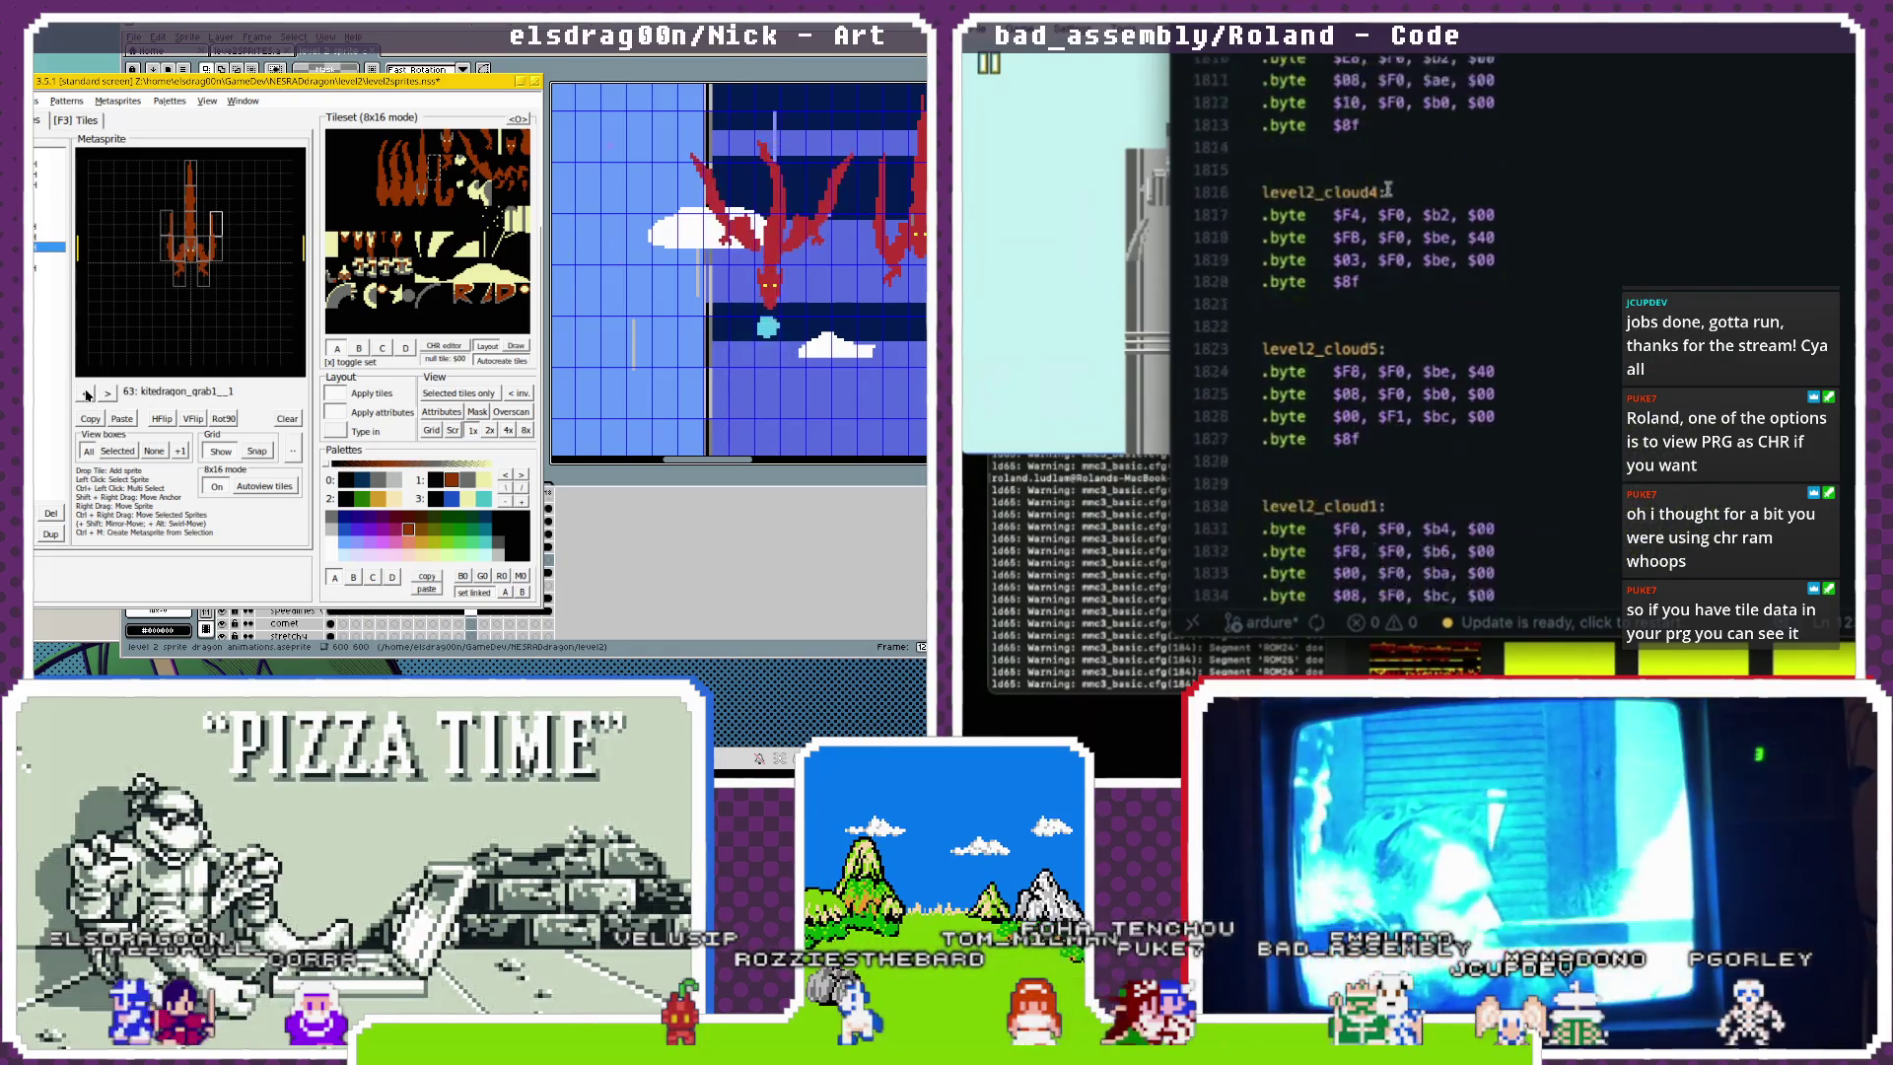
click(88, 393)
click(88, 393)
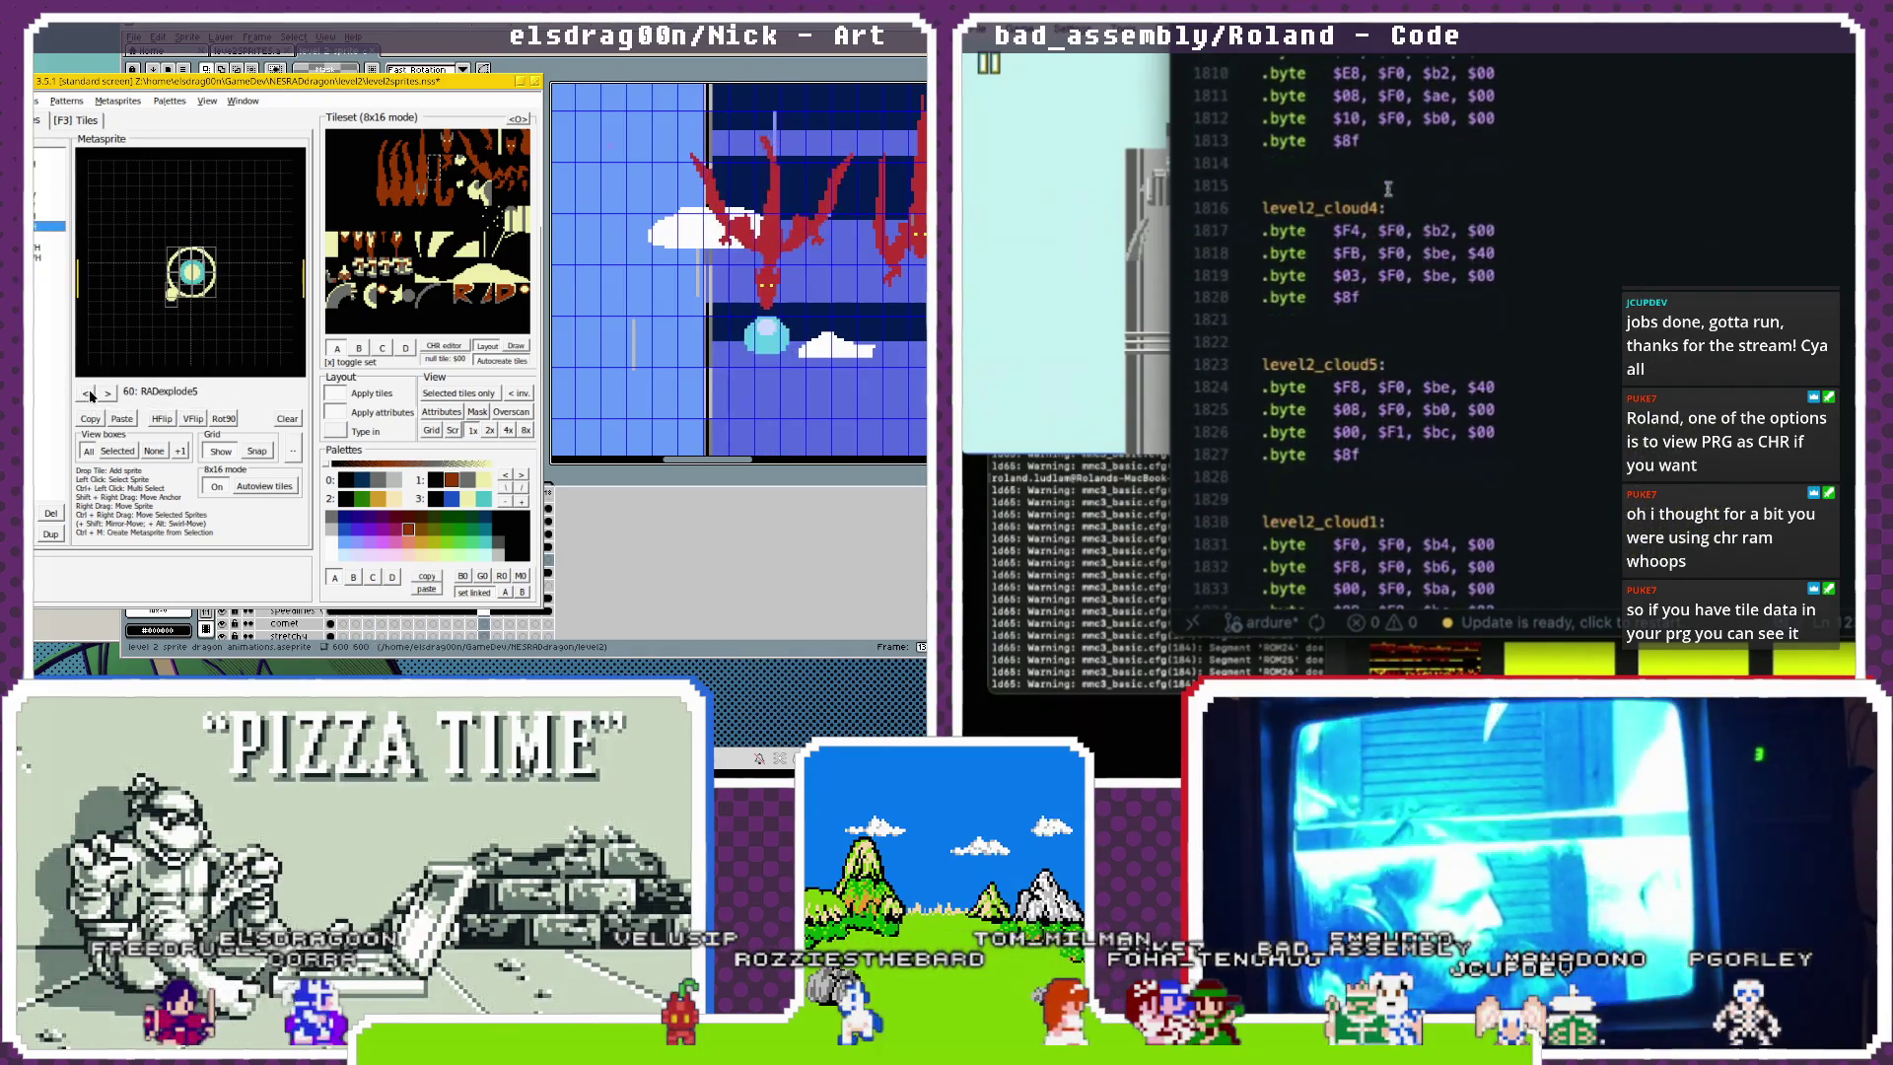
click(106, 394)
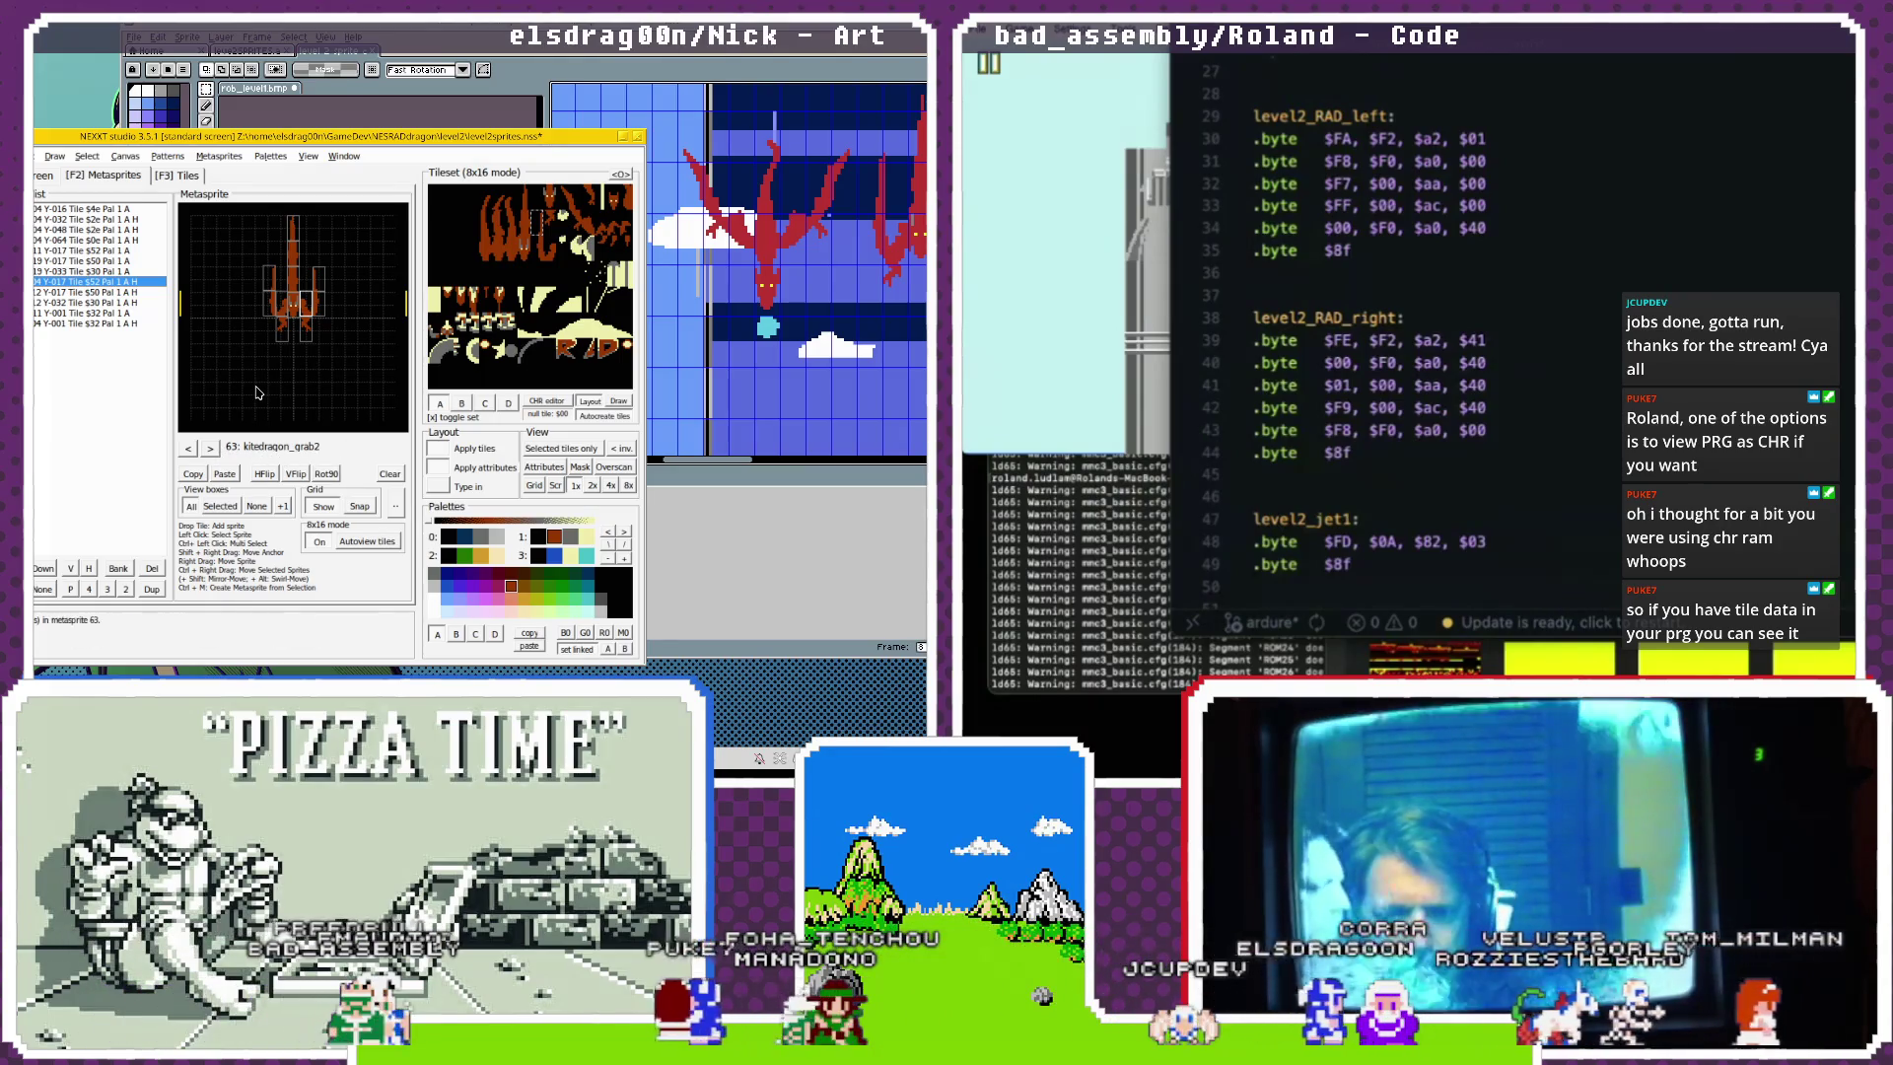
Clear the sprite selection, advance to empty Metasprite64, and return to the Aseprite sheet.
click(256, 426)
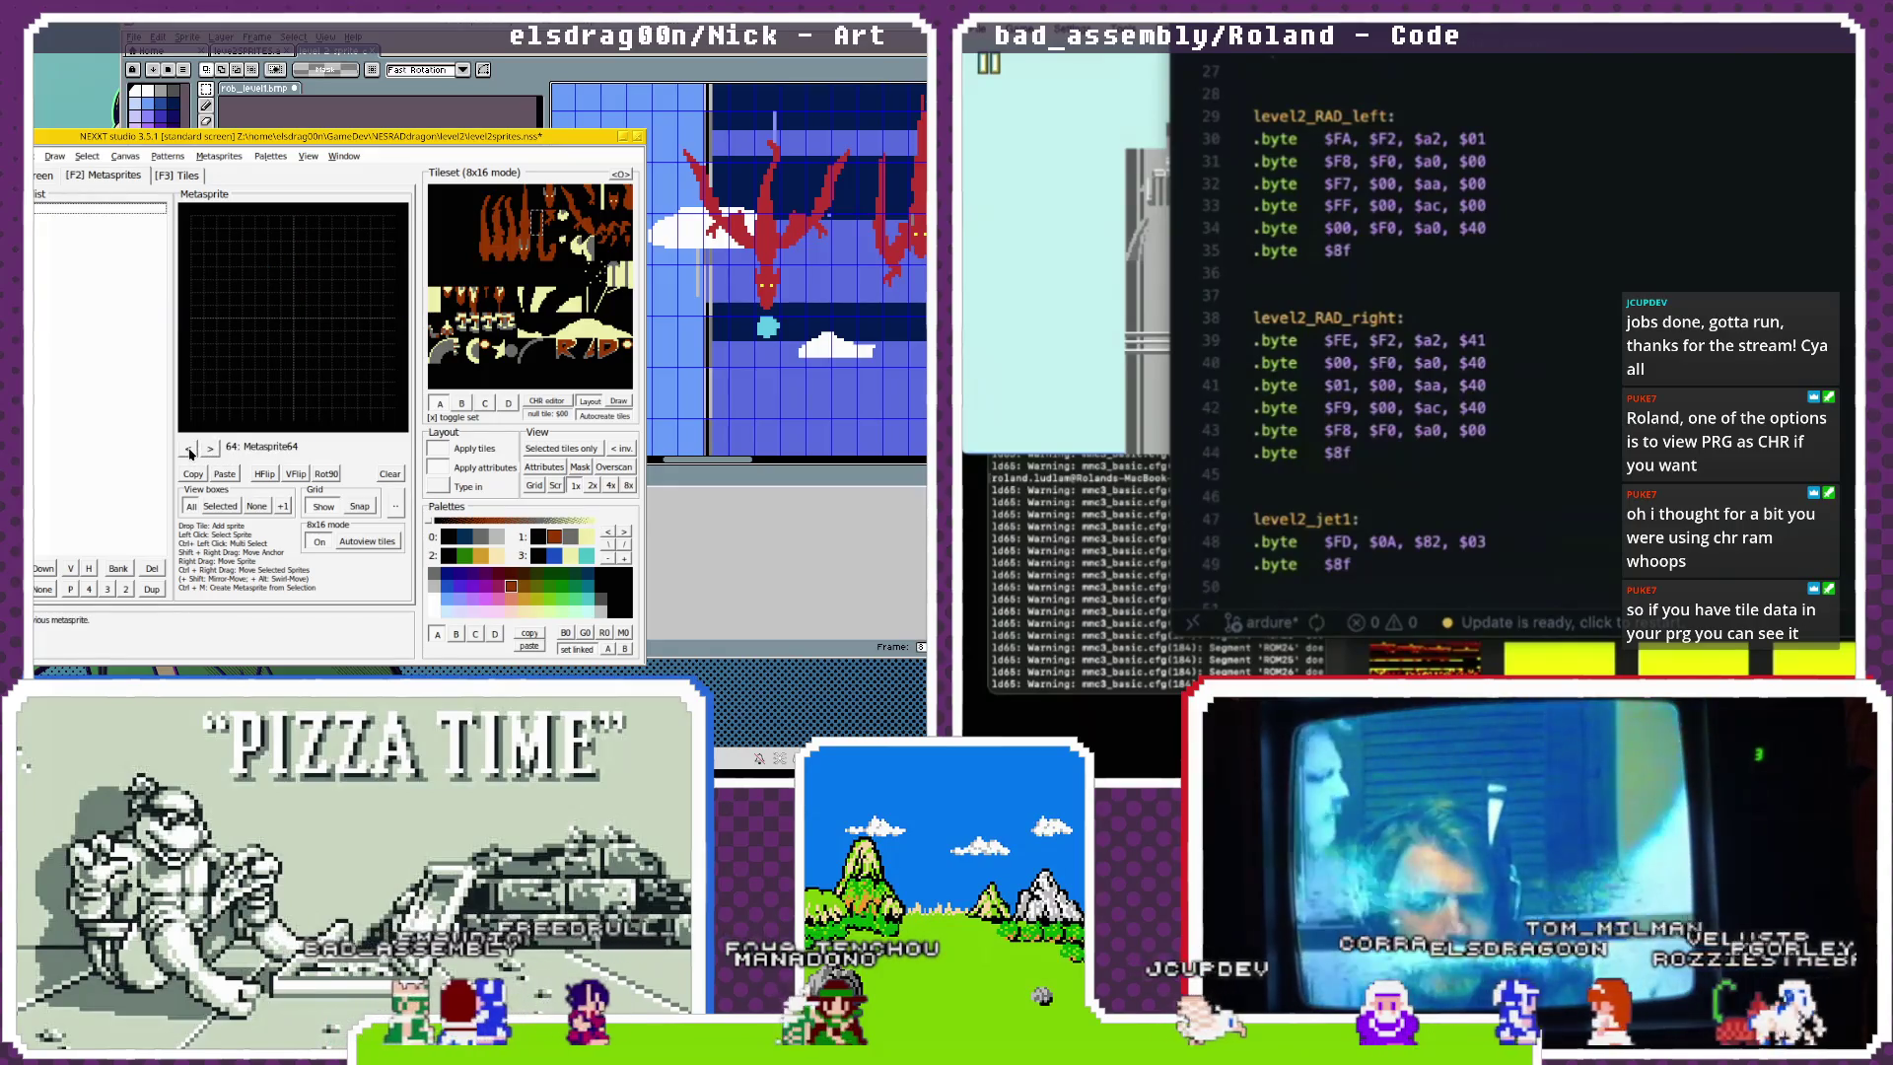
click(209, 451)
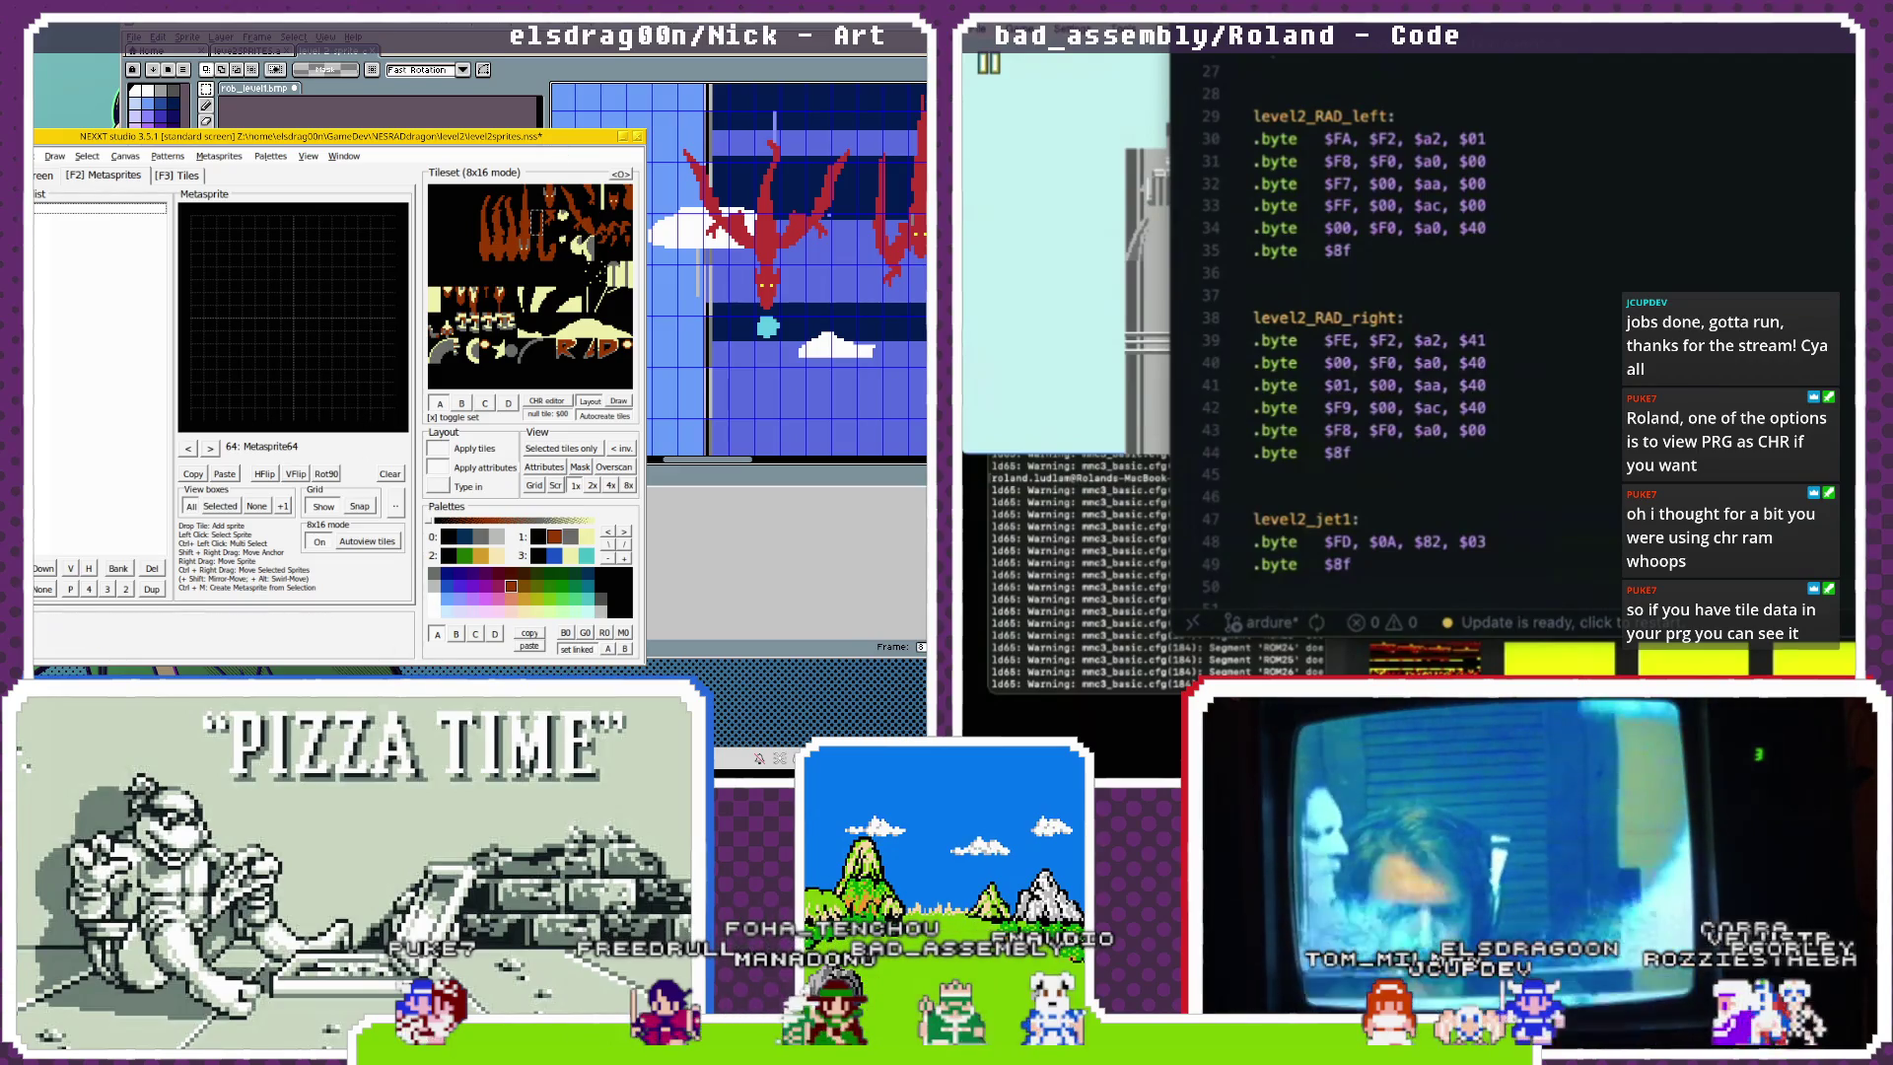
key(alt+Tab)
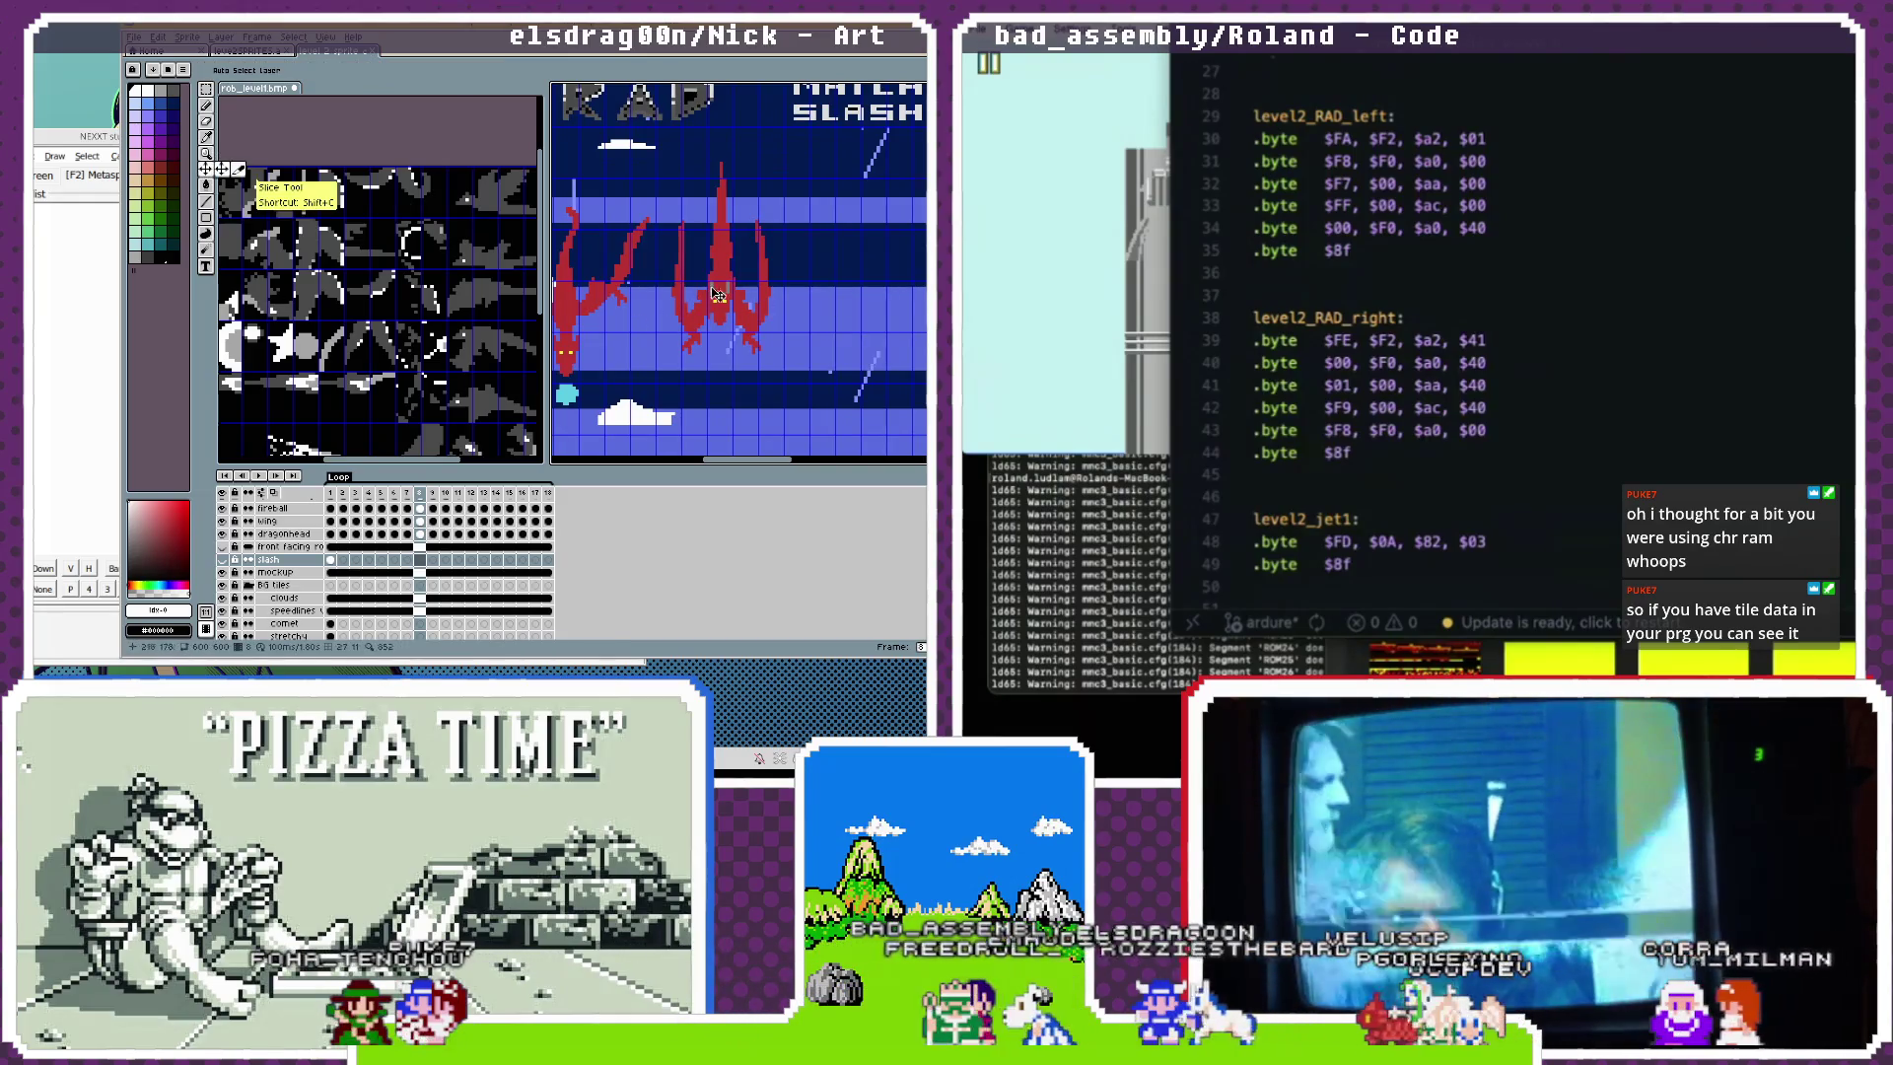
Add a new layer named explosion at the top of the layer stack.
key(Up)
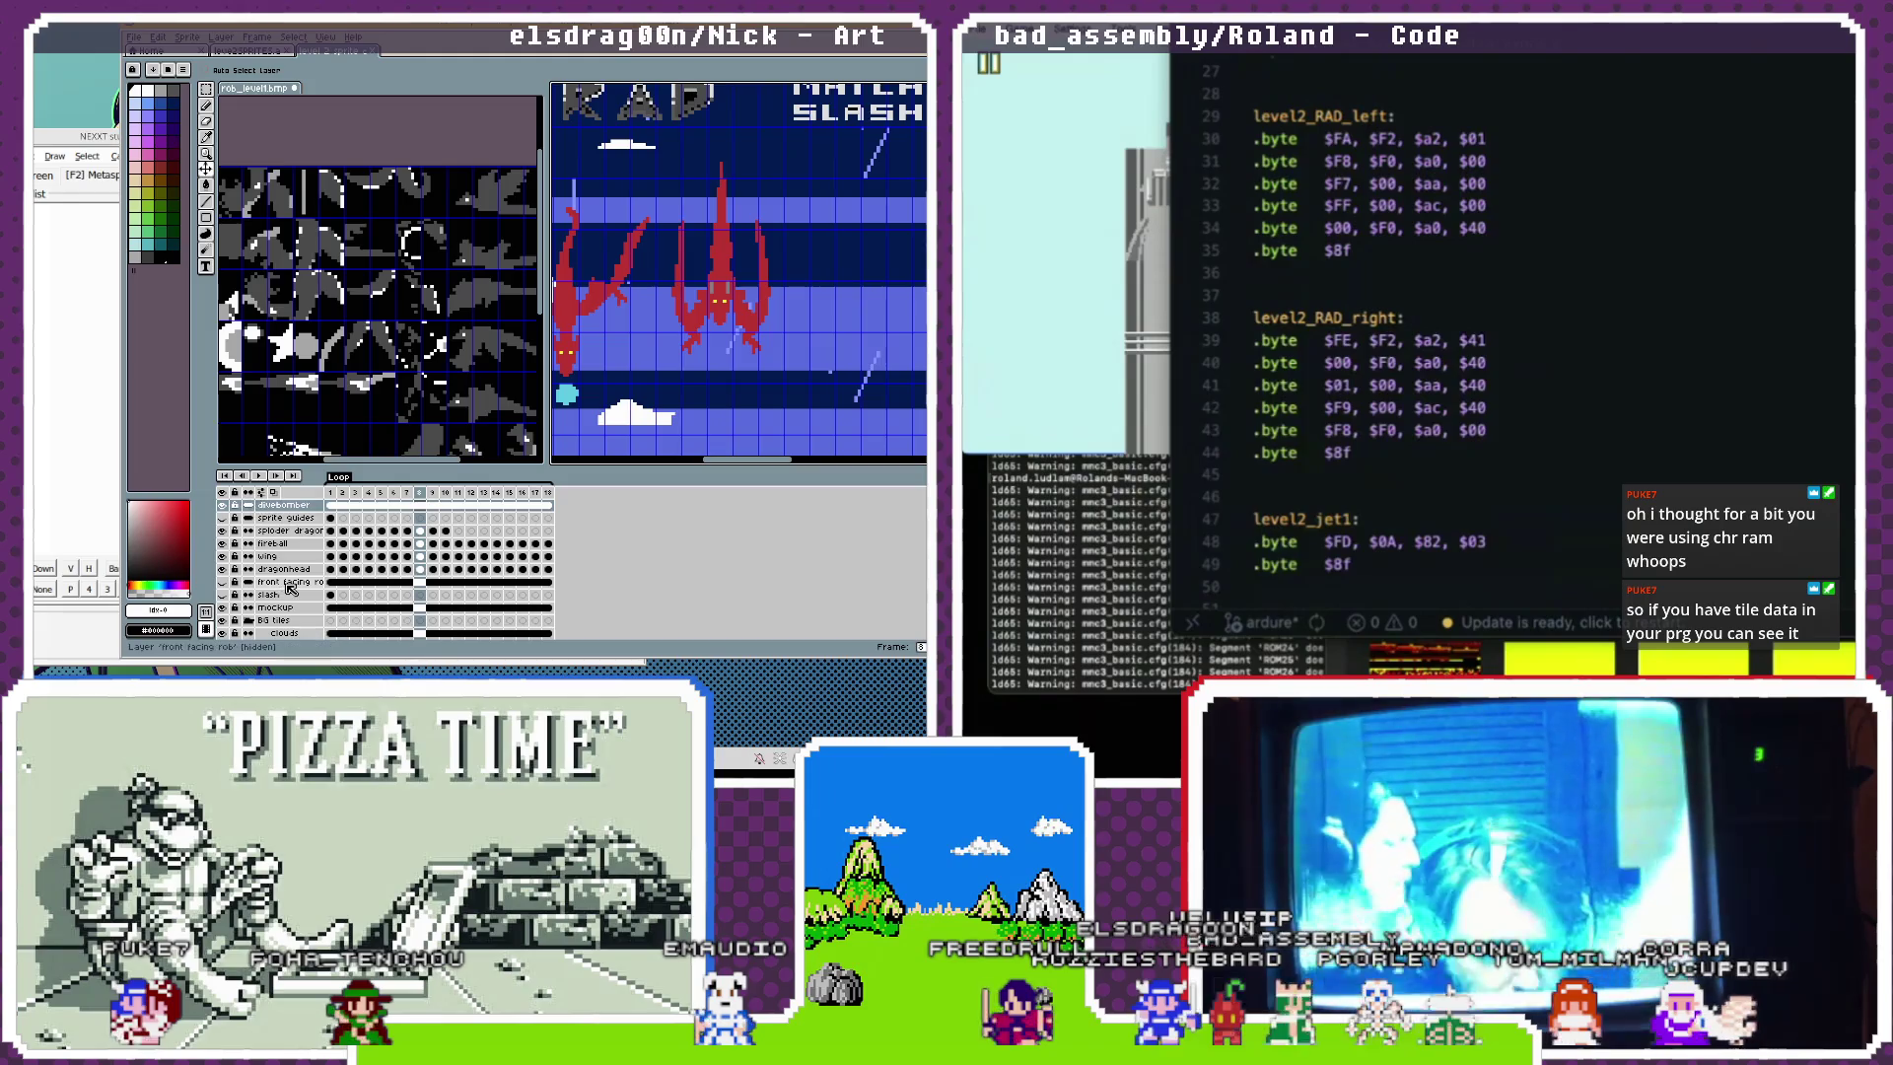
key(shift+n)
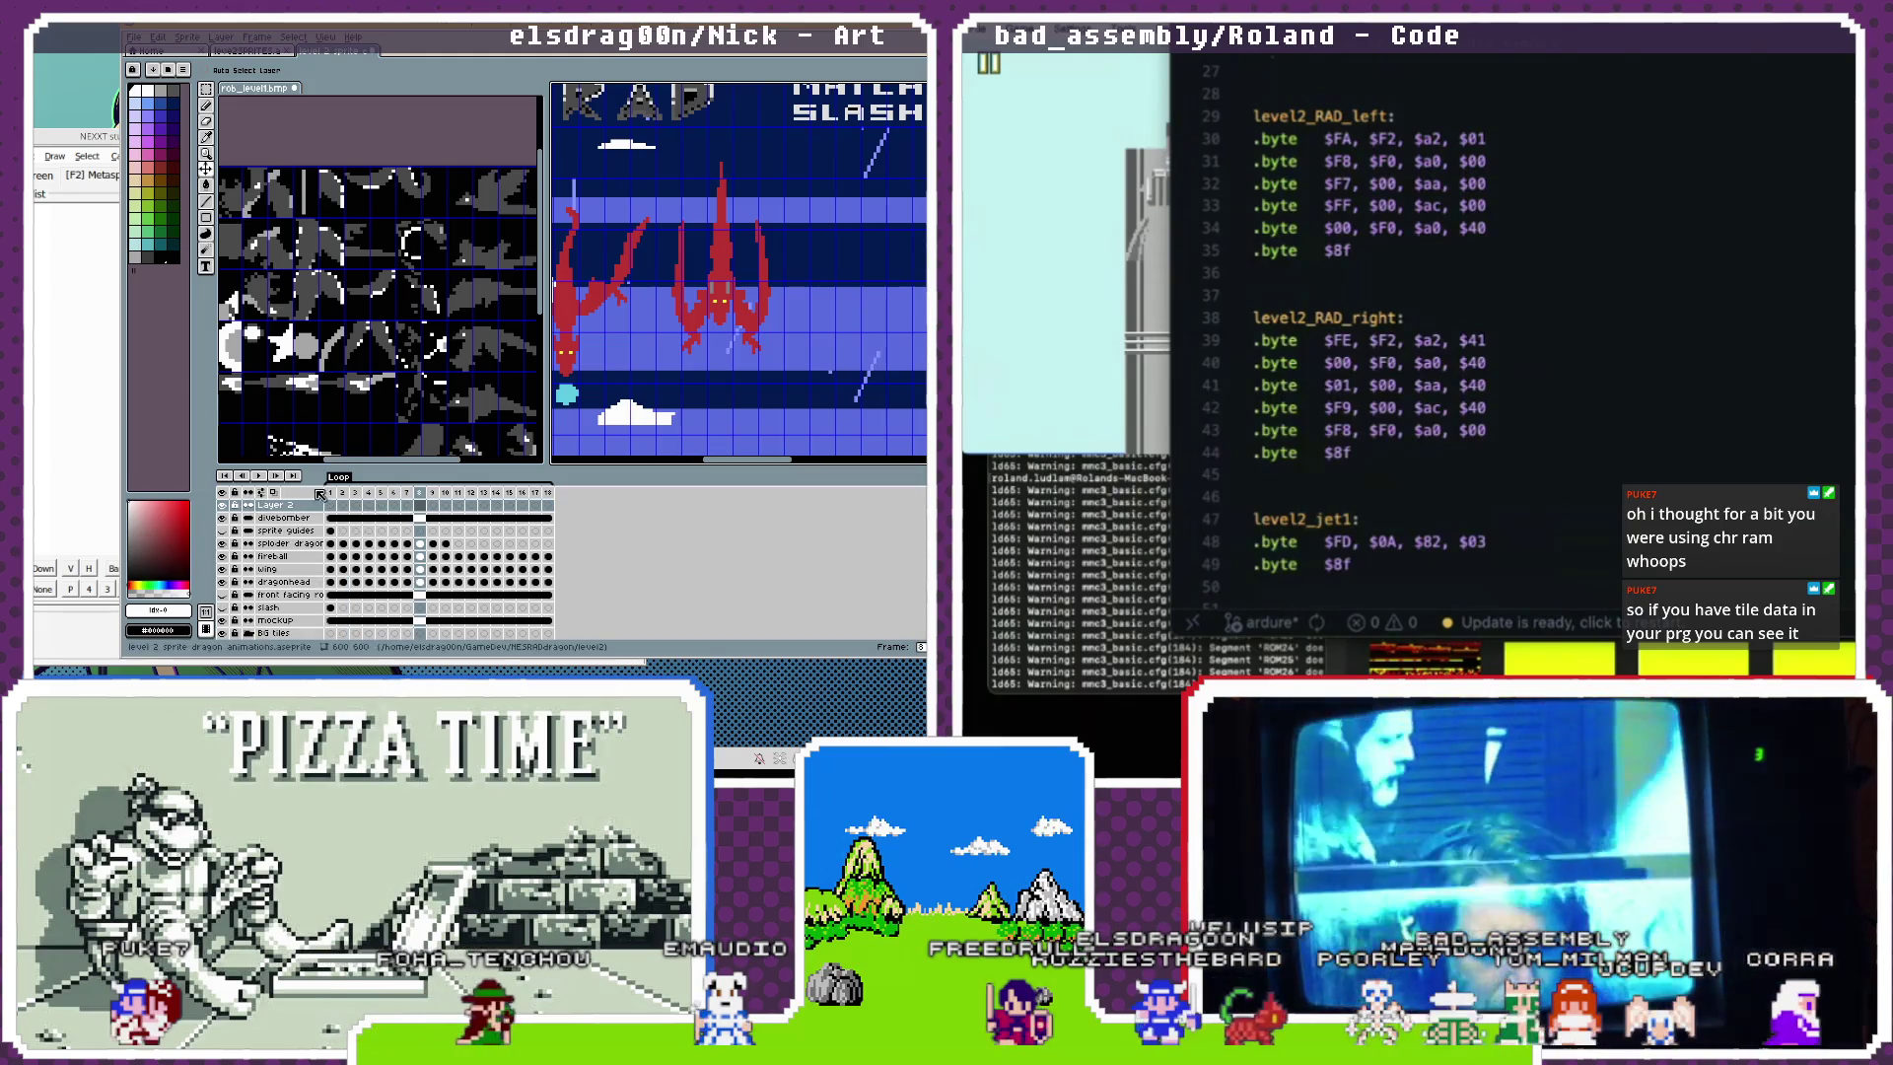
double_click(275, 505)
text(ex)
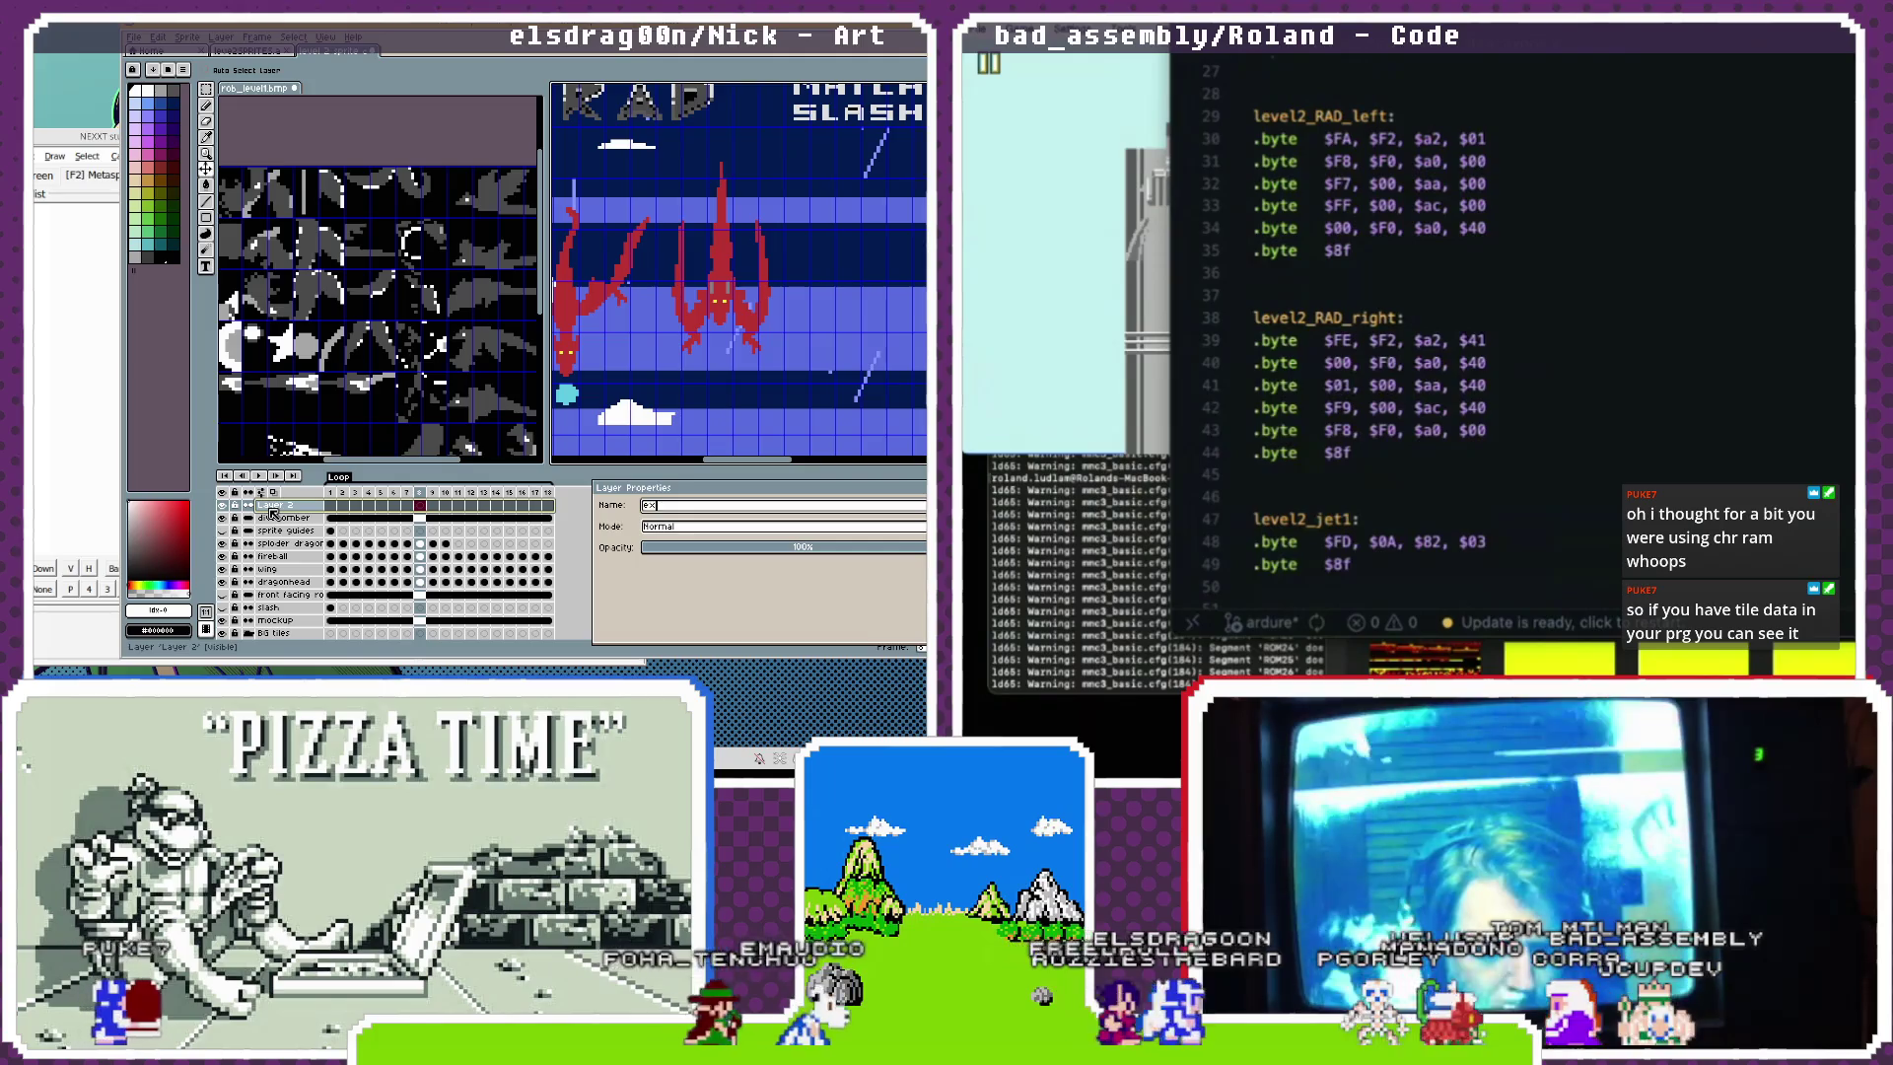
text(plosion)
key(Return)
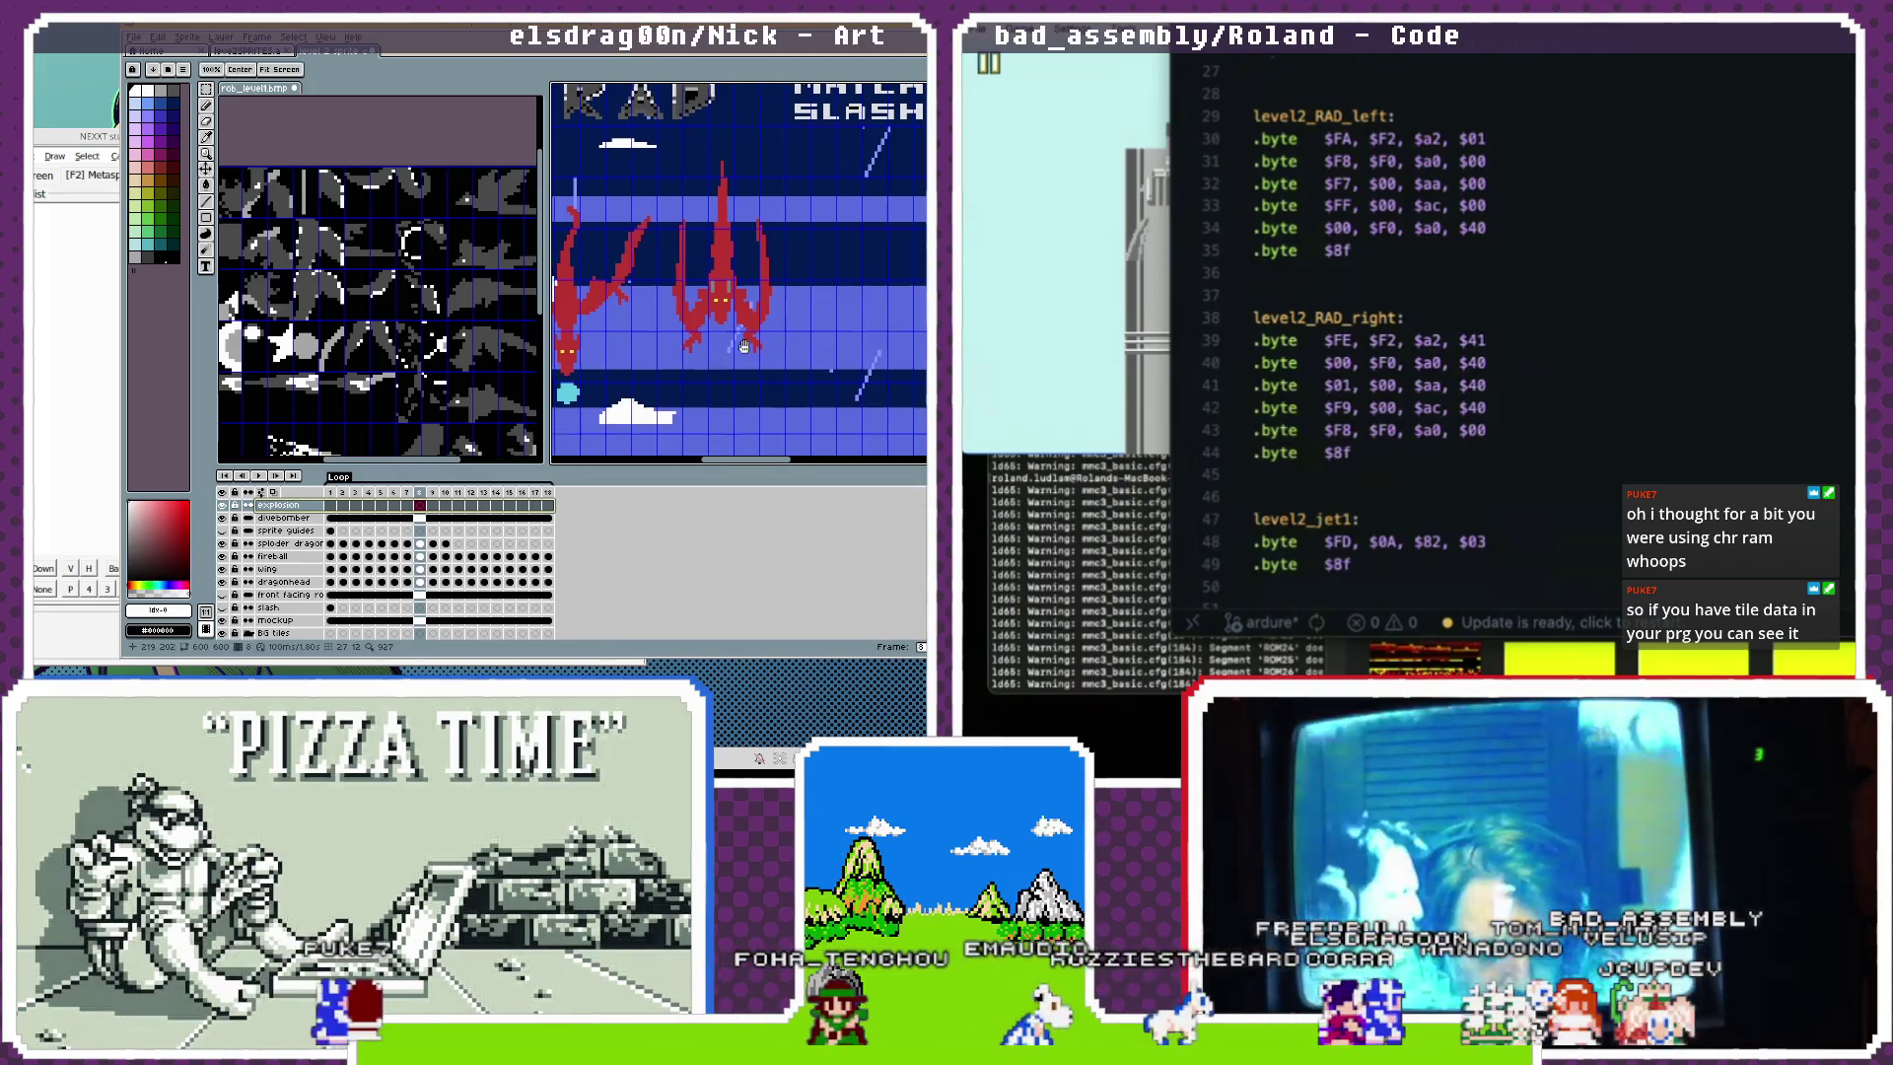
Pan to the dragons, pick Rectangular Marquee, and open the dragonhead layer's first cel properties.
drag(717, 365, 786, 325)
key(Down)
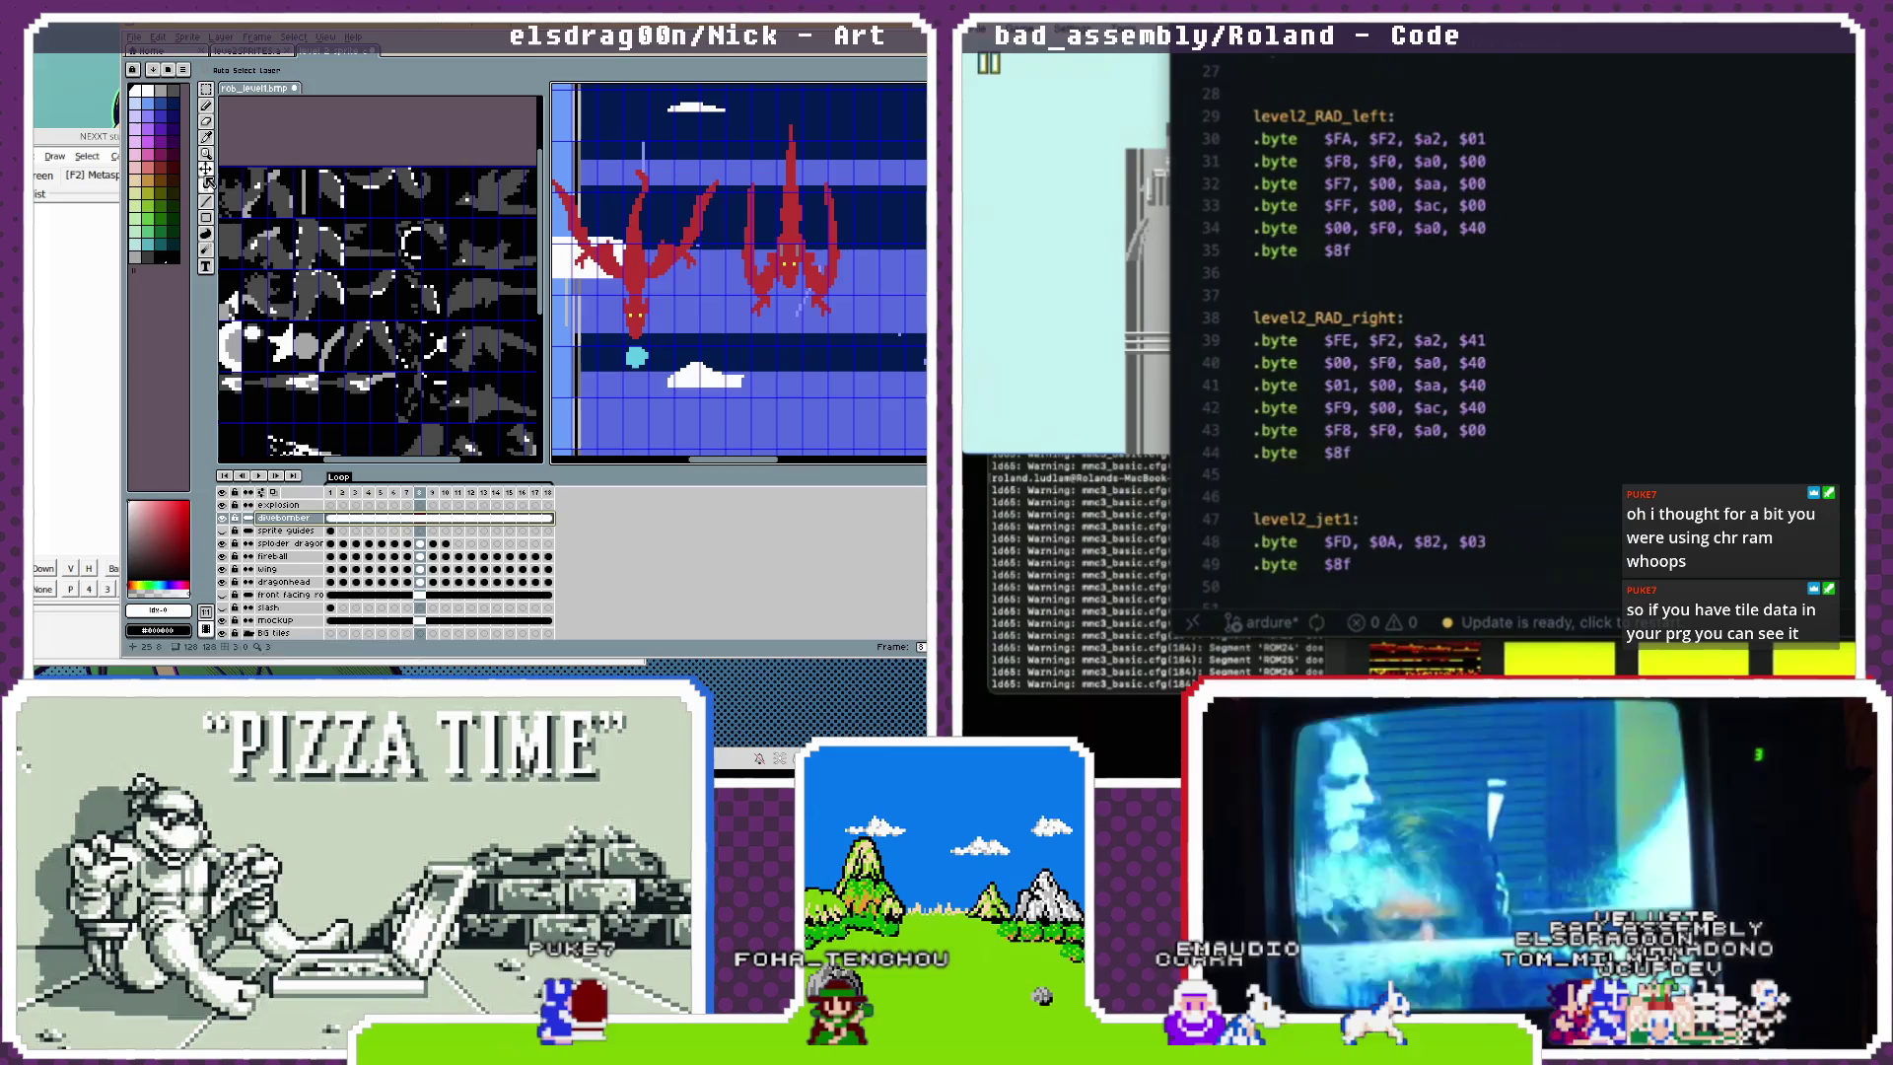
click(207, 90)
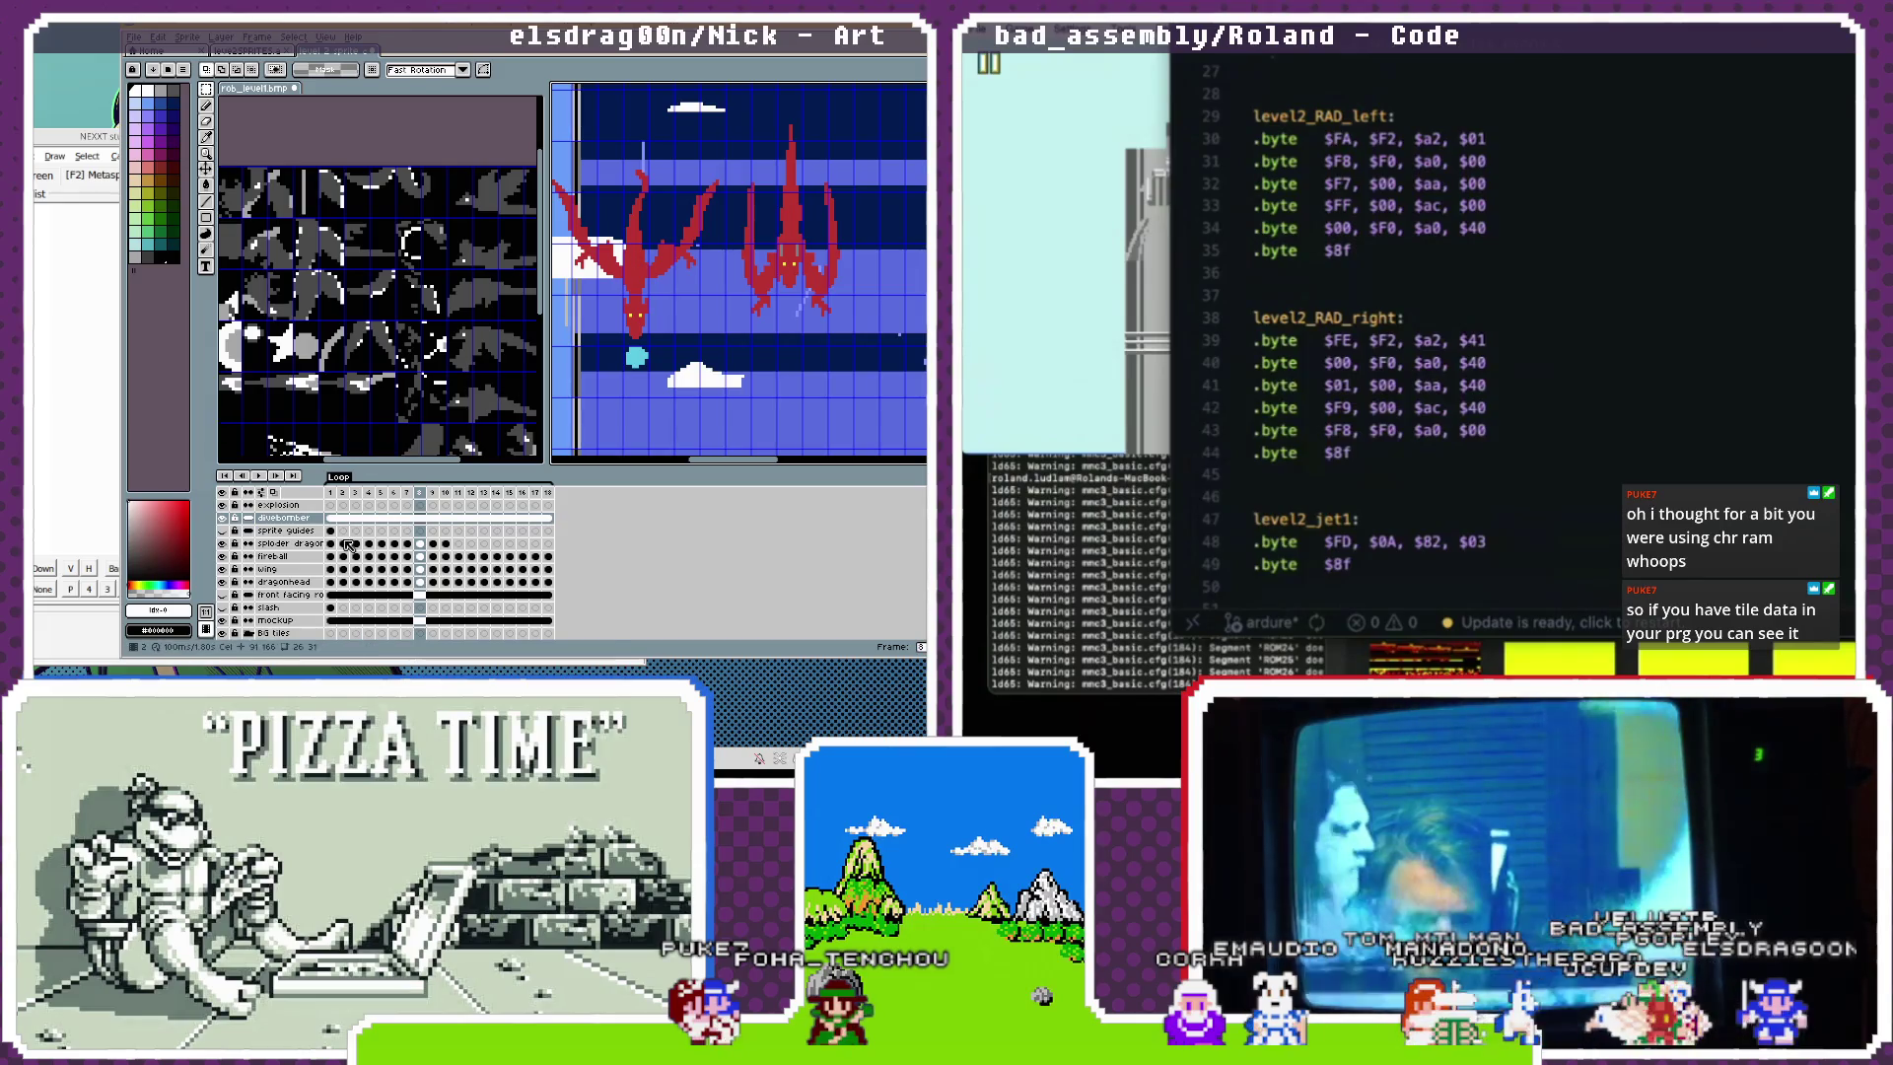
double_click(331, 582)
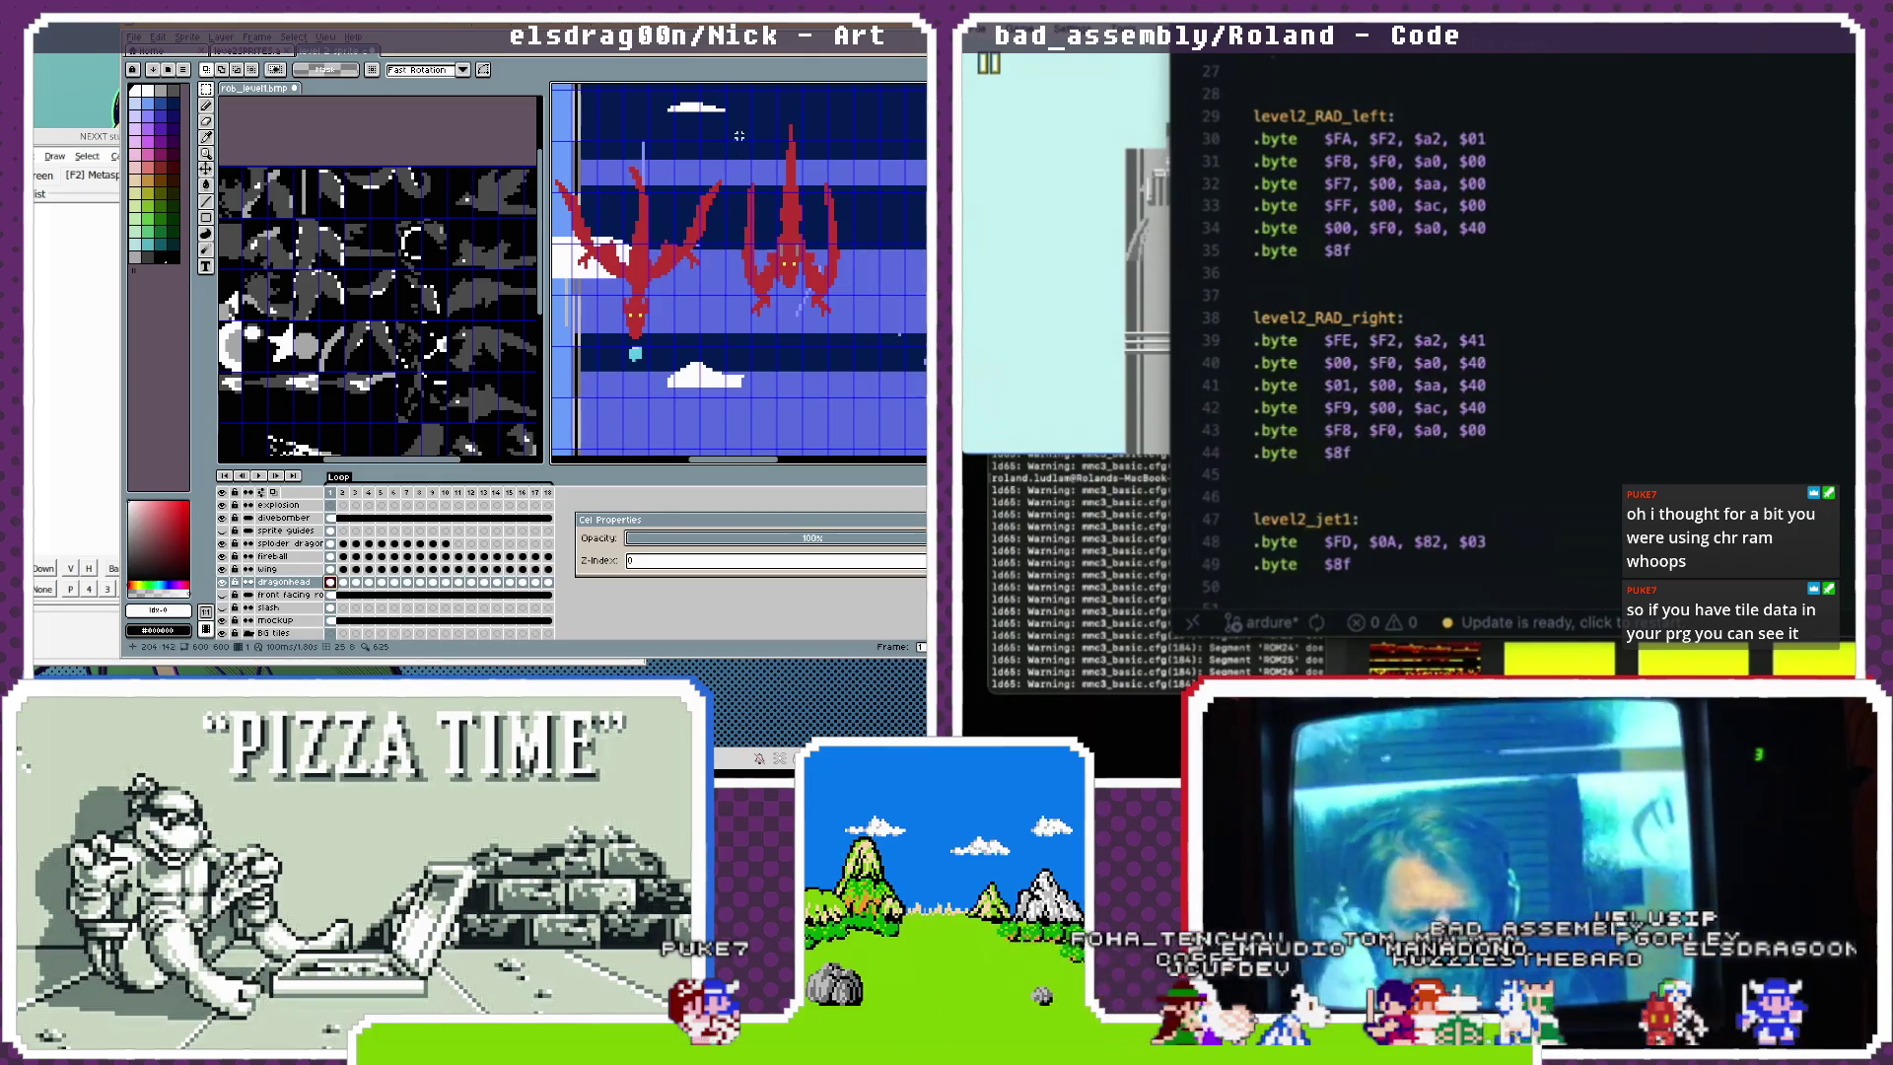
Select the right red dragon and duplicate the divebomber layer to the top.
drag(557, 355, 555, 360)
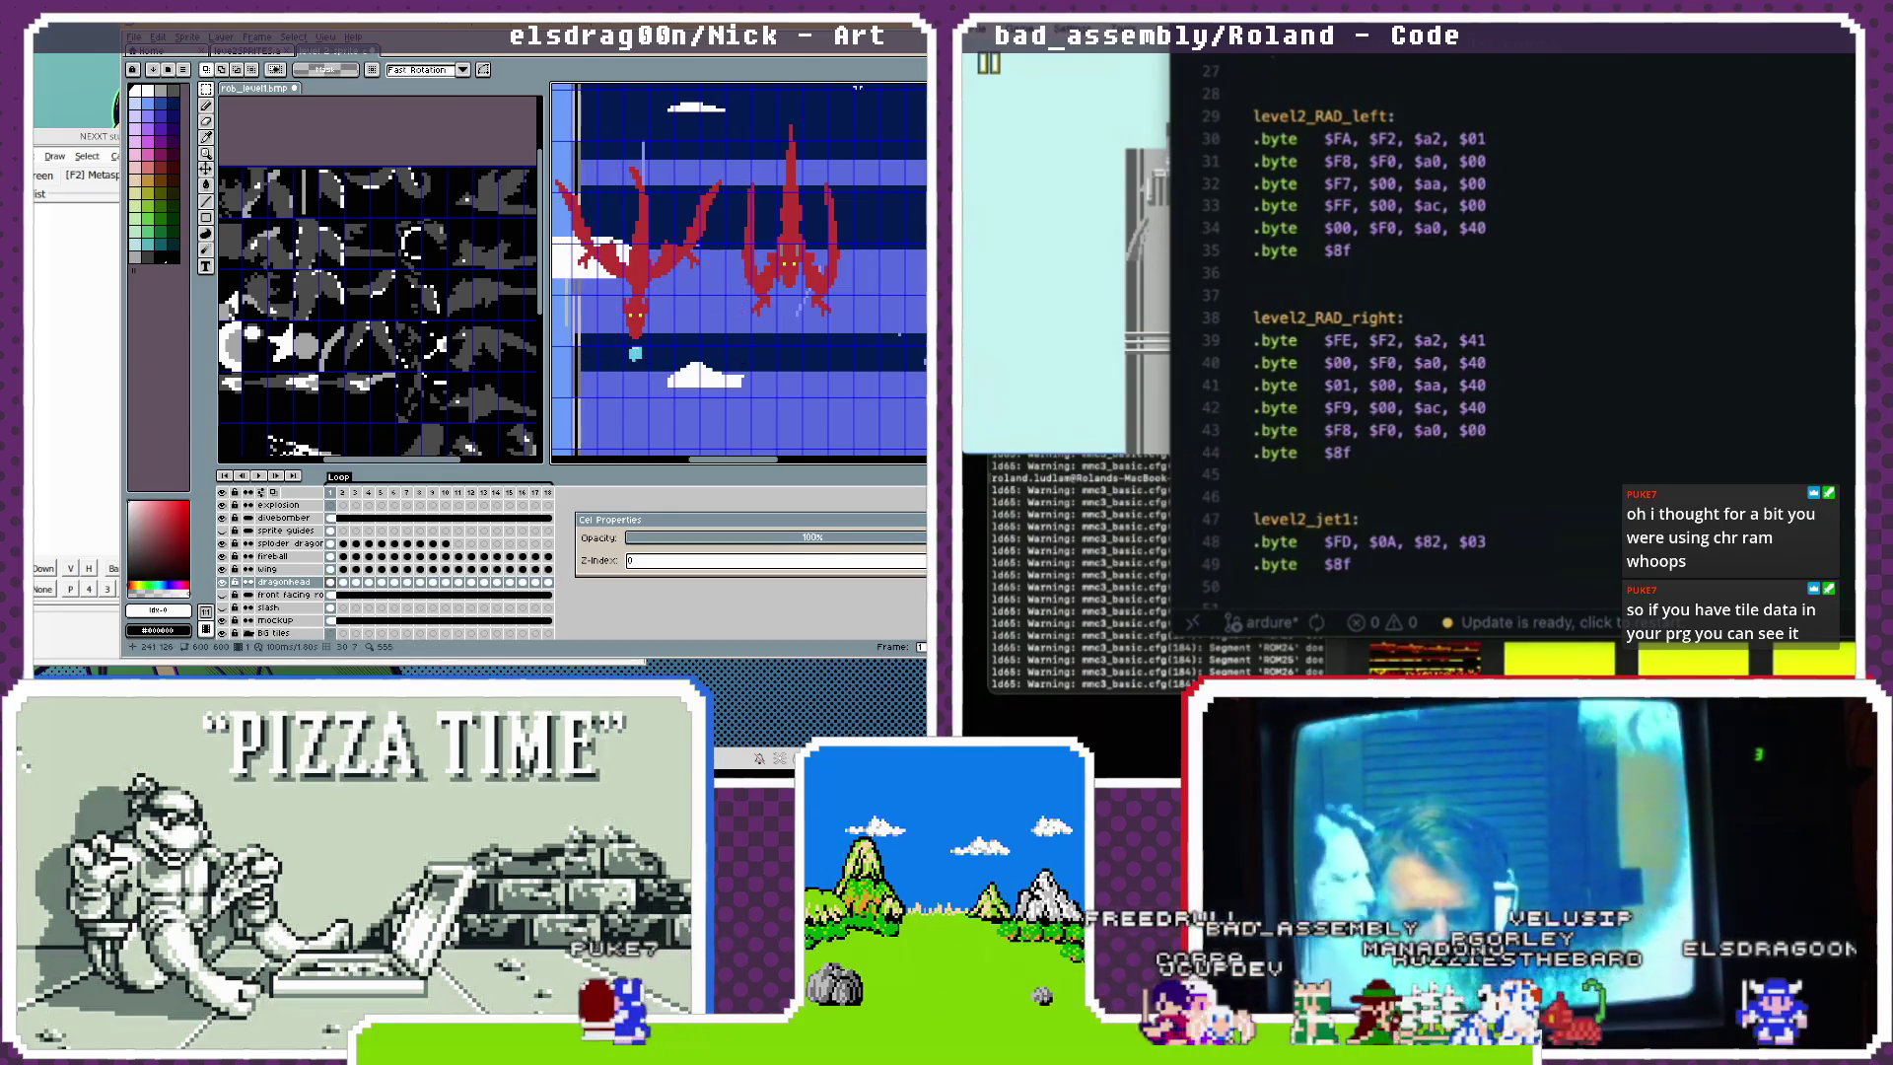
drag(865, 106, 734, 365)
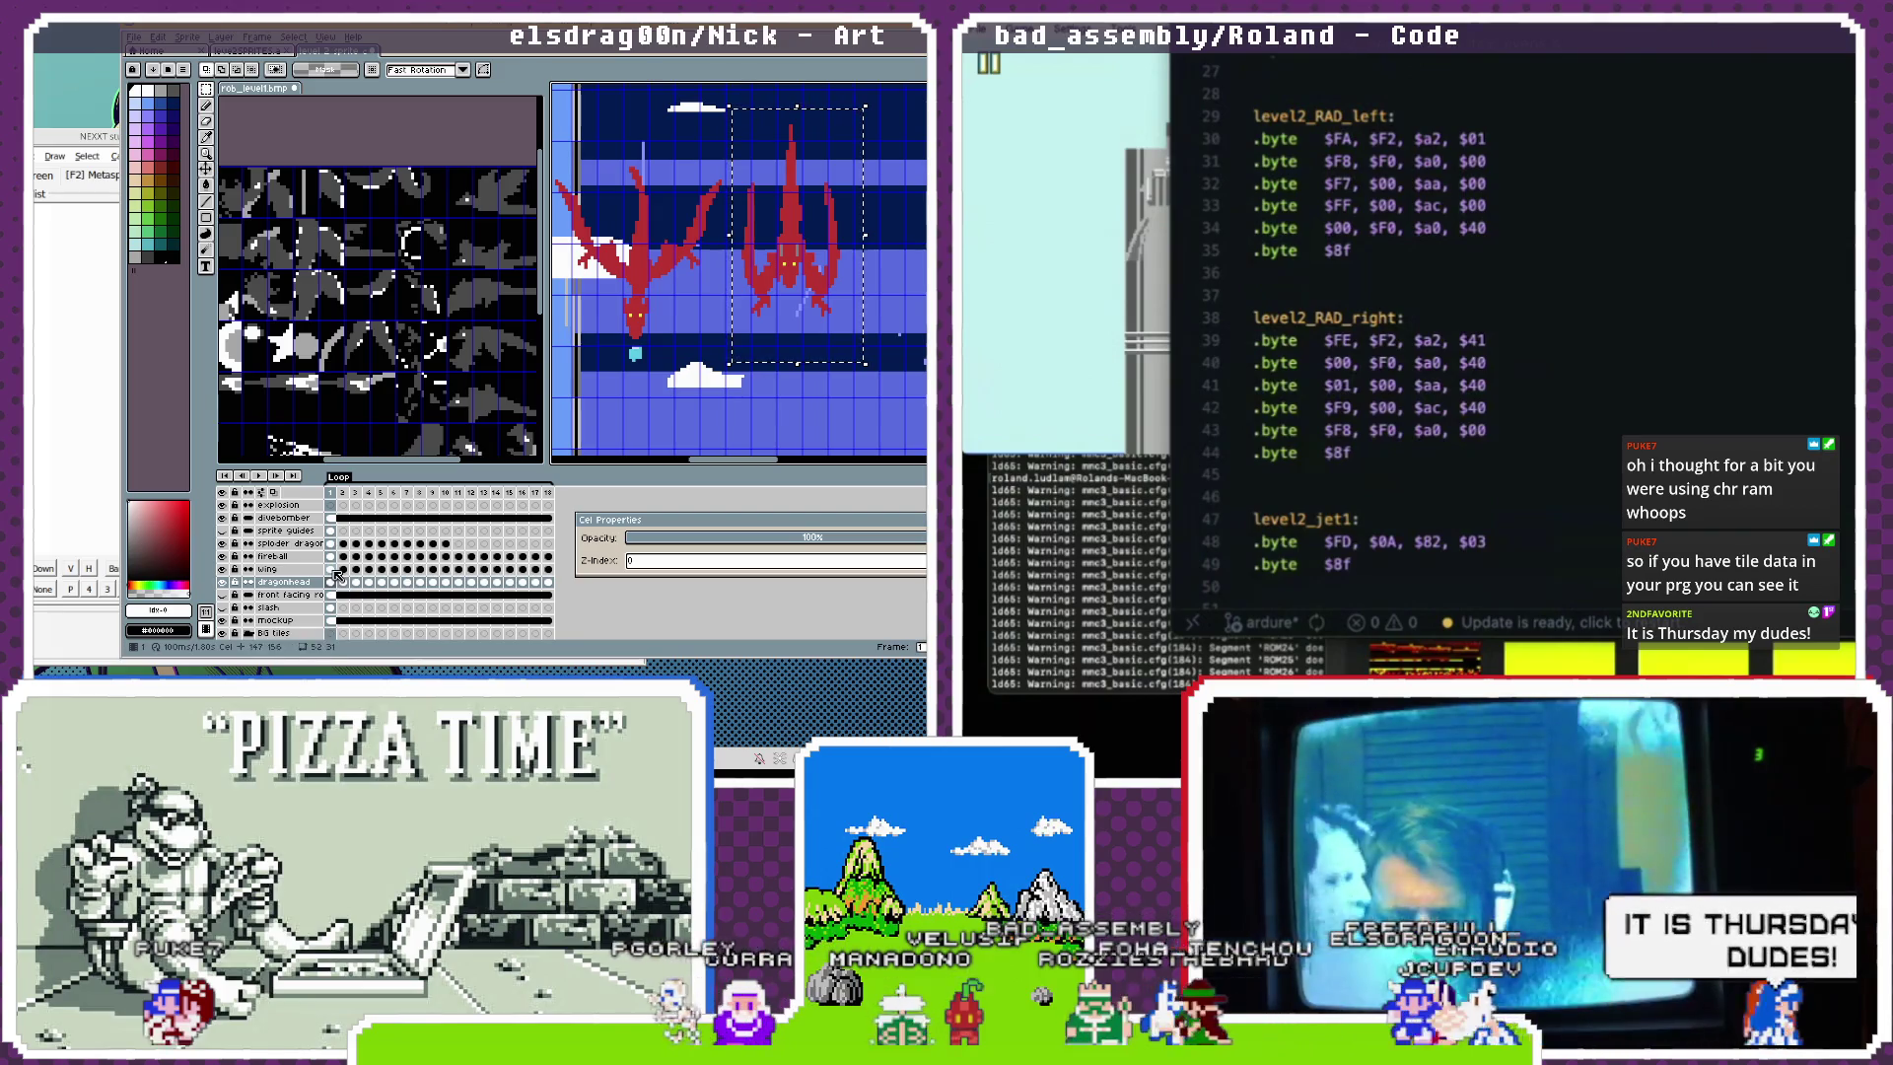
click(285, 520)
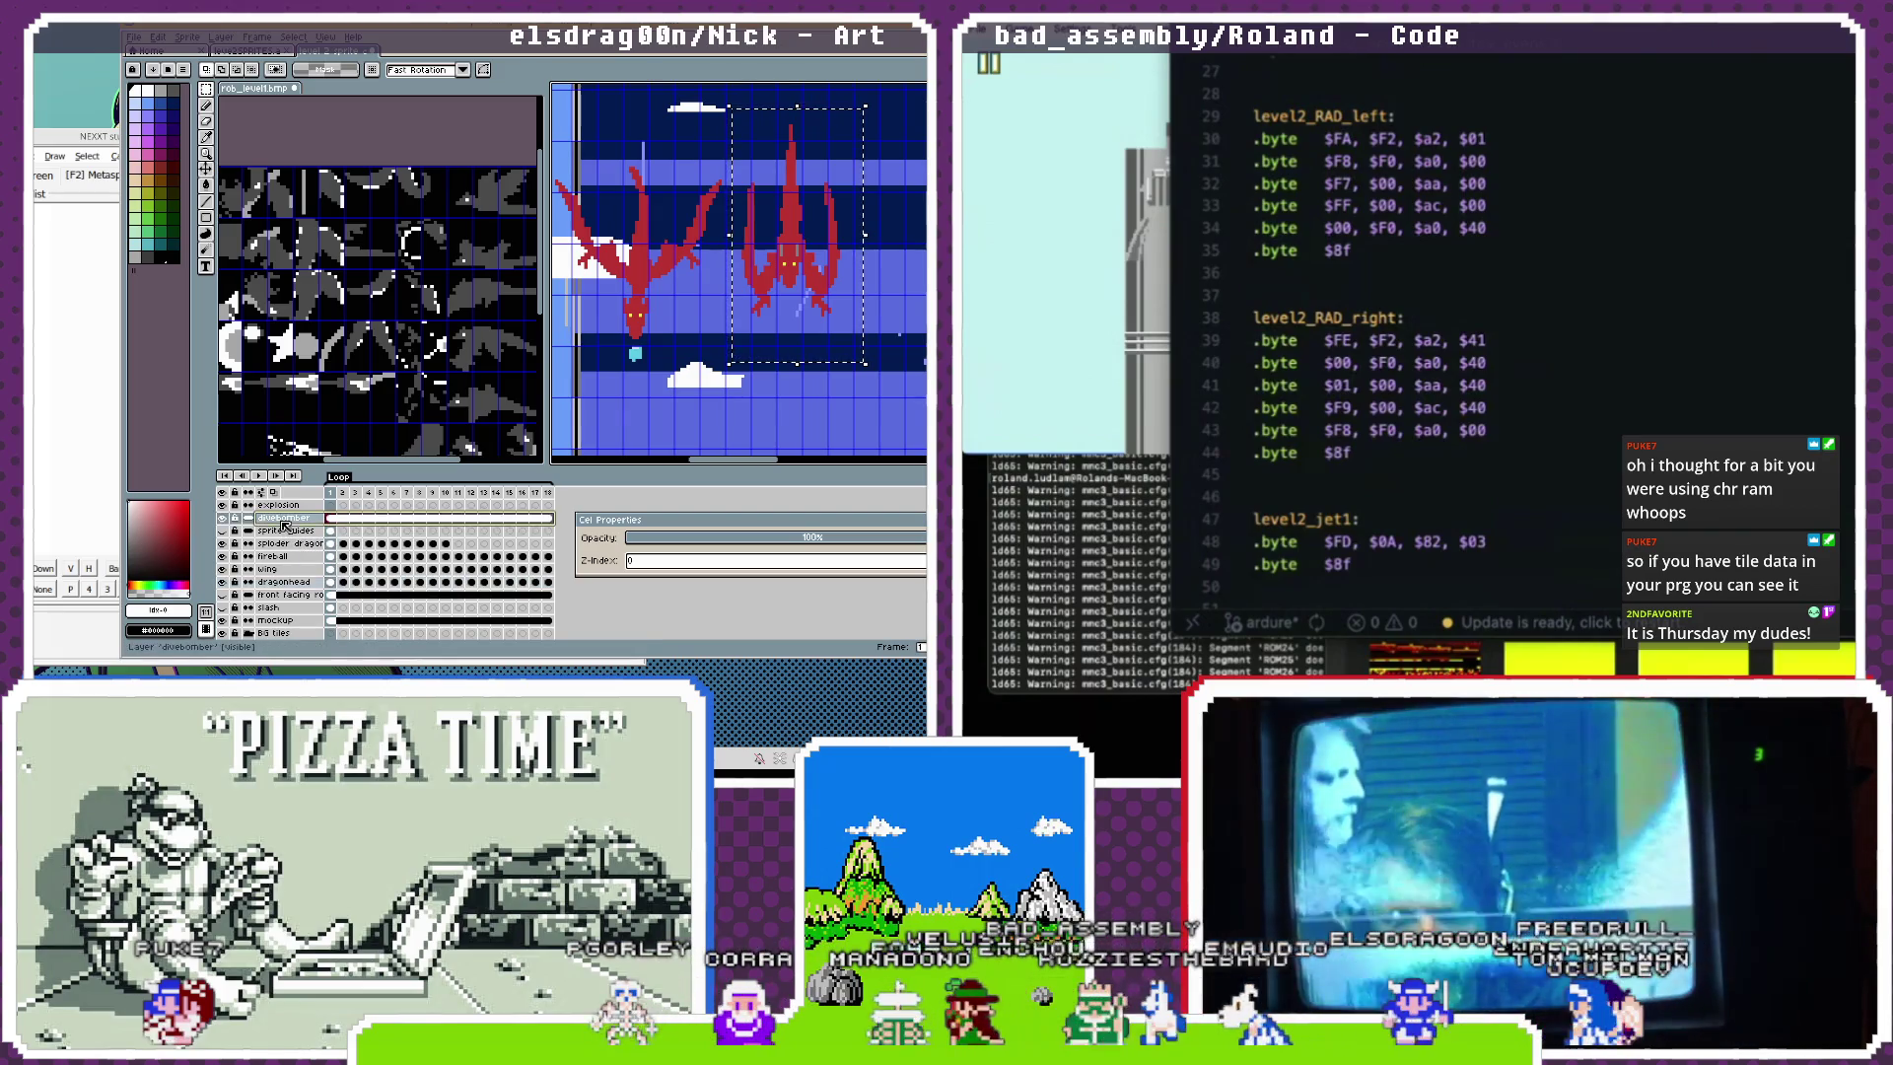
click(331, 506)
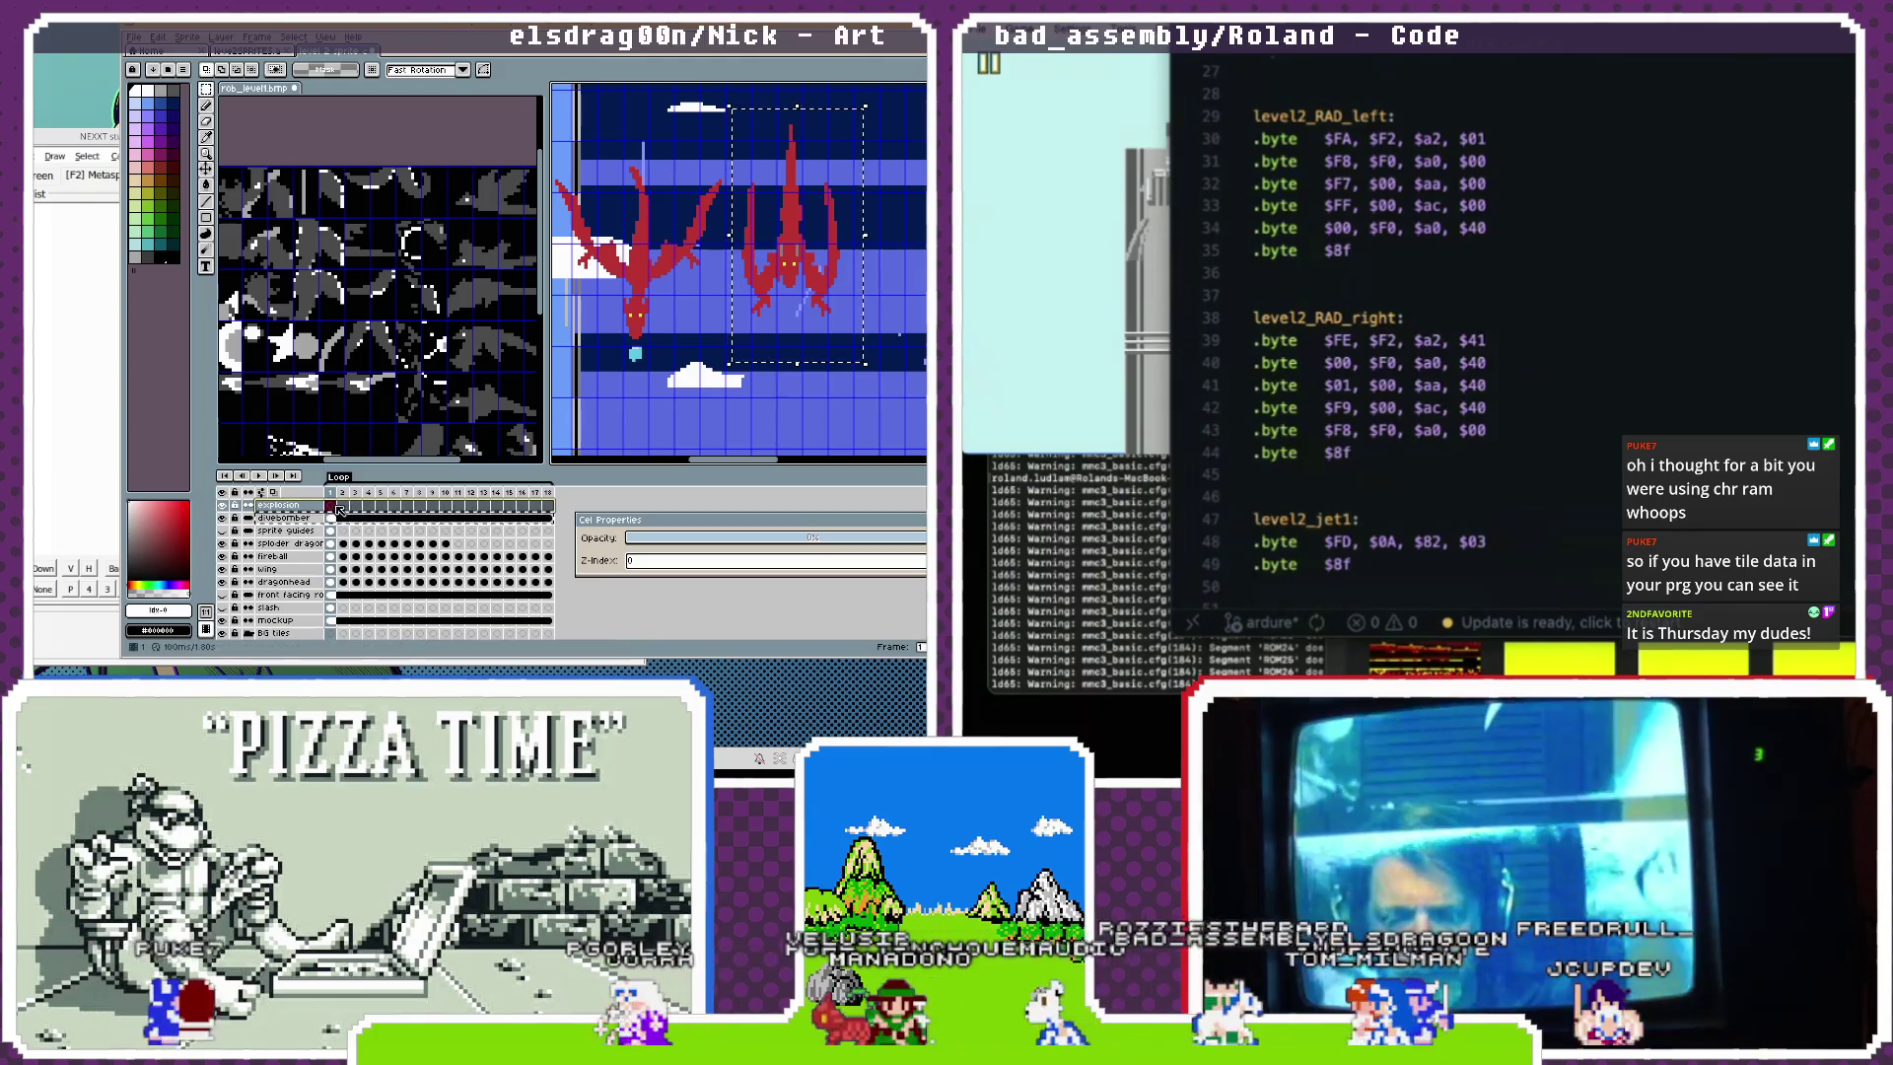
drag(343, 520, 380, 509)
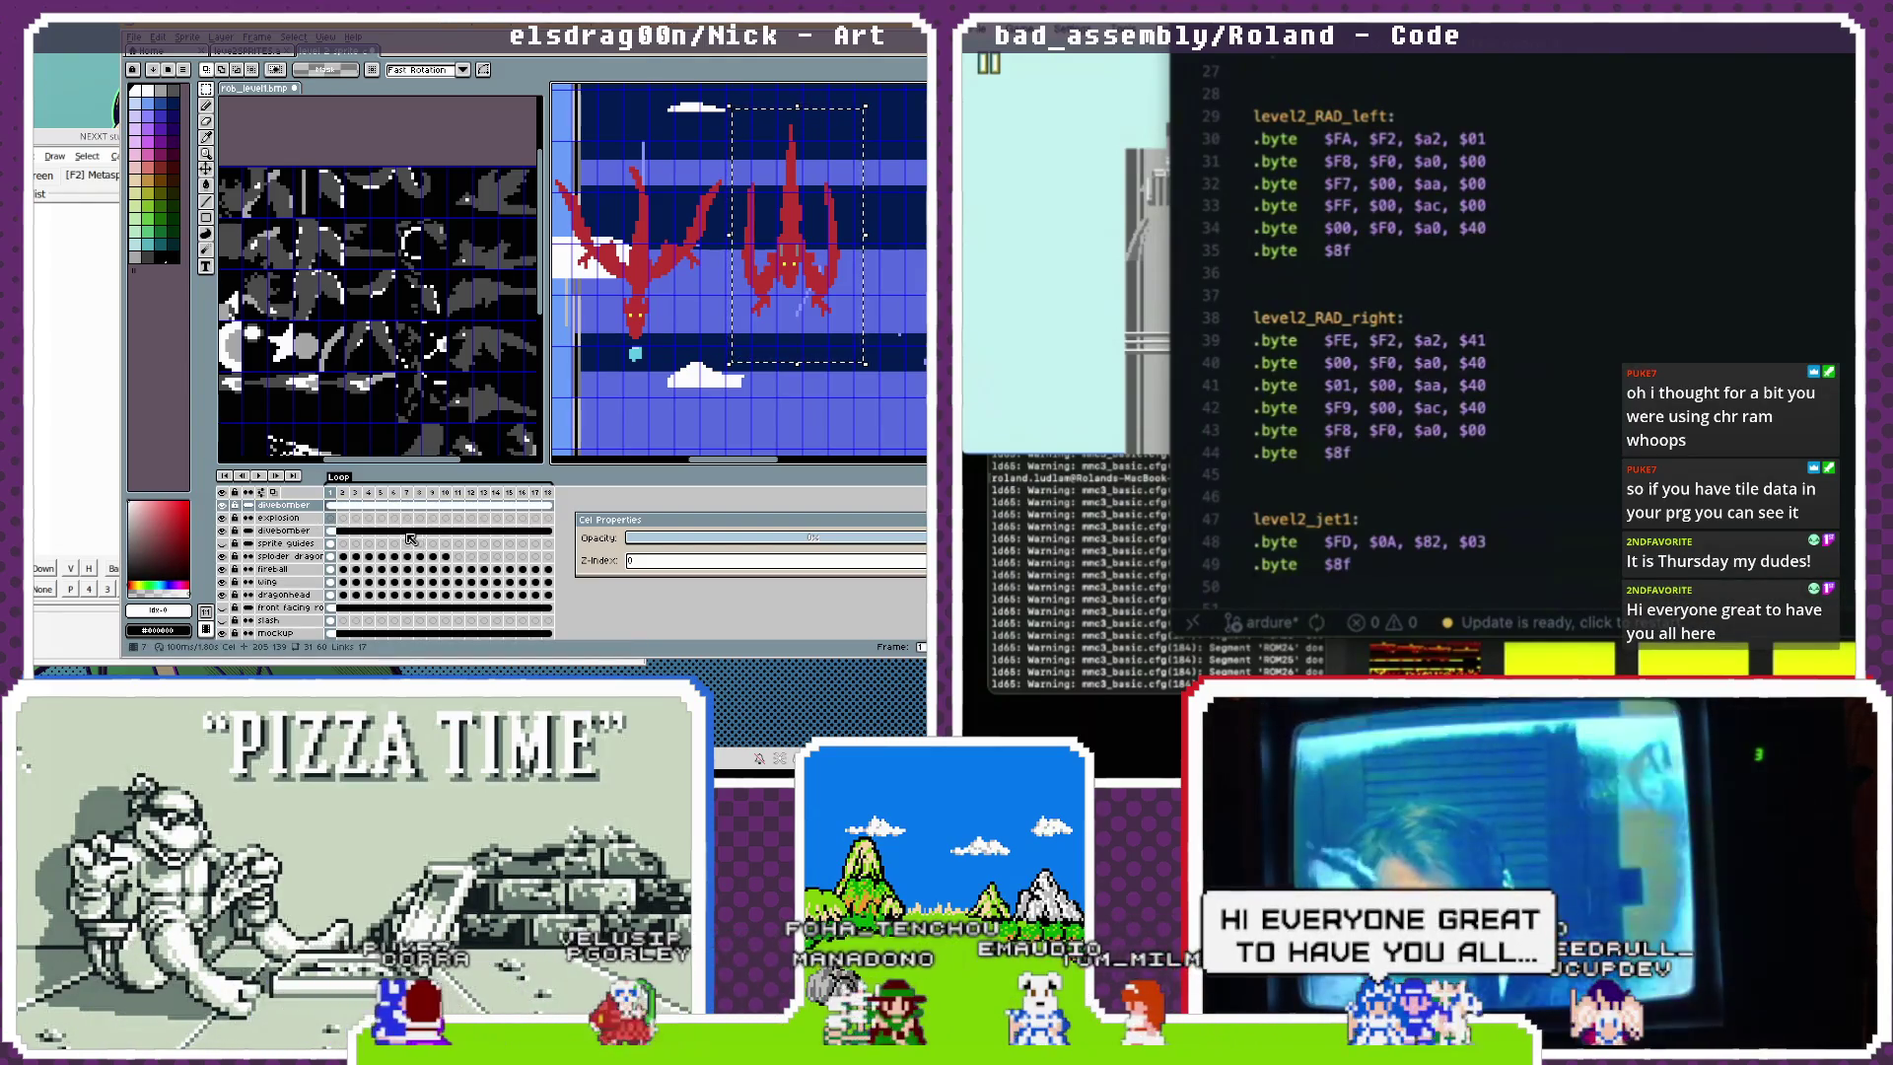
click(334, 520)
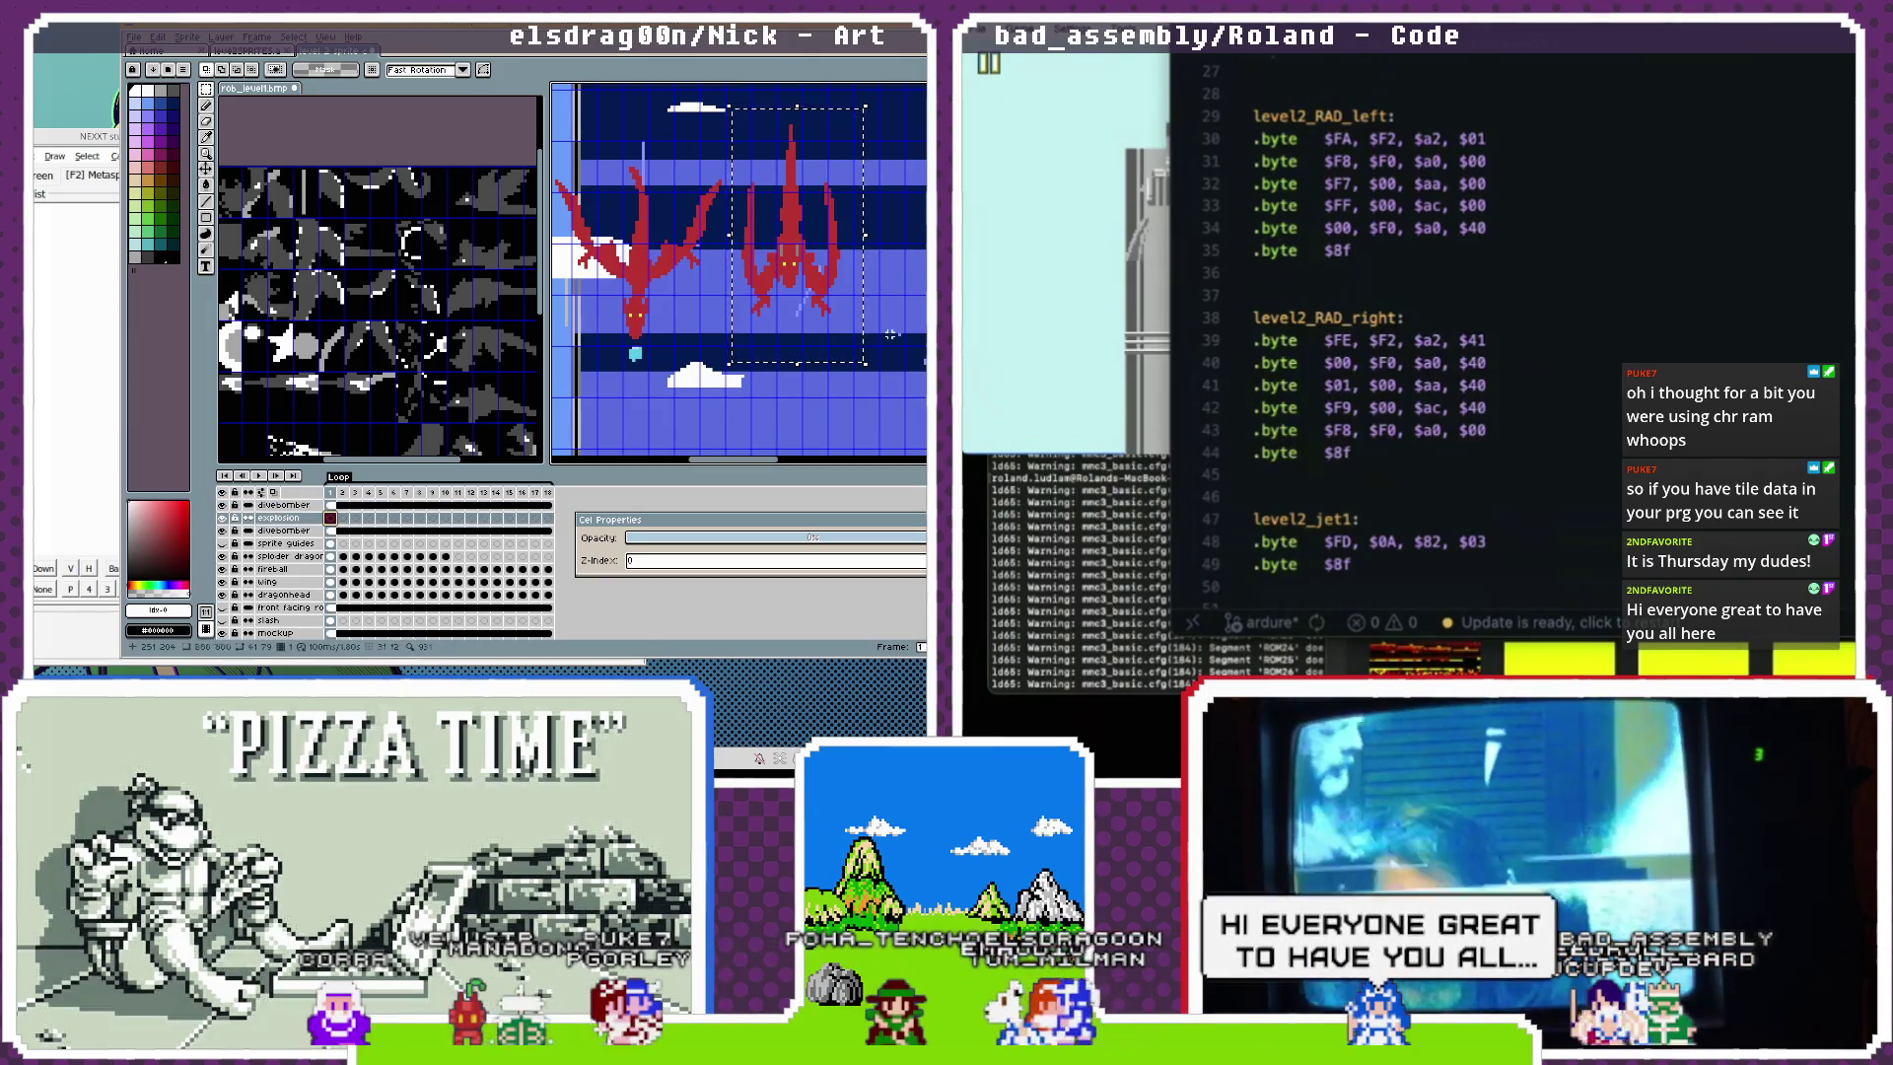
Reselect the right dragon and paste it onto the explosion layer, moved into place.
click(207, 169)
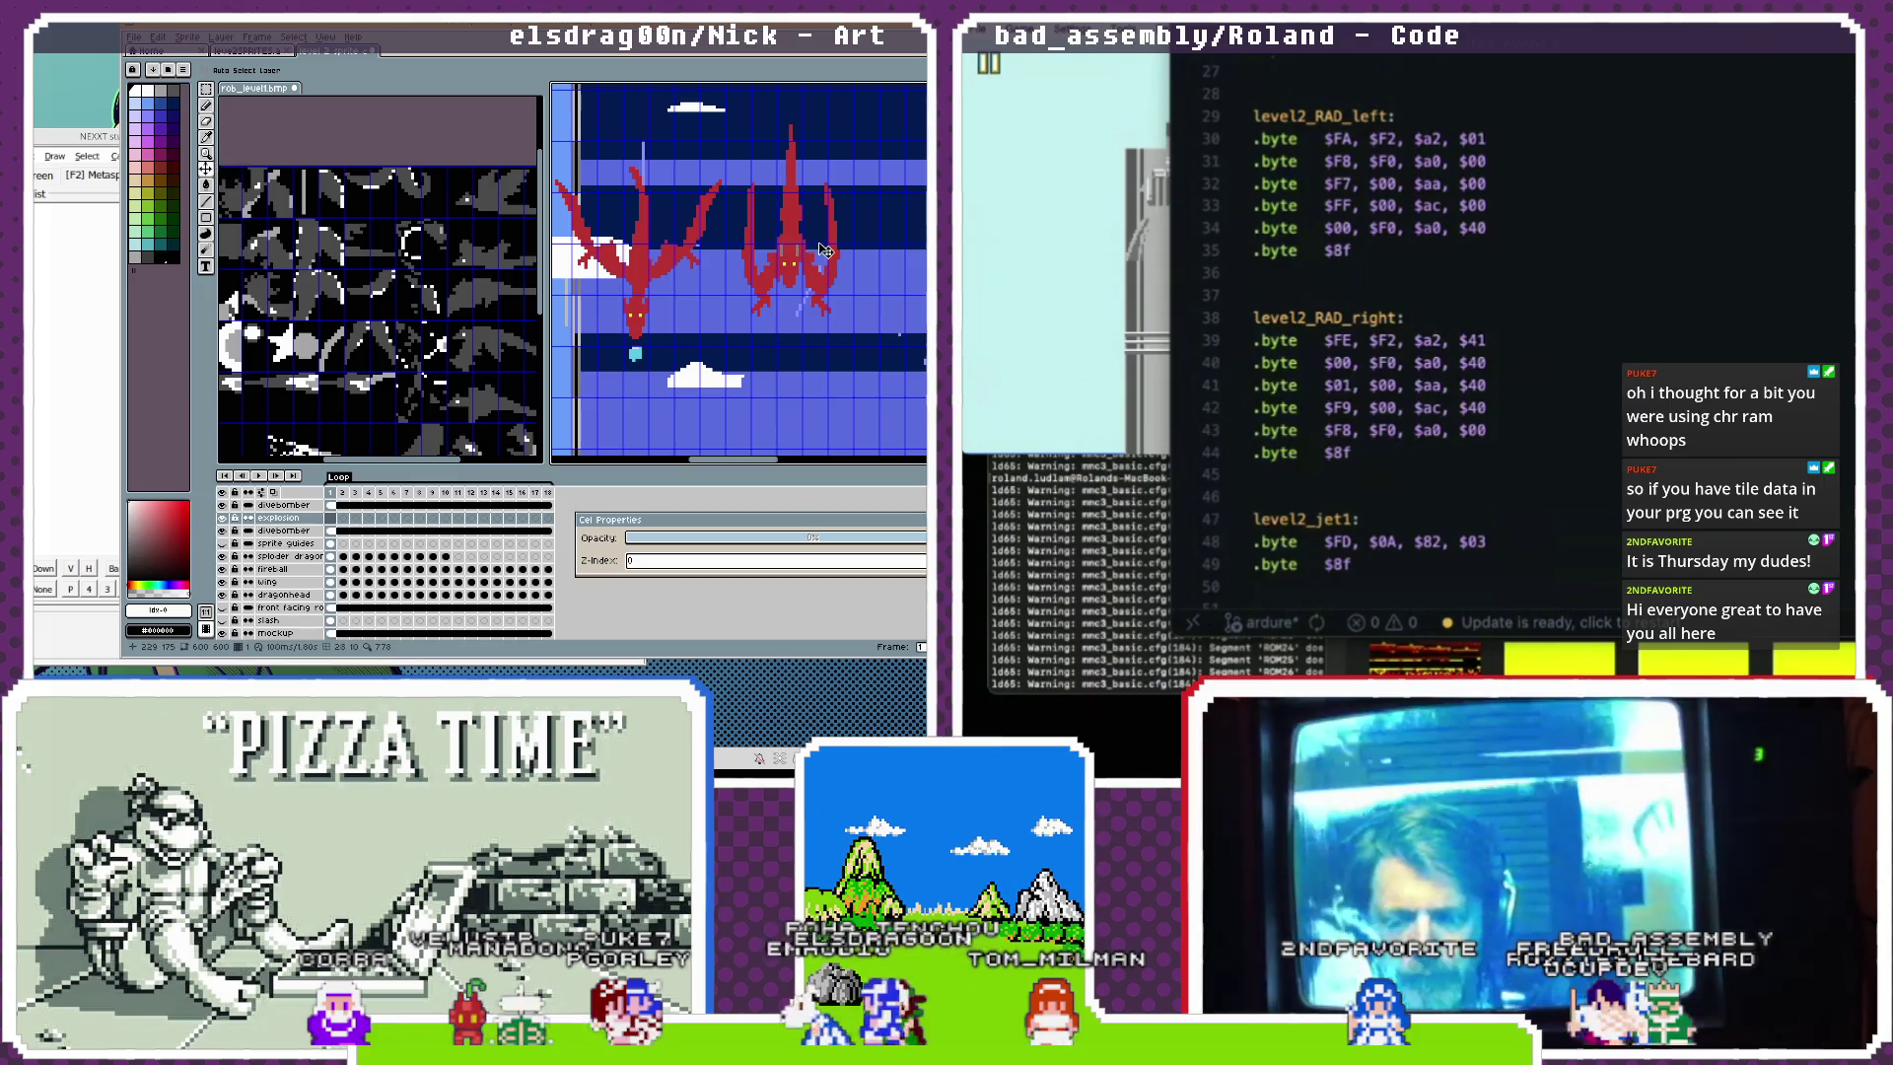
click(301, 507)
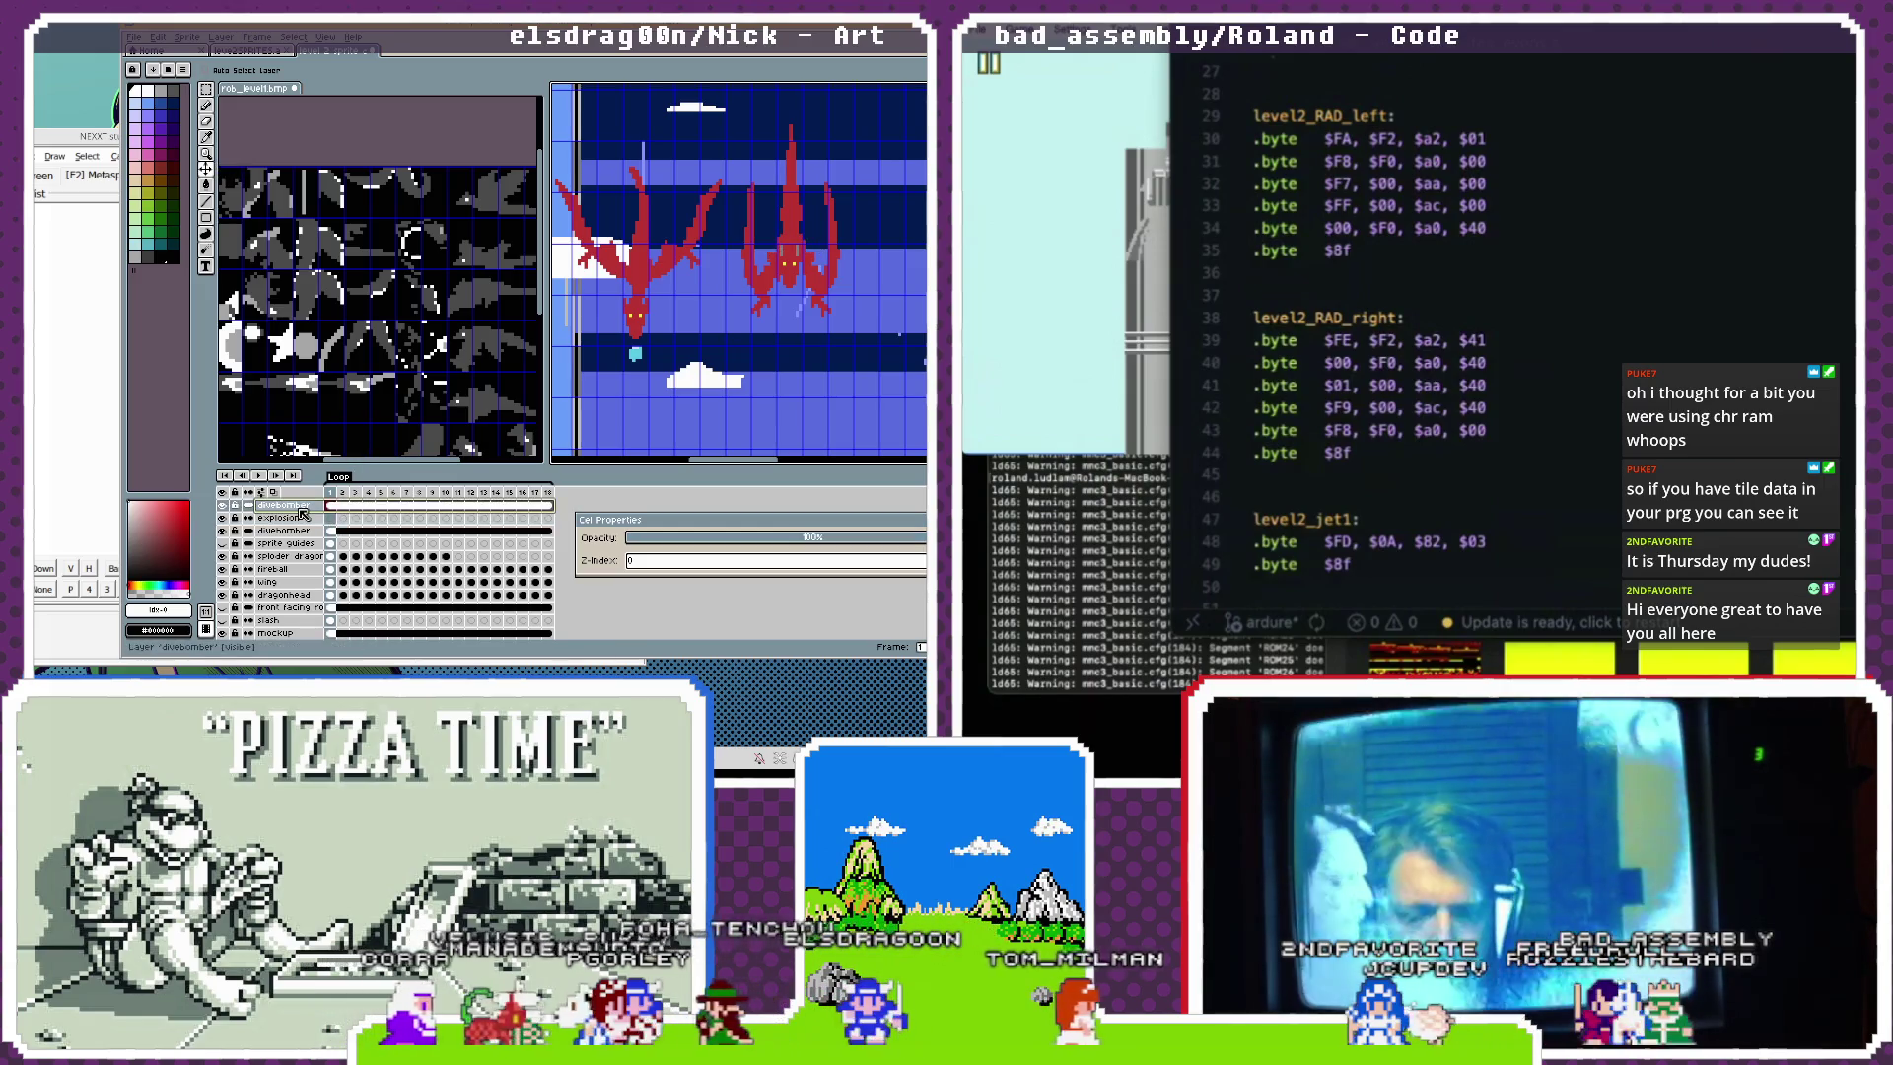
key(m)
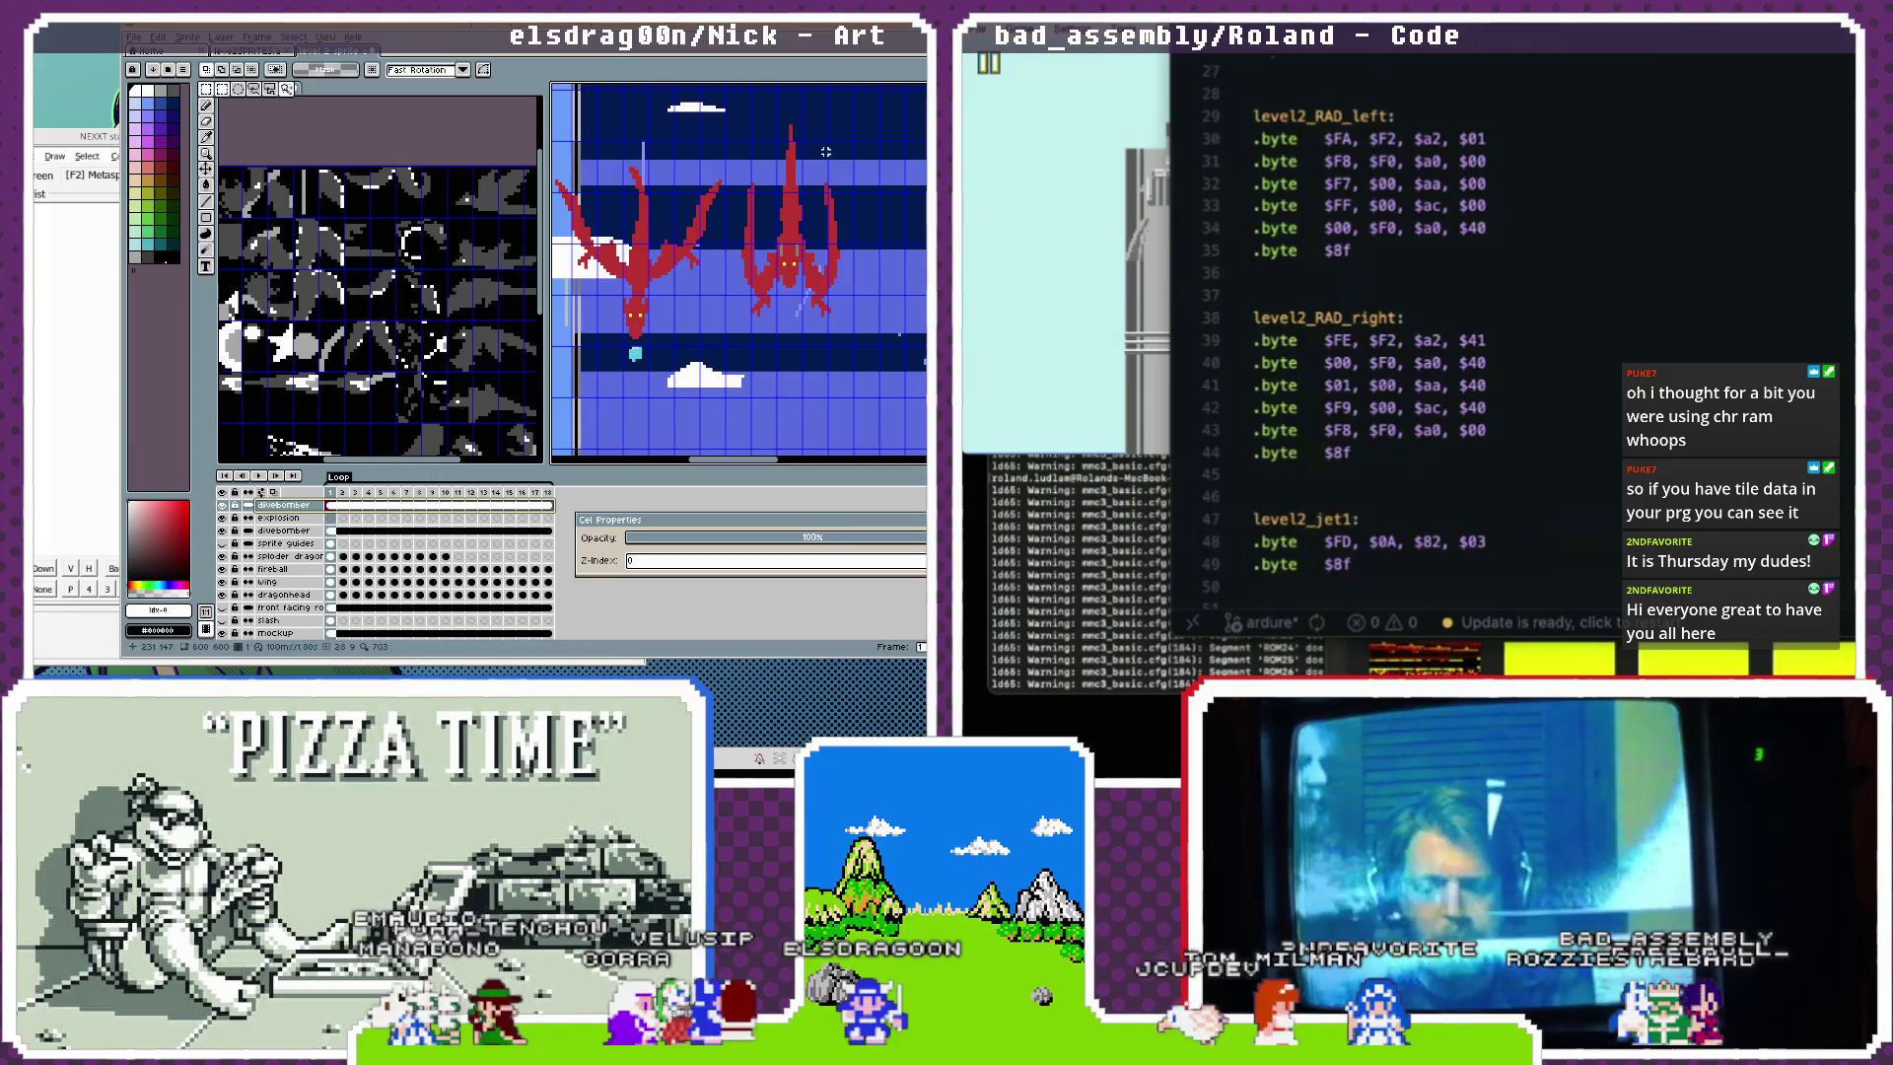
mouse_move(733, 111)
mouse_down()
mouse_move(789, 286)
mouse_move(873, 355)
mouse_up()
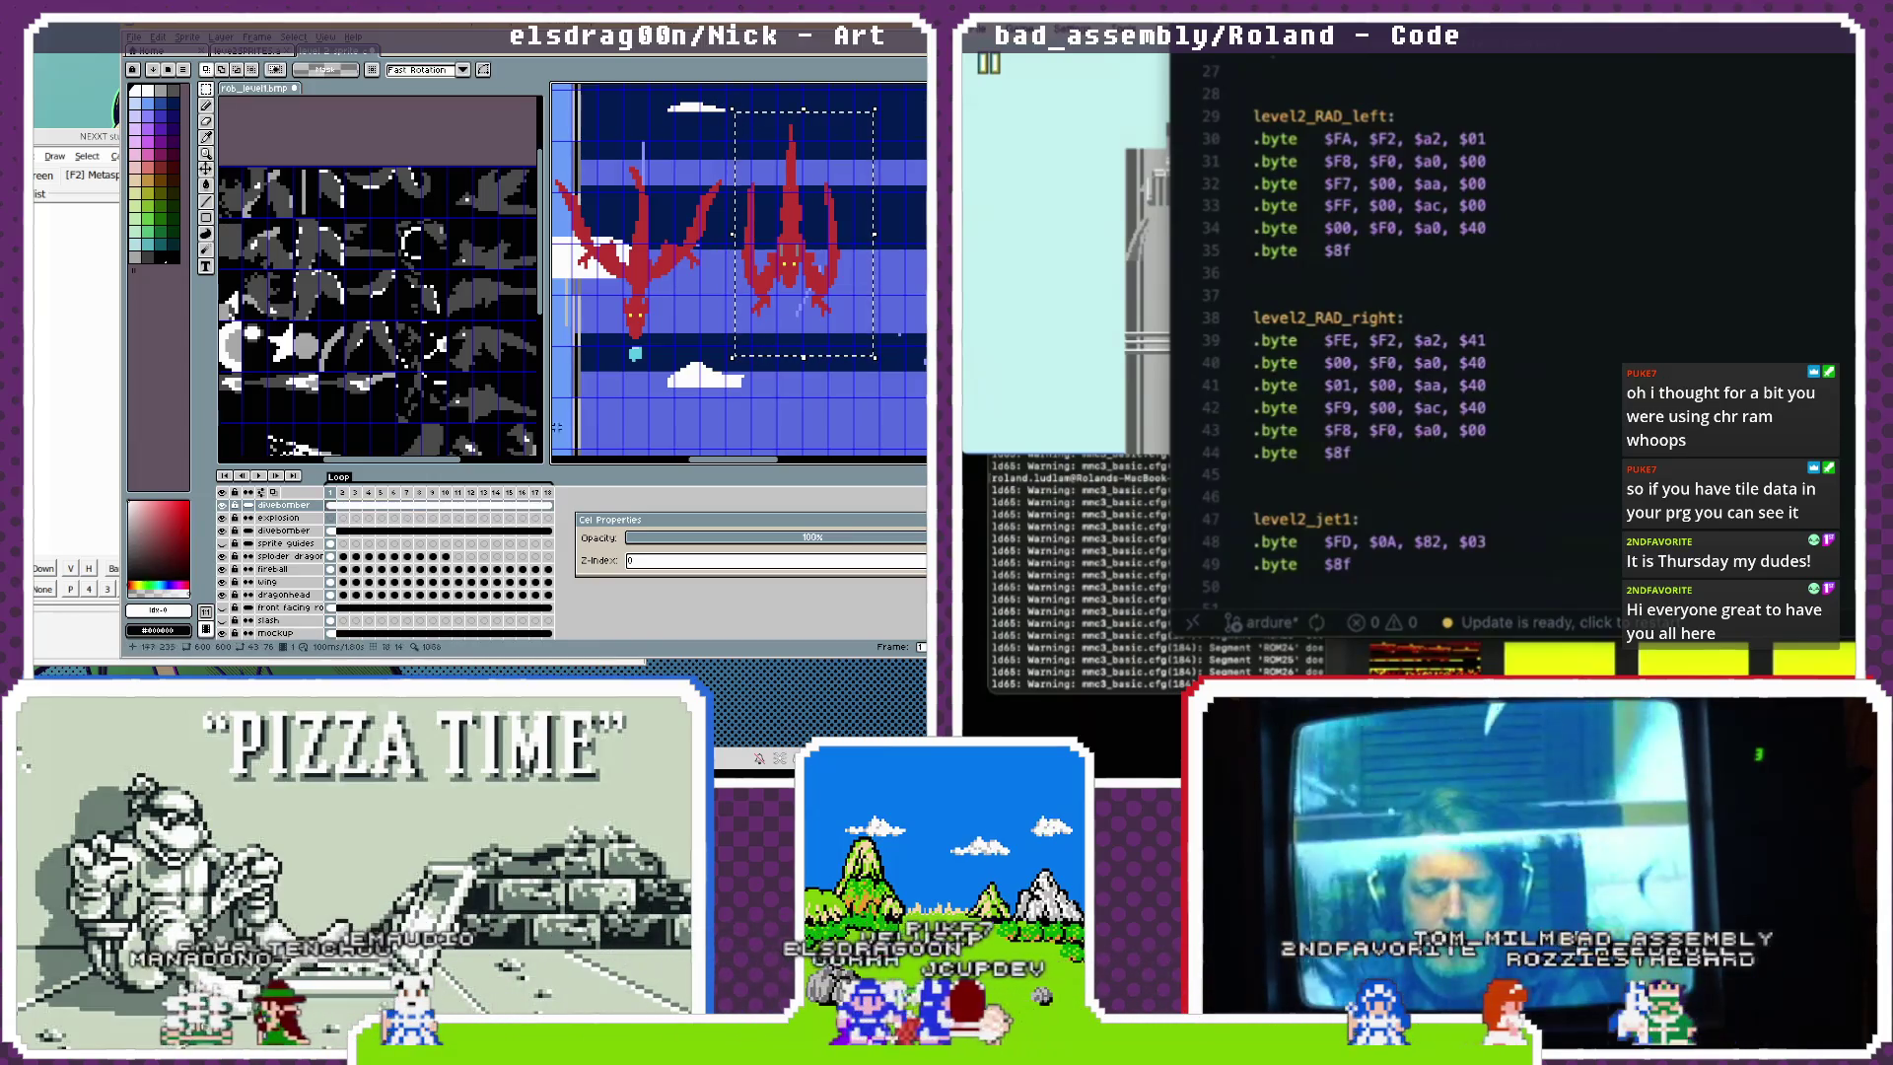
click(357, 522)
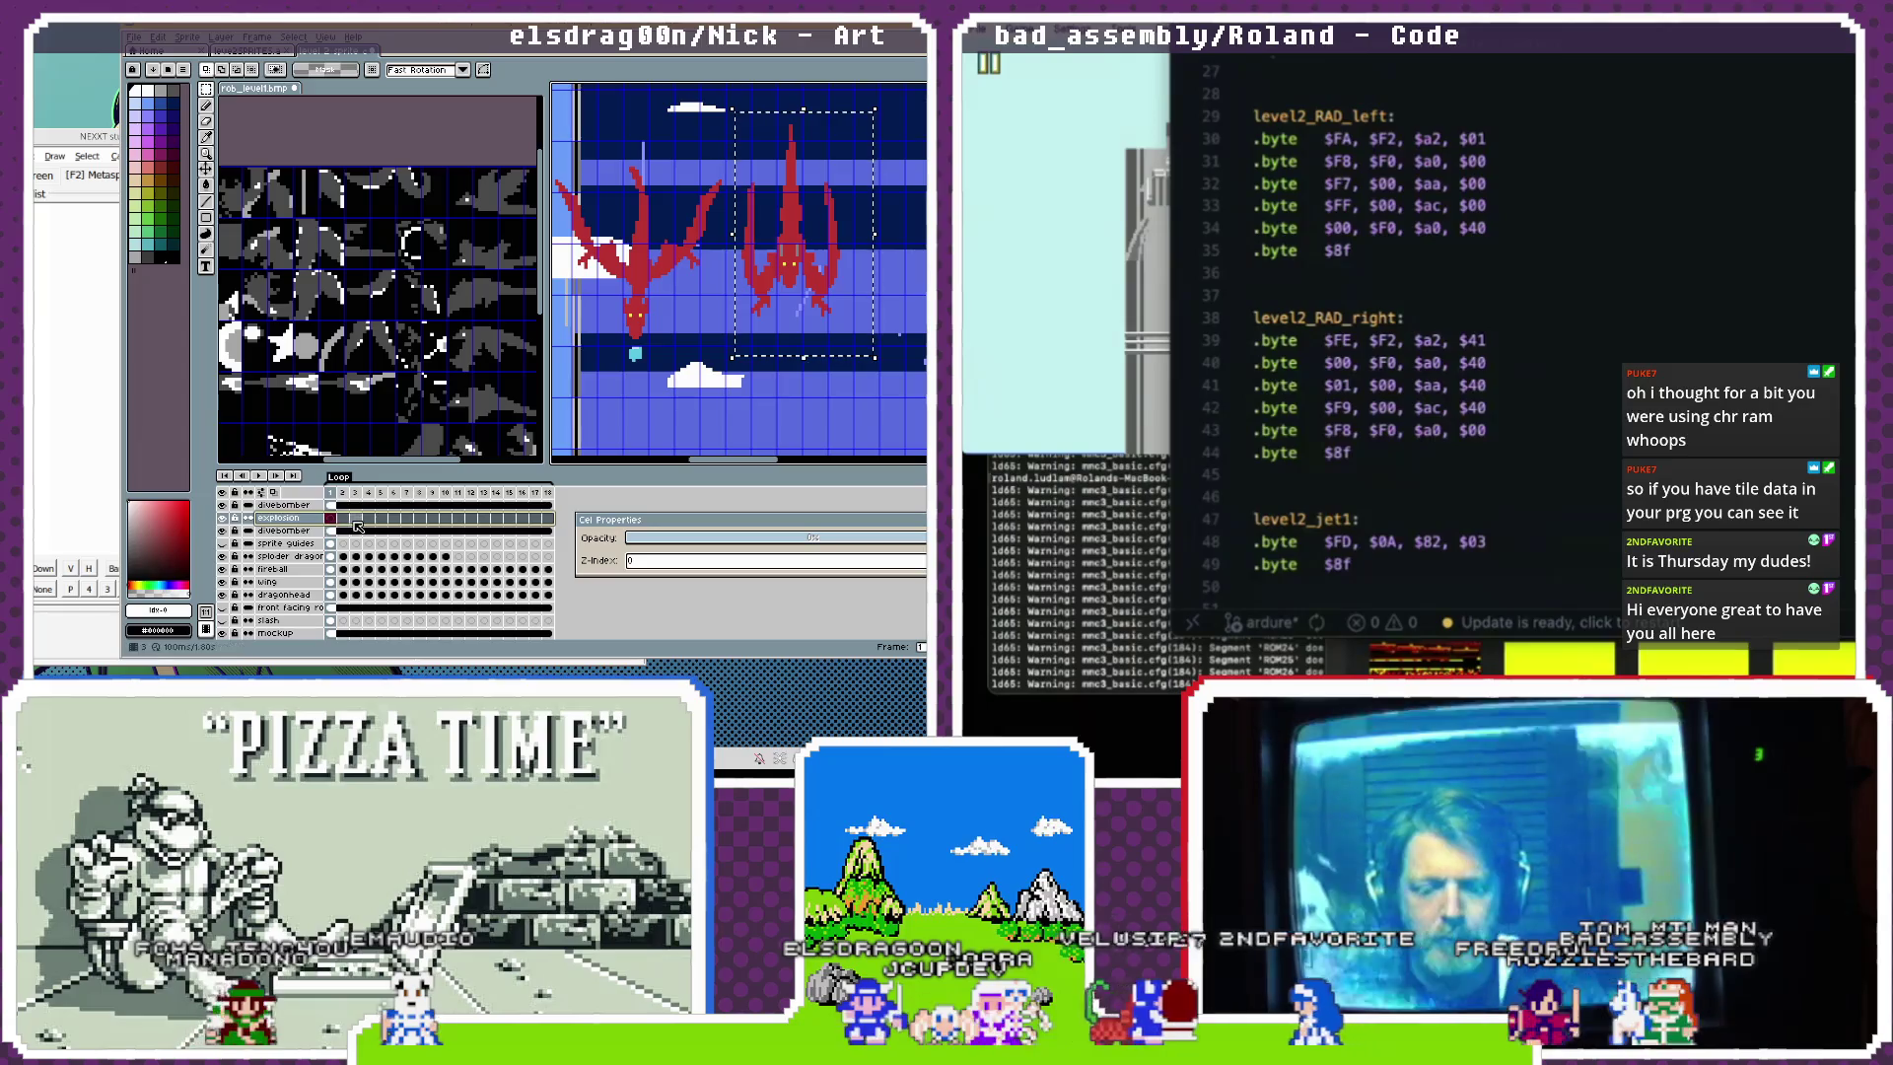
key(ctrl+v)
mouse_move(794, 283)
mouse_down()
mouse_move(917, 281)
mouse_move(756, 287)
mouse_up()
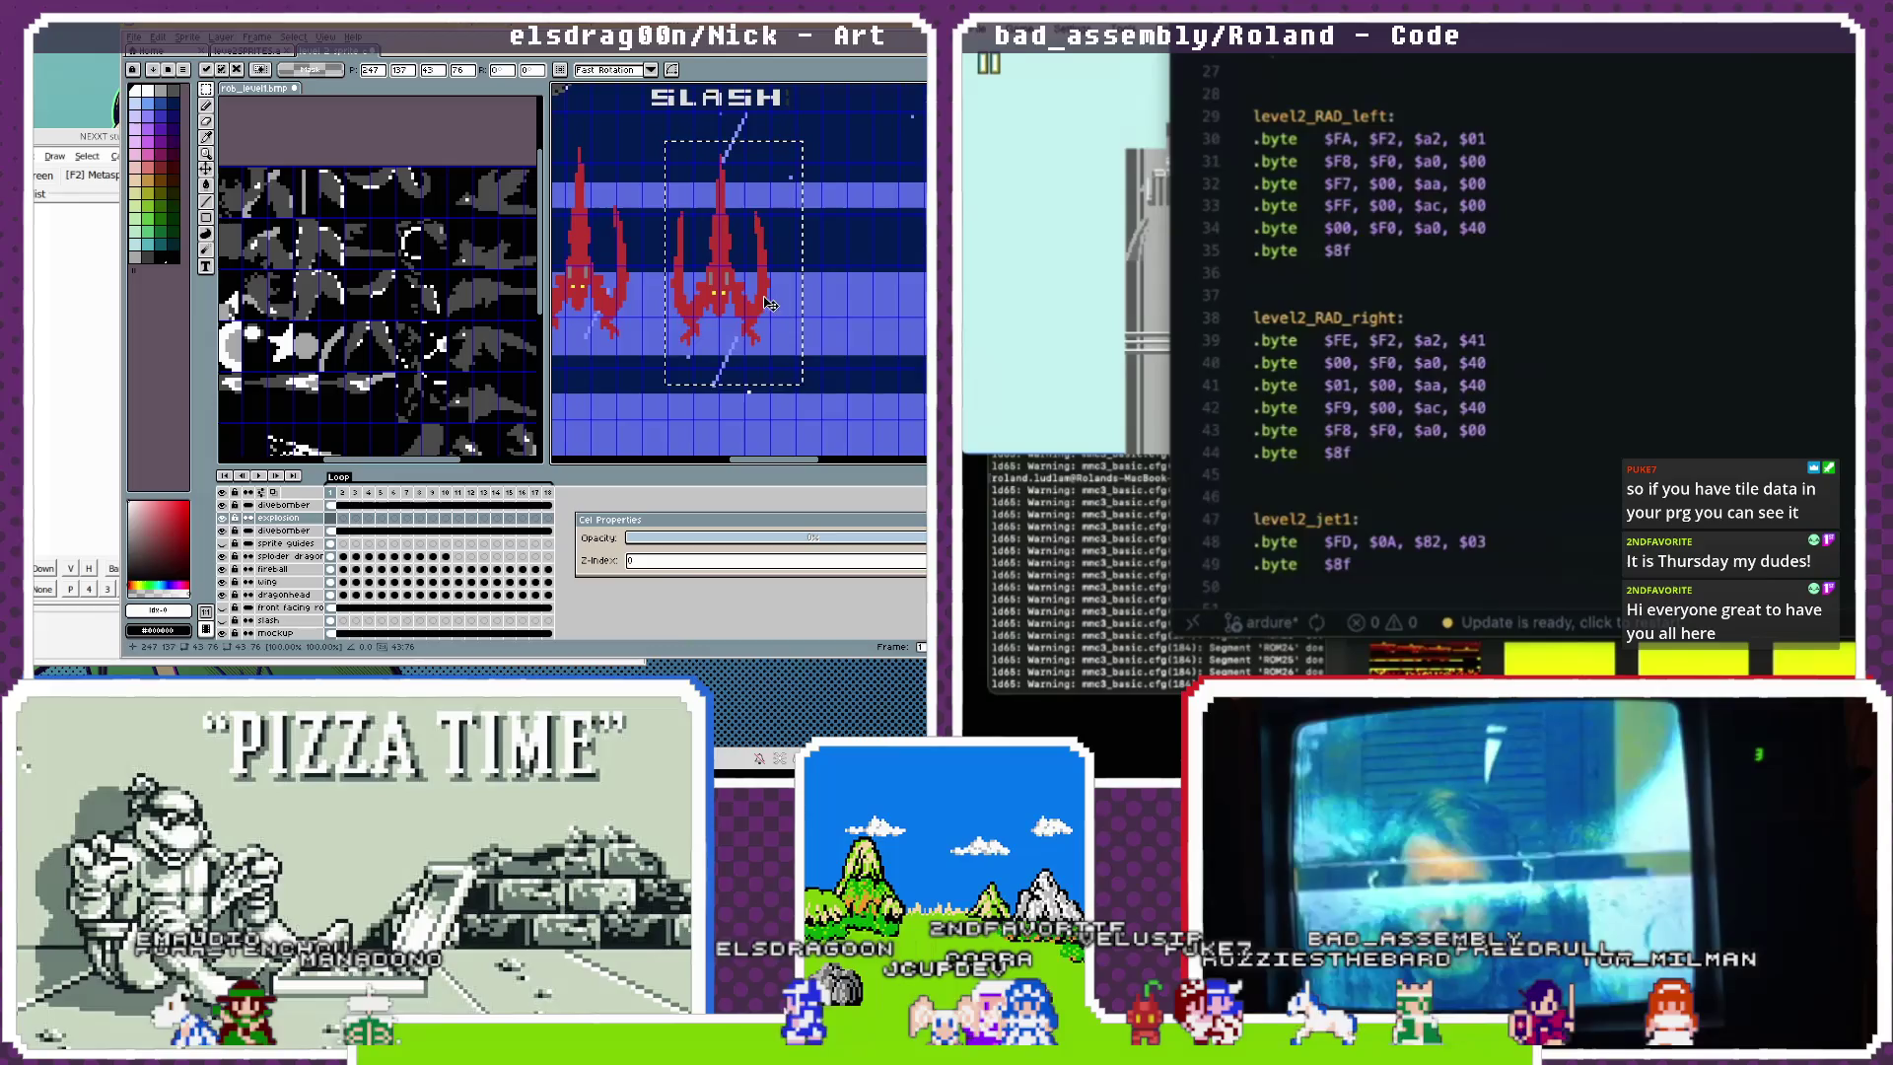
key(Return)
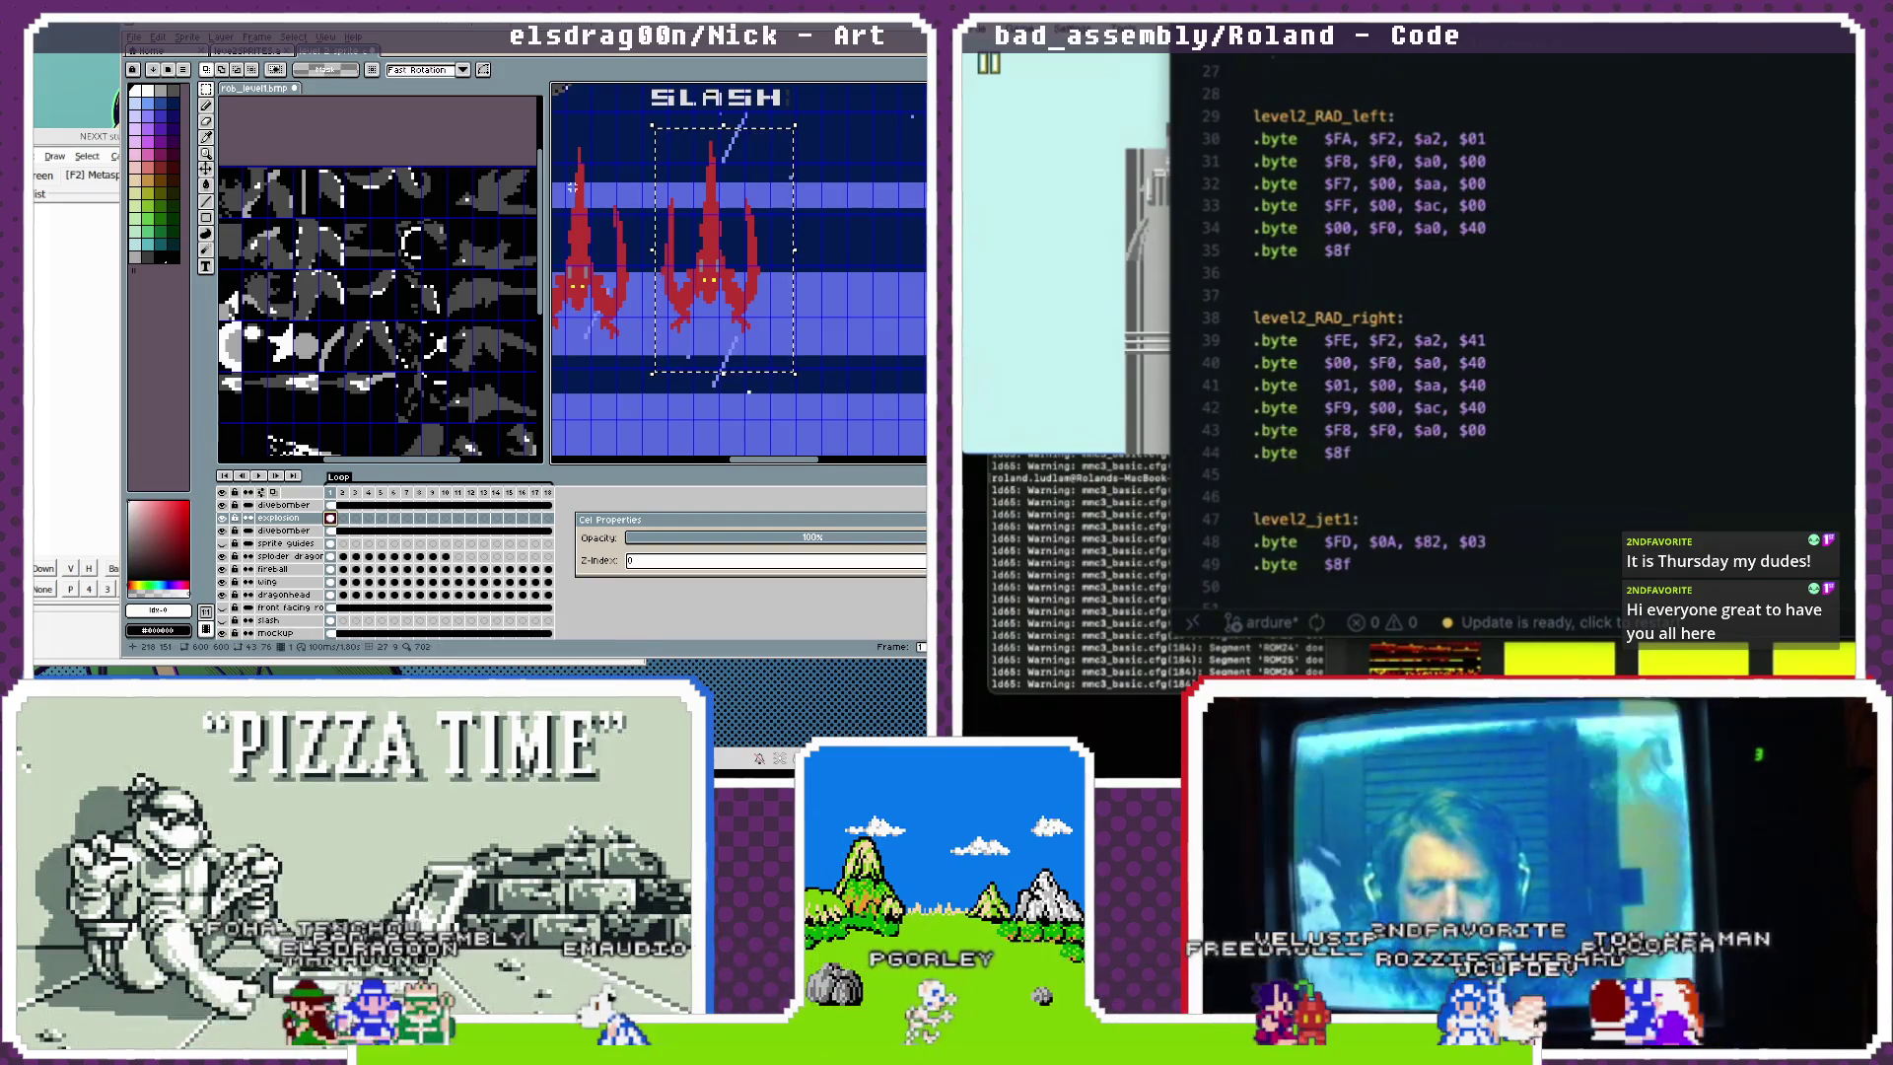
scroll(731, 295, up, 1)
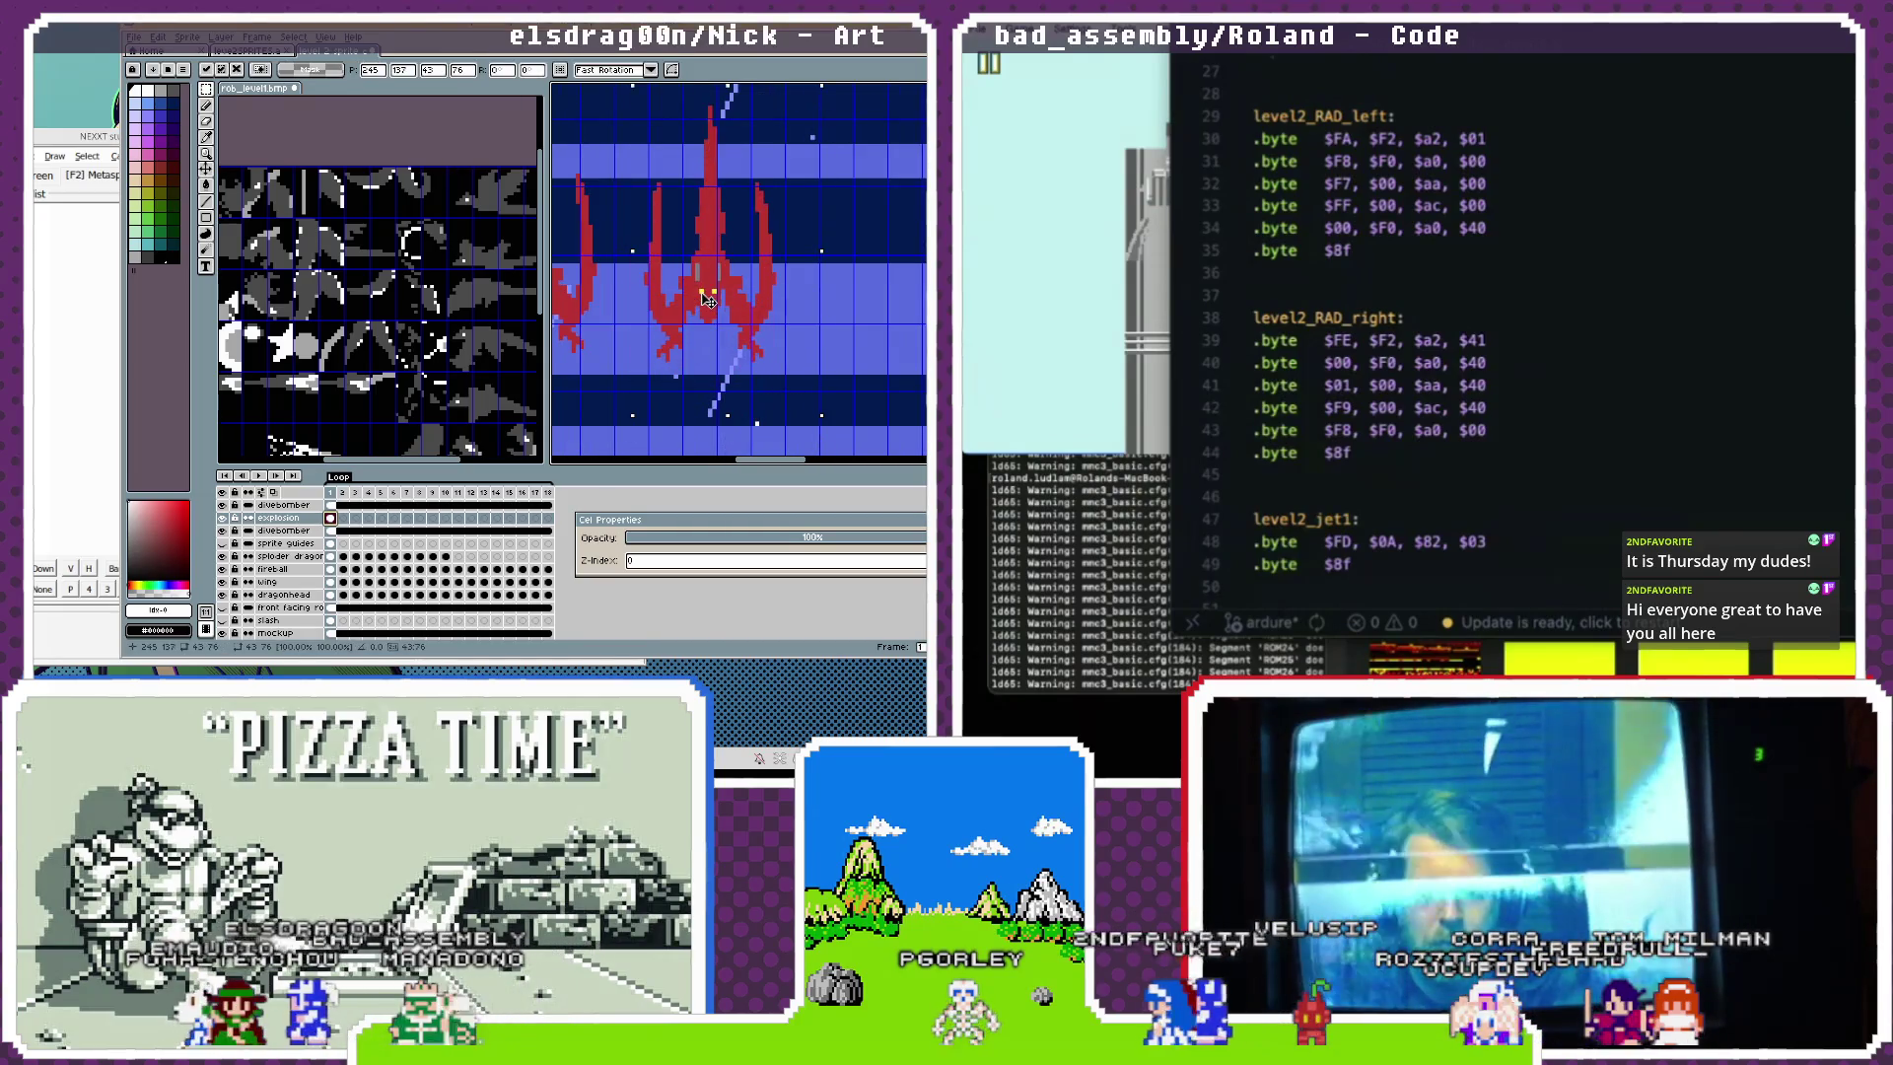
Nudge the pasted dragon up one pixel and deselect it.
key(Up)
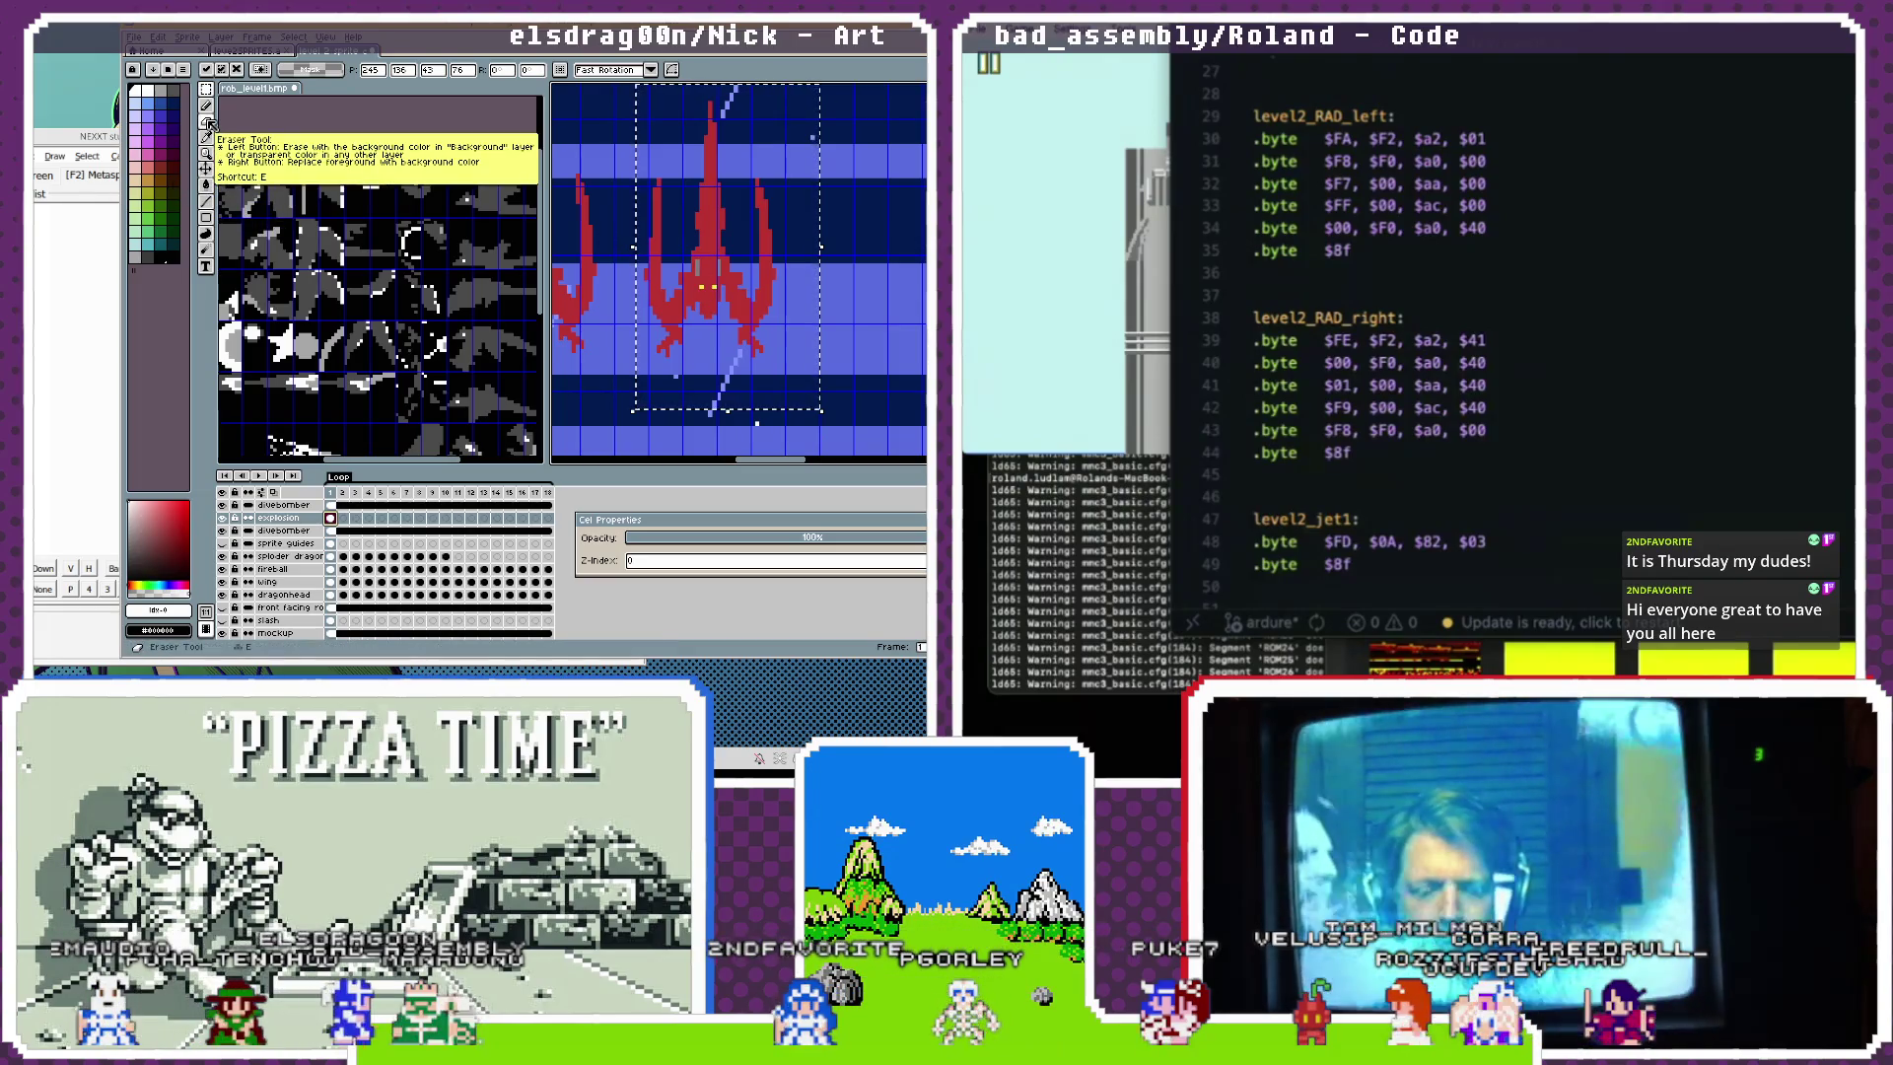
key(Return)
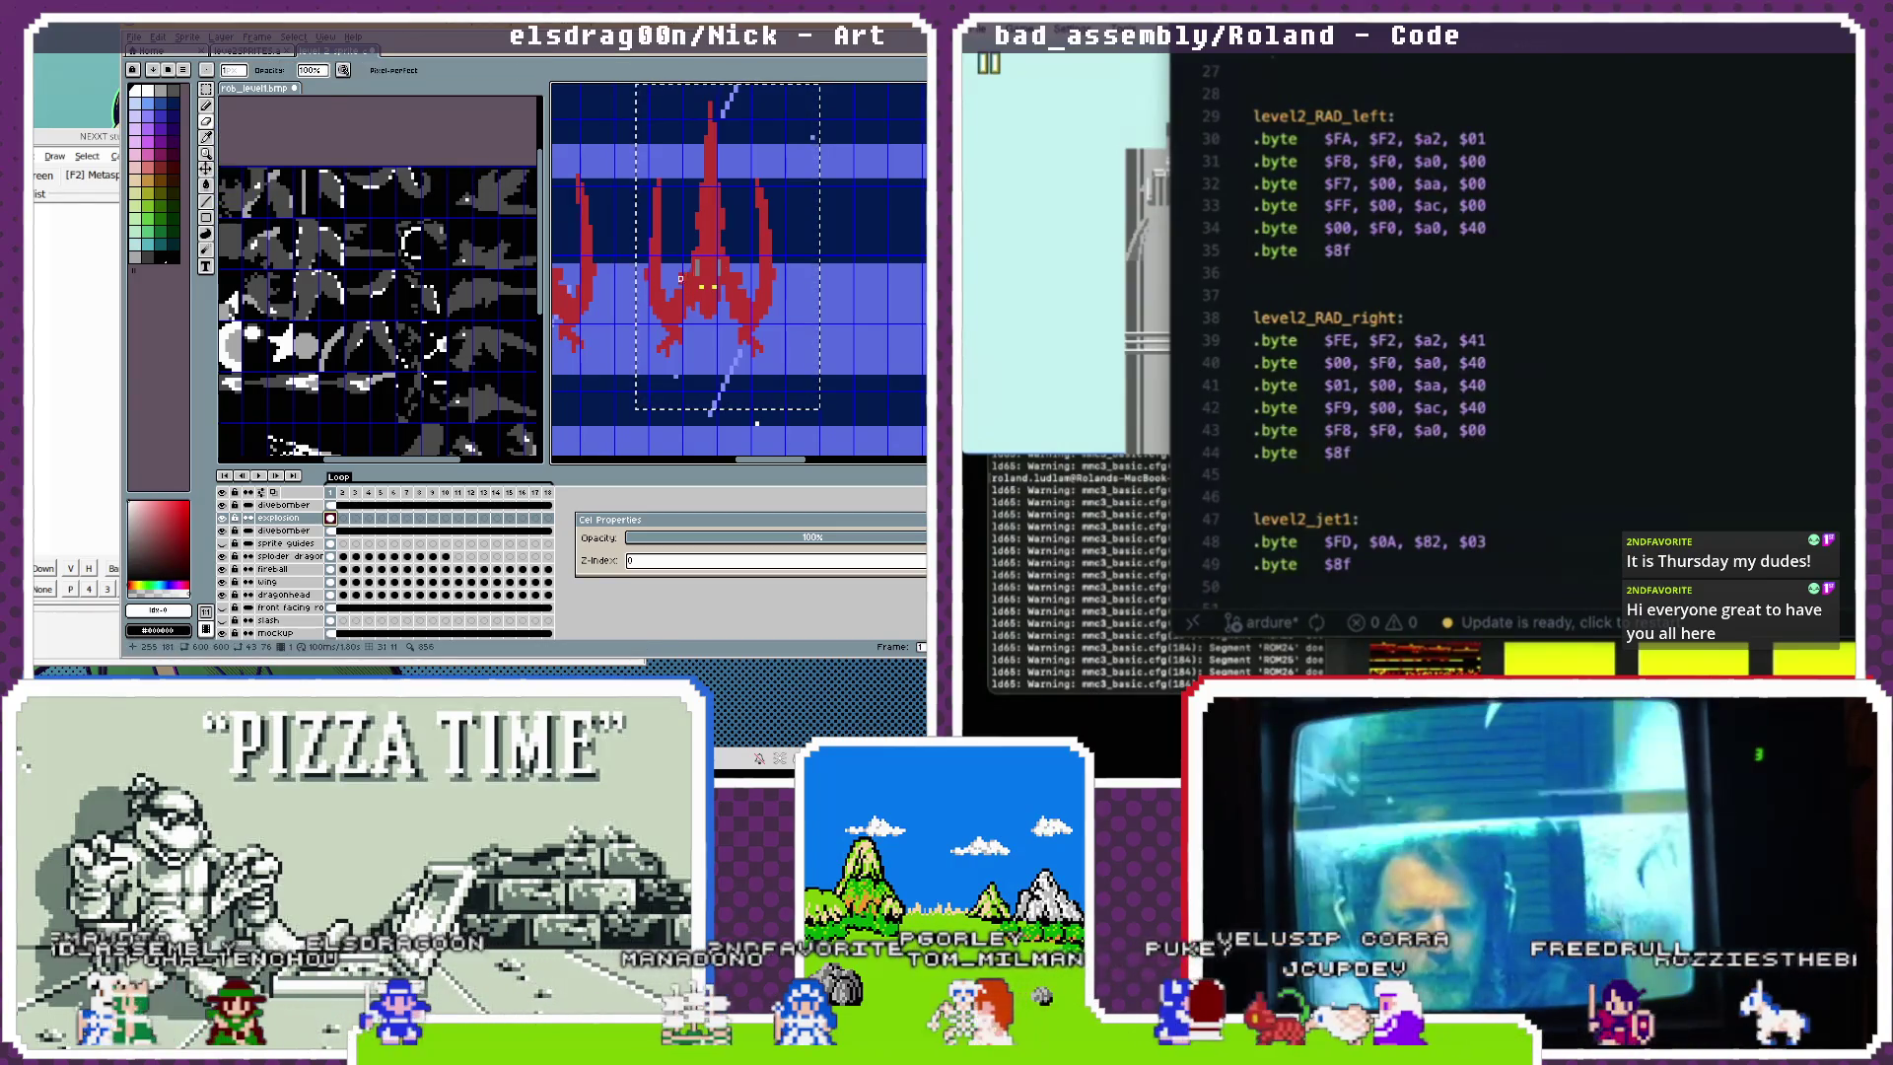
key(m)
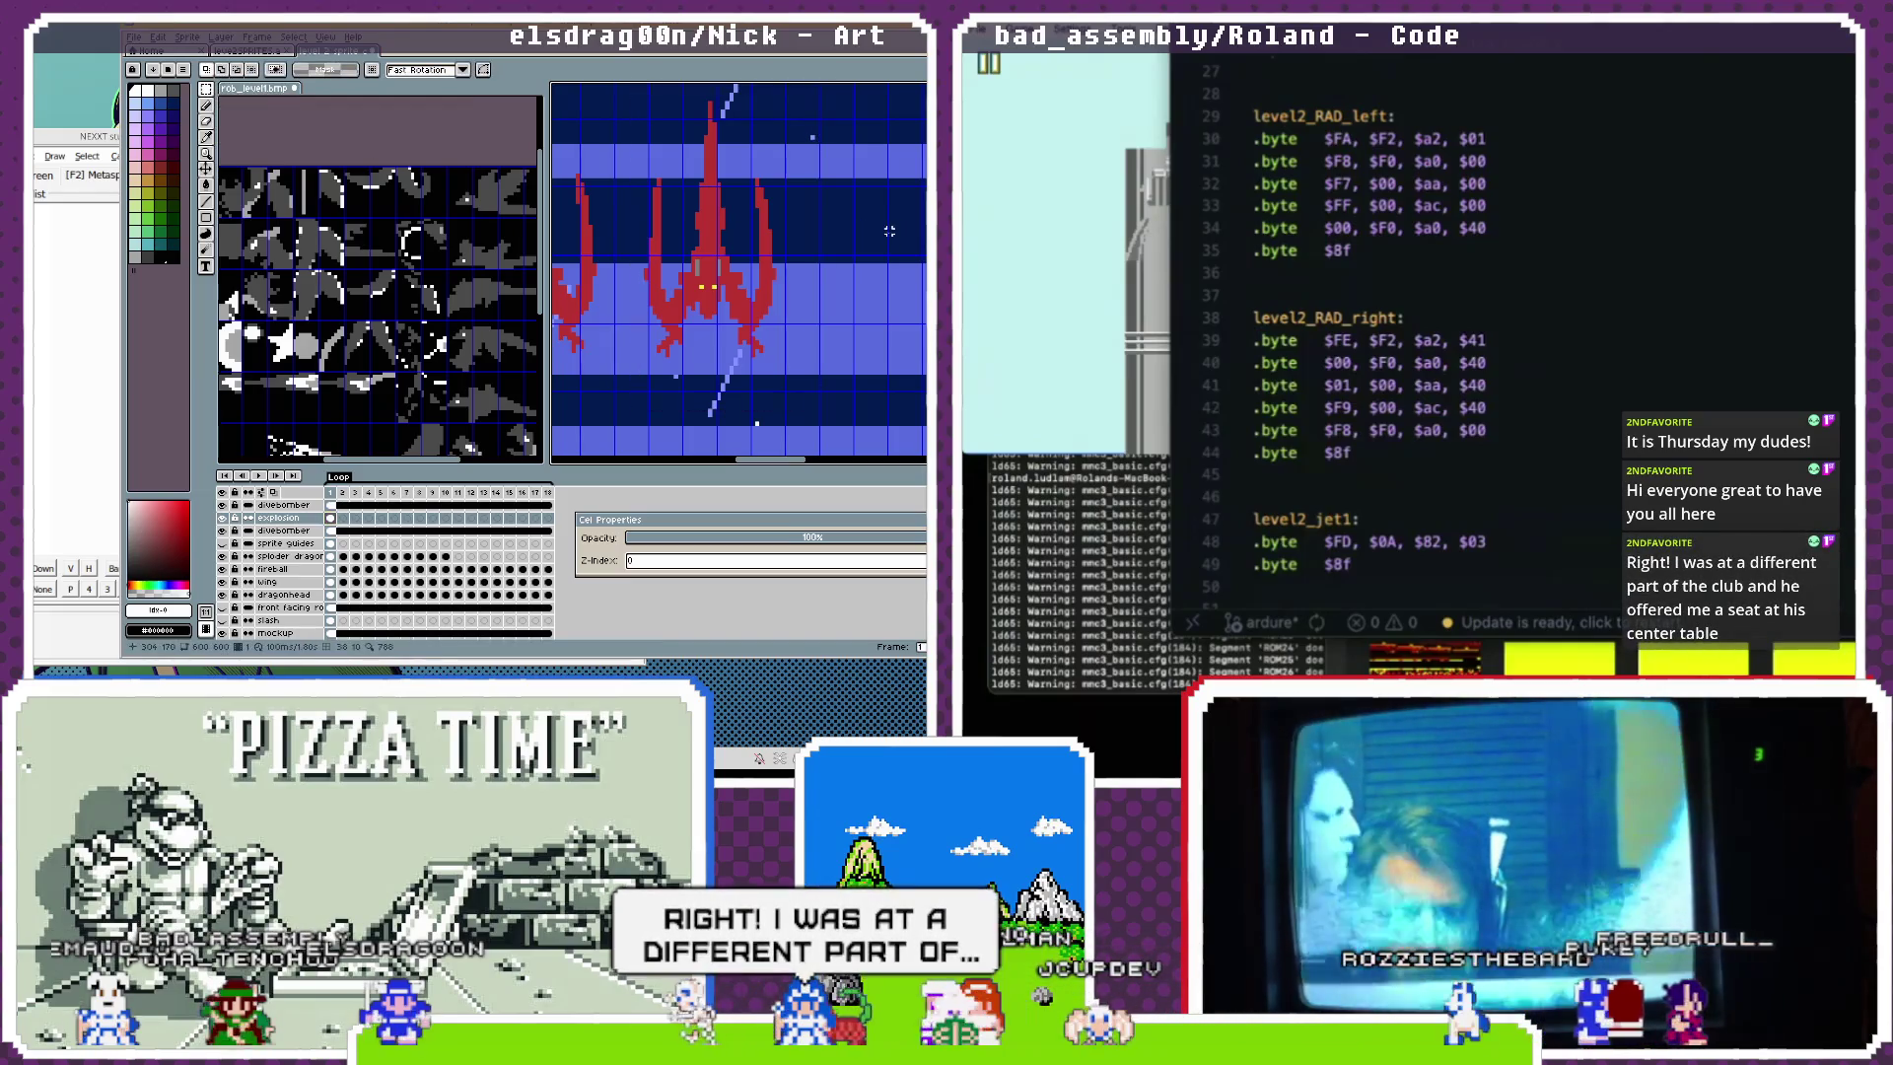
click(830, 224)
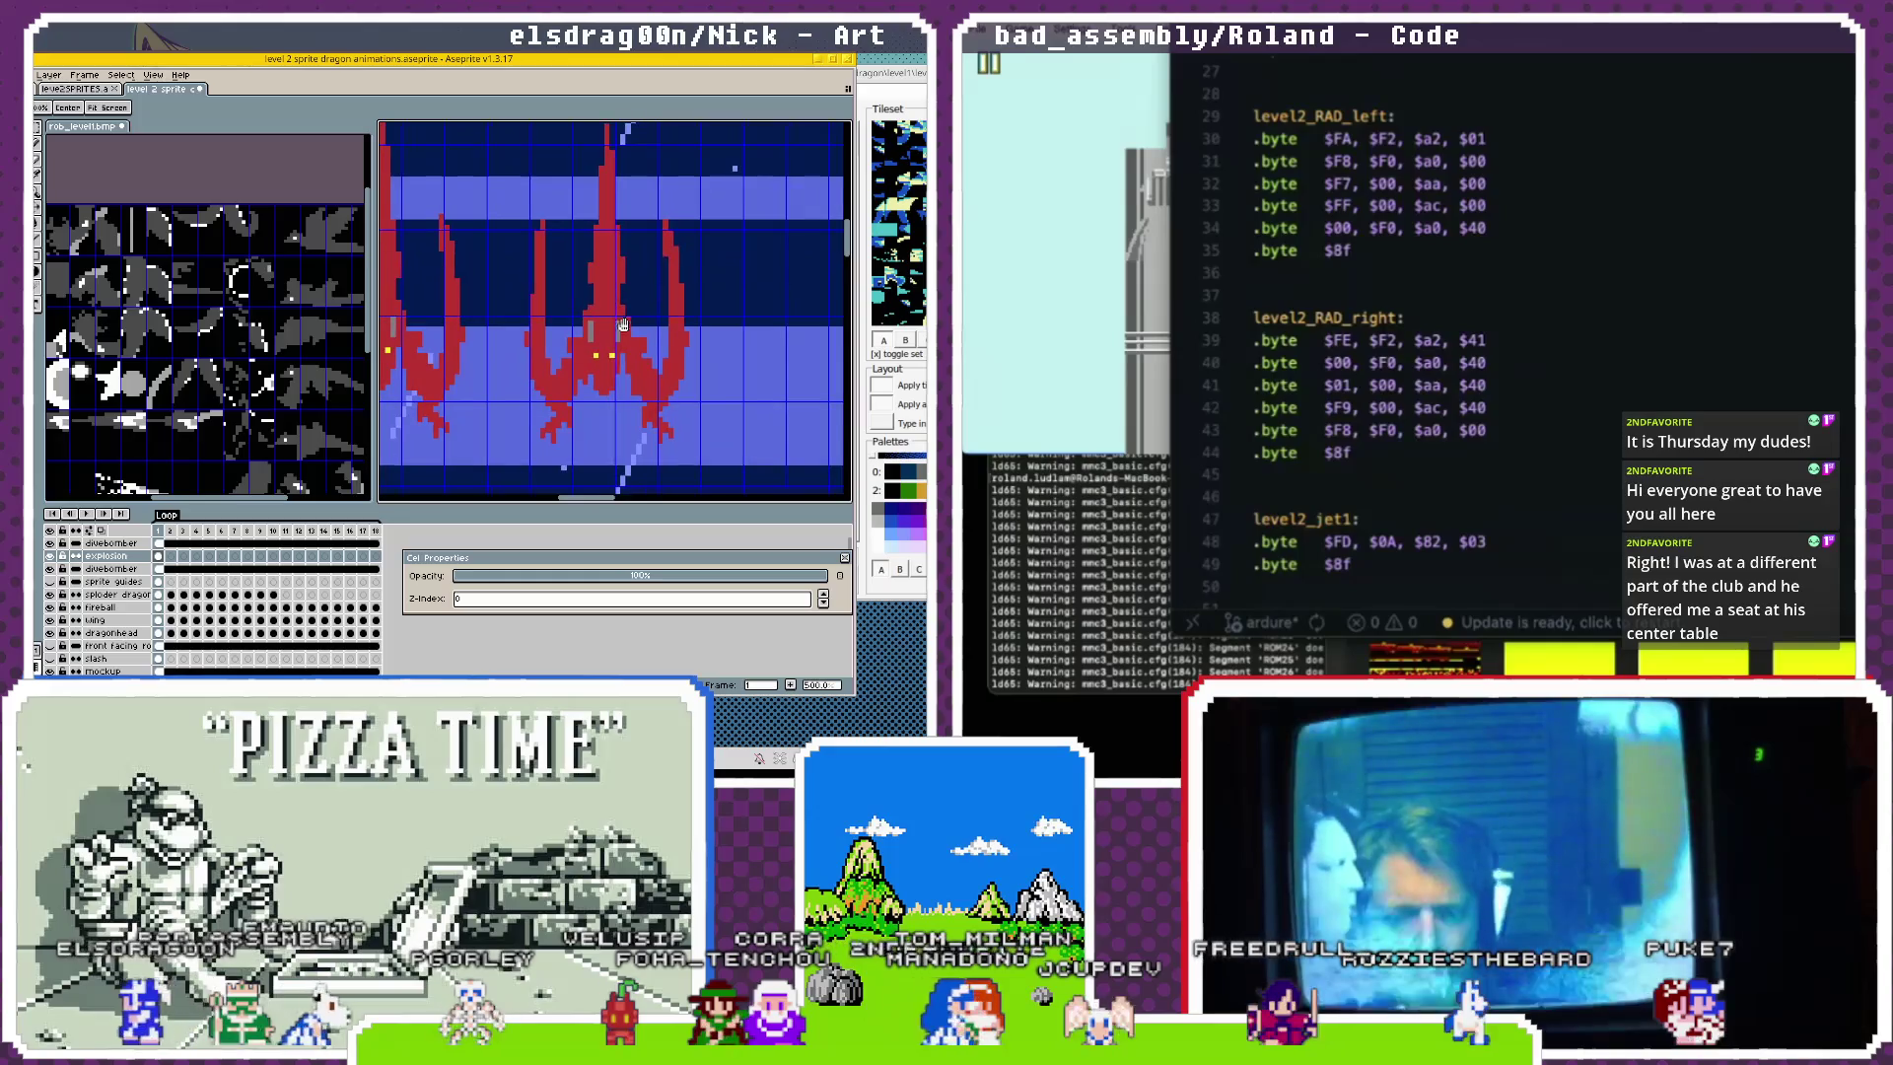
Pan to show the SLASH label and marquee-select a patch of the right dragon's body.
key(m)
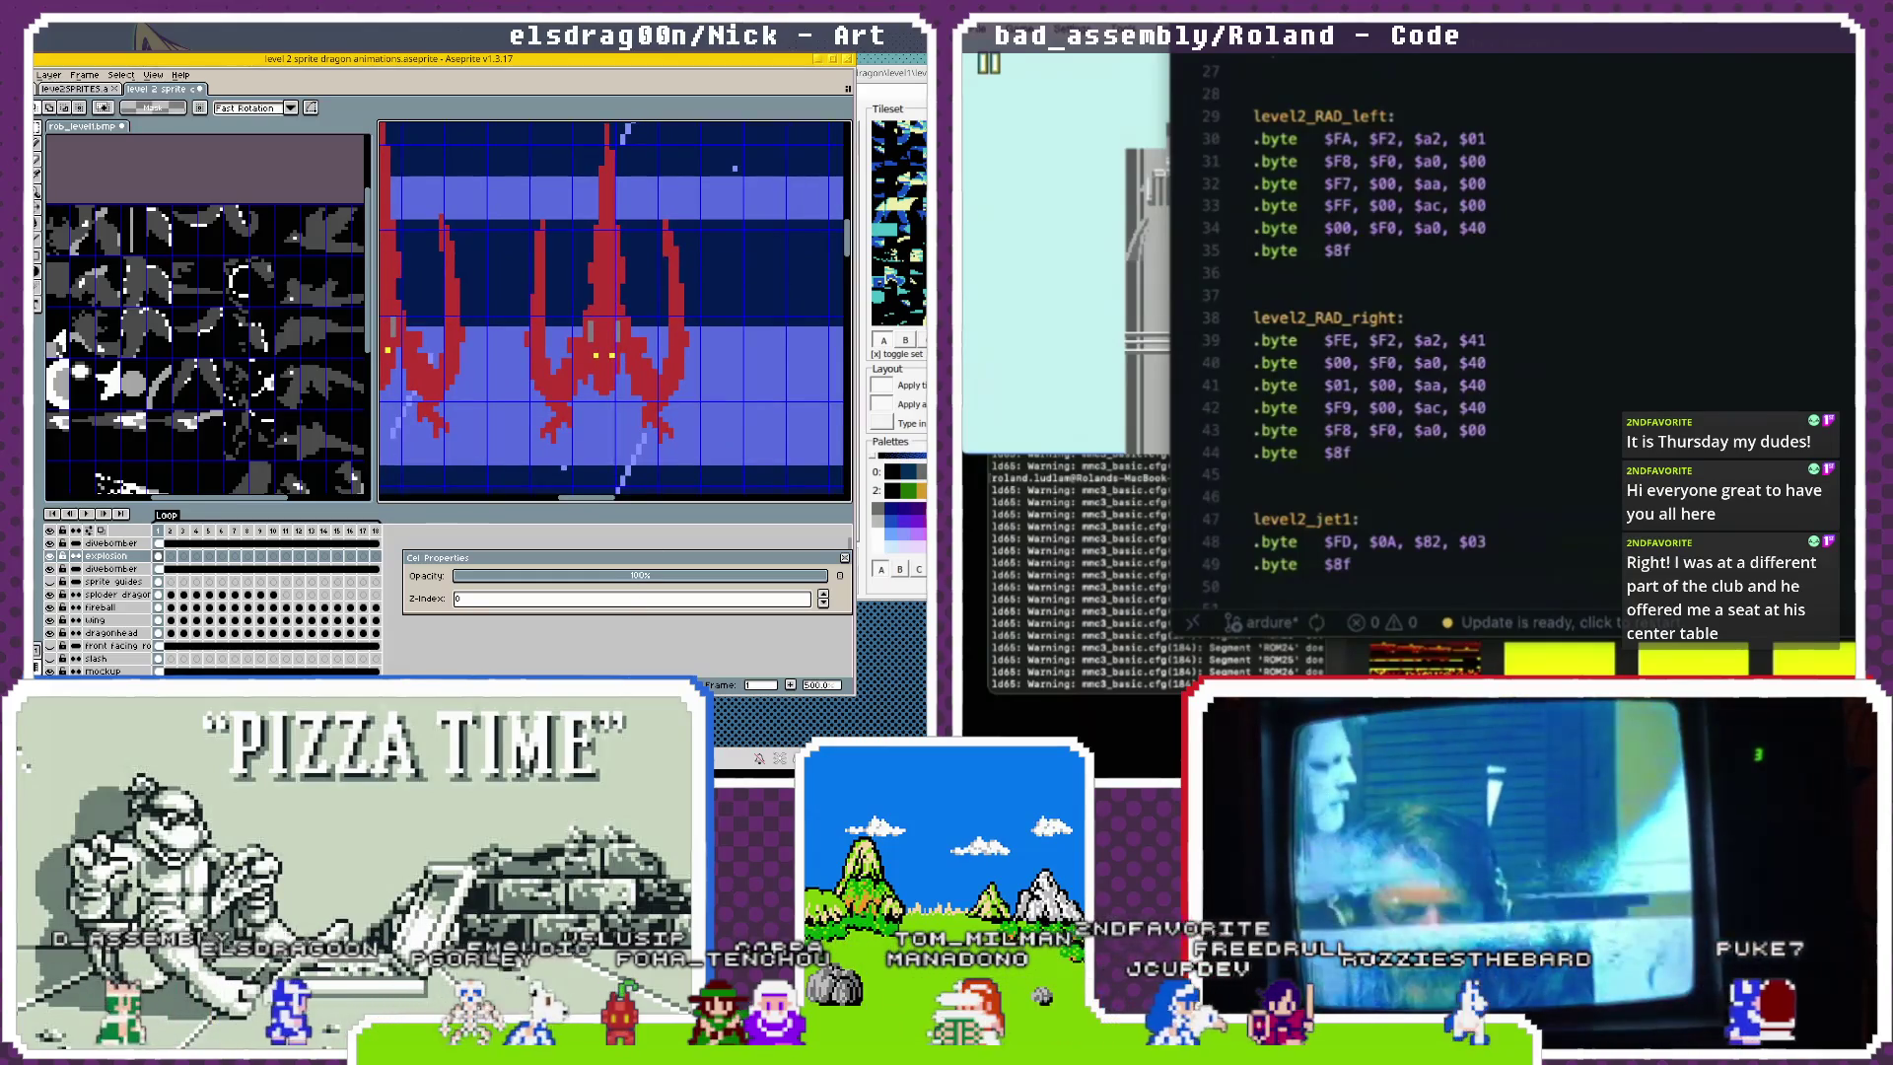
drag(581, 286, 580, 350)
key(space)
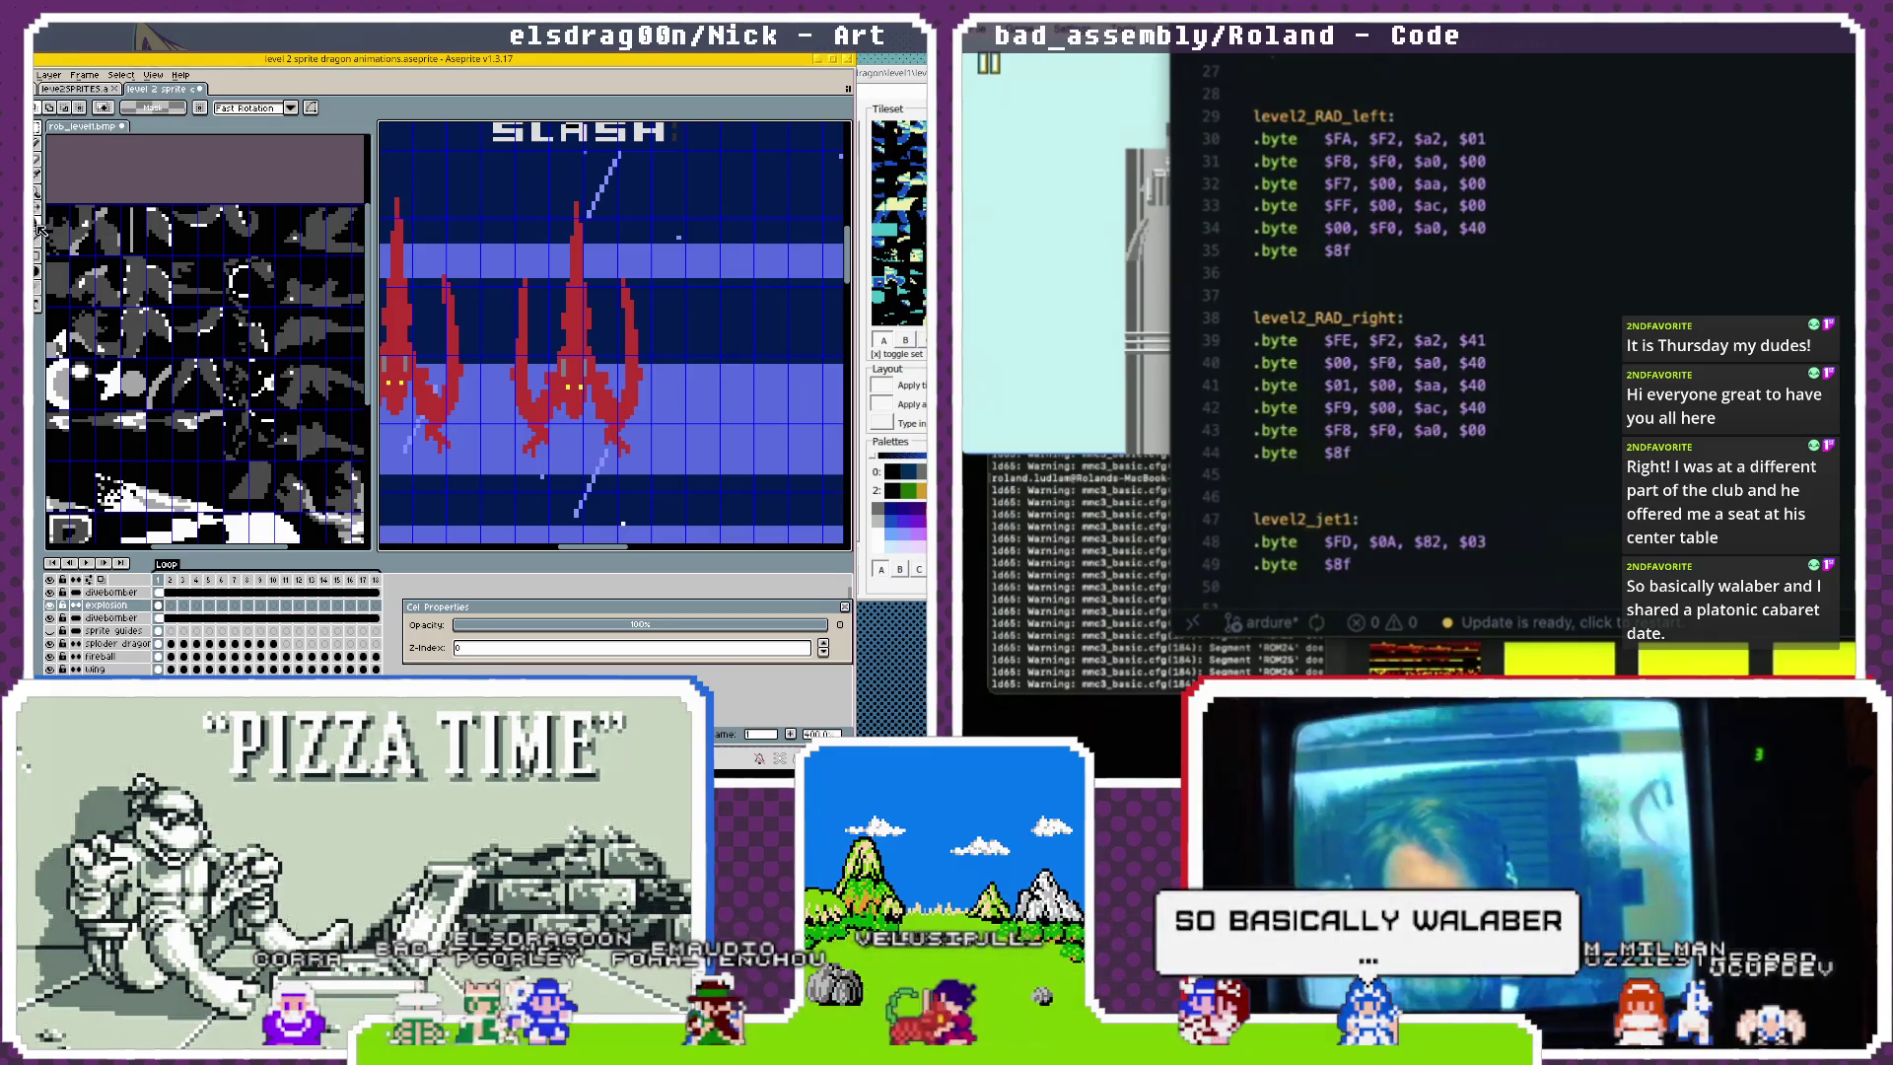
click(42, 146)
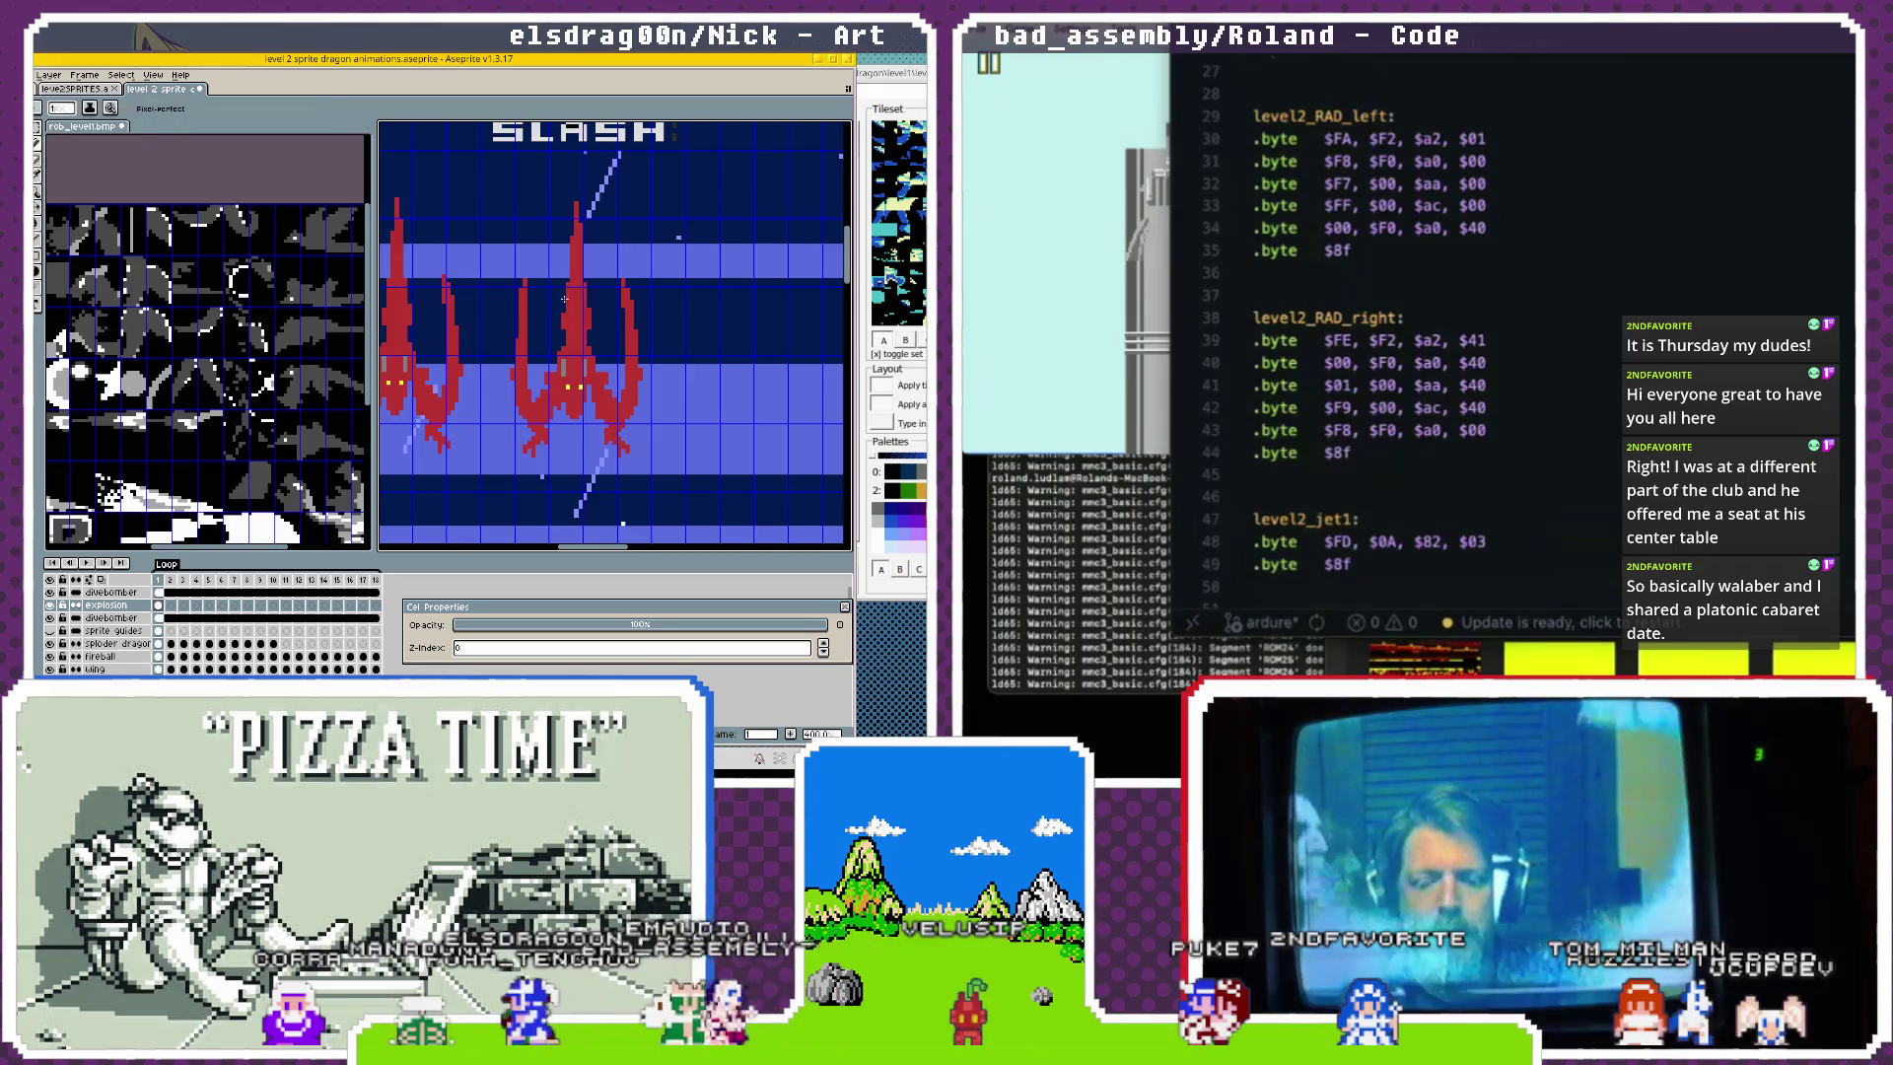
drag(546, 186, 593, 313)
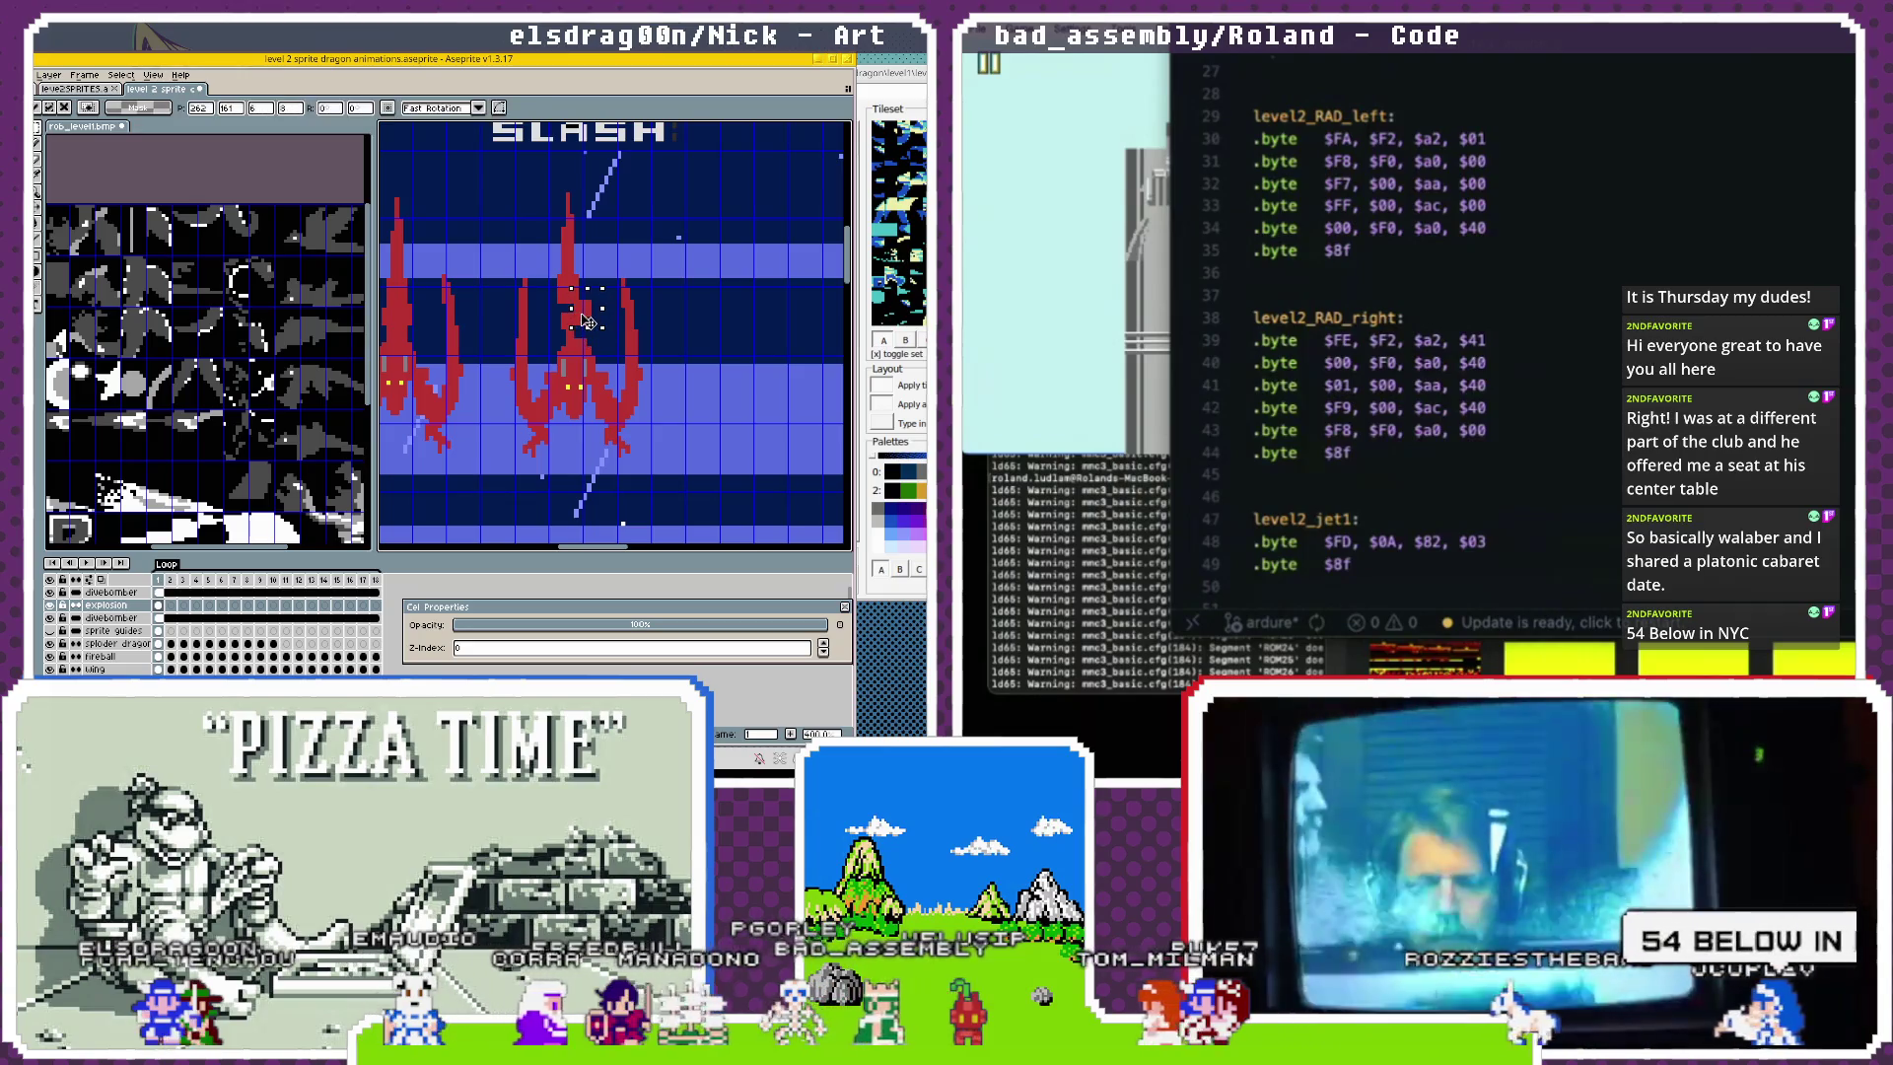
mouse_move(543, 293)
mouse_down()
mouse_move(580, 365)
mouse_move(570, 333)
mouse_up()
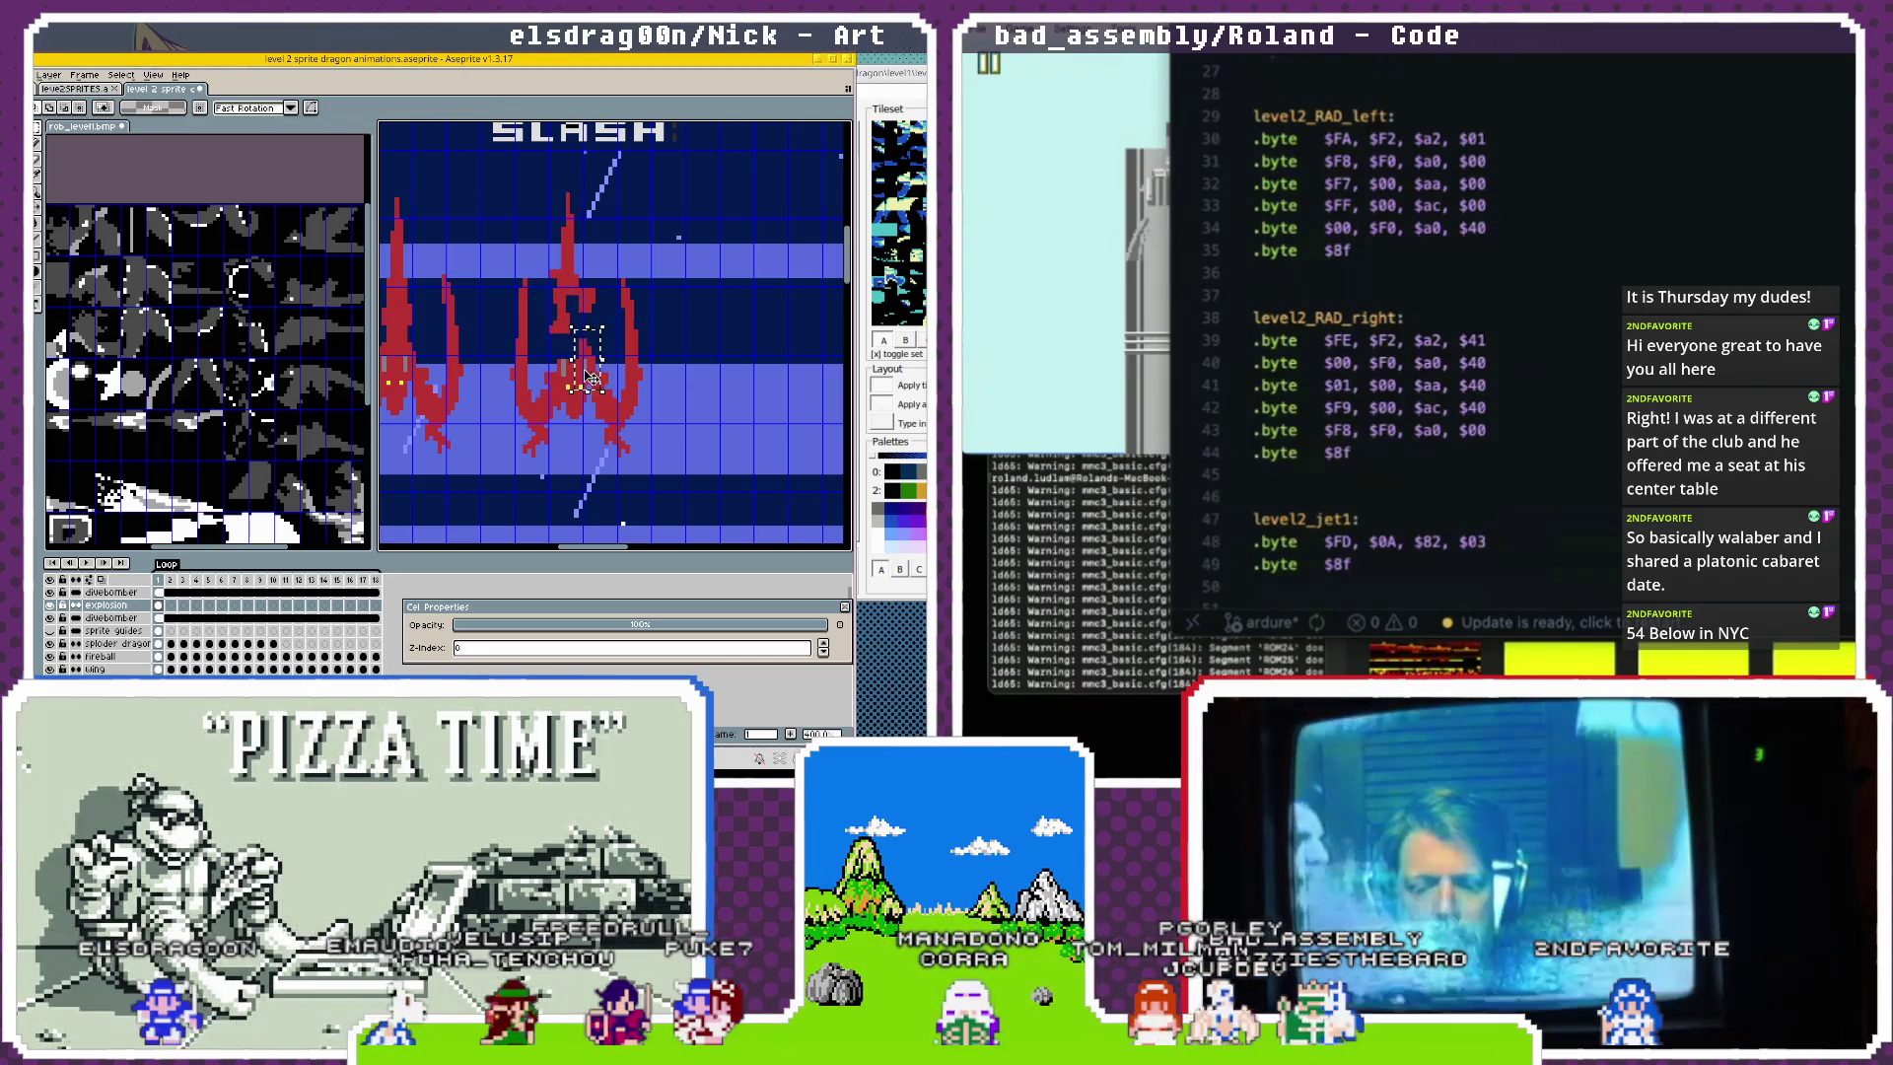
Raise several dragon pieces about 30 px, committing each new position.
drag(588, 385, 596, 343)
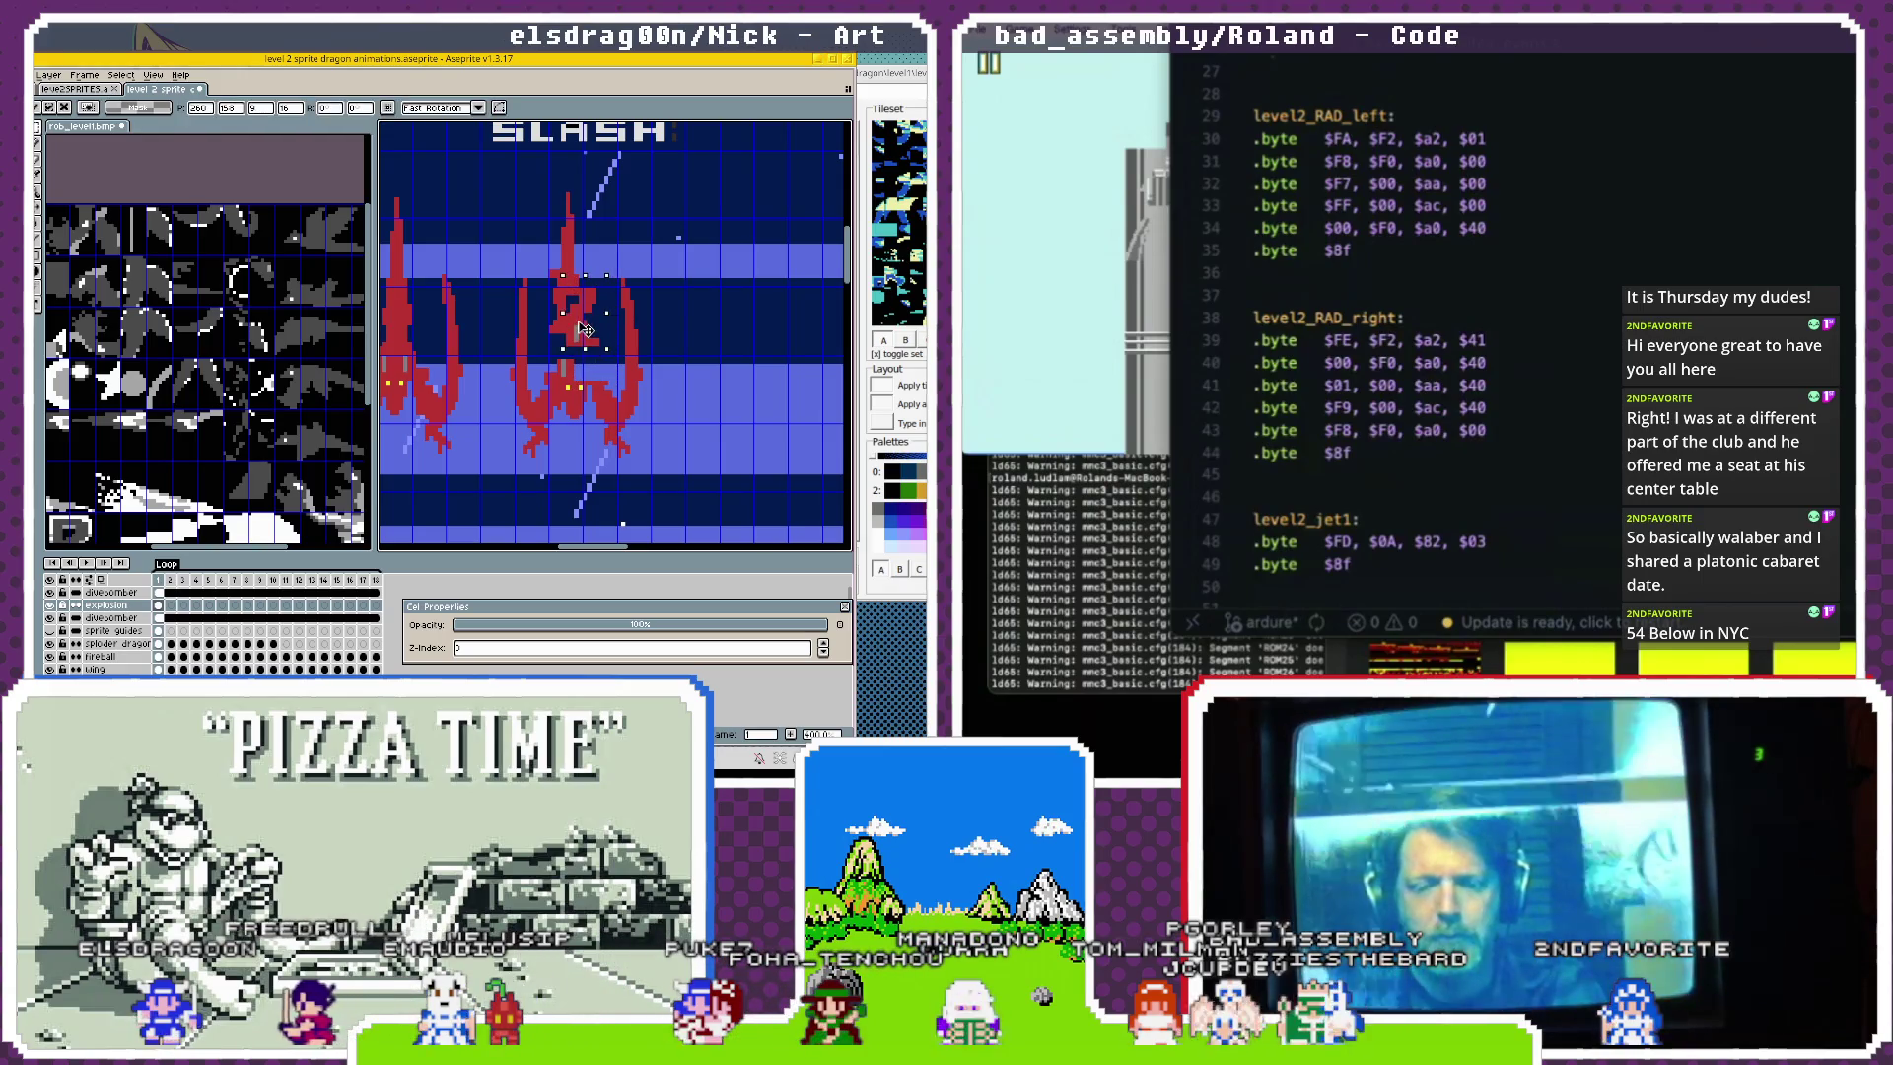
click(623, 322)
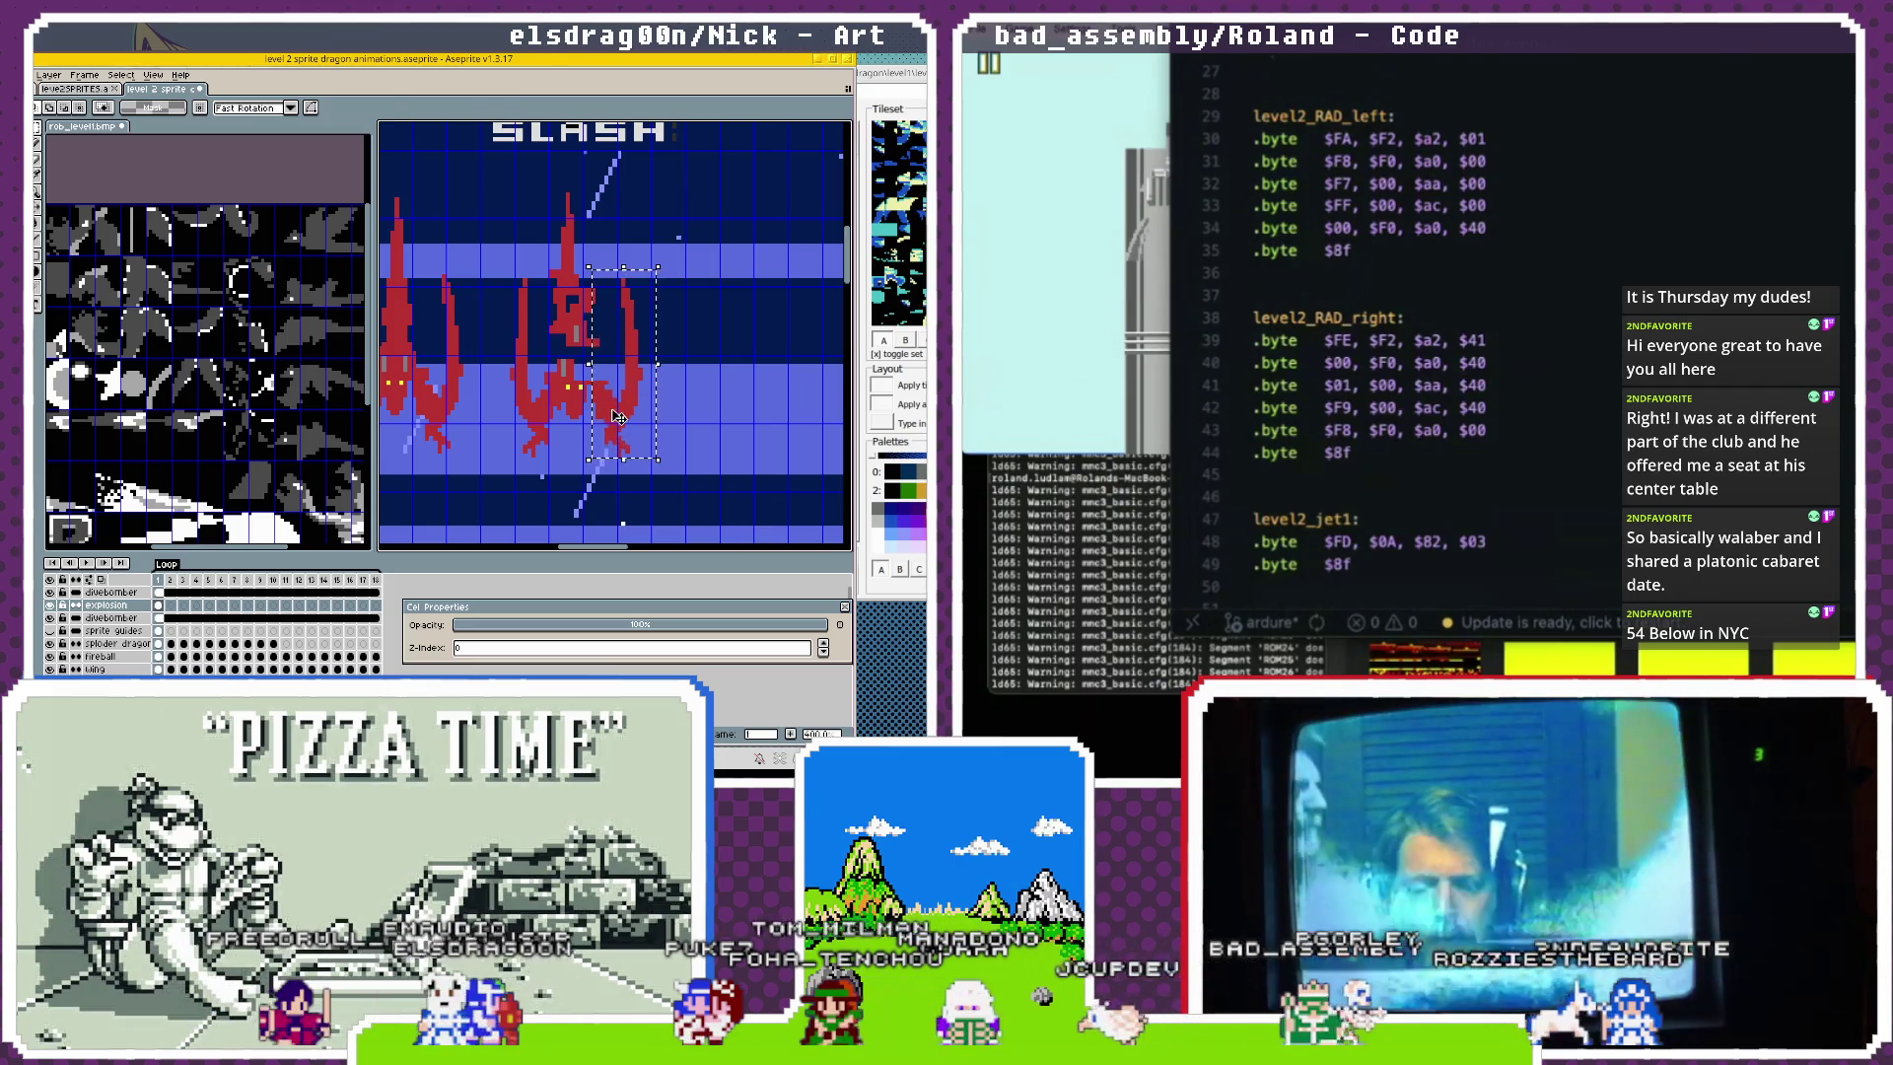
drag(623, 416, 623, 387)
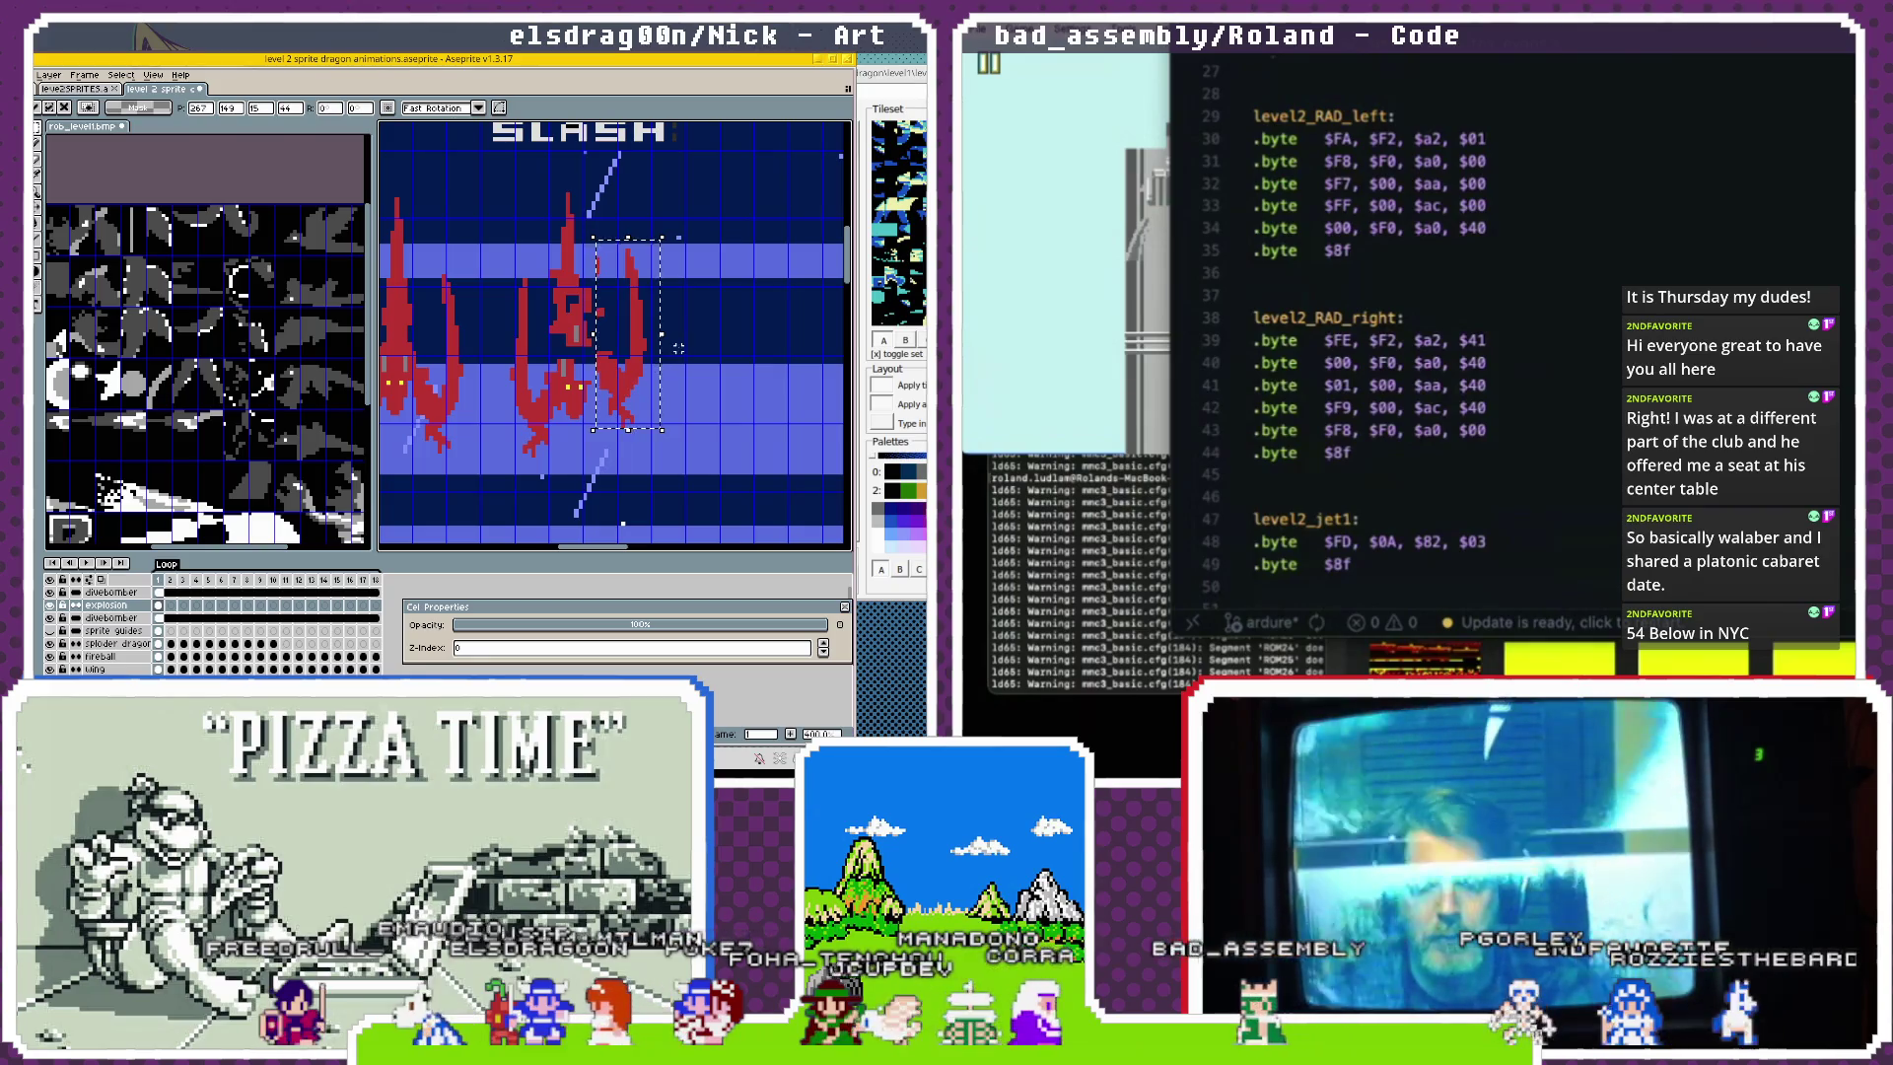
click(500, 277)
mouse_move(500, 277)
mouse_down()
mouse_move(555, 473)
mouse_move(554, 309)
mouse_up()
key(Return)
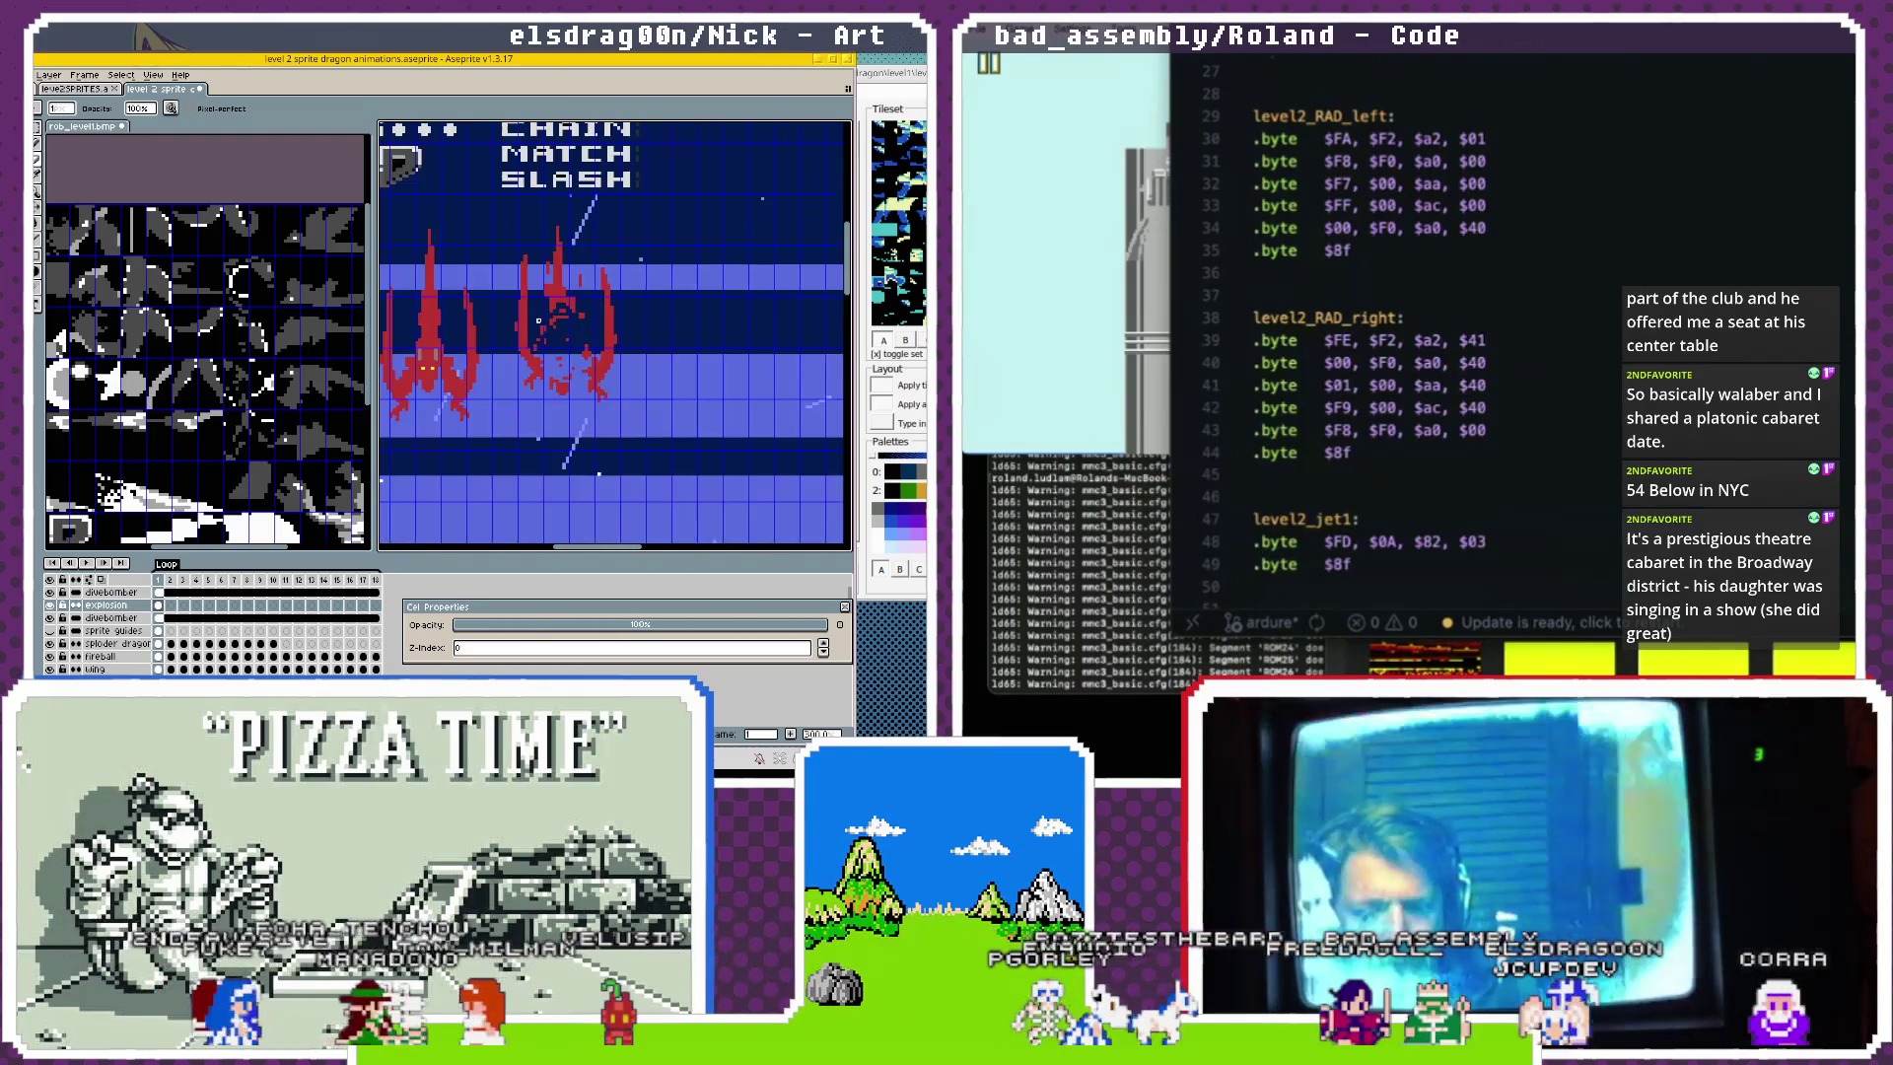
Zoom to 400% and pan until both red kite-dragons under MATCH SLASH are framed.
drag(594, 323, 611, 338)
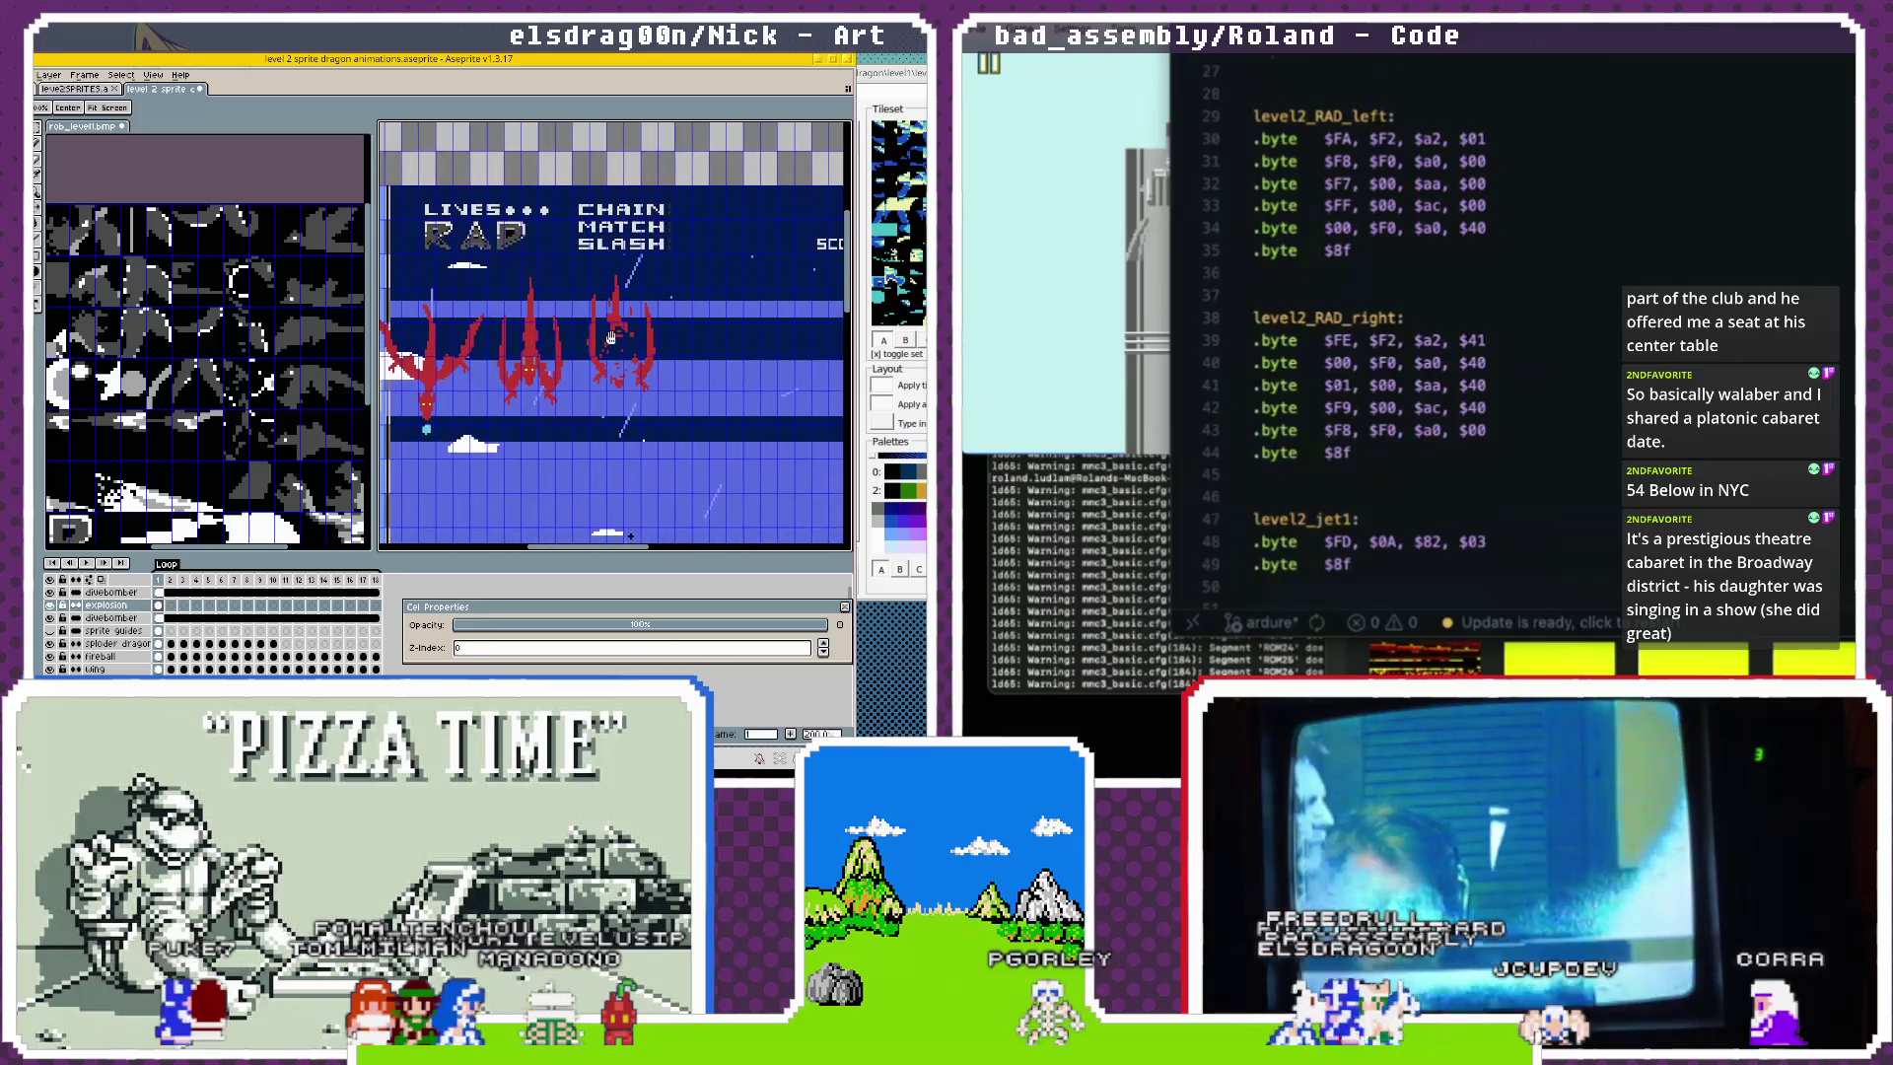
scroll(552, 347, up, 2)
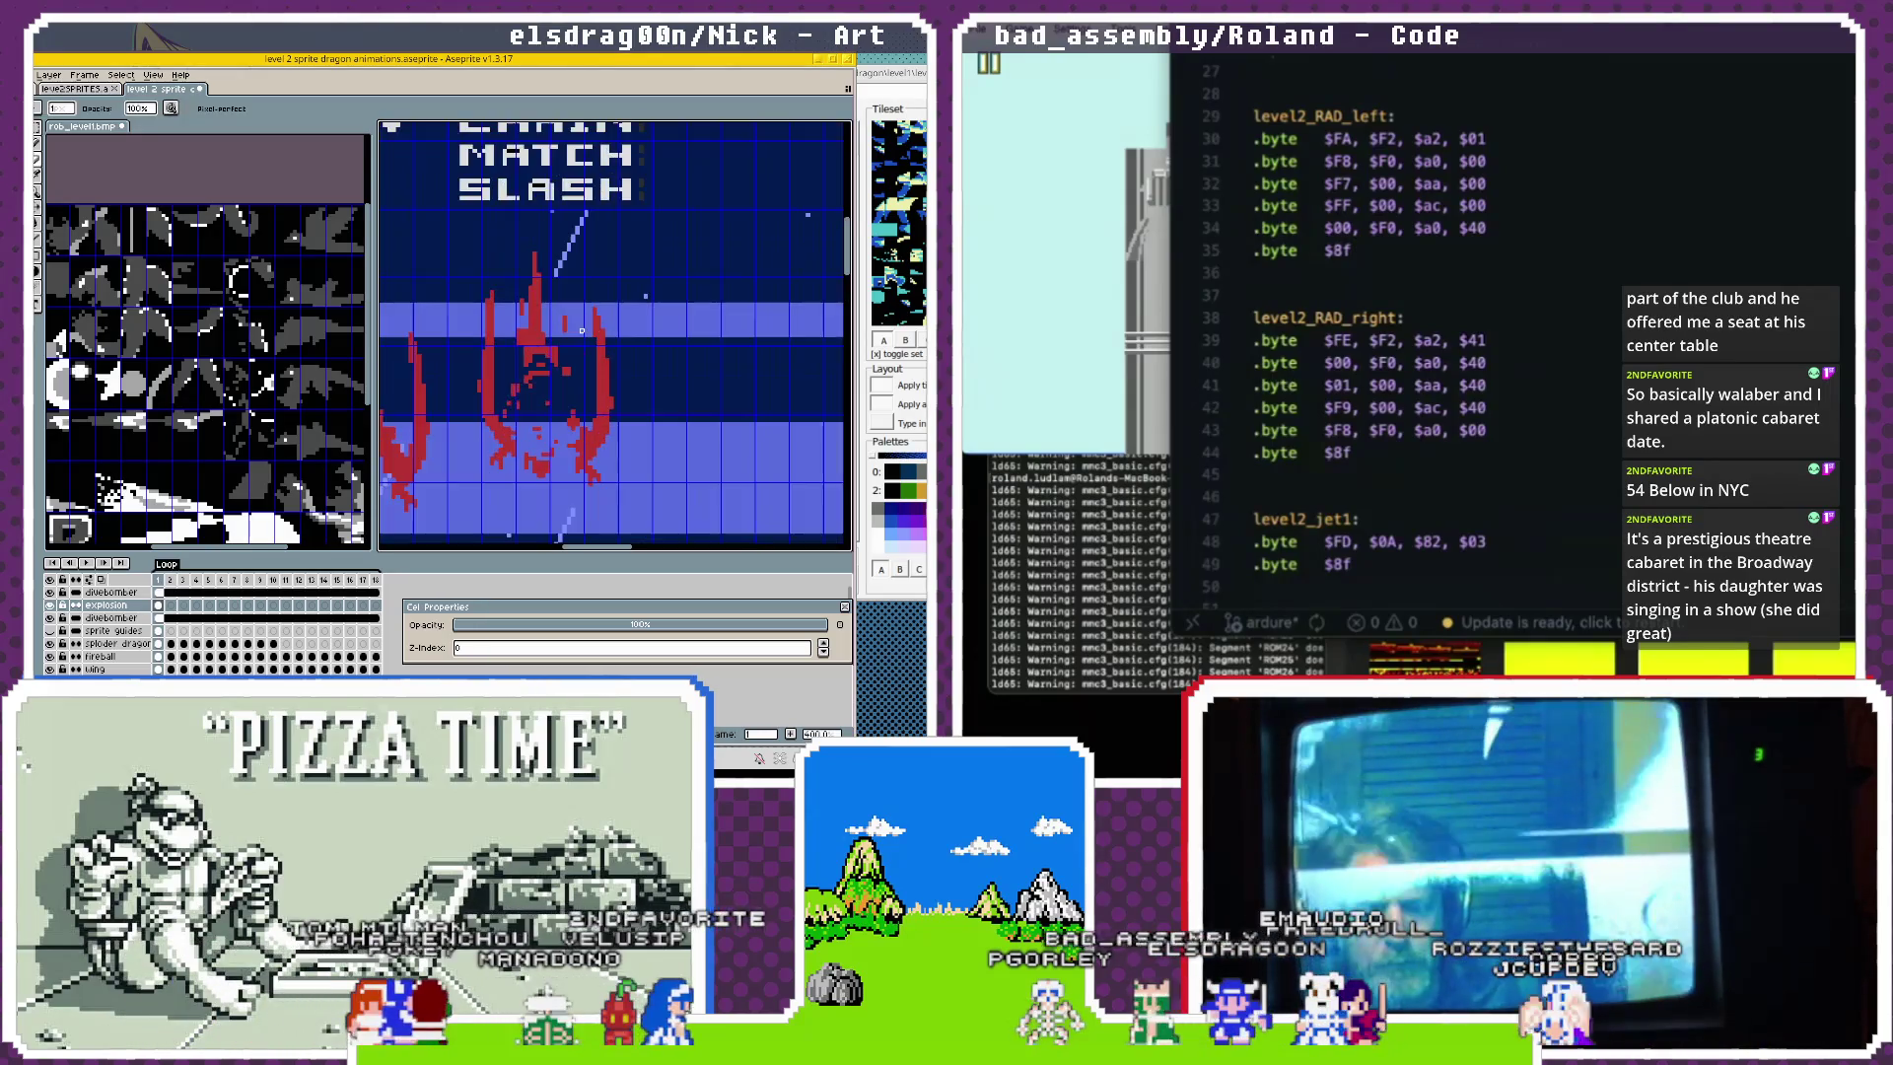
drag(552, 347, 659, 356)
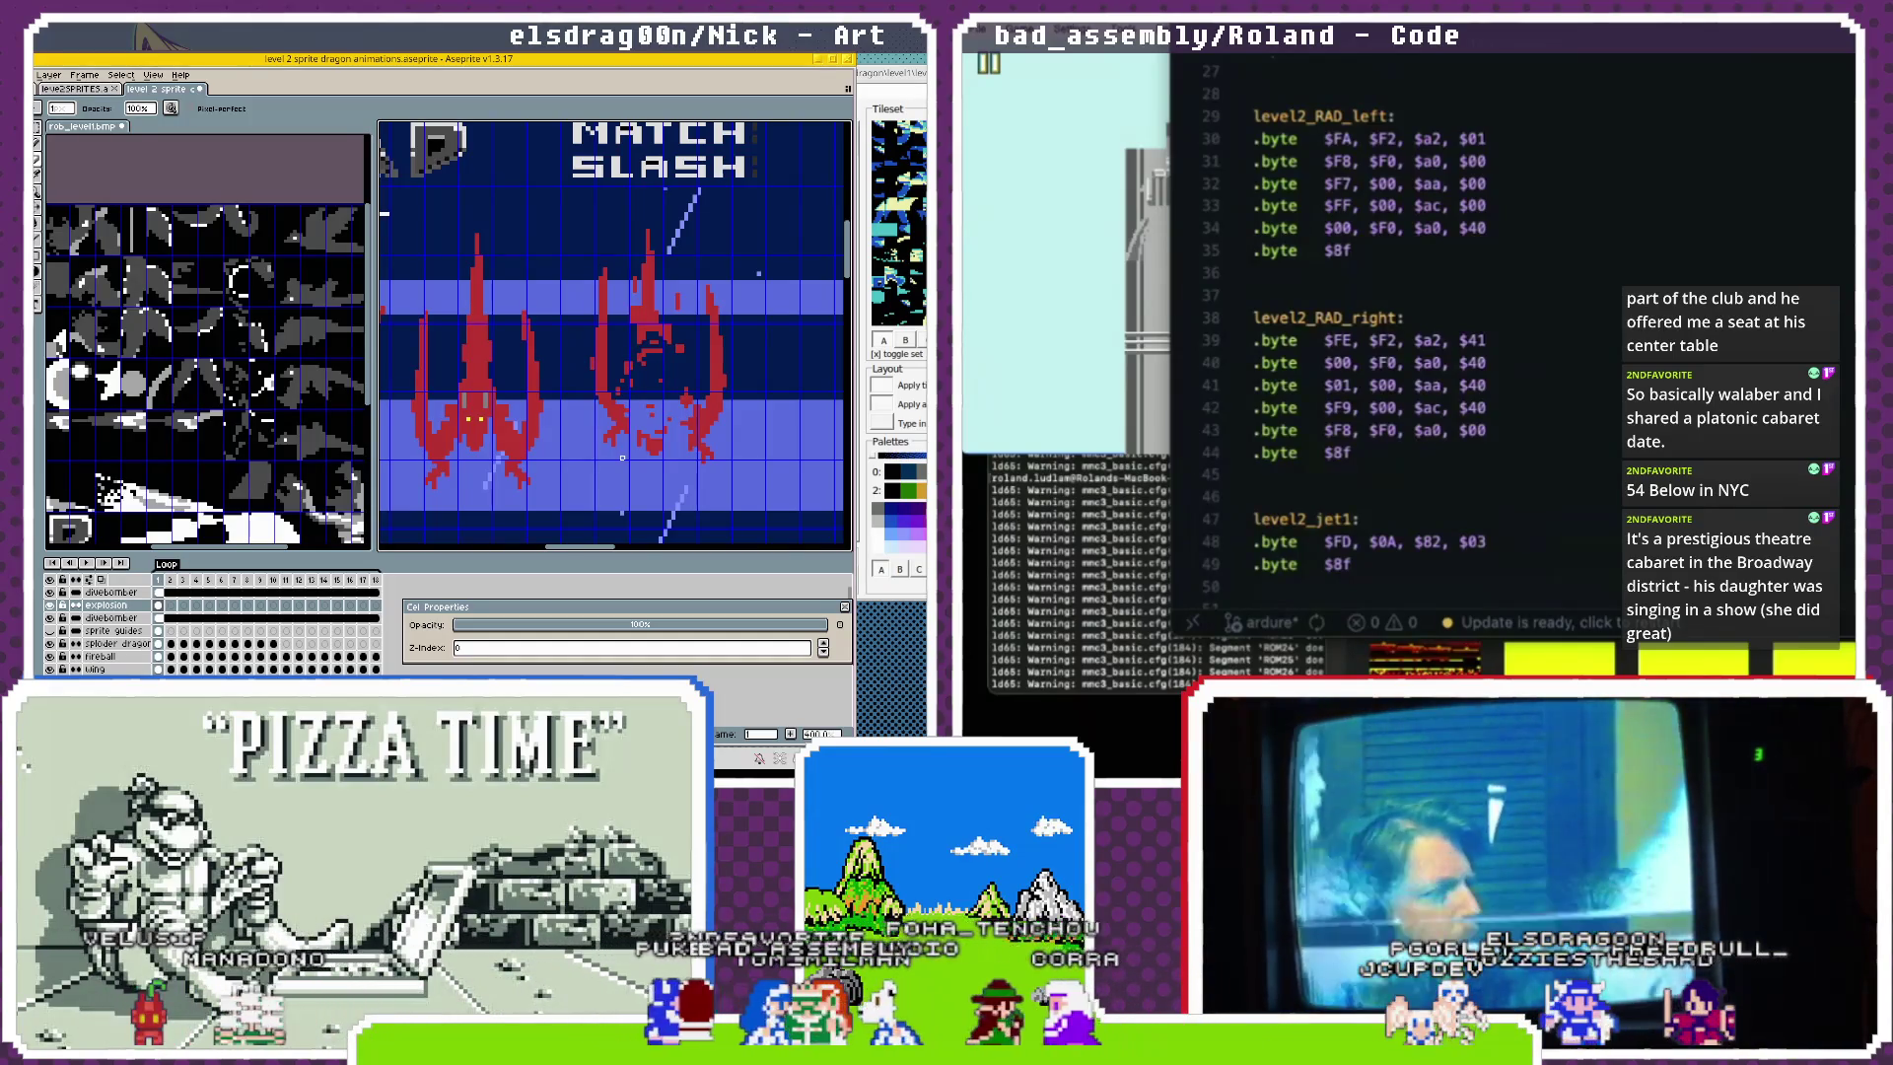
click(1433, 102)
key(super+Down)
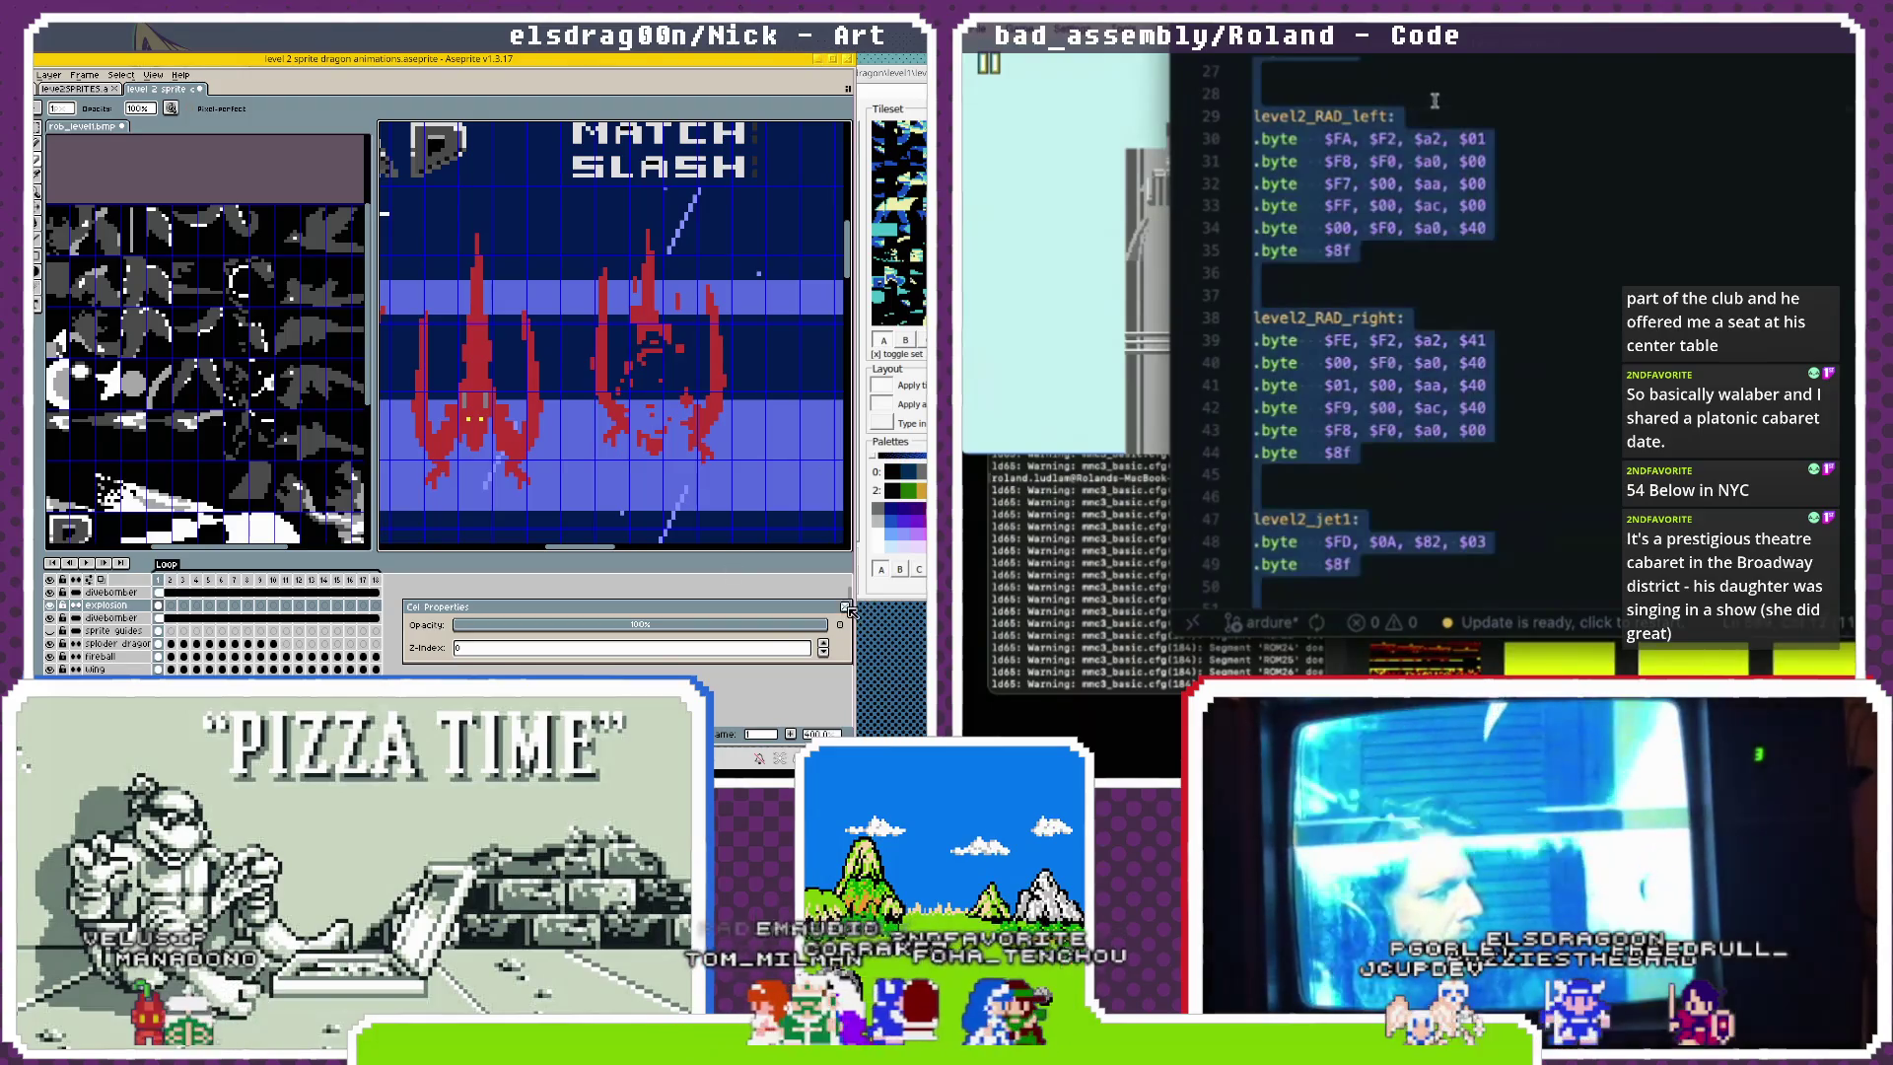
click(844, 606)
key(Return)
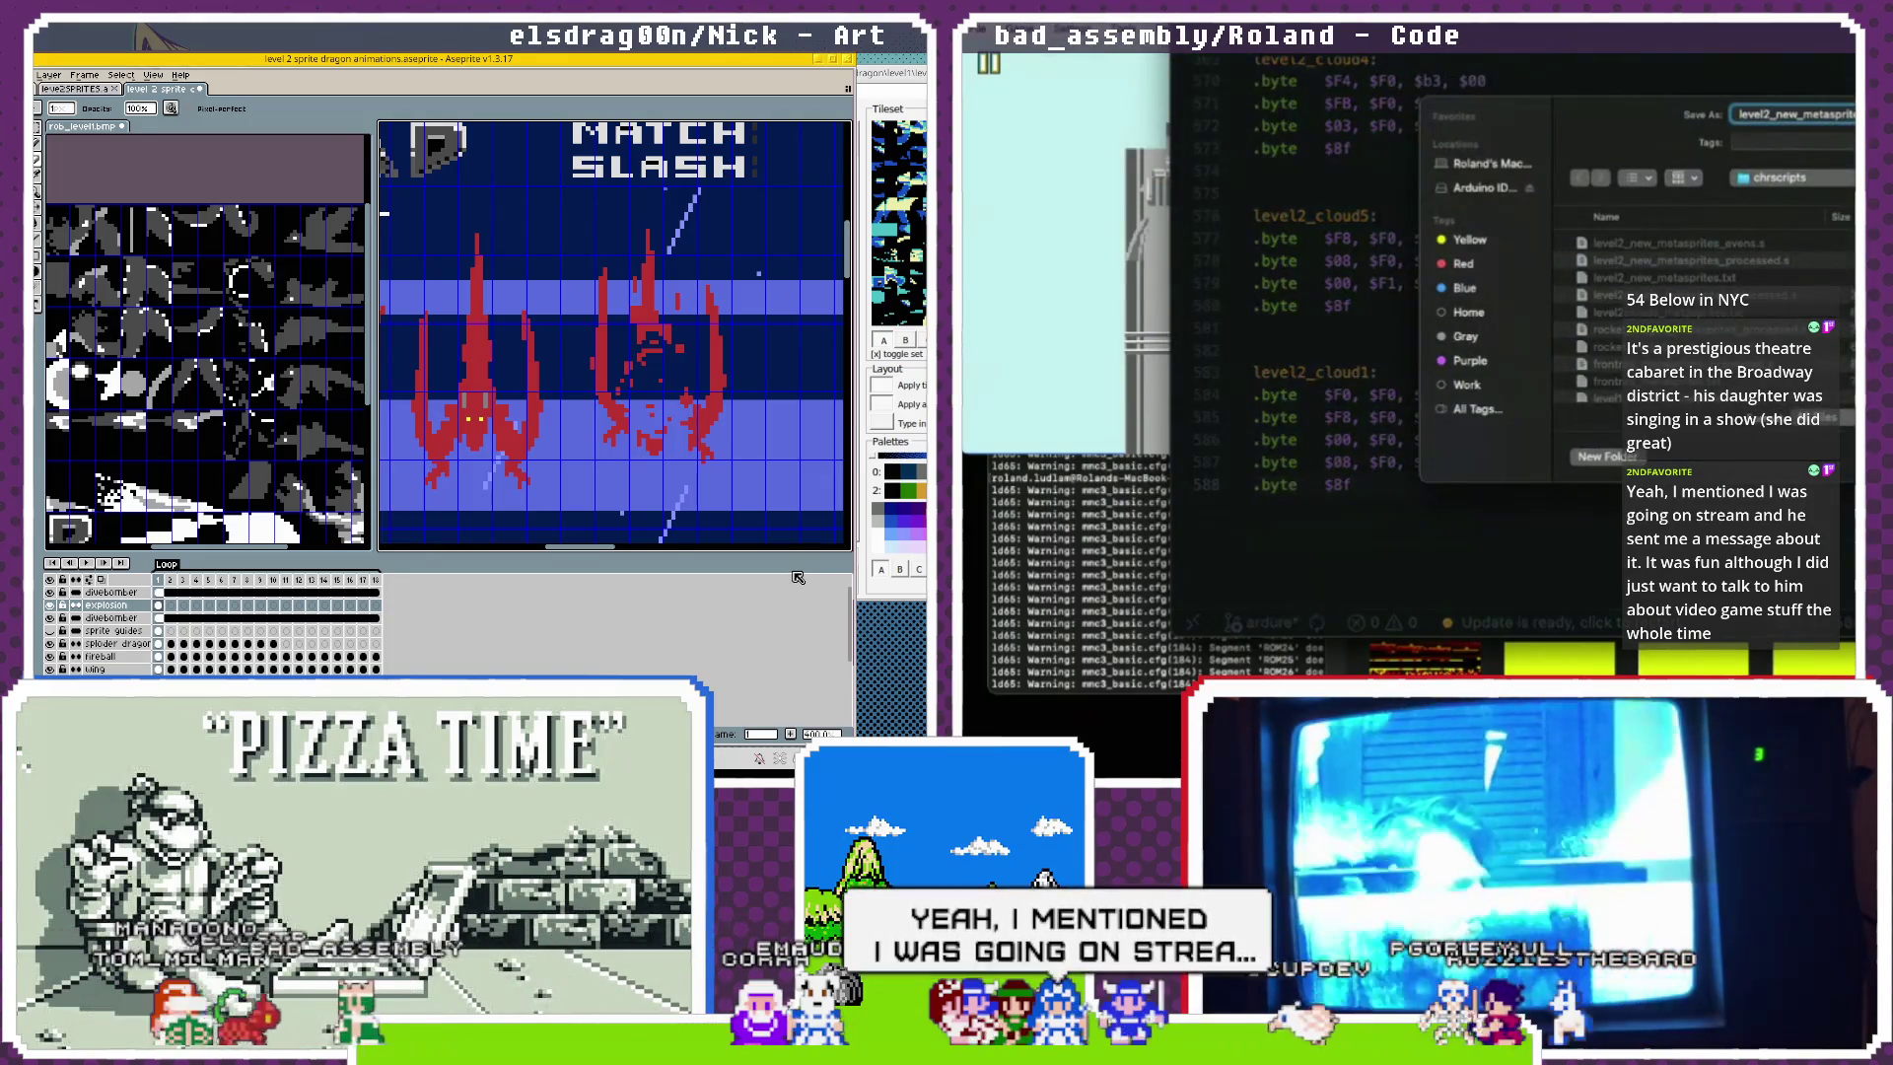
key(Return)
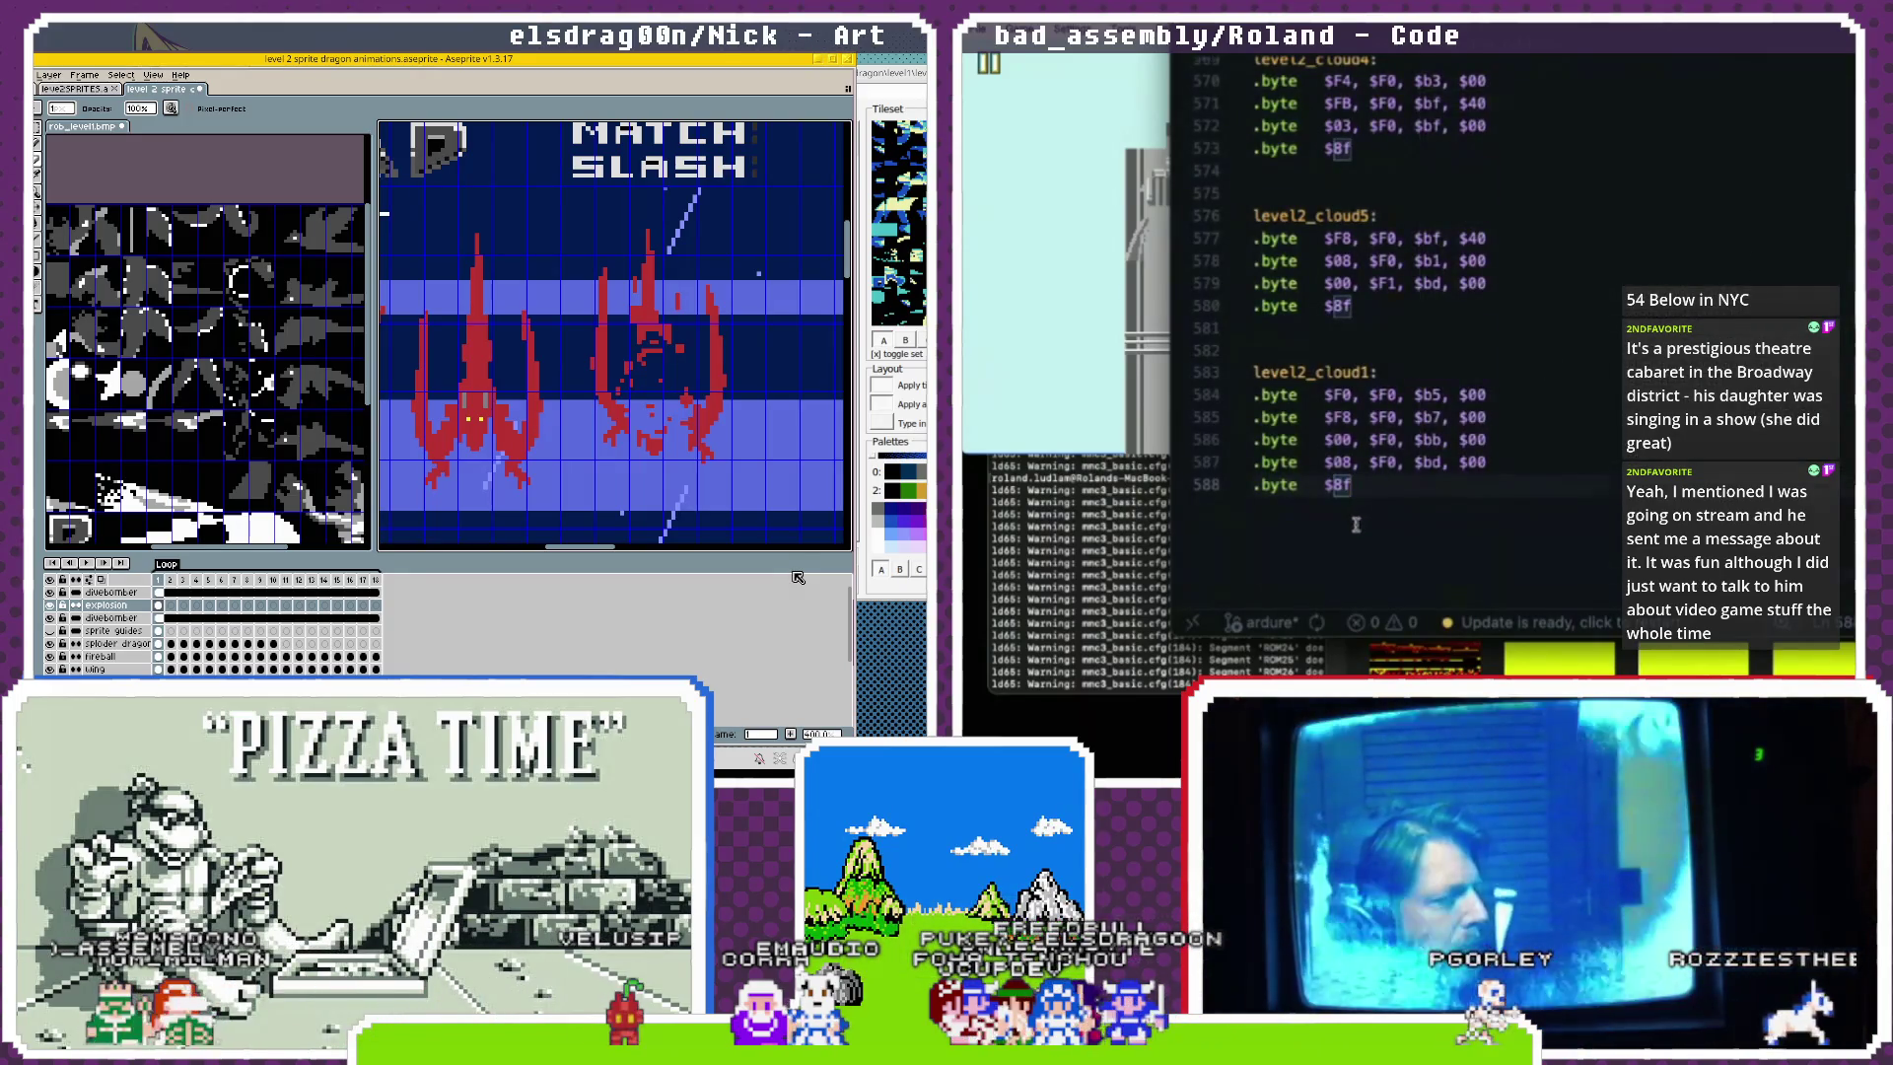
scroll(1355, 524, up, 10)
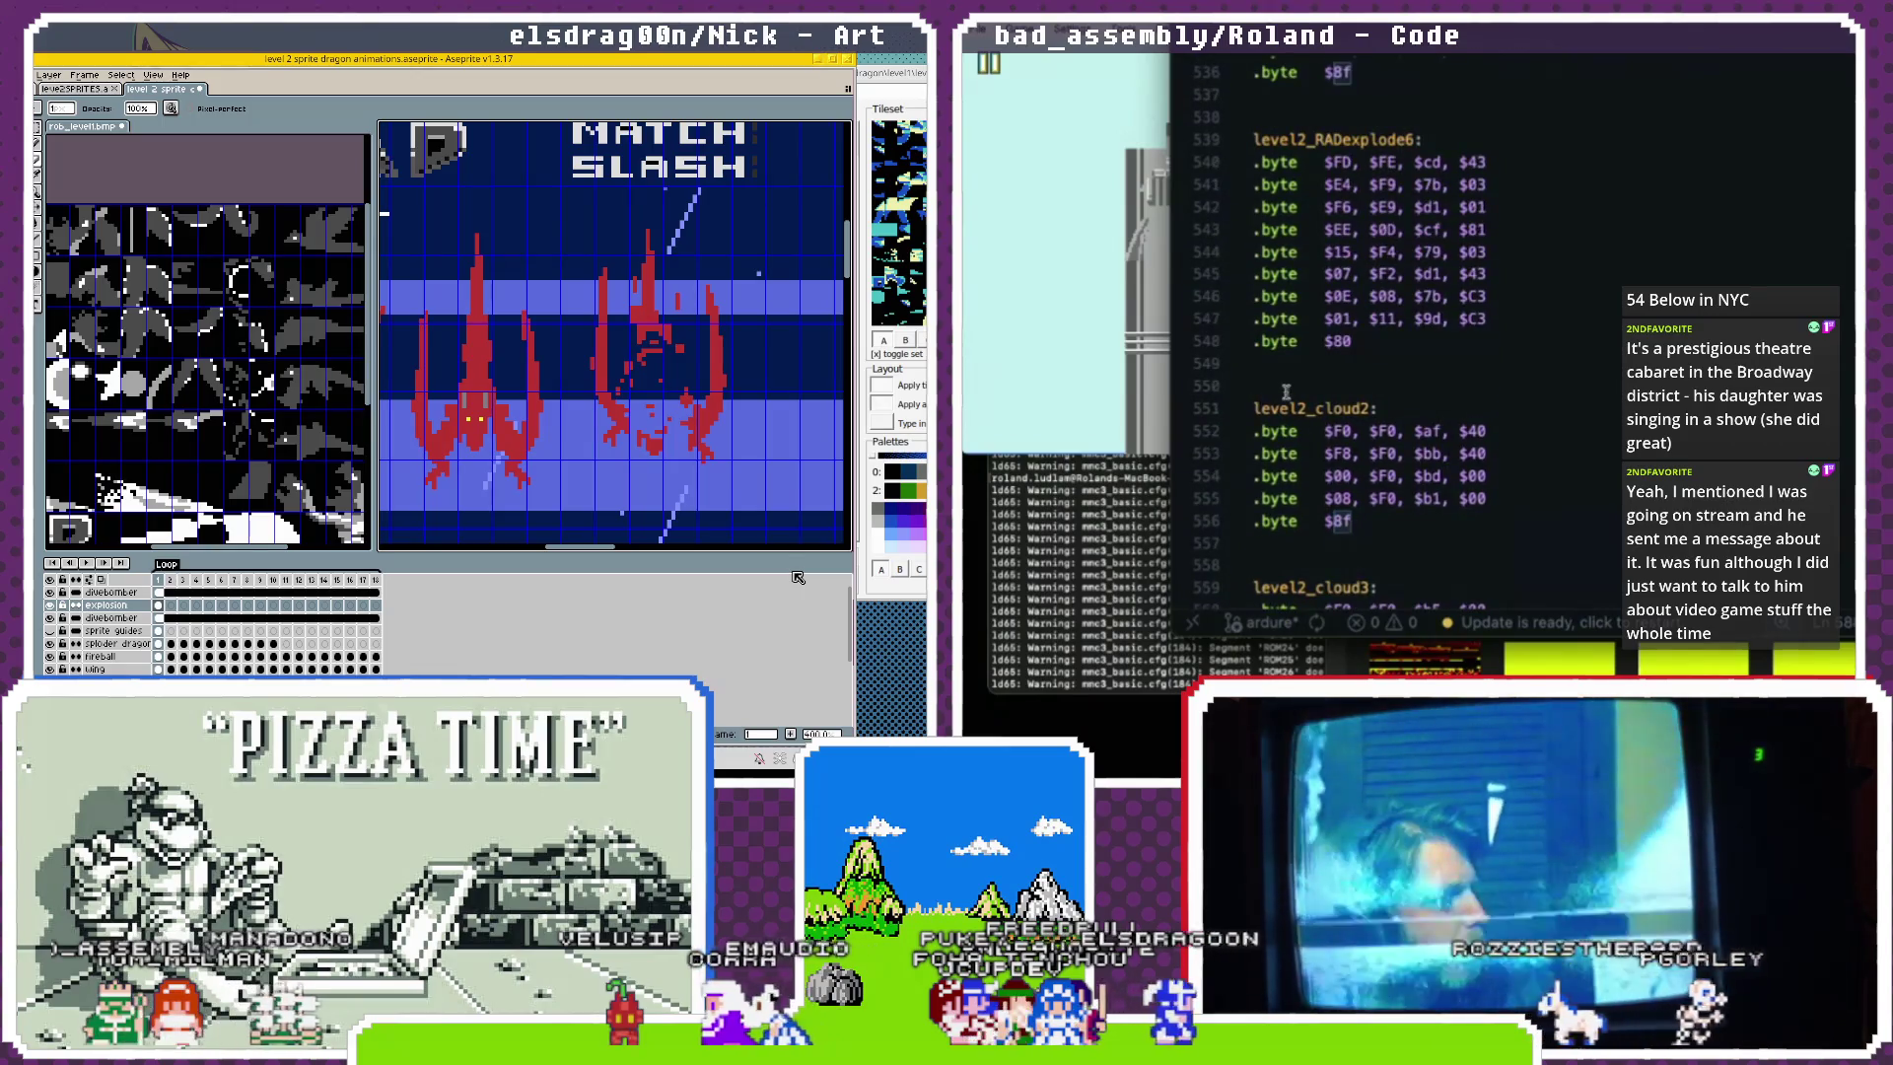
drag(1285, 391, 1353, 523)
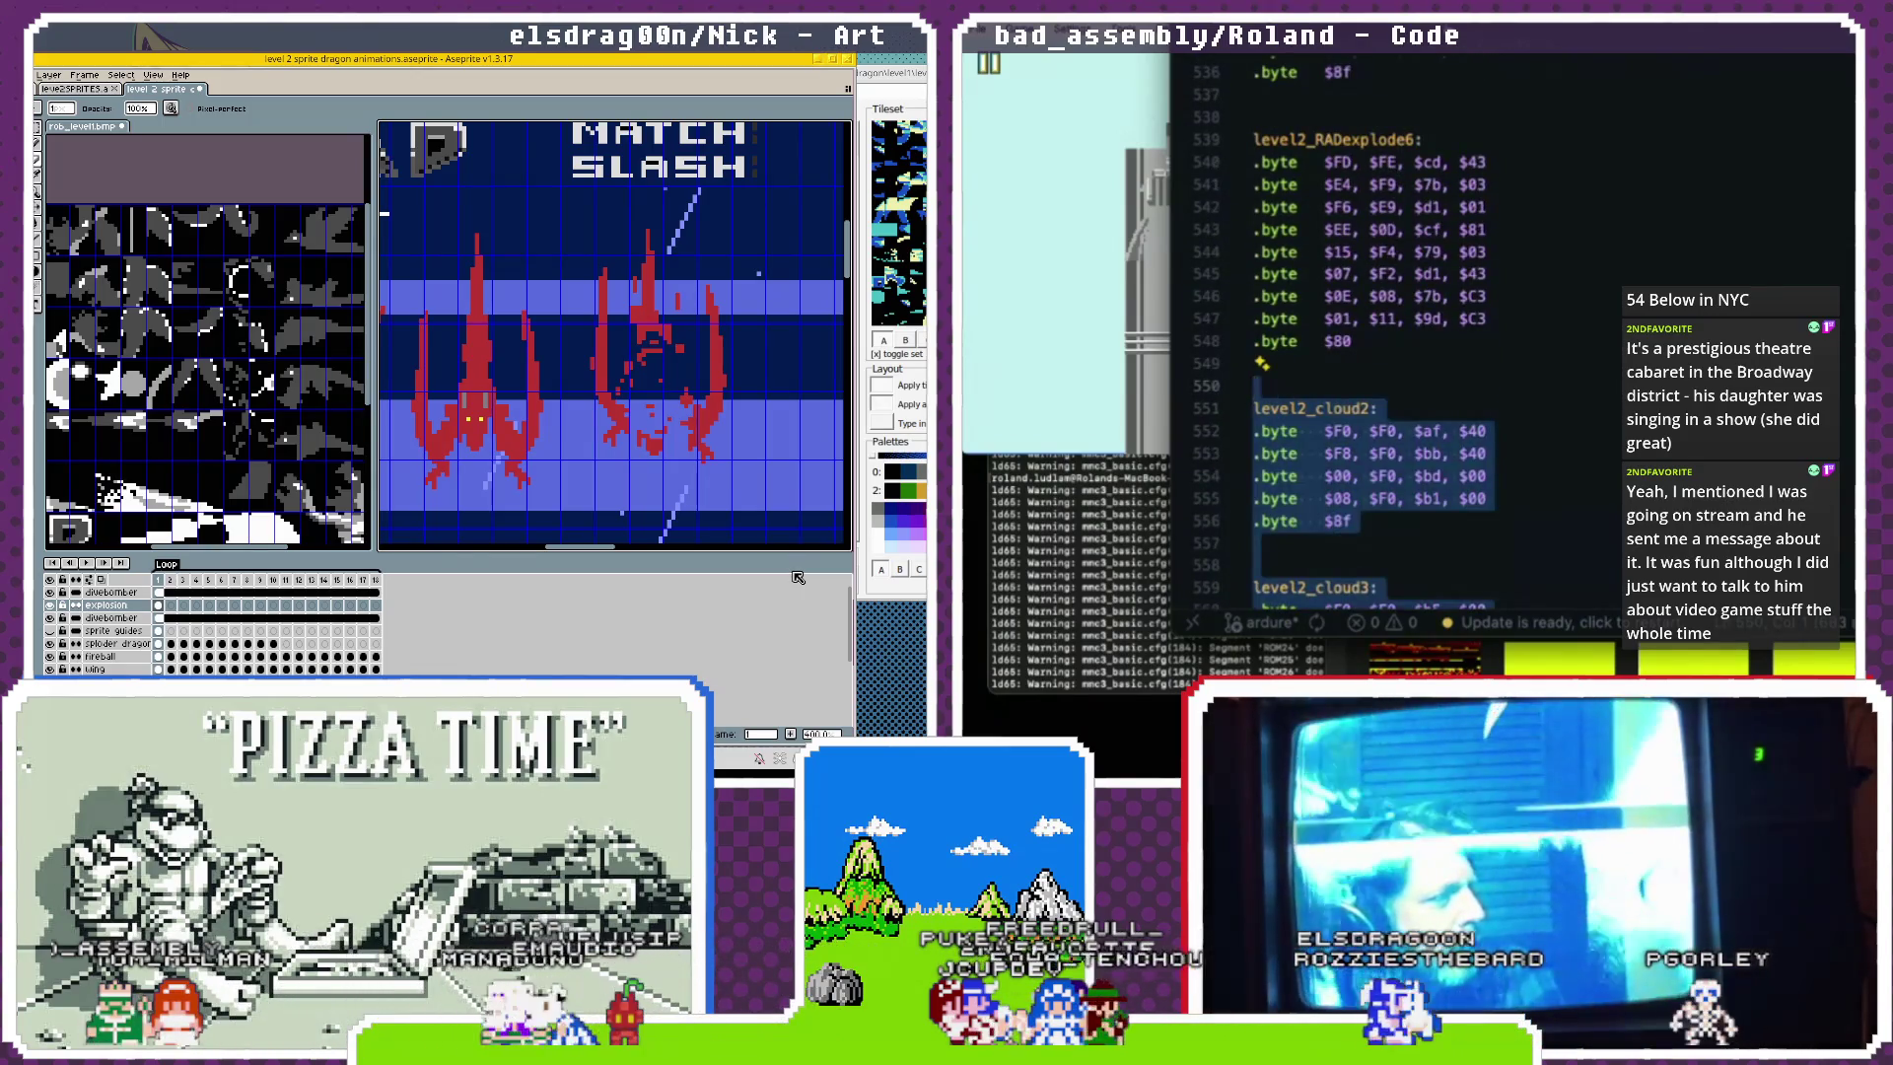
scroll(1445, 258, down, 20)
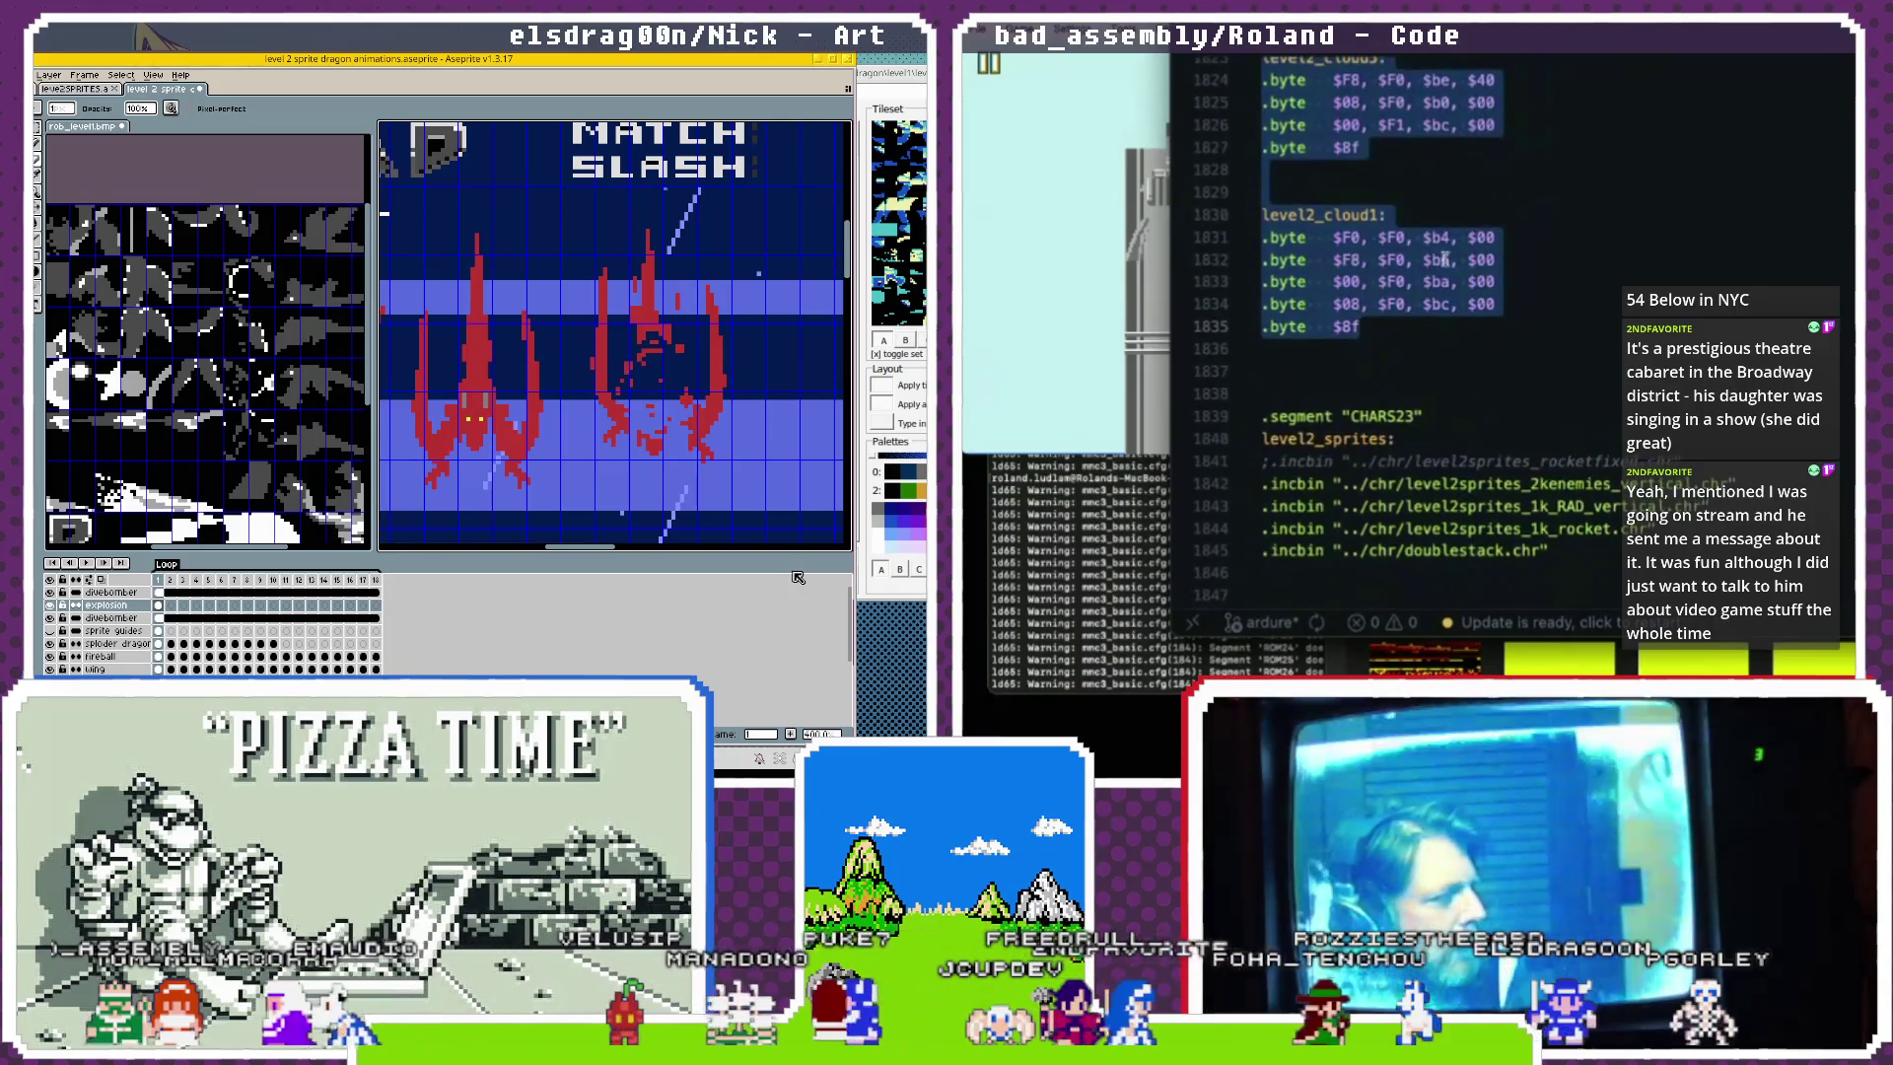
scroll(1445, 259, up, 11)
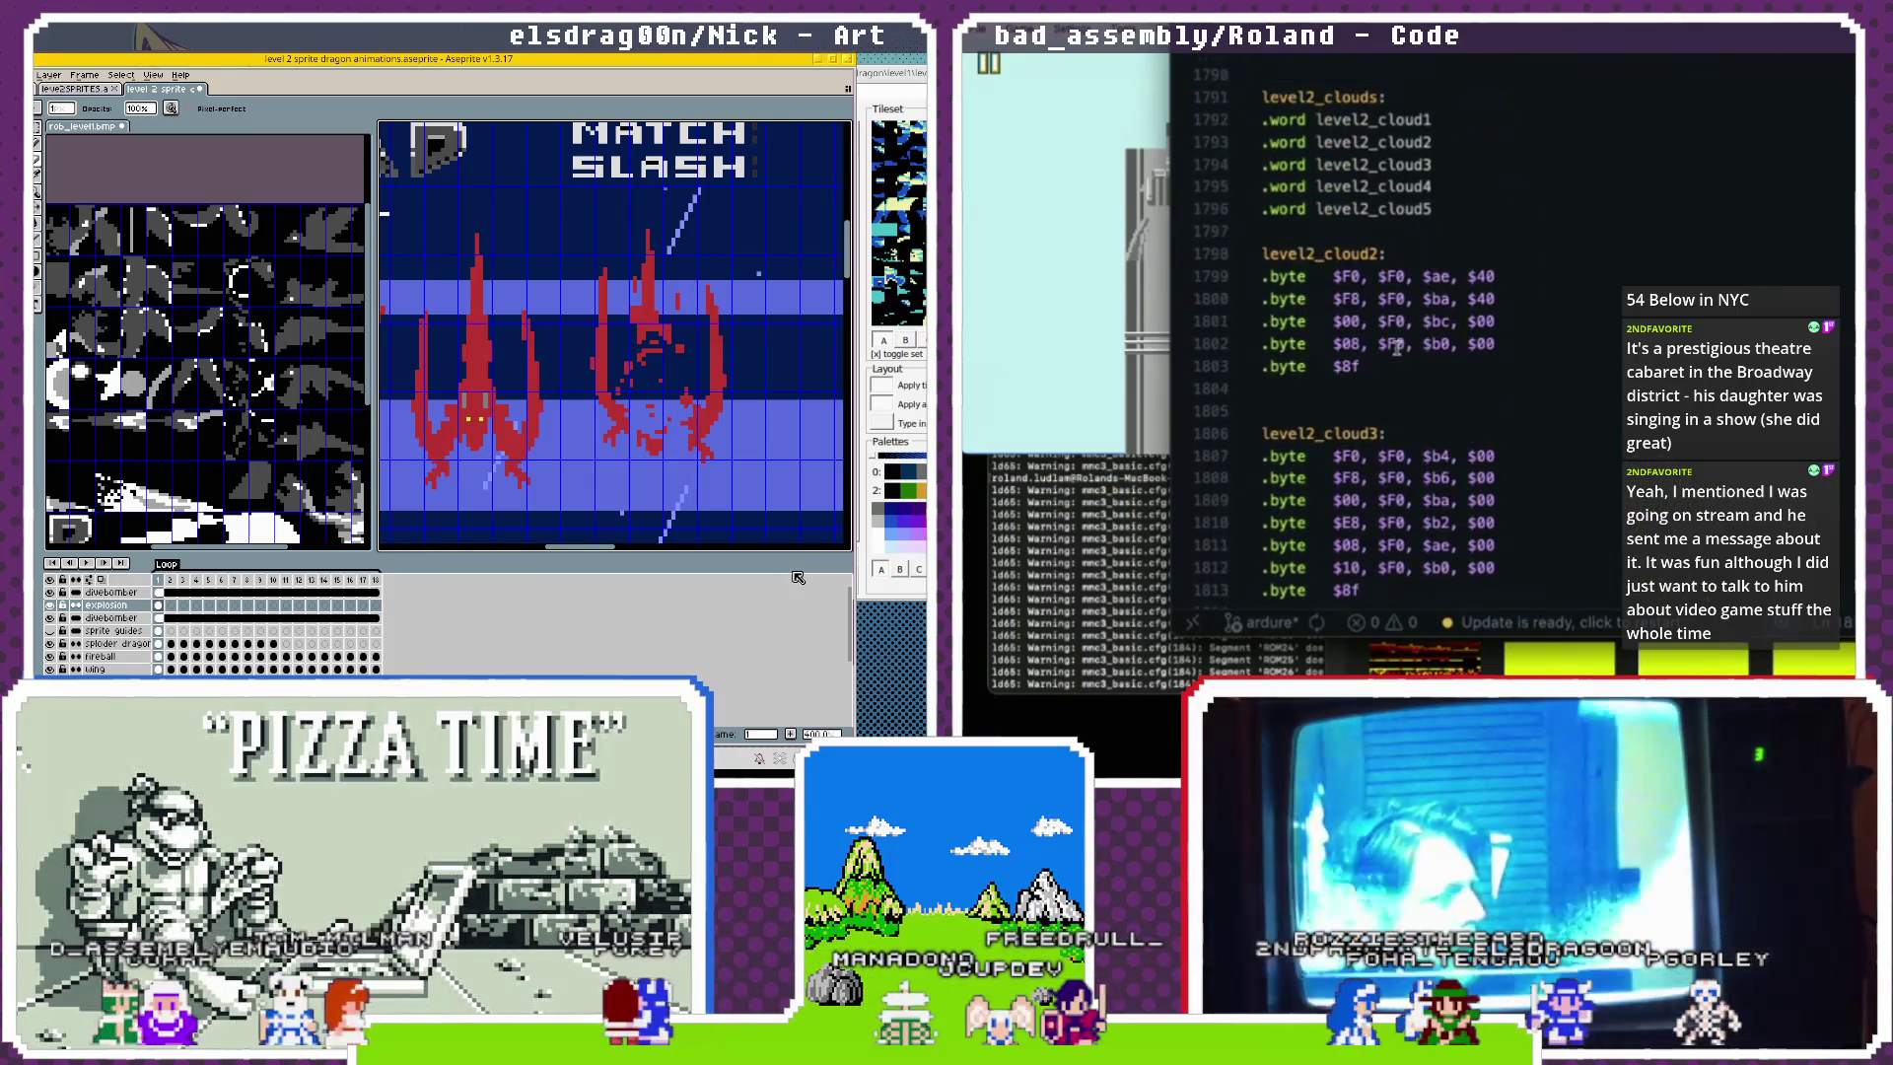
scroll(1380, 296, down, 6)
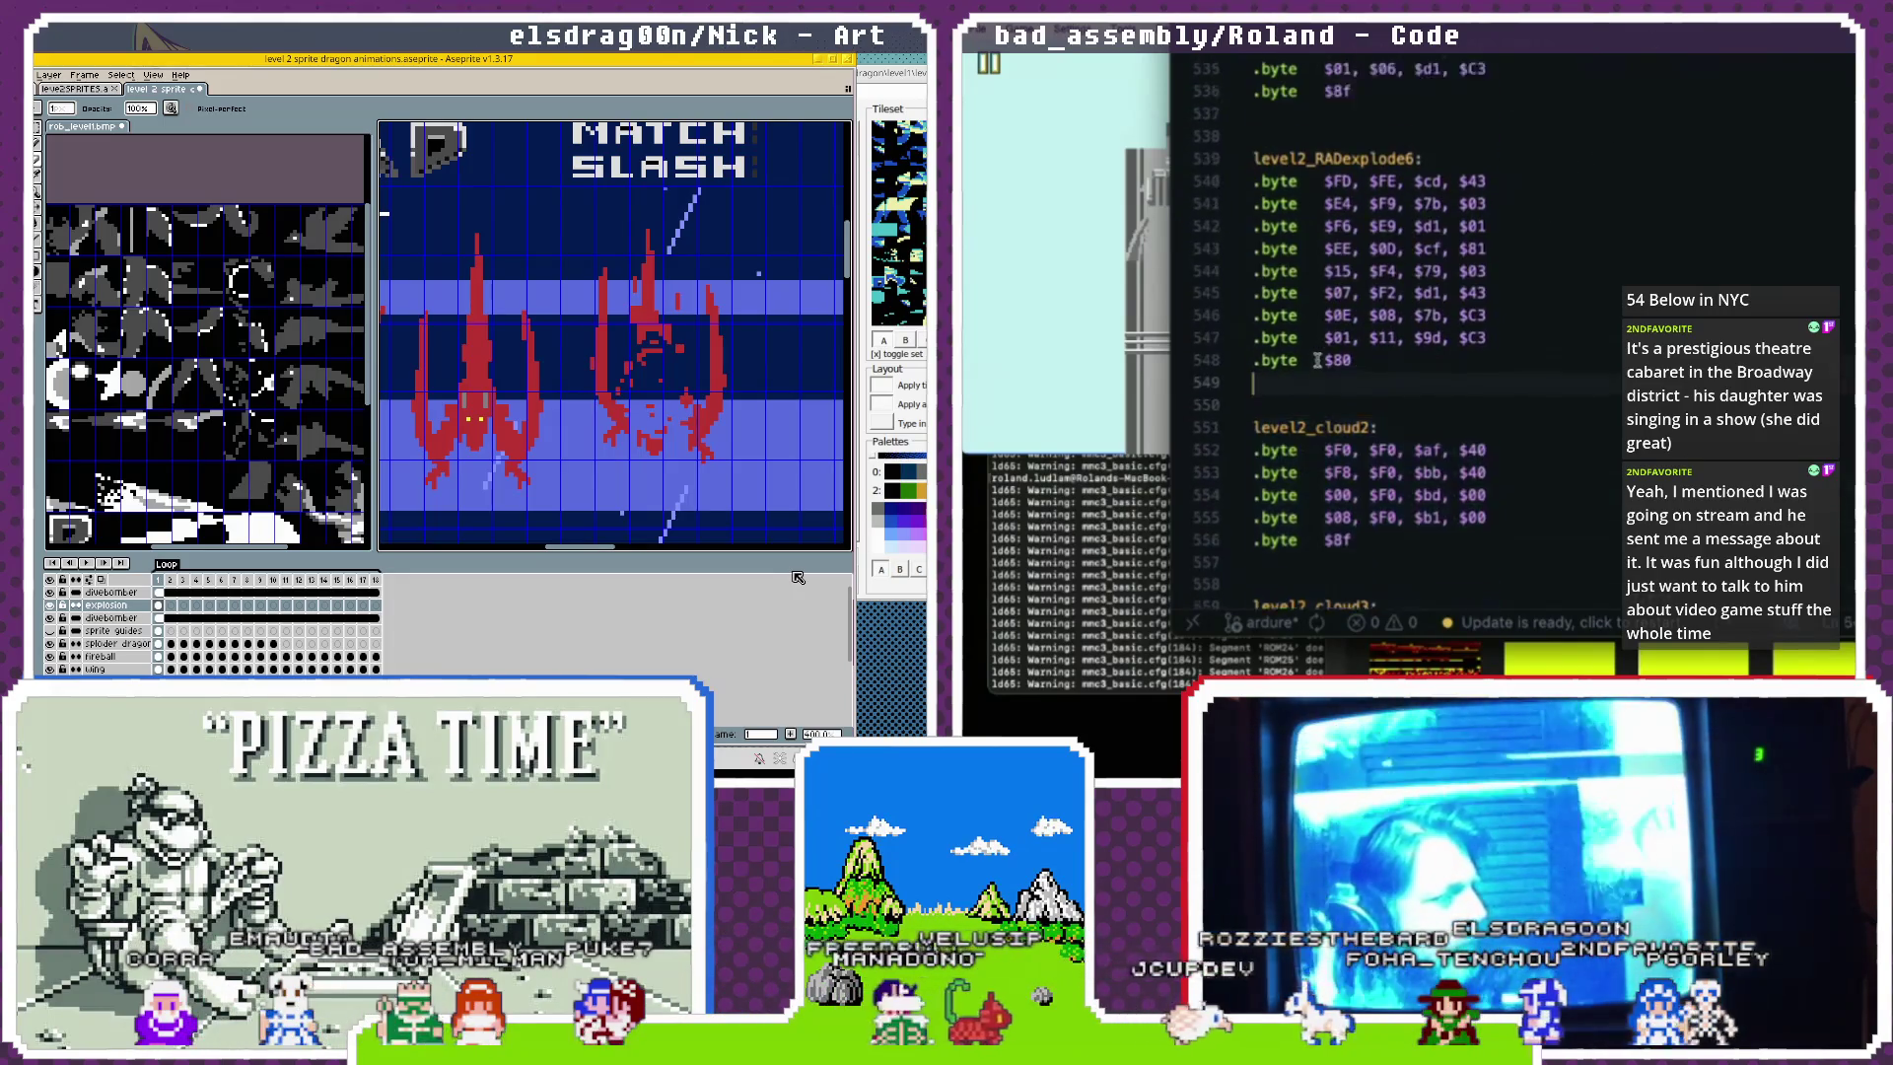
scroll(1317, 360, up, 17)
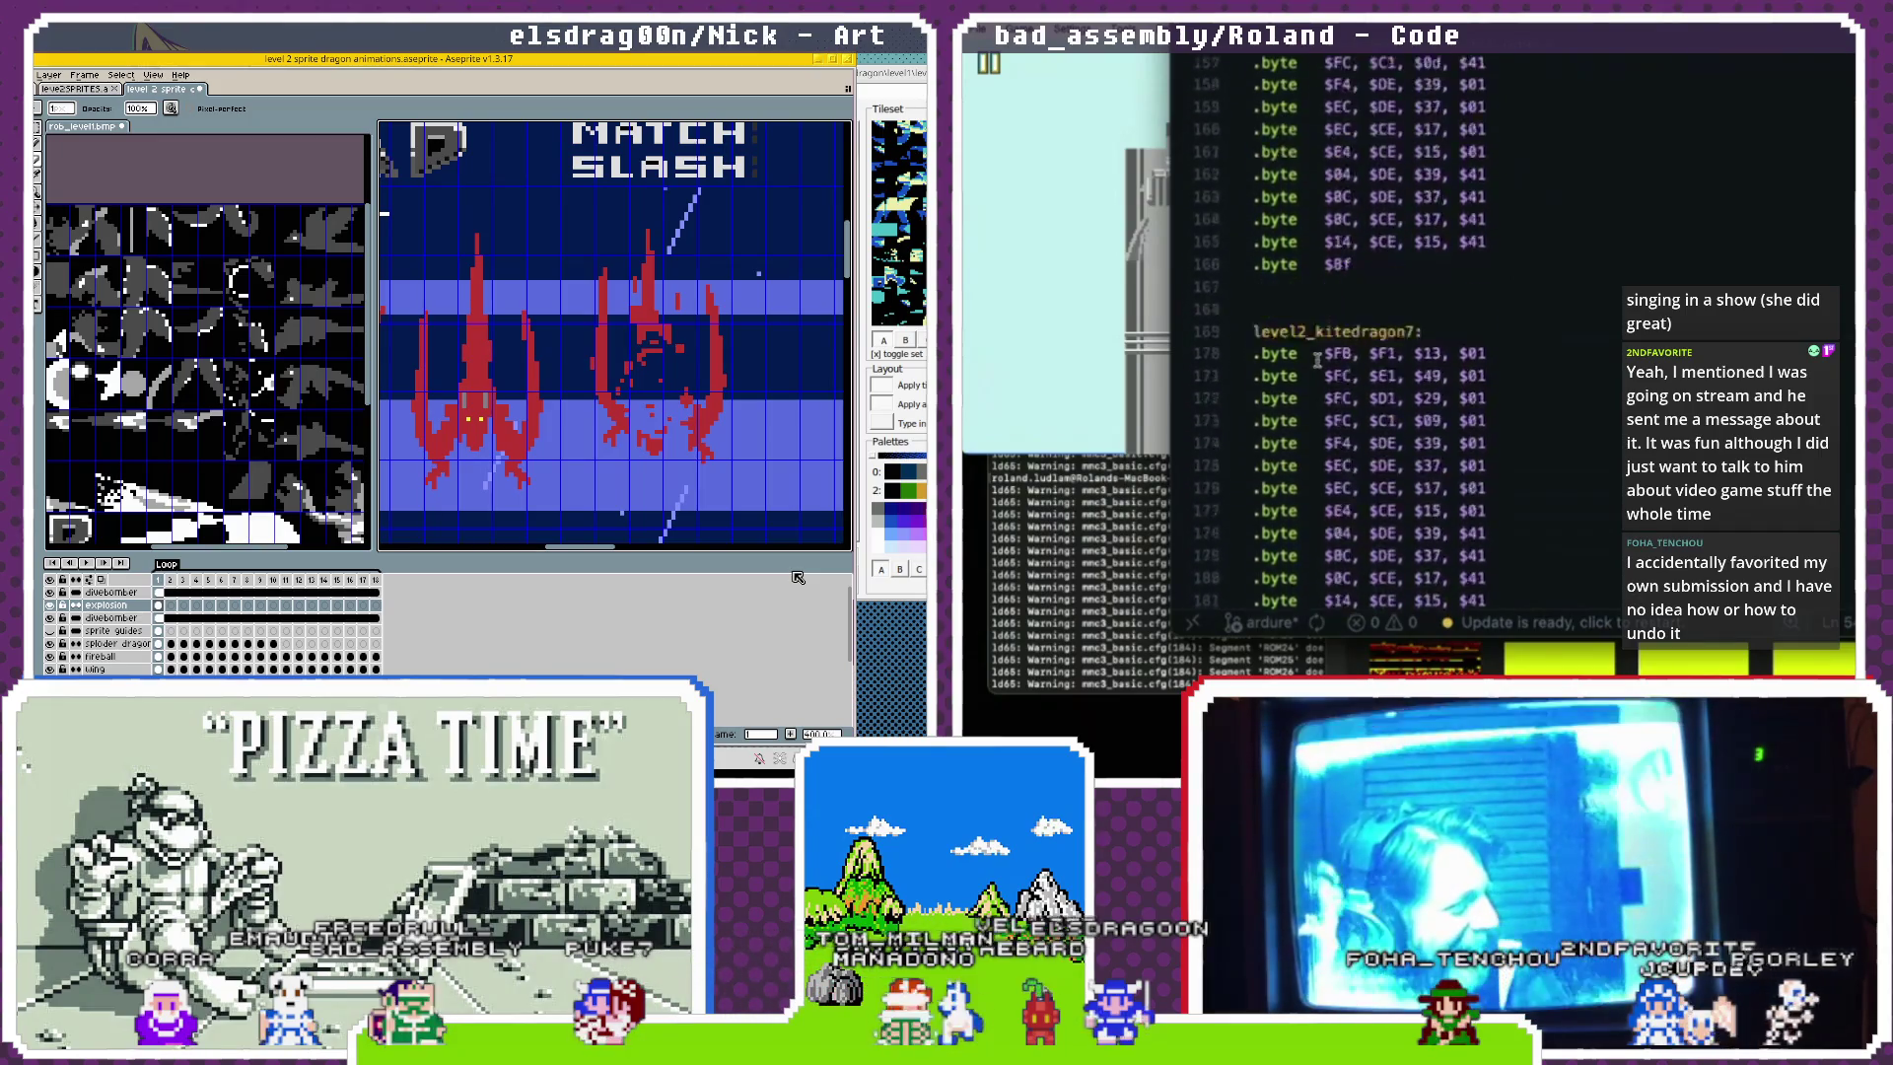
scroll(1317, 361, up, 20)
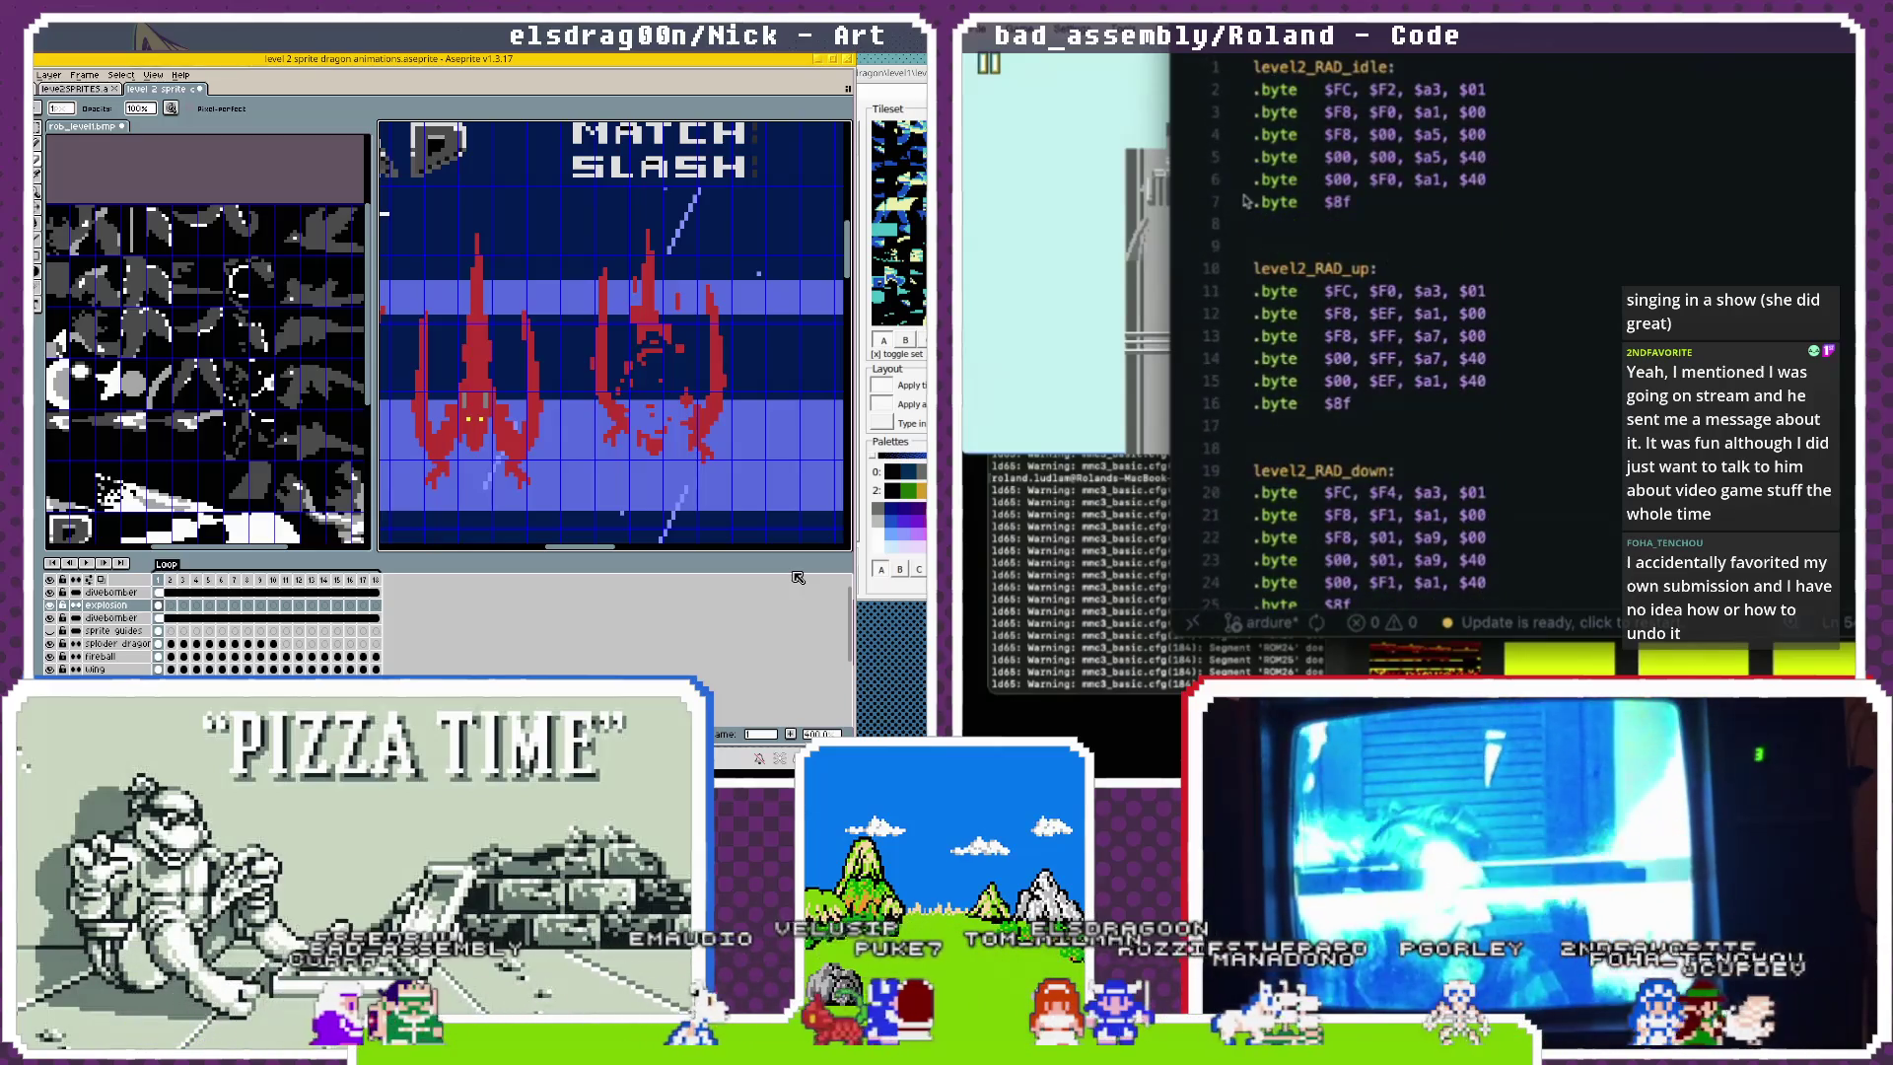
Select all of the new metasprite code and paste it.
key(super+a)
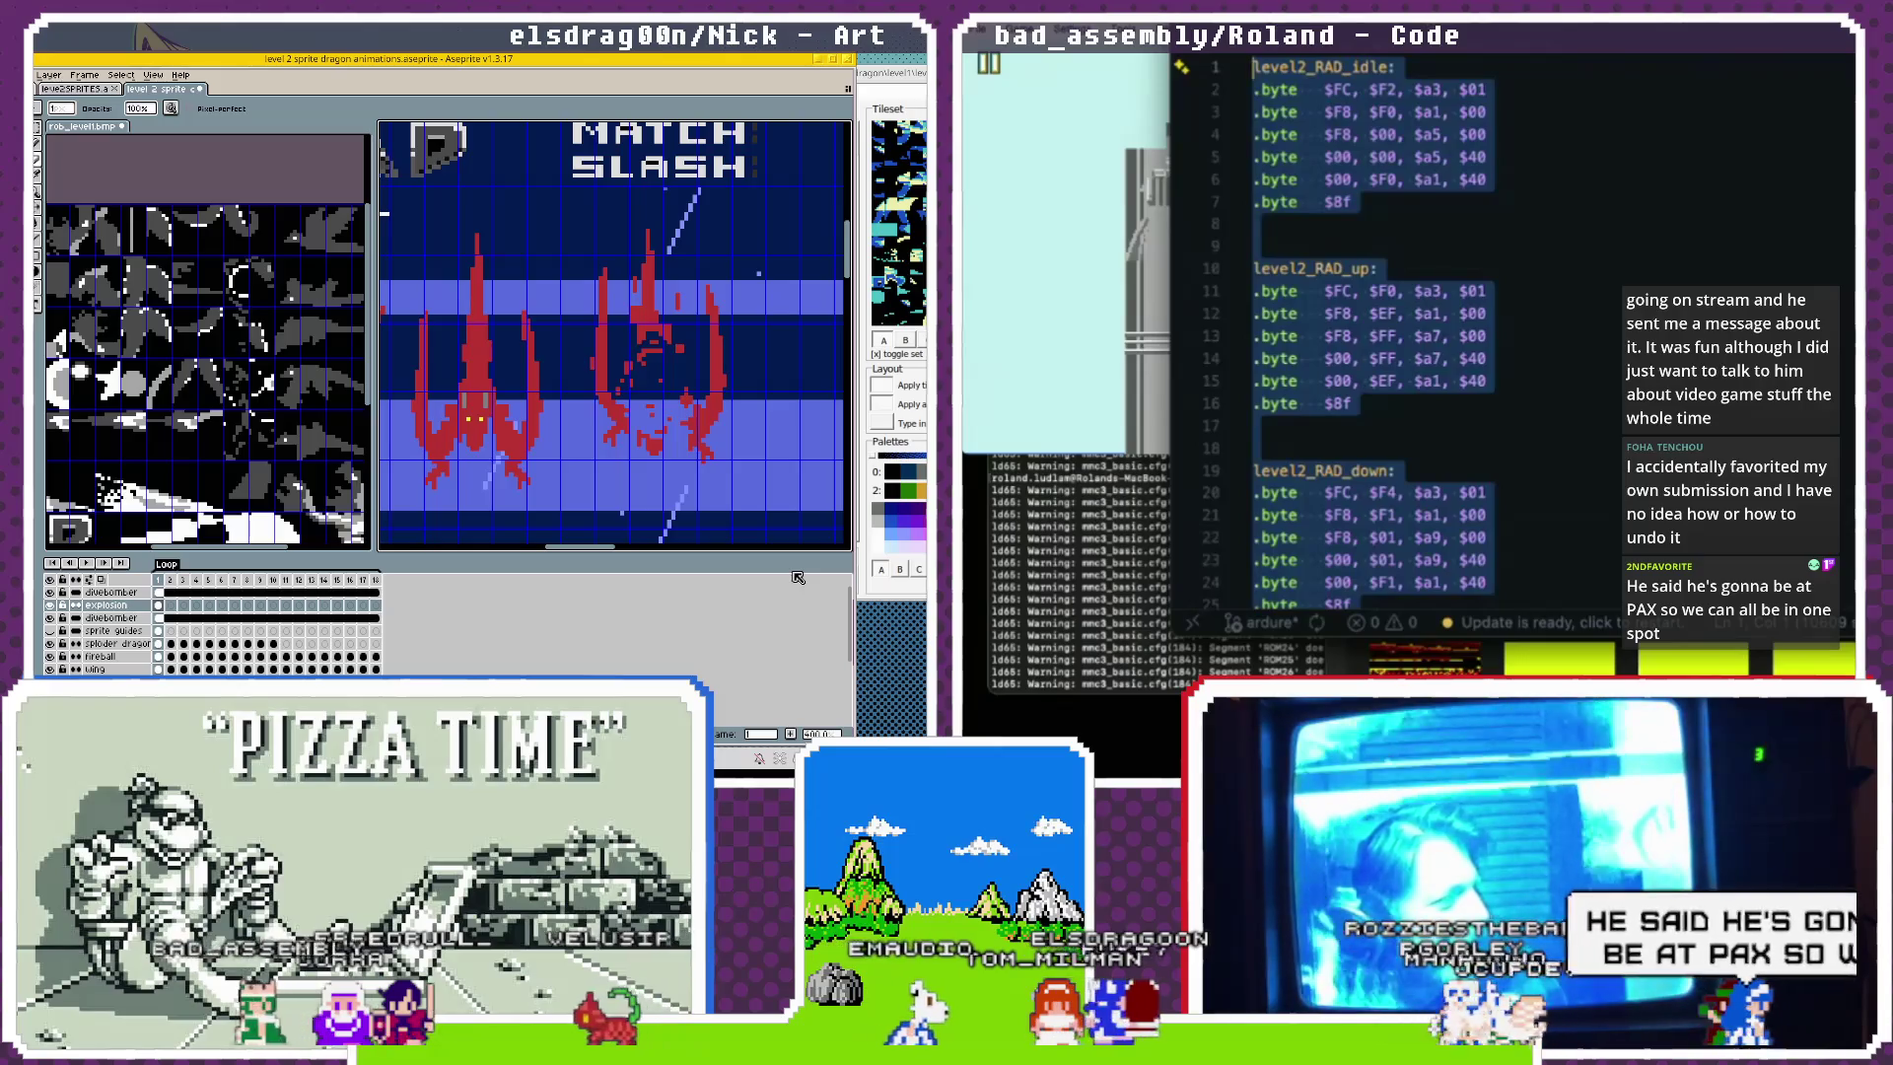
key(super+v)
scroll(1426, 158, down, 5)
scroll(1336, 361, up, 3)
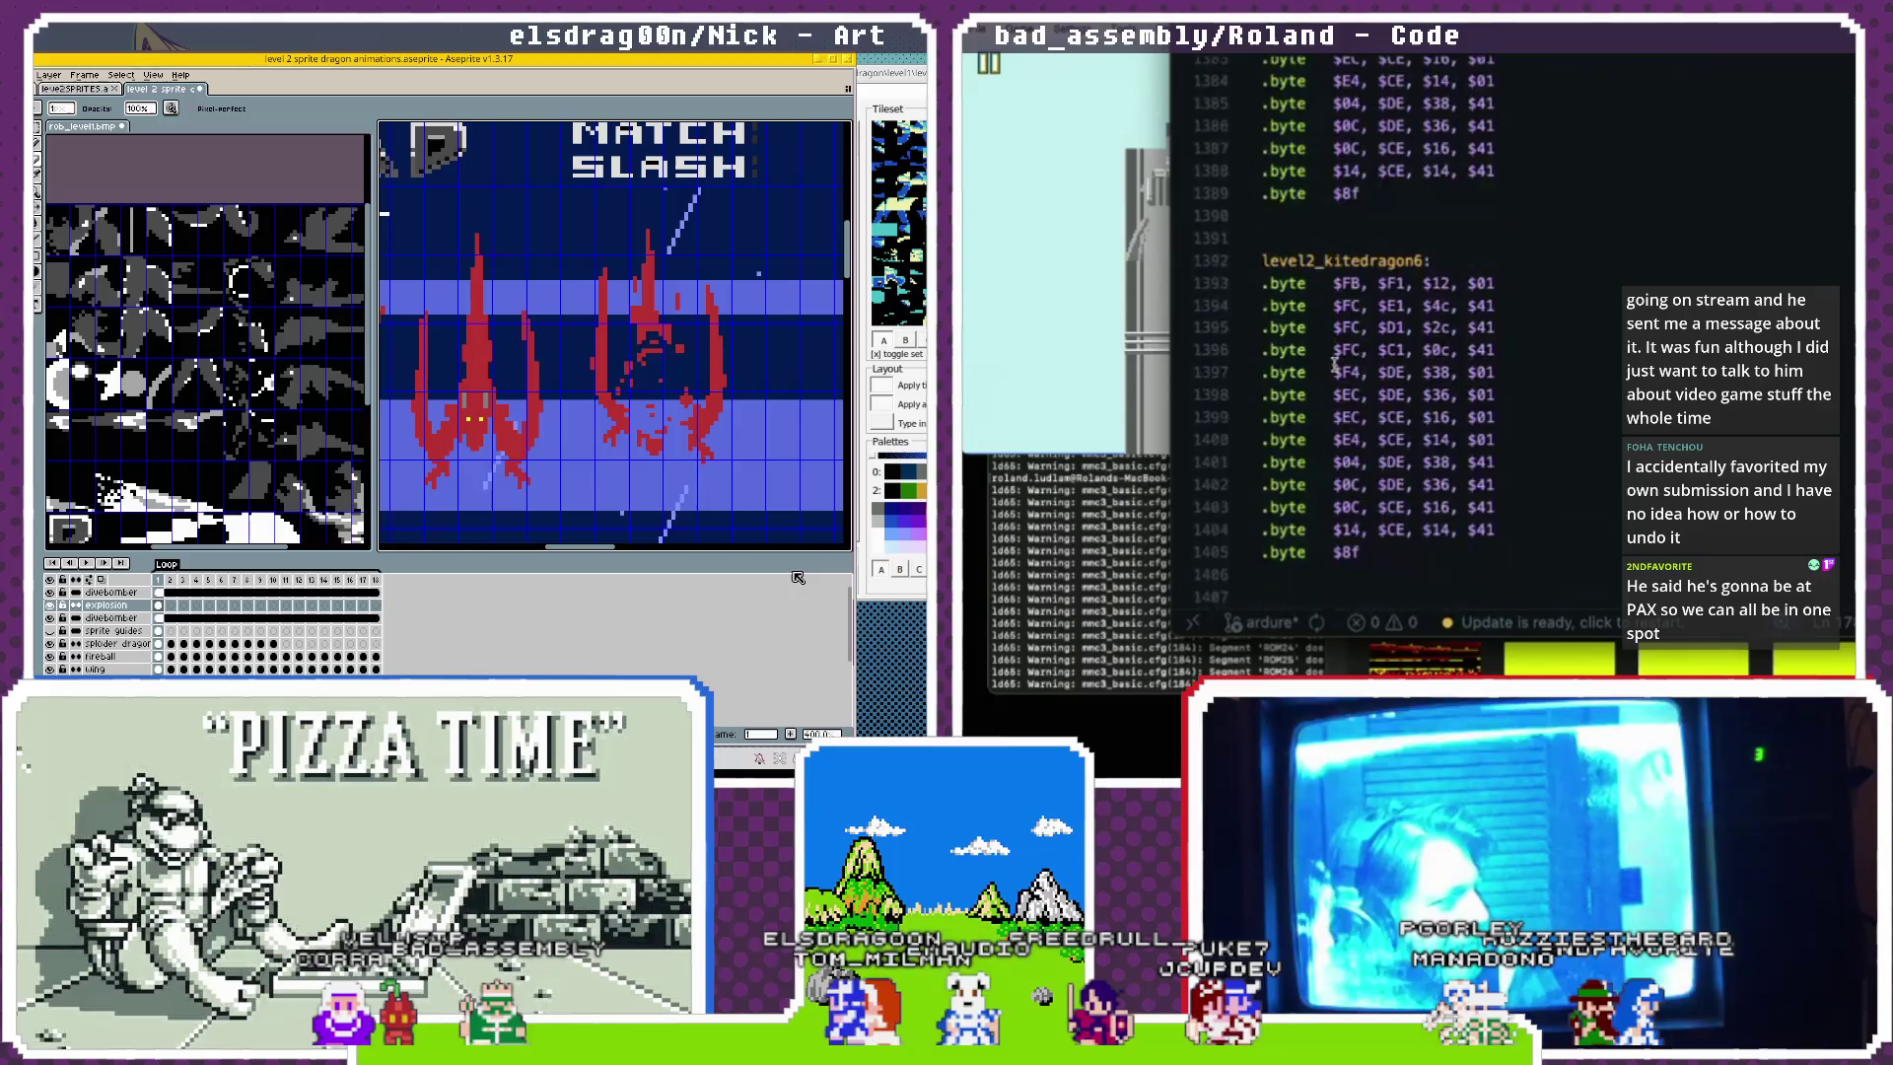
Select the old level2_RAD_idle data block in the main file, then bring the build terminal forward.
scroll(1336, 365, up, 9)
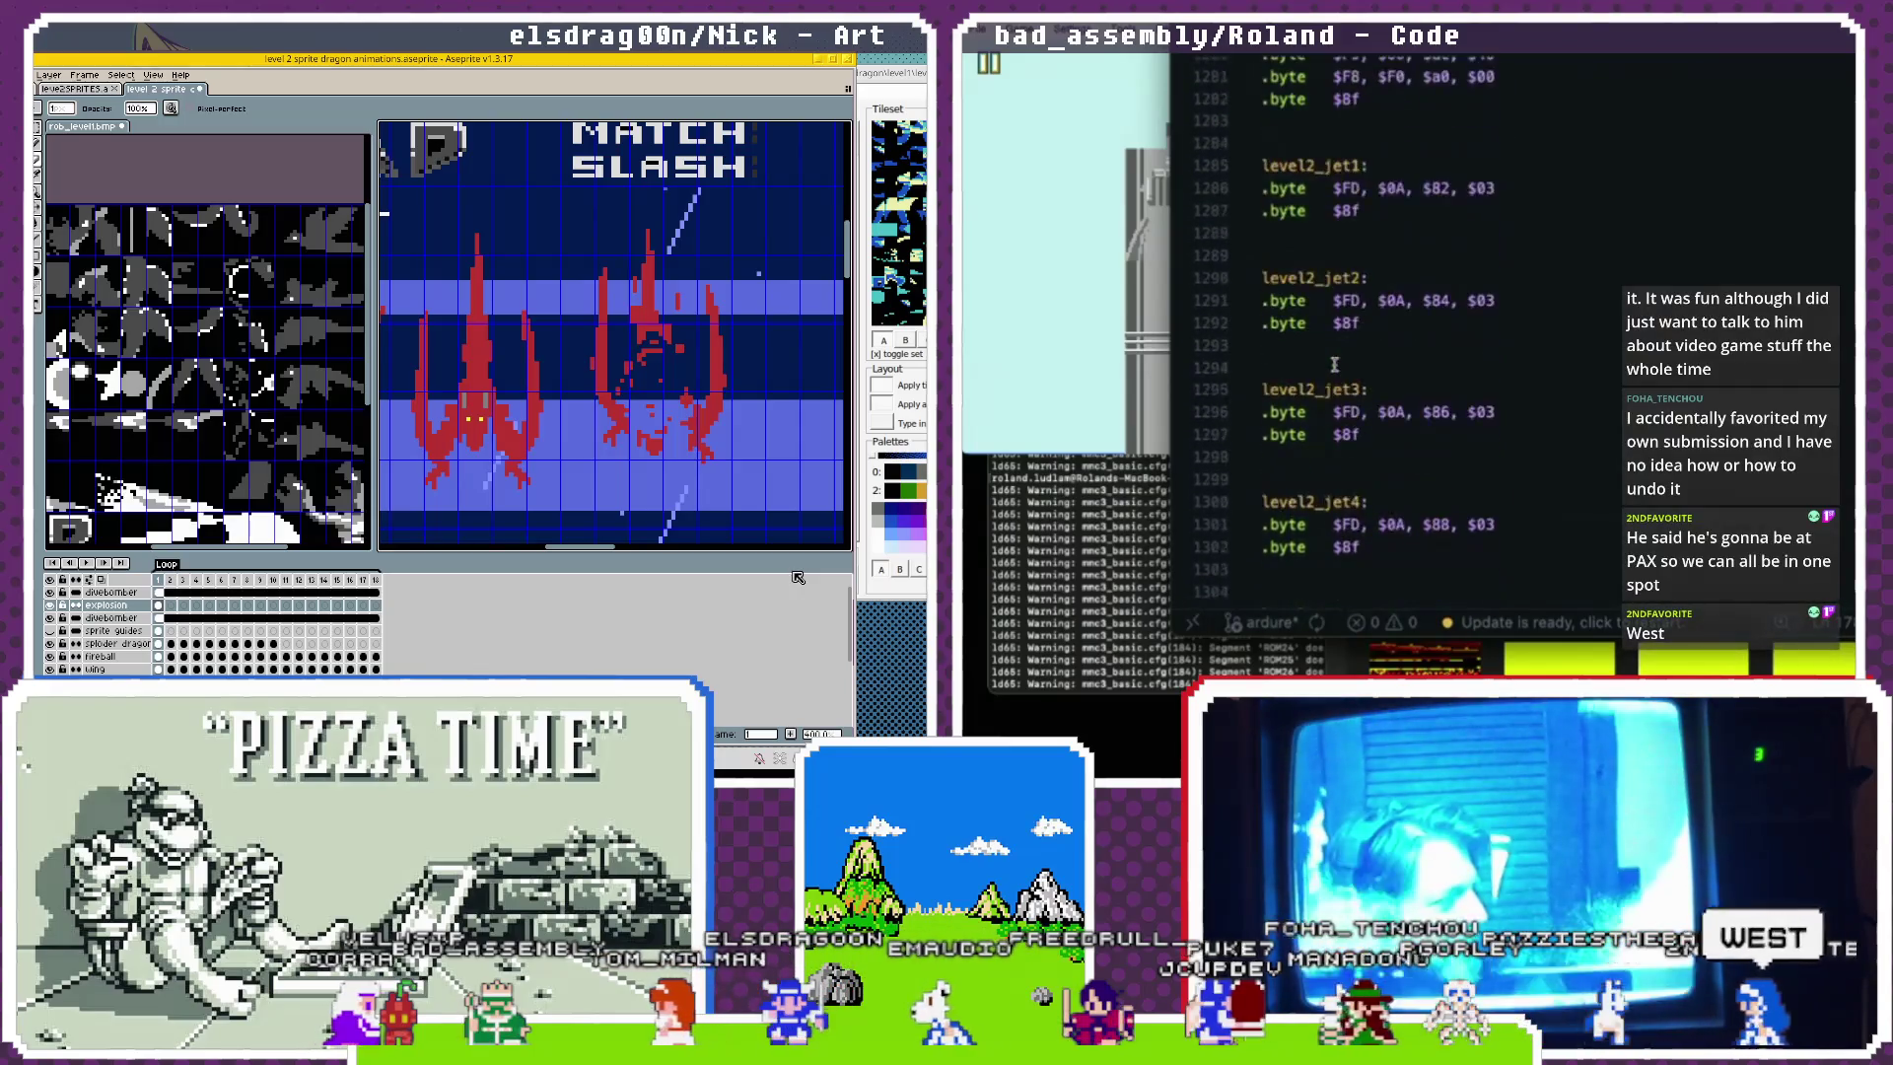
scroll(1335, 365, up, 12)
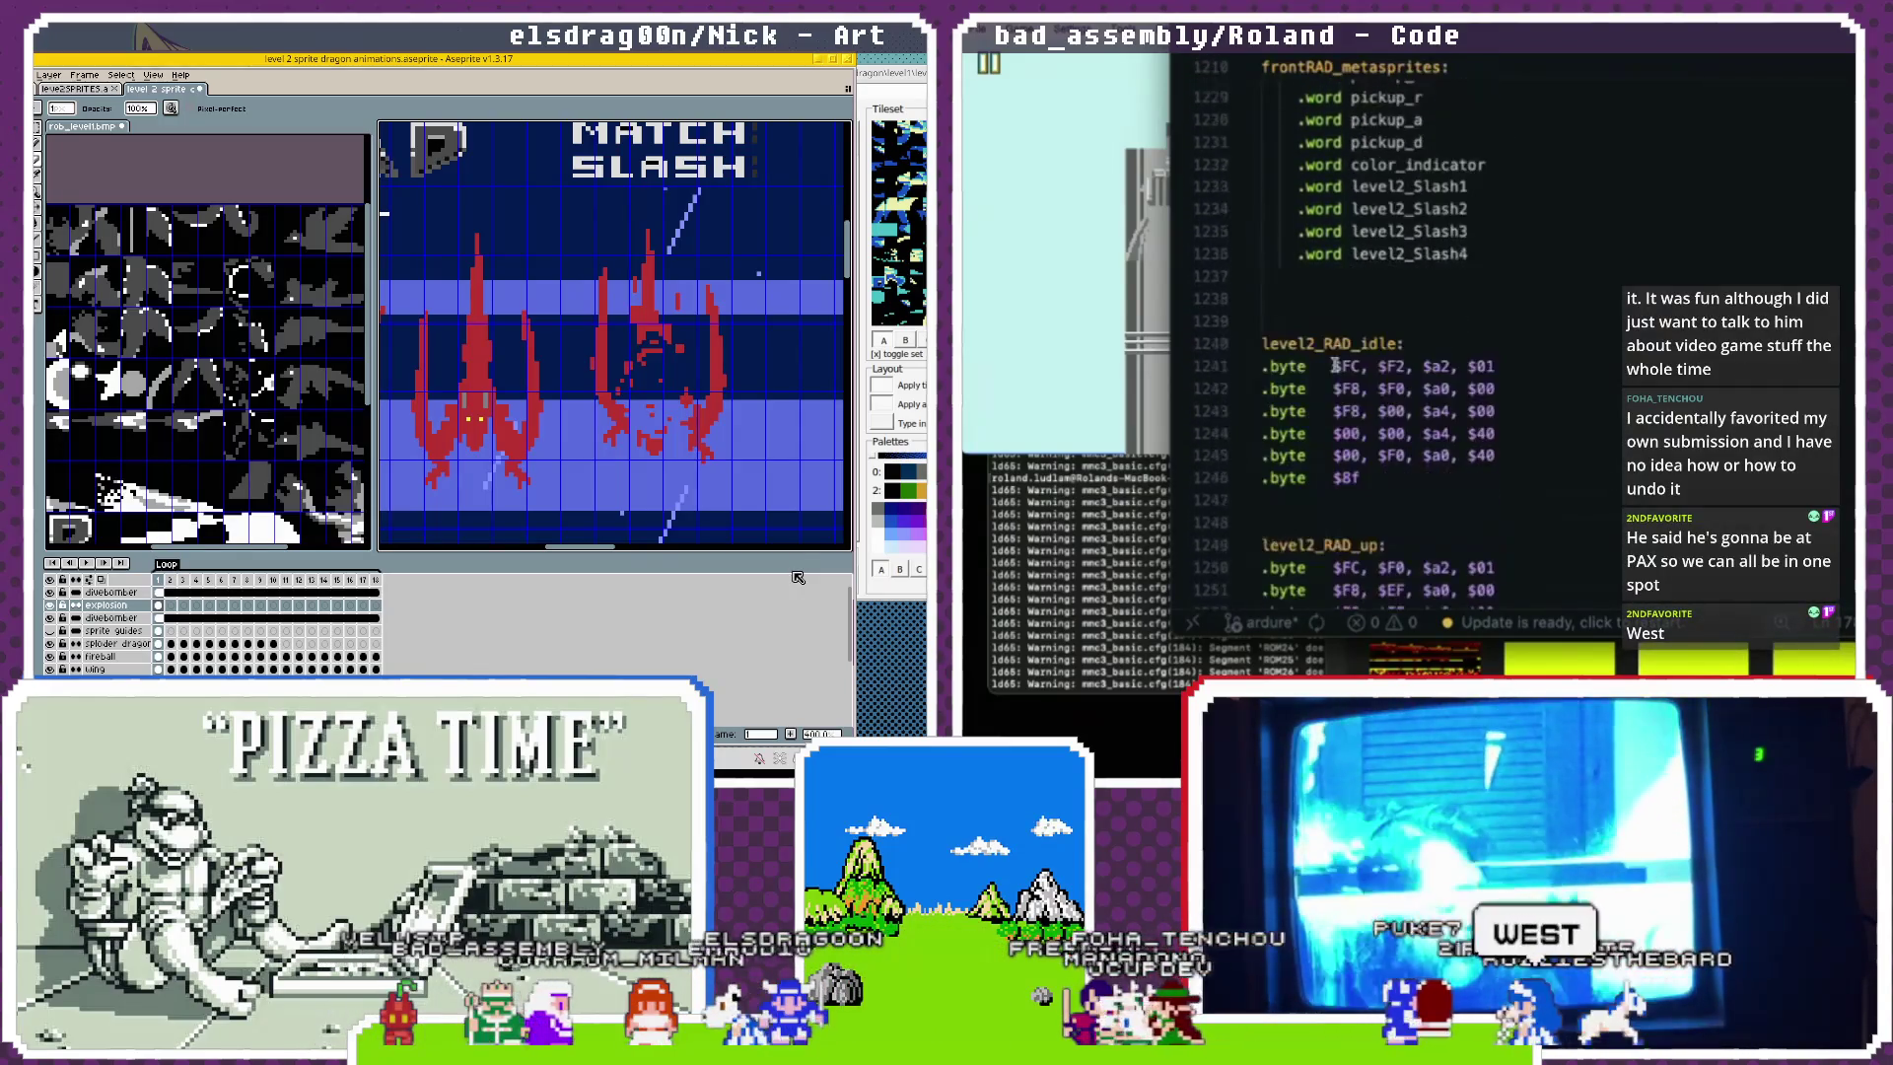
drag(1264, 452, 1319, 261)
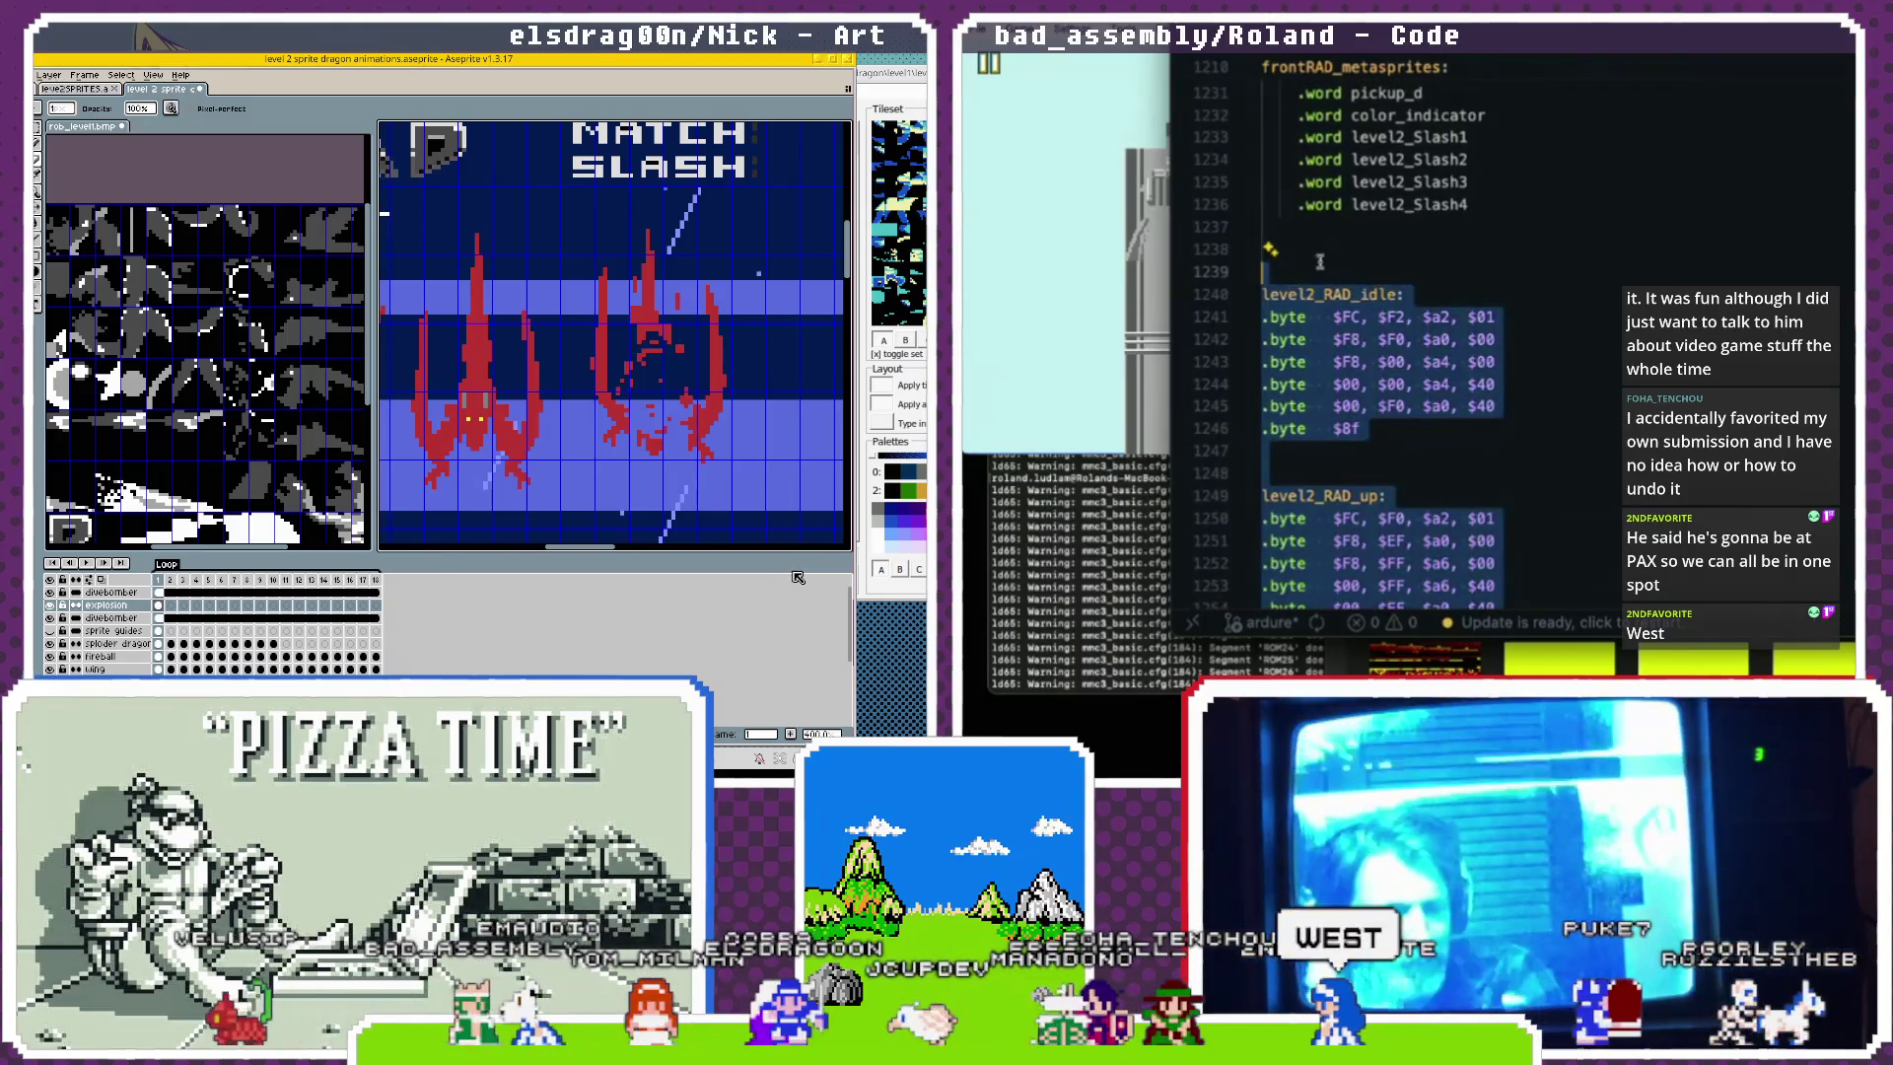
scroll(1330, 255, down, 20)
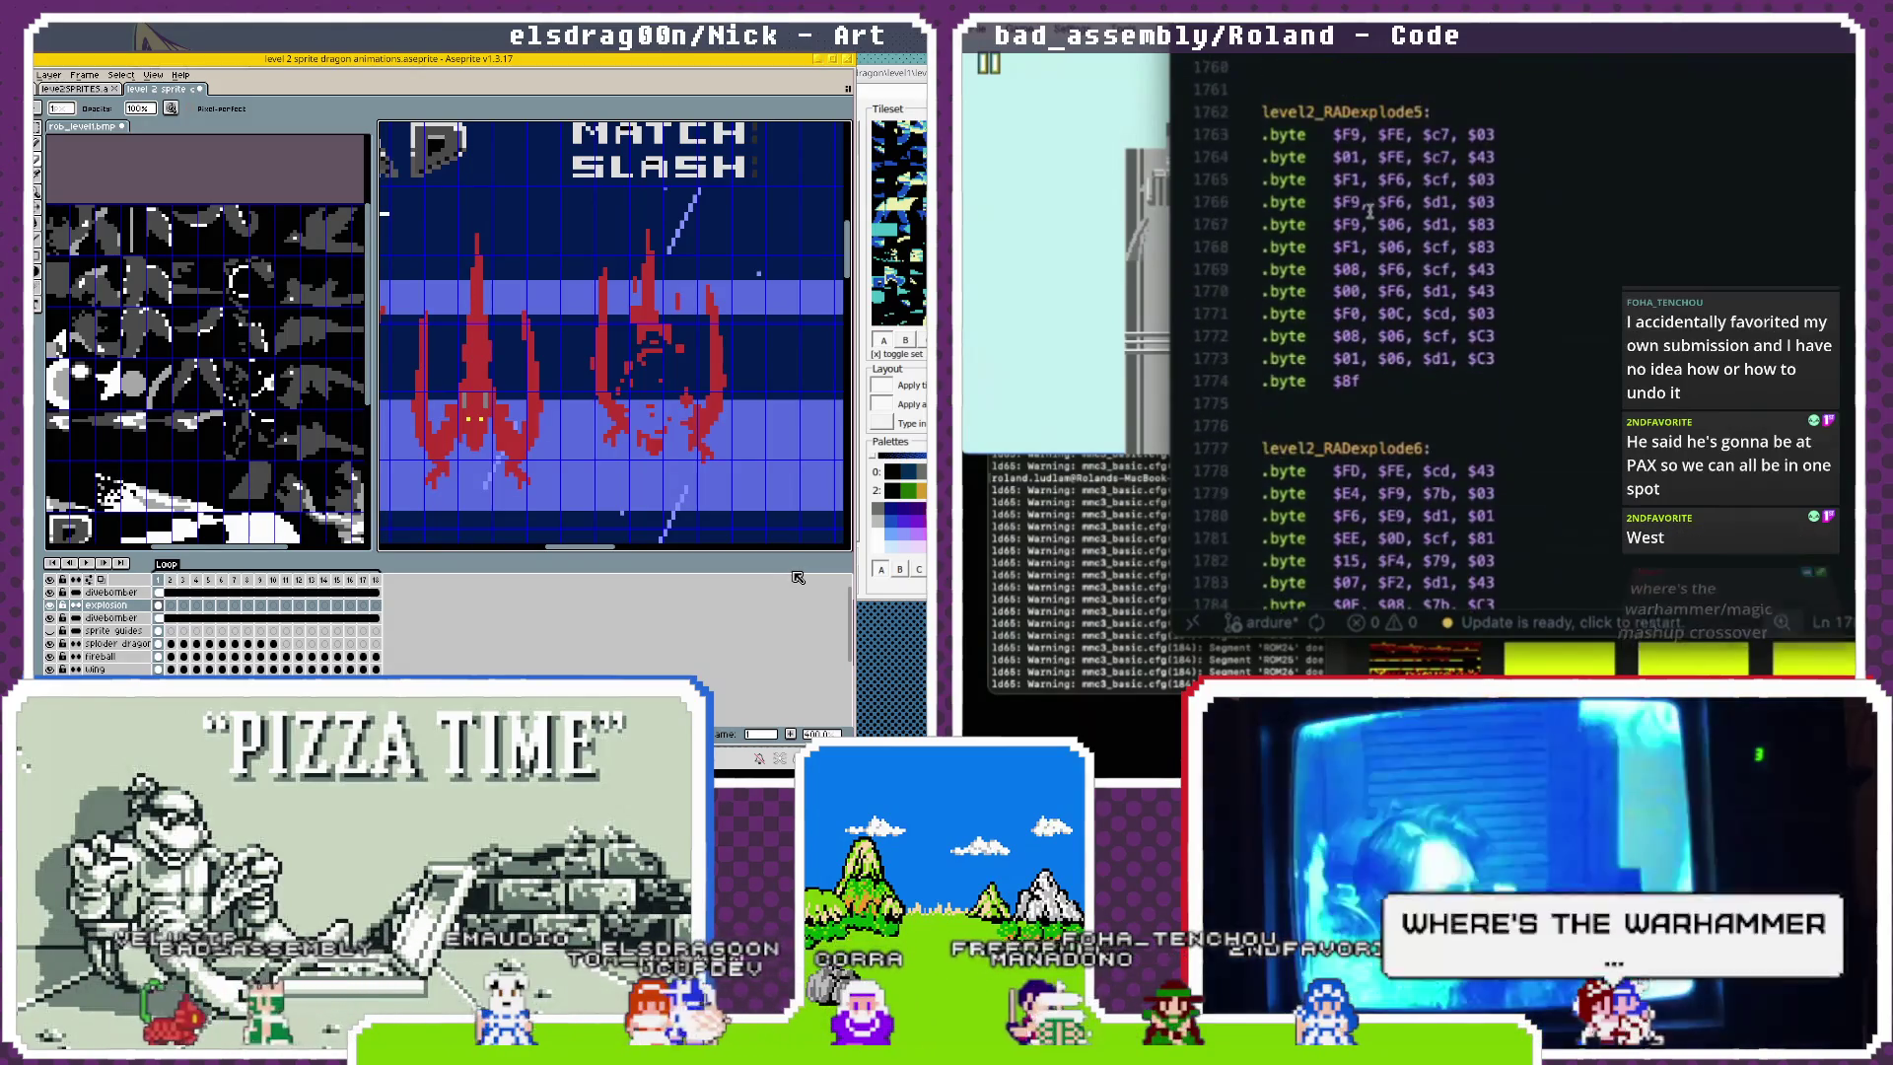
click(1075, 611)
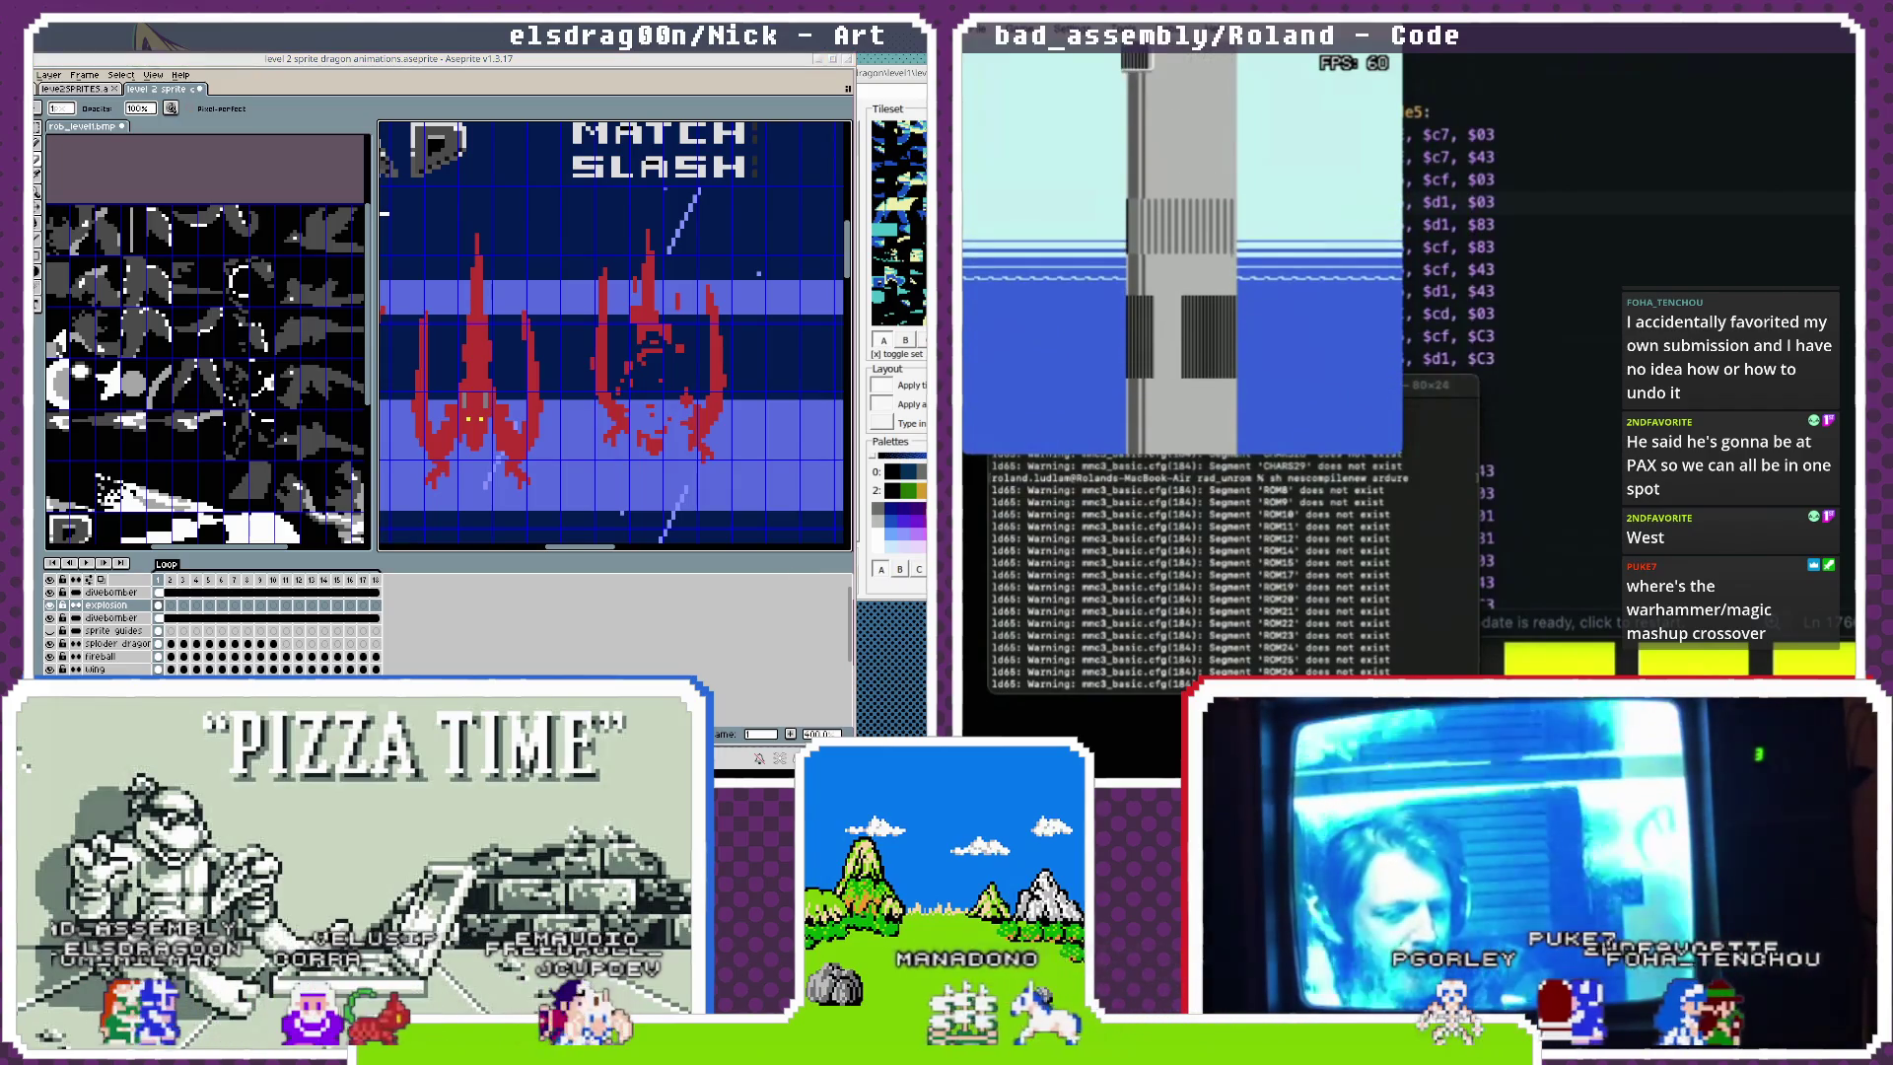
key(alt+Tab)
key(ctrl+l)
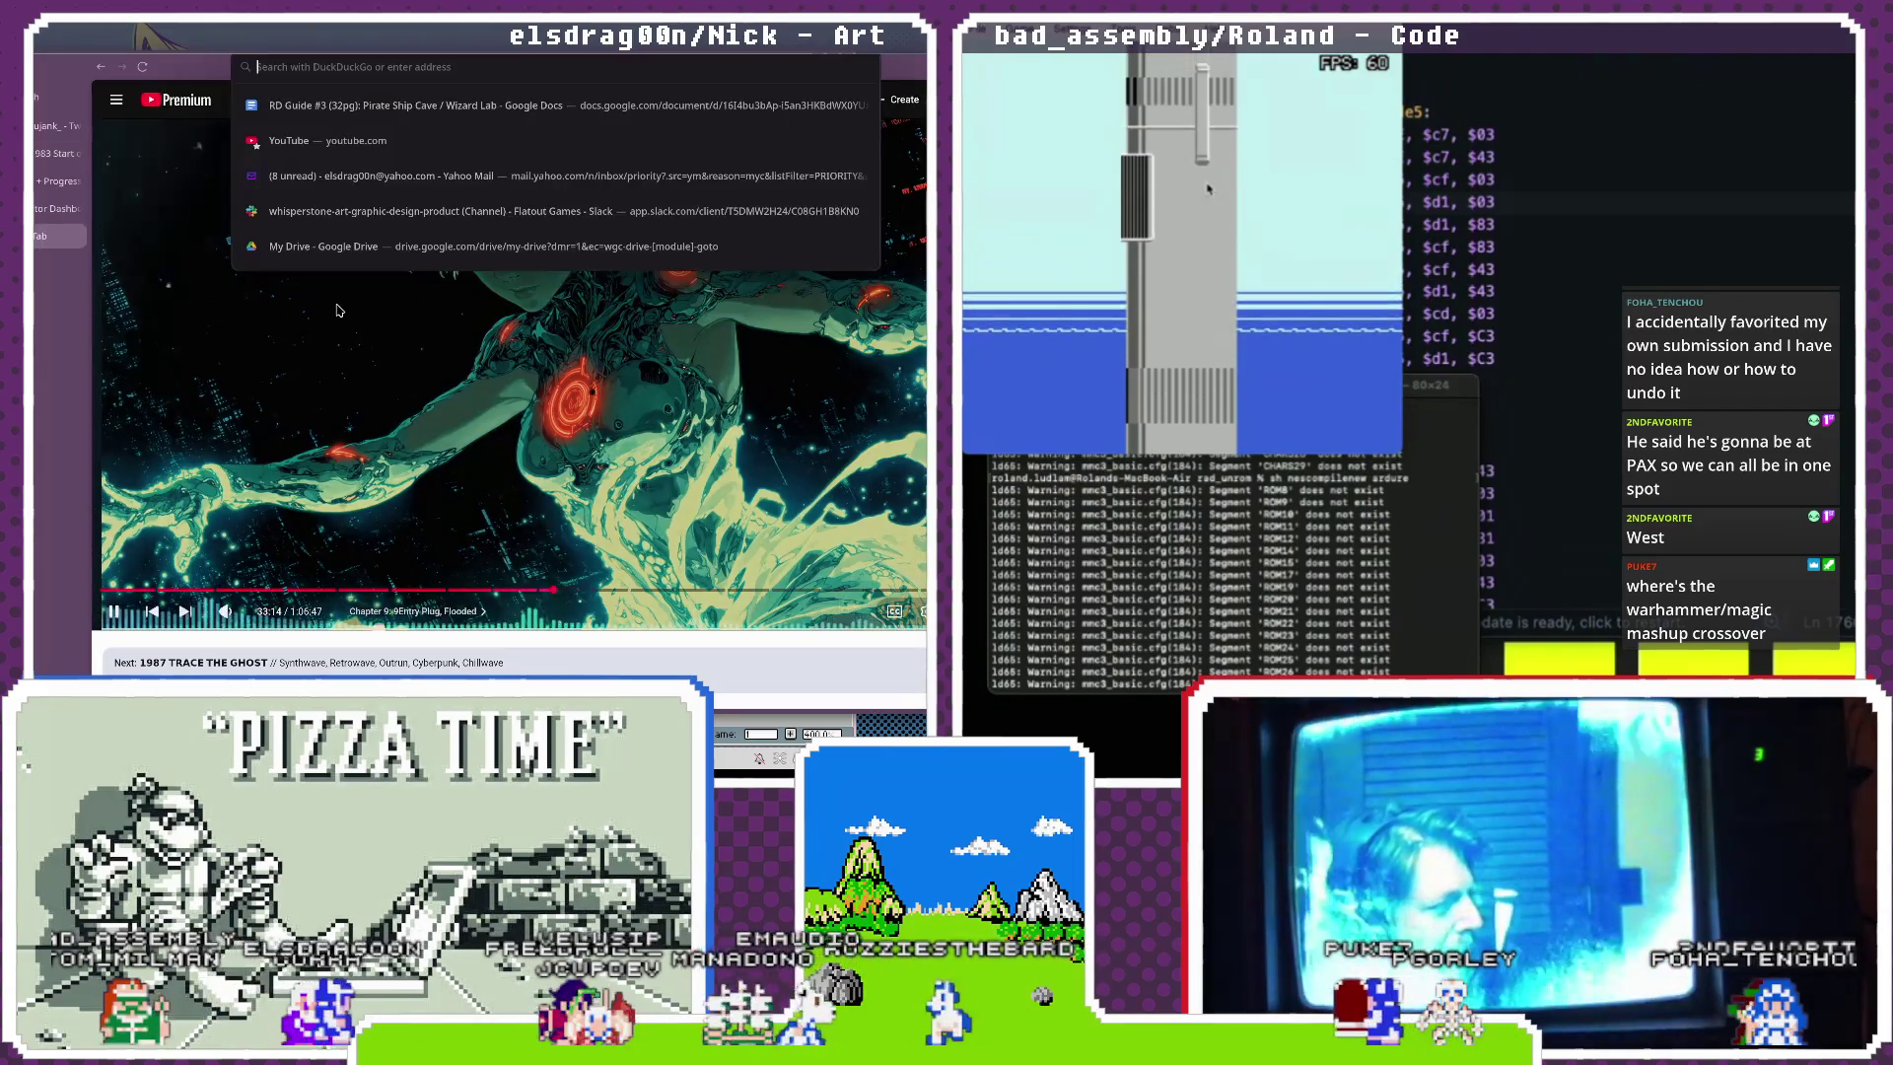
text(mythic)
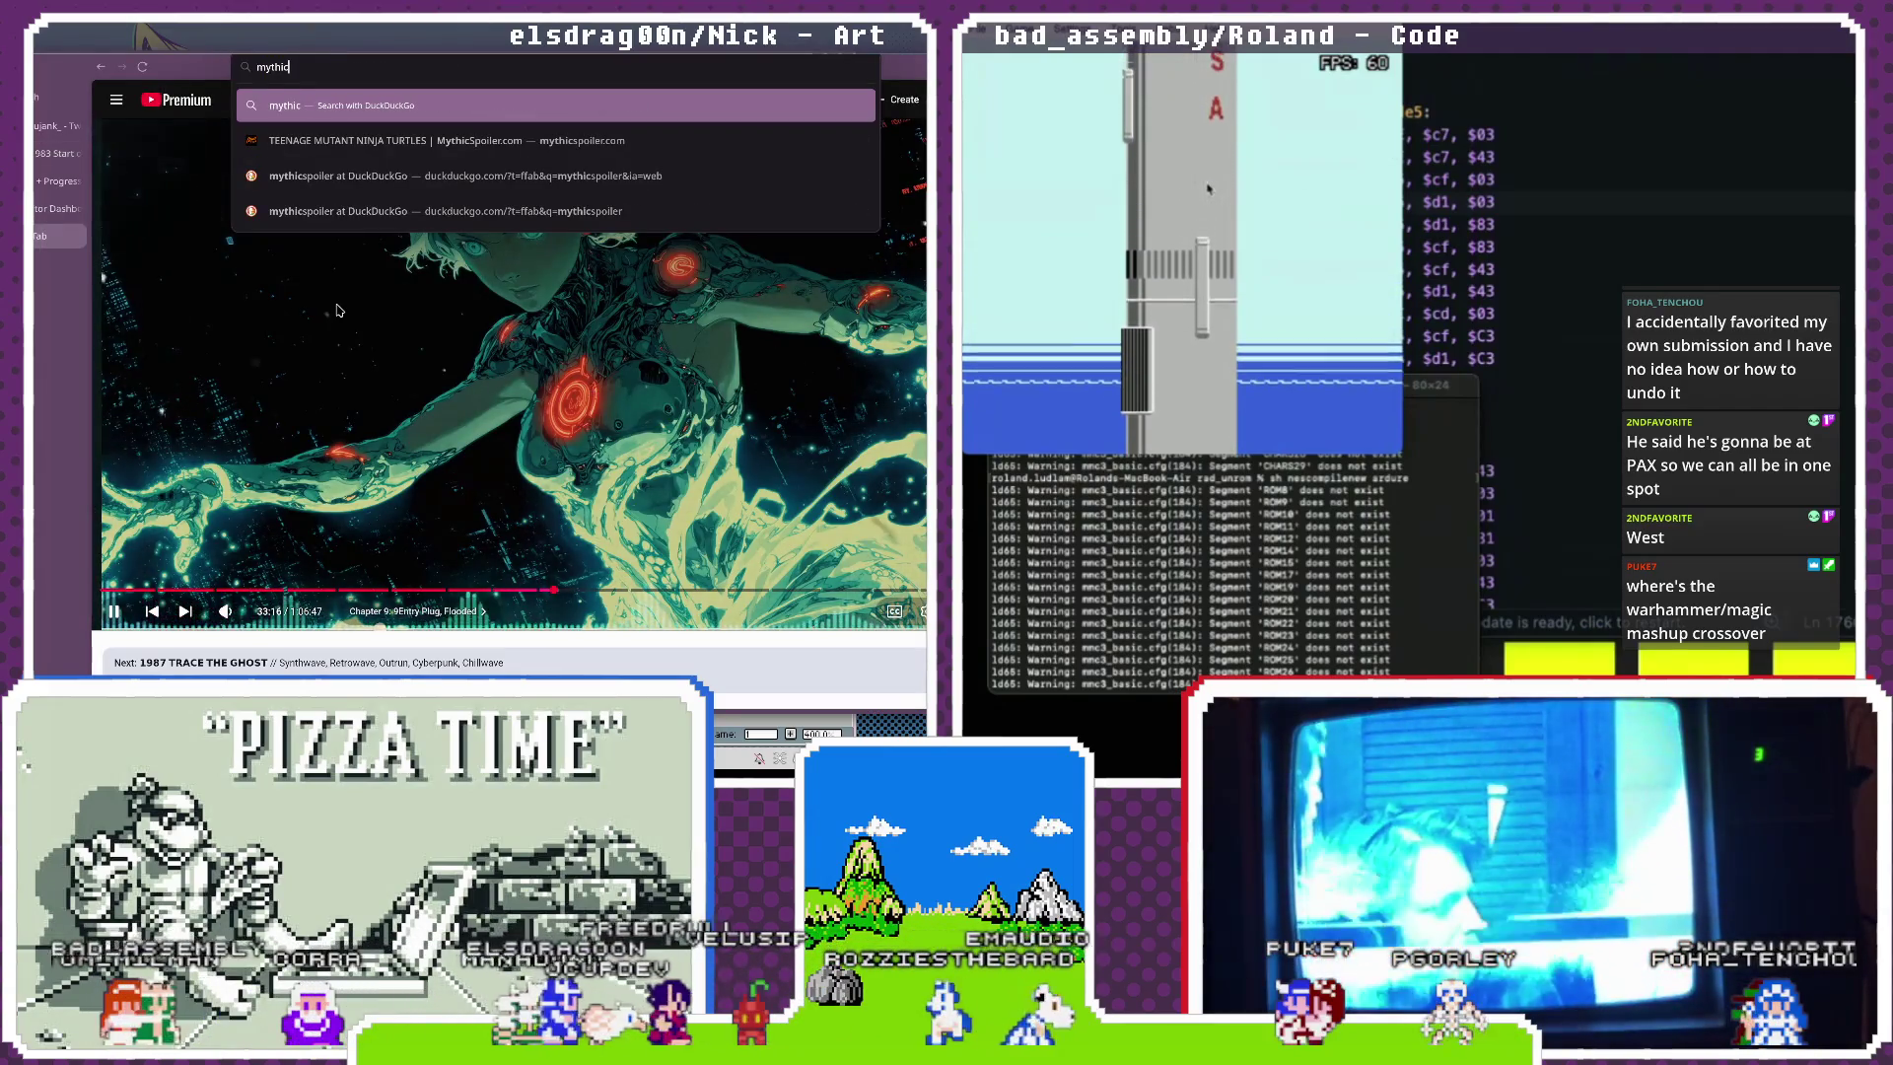
key(Down)
key(Return)
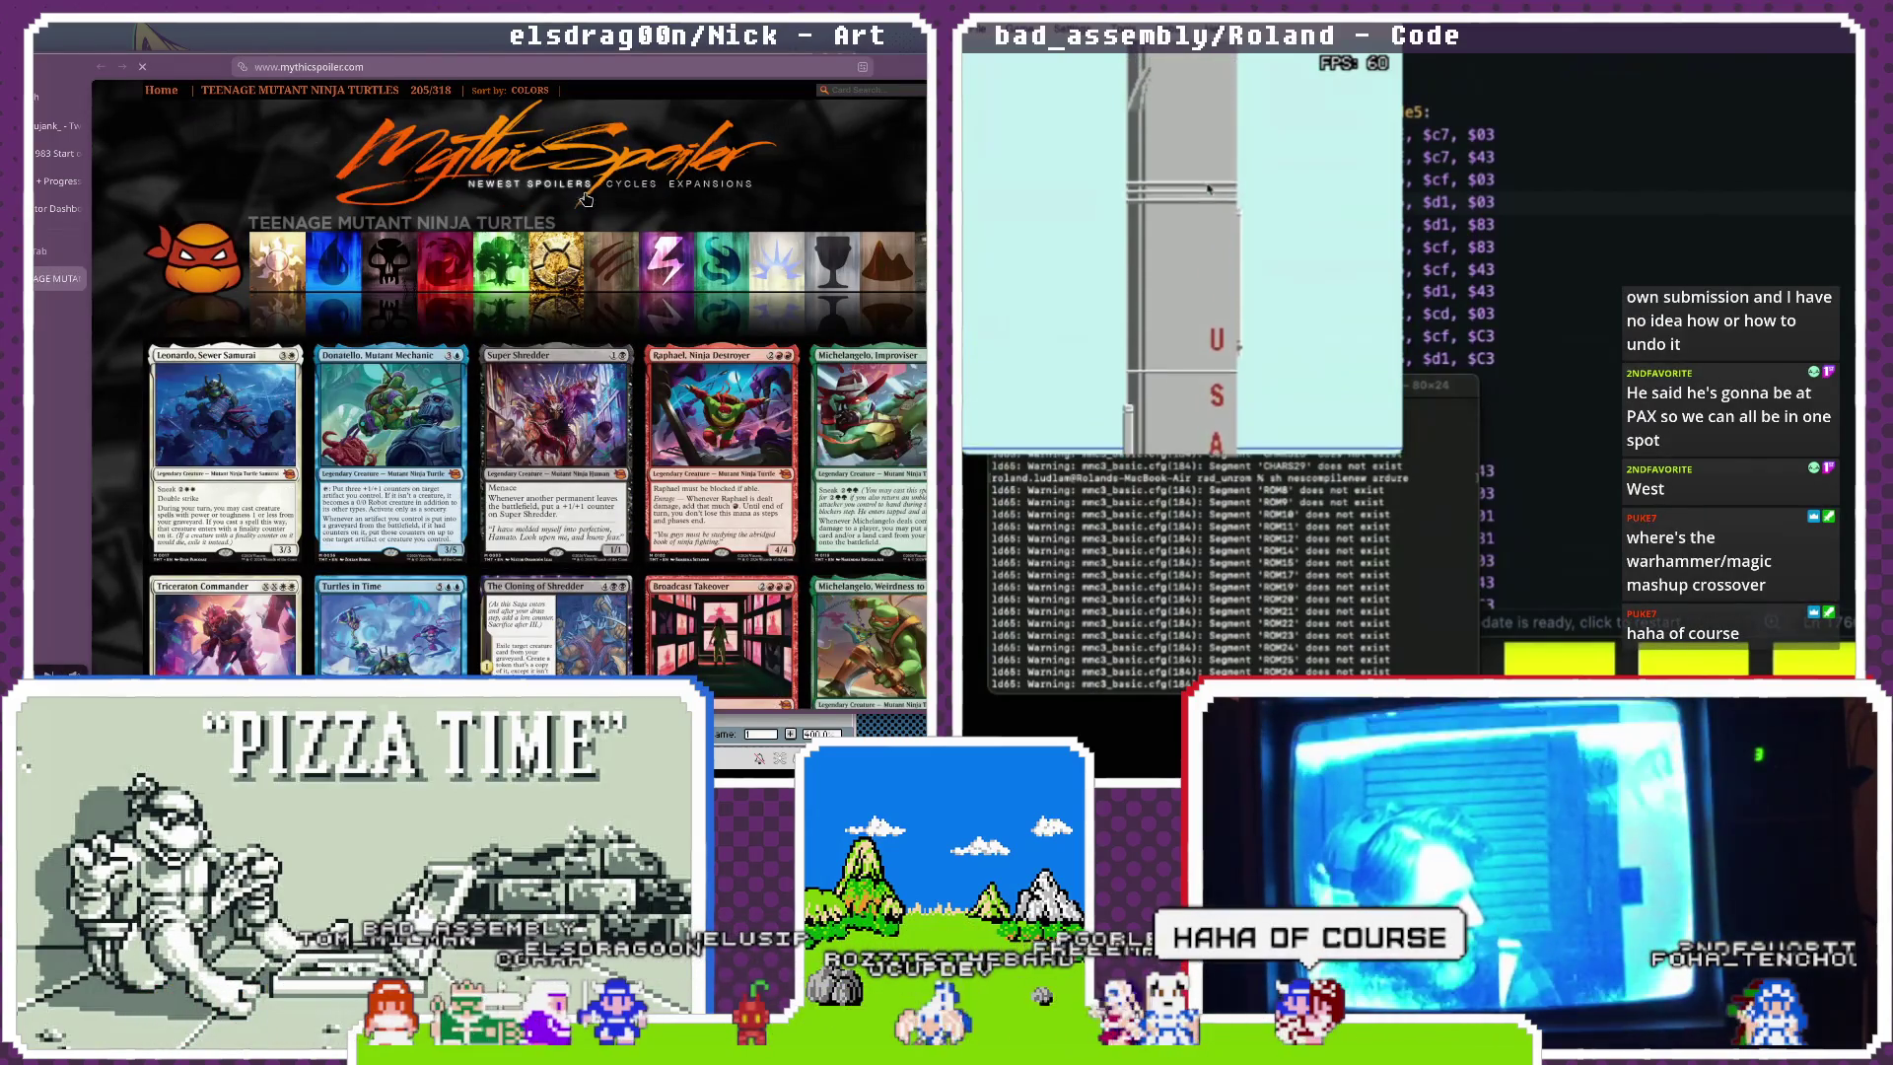
click(710, 184)
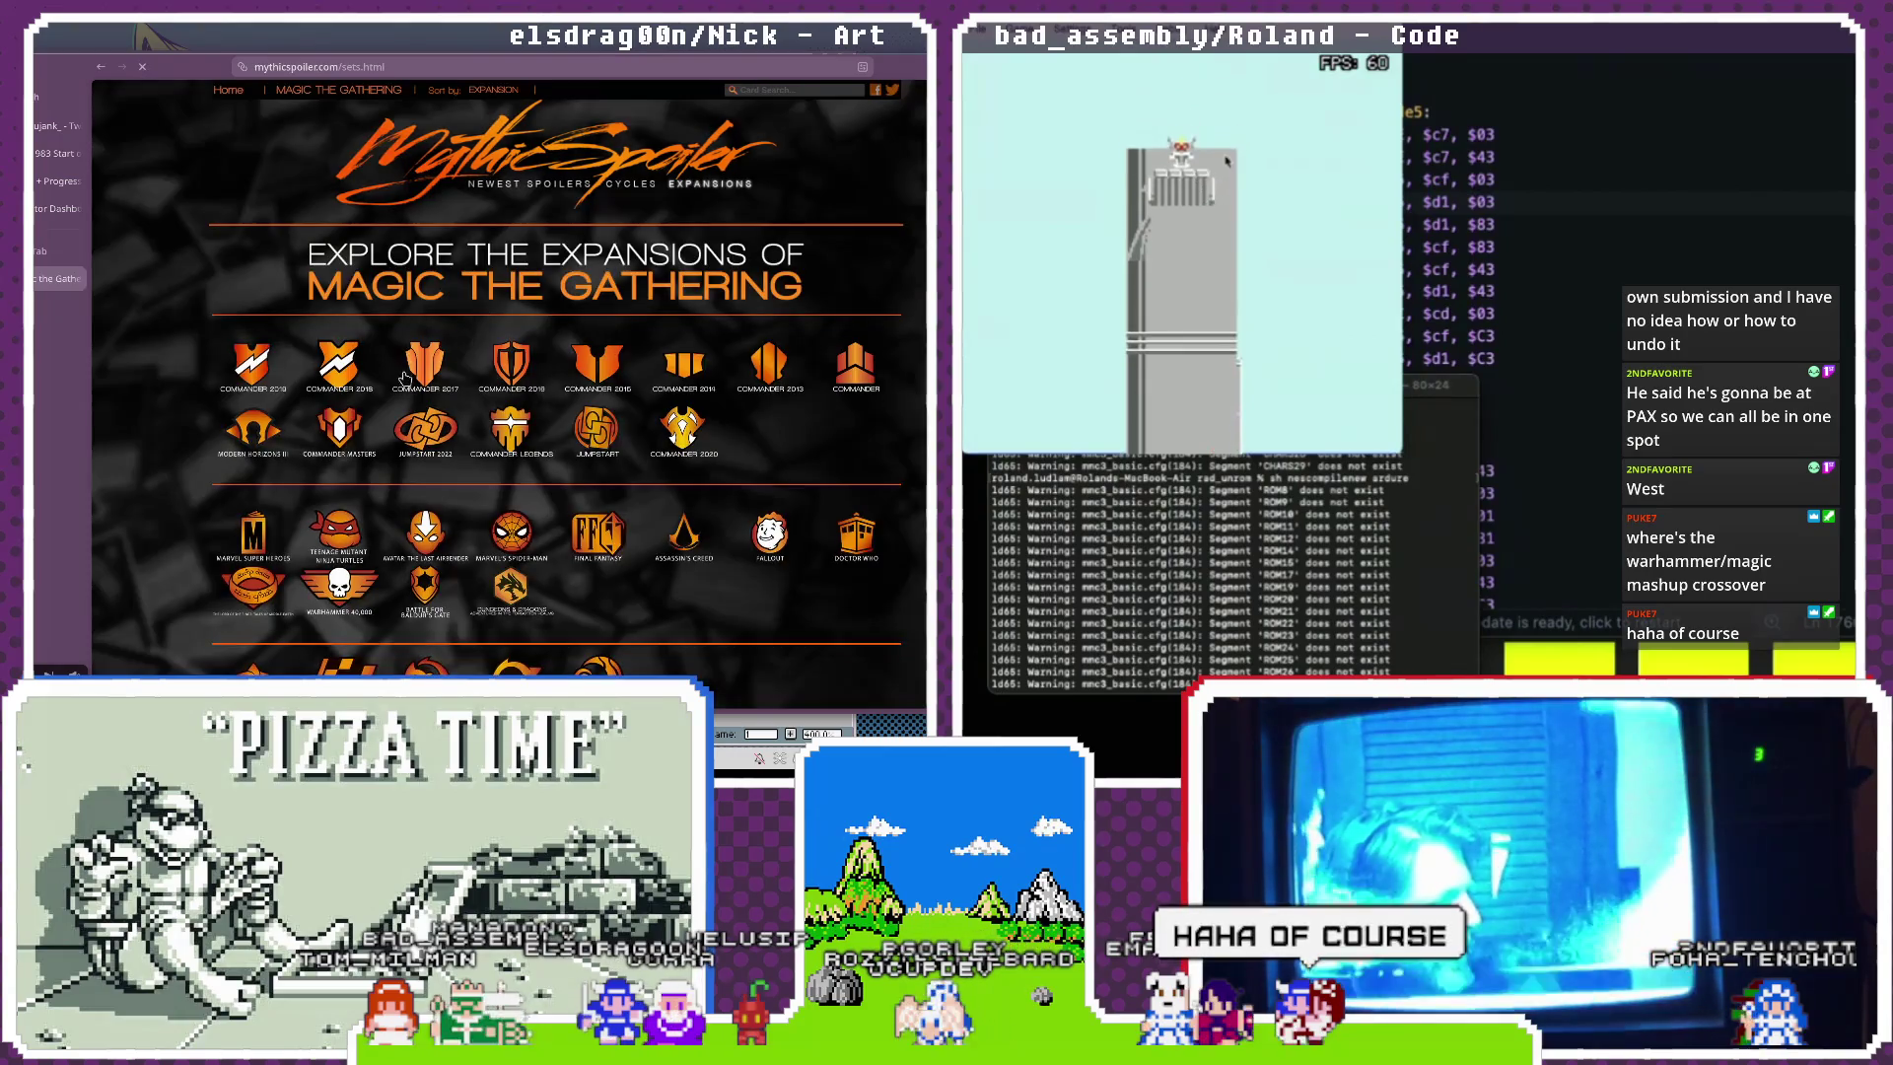
scroll(336, 487, down, 2)
click(339, 414)
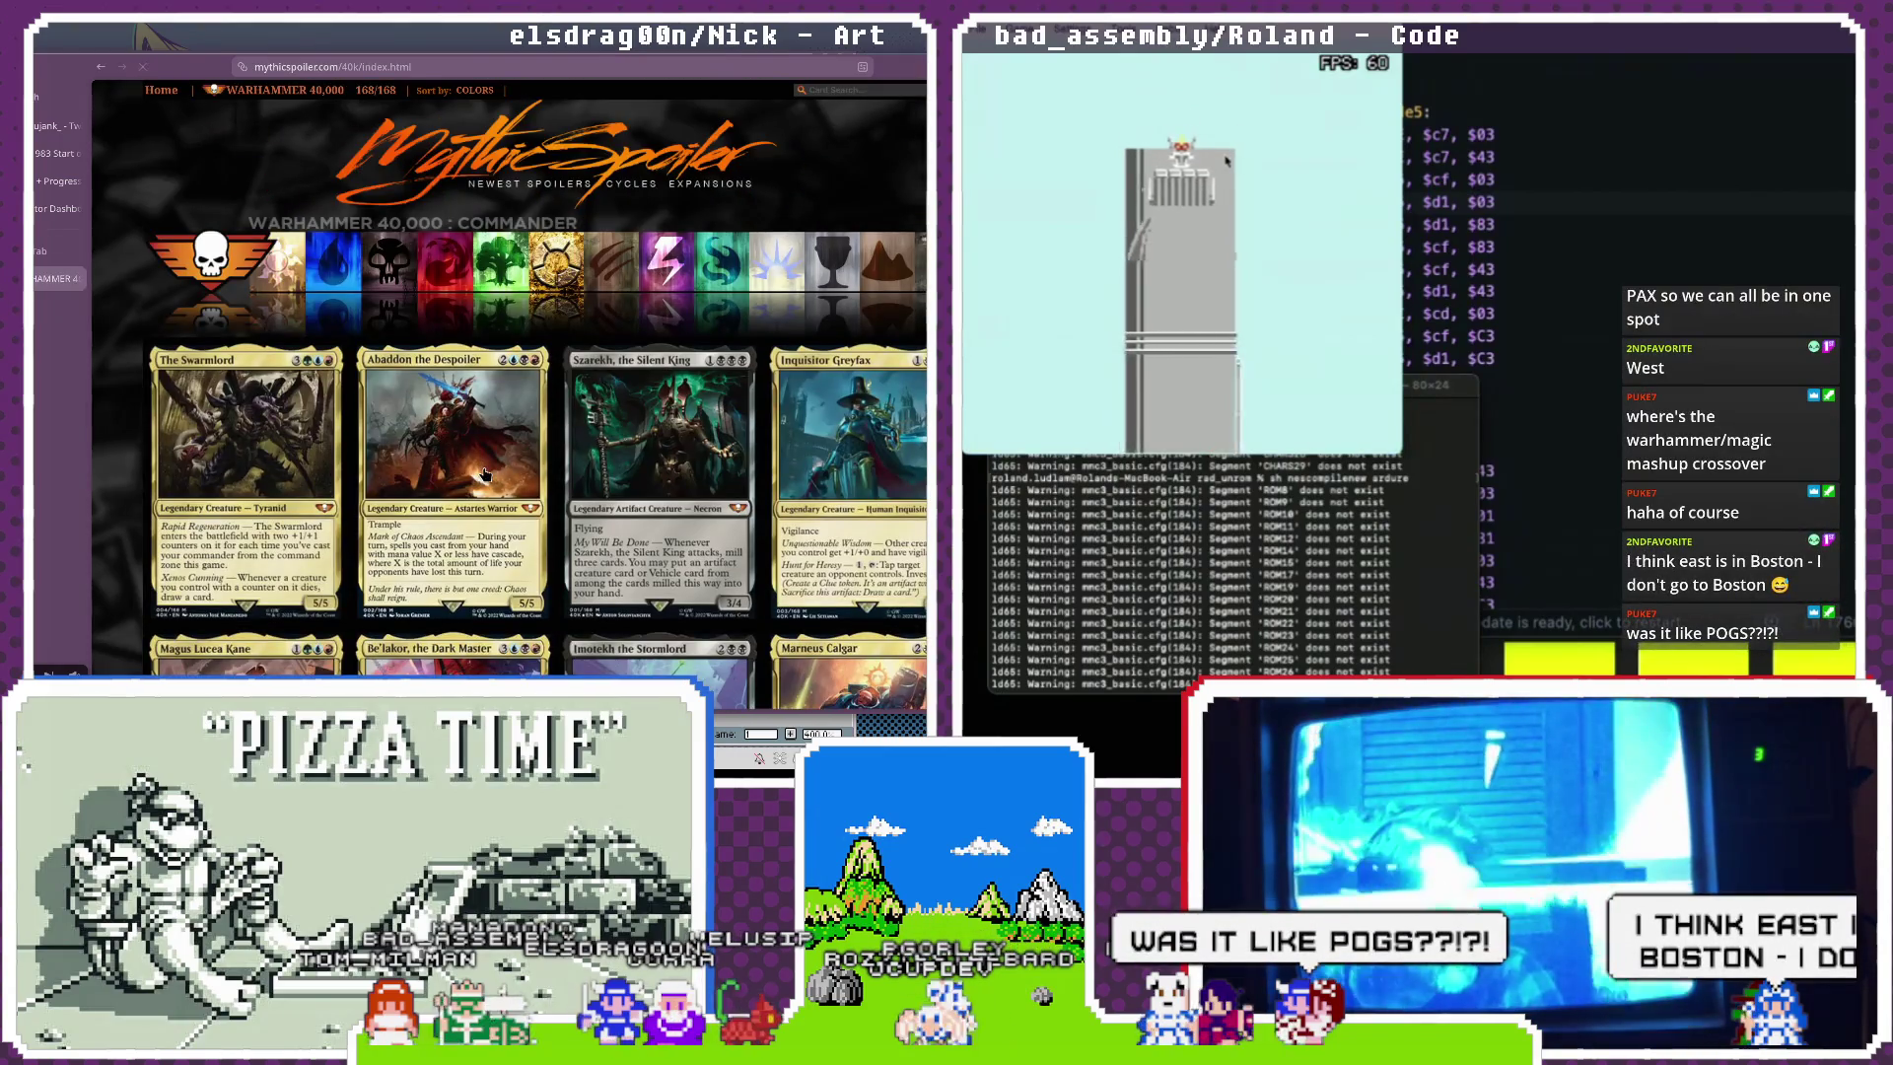
scroll(484, 474, down, 3)
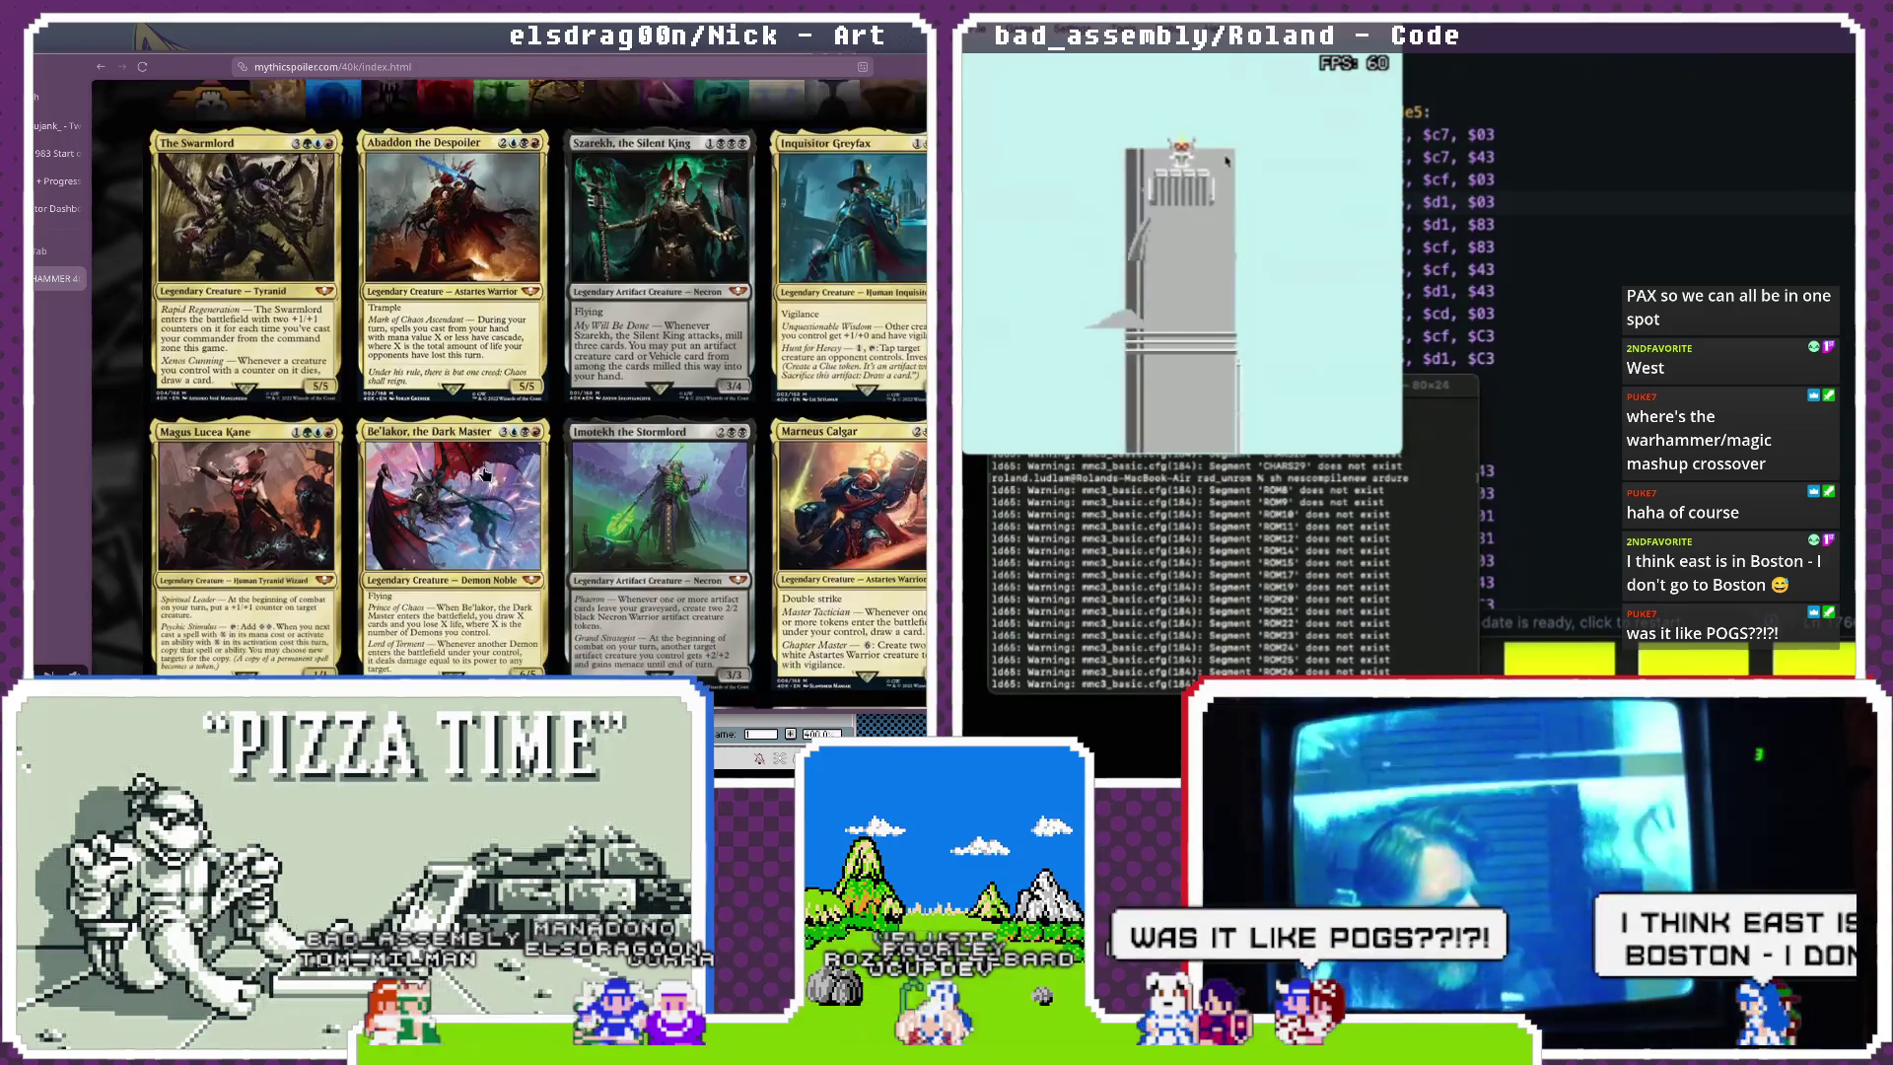
scroll(484, 474, down, 6)
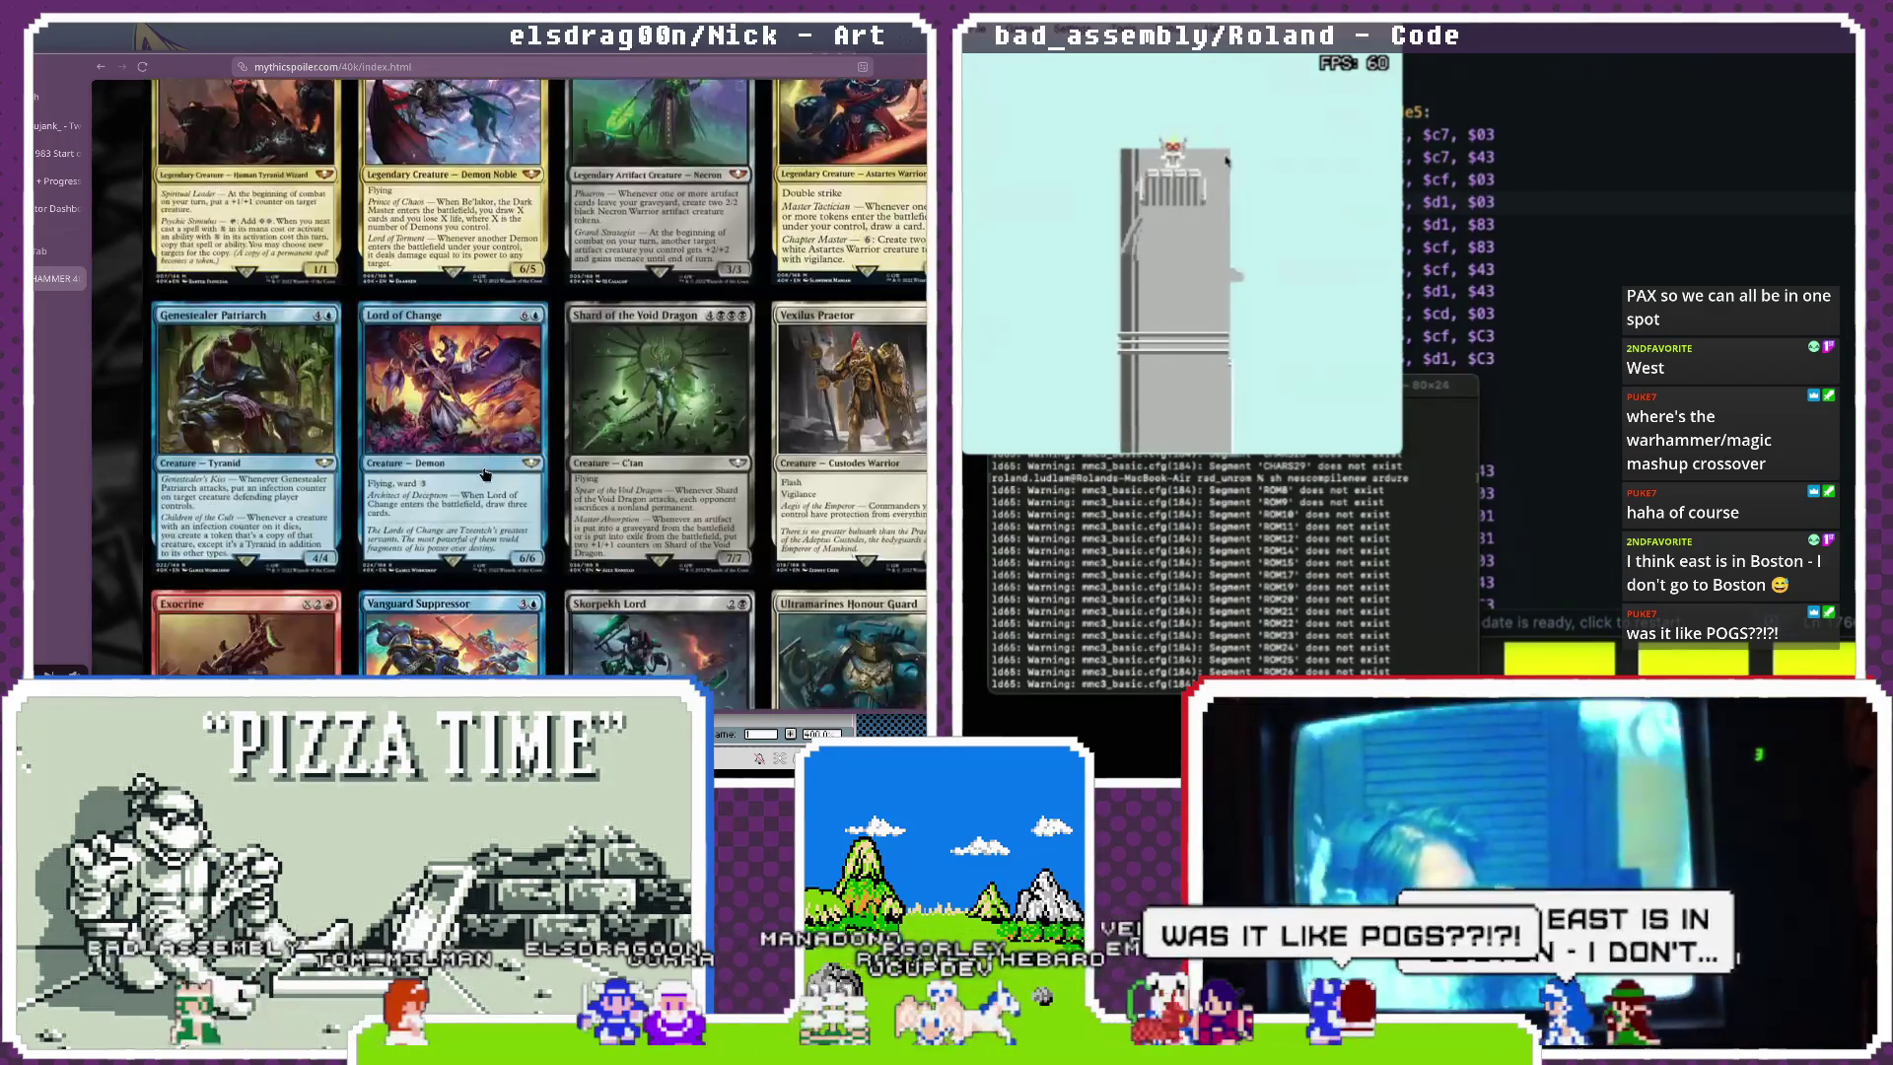
scroll(484, 474, down, 1)
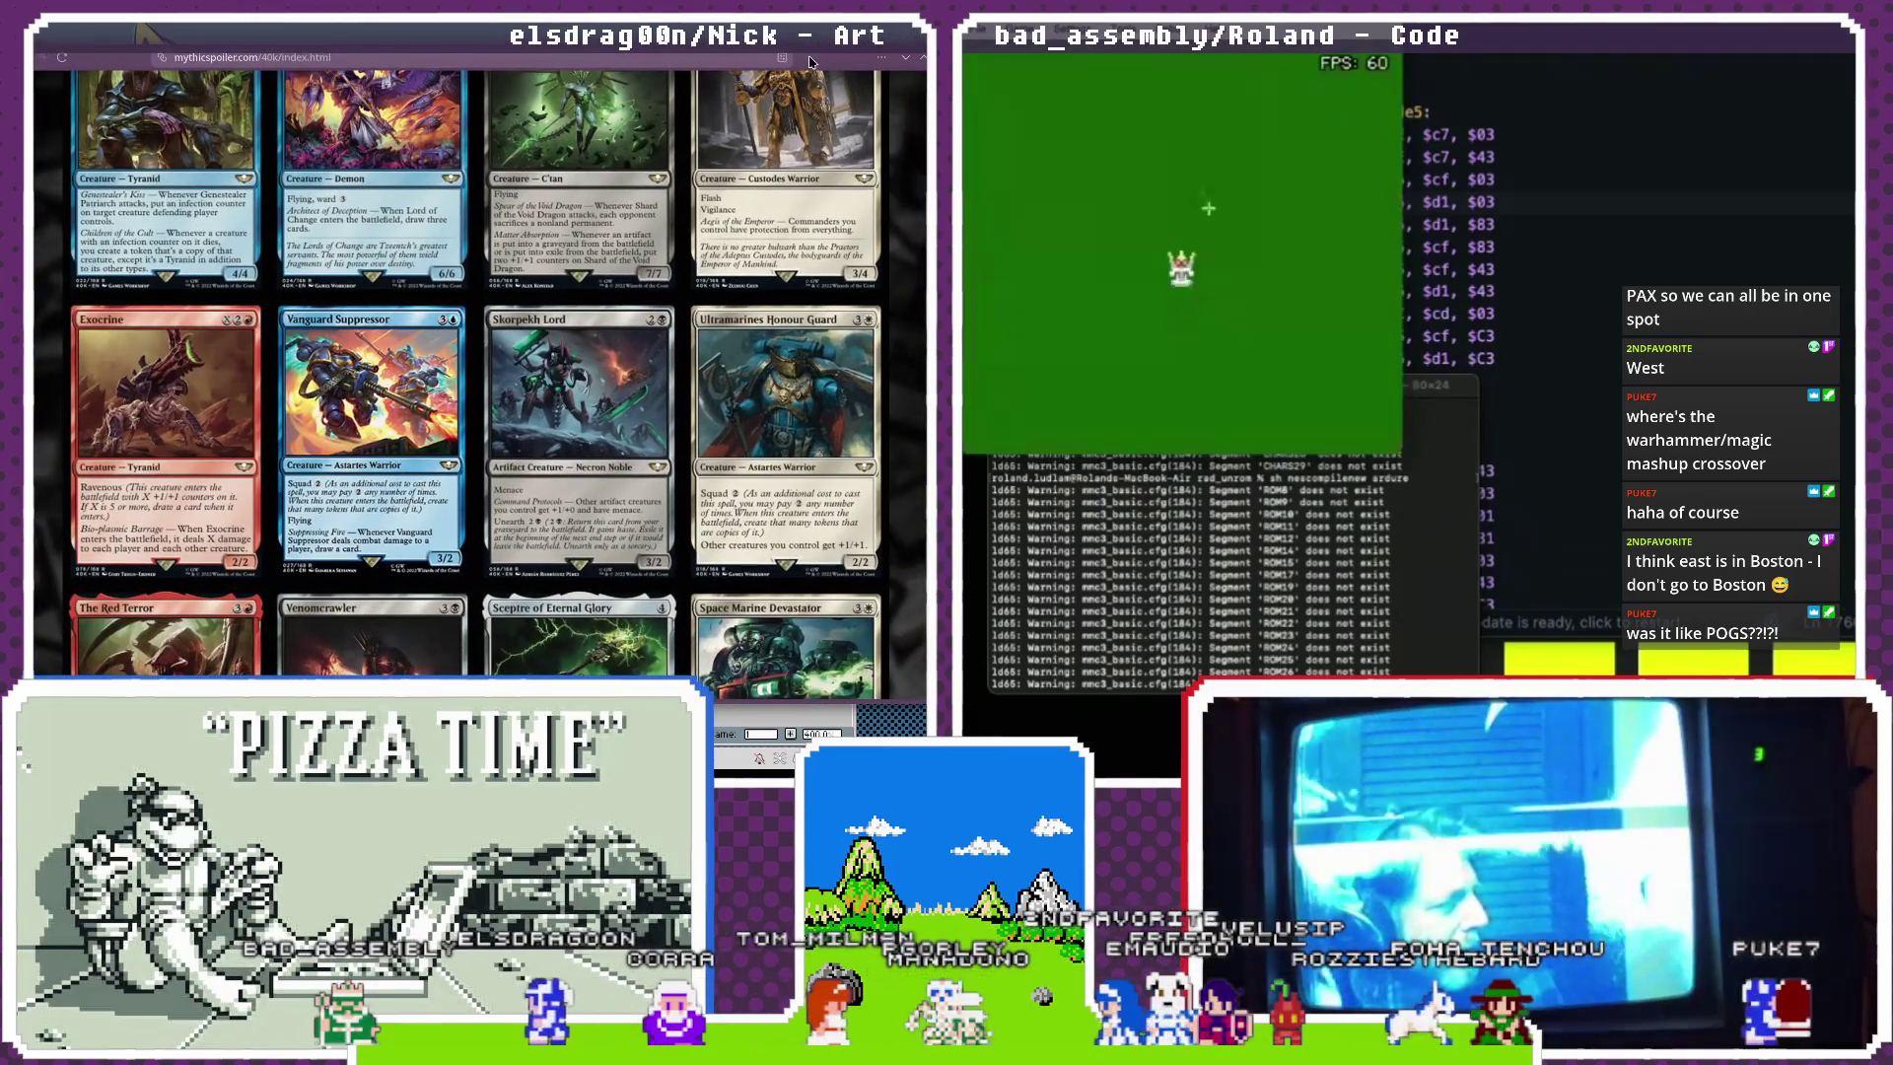
scroll(696, 378, down, 4)
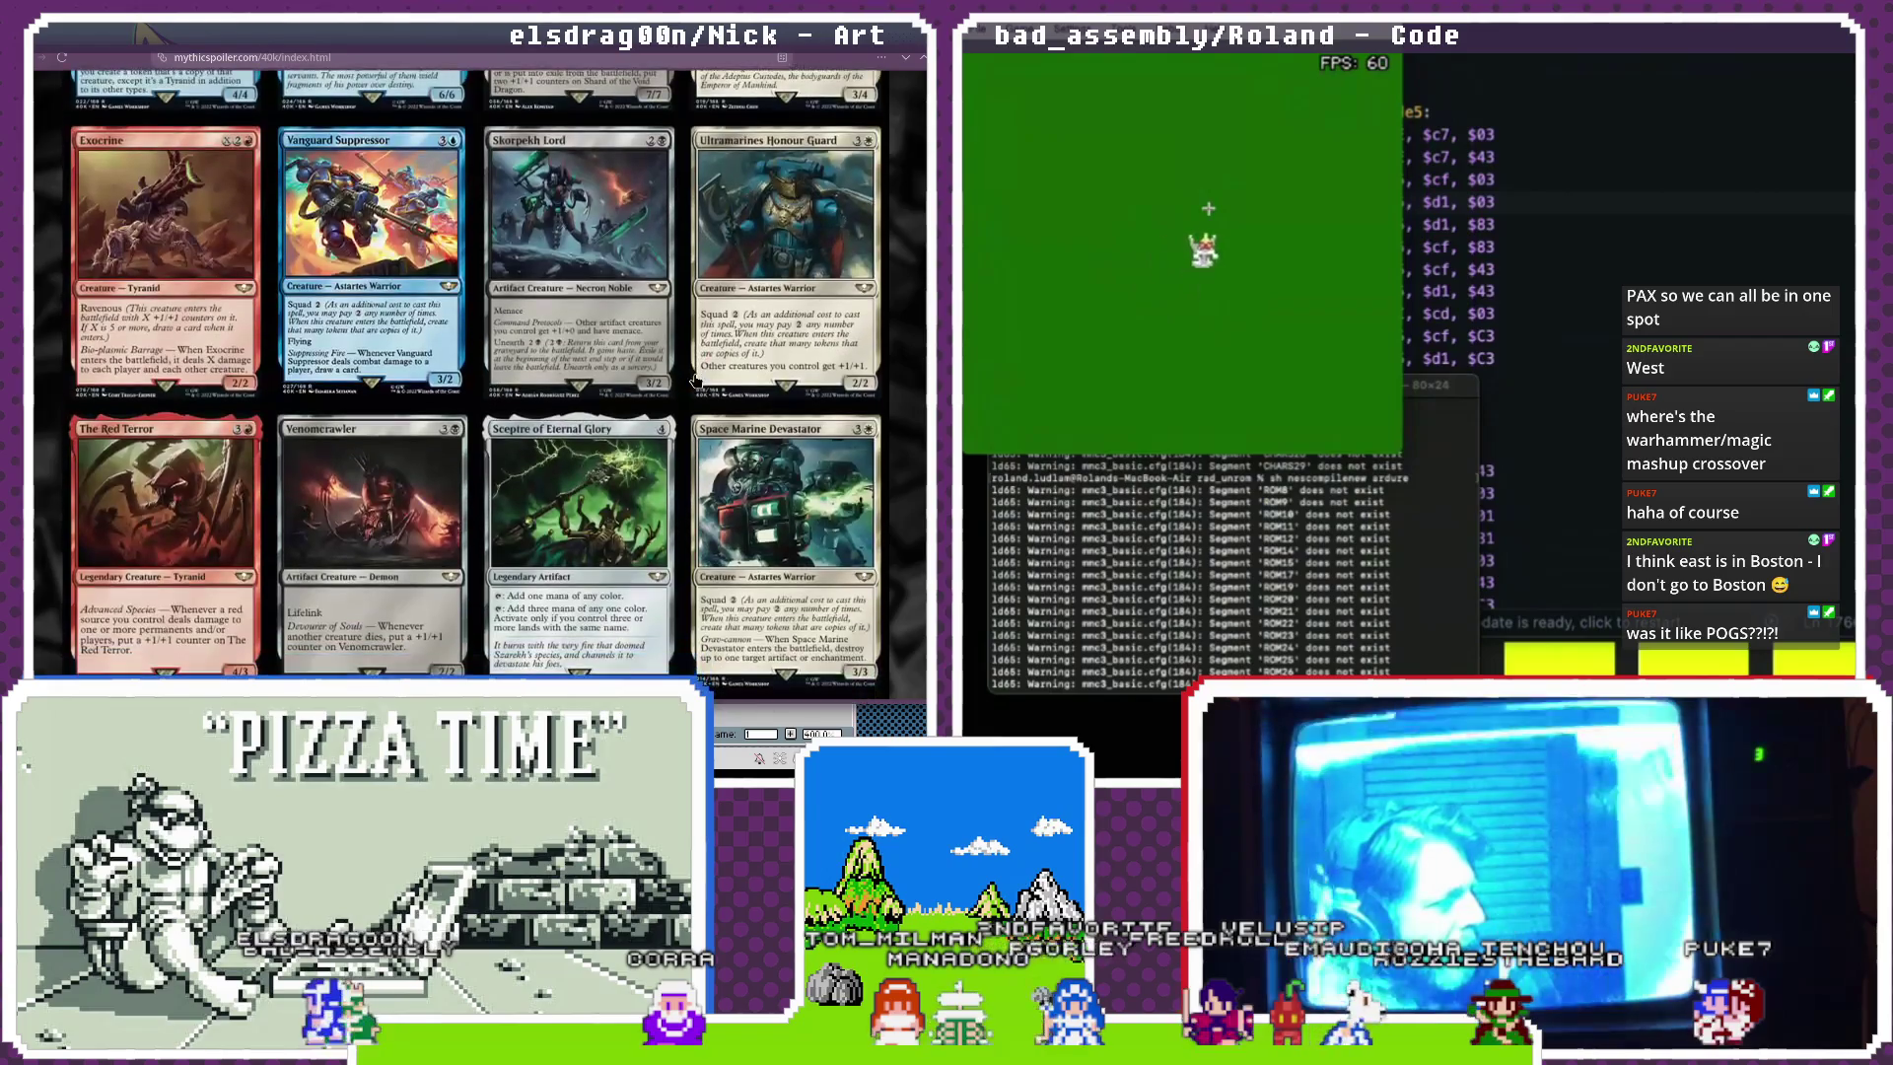
scroll(696, 377, down, 6)
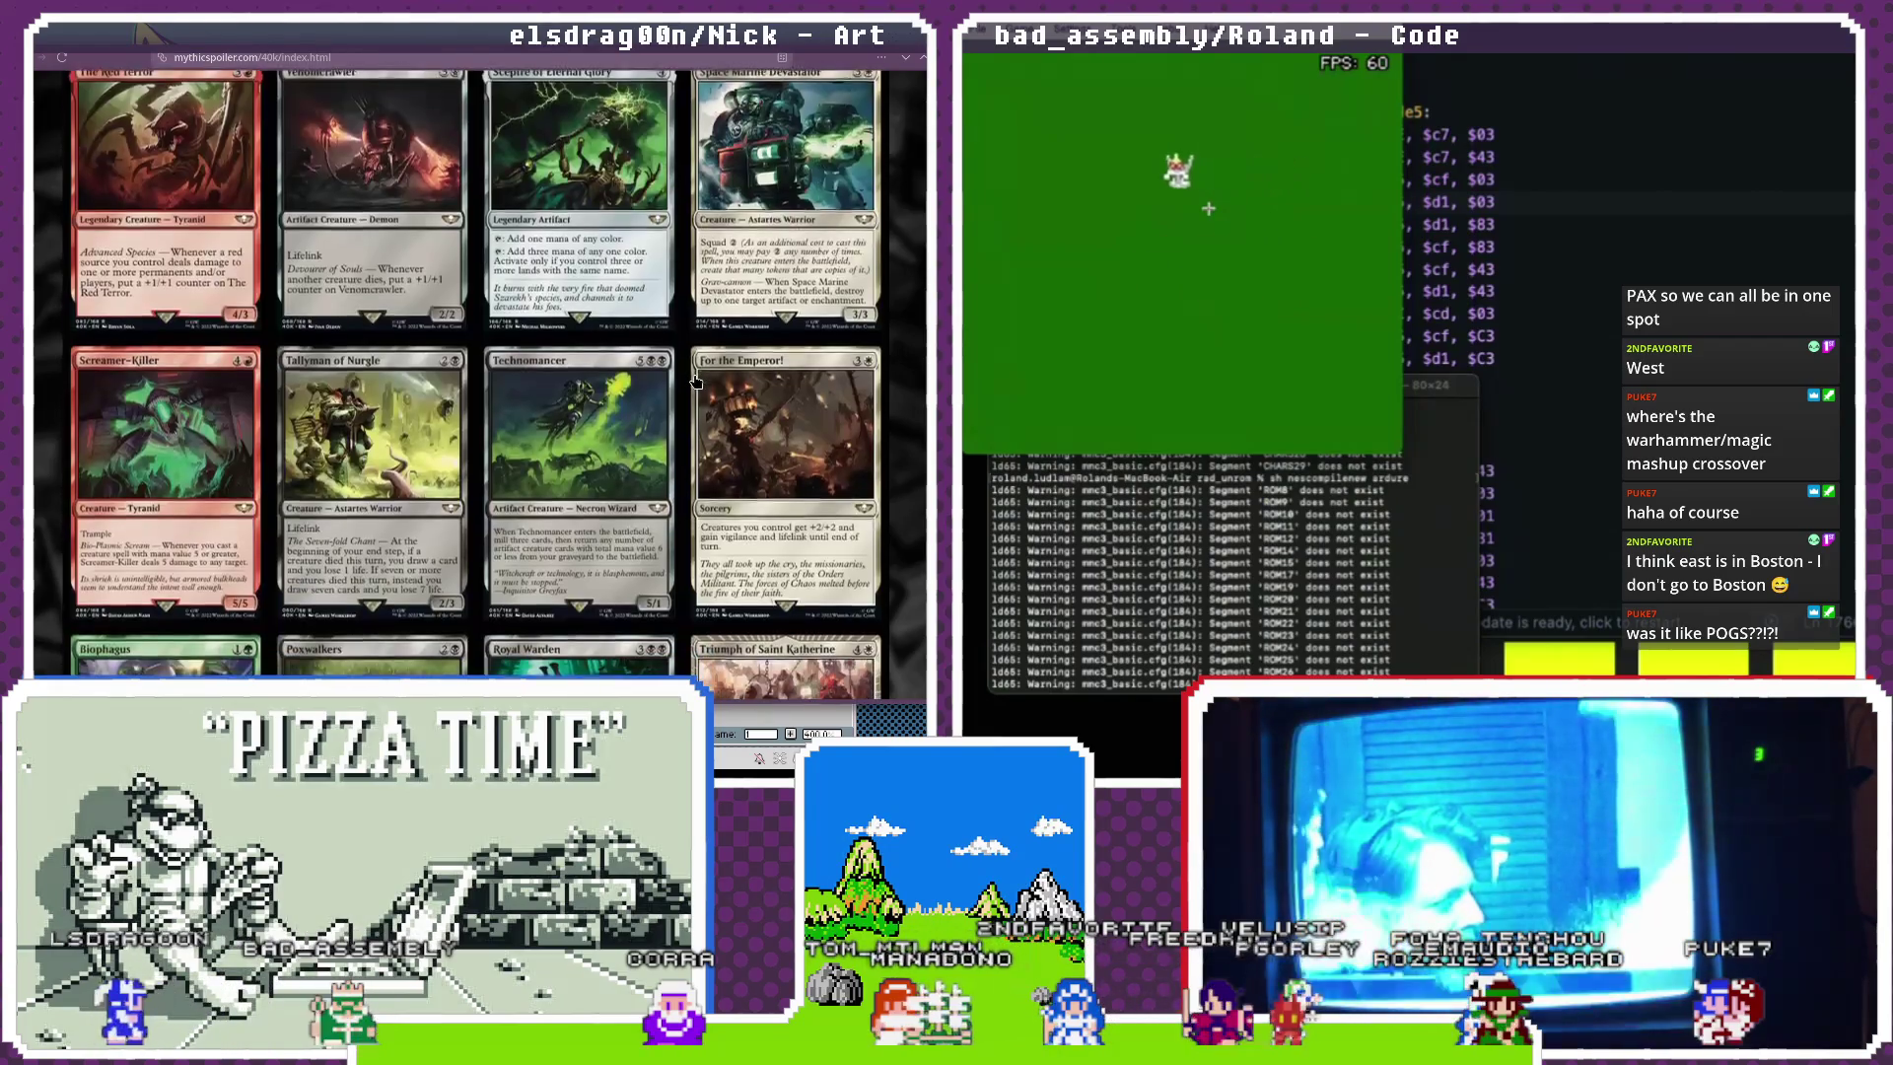
scroll(696, 383, down, 5)
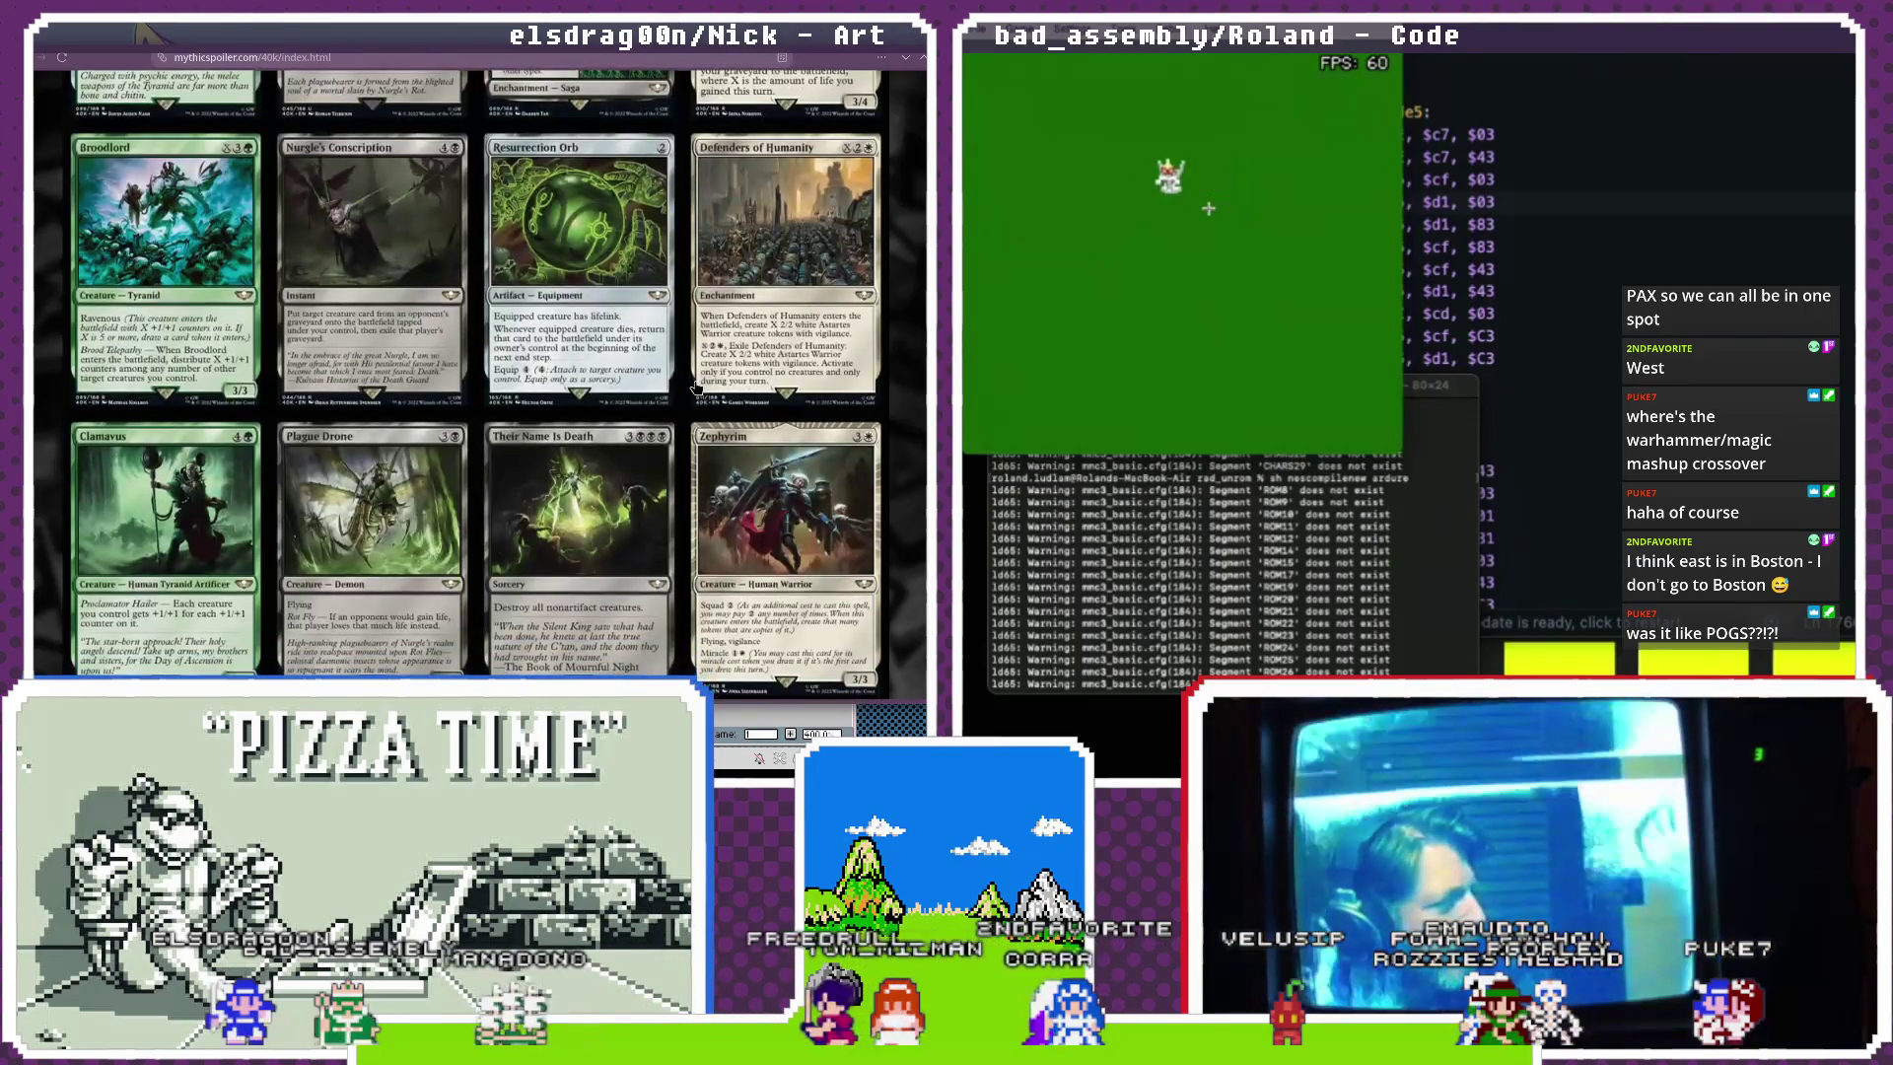
scroll(458, 365, up, 2)
scroll(458, 365, up, 15)
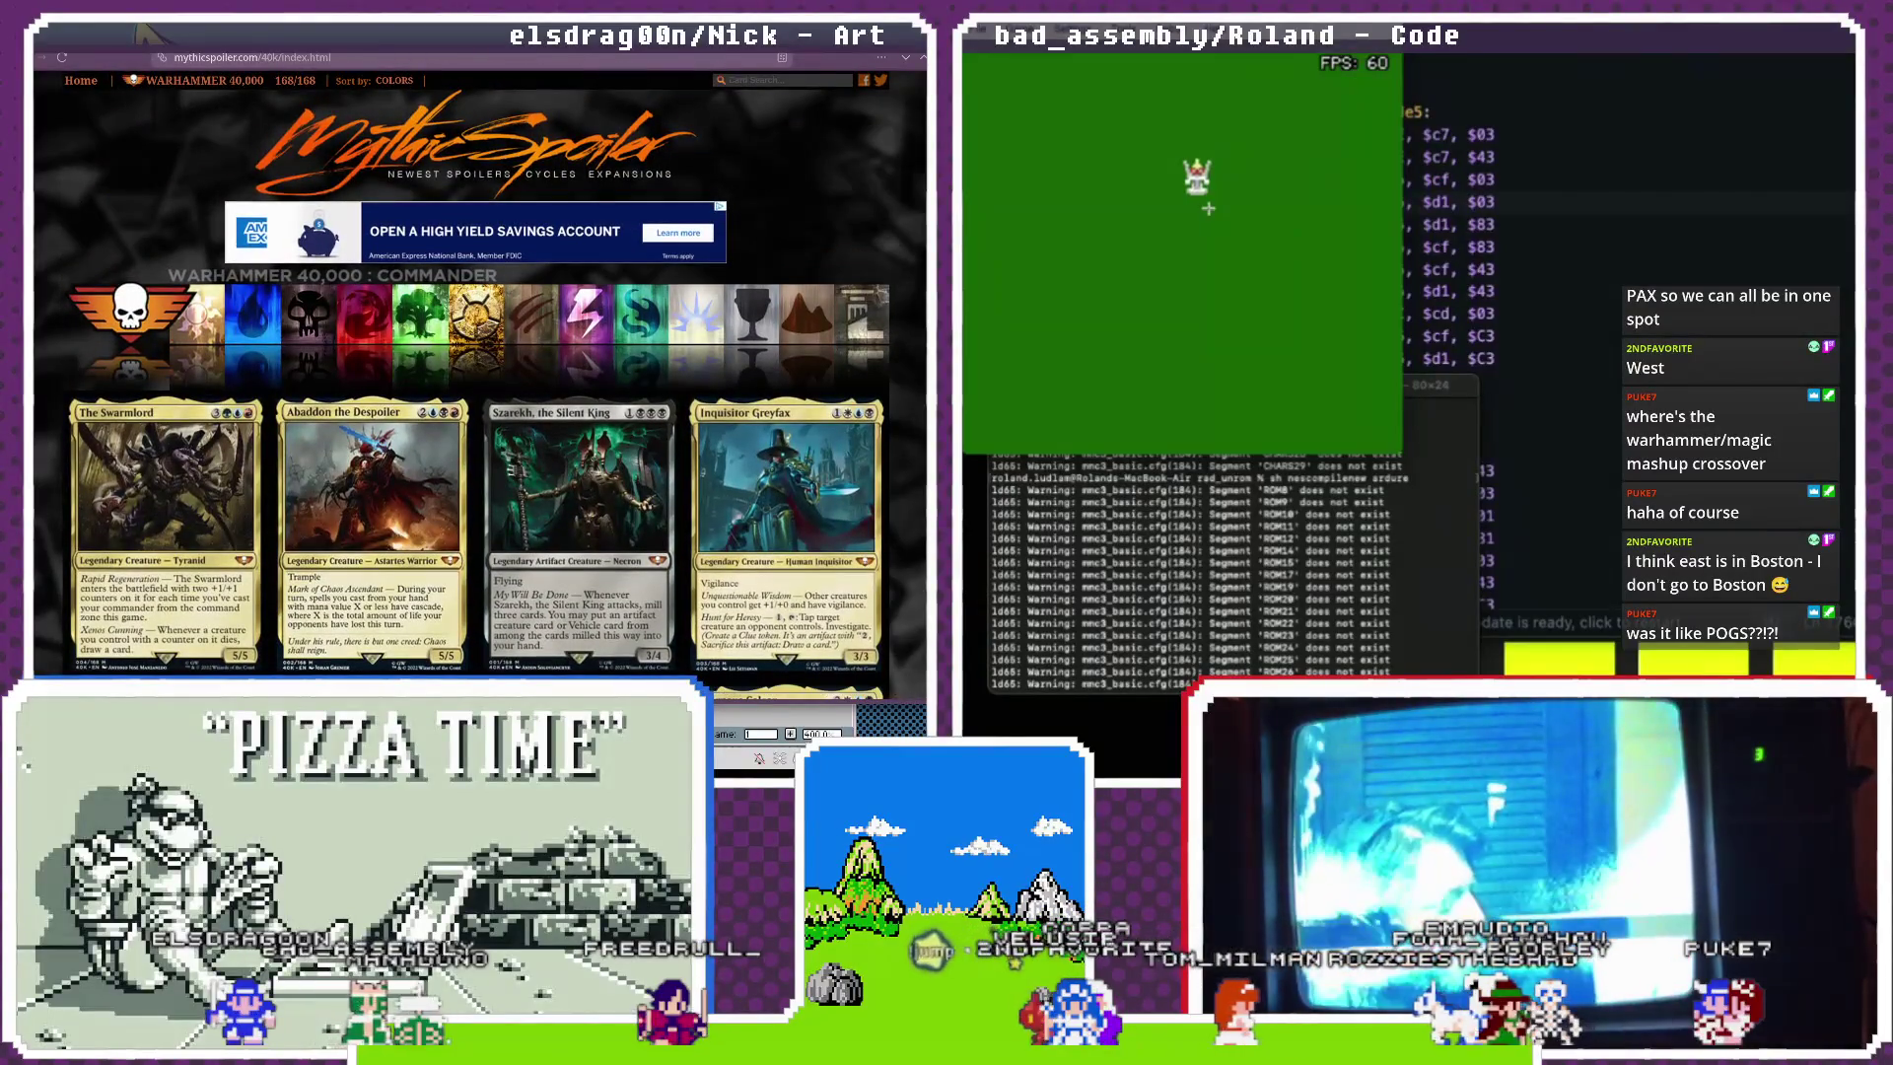
click(146, 34)
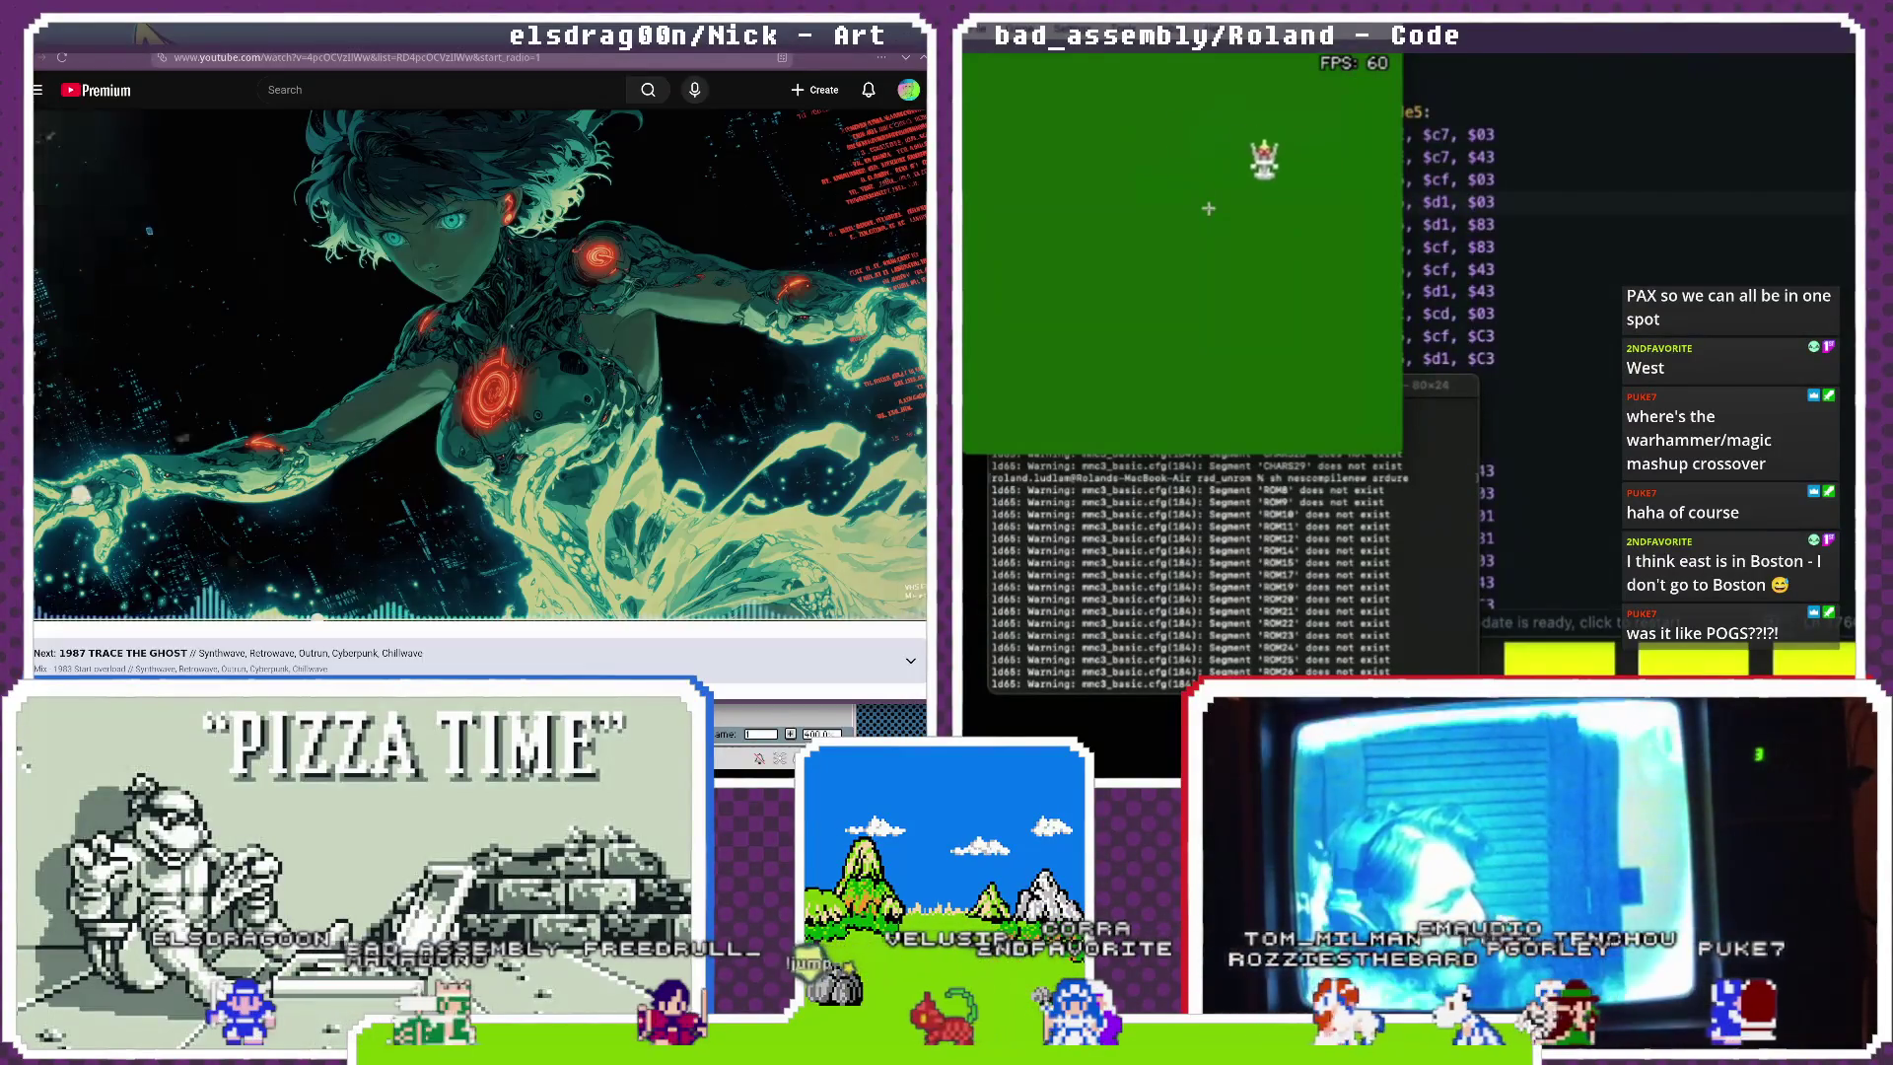
Leave YouTube for the Aseprite dragon sprite file, then open Mesen's Debug menu.
click(908, 65)
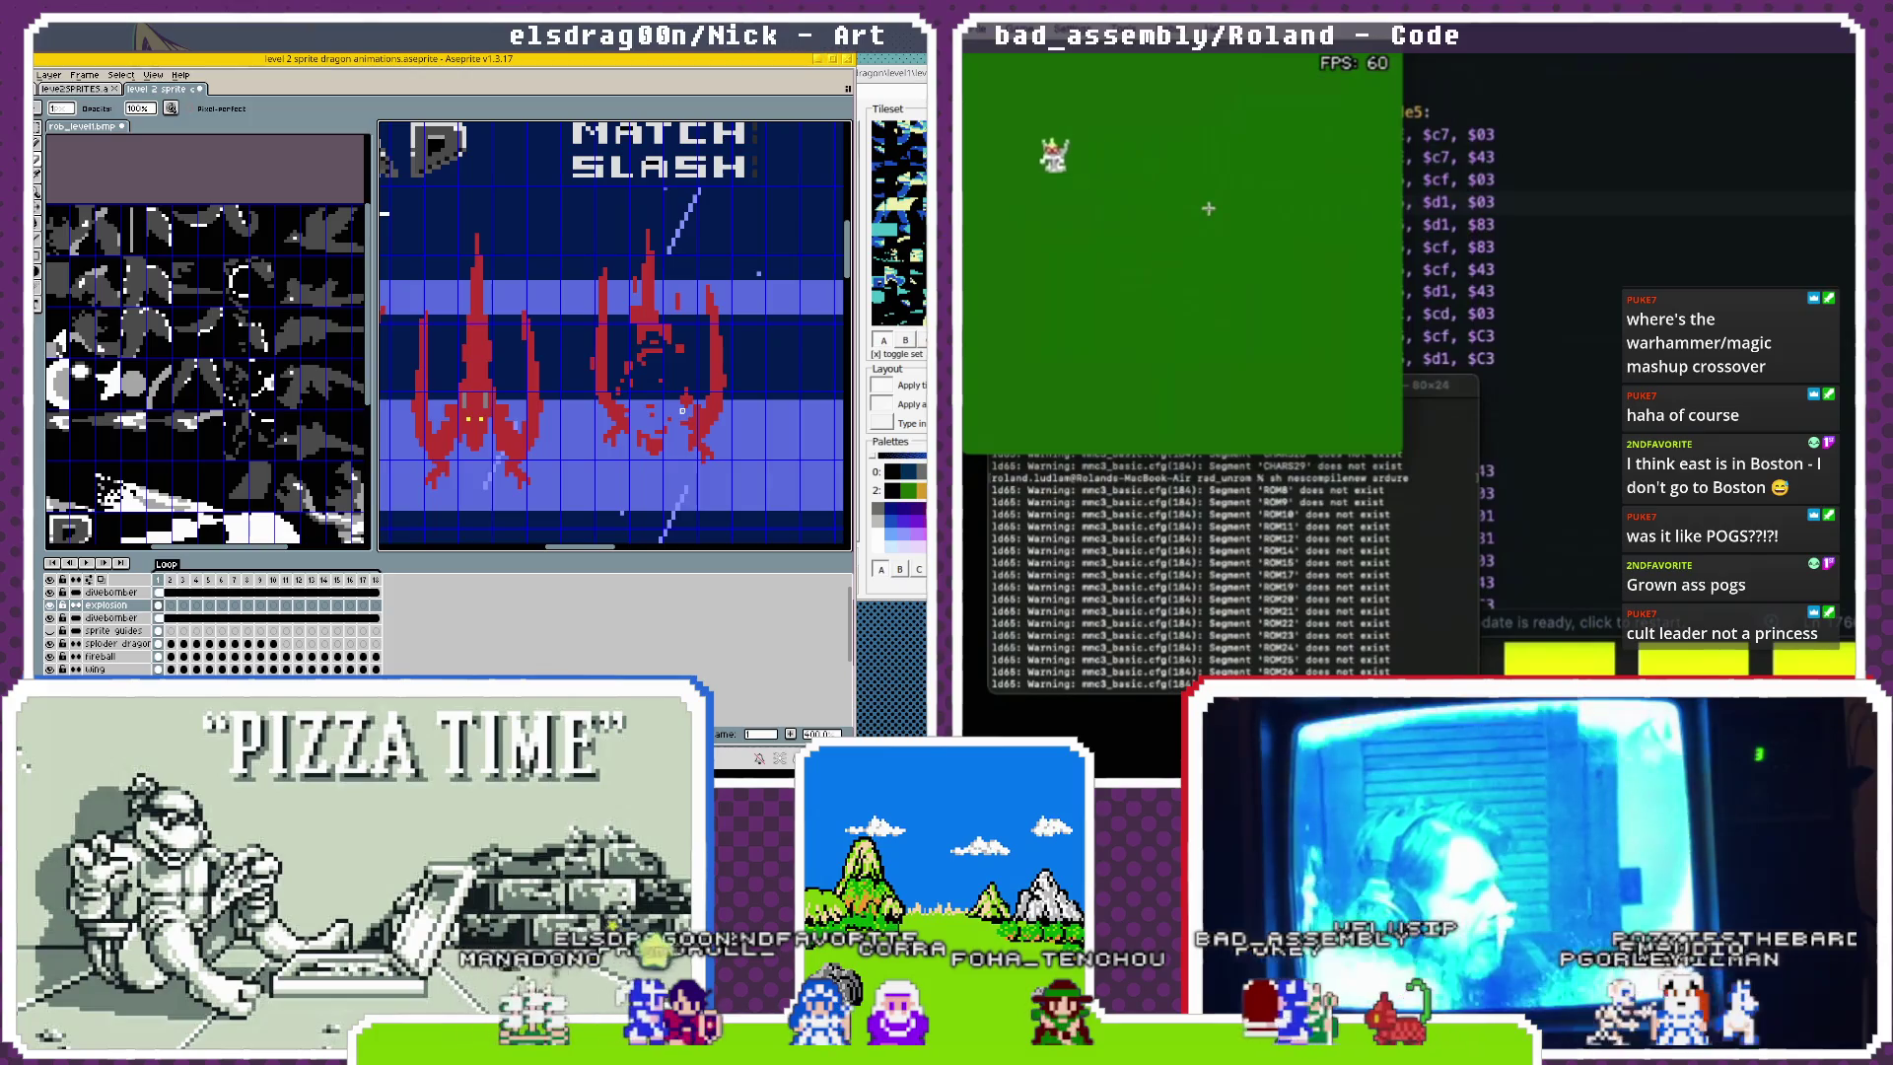
click(1168, 44)
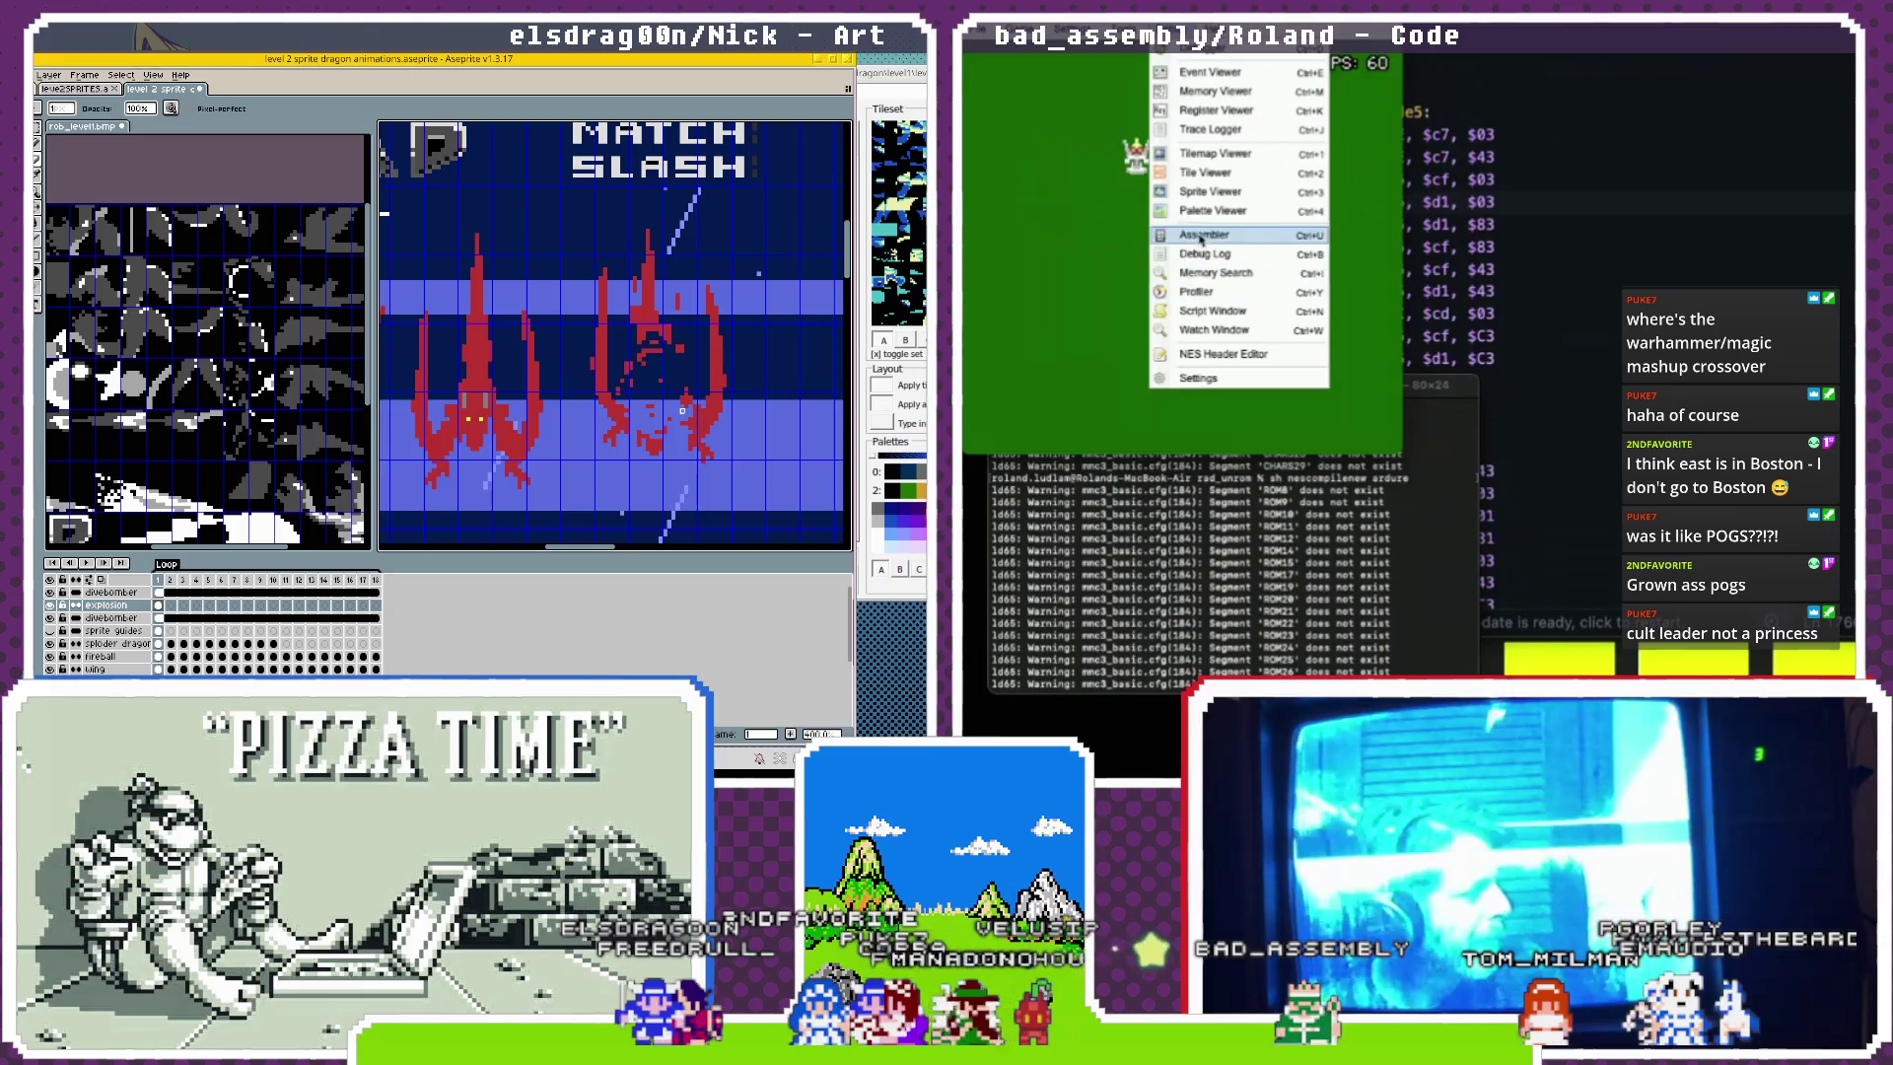
Open Mesen's Palette Viewer and then close it.
click(1201, 213)
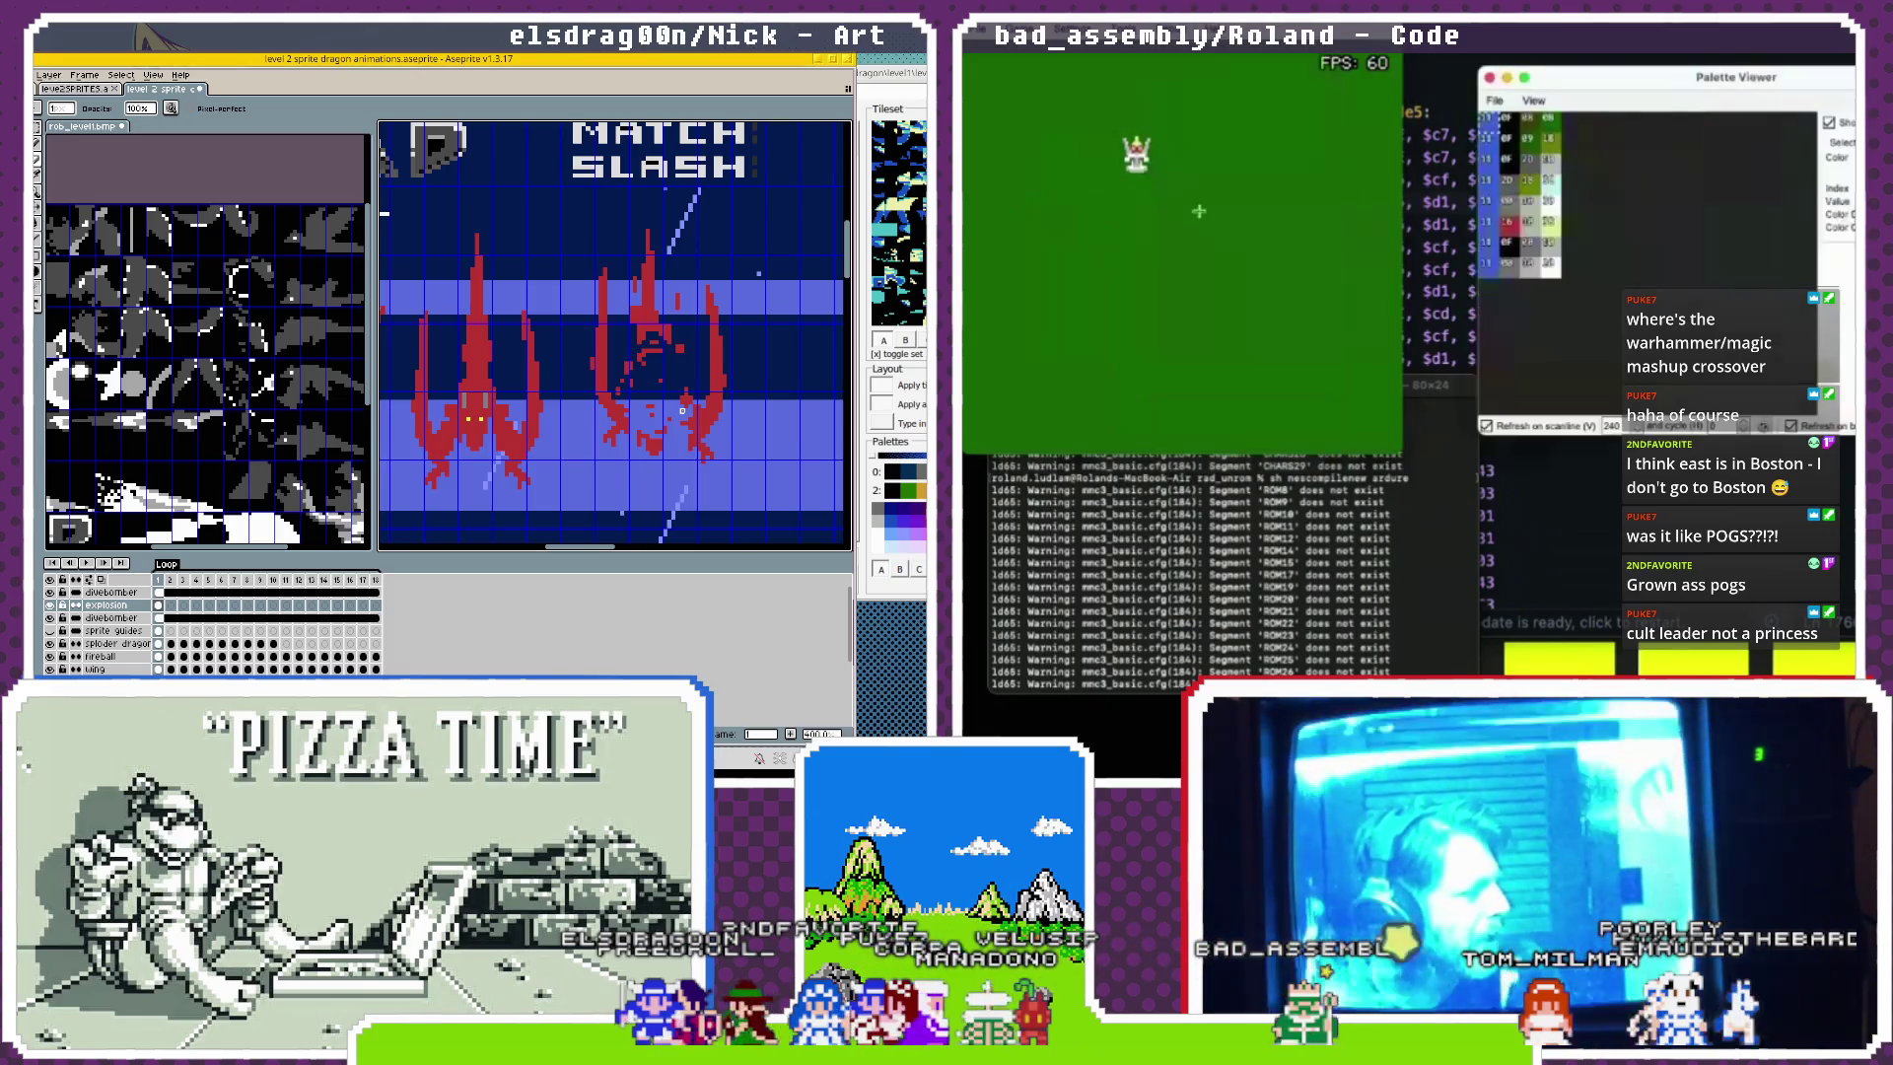
mouse_move(1514, 221)
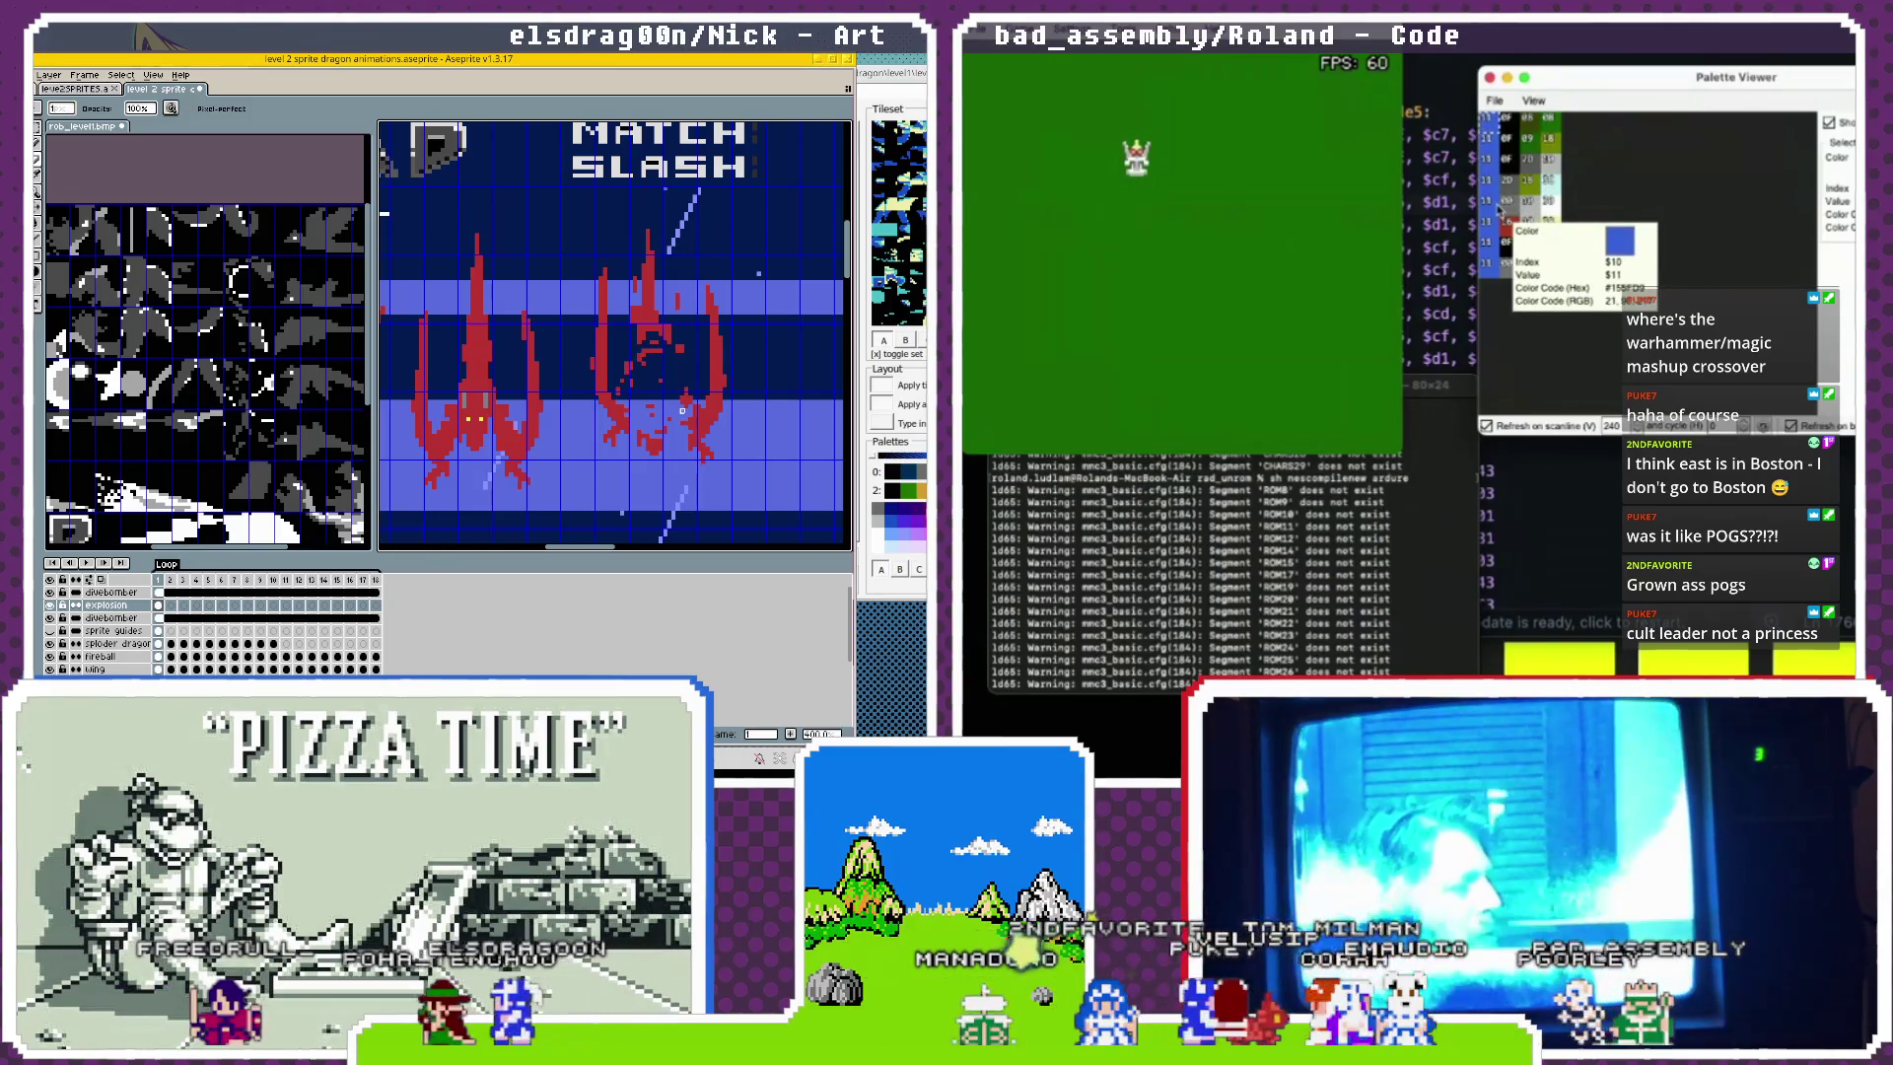
click(1489, 78)
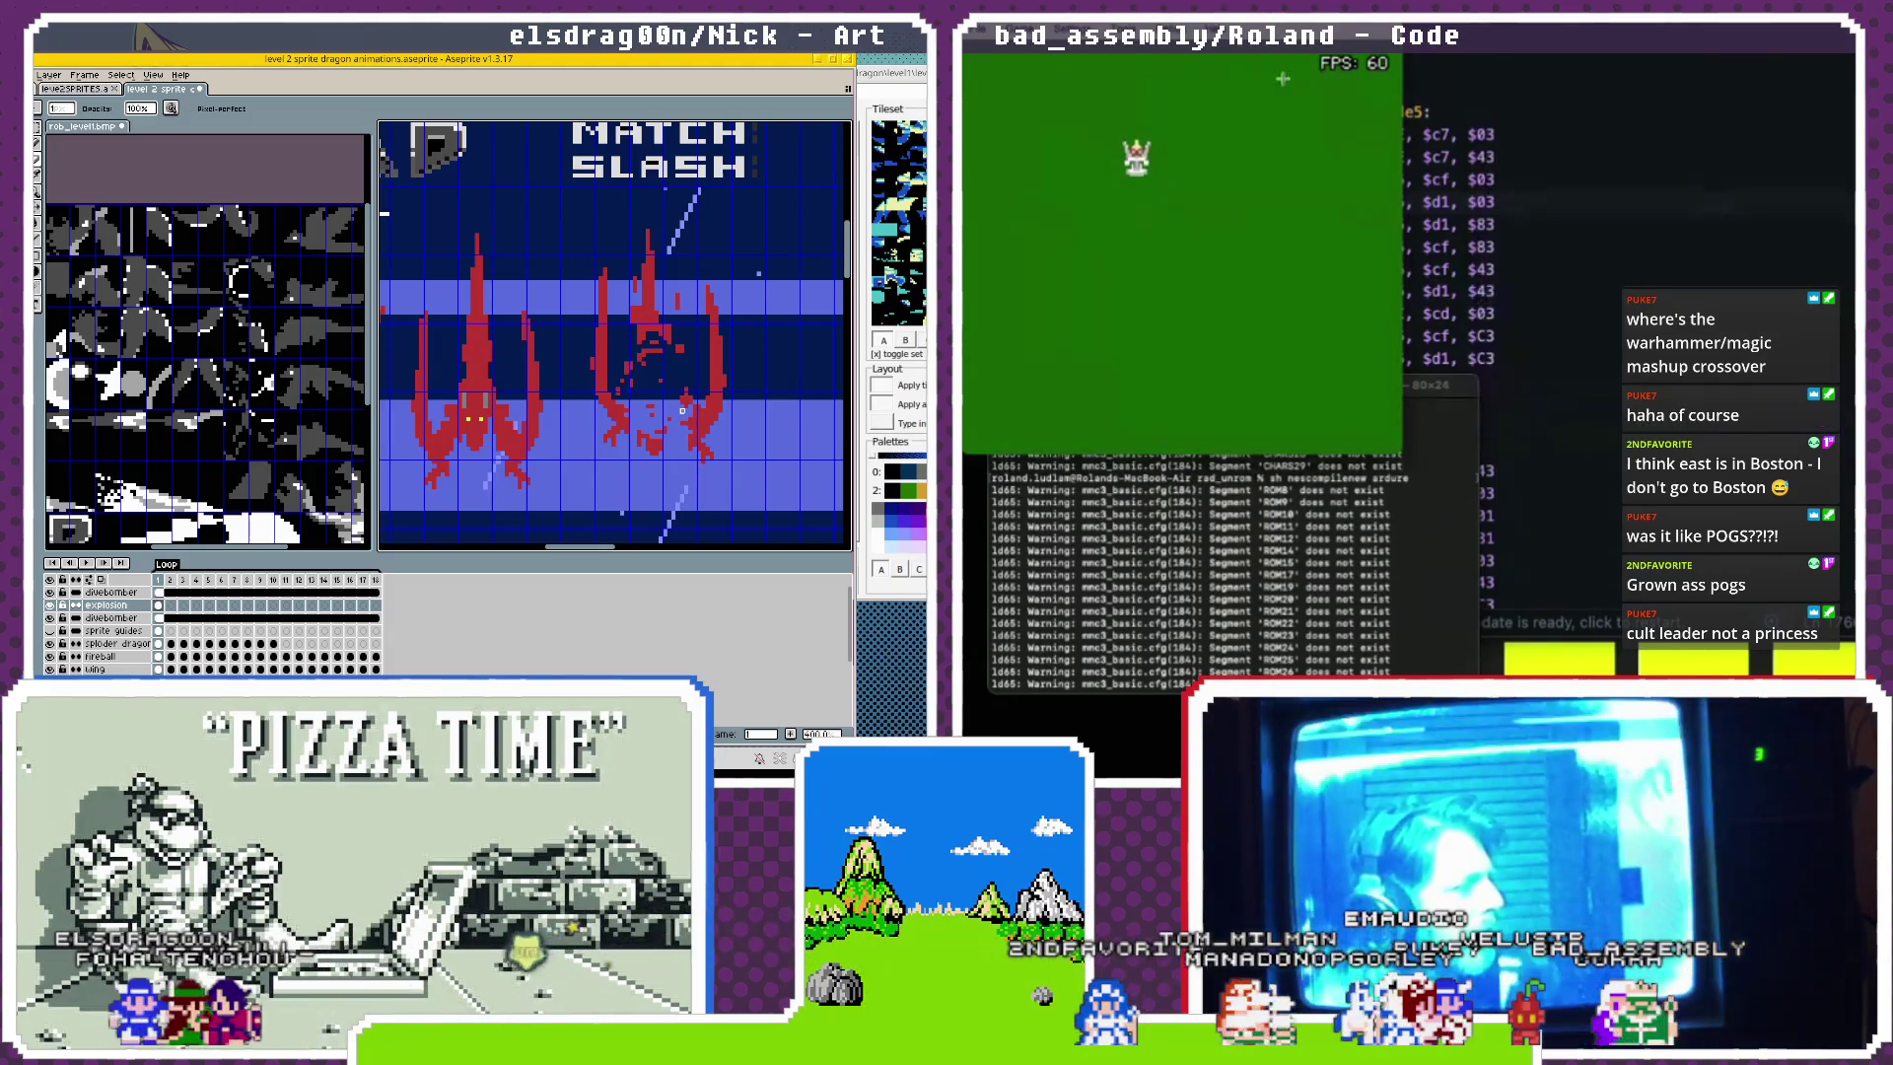
Open the Tile Viewer from Mesen's Debug menu.
click(1173, 45)
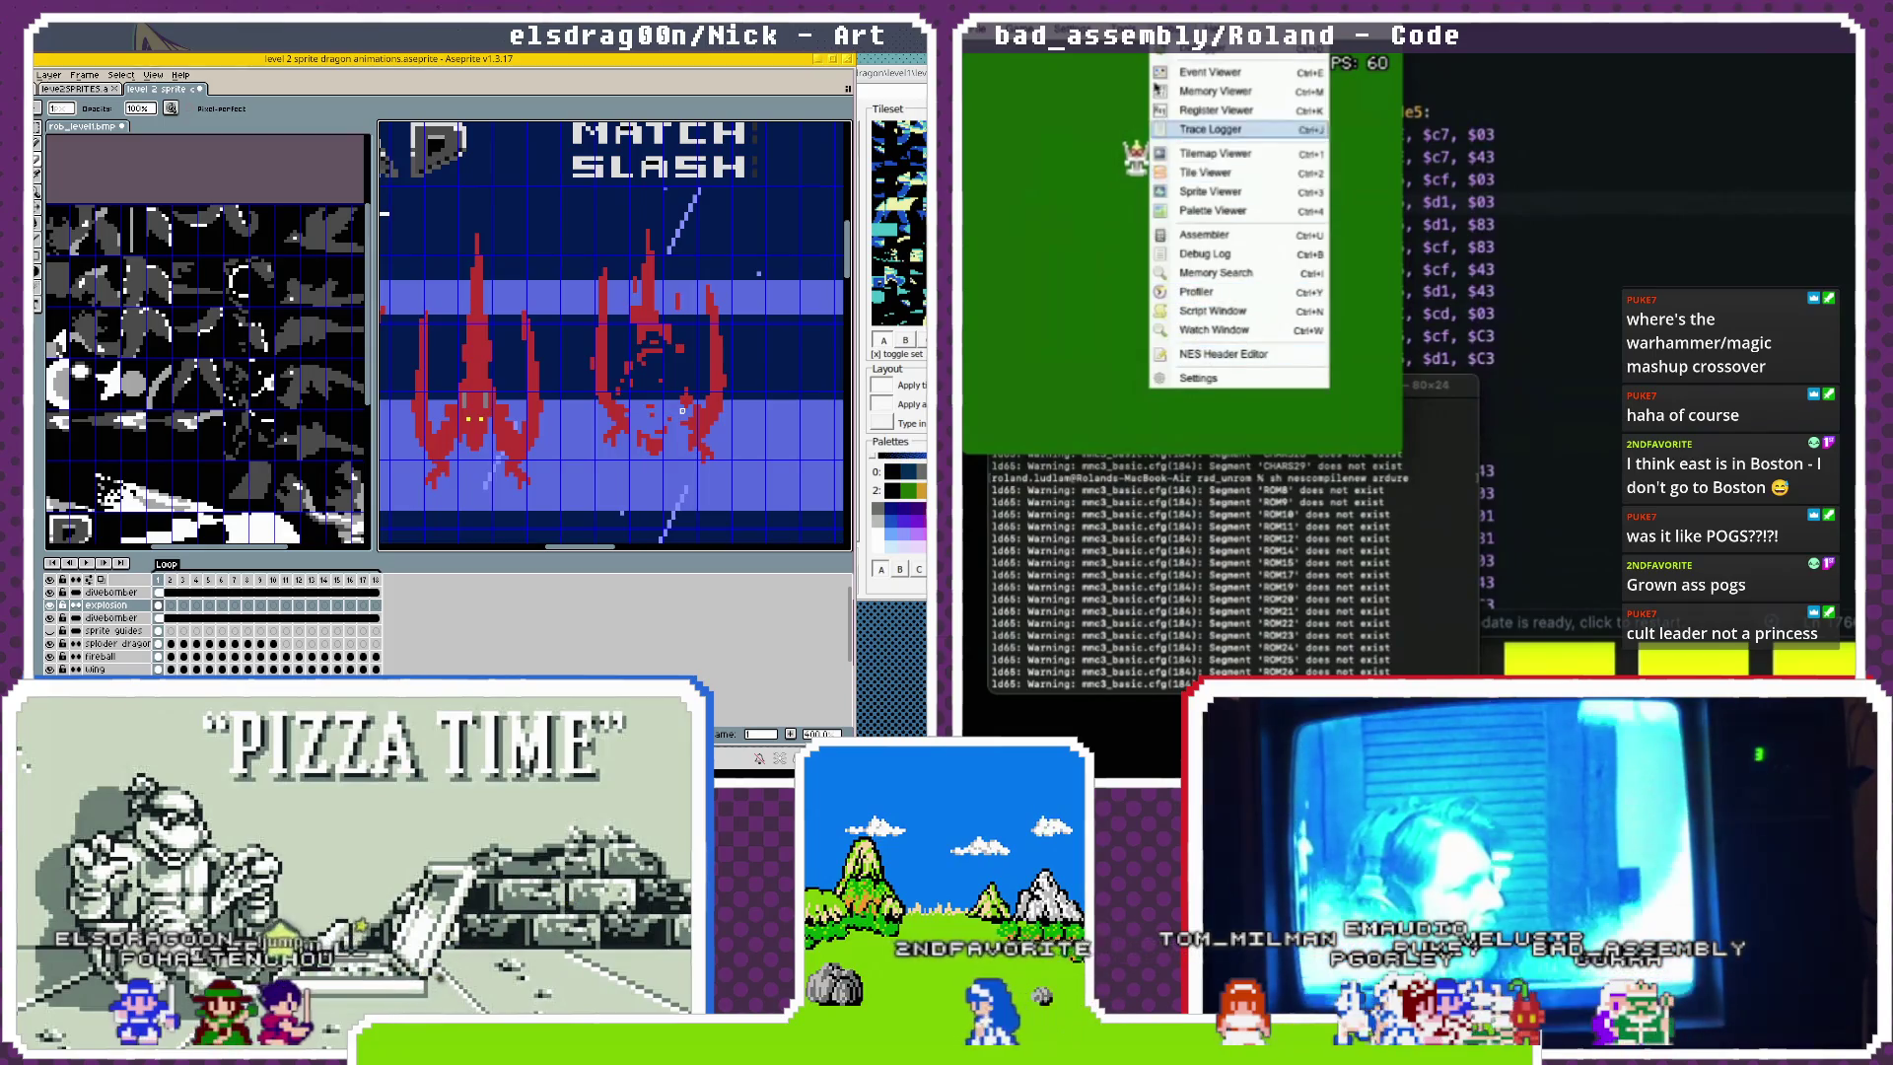
mouse_move(1129, 45)
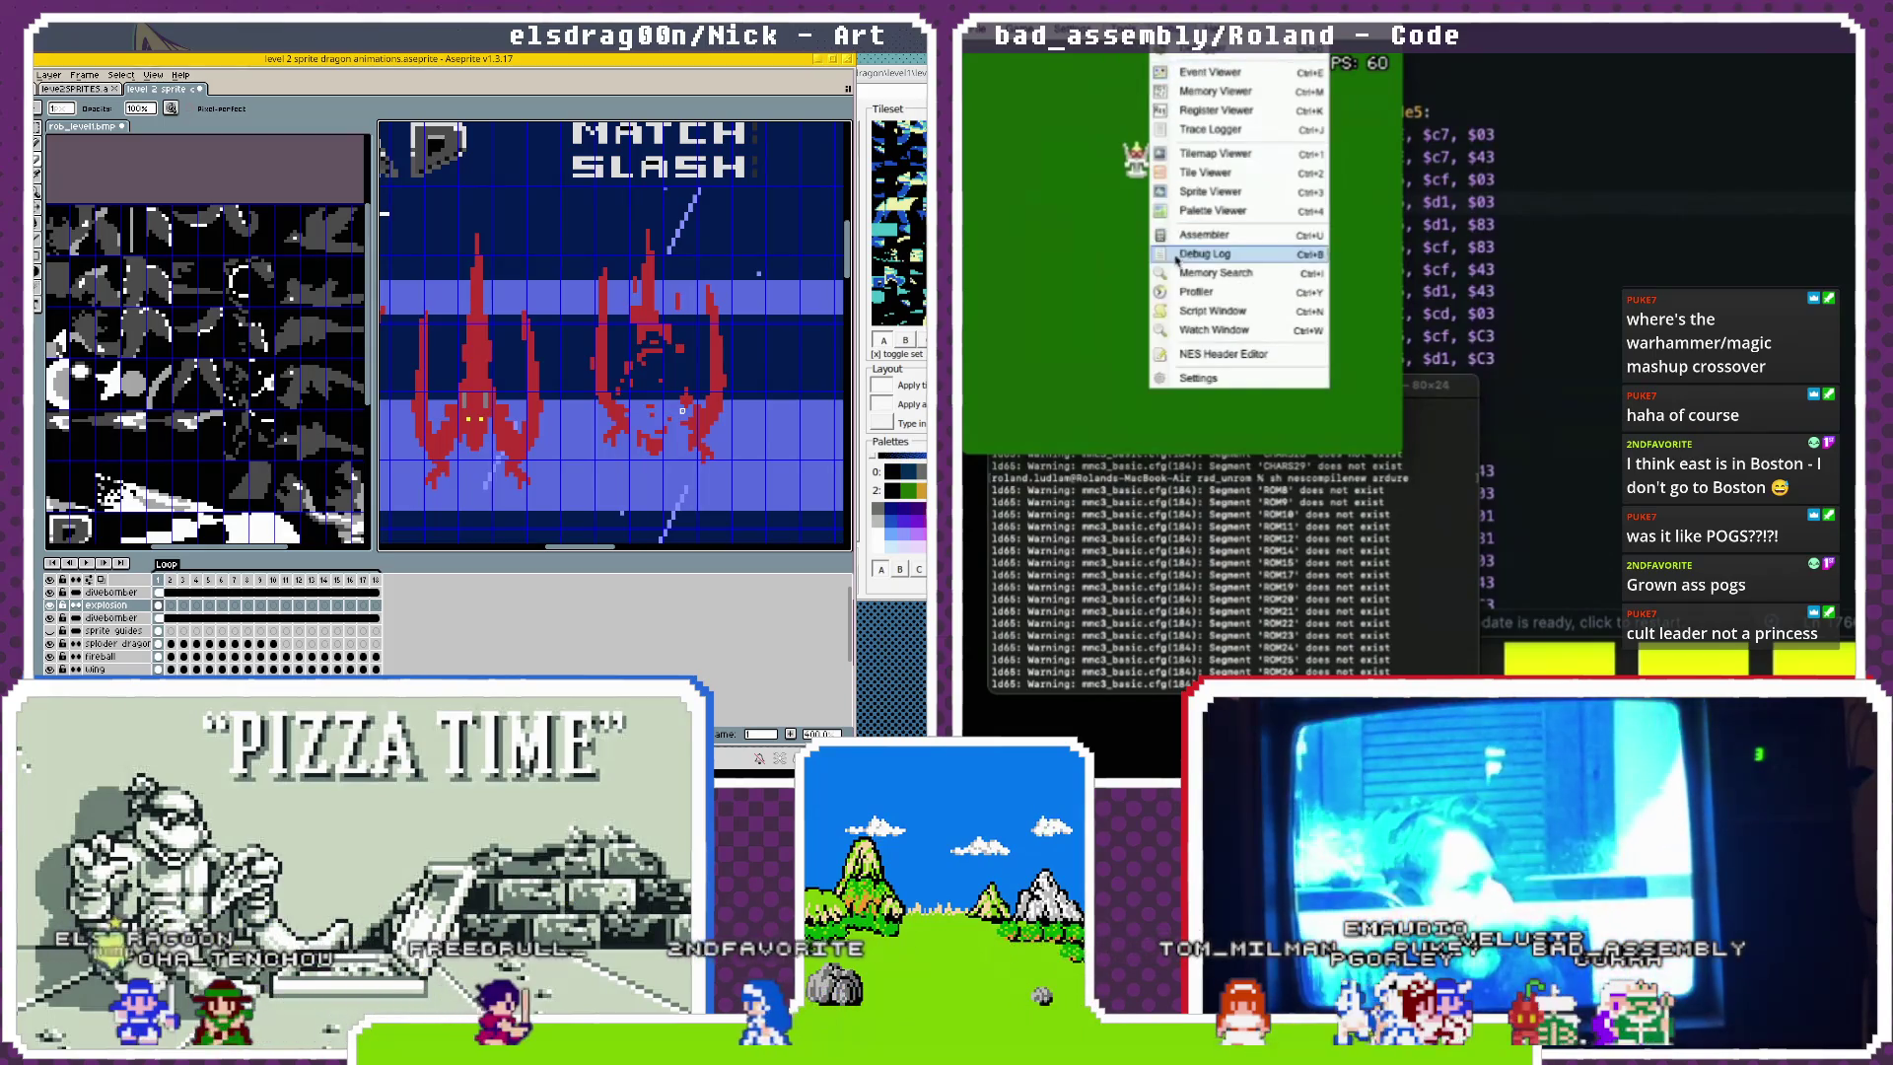
click(1173, 173)
scroll(1294, 347, down, 3)
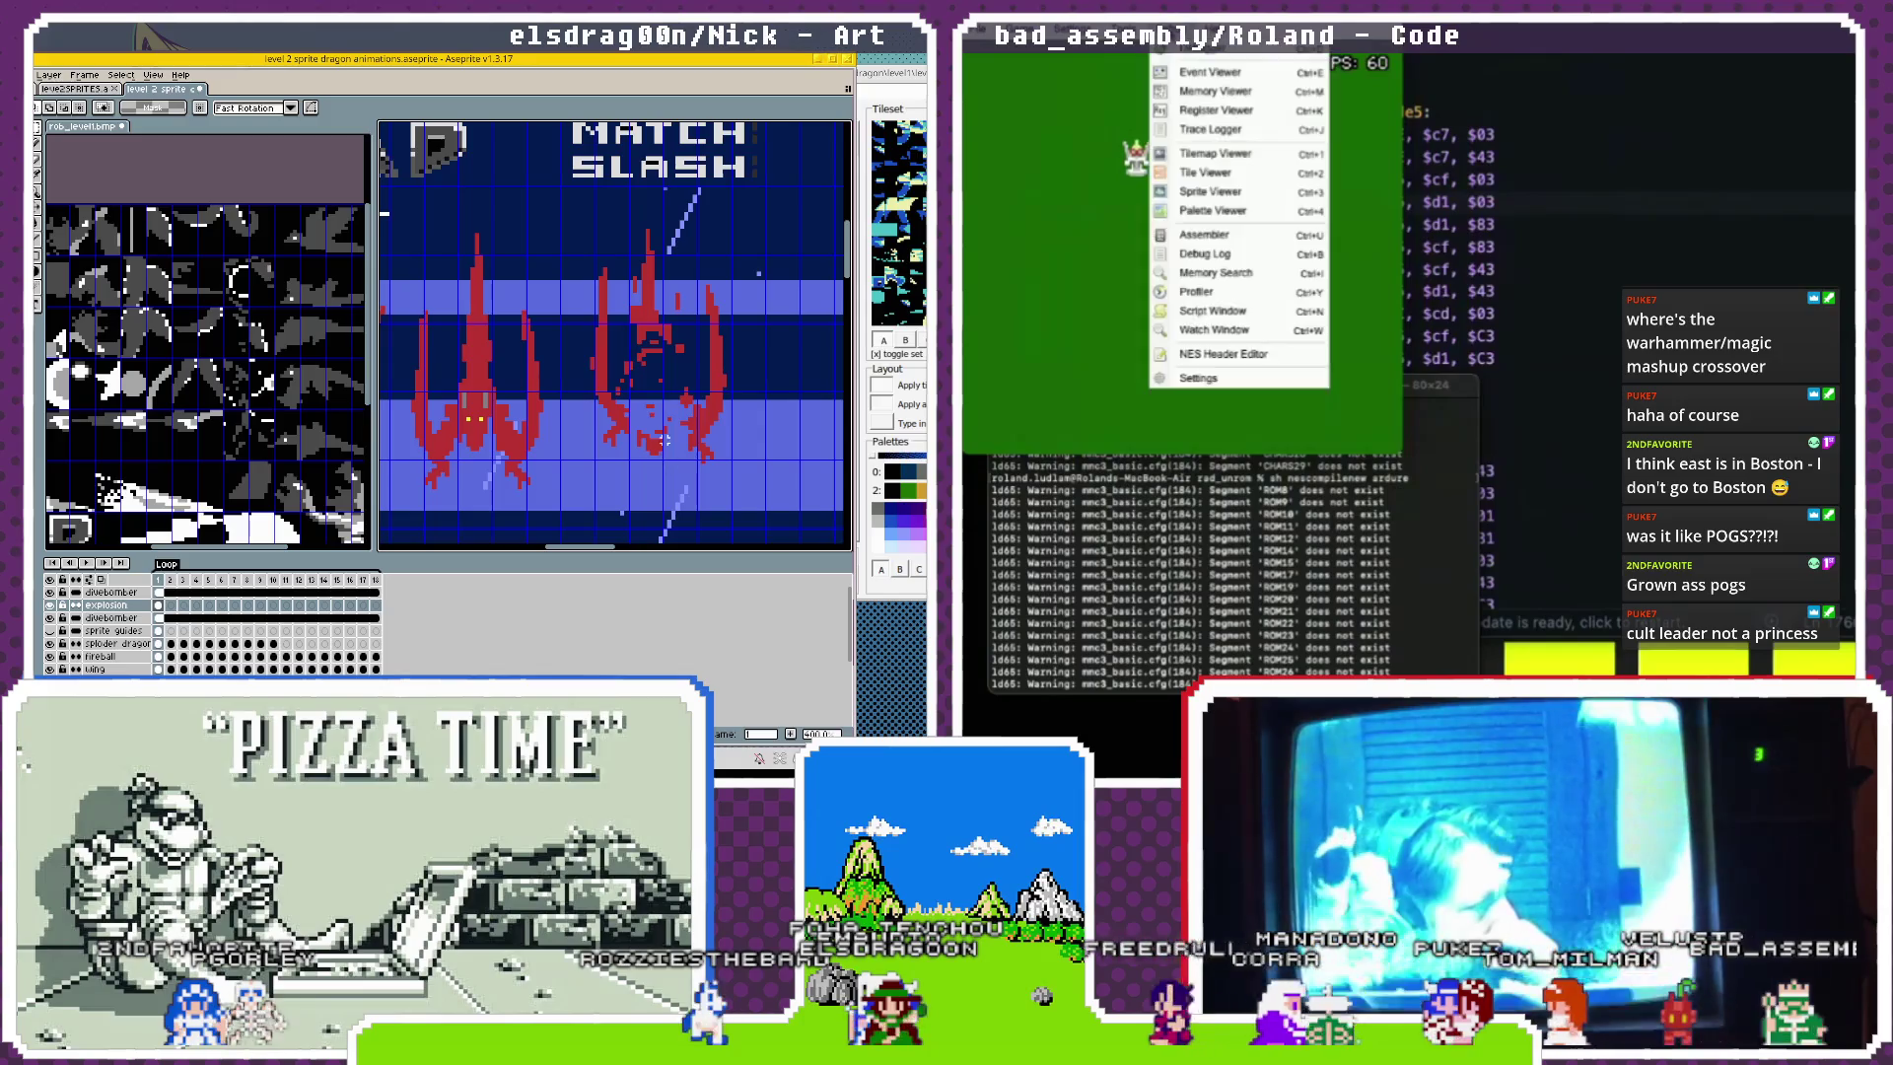
Select the third dragon in Aseprite, then deselect it and pick the explosion layer's first cel.
drag(674, 458, 638, 397)
click(1213, 210)
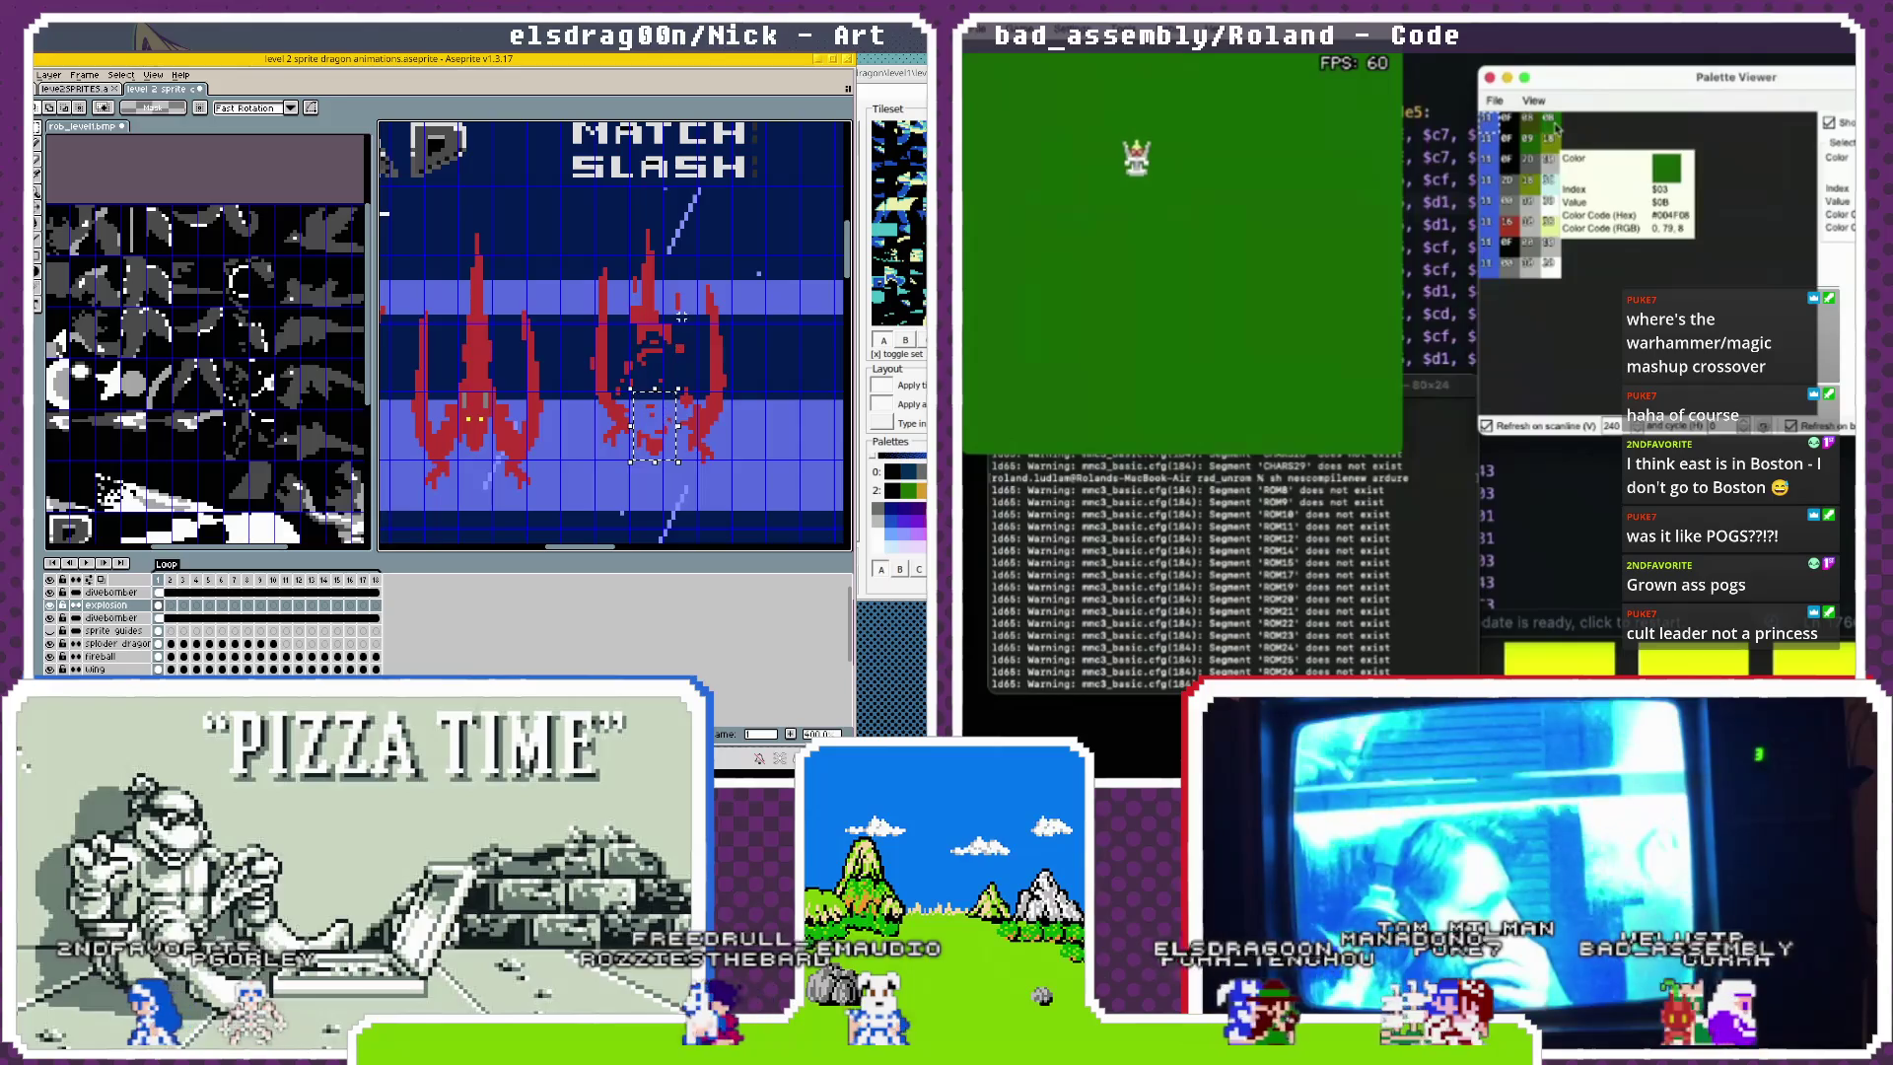
click(161, 613)
click(160, 606)
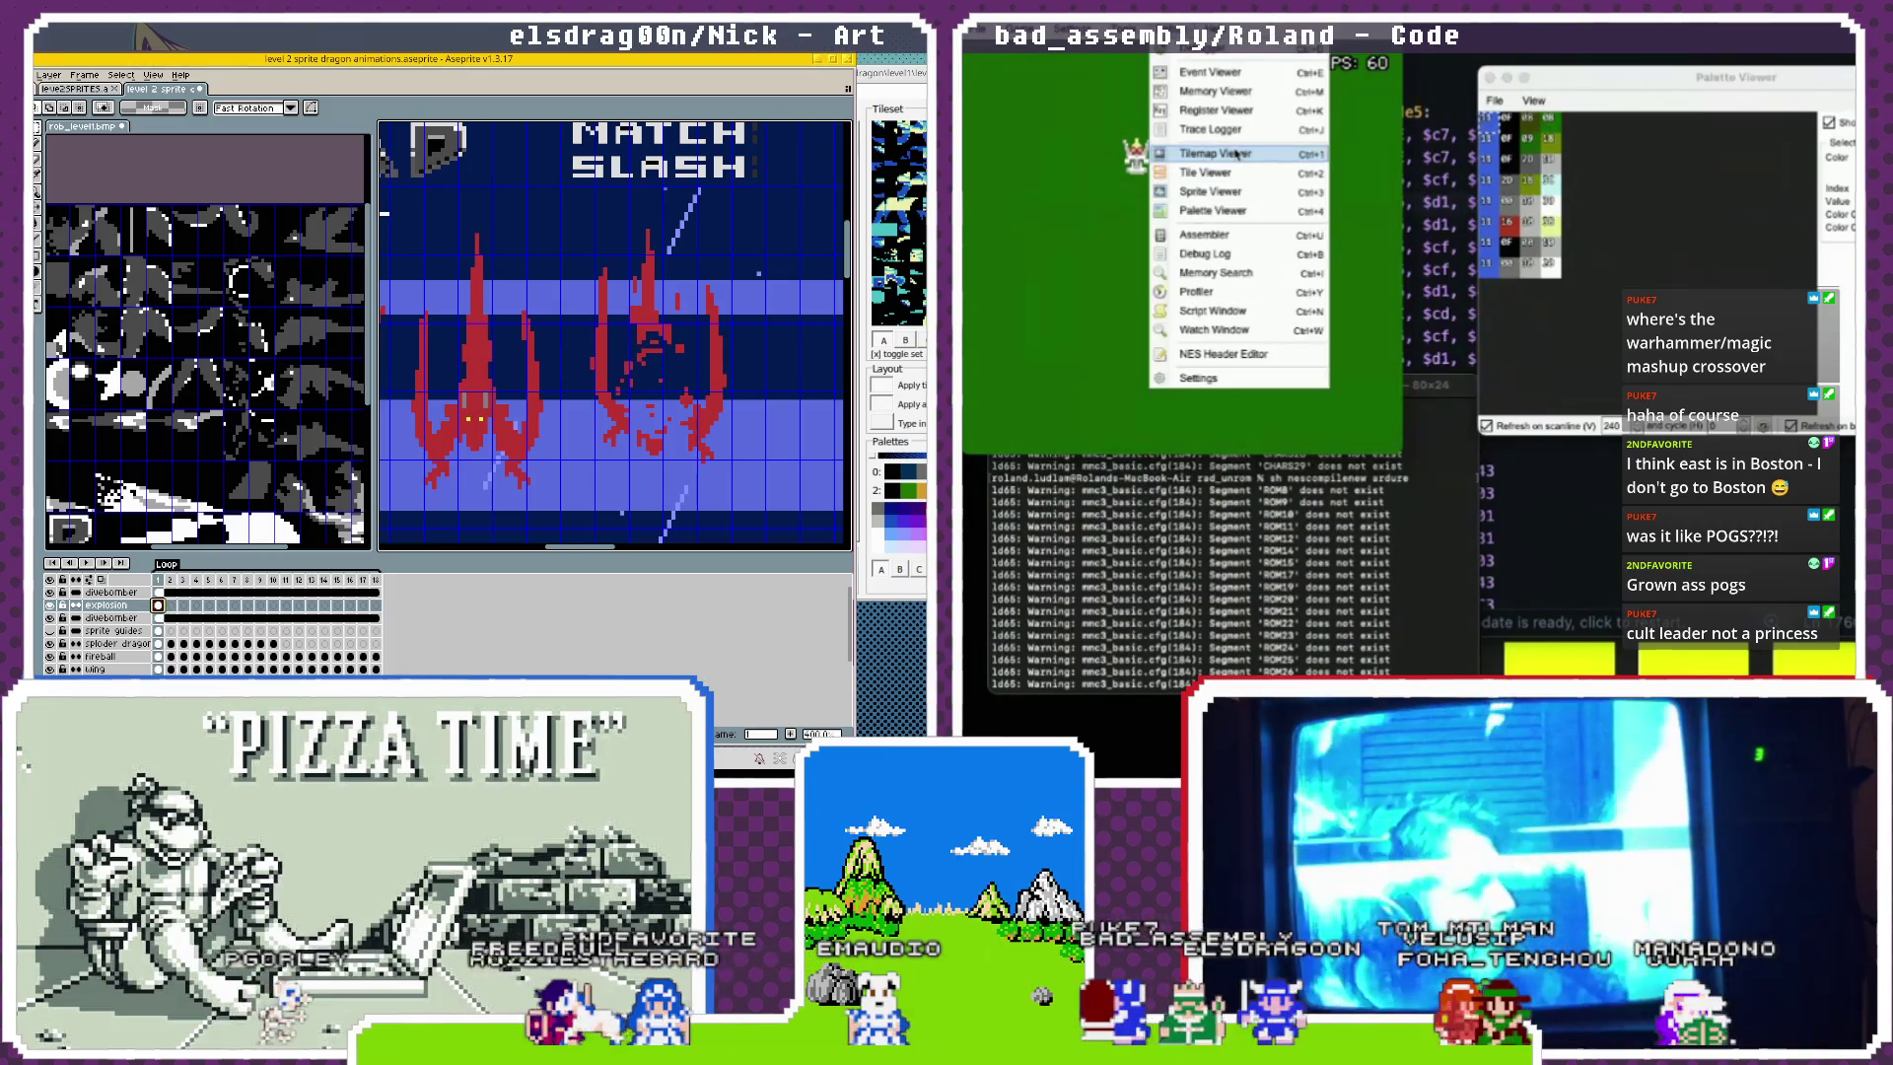
Open the Tilemap Viewer and switch Aseprite's active layer from divebomber to explosion.
click(1233, 149)
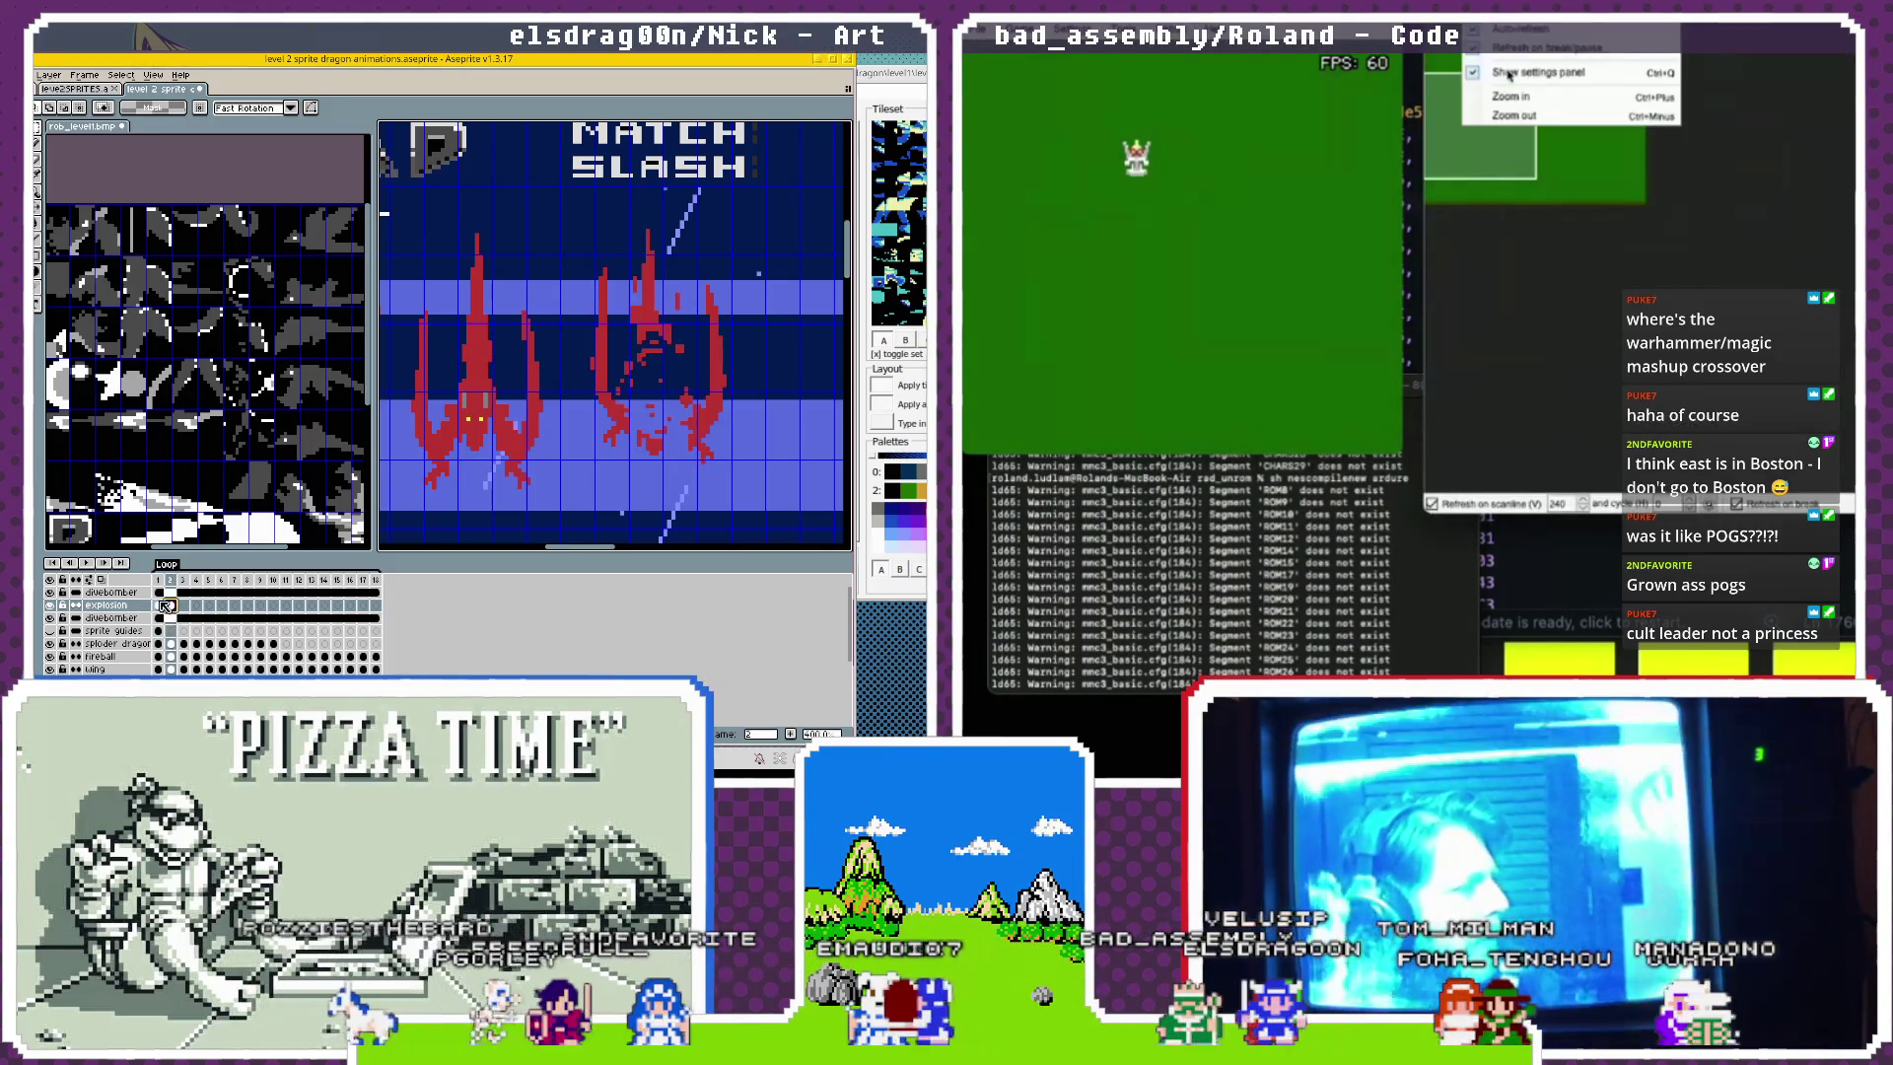
click(169, 618)
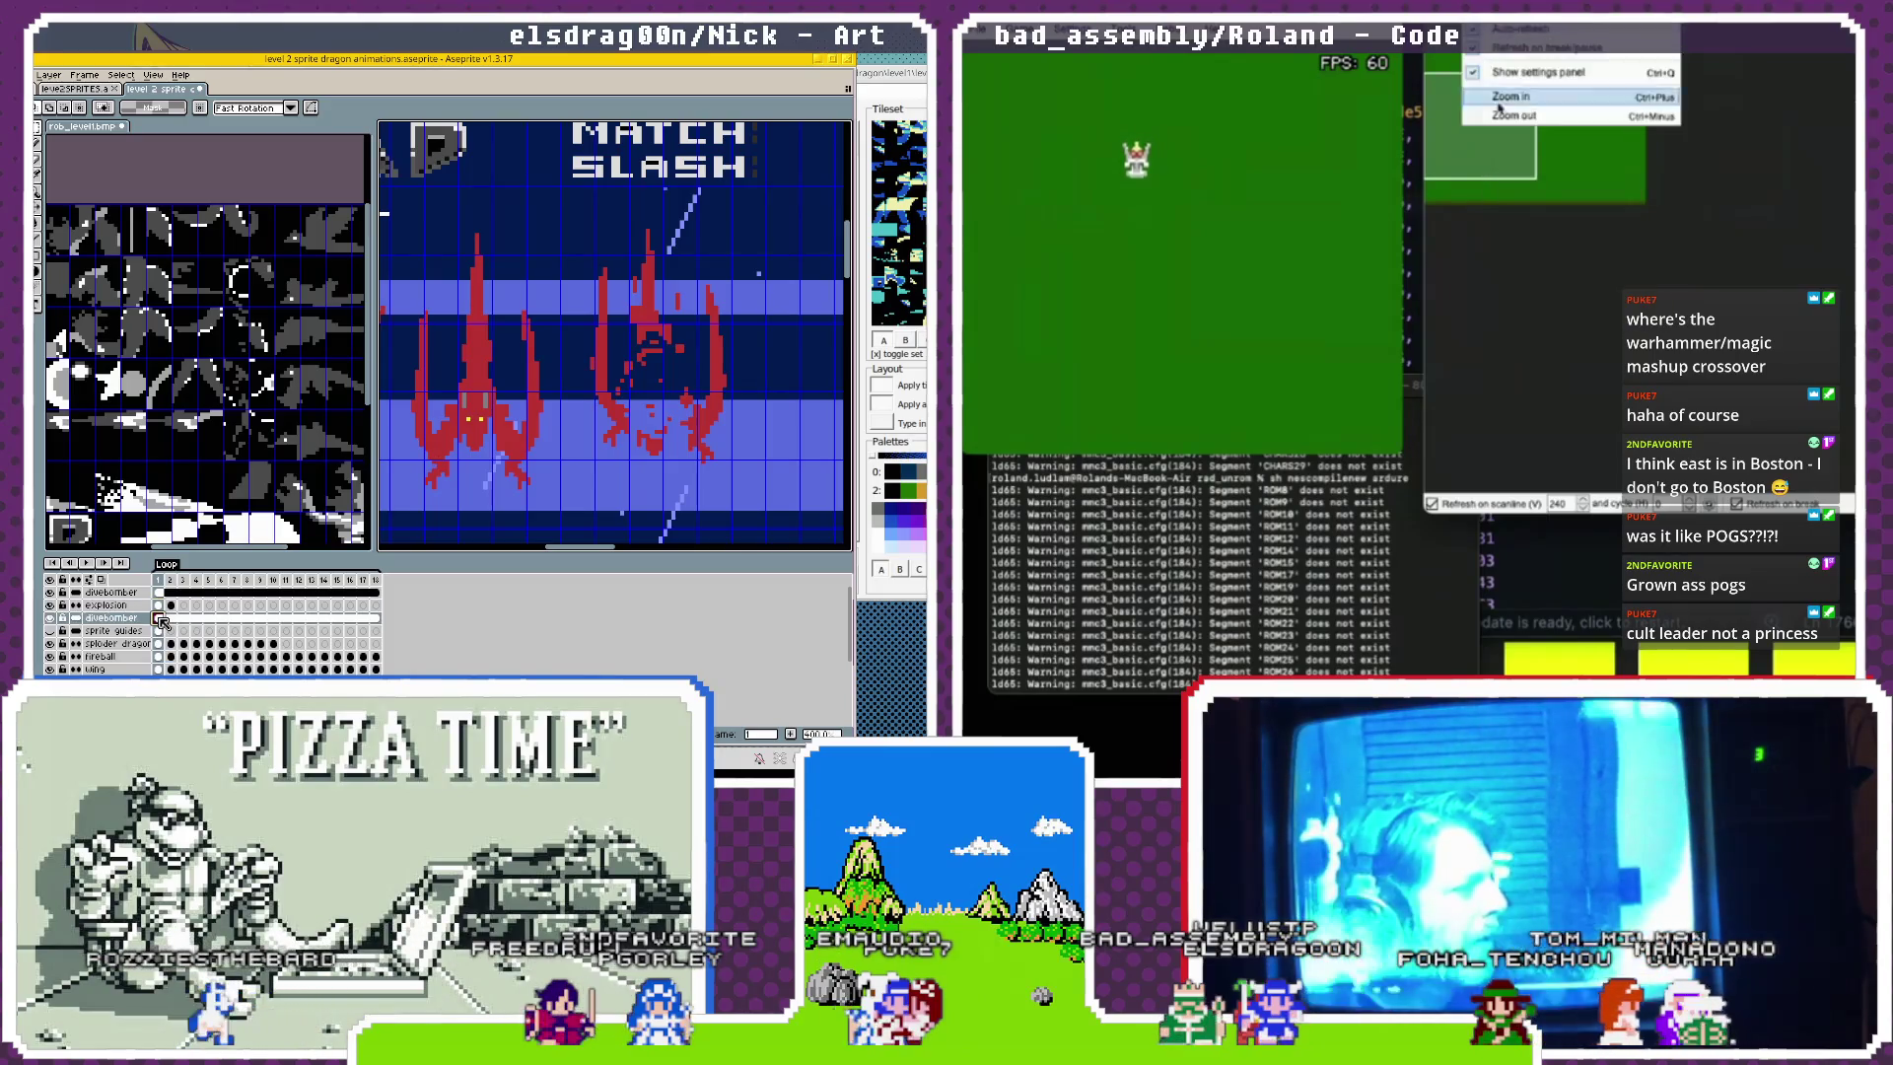
key(Up)
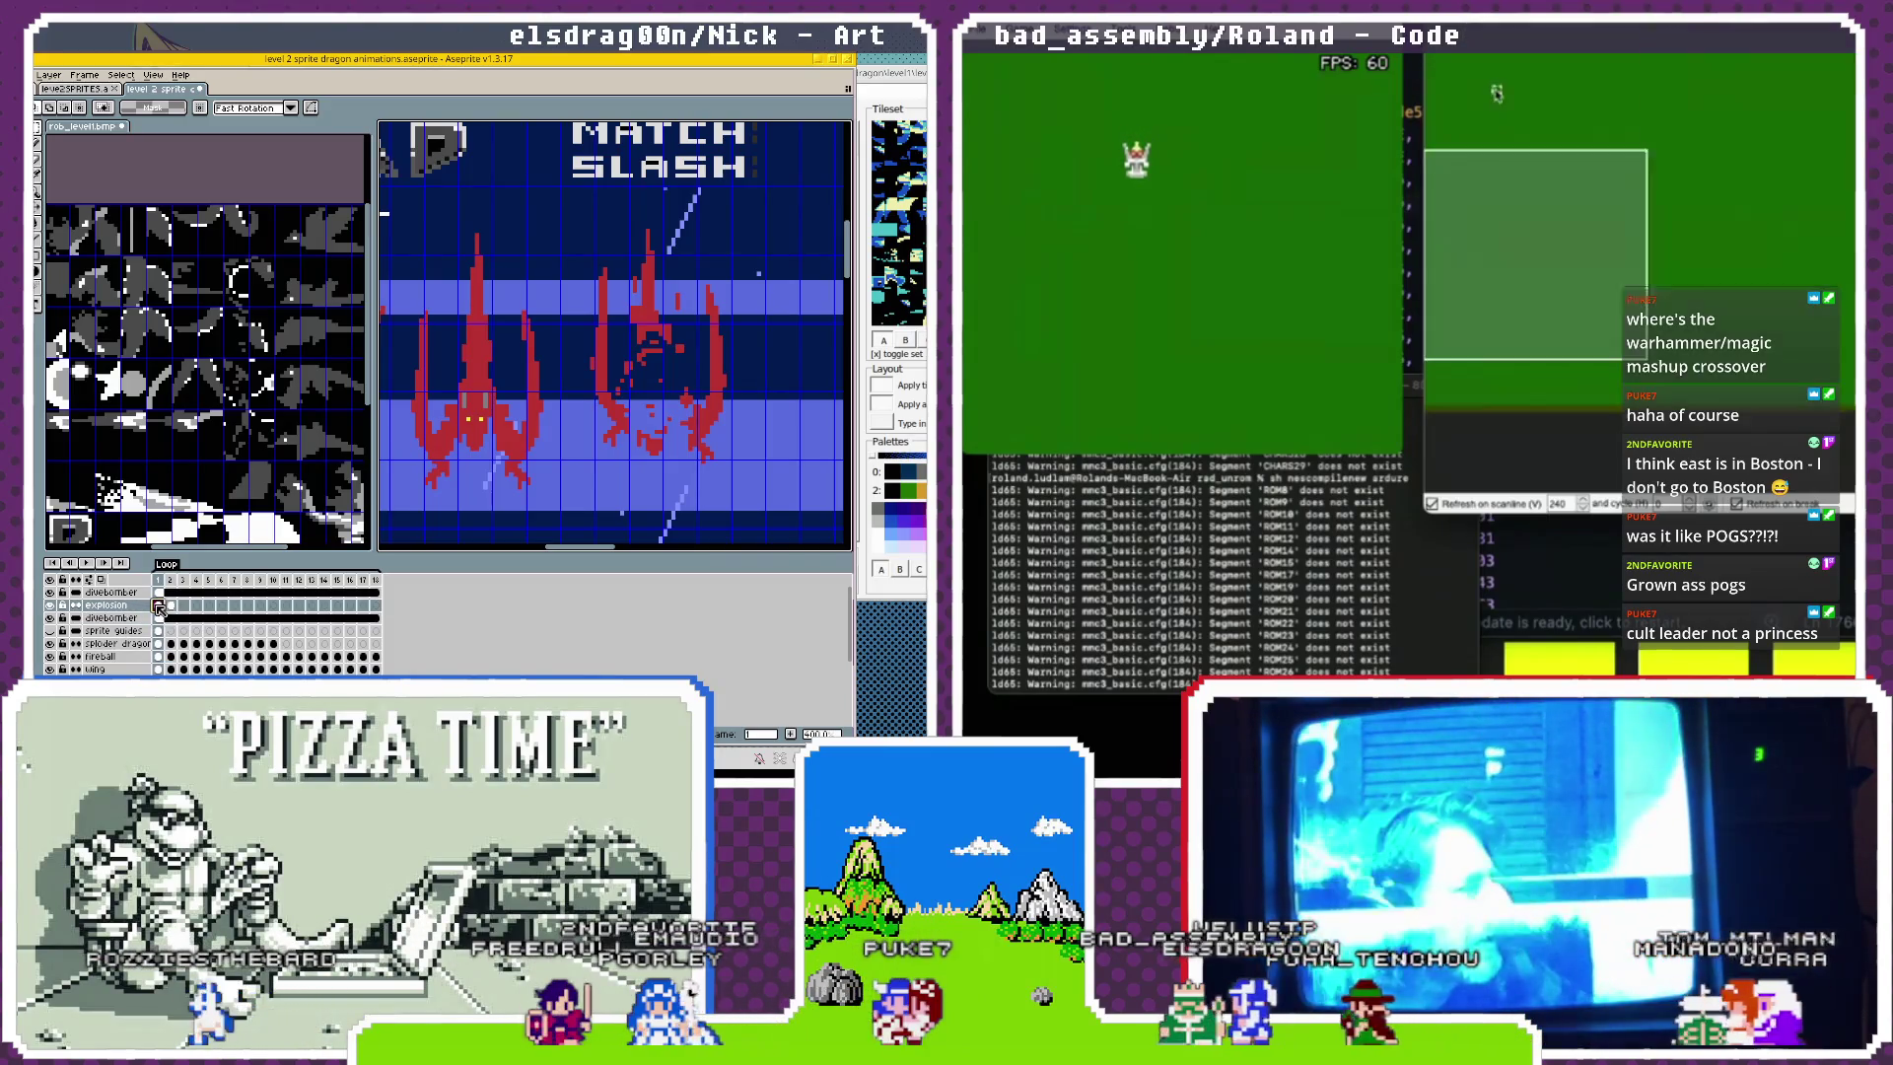
mouse_move(1508, 47)
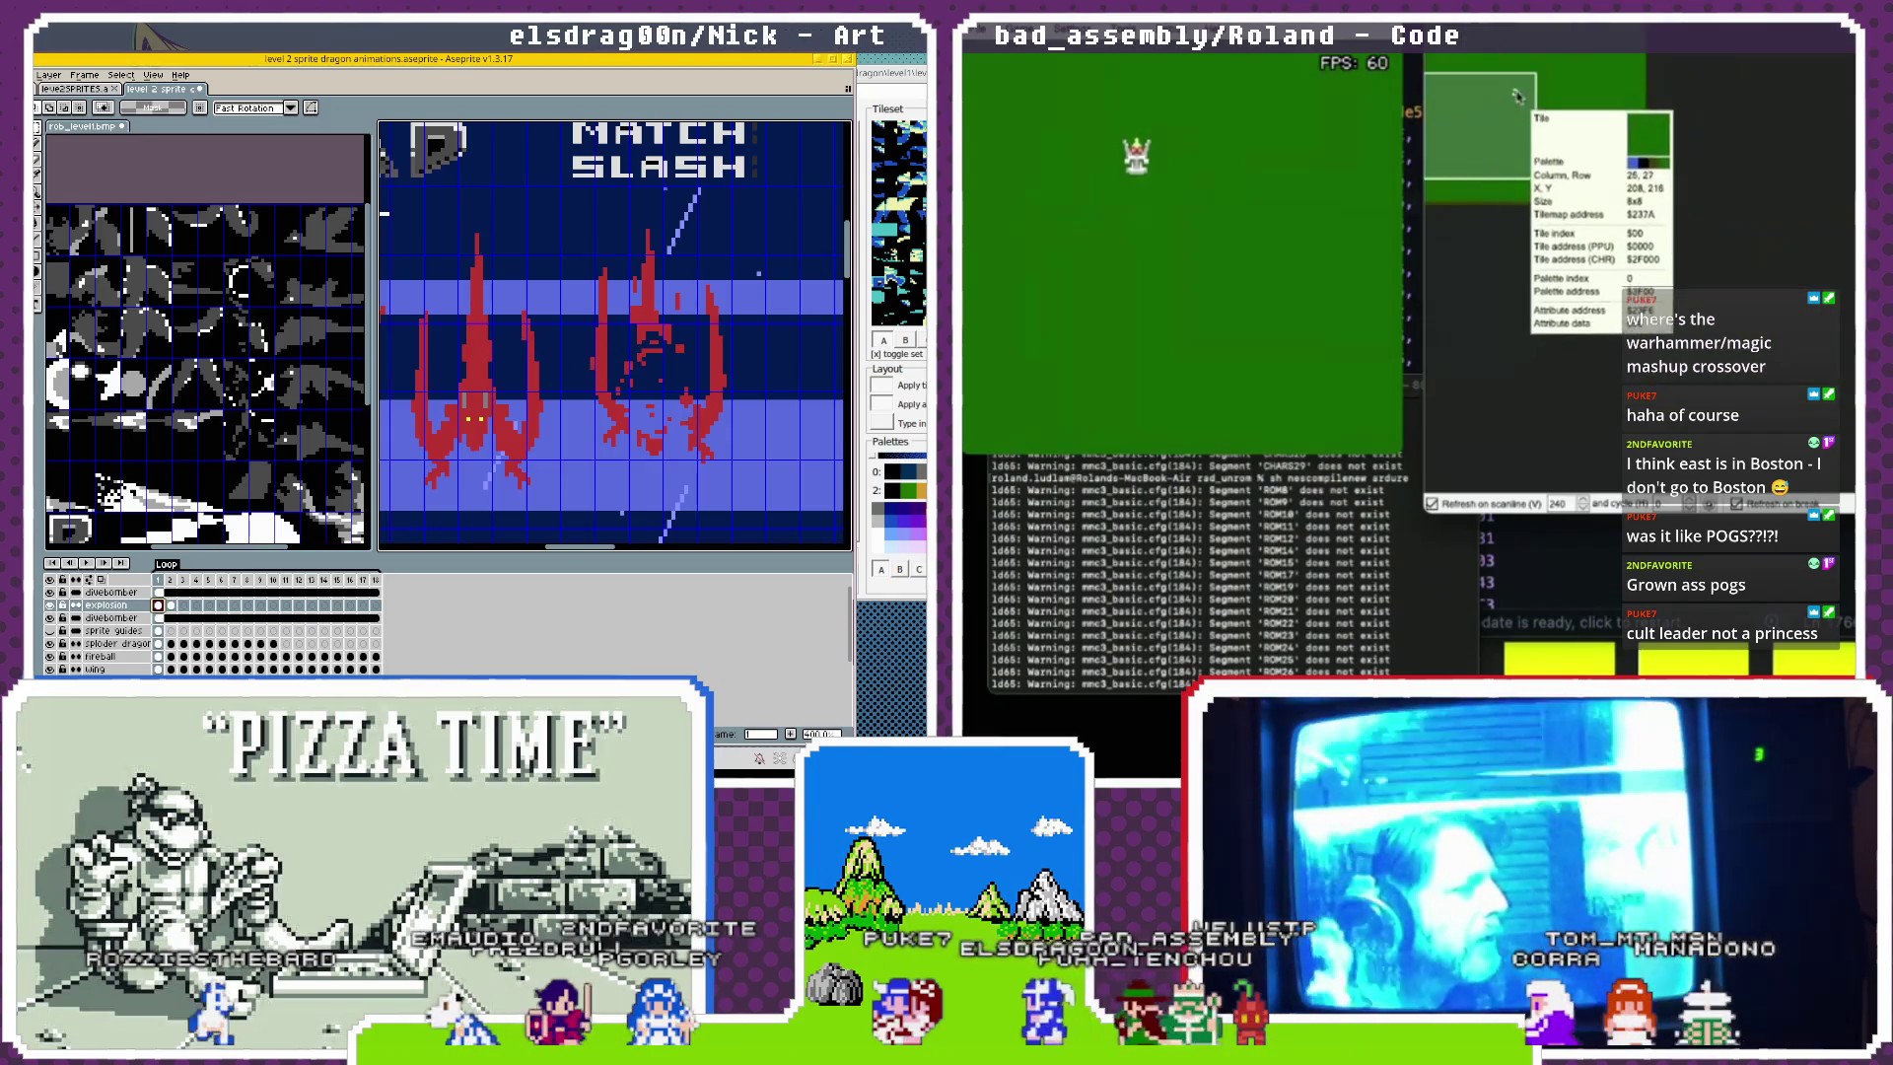
scroll(535, 400, down, 2)
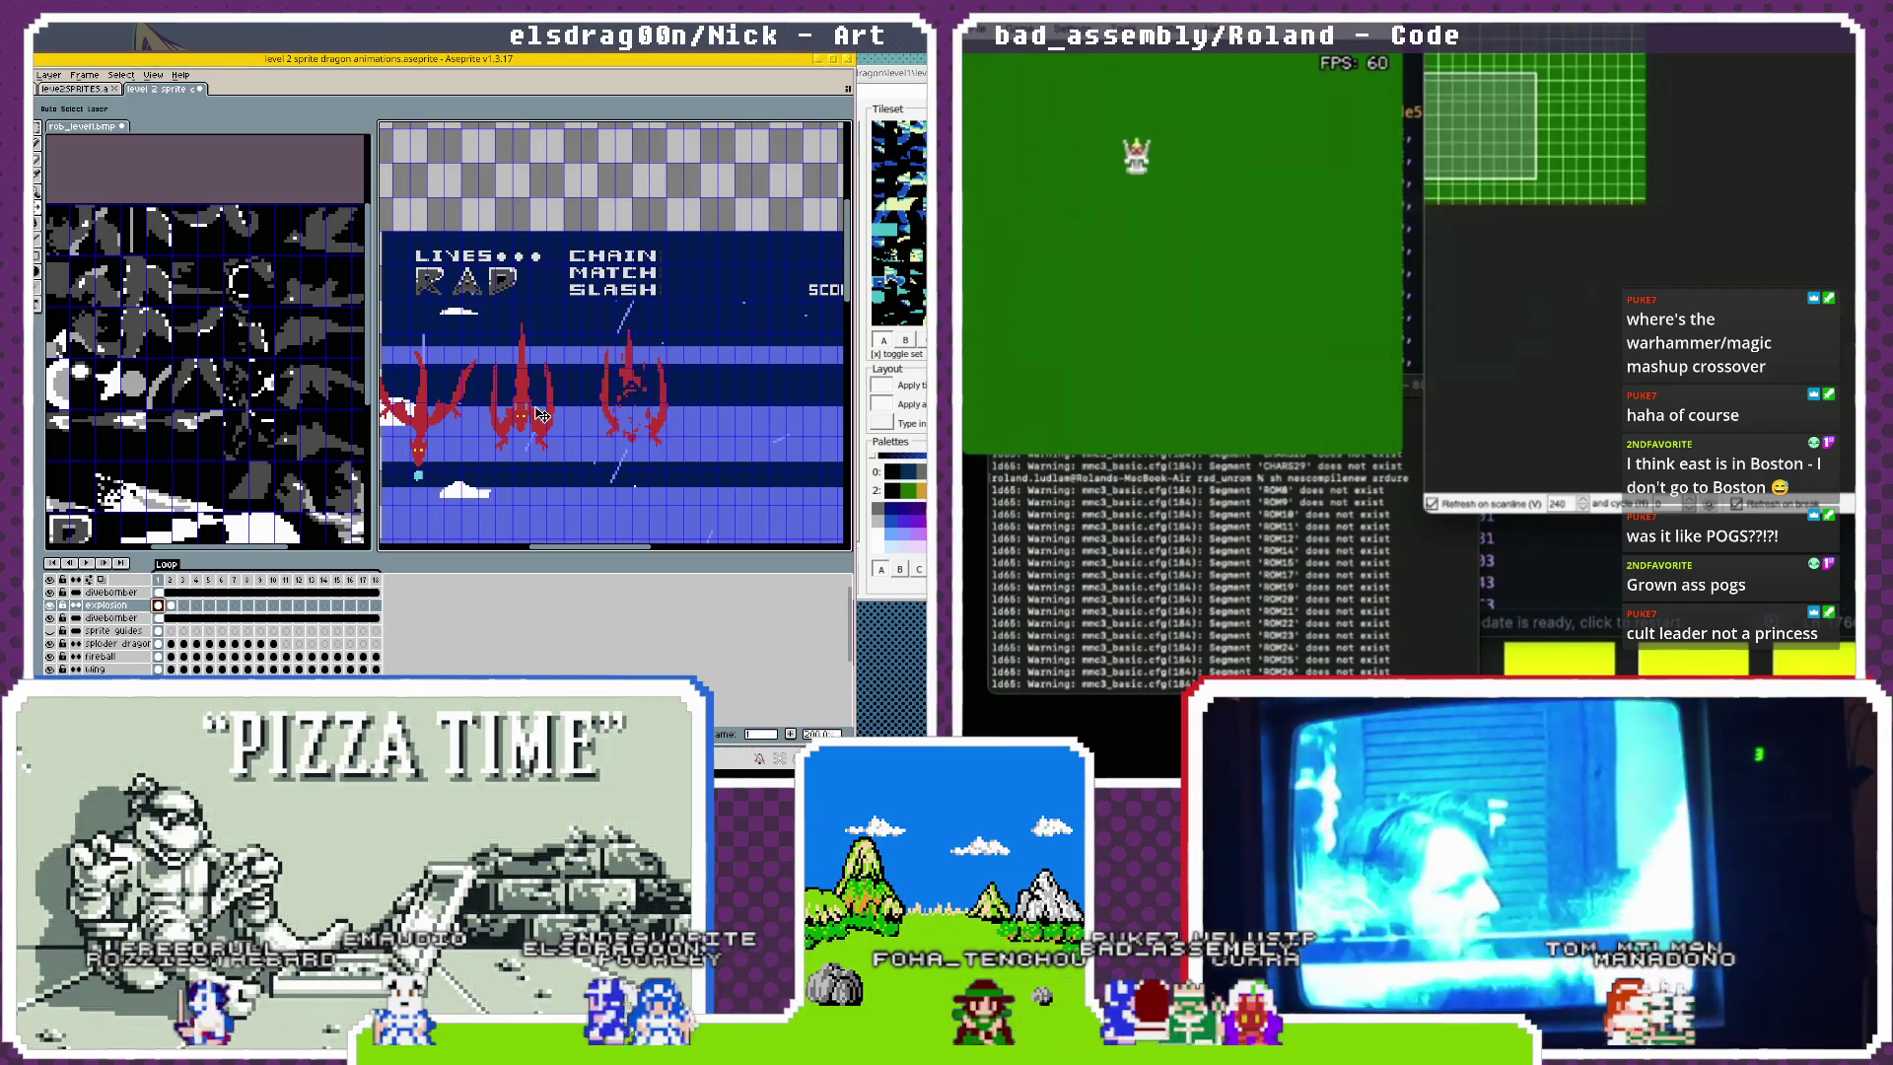
Undo the third dragon's last move and compare it on frames 1 and 2.
key(ctrl+z)
mouse_move(1611, 141)
click(171, 580)
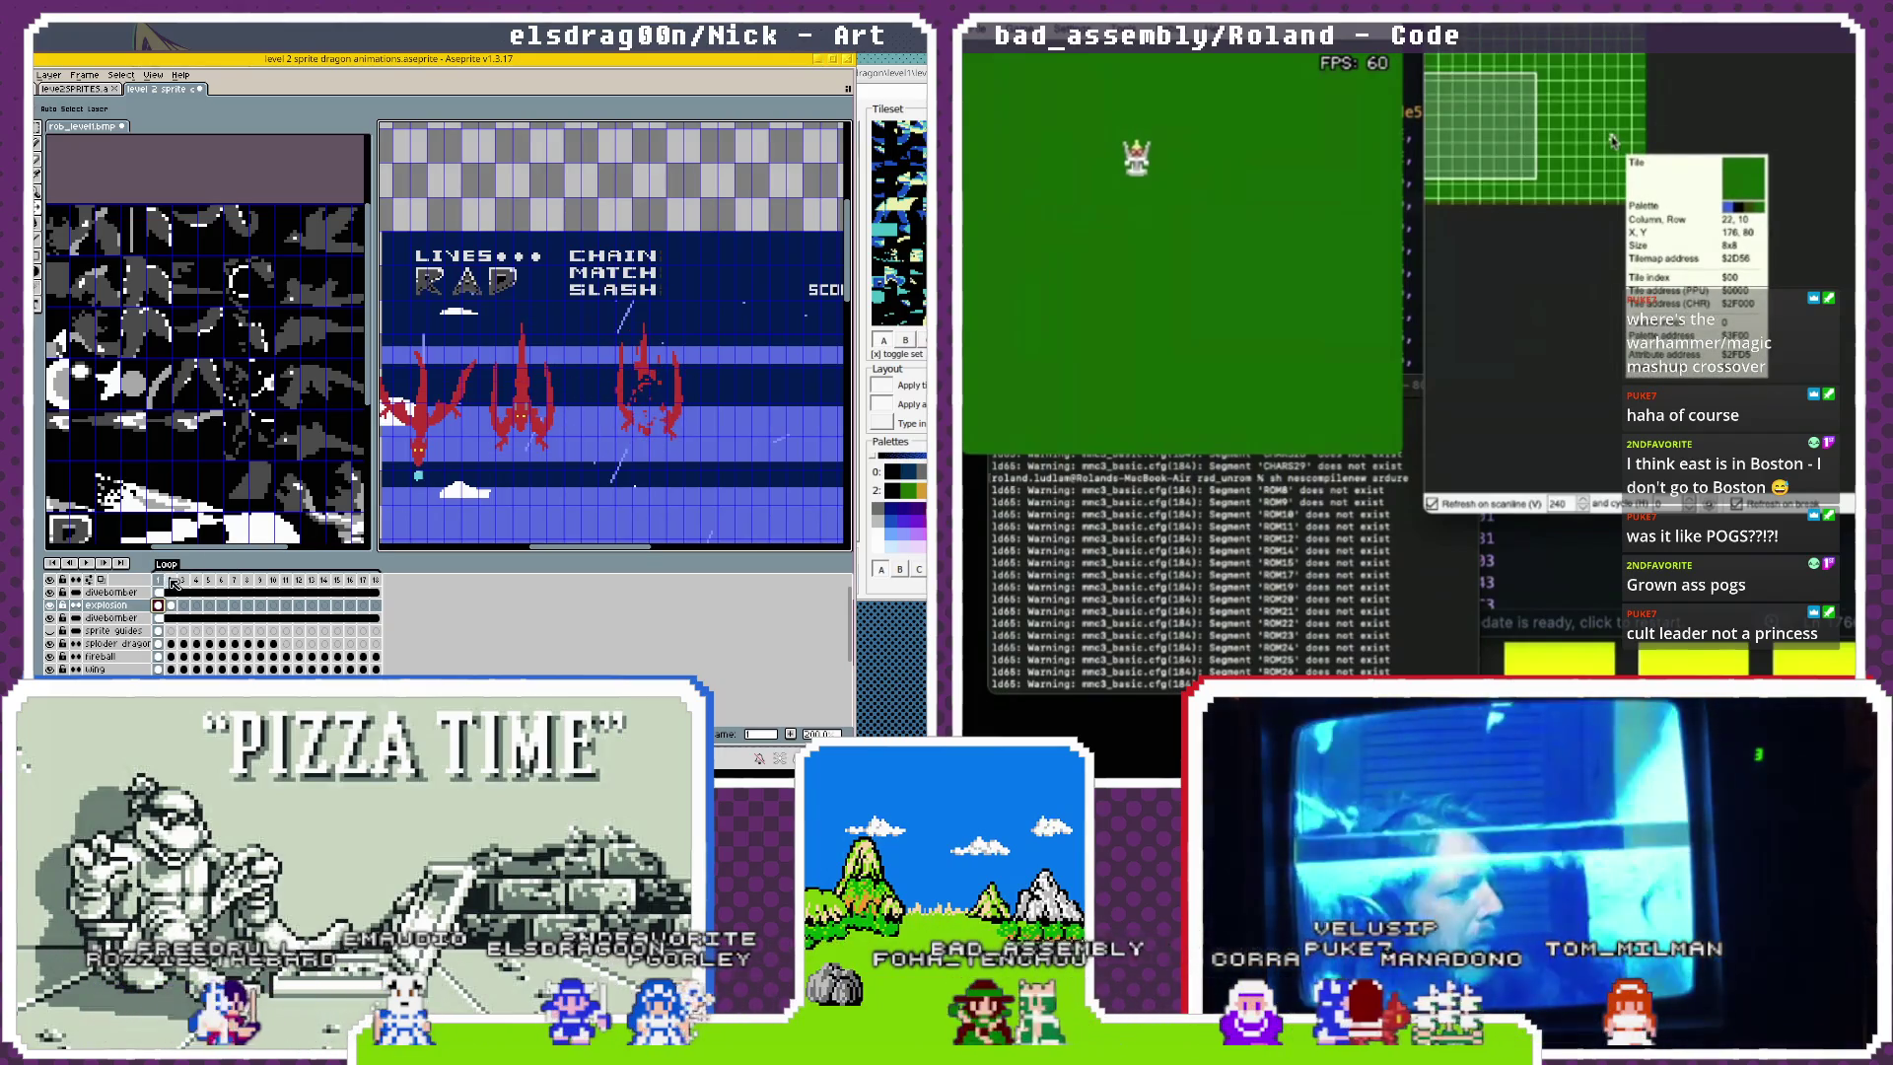
key(Left)
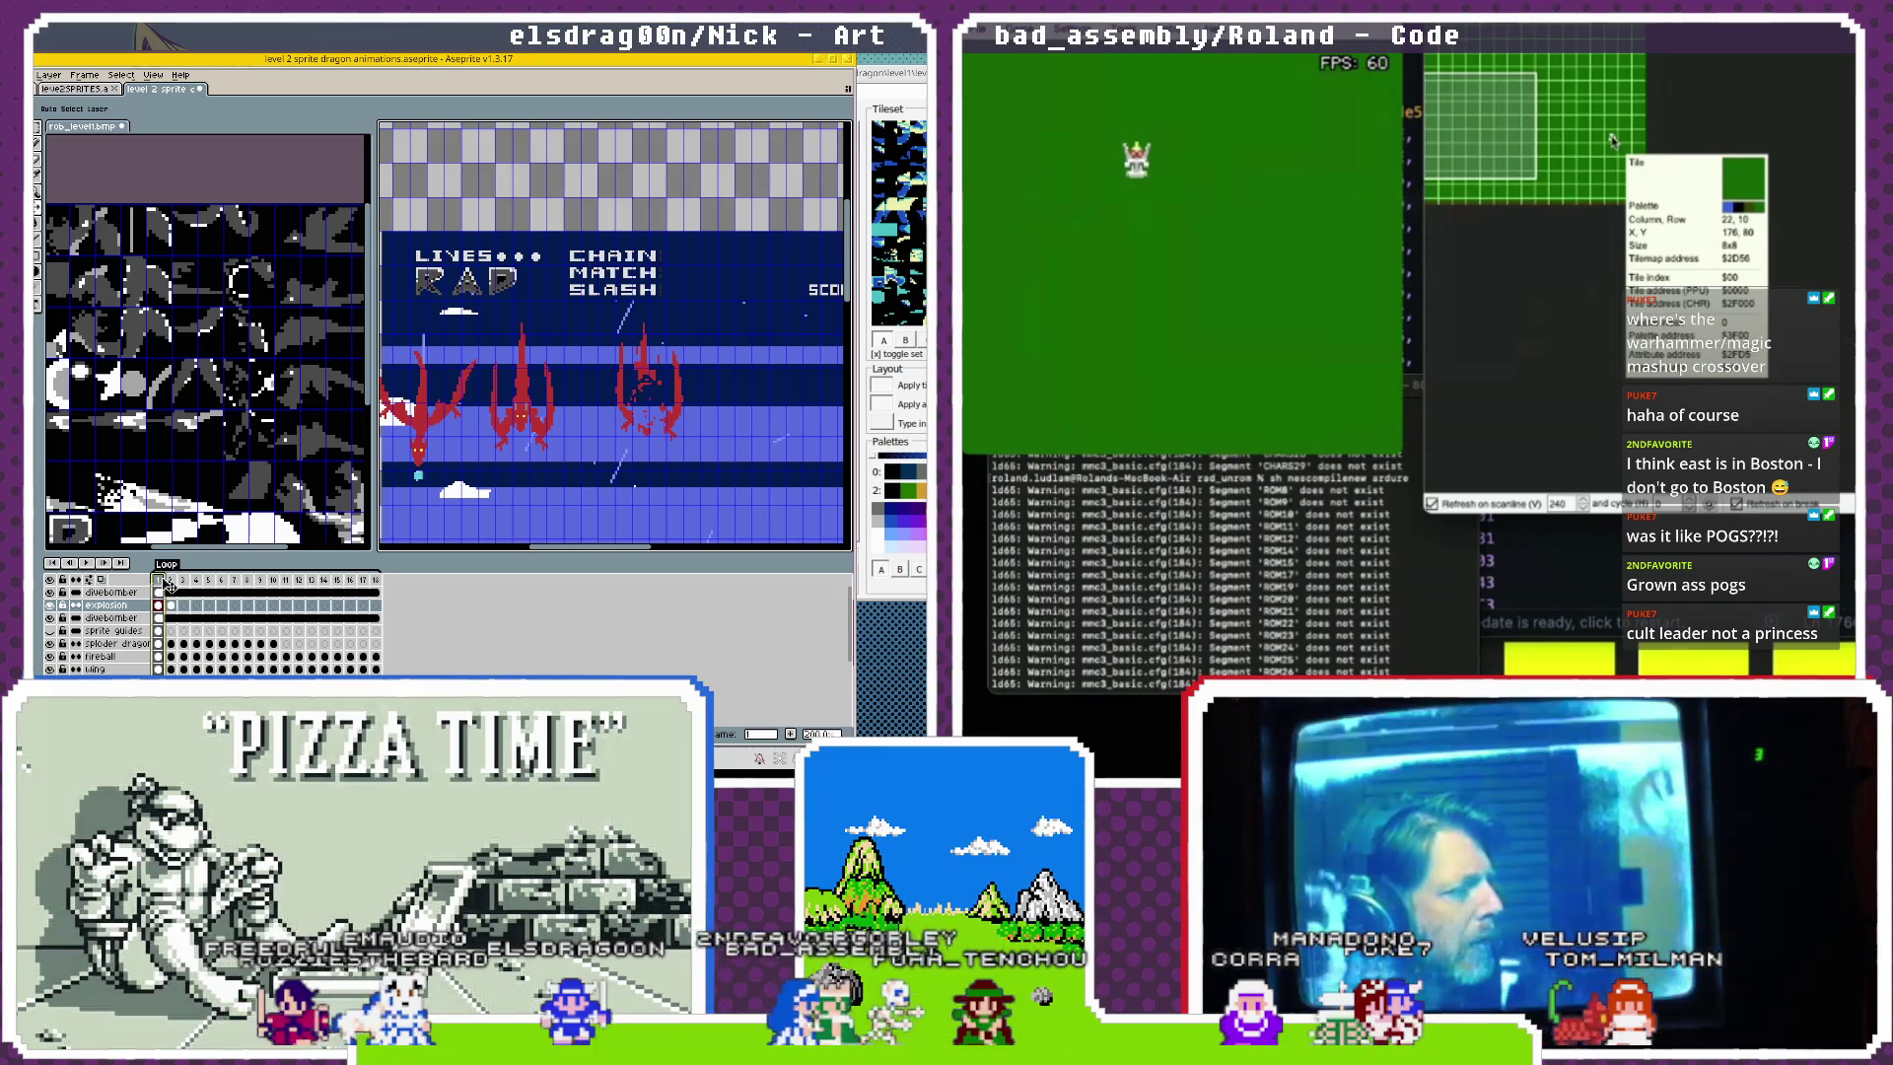
click(173, 580)
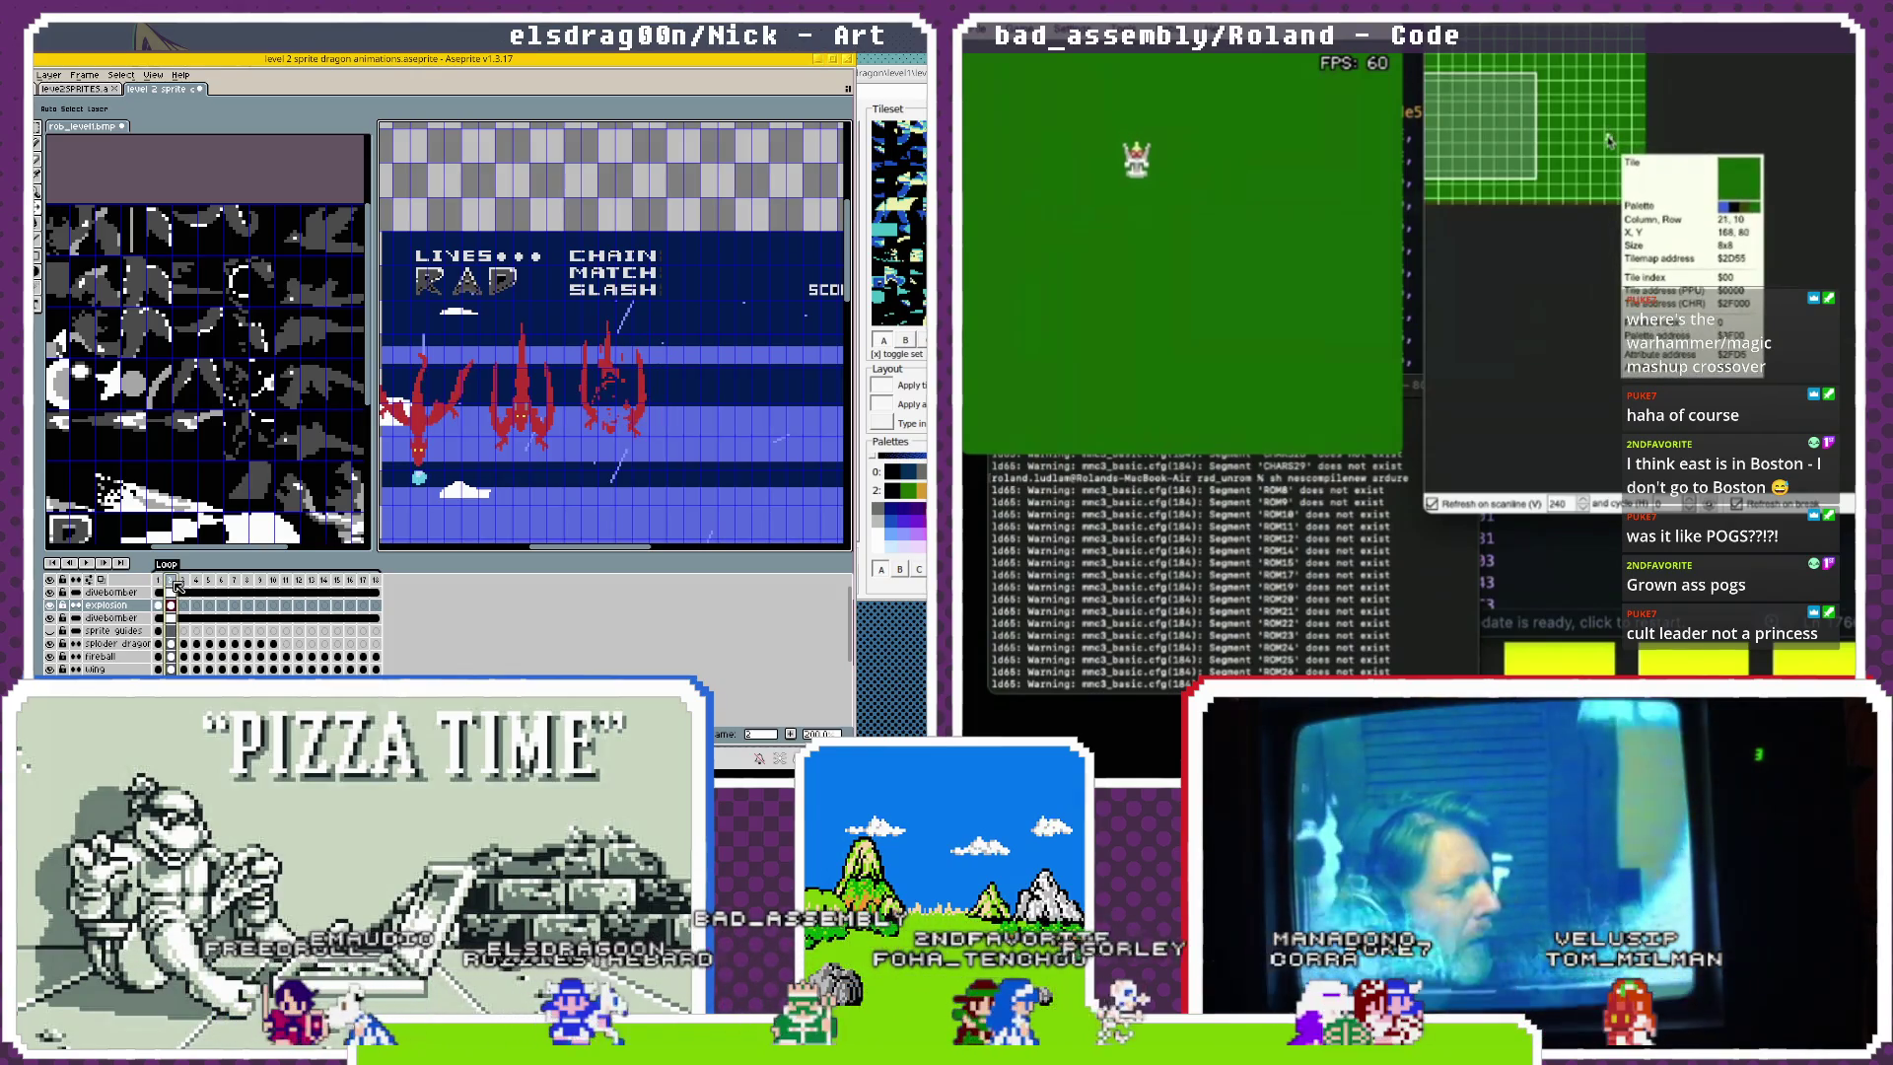
key(Left)
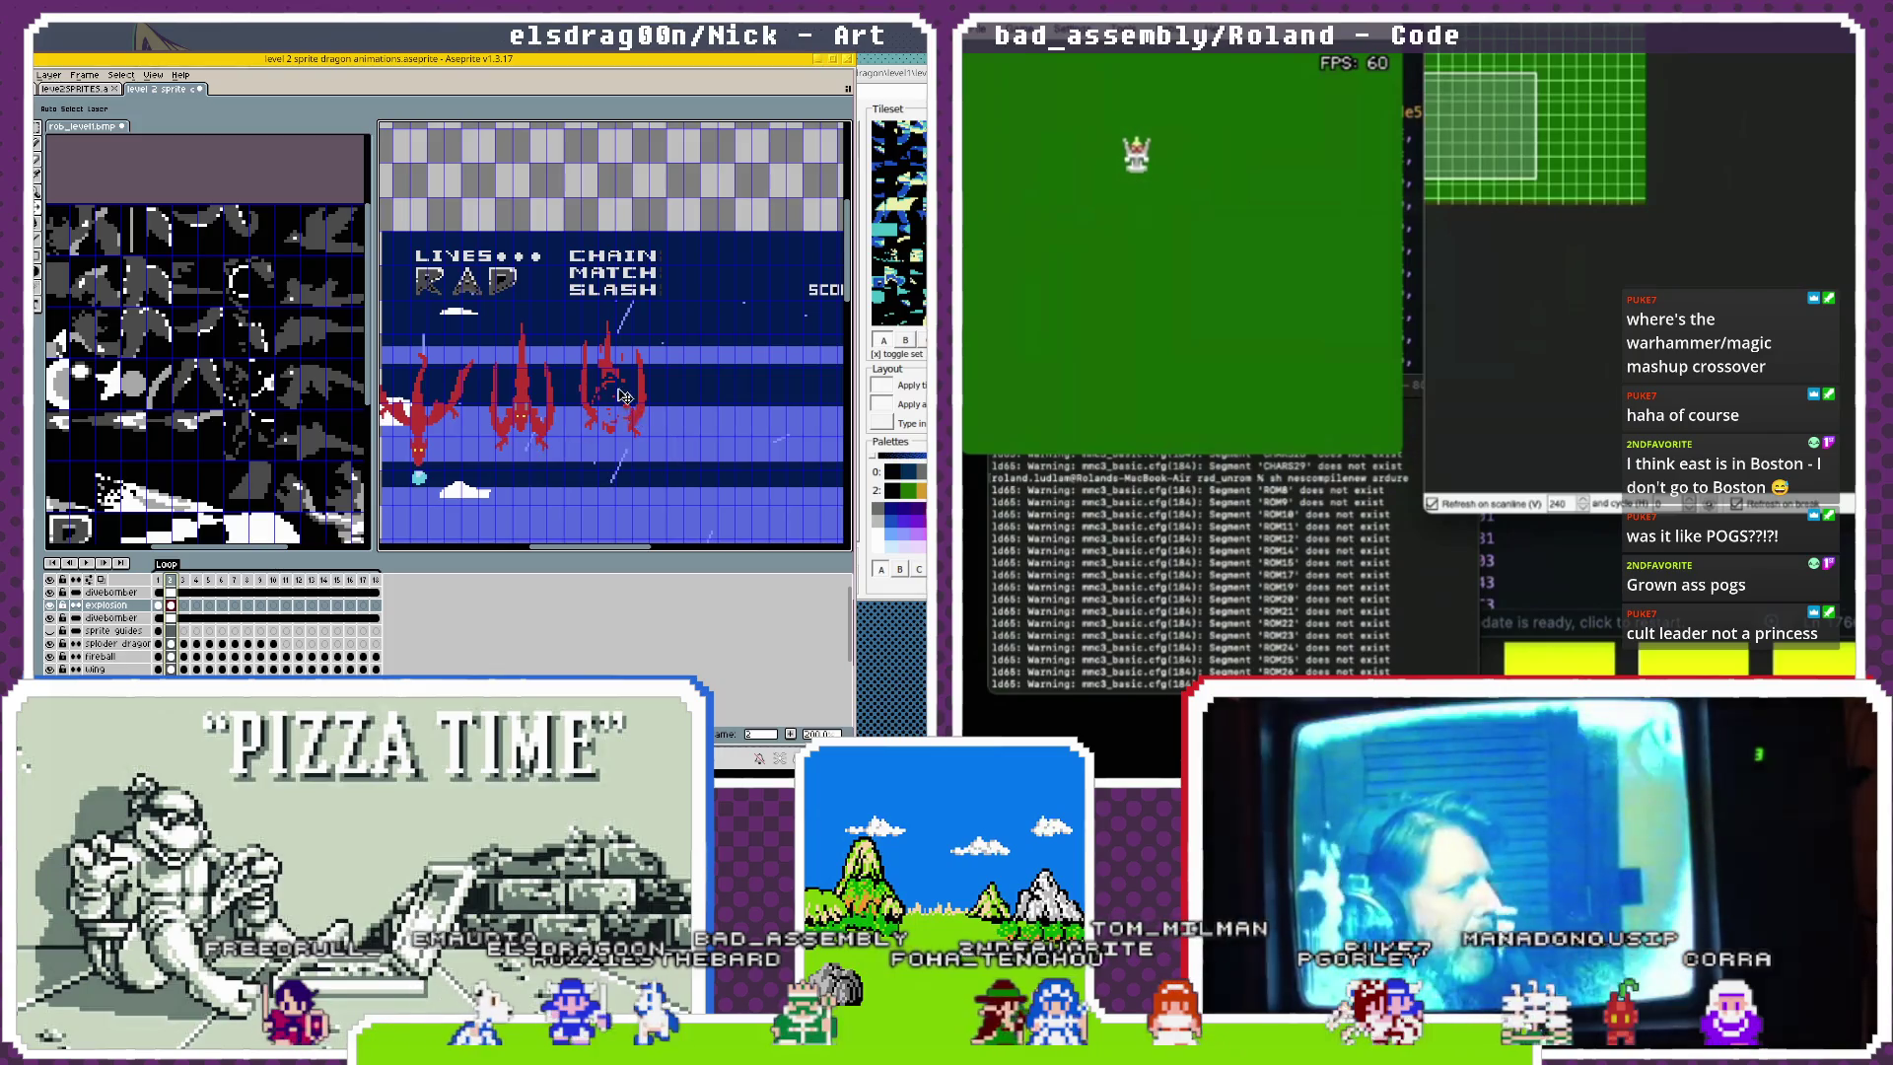
Undo the dragon's cel movement once more and recheck explosion-layer frames 1 and 2.
key(ctrl+z)
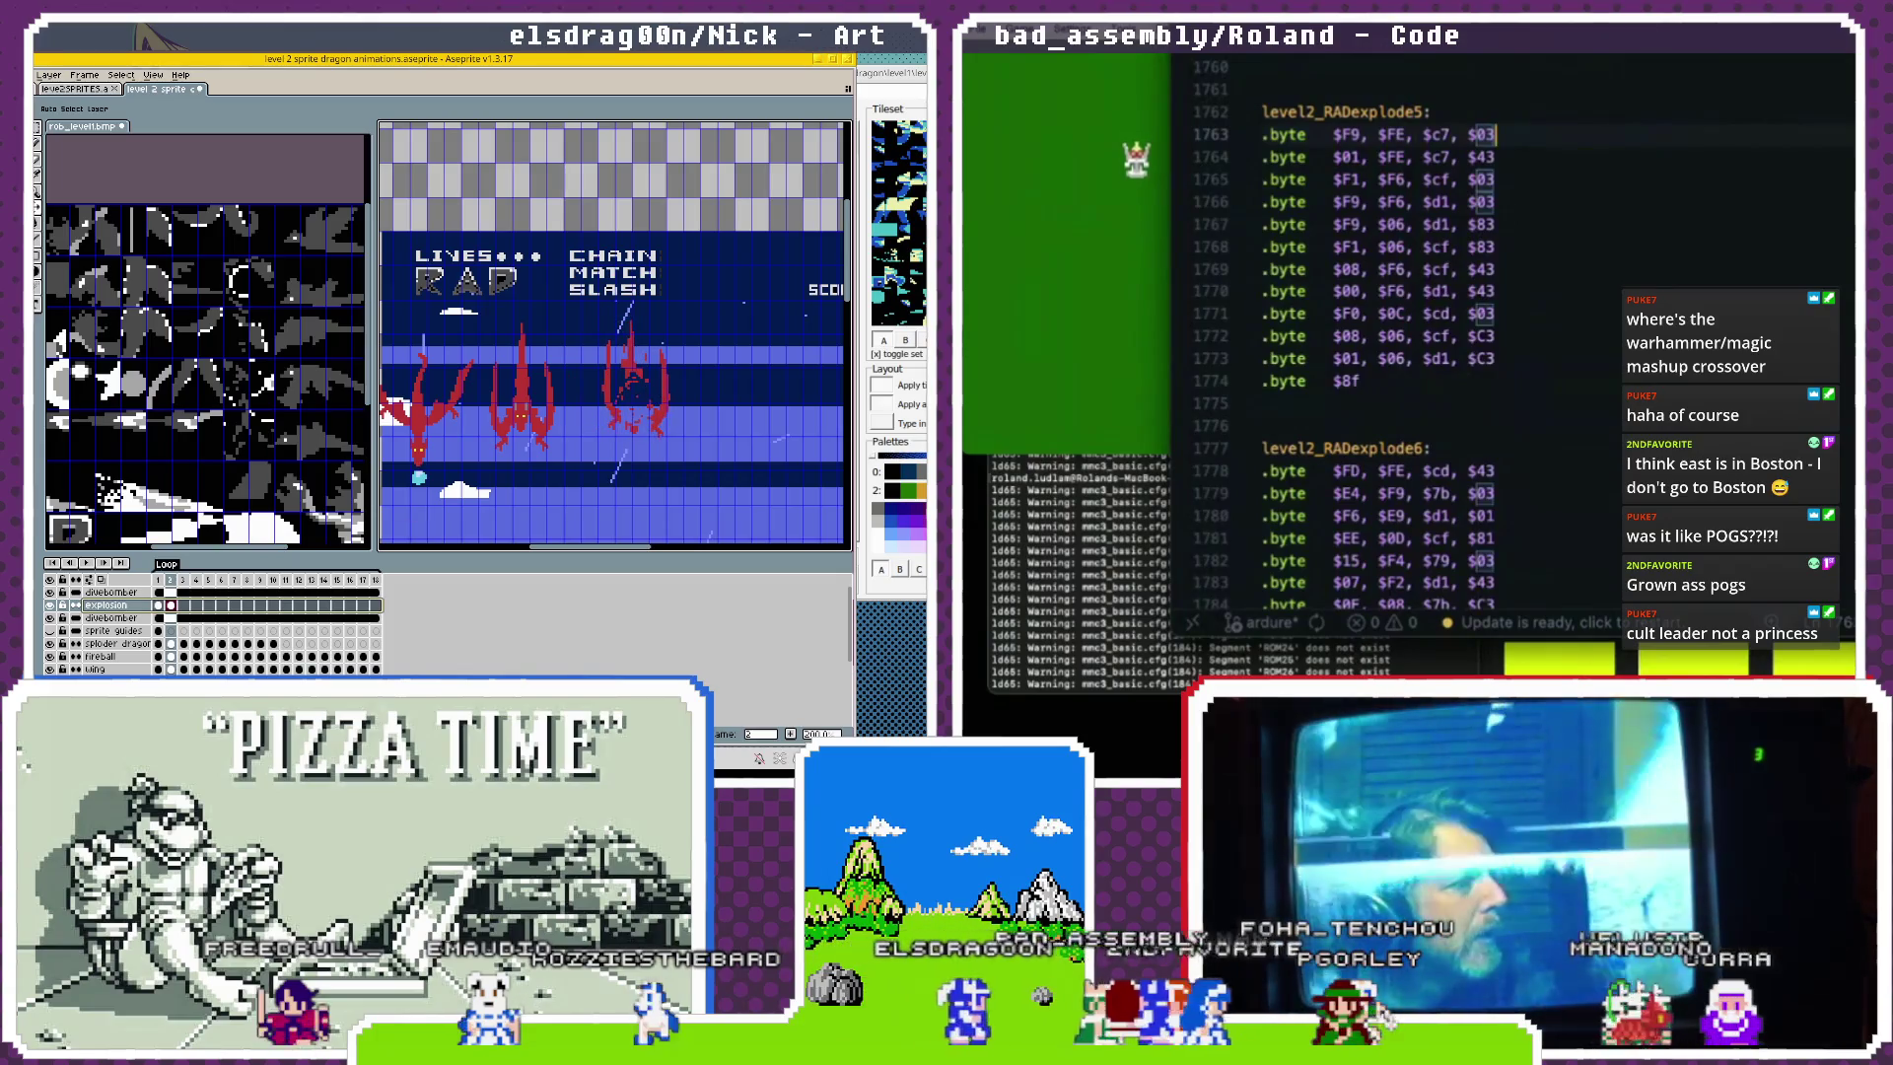
click(161, 605)
click(176, 605)
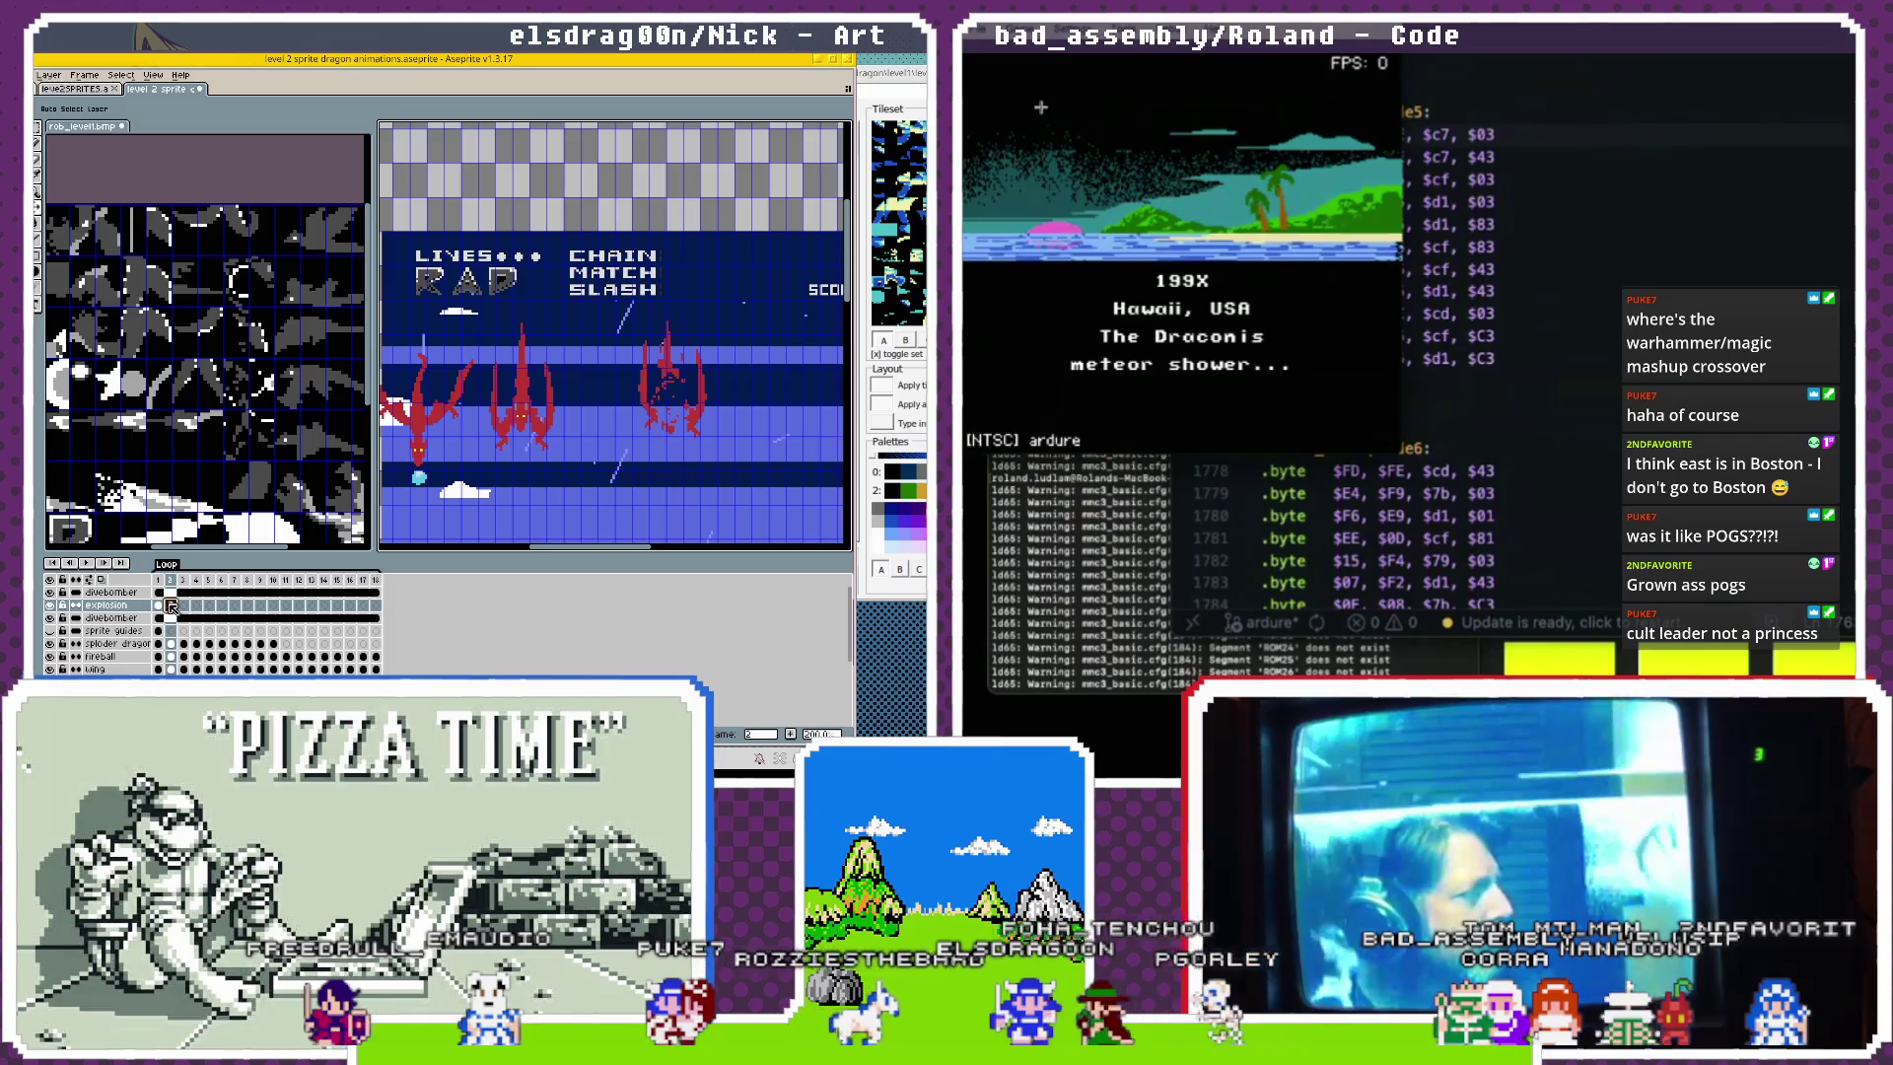
Return to frame 1 on the divebomber layer and select the middle dragon.
key(Left)
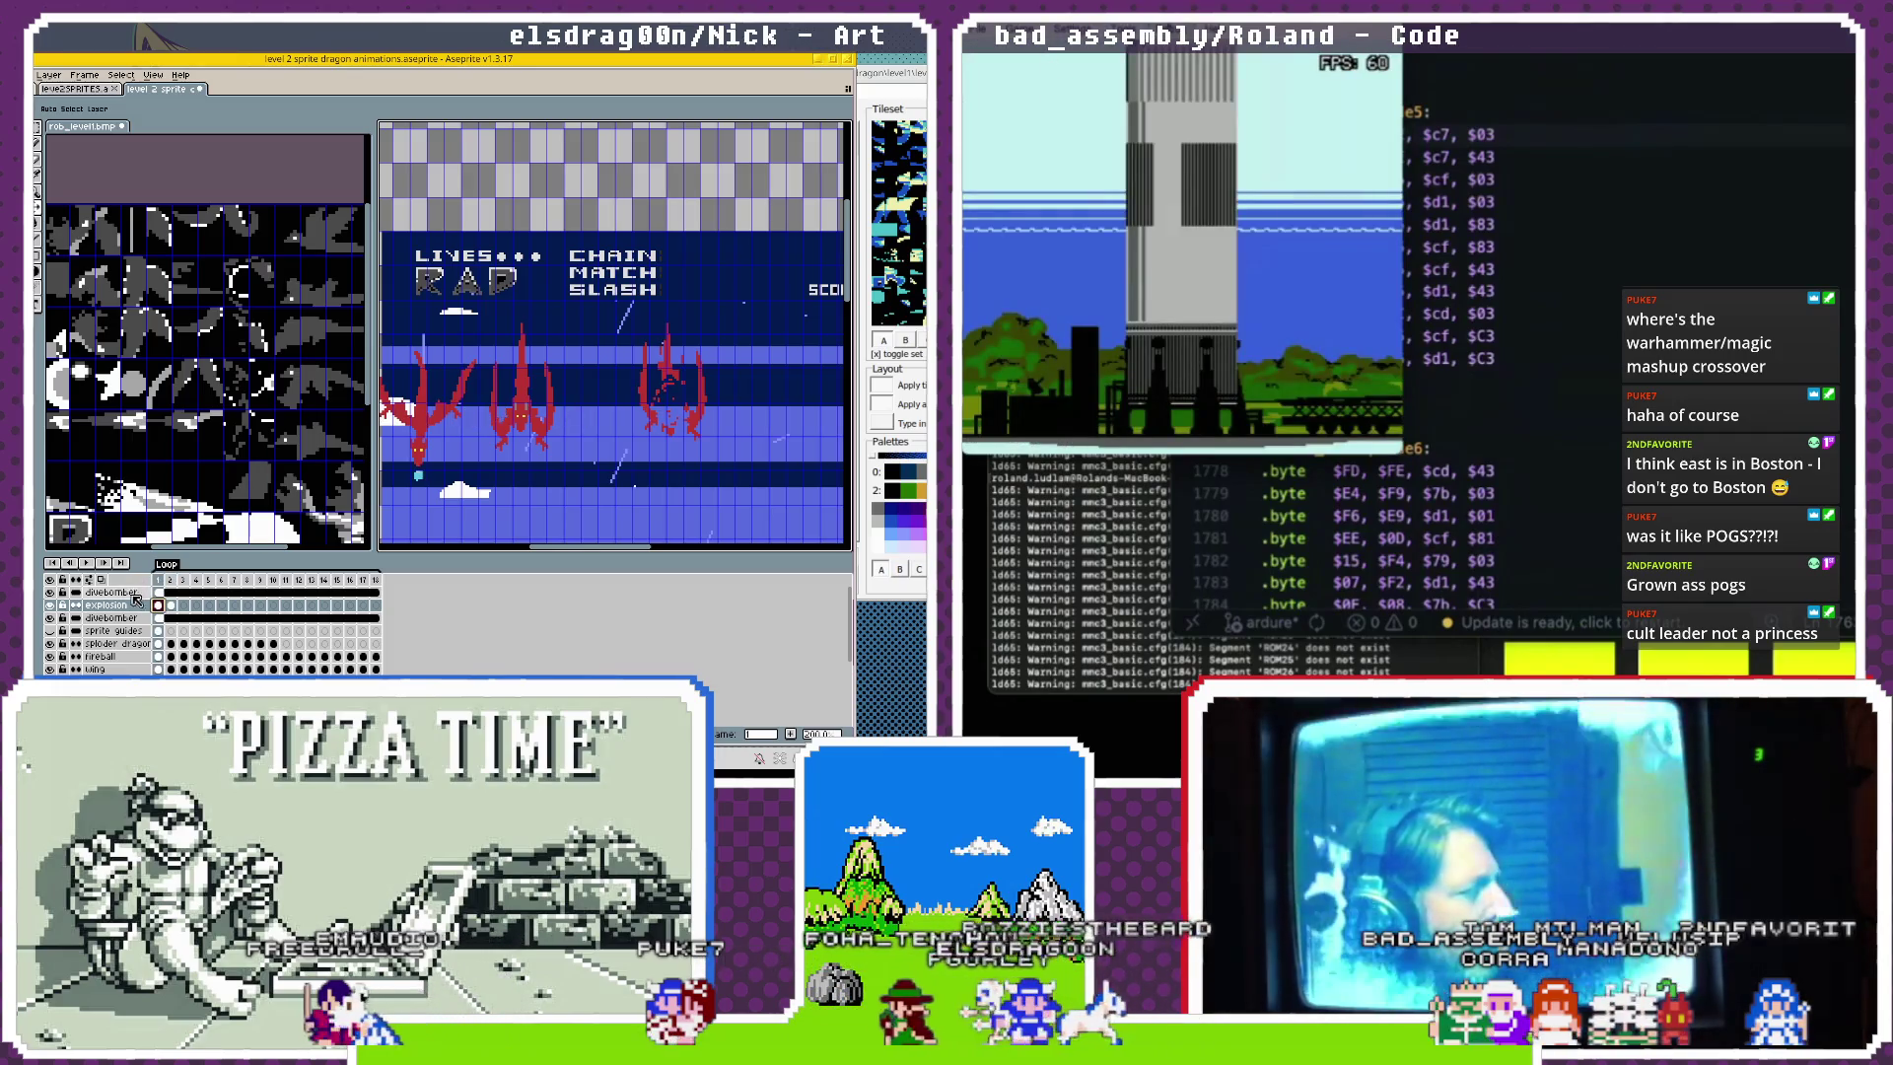
key(Down)
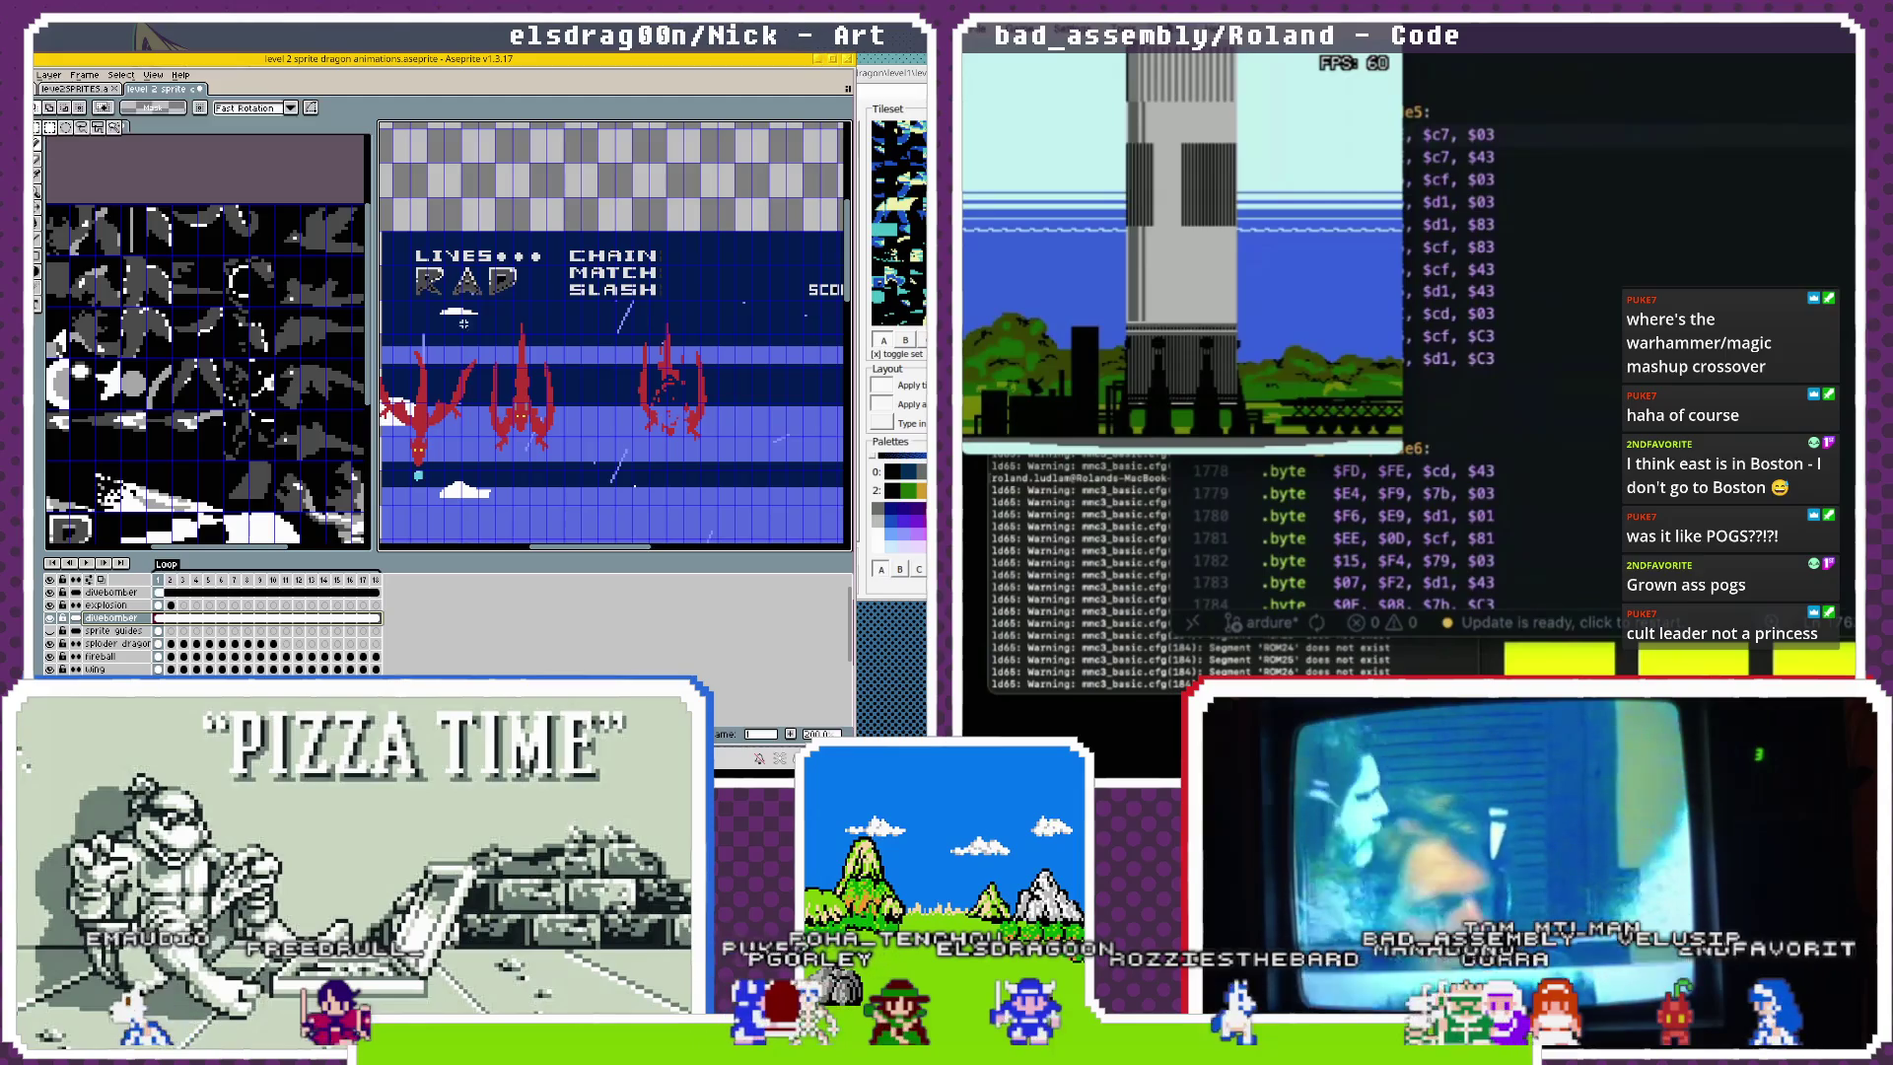
drag(564, 317, 481, 461)
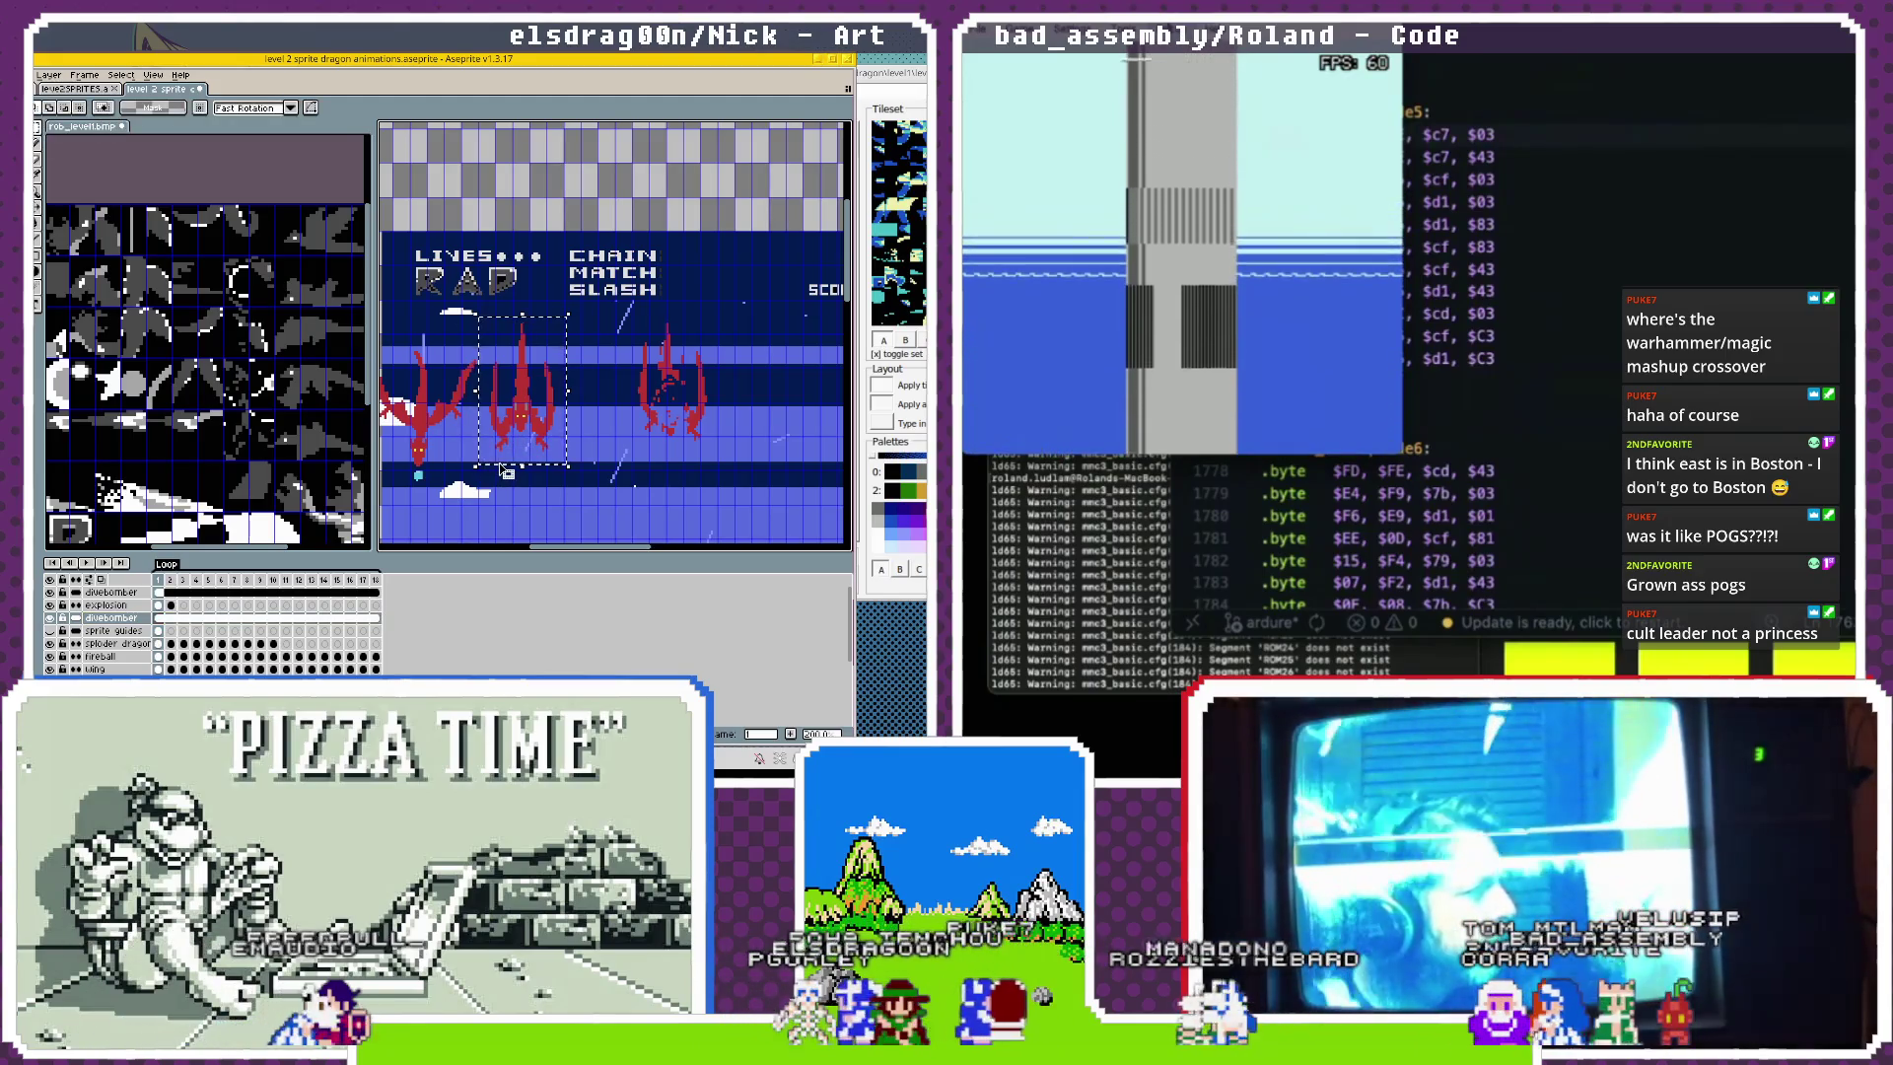
Select the right dragon on the explosion layer and check it on frame 2.
key(alt+d)
click(161, 604)
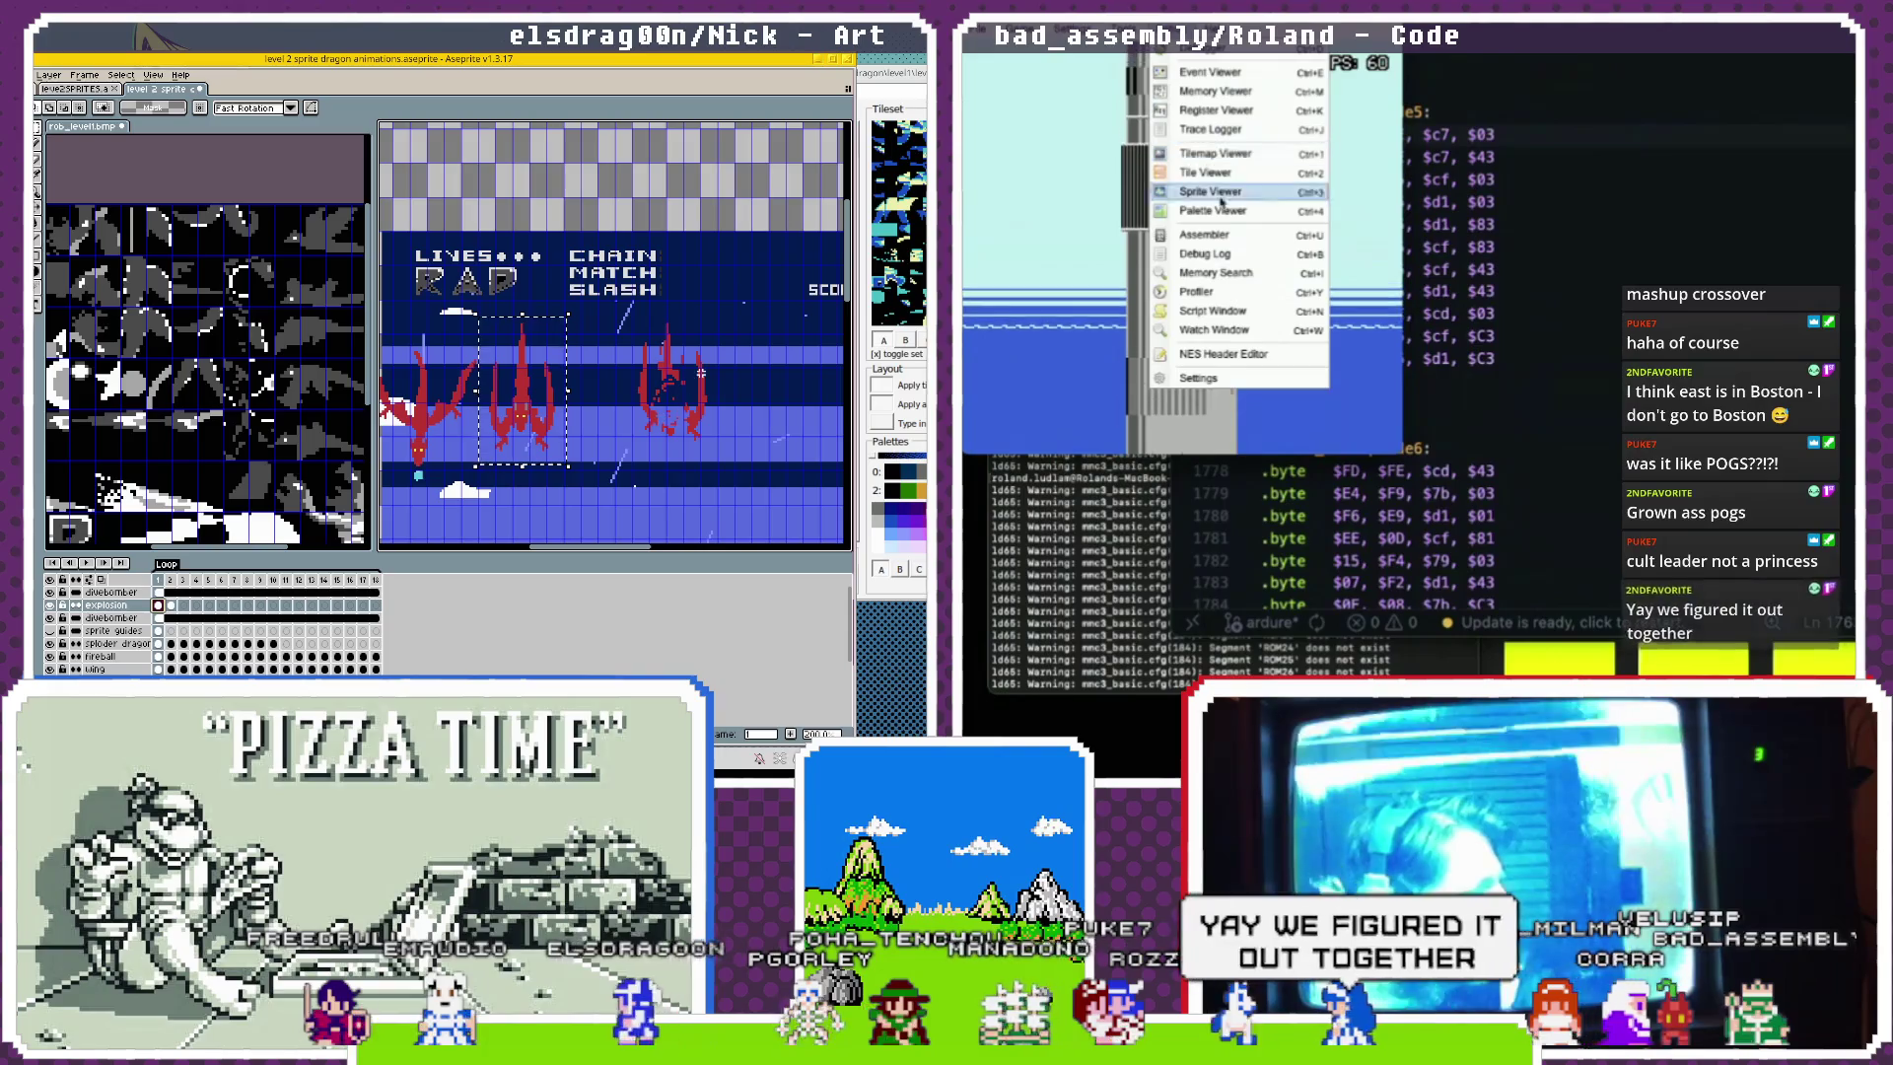
key(ctrl+4)
drag(635, 316, 732, 482)
drag(713, 407, 714, 401)
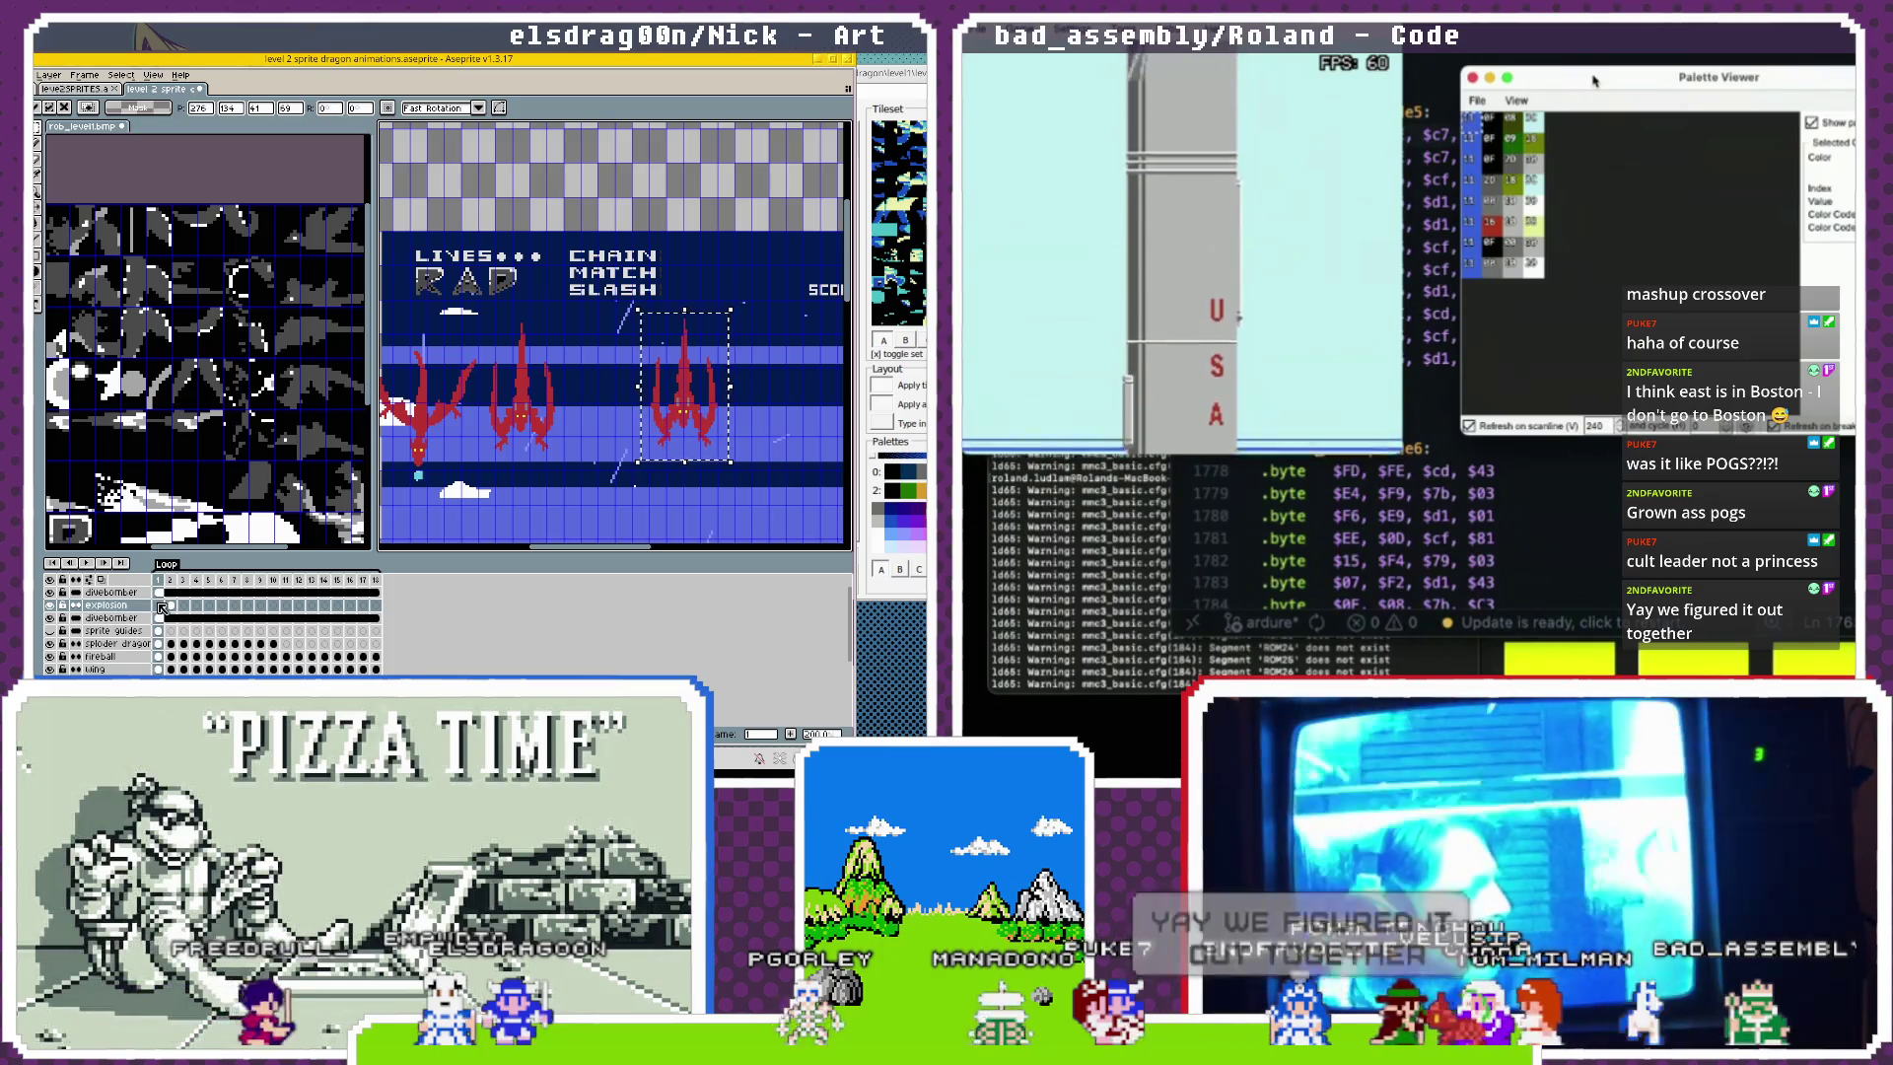
click(168, 606)
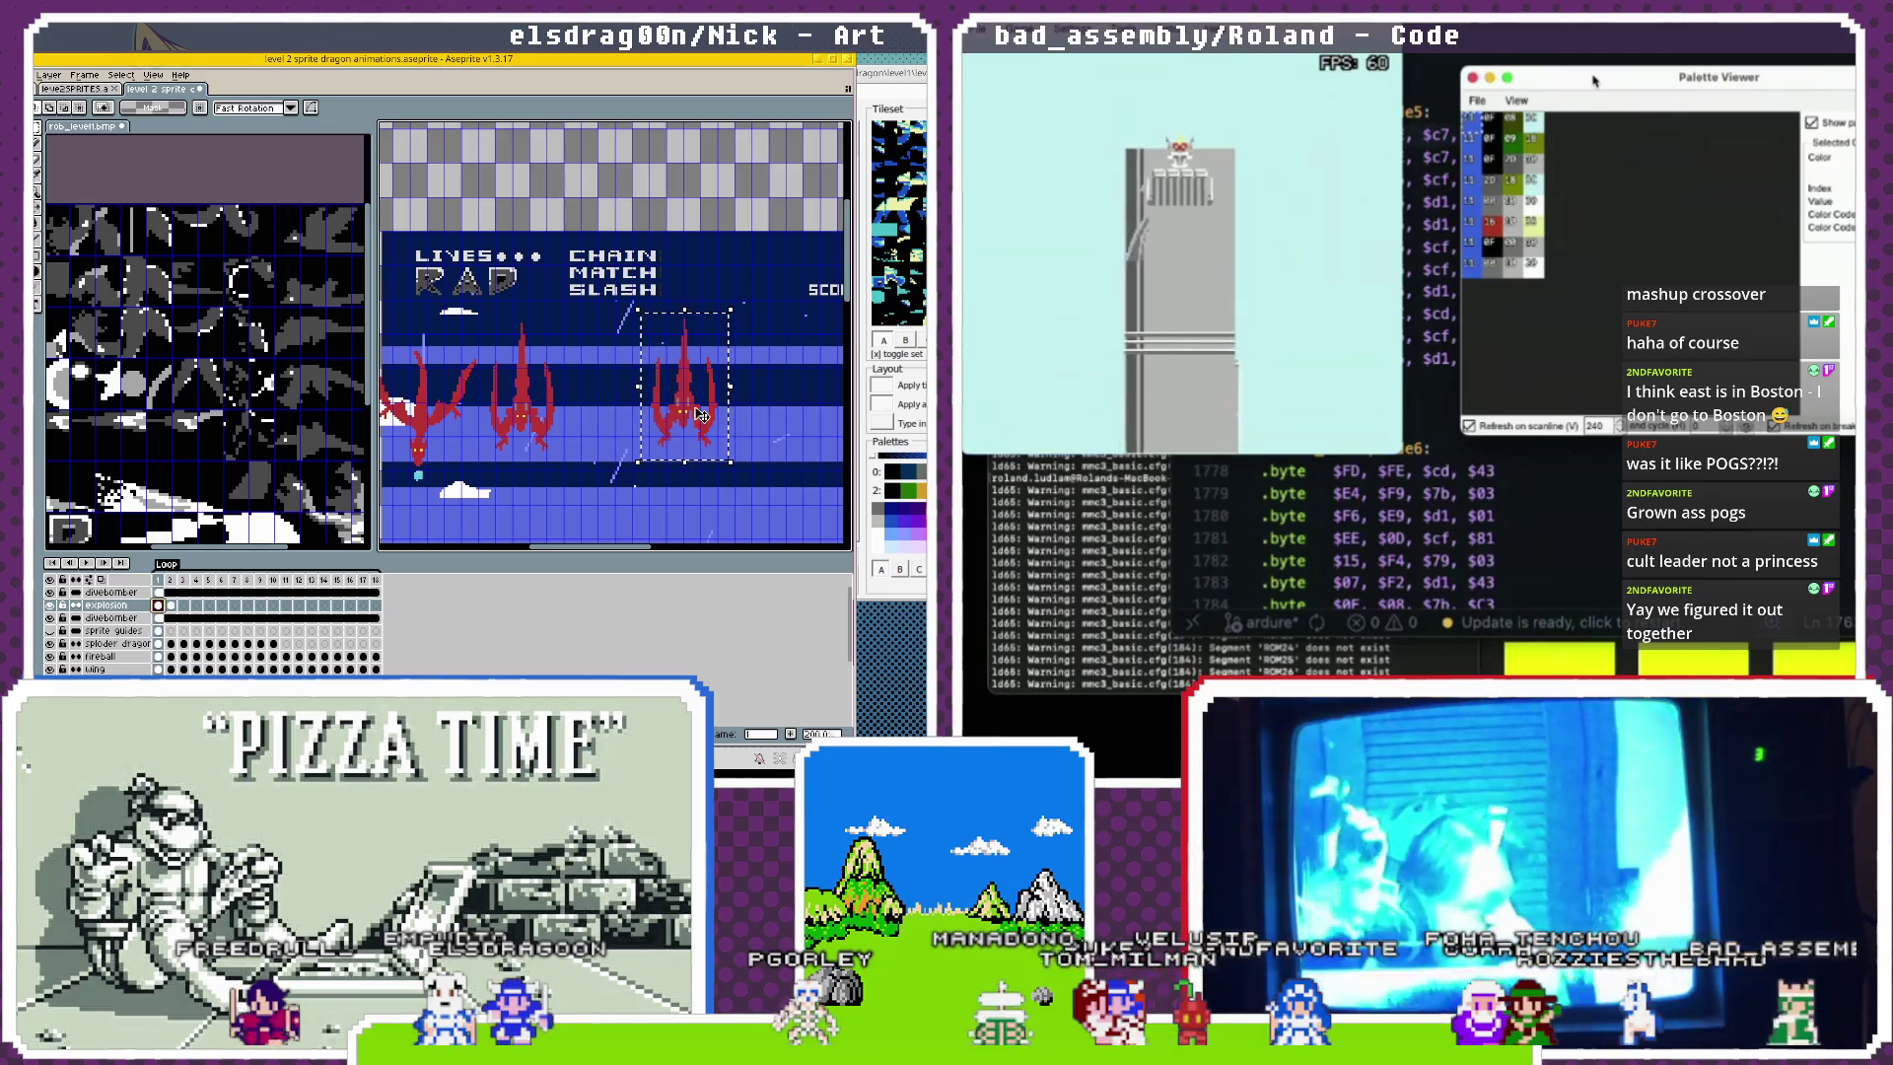
Pause the game in Mesen, move the Palette Viewer down-left, and bring VS Code forward.
right_click(1028, 64)
click(1045, 113)
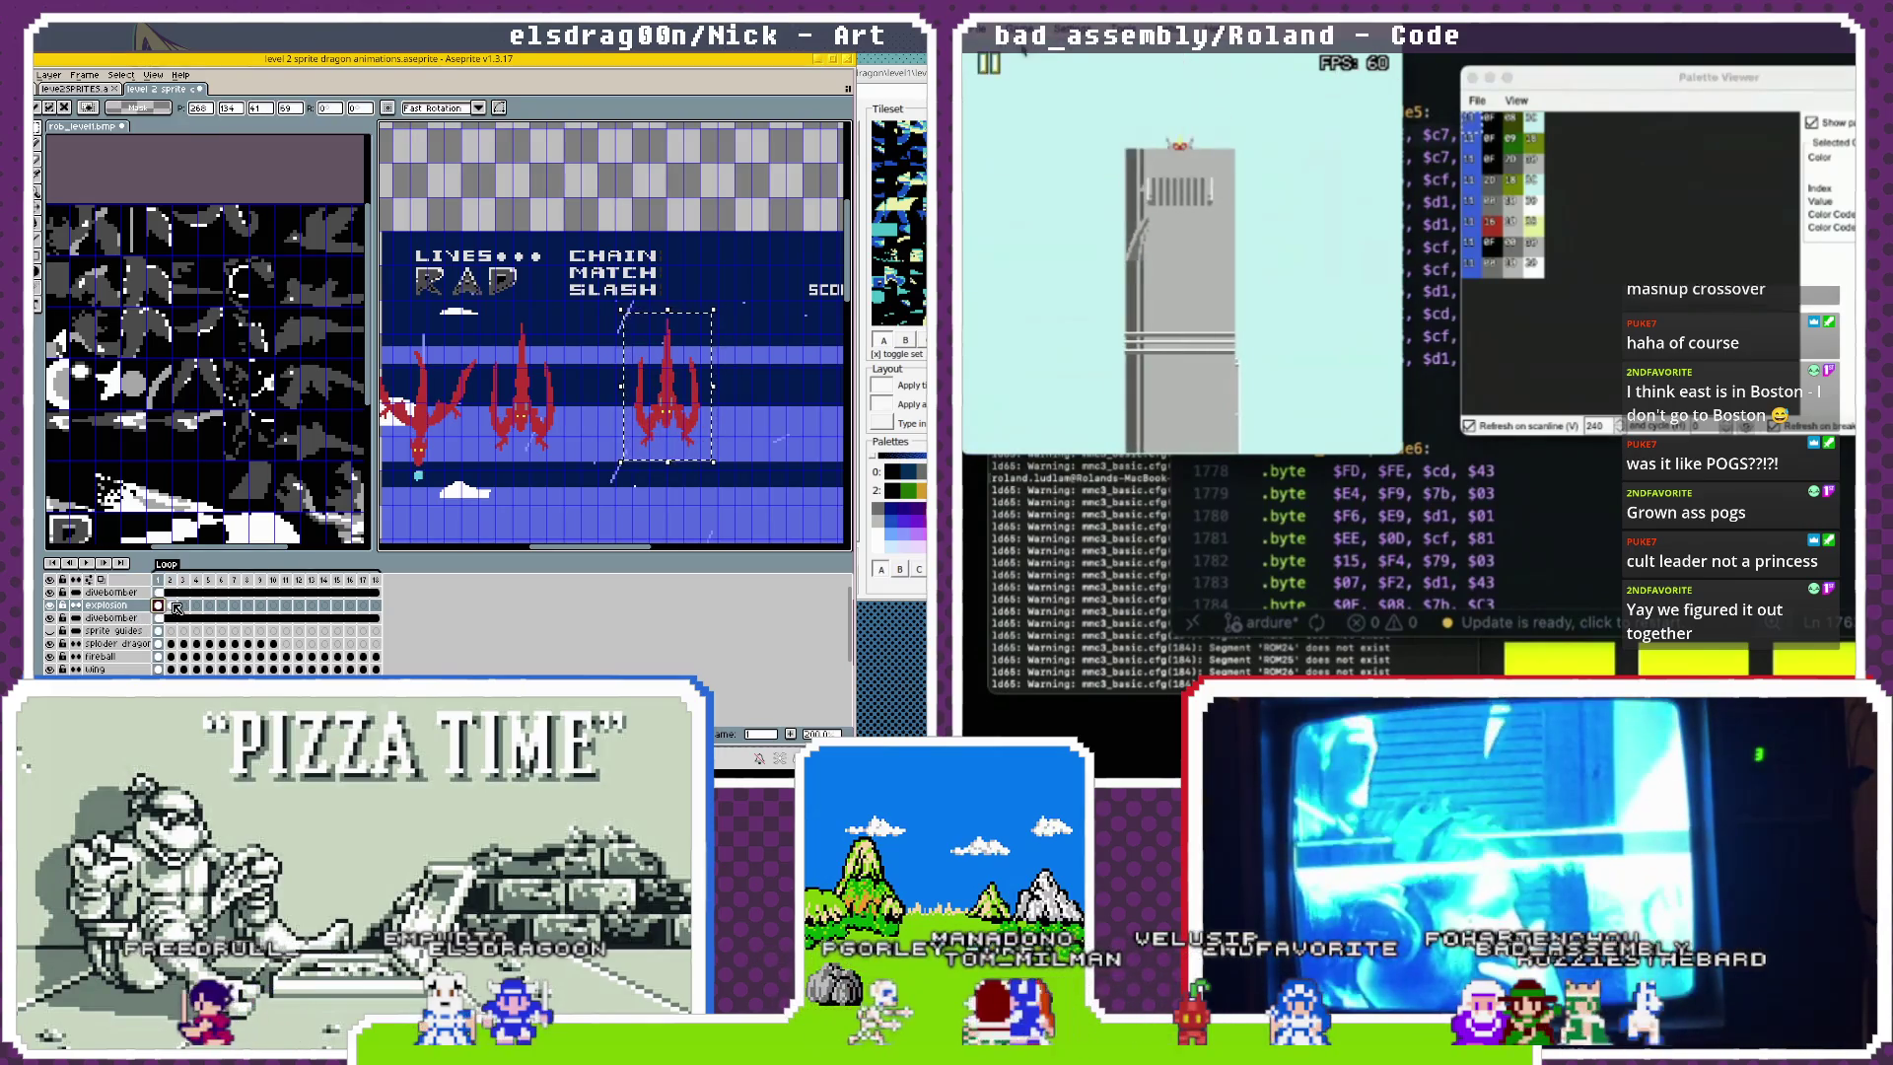
drag(1553, 85, 1415, 308)
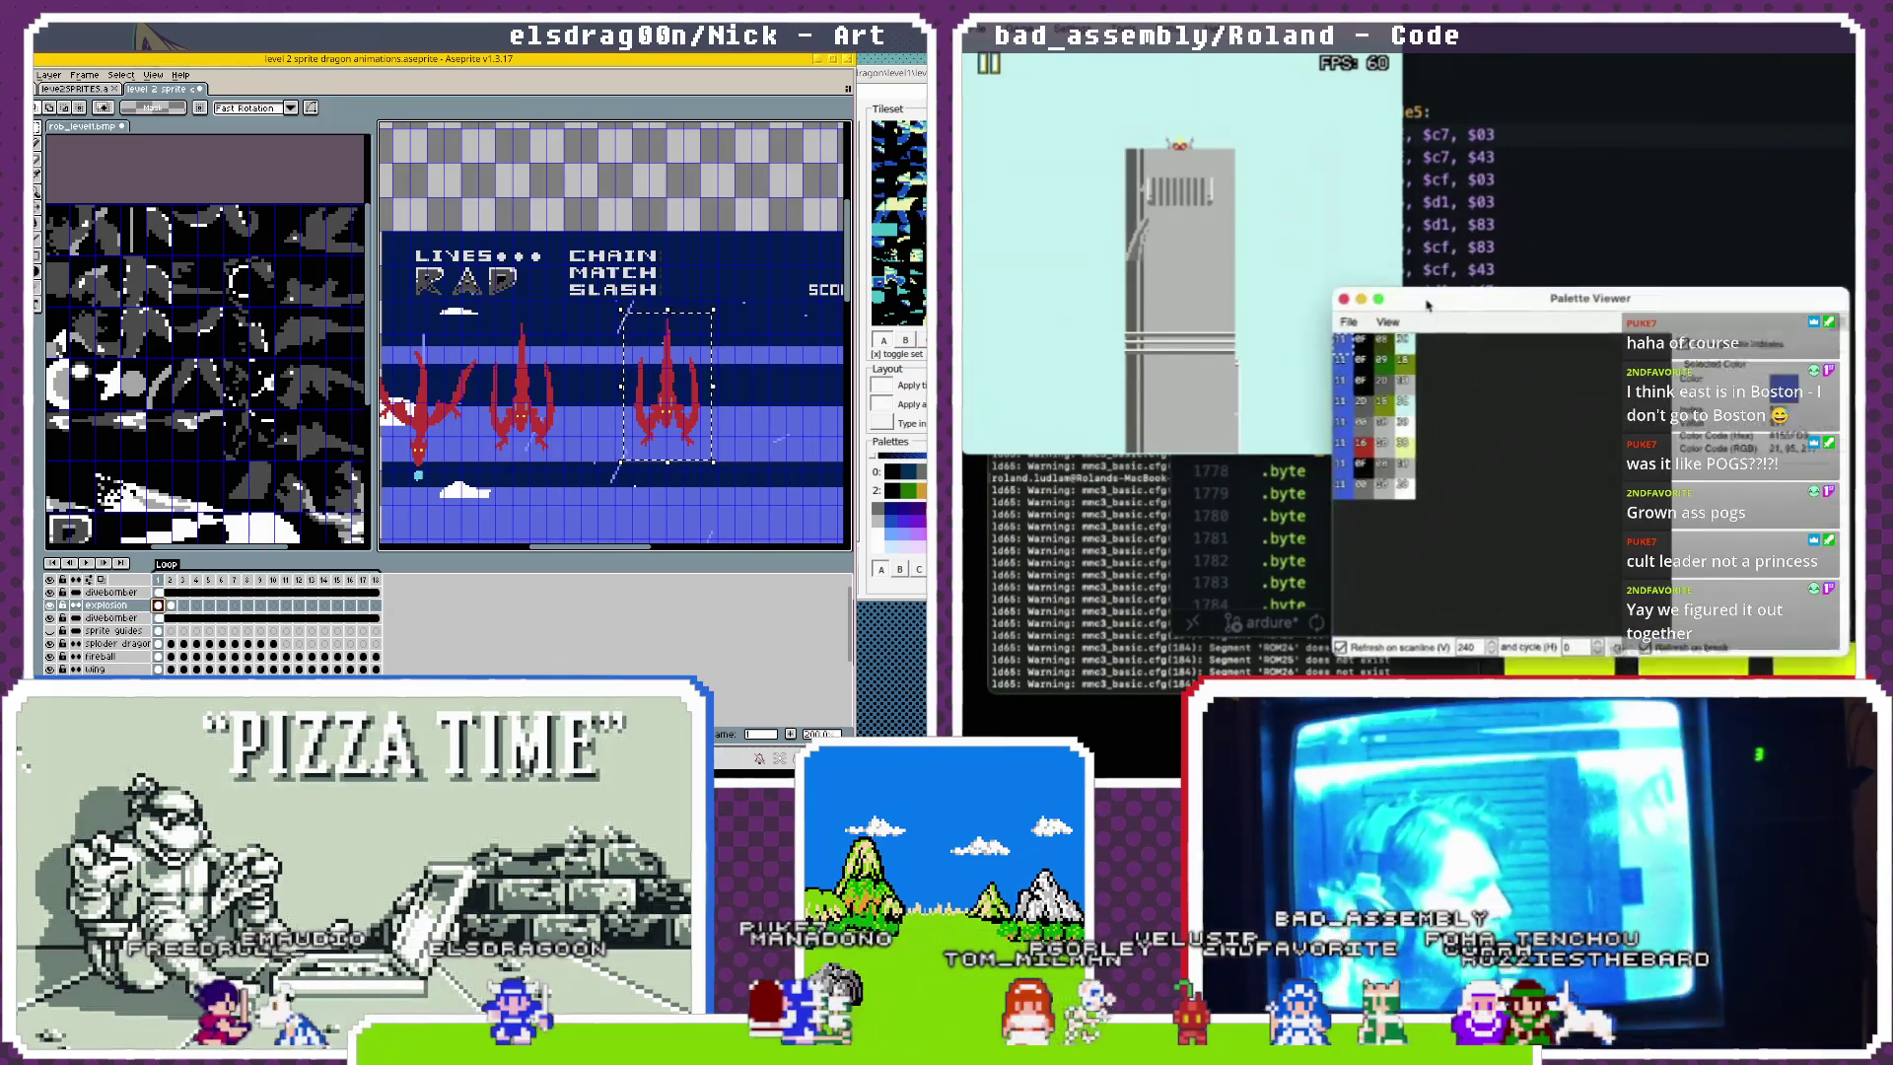
click(1610, 75)
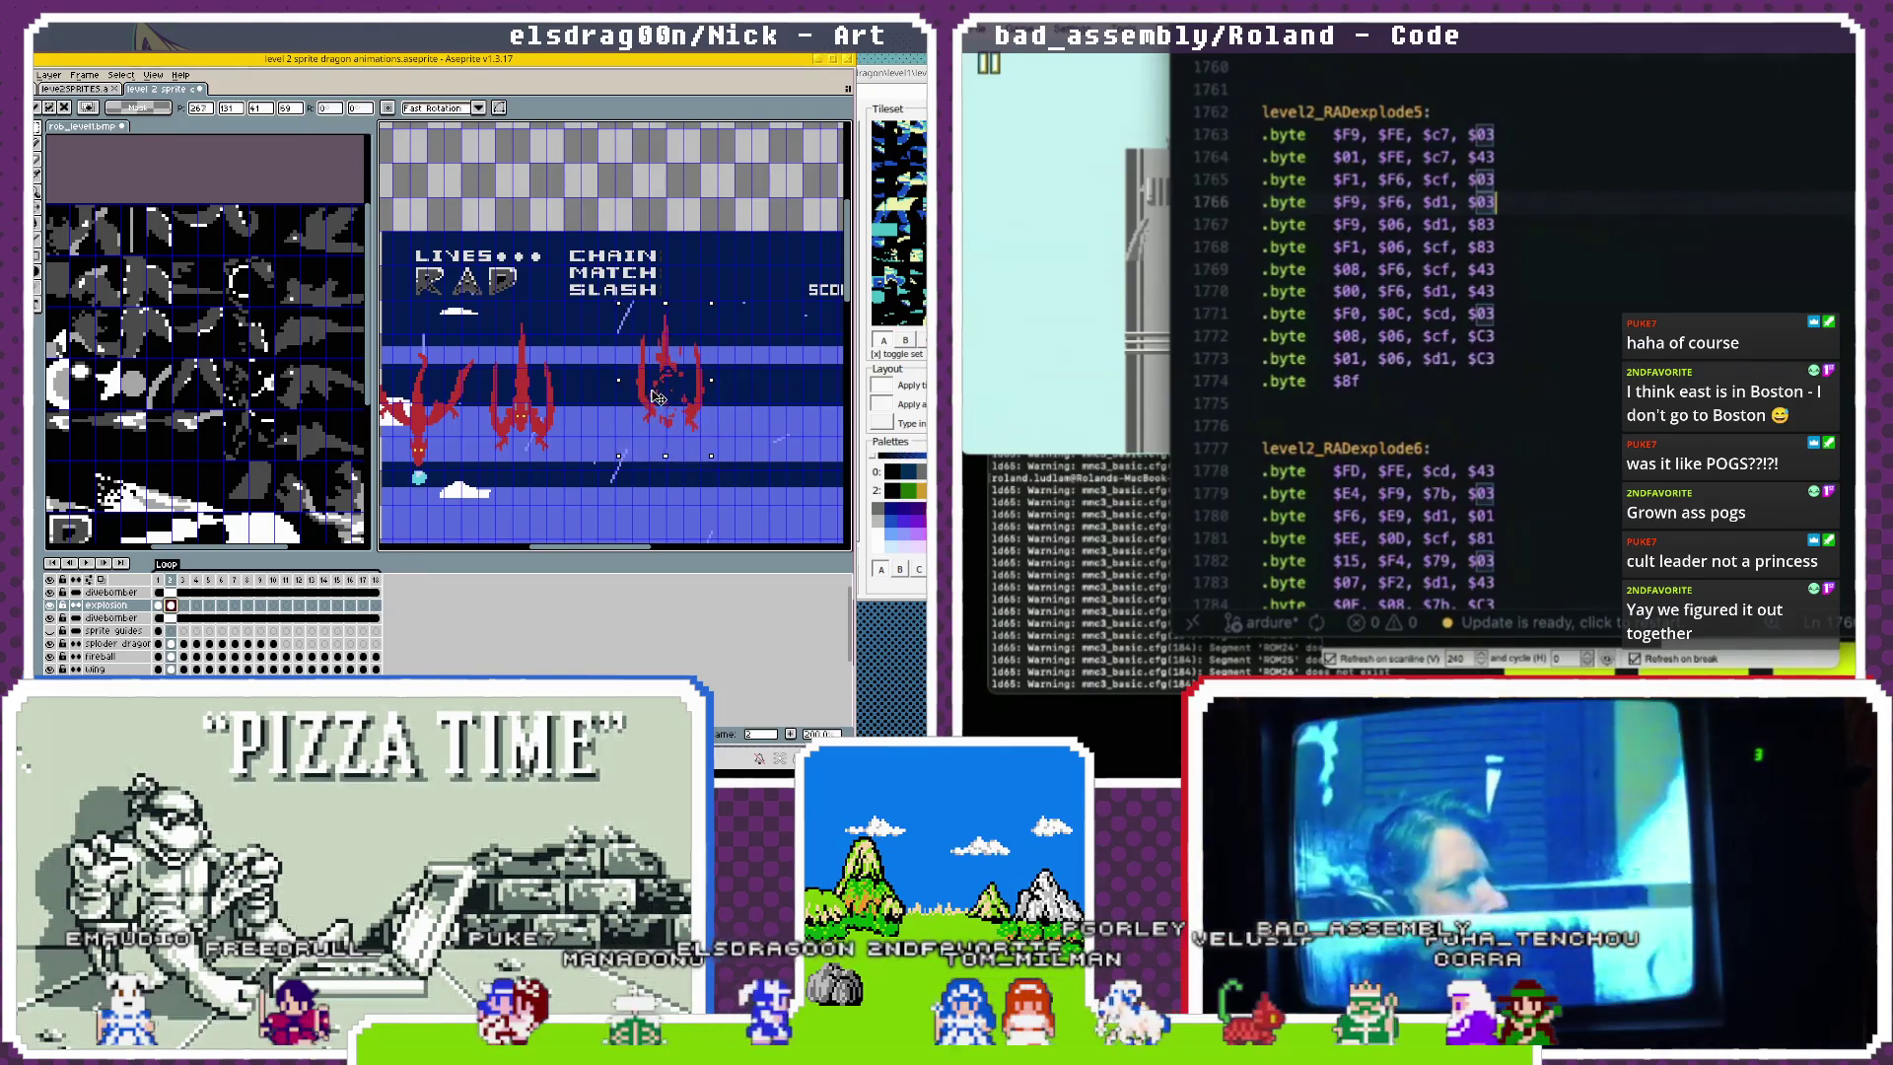
Nudge the dragon sprite a few pixels right and compare explosion frames 1 and 2.
drag(658, 396, 663, 398)
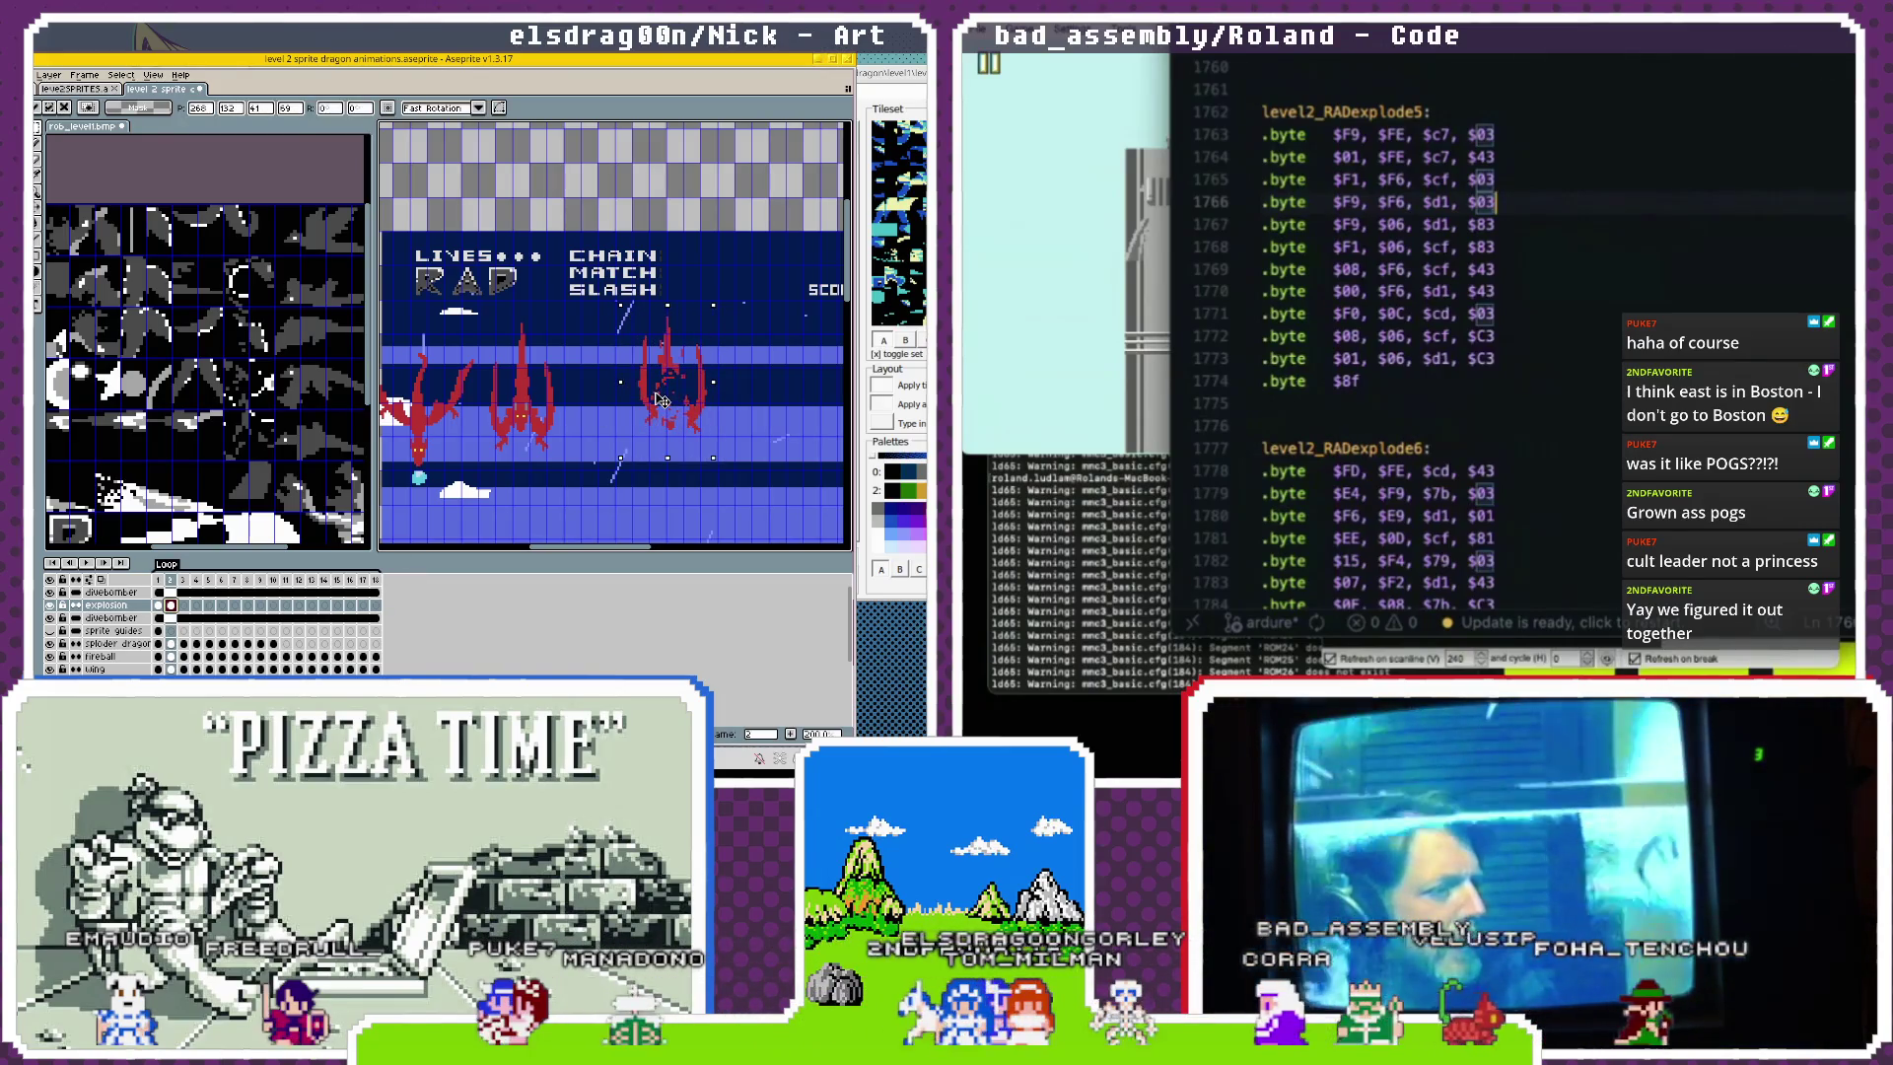
click(158, 605)
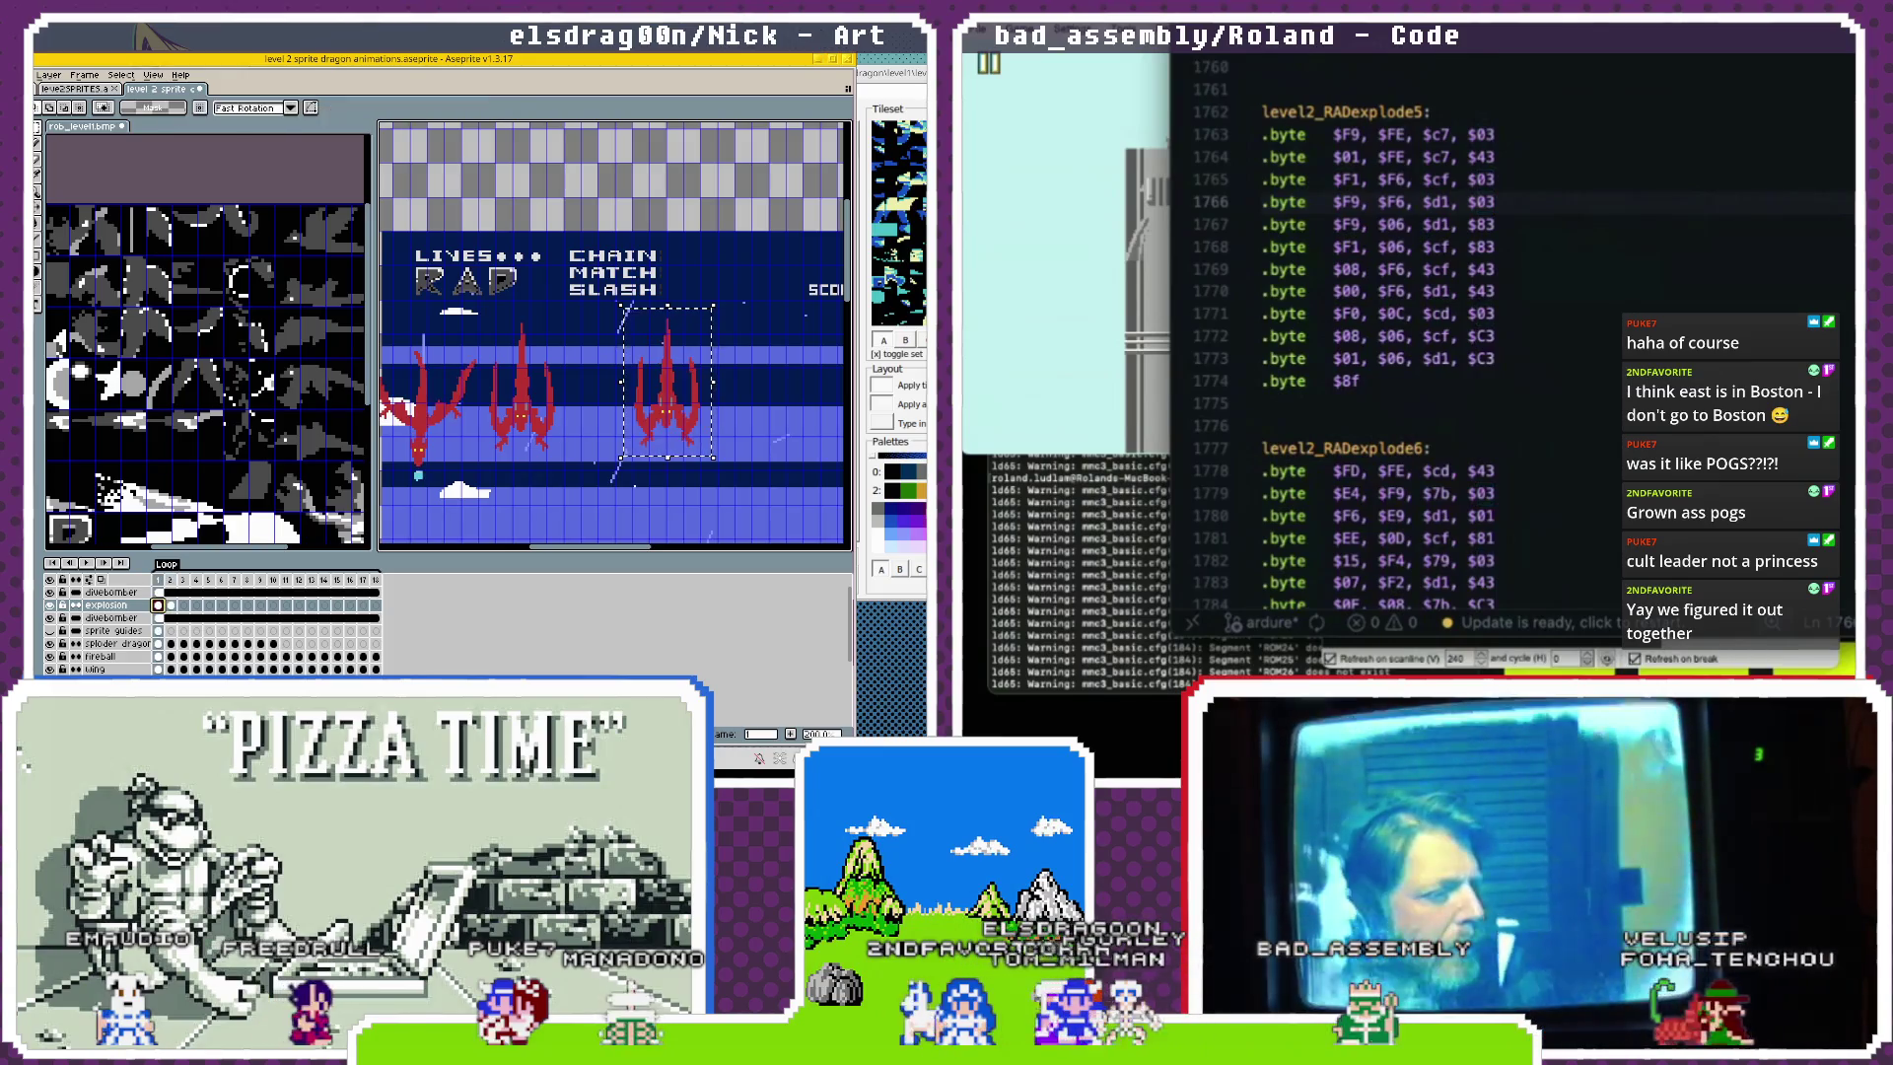
click(170, 605)
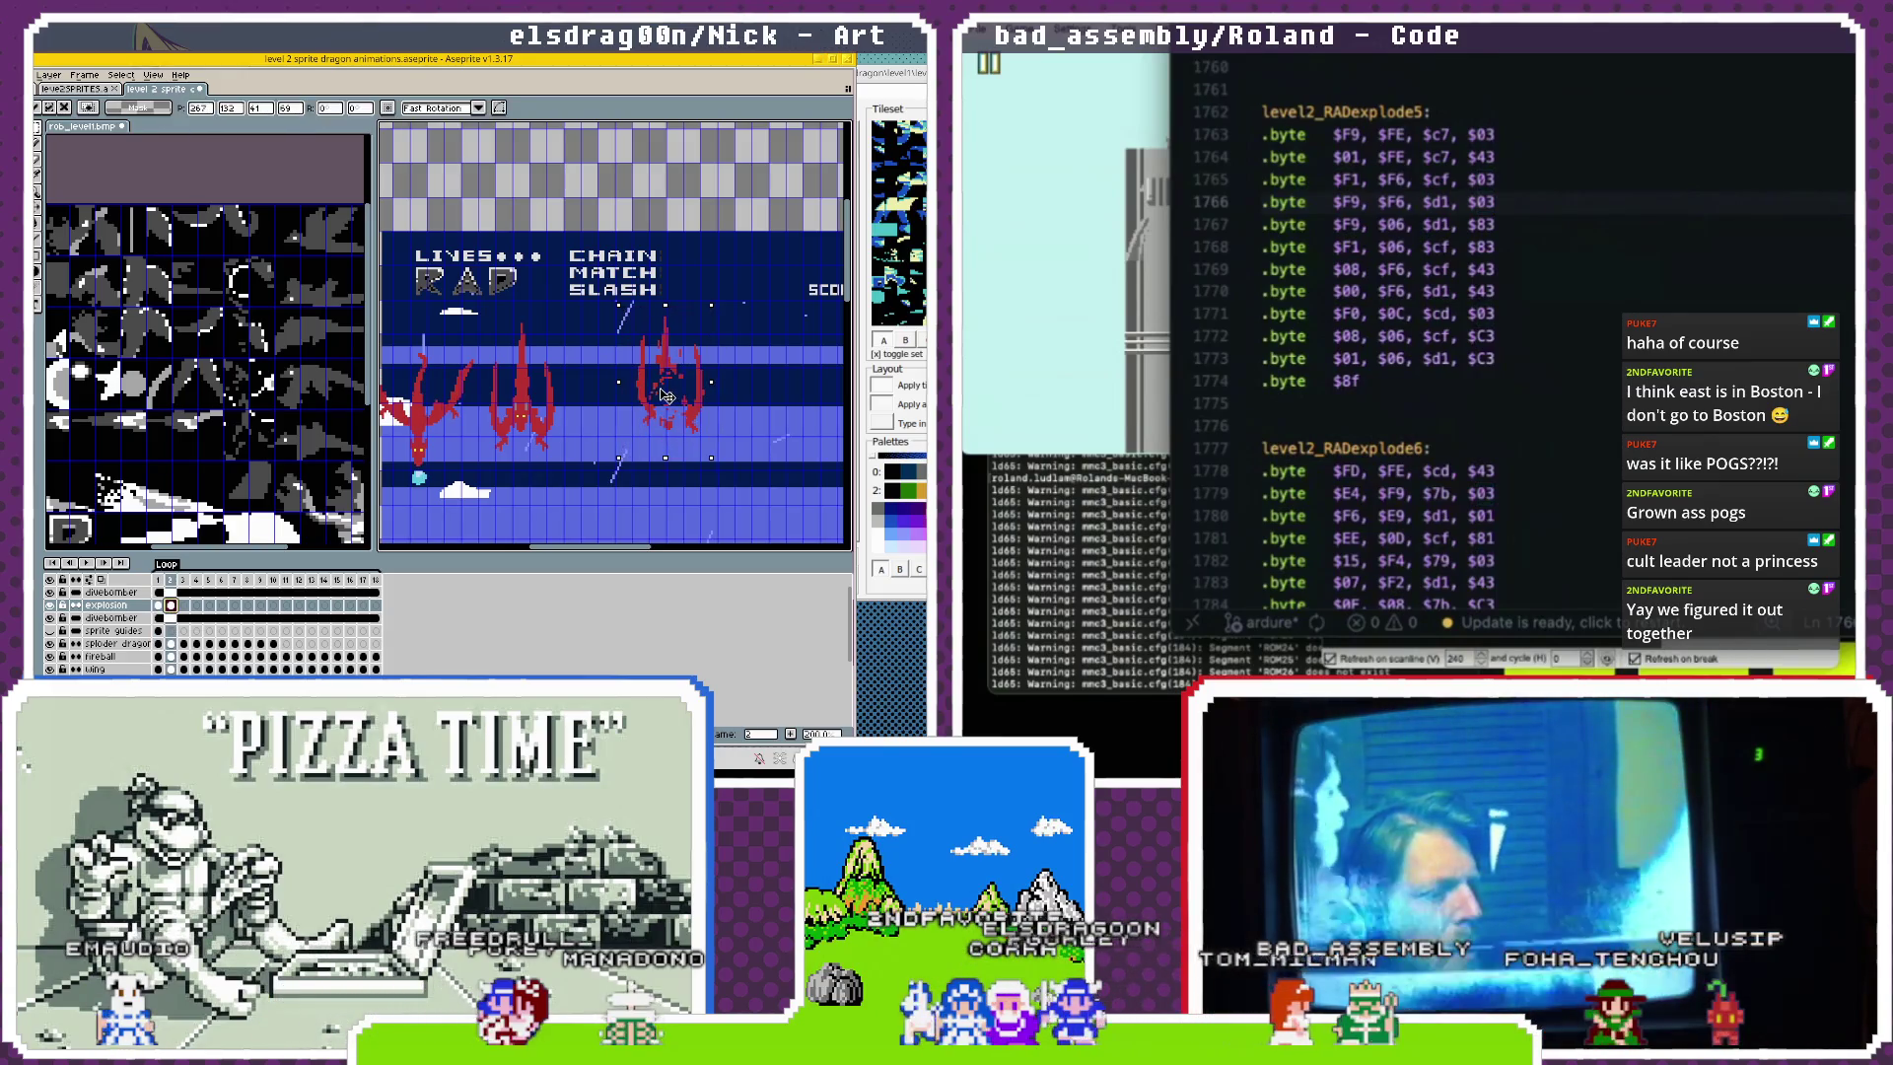
key(Left)
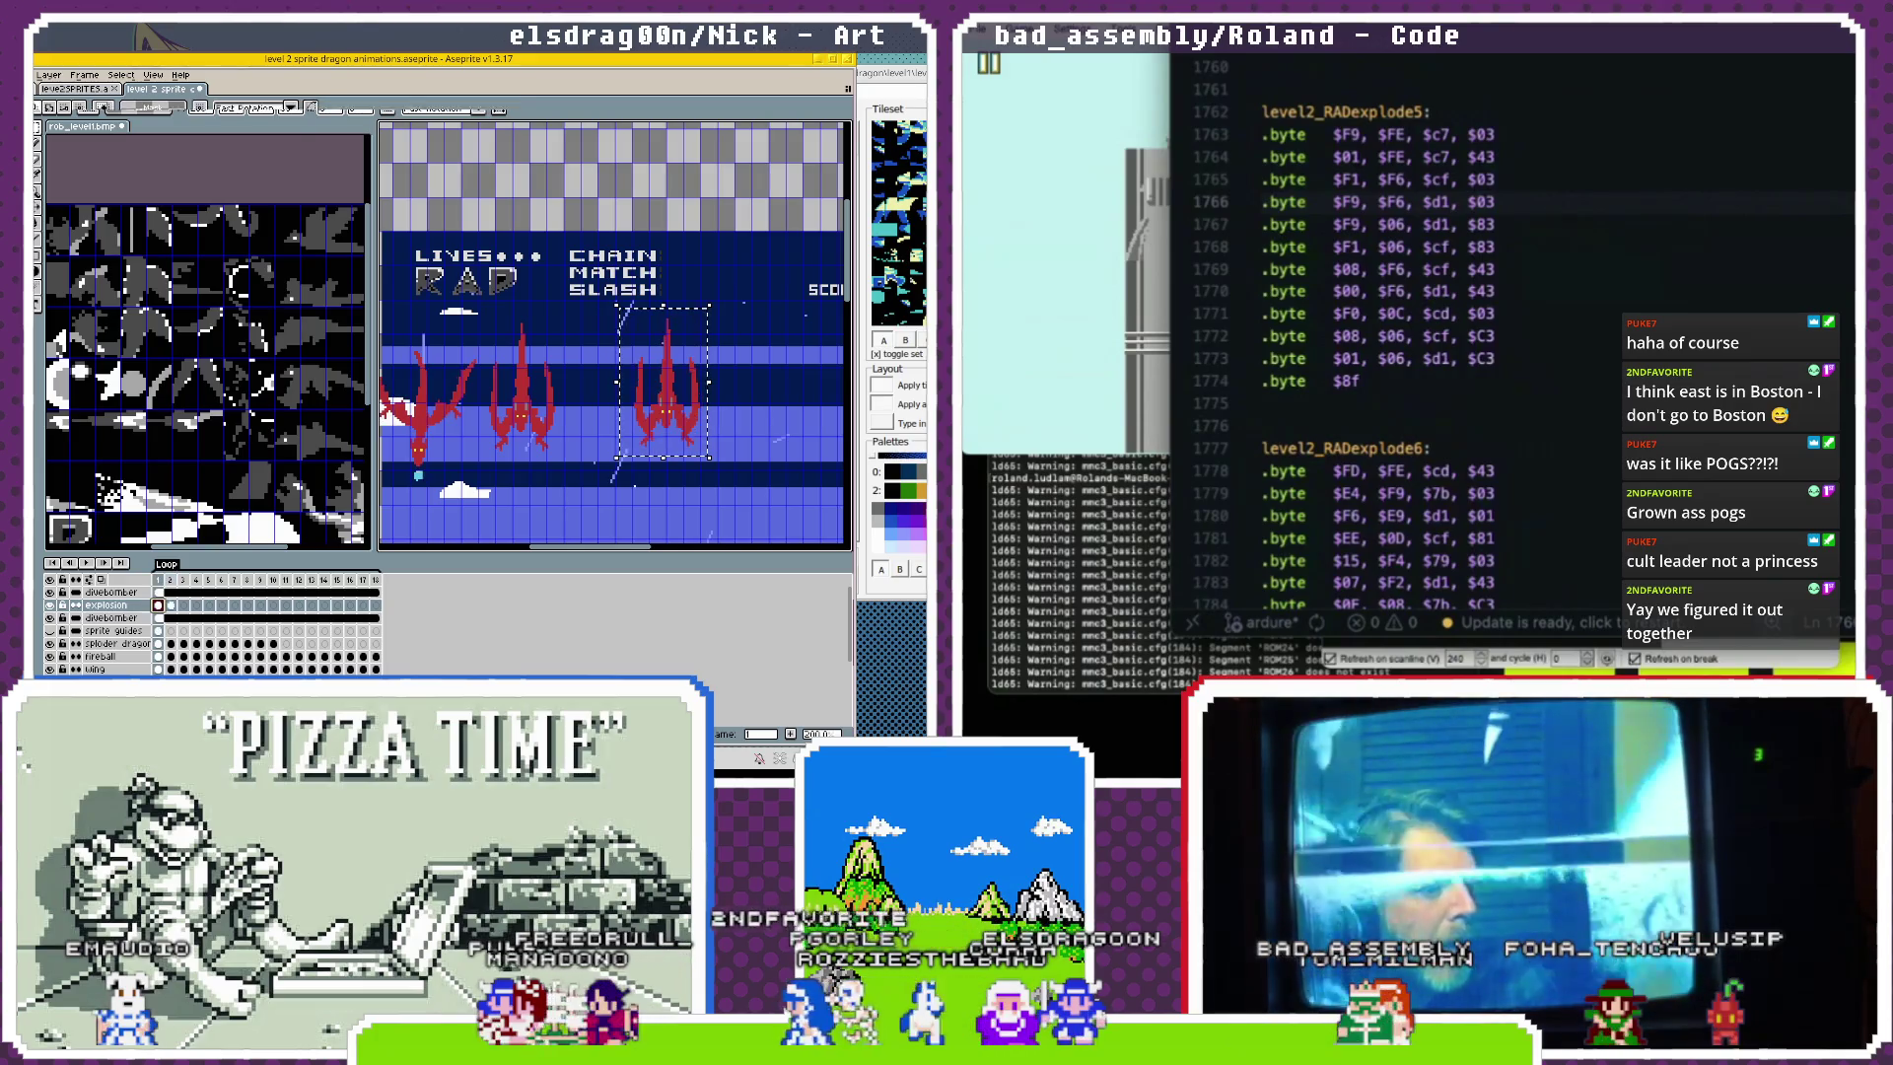
key(Right)
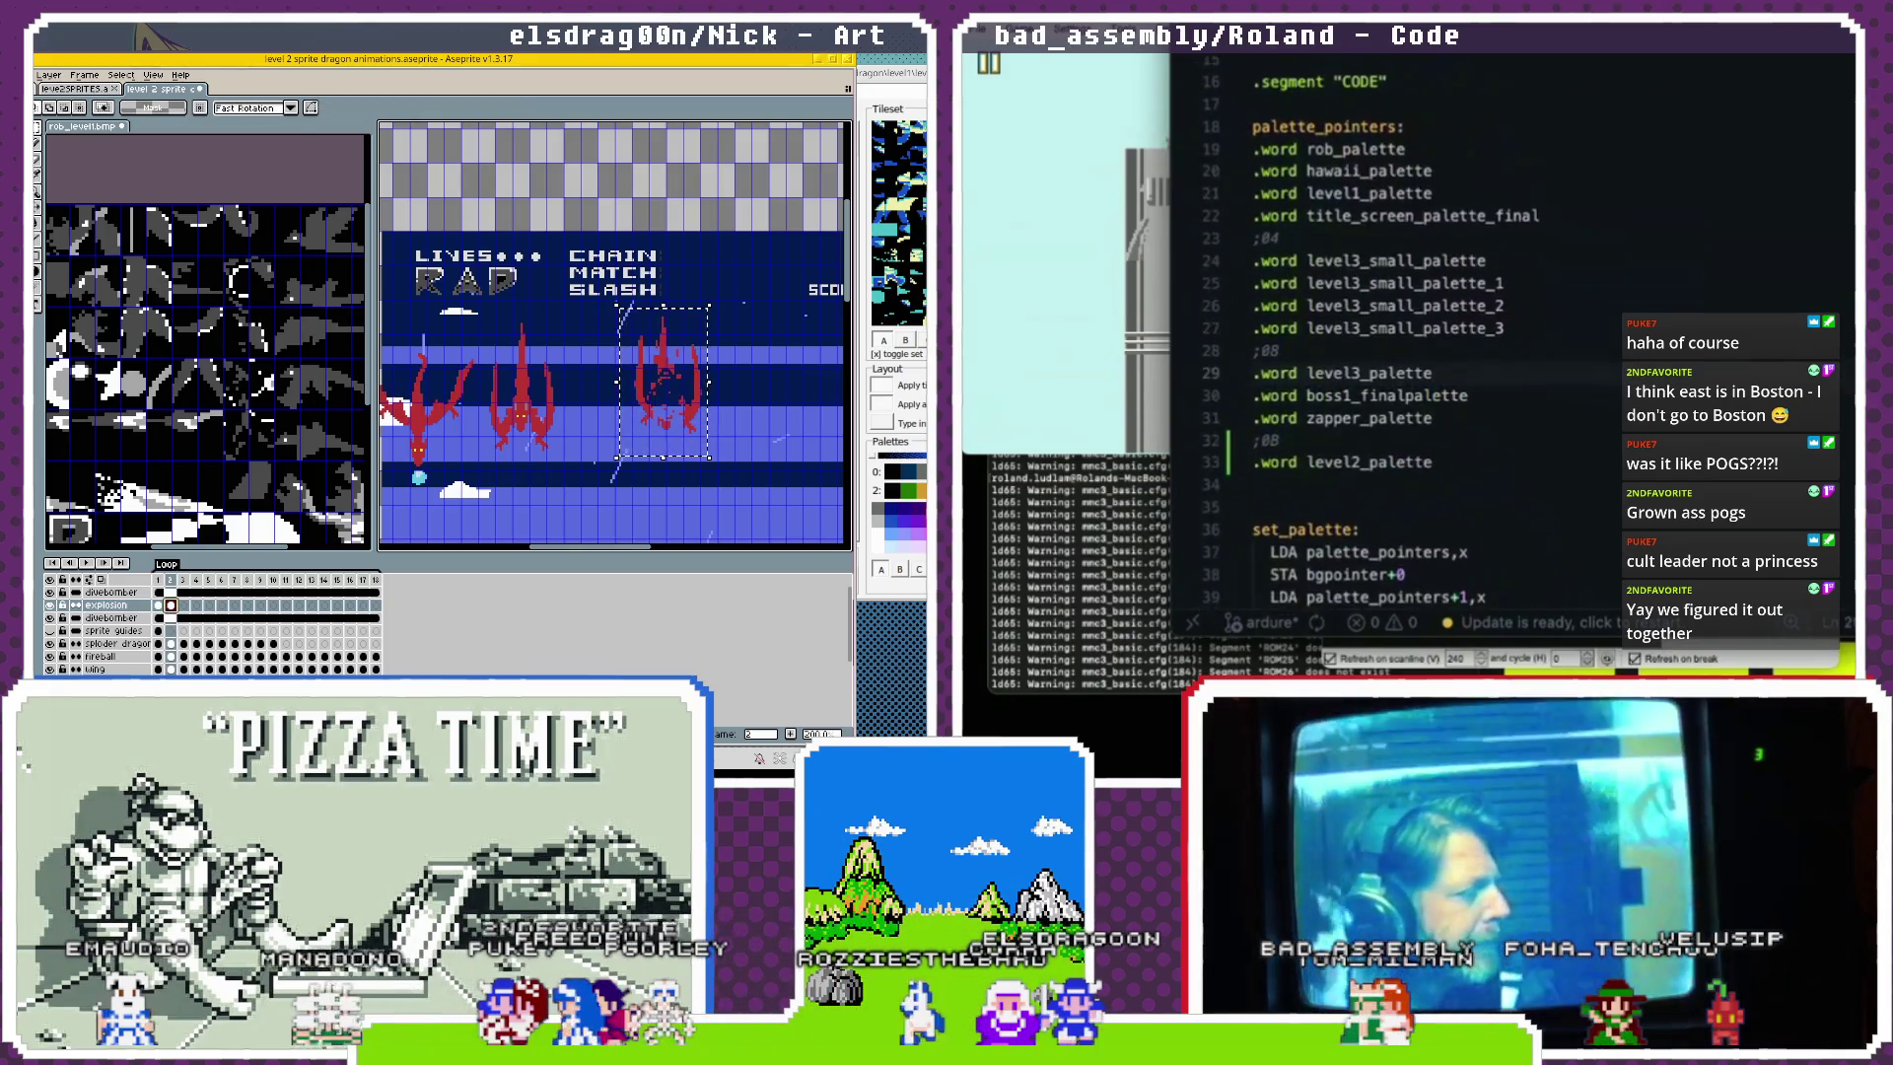
Scroll the level2 code and jump back to the update_cutscene_sprites call.
scroll(1380, 345, down, 3)
scroll(1851, 264, down, 17)
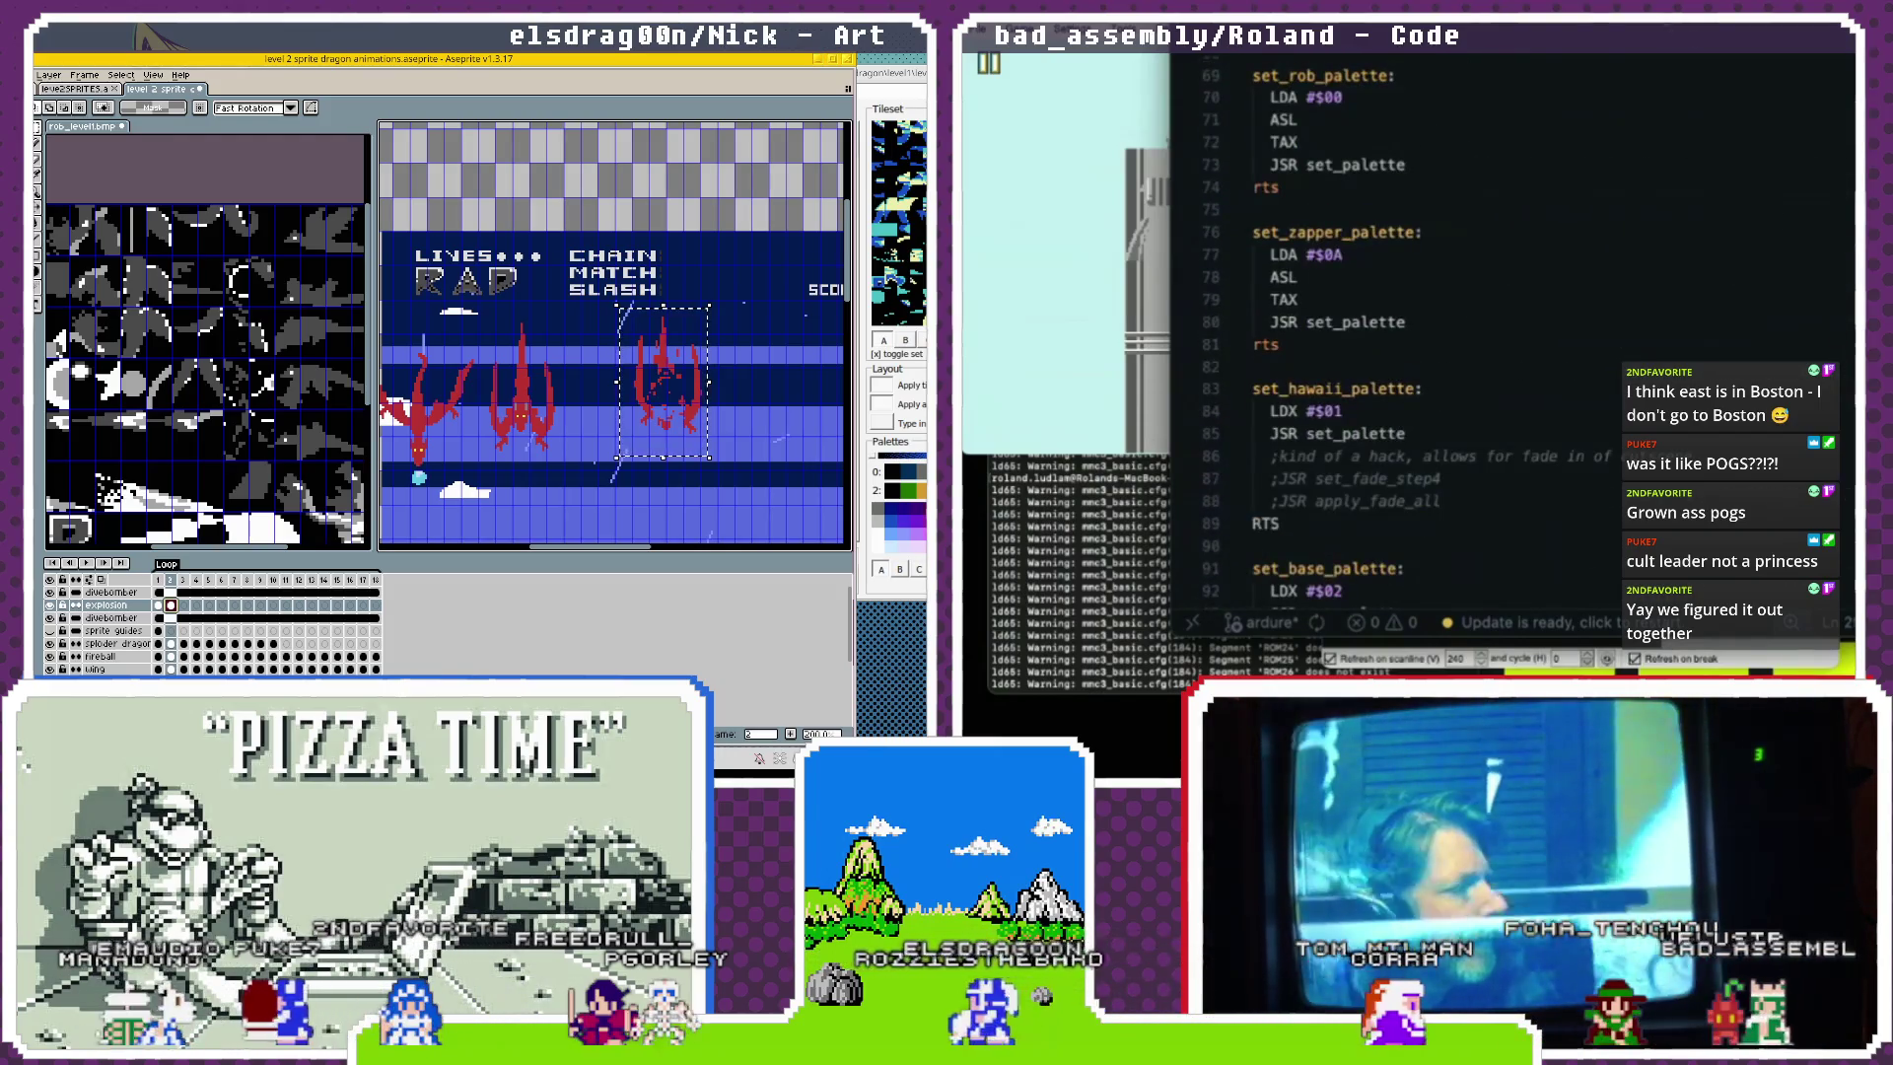
scroll(1508, 345, down, 20)
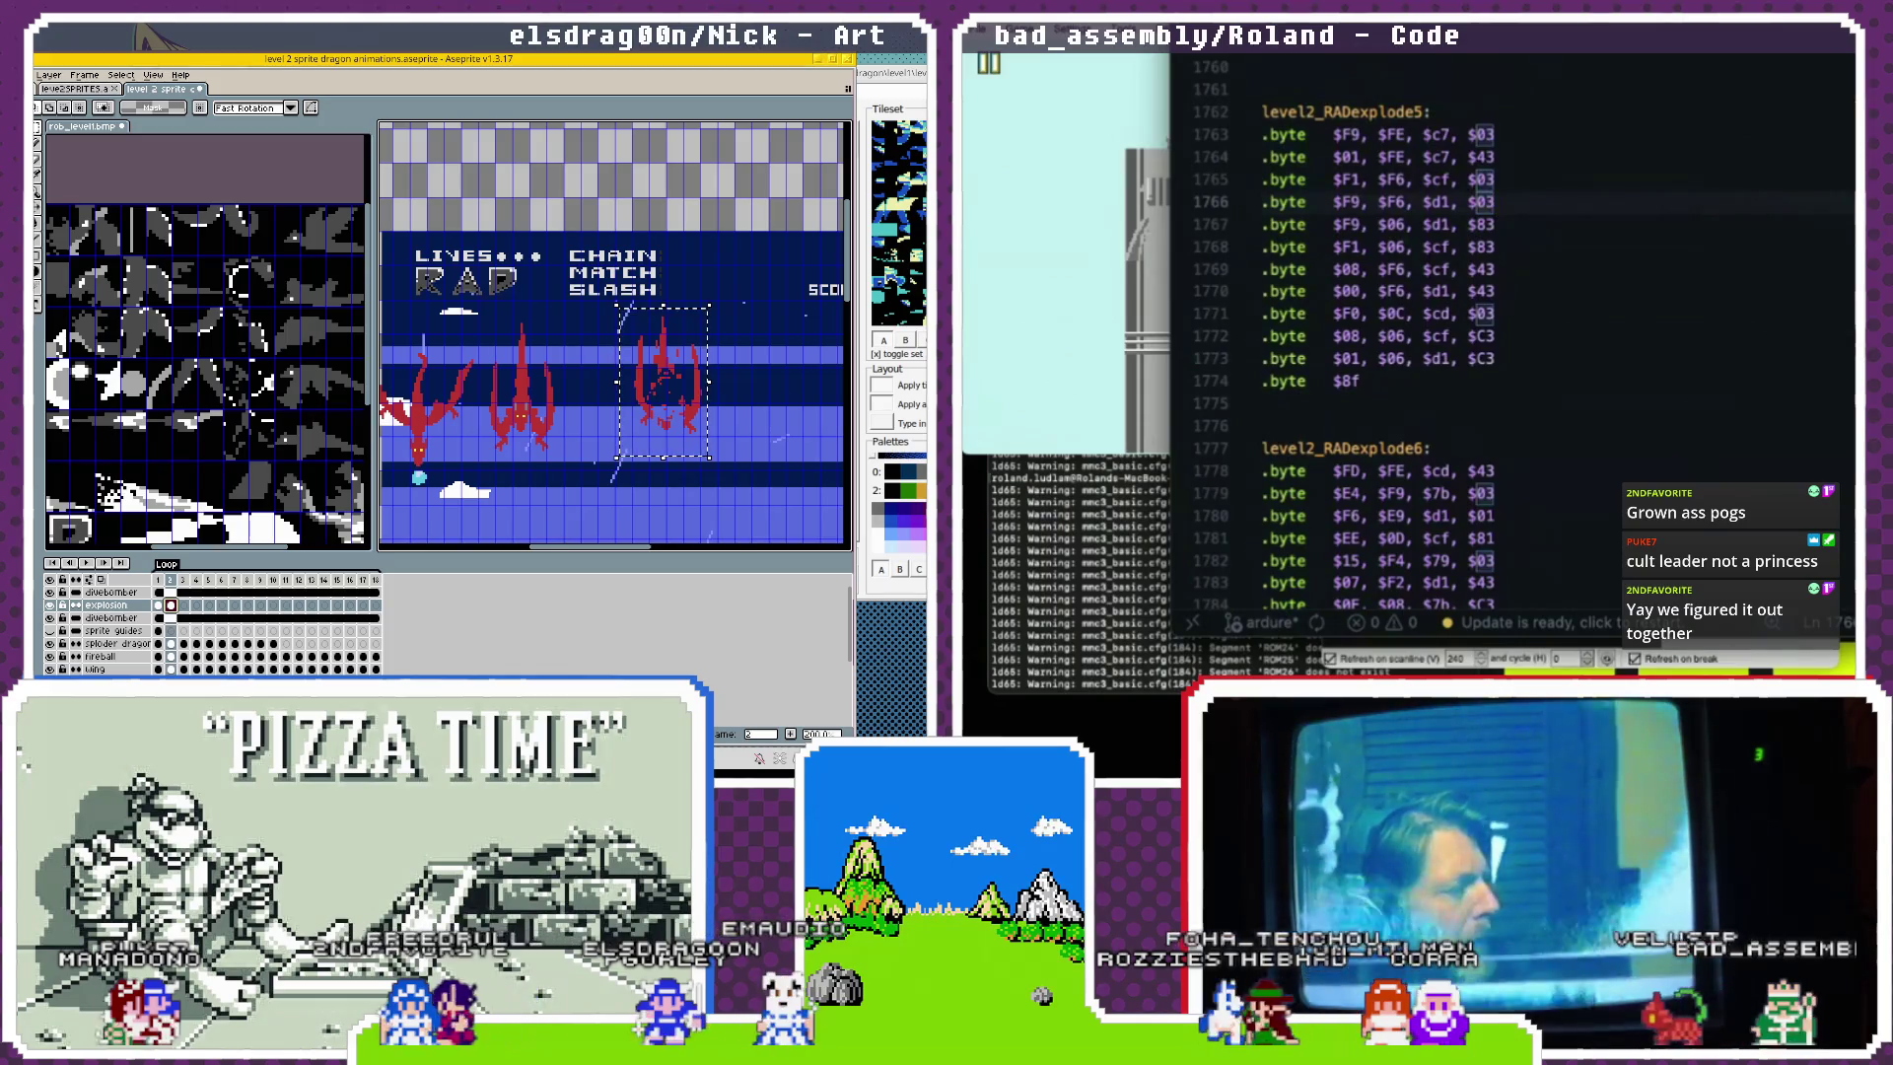
key(ctrl+minus)
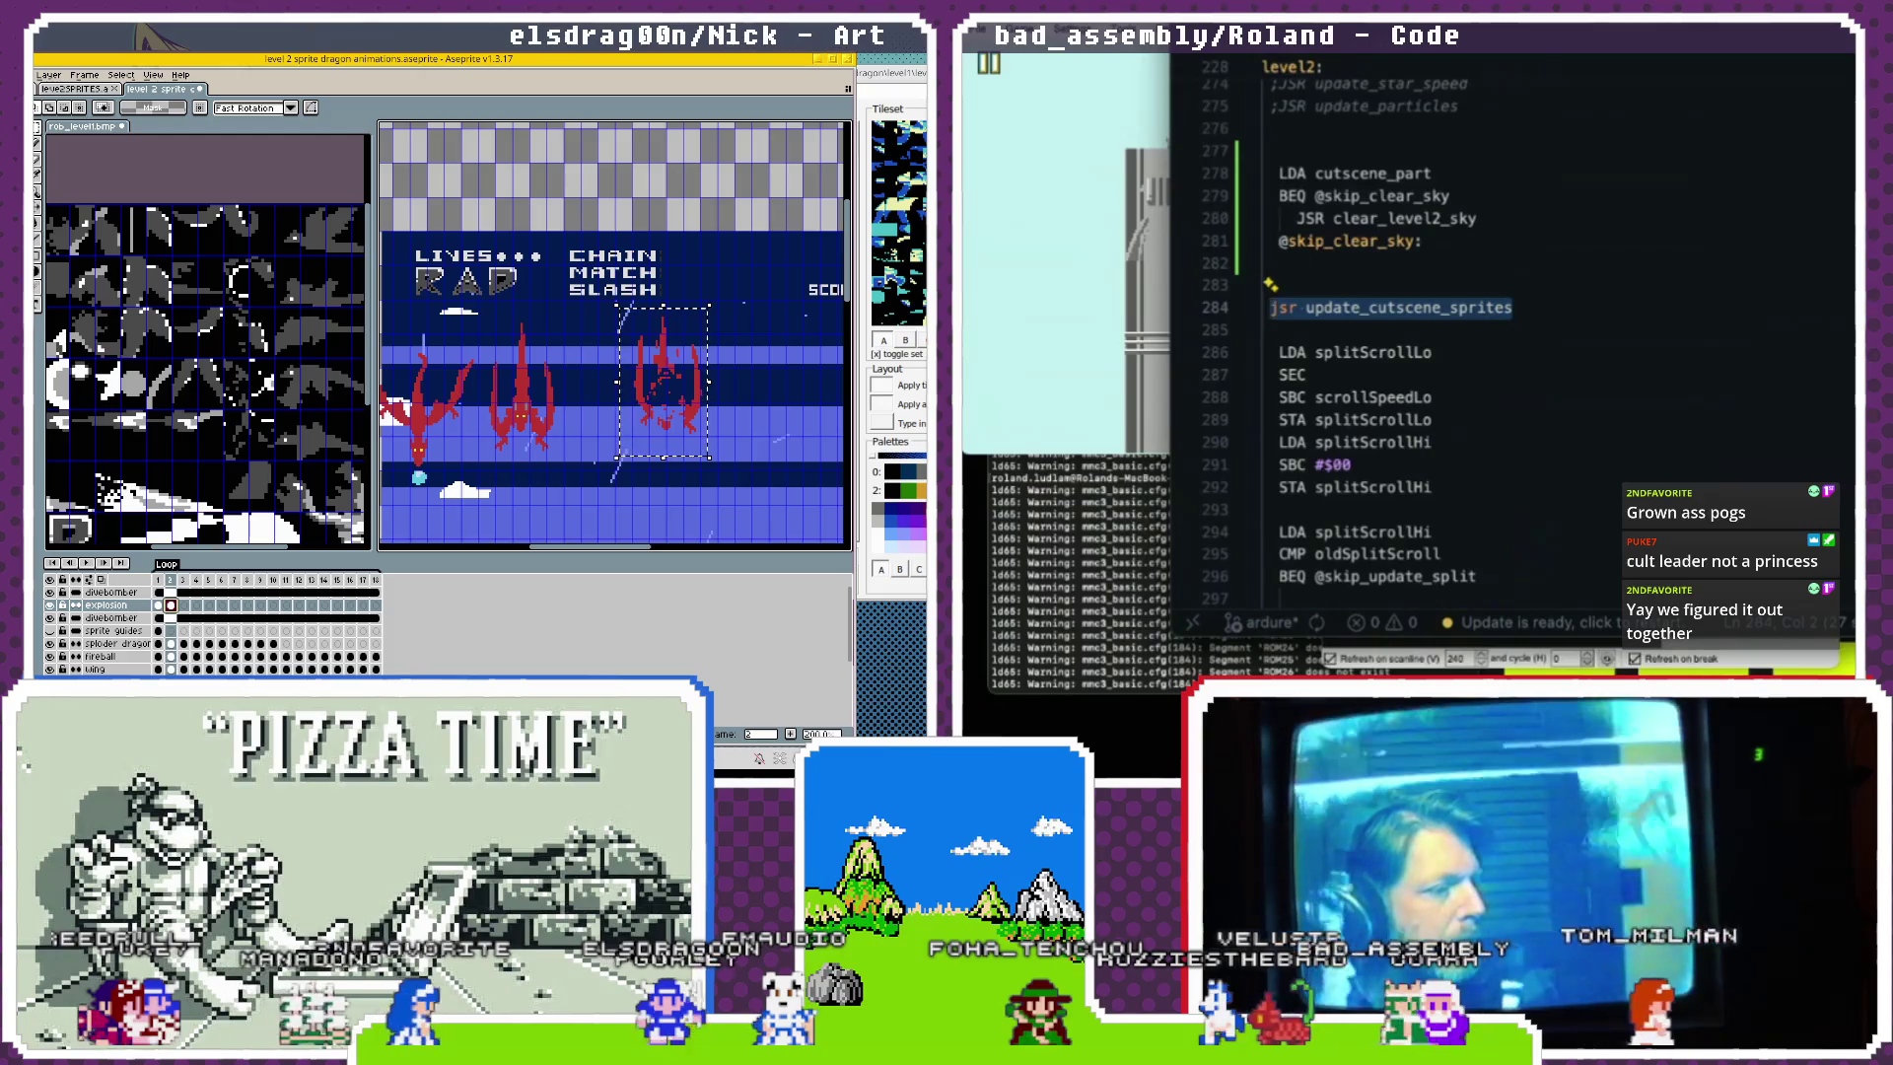
Scroll up to the level2_palette block near line 34 and click the empty line below it.
scroll(668, 389, up, 2)
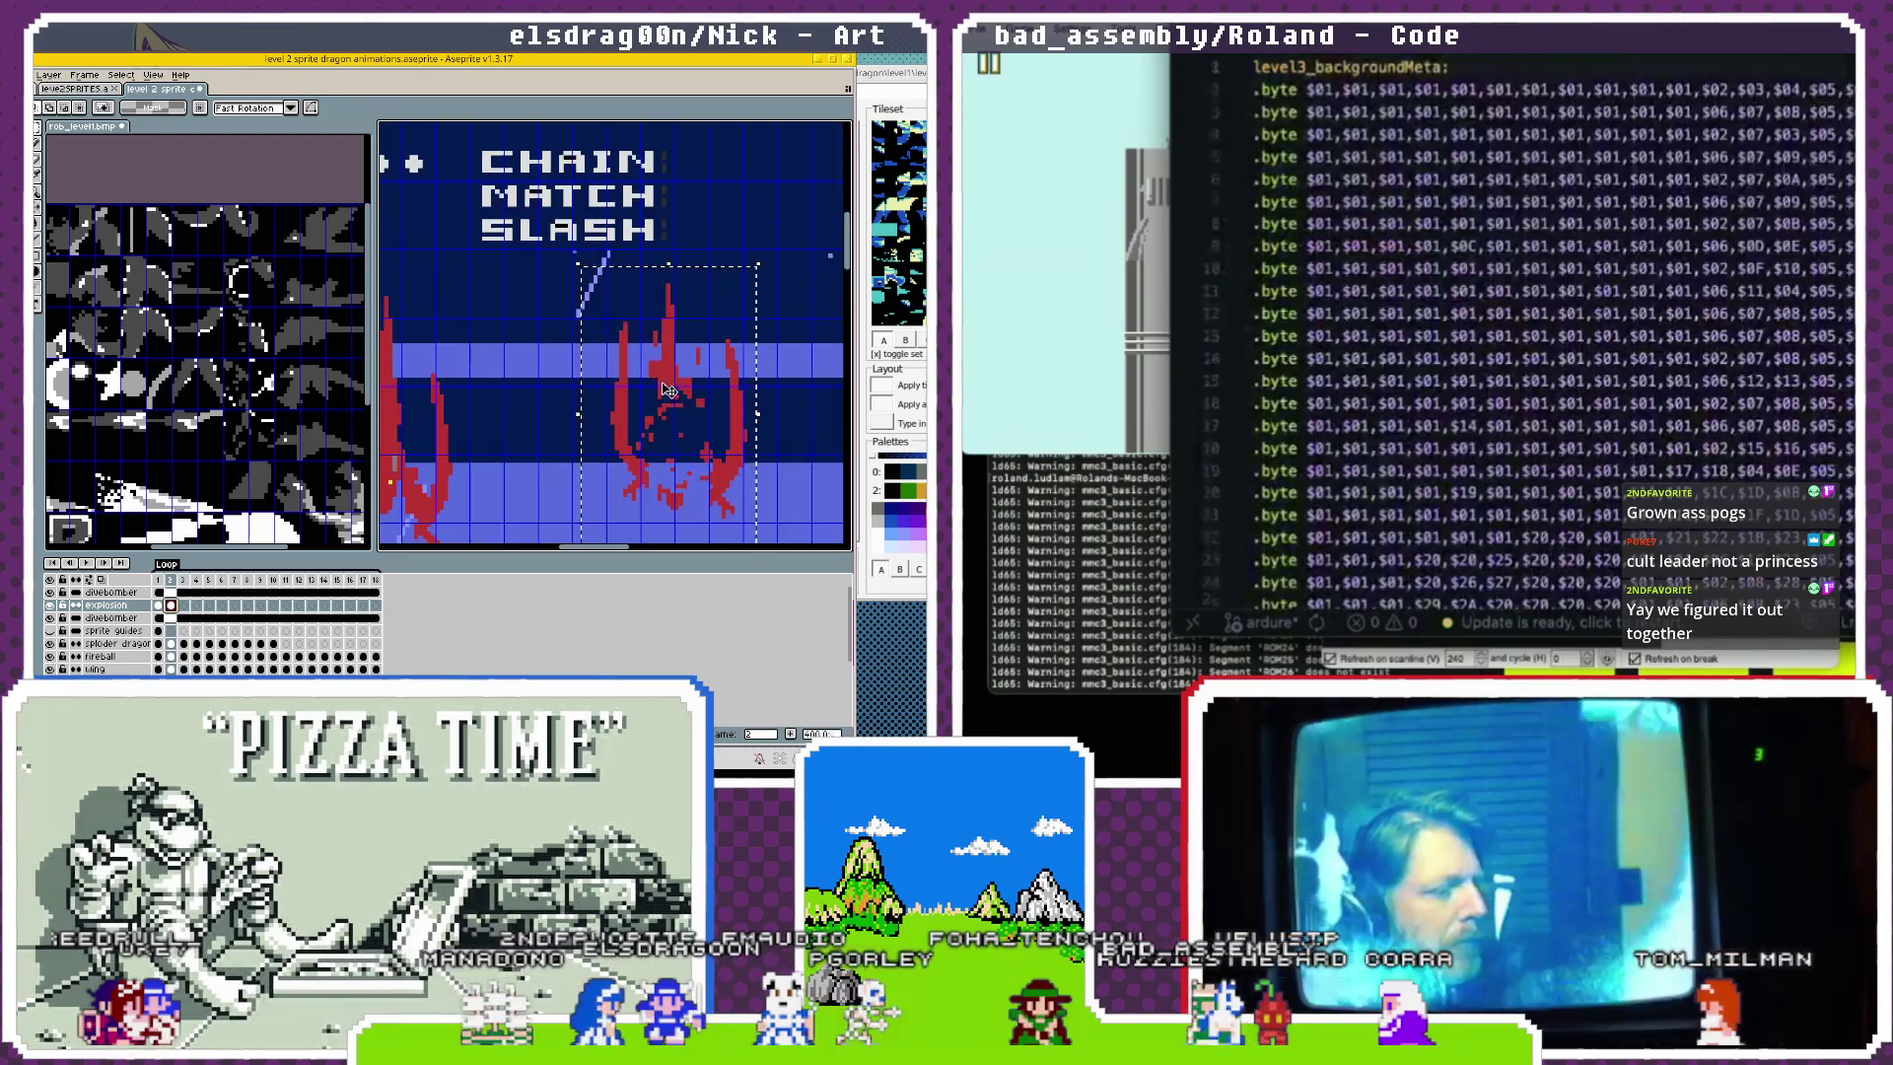
scroll(529, 329, down, 3)
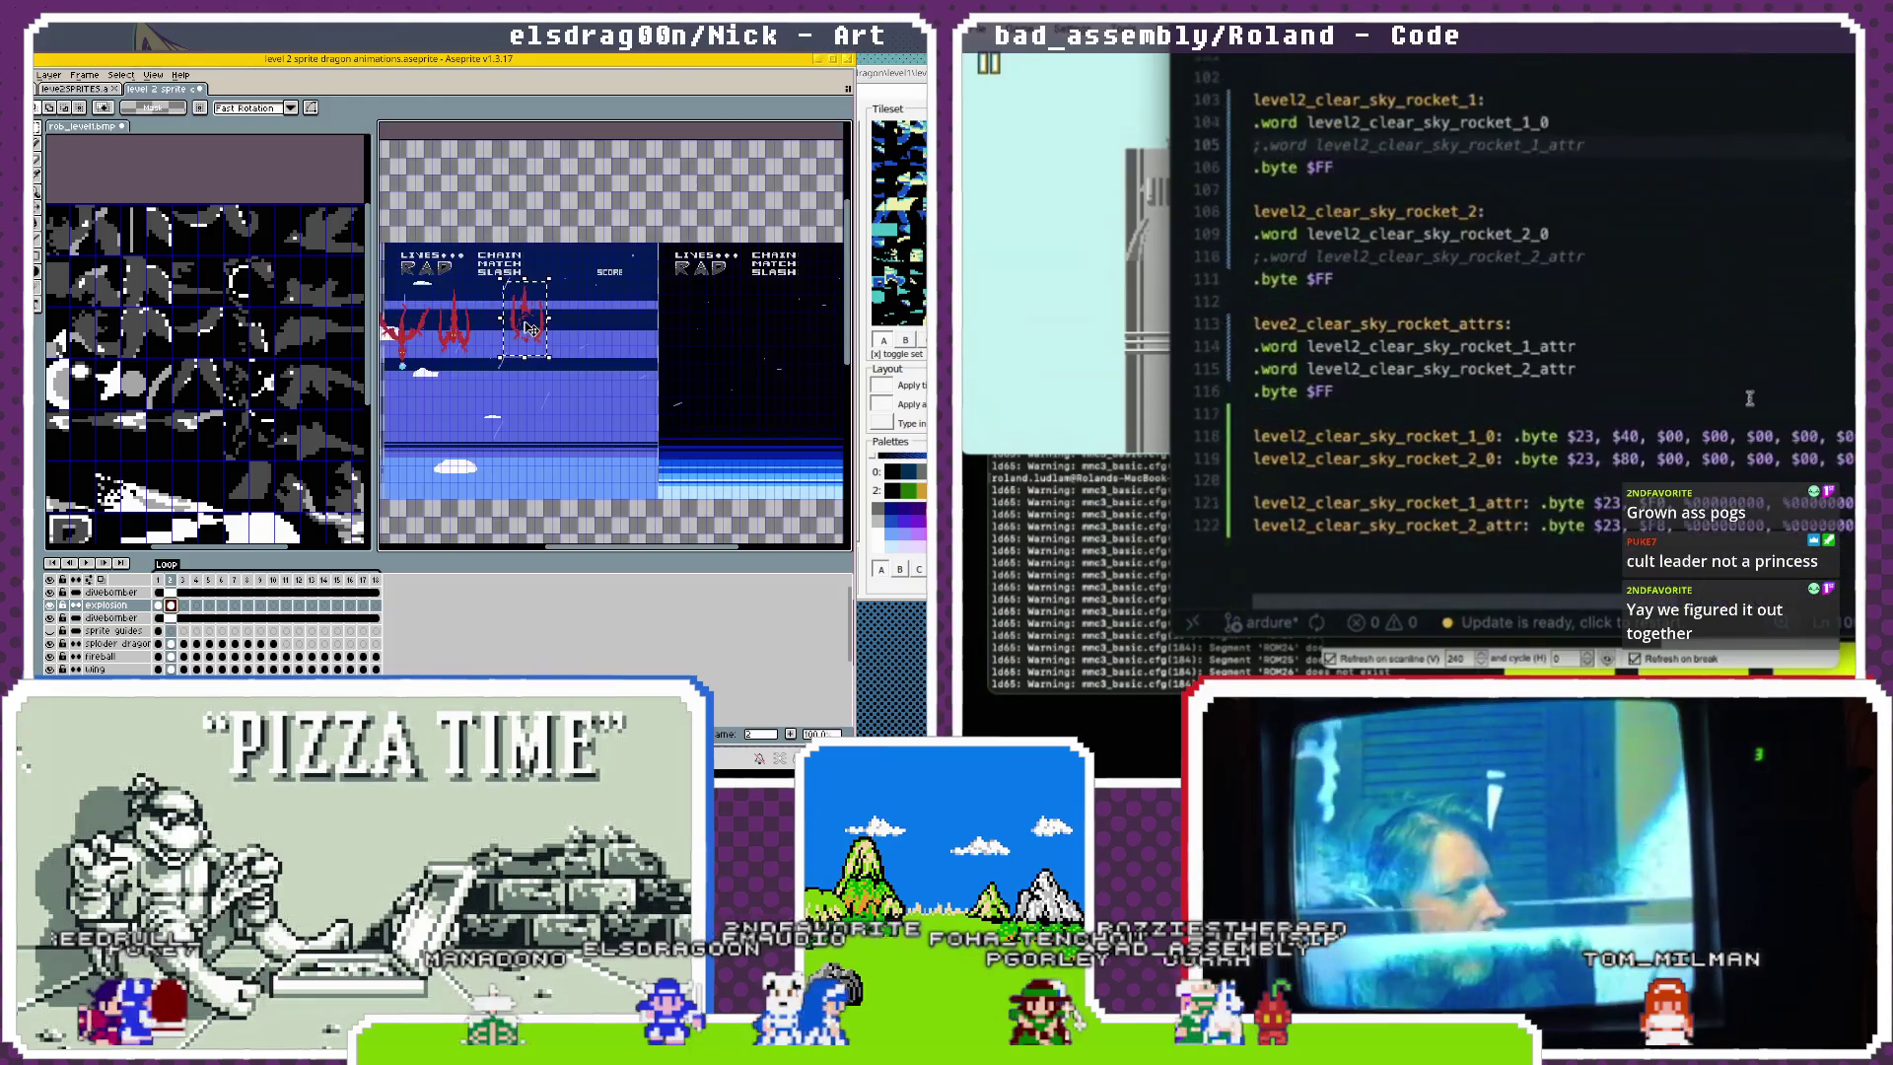
scroll(529, 328, up, 1)
scroll(1749, 398, up, 15)
scroll(1750, 397, up, 10)
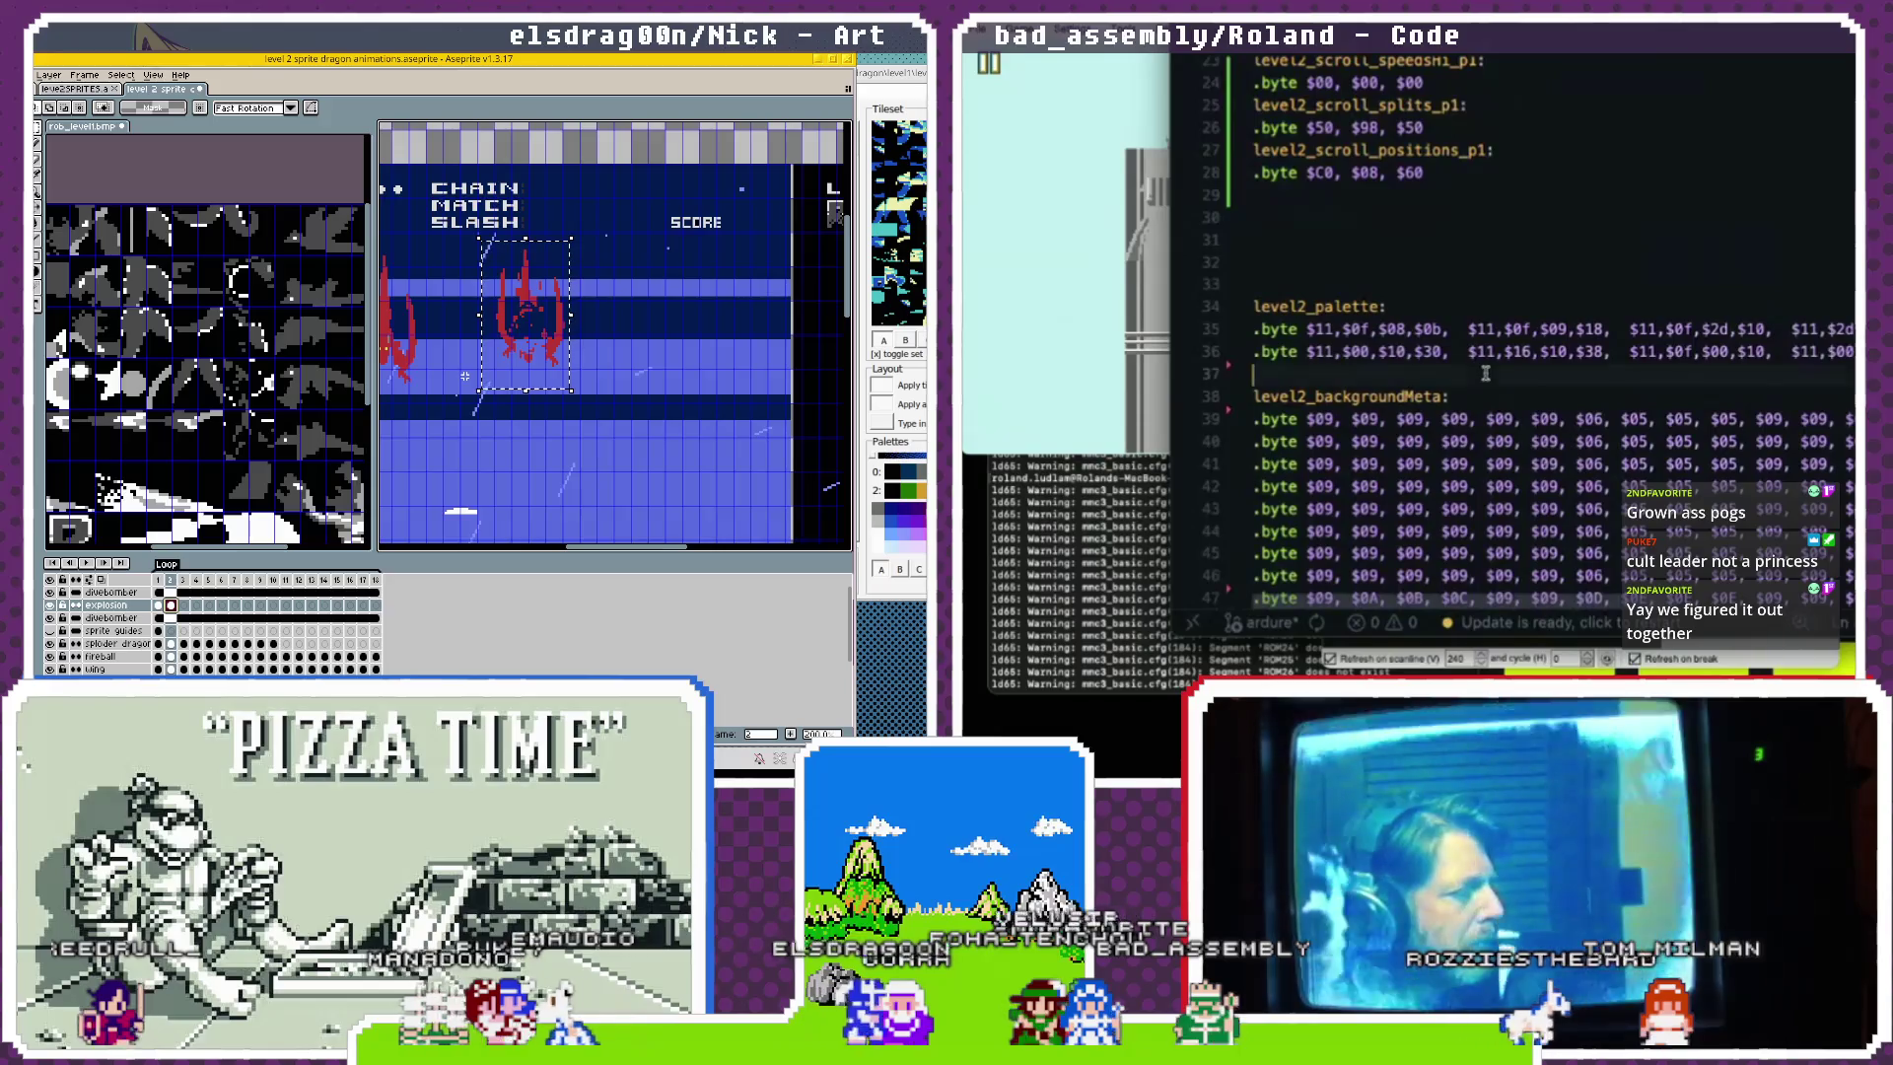
click(1485, 373)
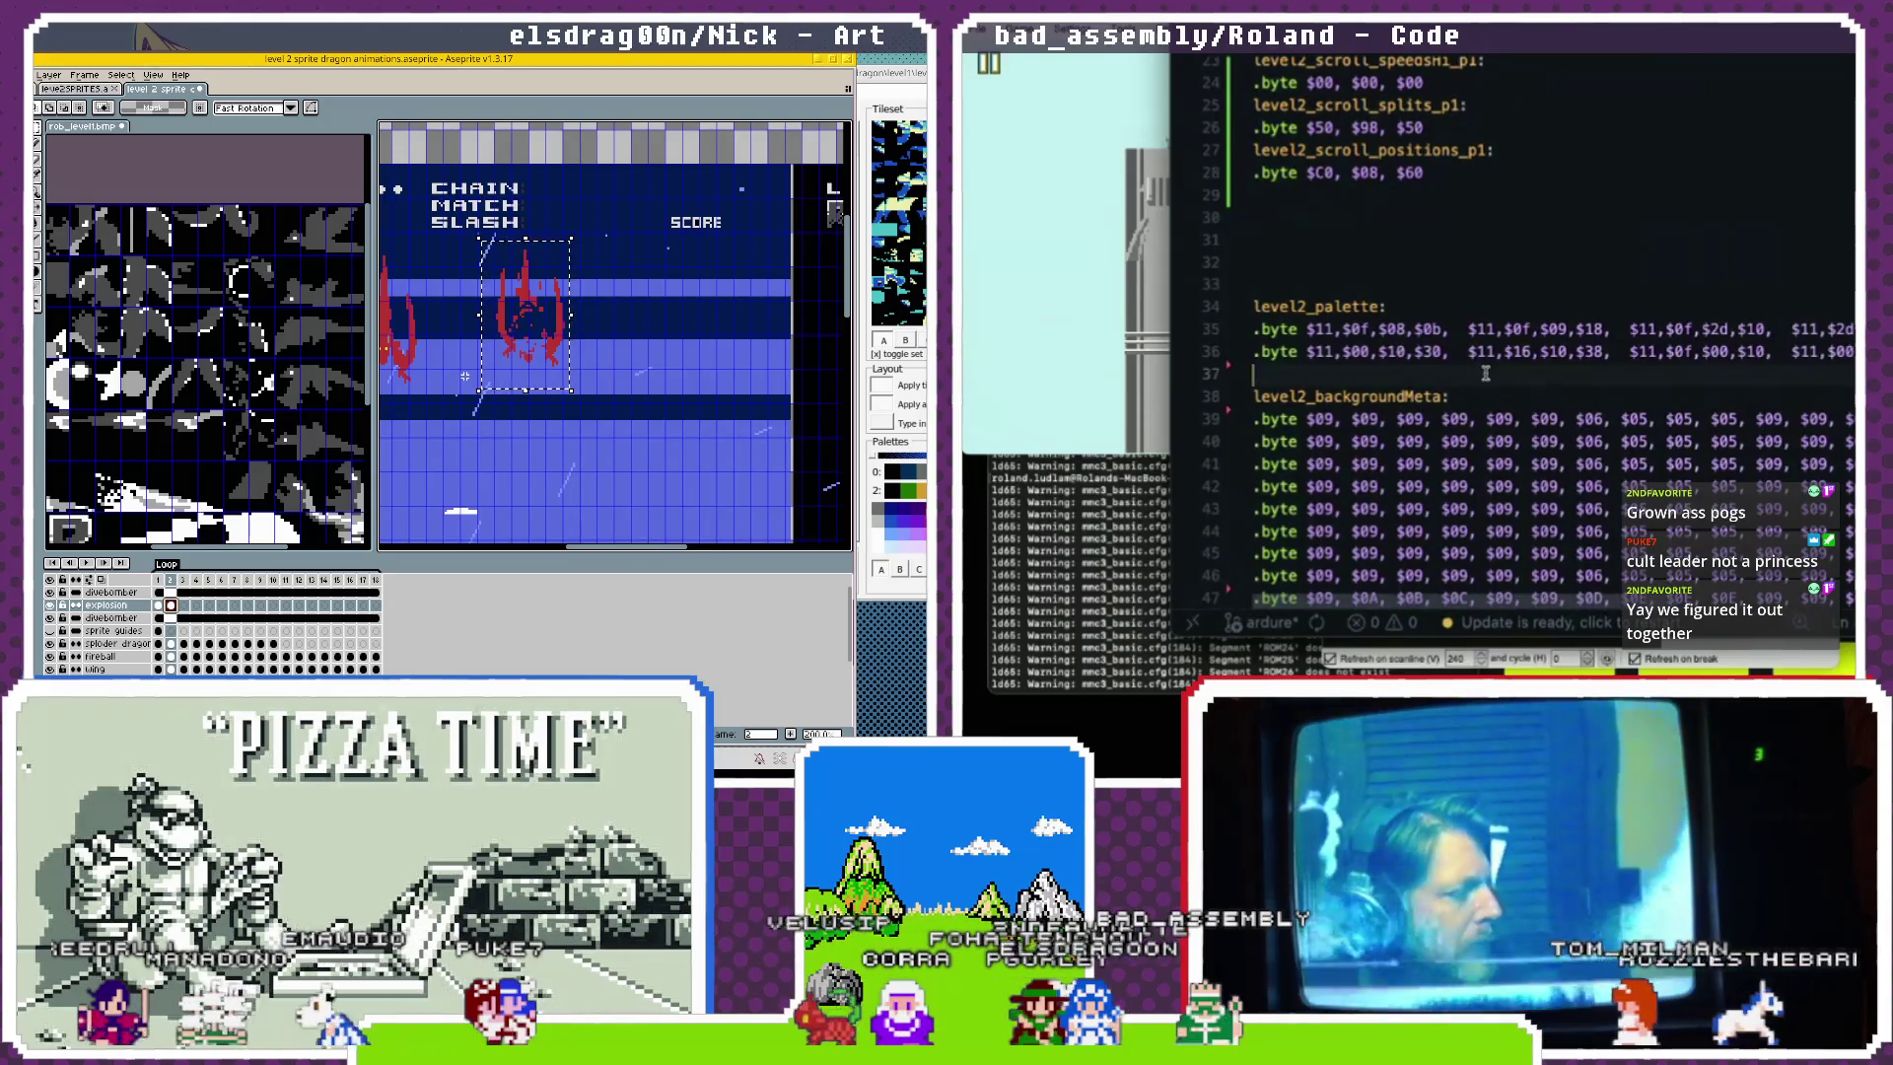
scroll(1429, 273, down, 1)
click(1085, 53)
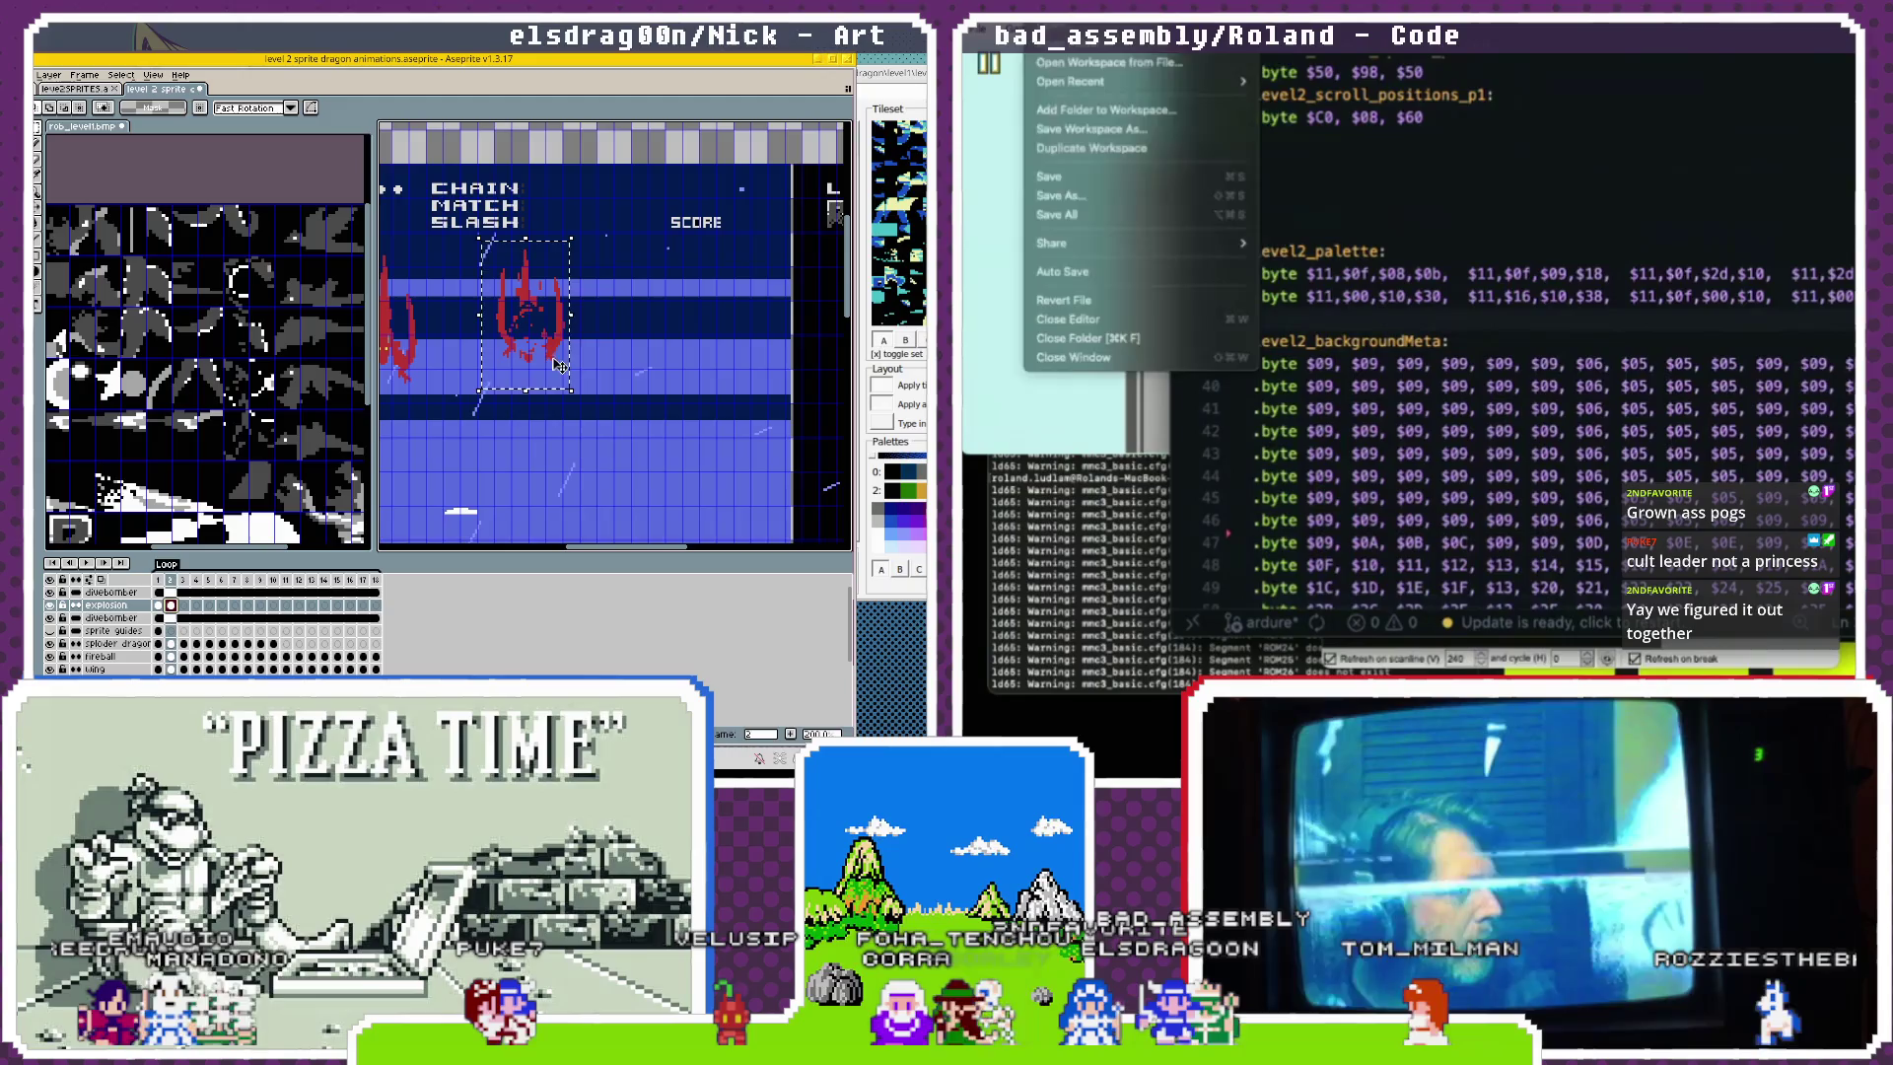
Paste a copy of the level2_palette definition on a new line above level2_backgroundMeta.
key(Escape)
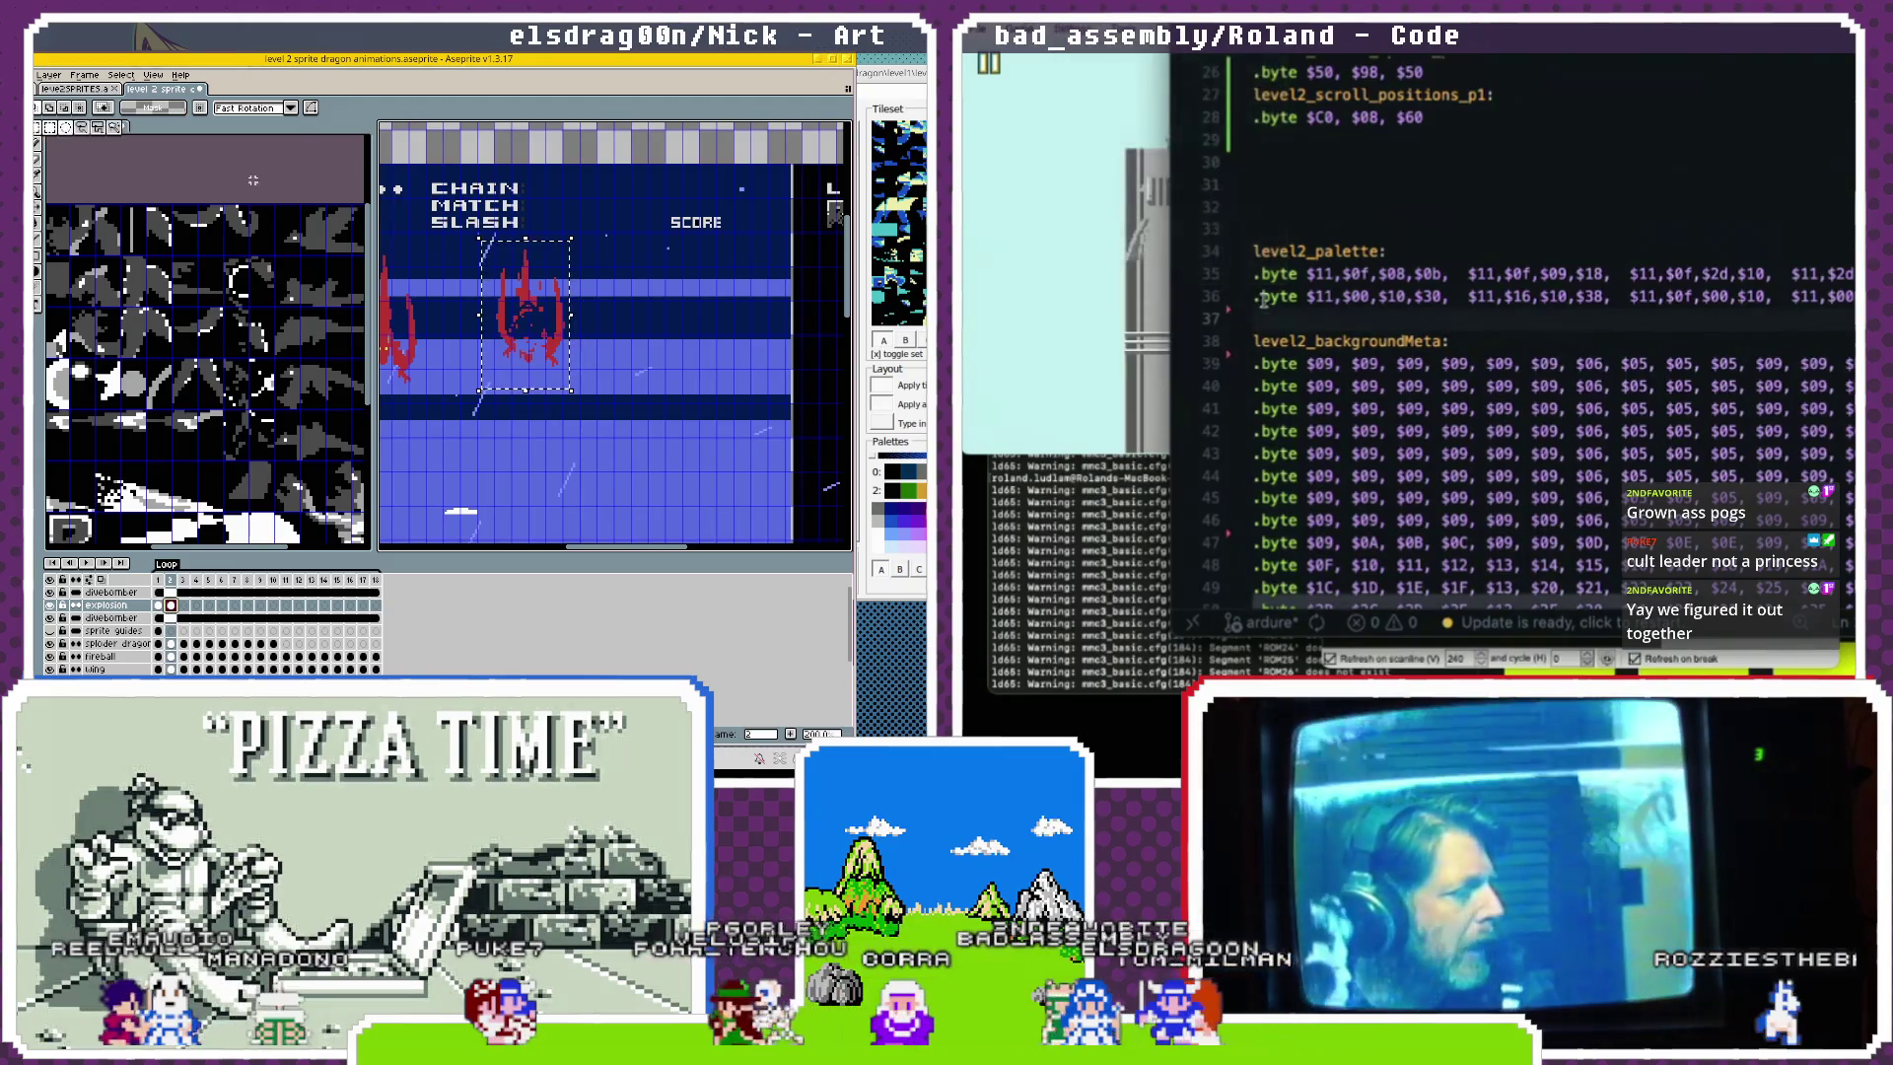
click(1291, 228)
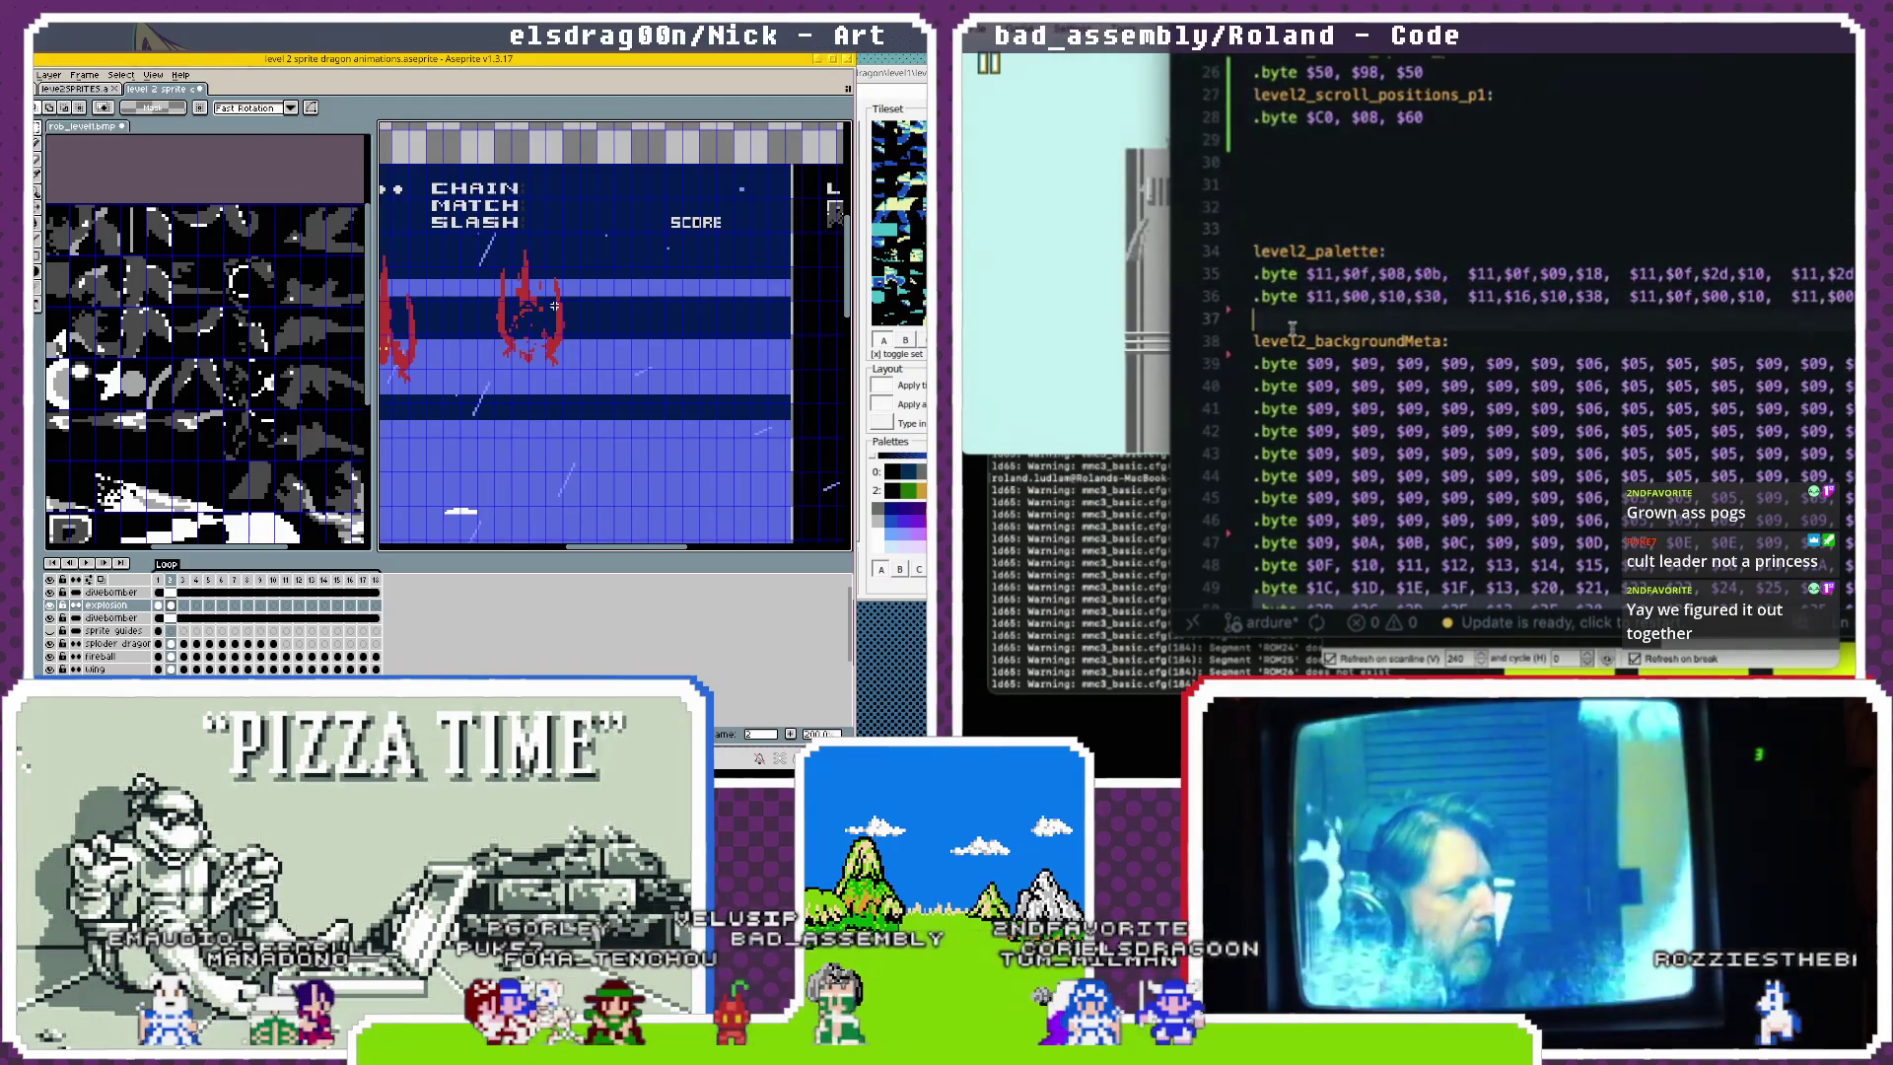
key(Return)
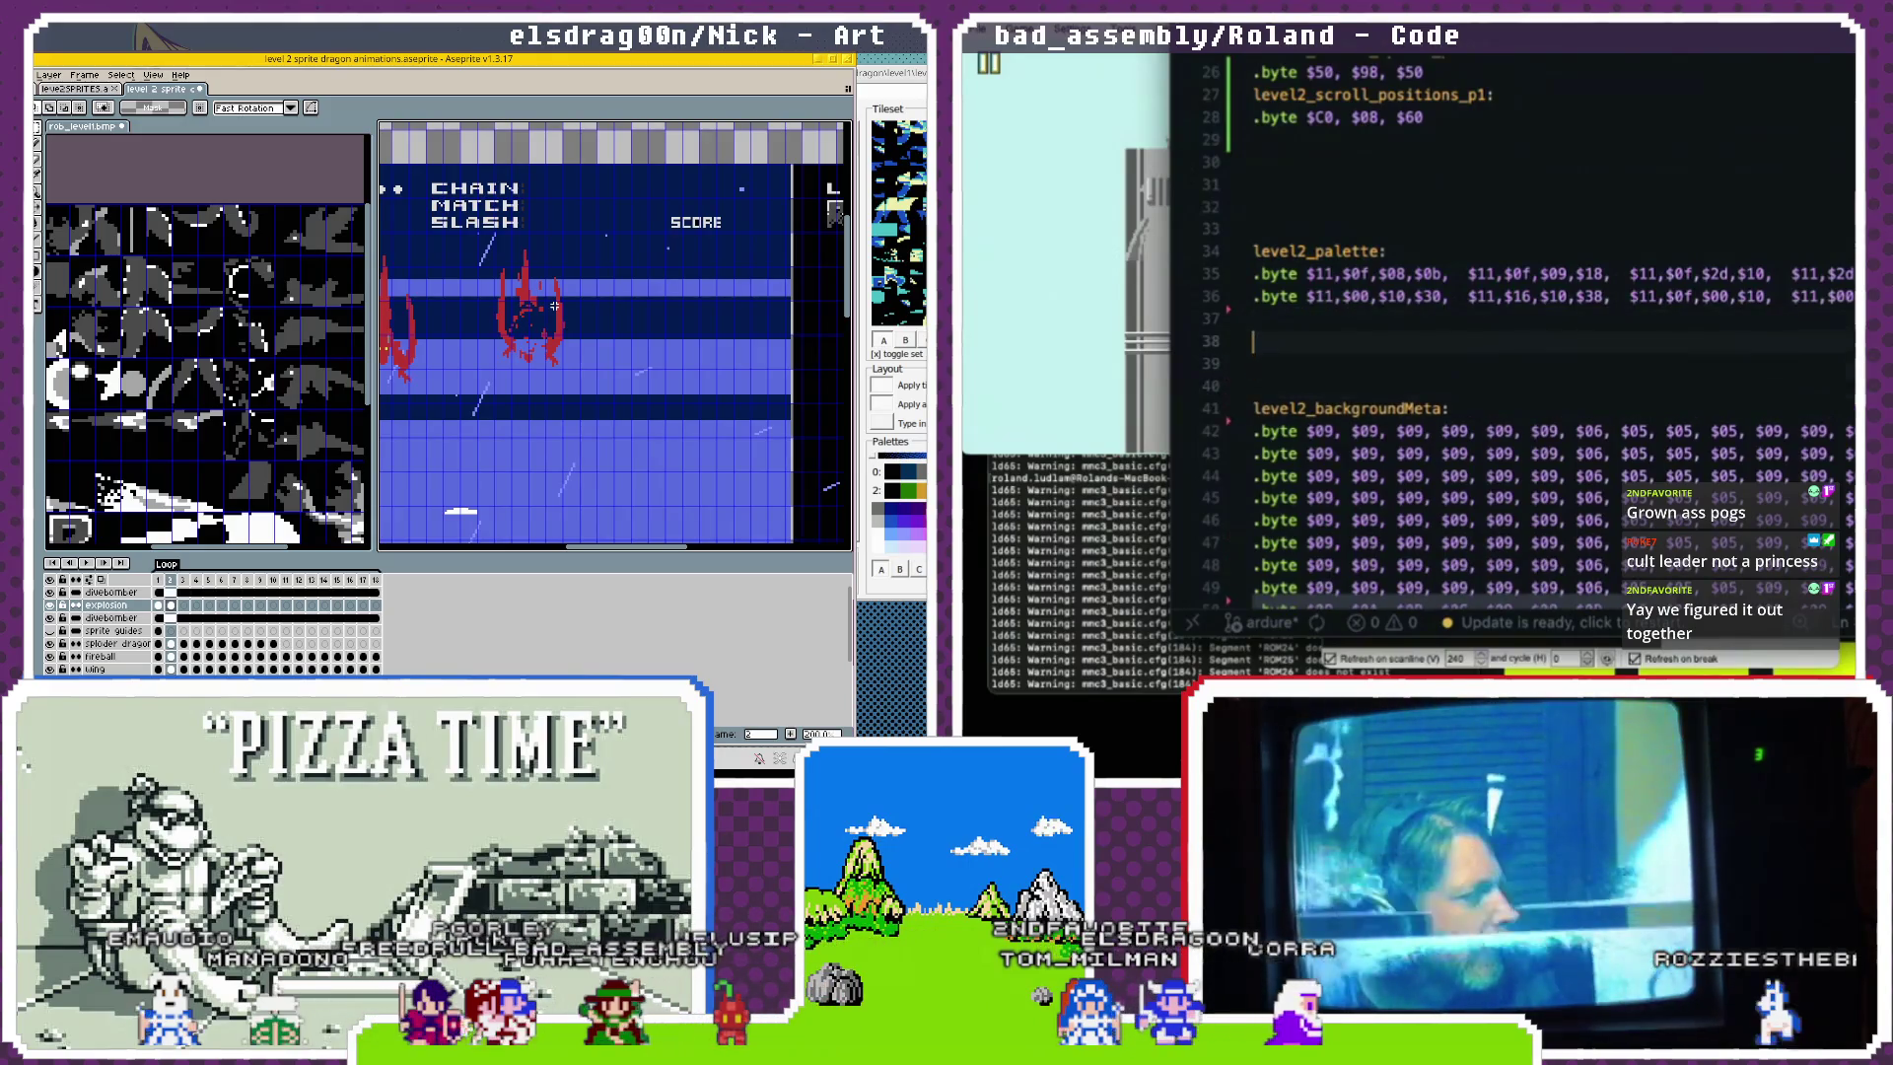
key(ctrl+v)
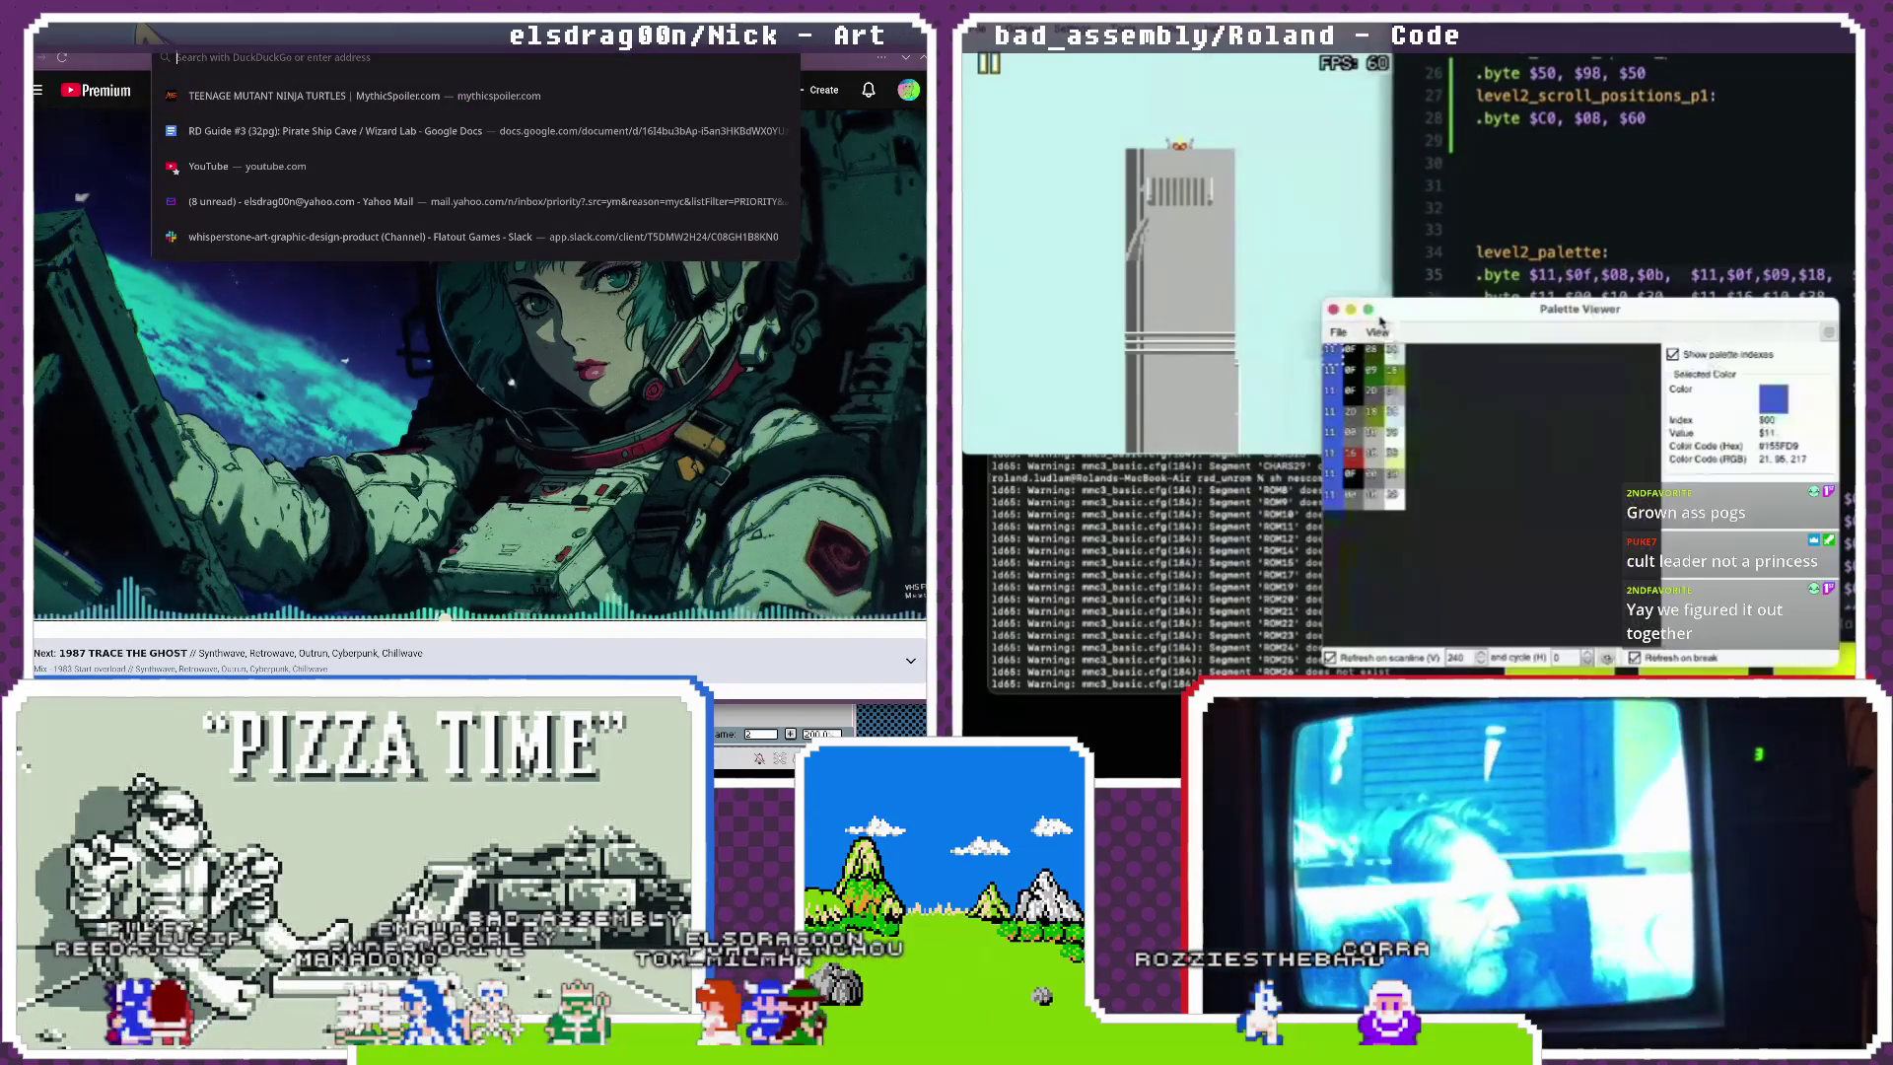
Type and run a search for 'caesar salad flavor'.
text(caesar salad f)
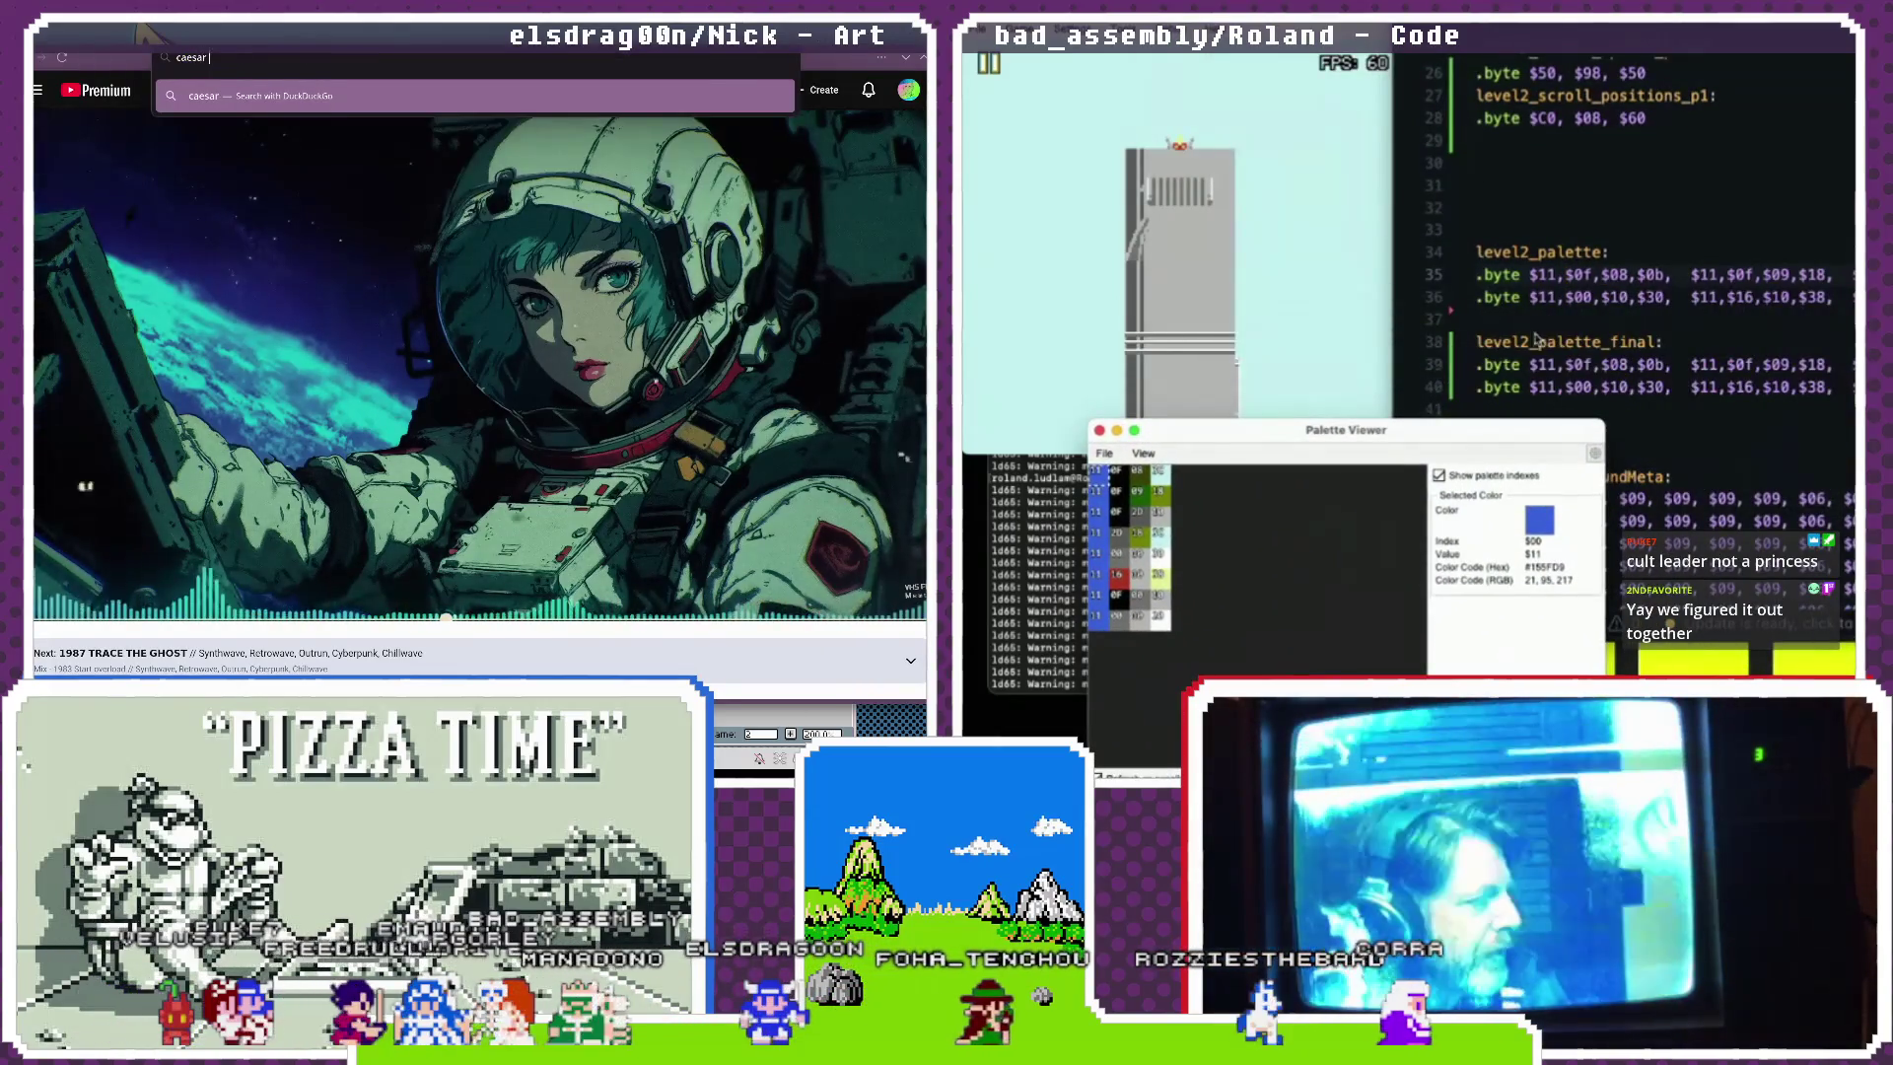
click(1654, 387)
text(lavor)
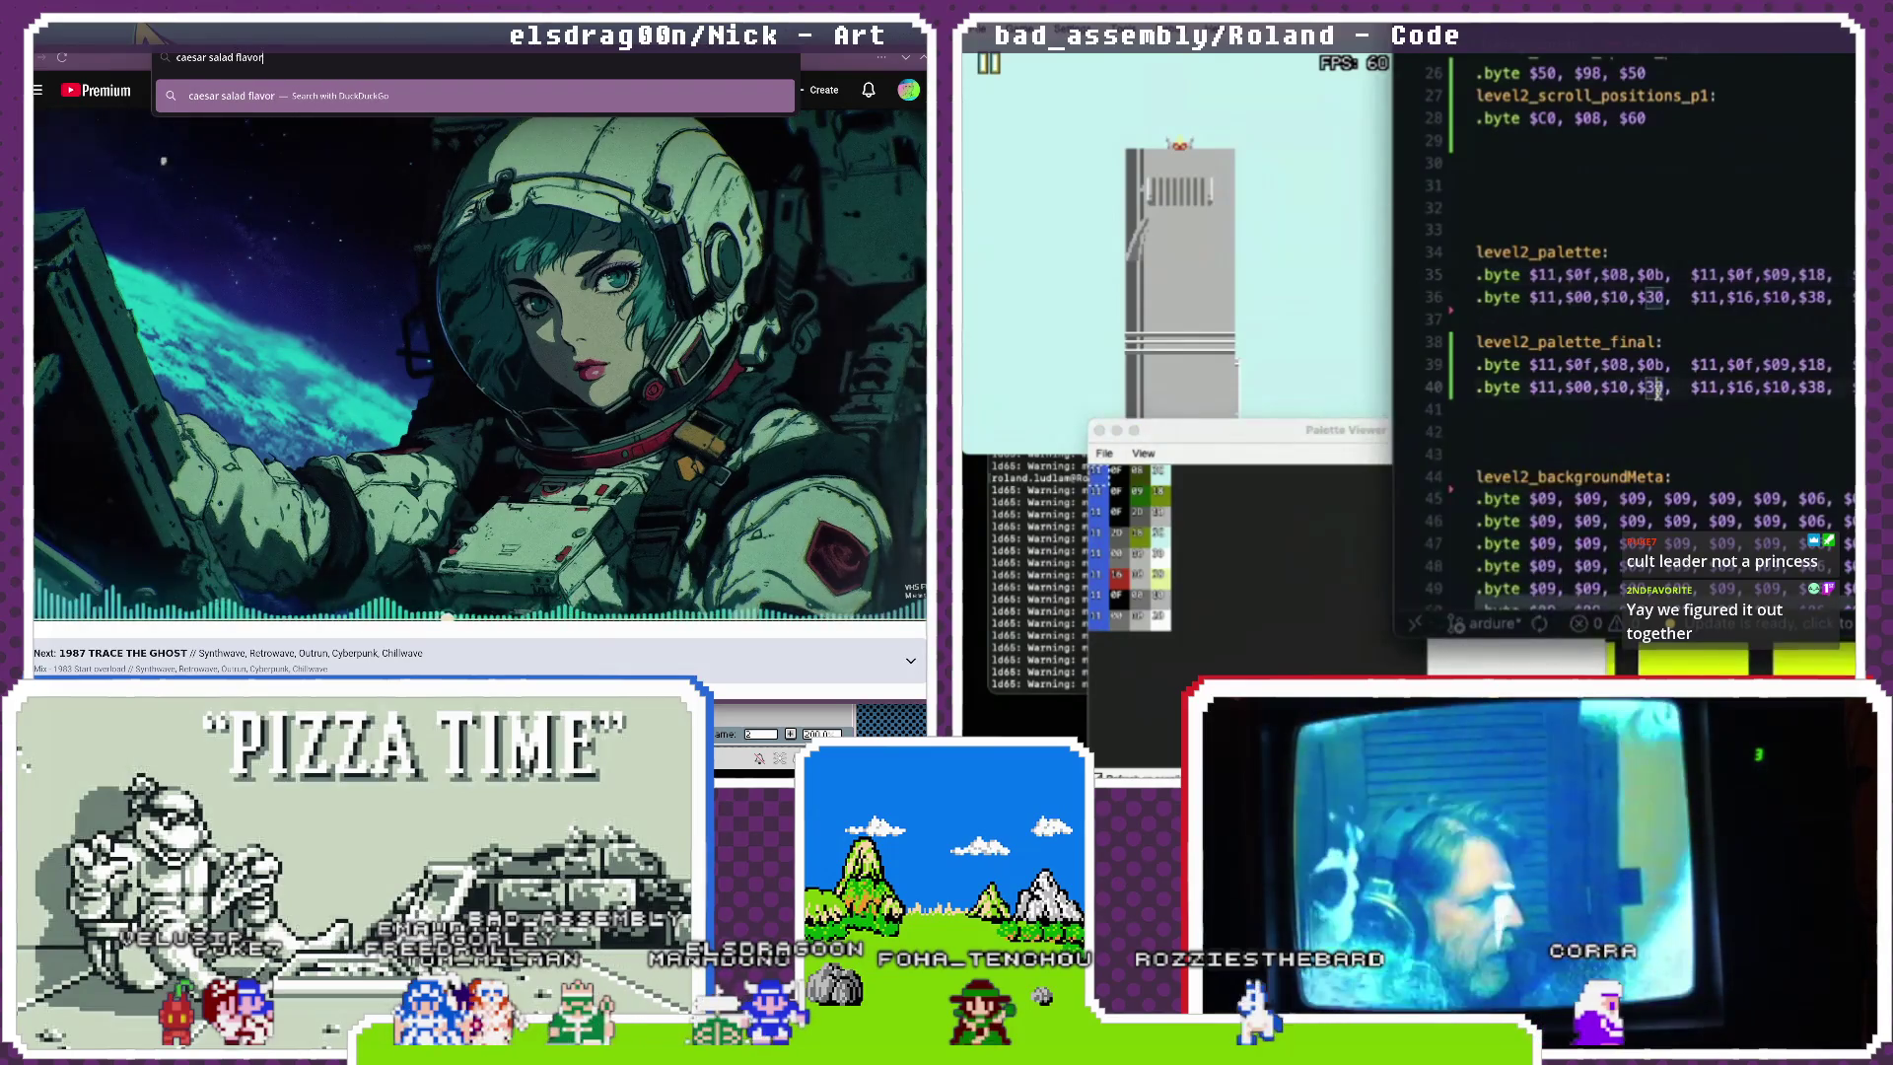
key(Return)
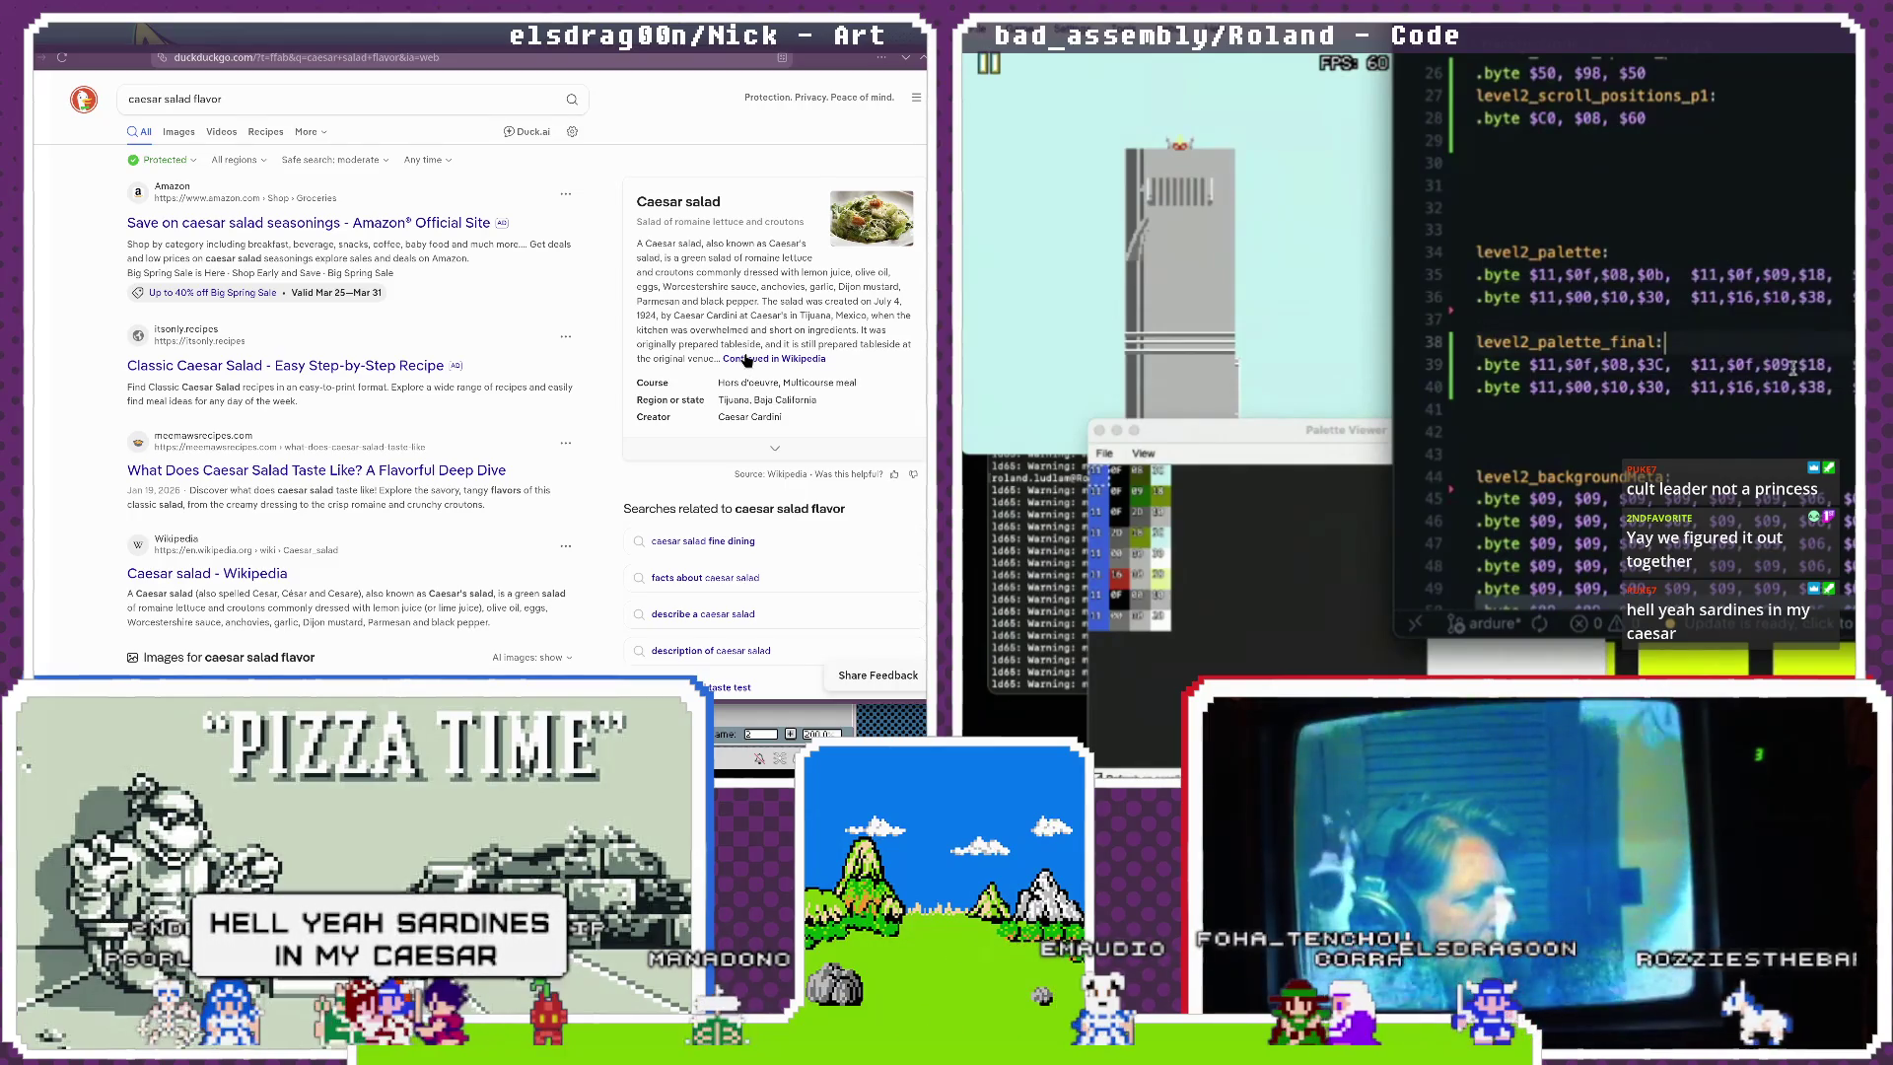
scroll(745, 320, down, 3)
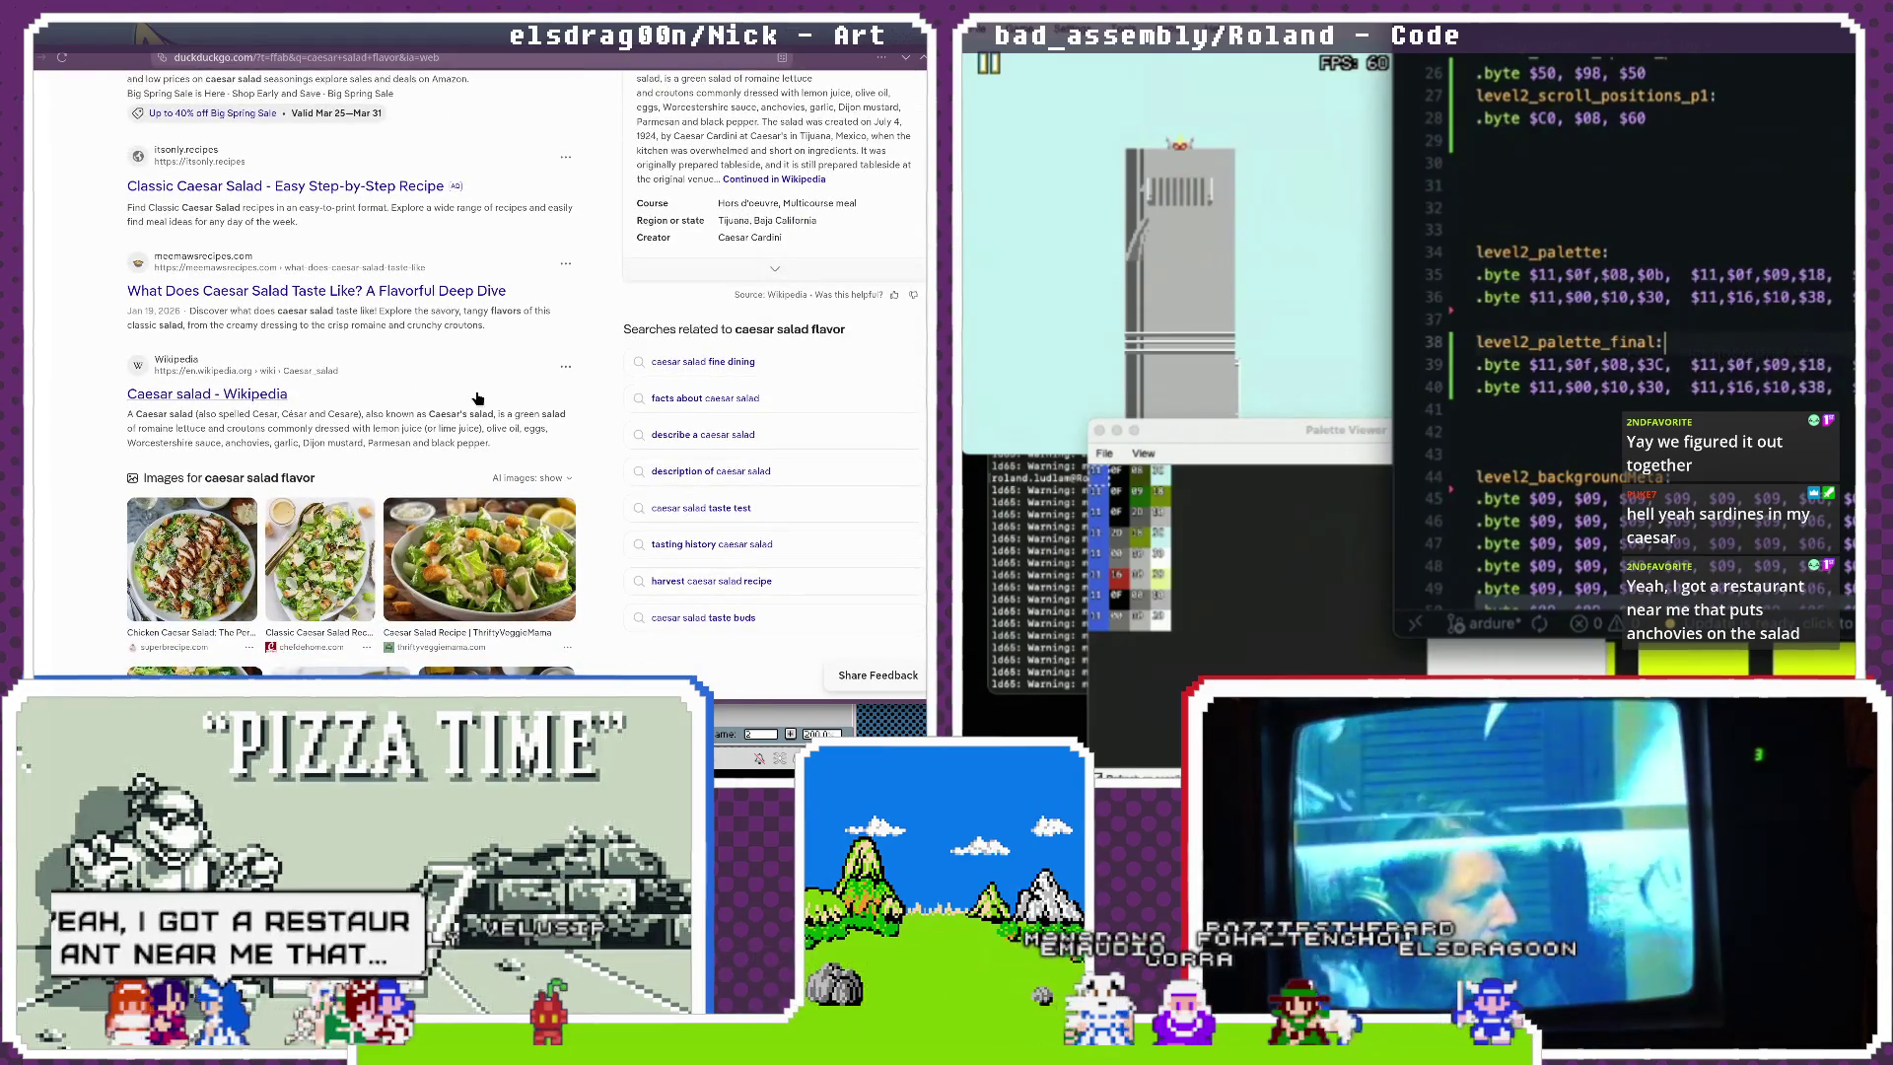
scroll(476, 393, up, 3)
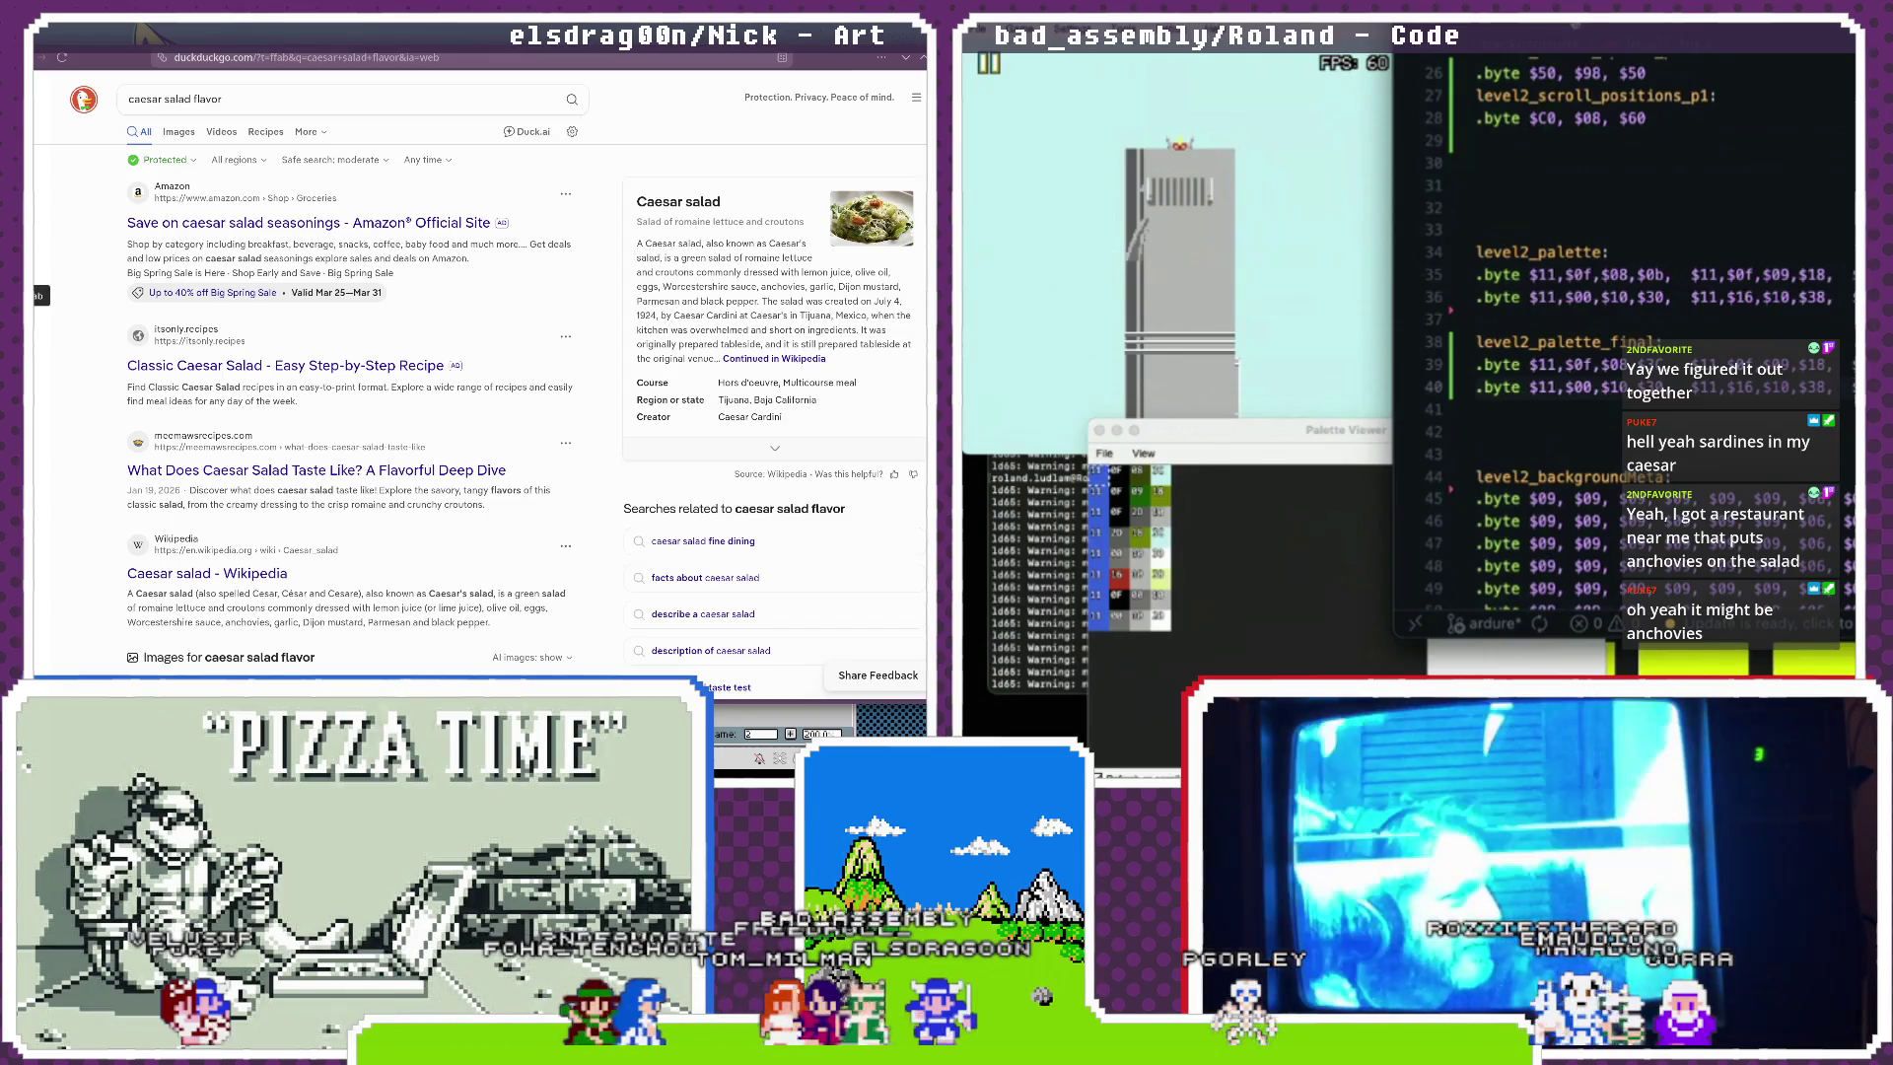
double_click(1620, 73)
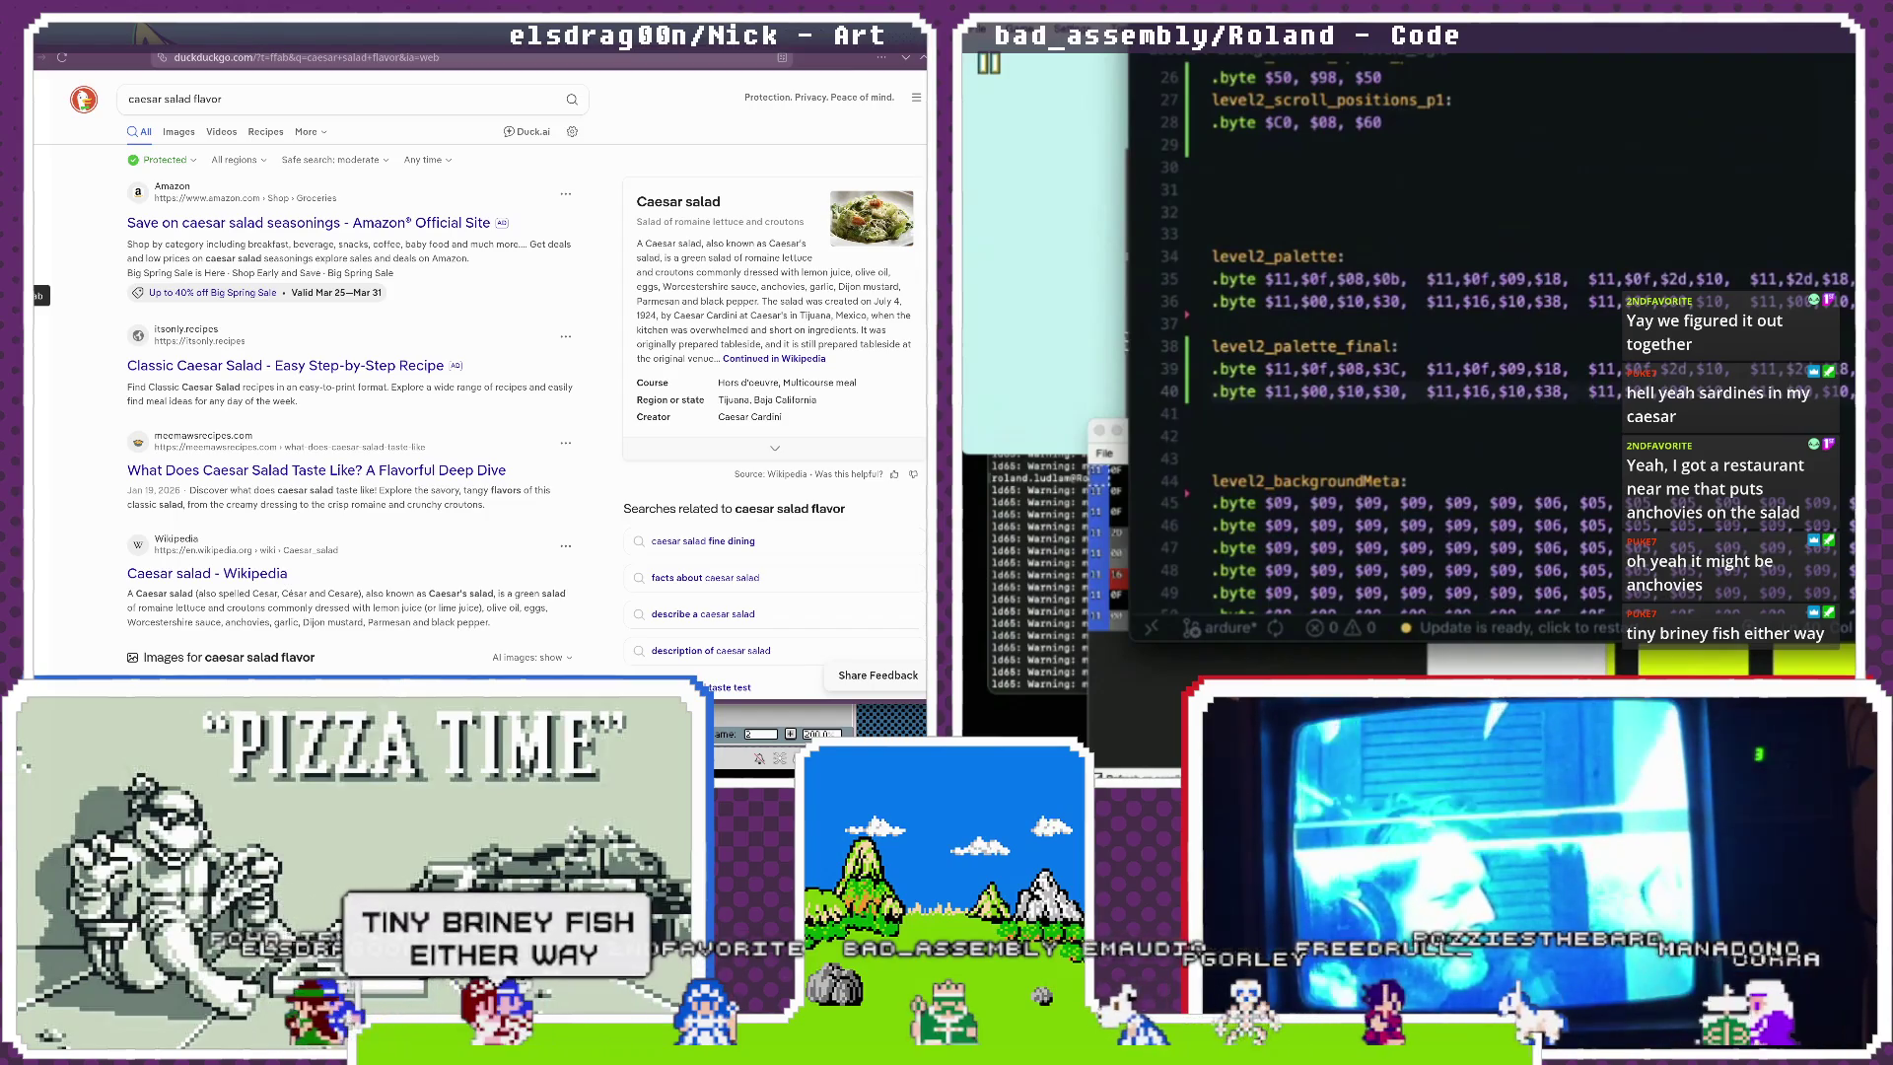
scroll(1479, 335, down, 10)
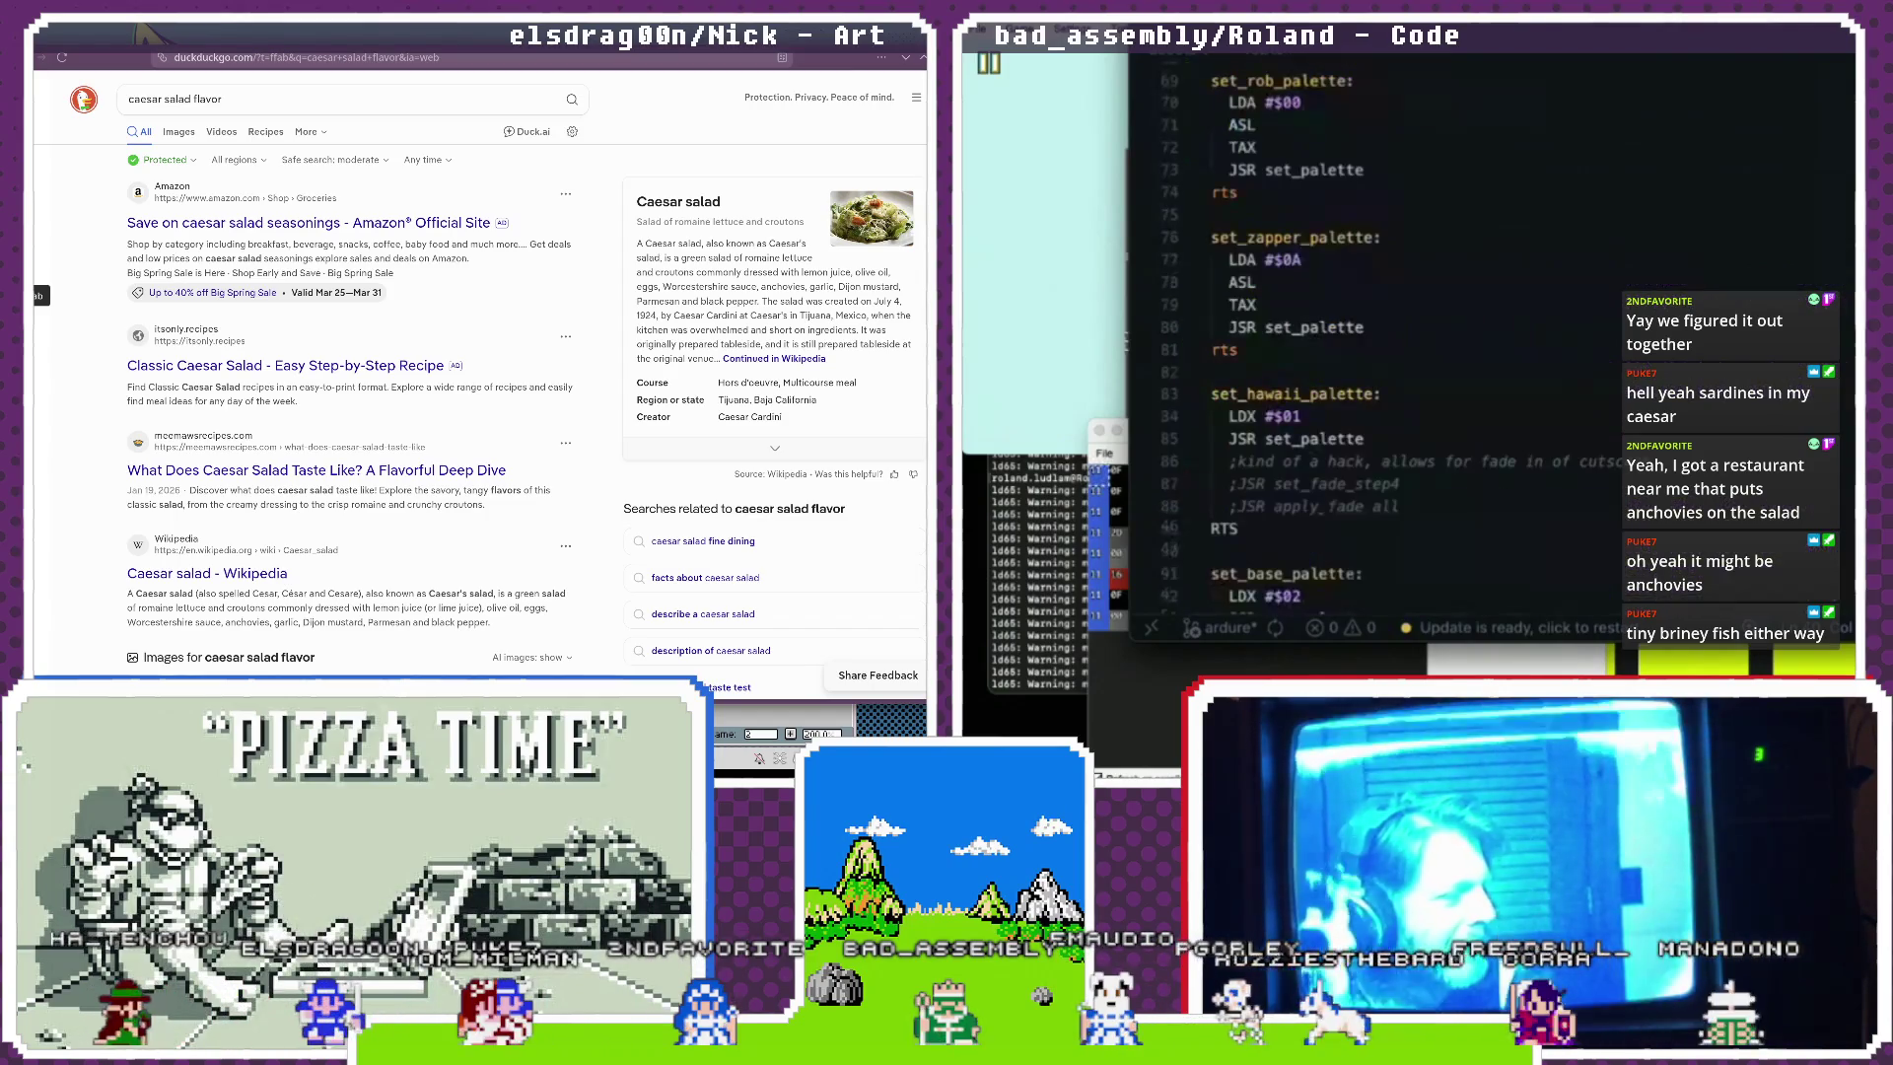
Change line 33's '.word level2_palette' to level2_palette_final and reload the game in Mesen.
scroll(1683, 436, up, 15)
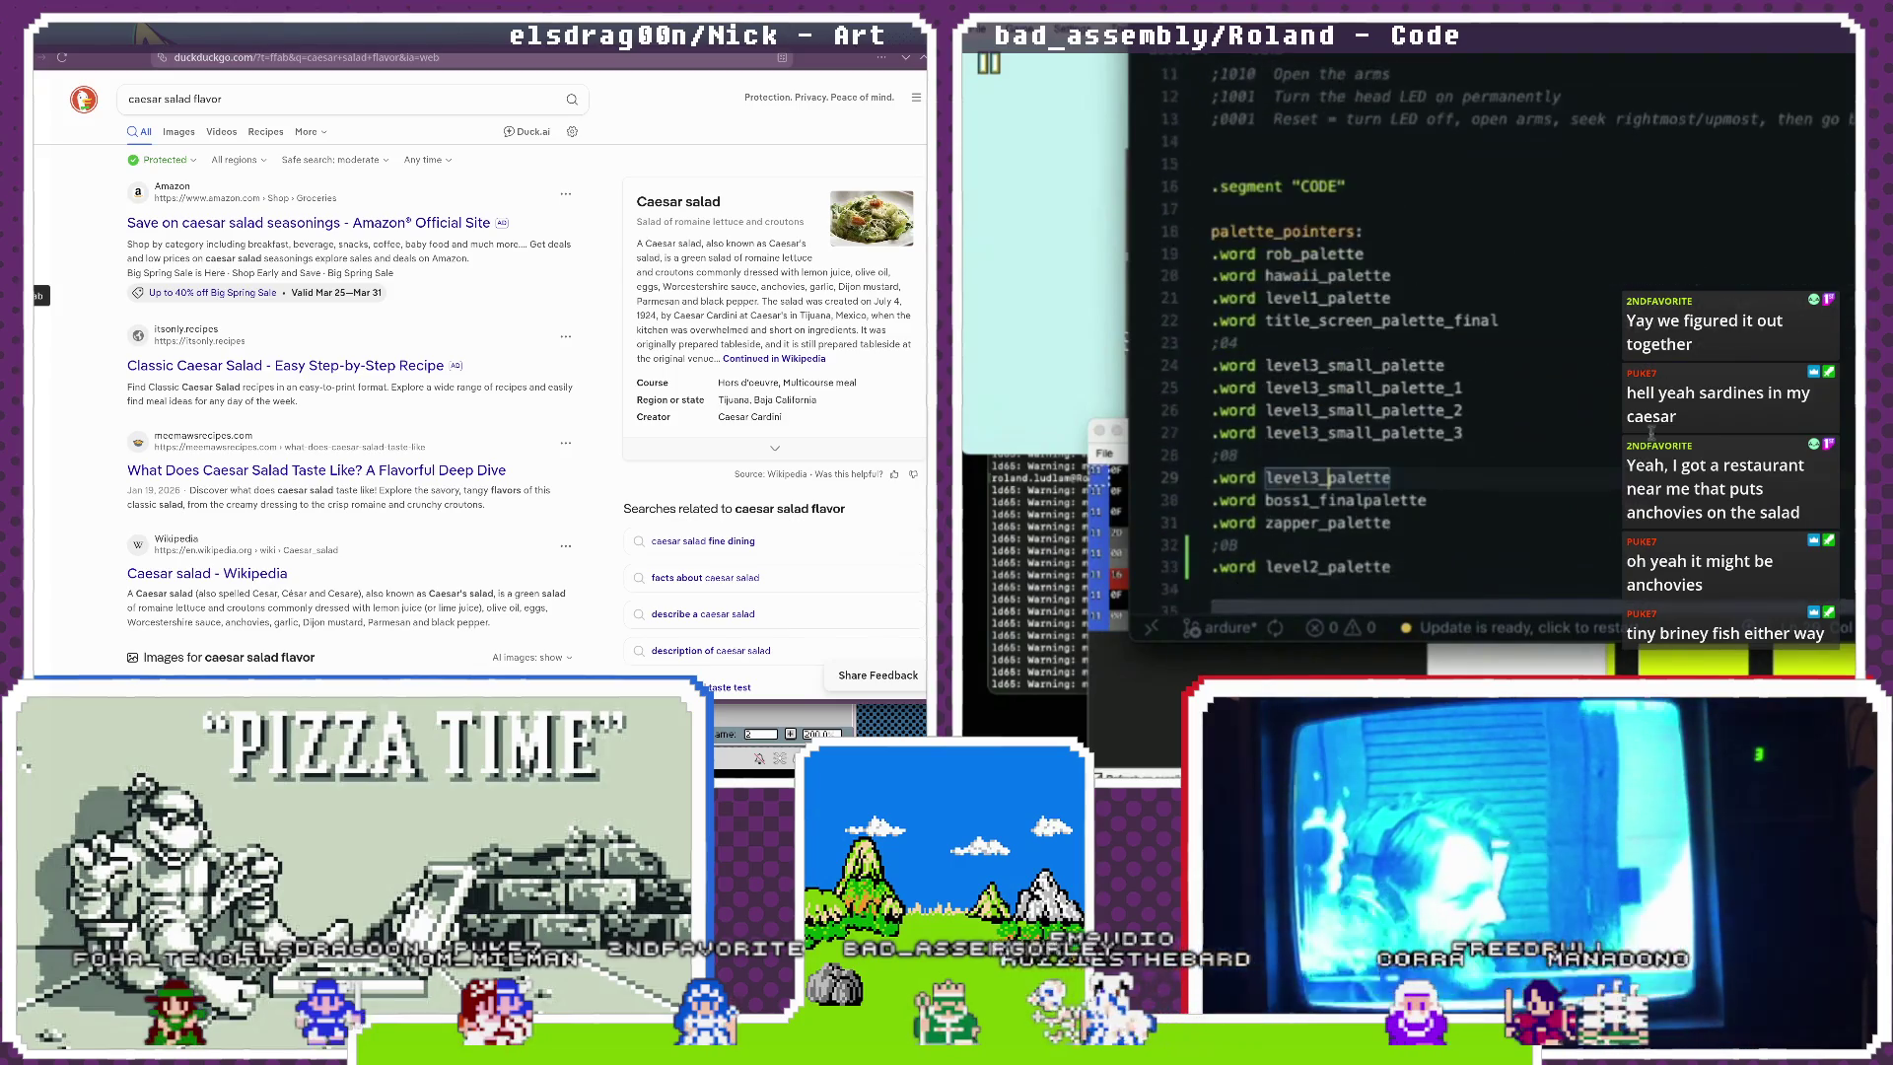
scroll(1428, 430, down, 2)
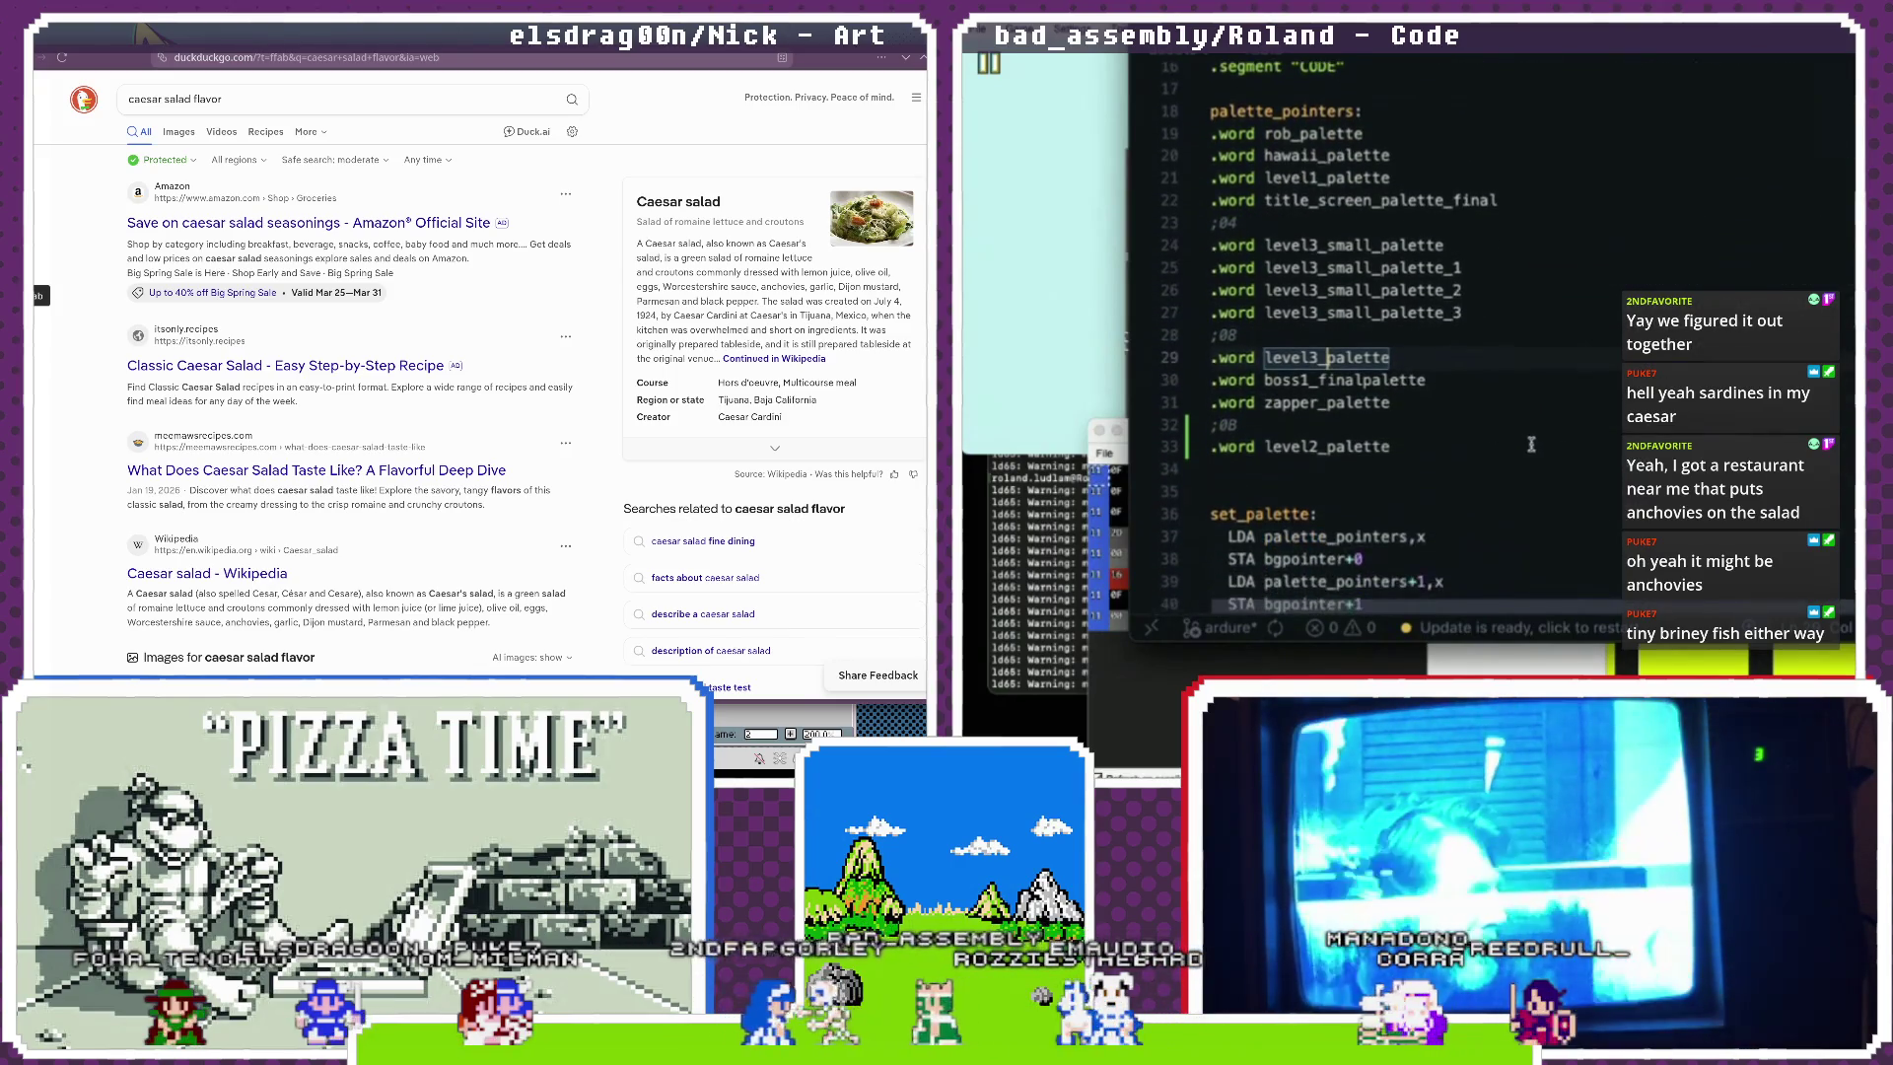
click(1426, 447)
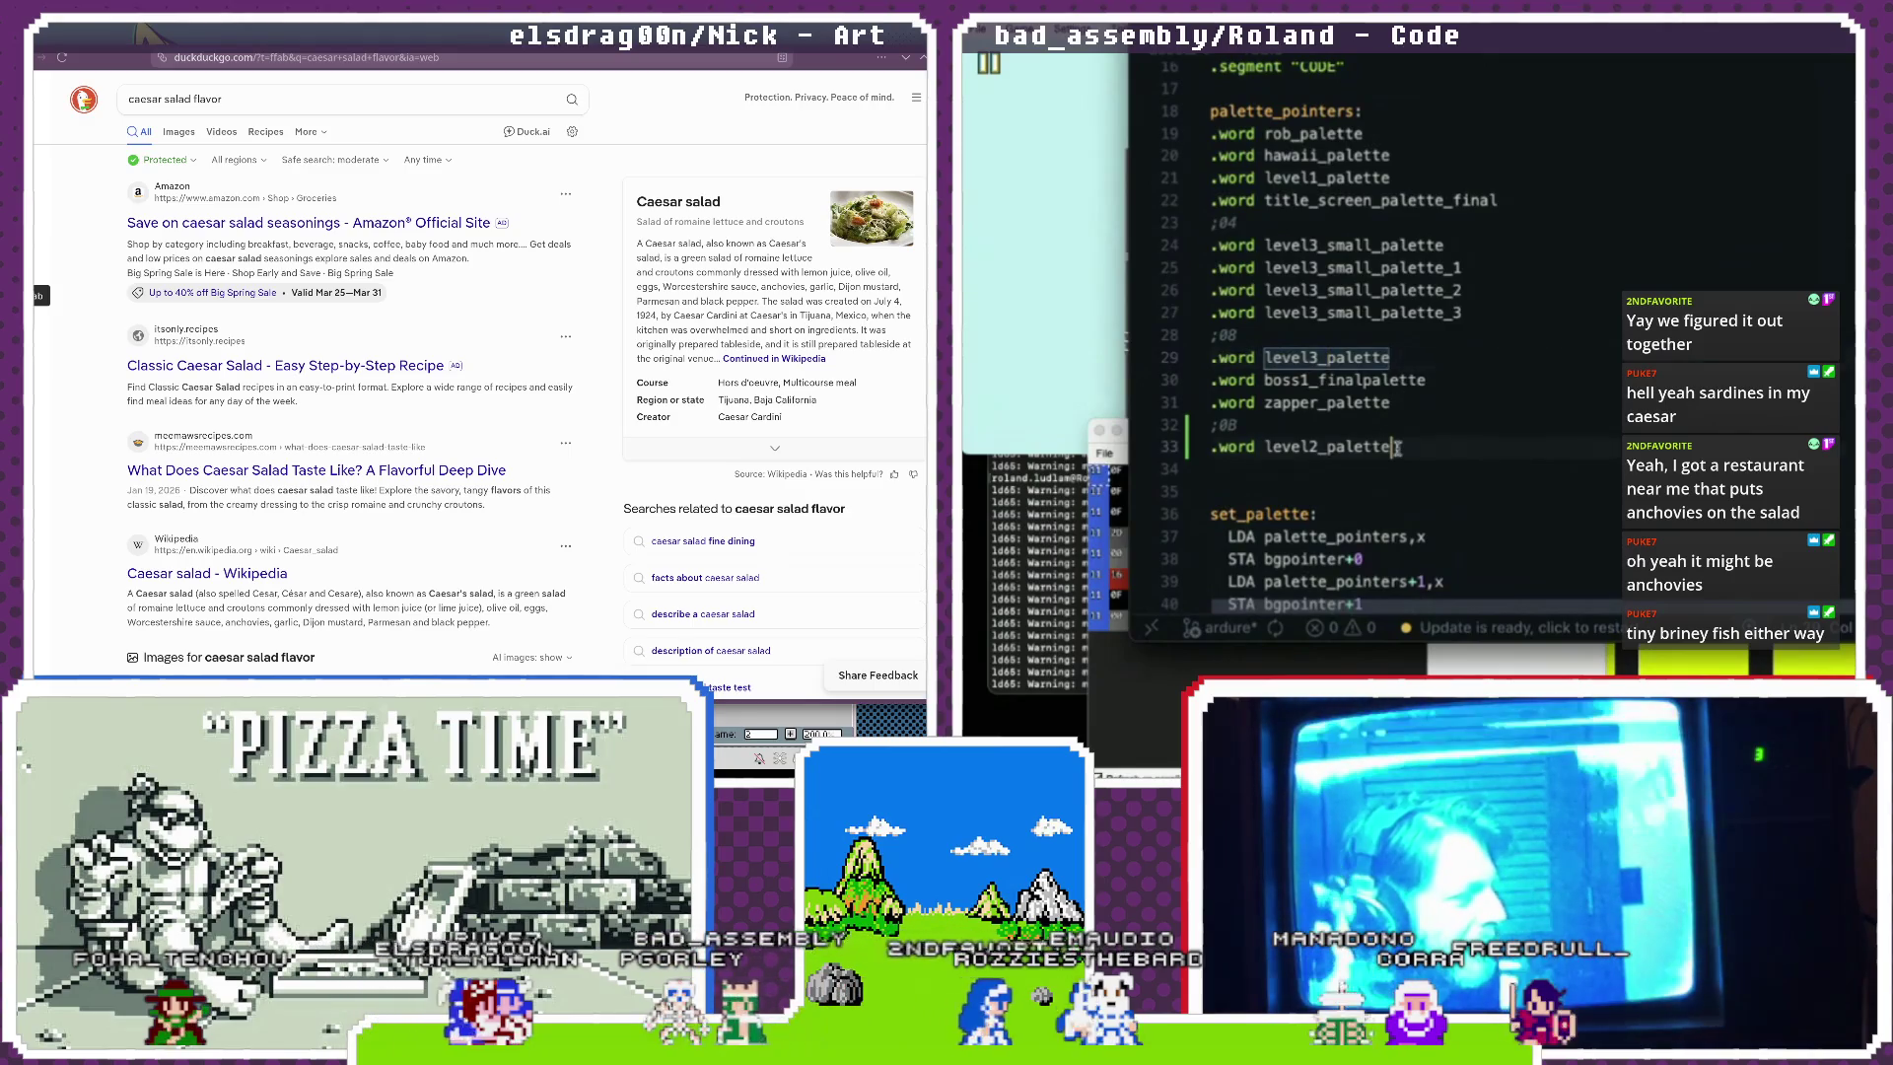
text(_final)
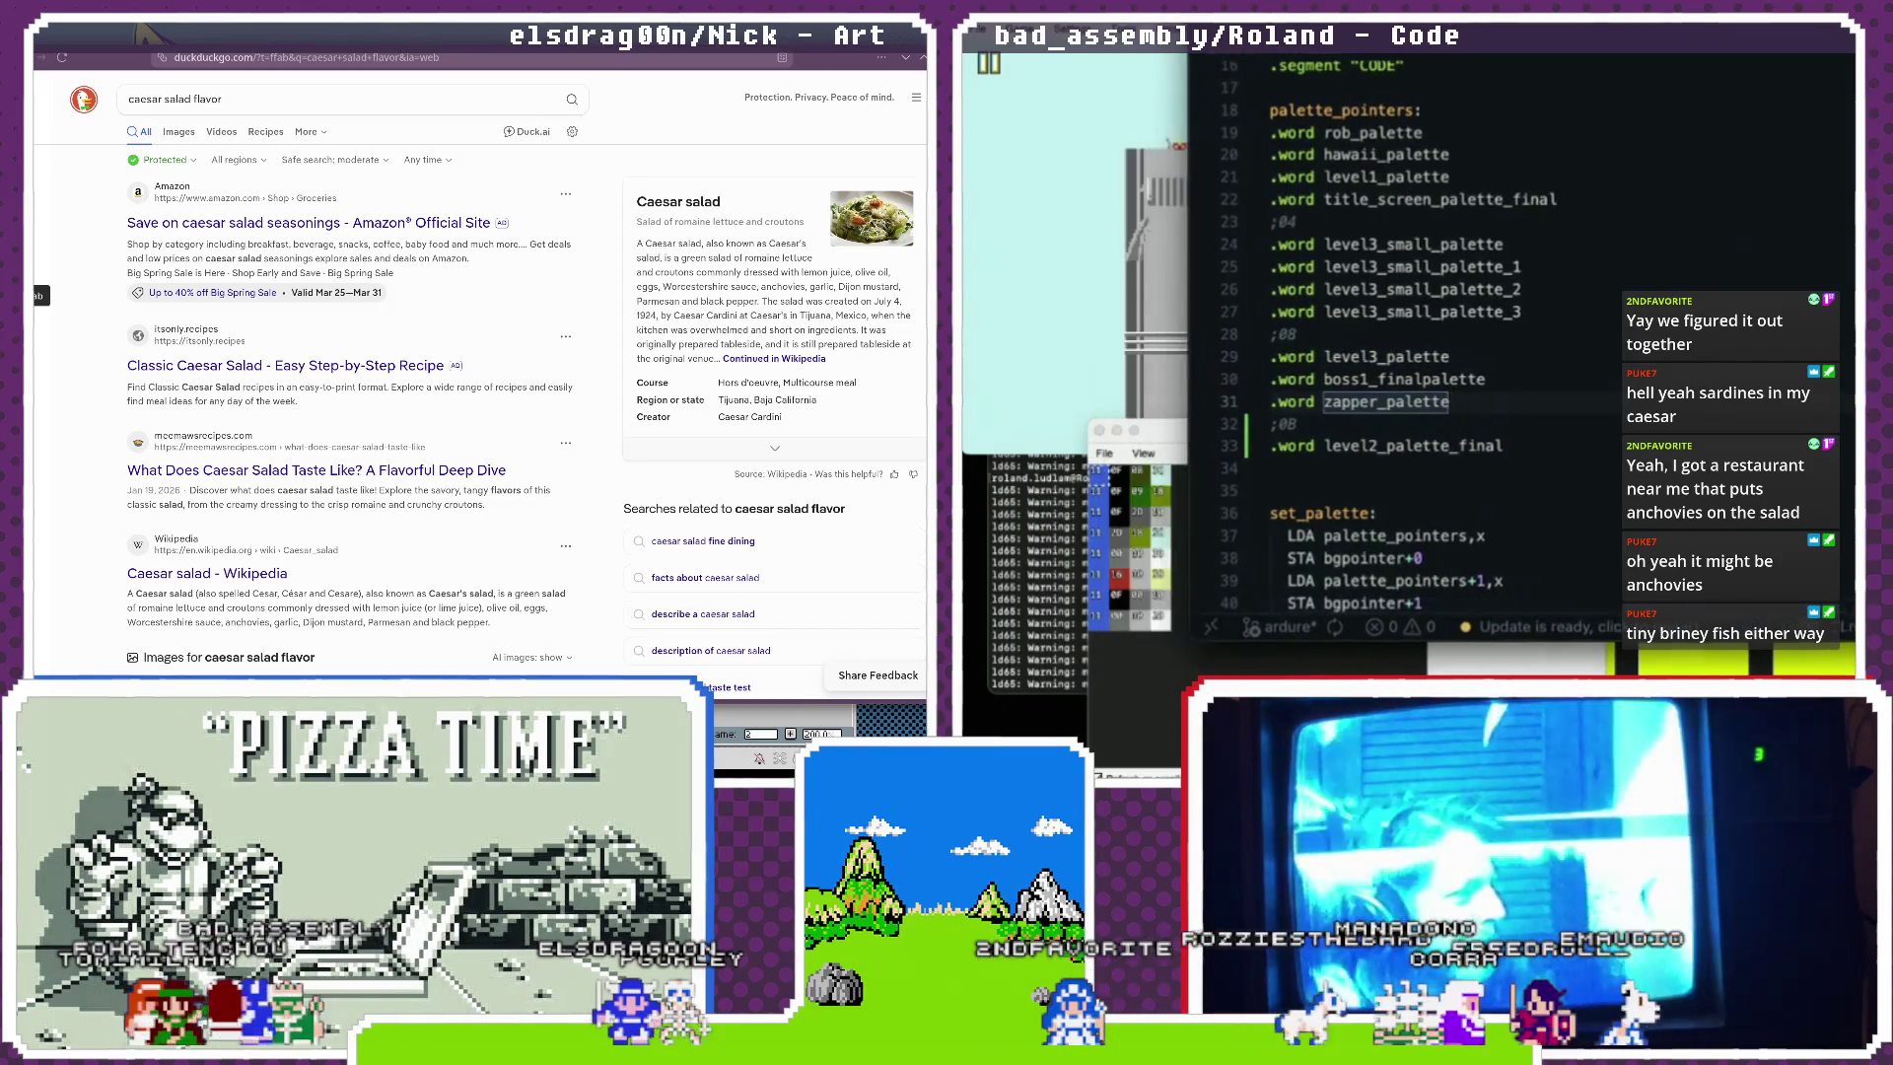
click(1060, 113)
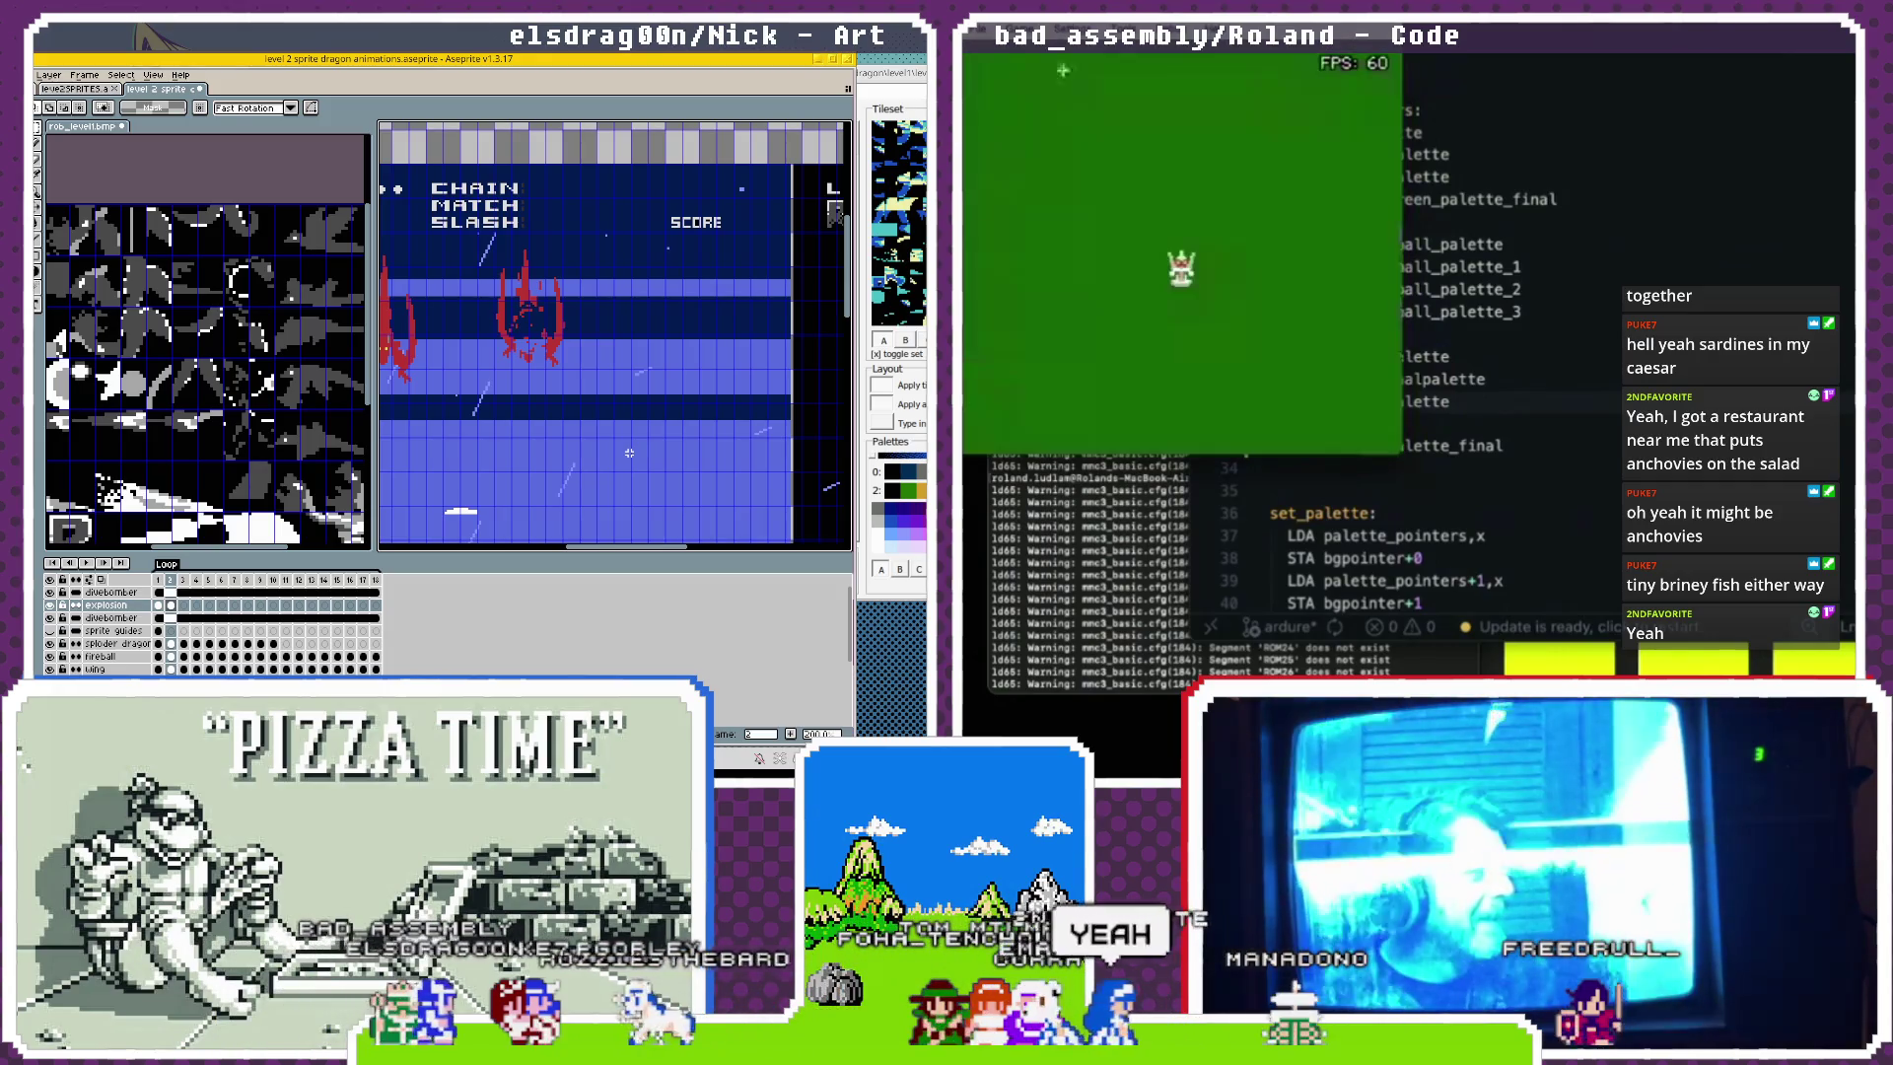
View and close Mesen's Palette Viewer, then bring VS Code and the build terminal forward.
click(1020, 47)
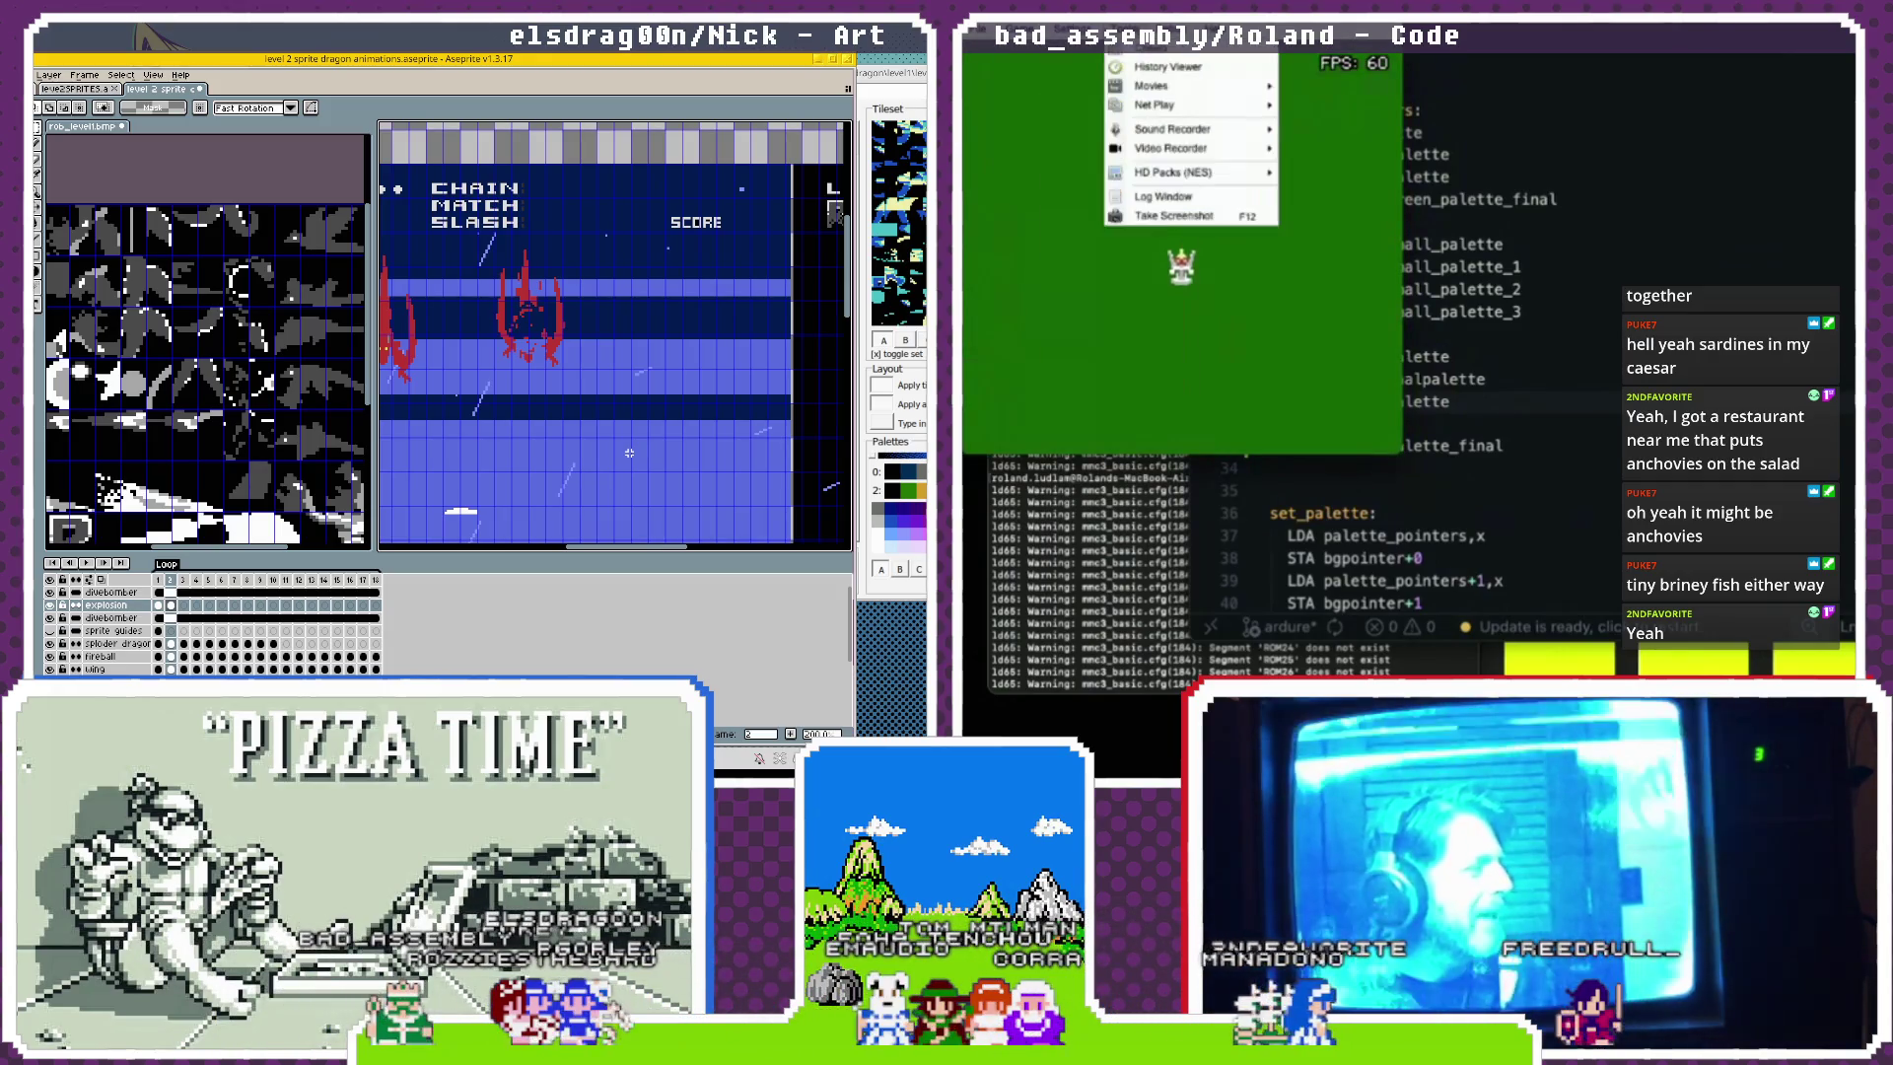
mouse_move(1173, 45)
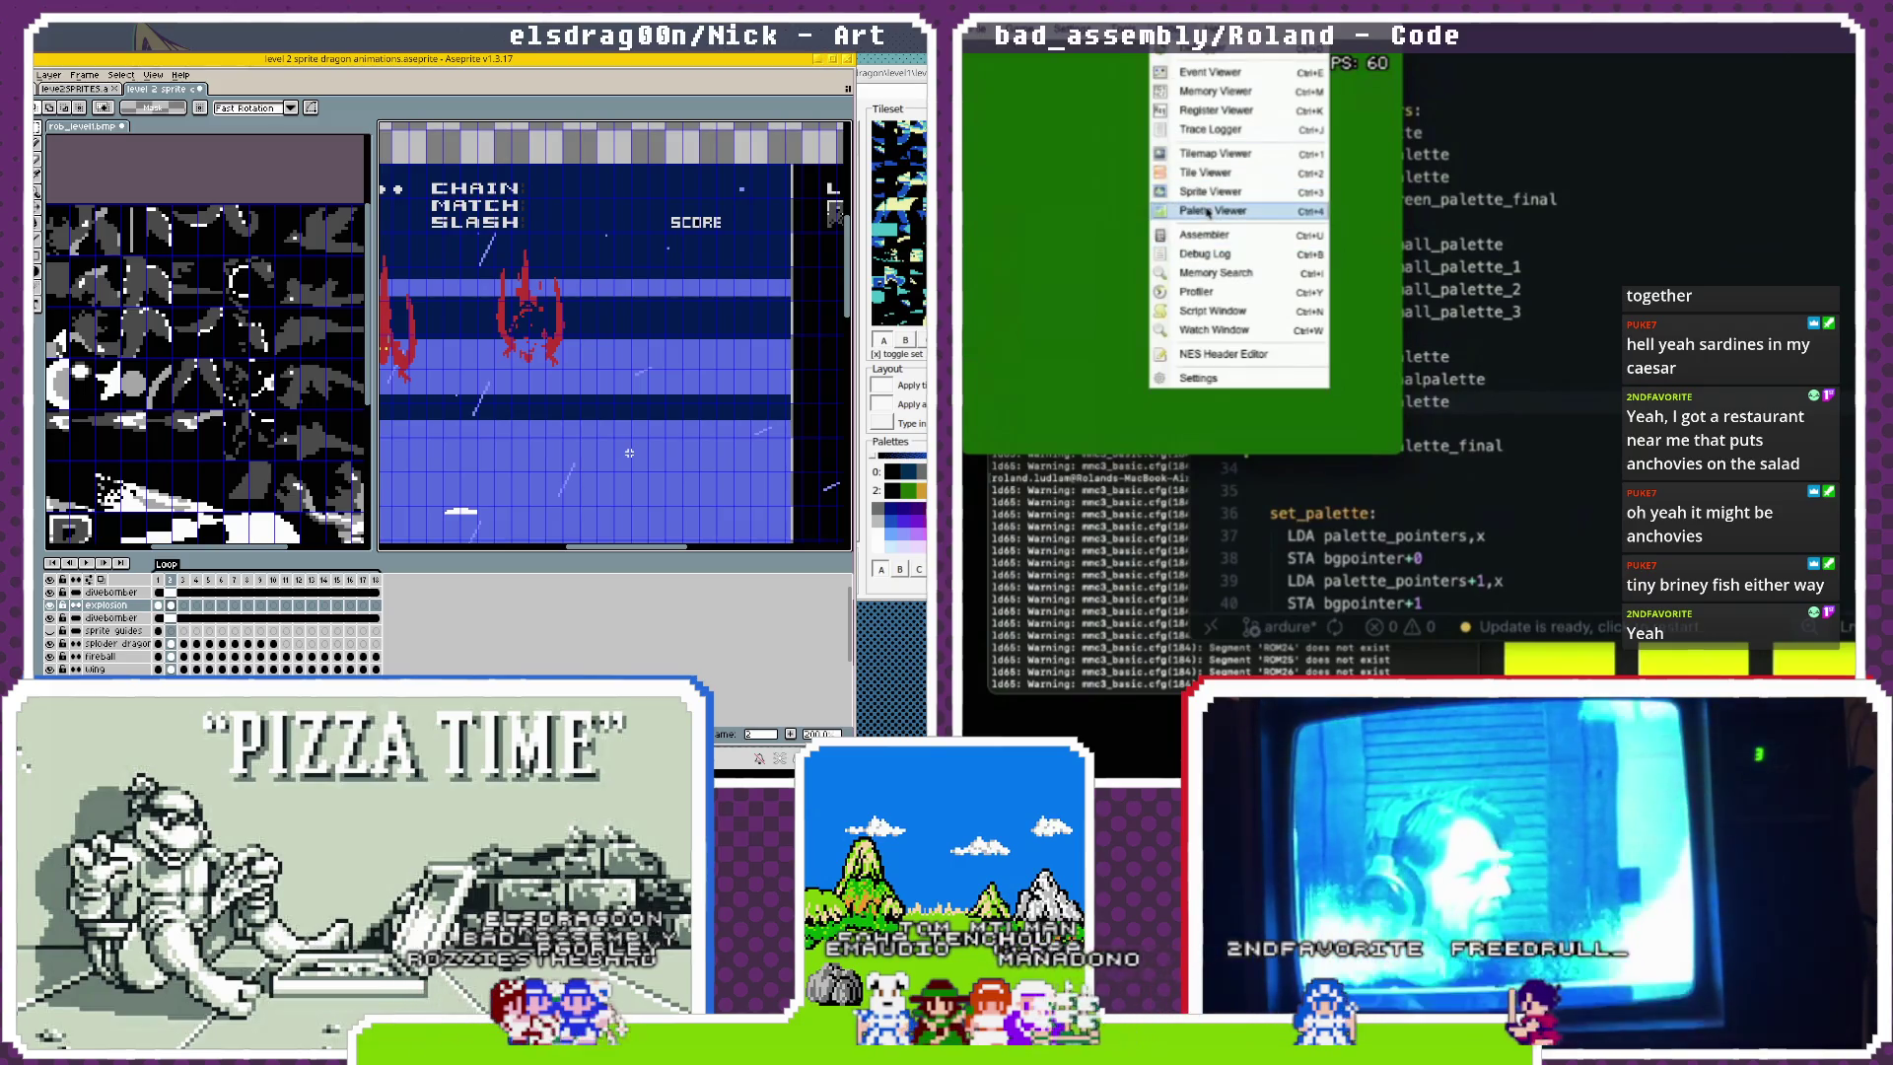
click(1208, 212)
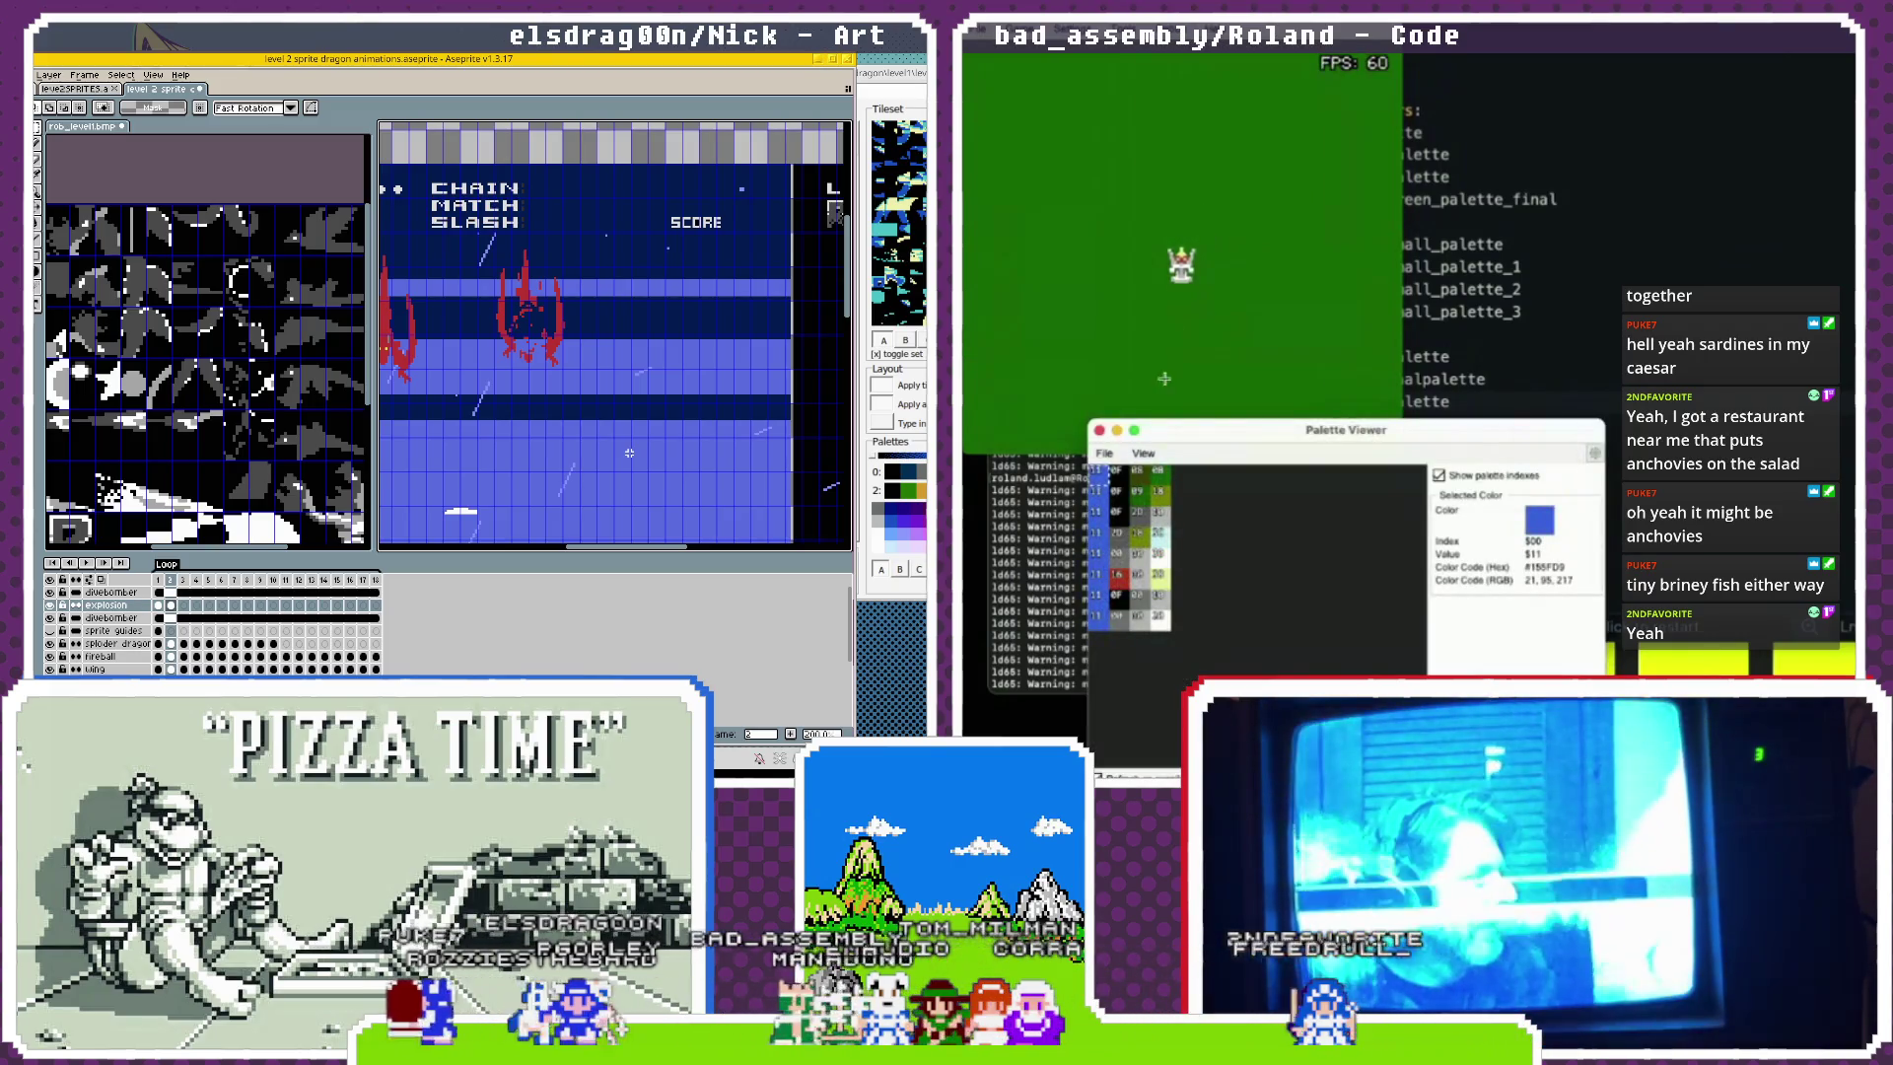
key(super+w)
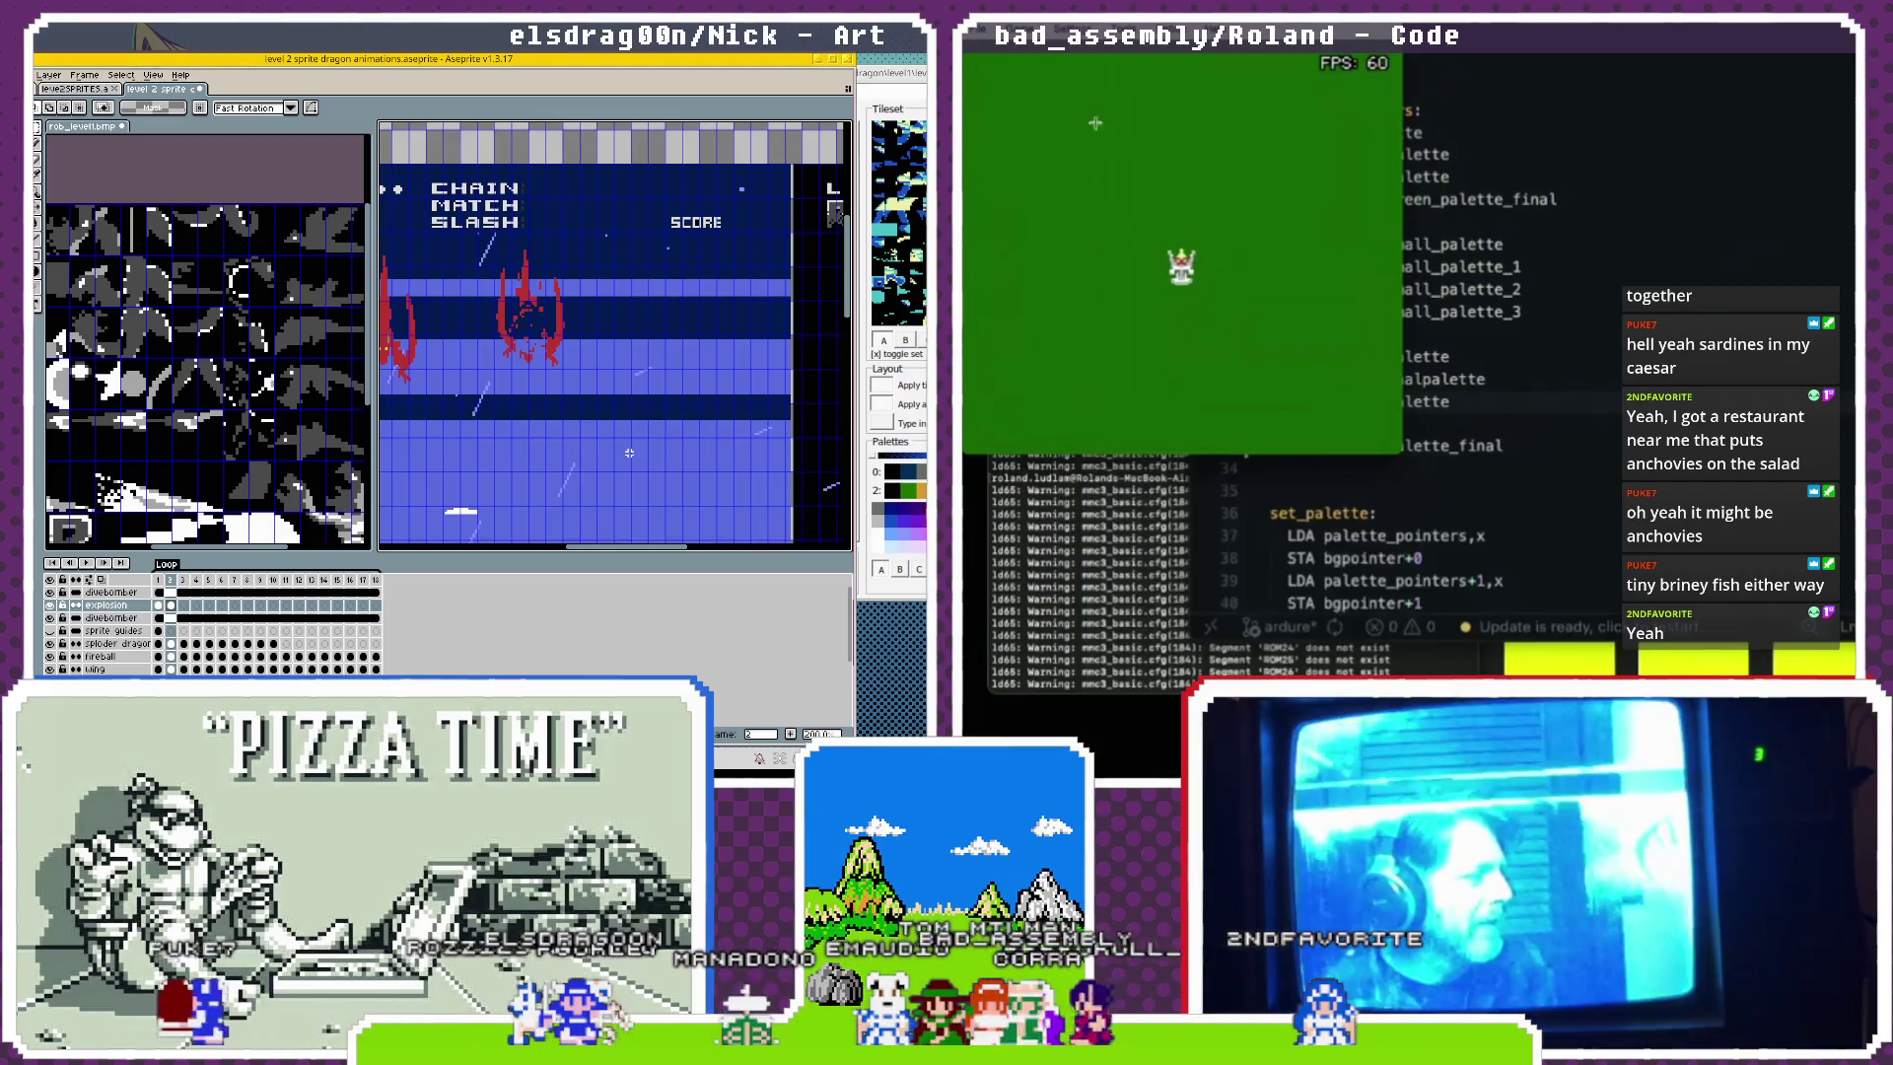
click(1521, 290)
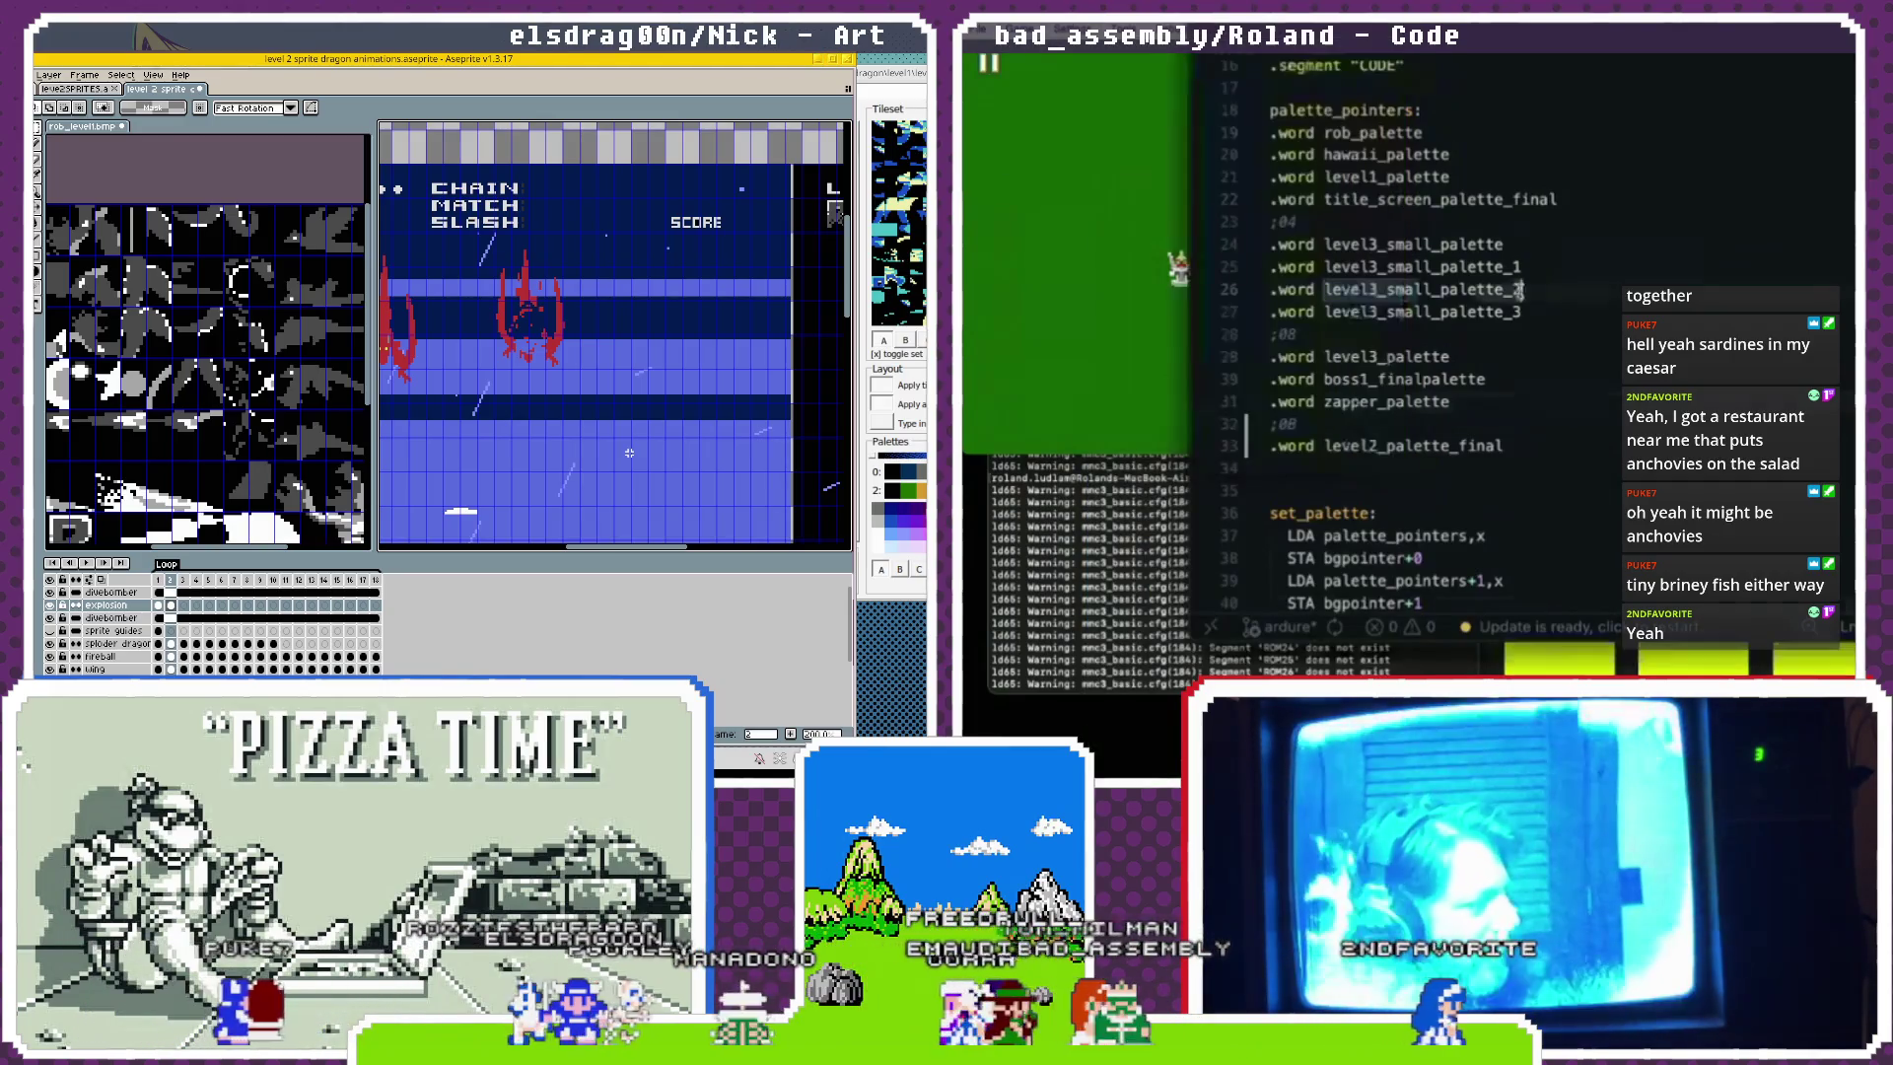
click(1175, 565)
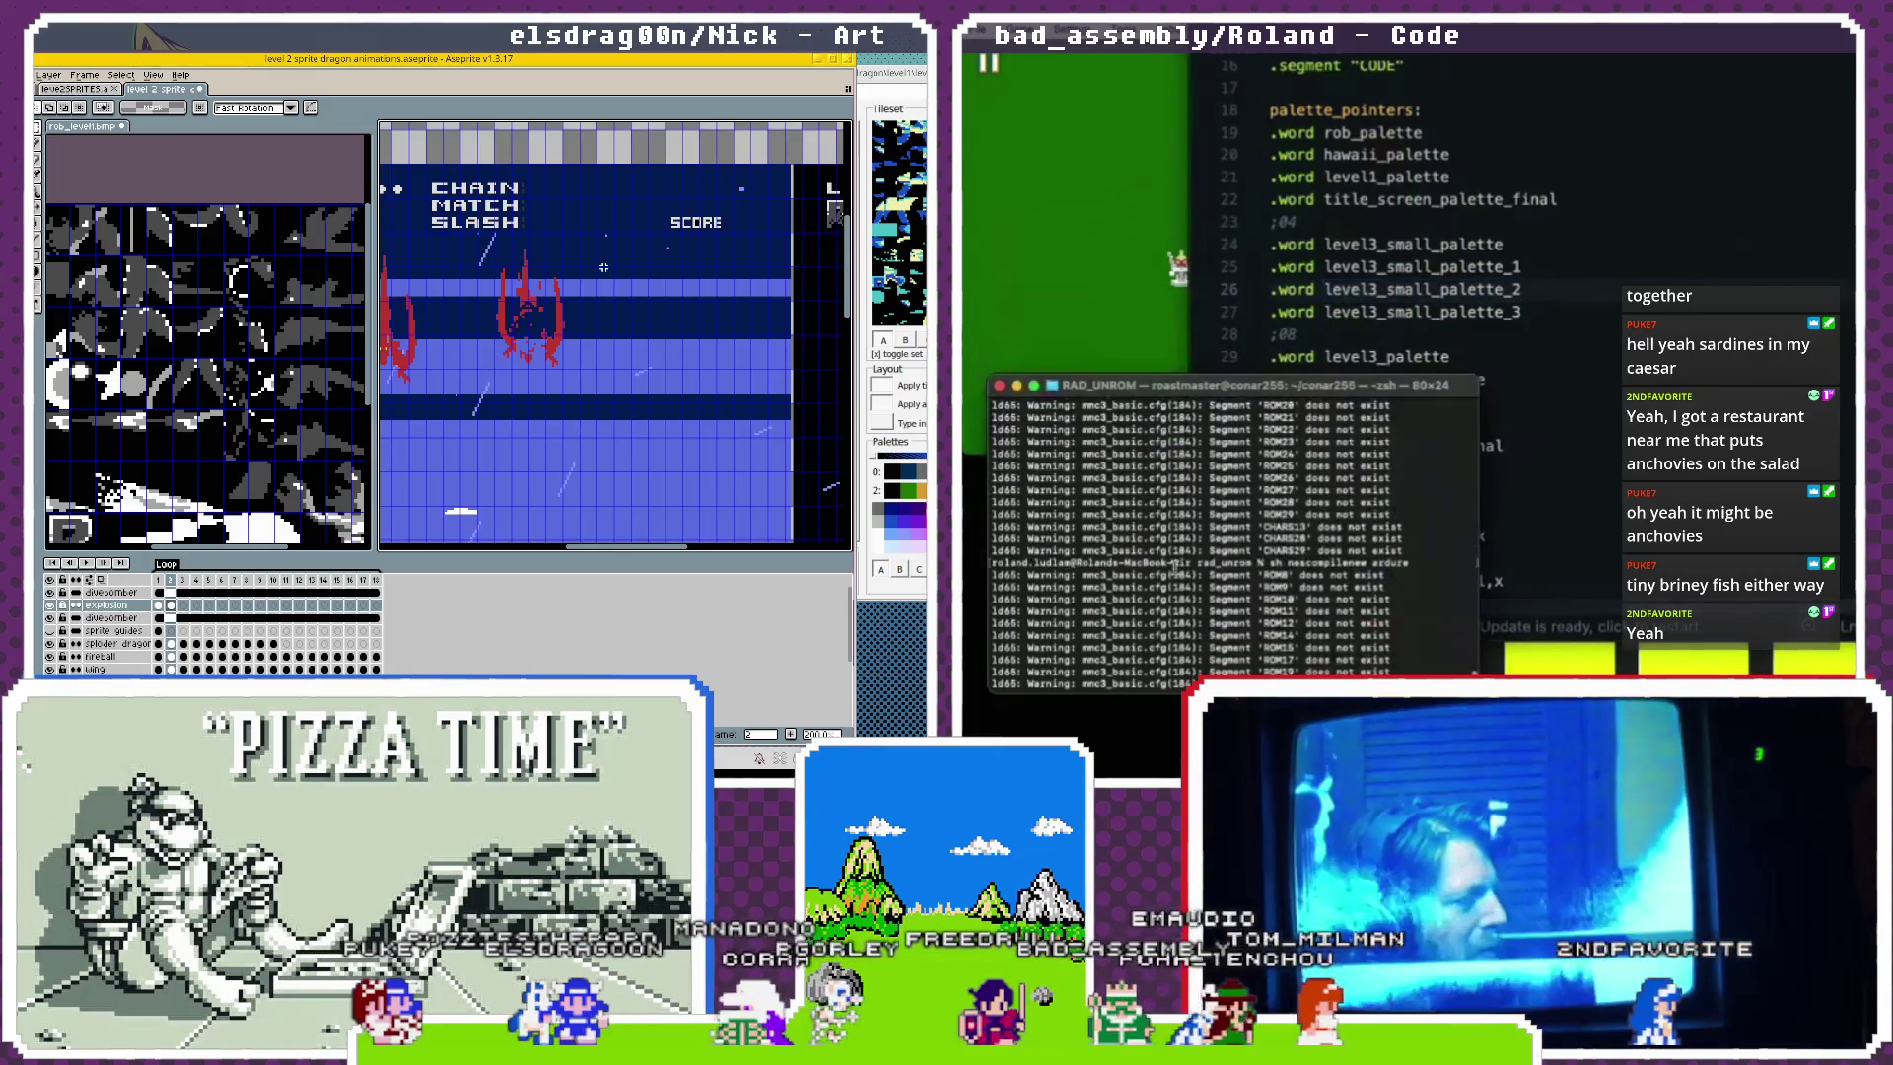
Select the explosion cel in frame 2 and the level2_palette_final name in the code.
scroll(530, 326, up, 2)
scroll(552, 320, down, 1)
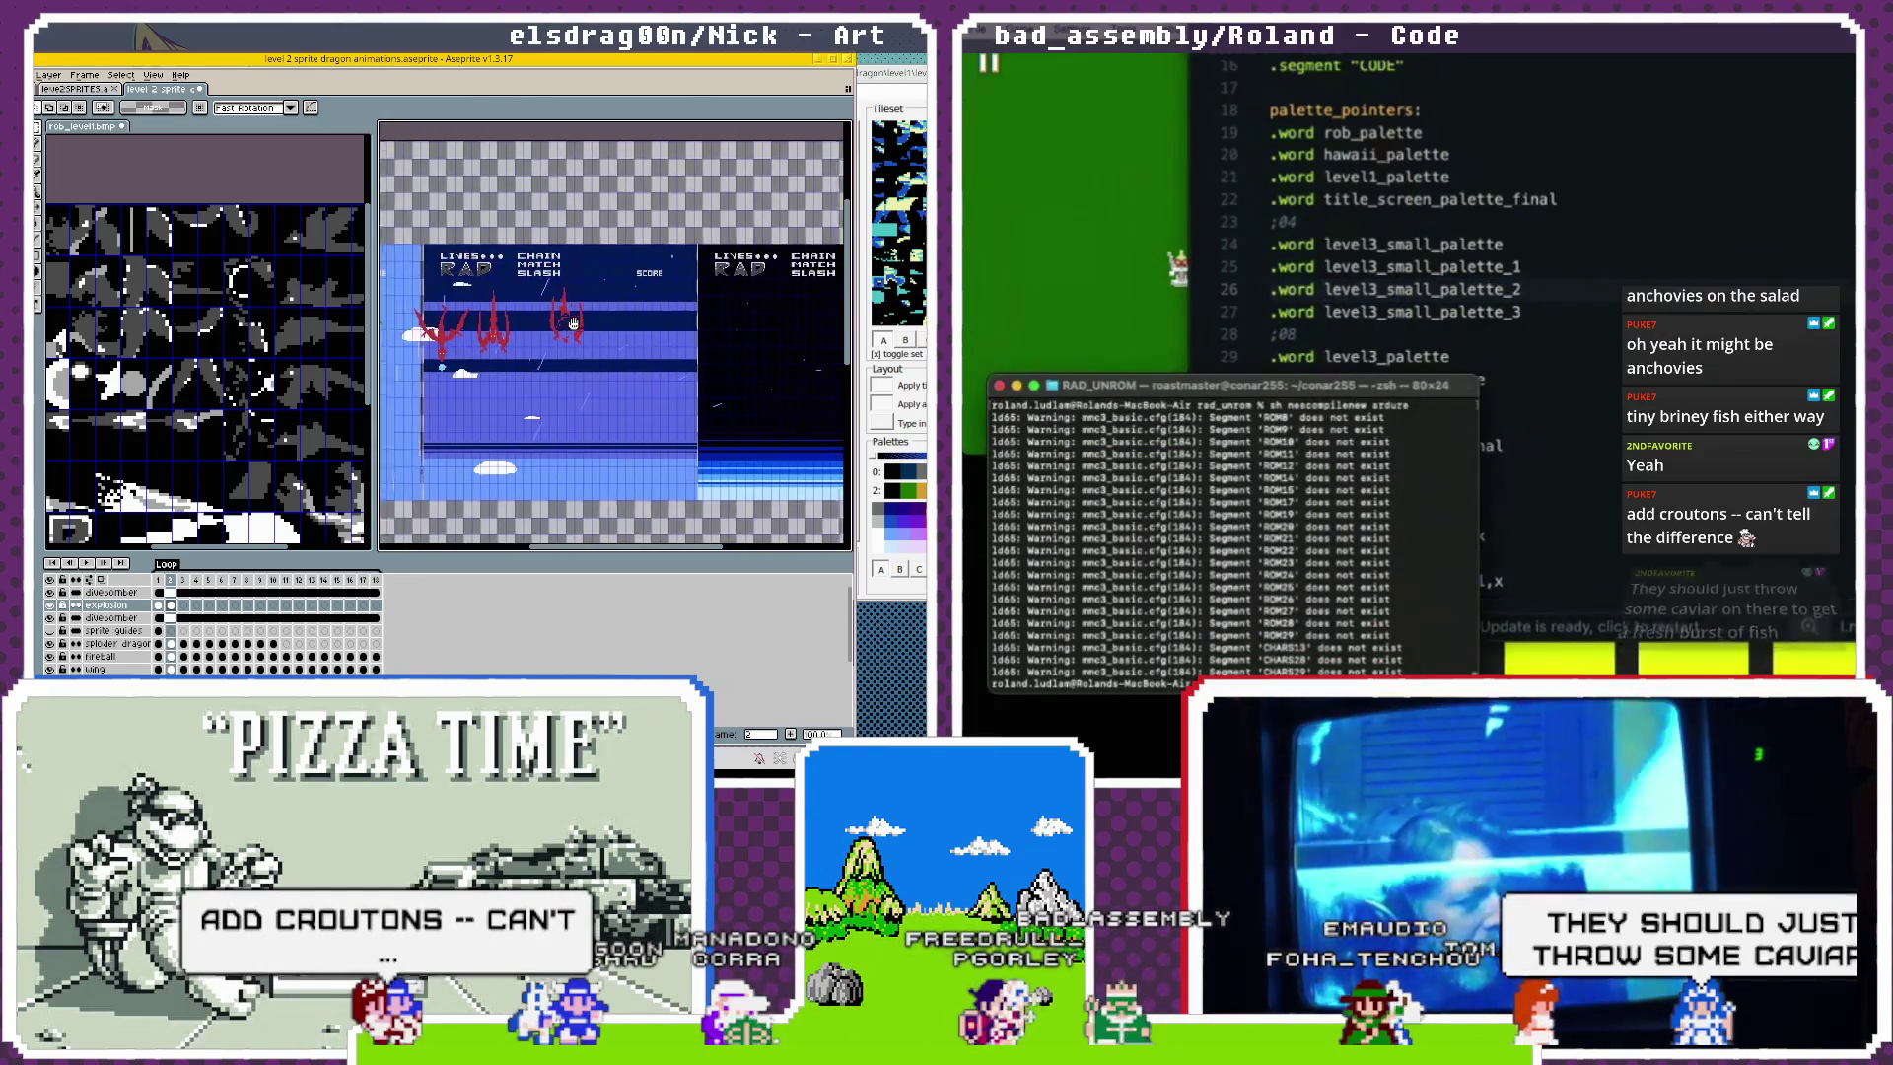
click(1444, 289)
scroll(1459, 289, down, 3)
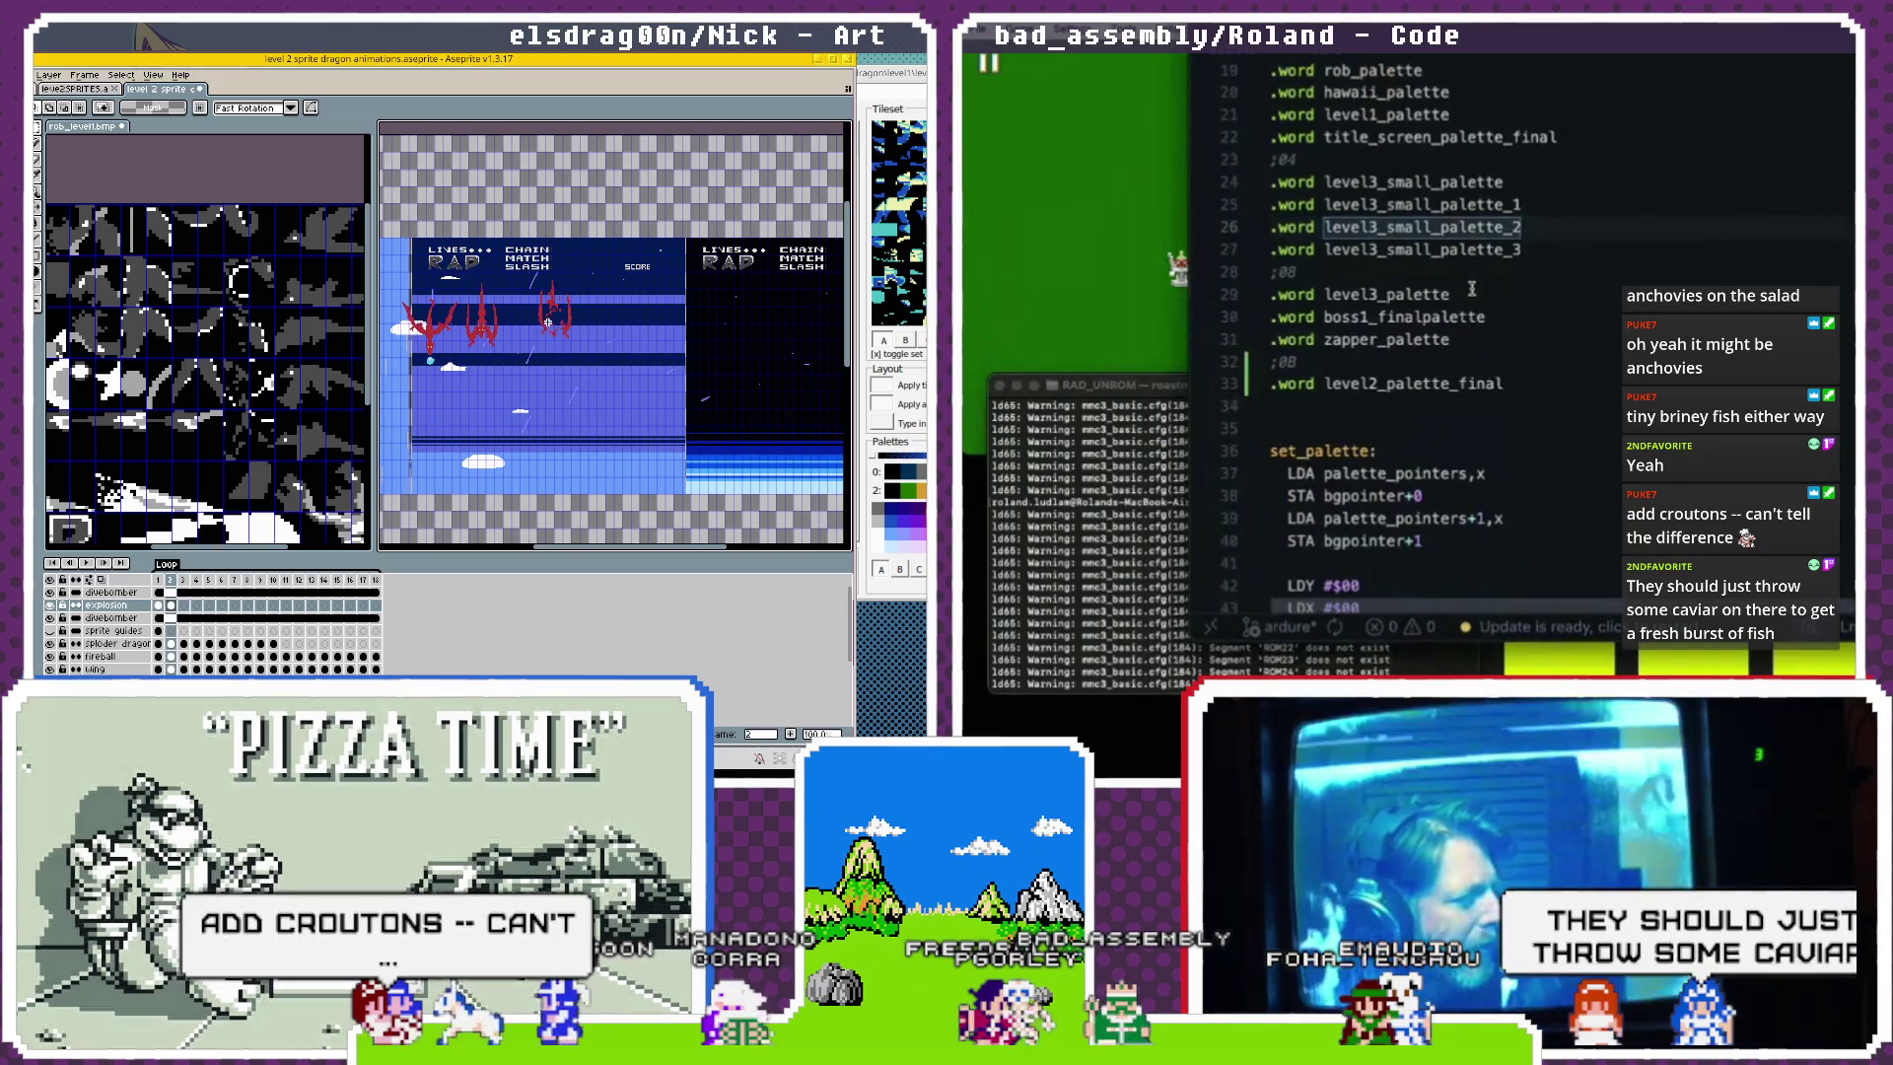
scroll(550, 320, up, 1)
click(172, 605)
double_click(1409, 384)
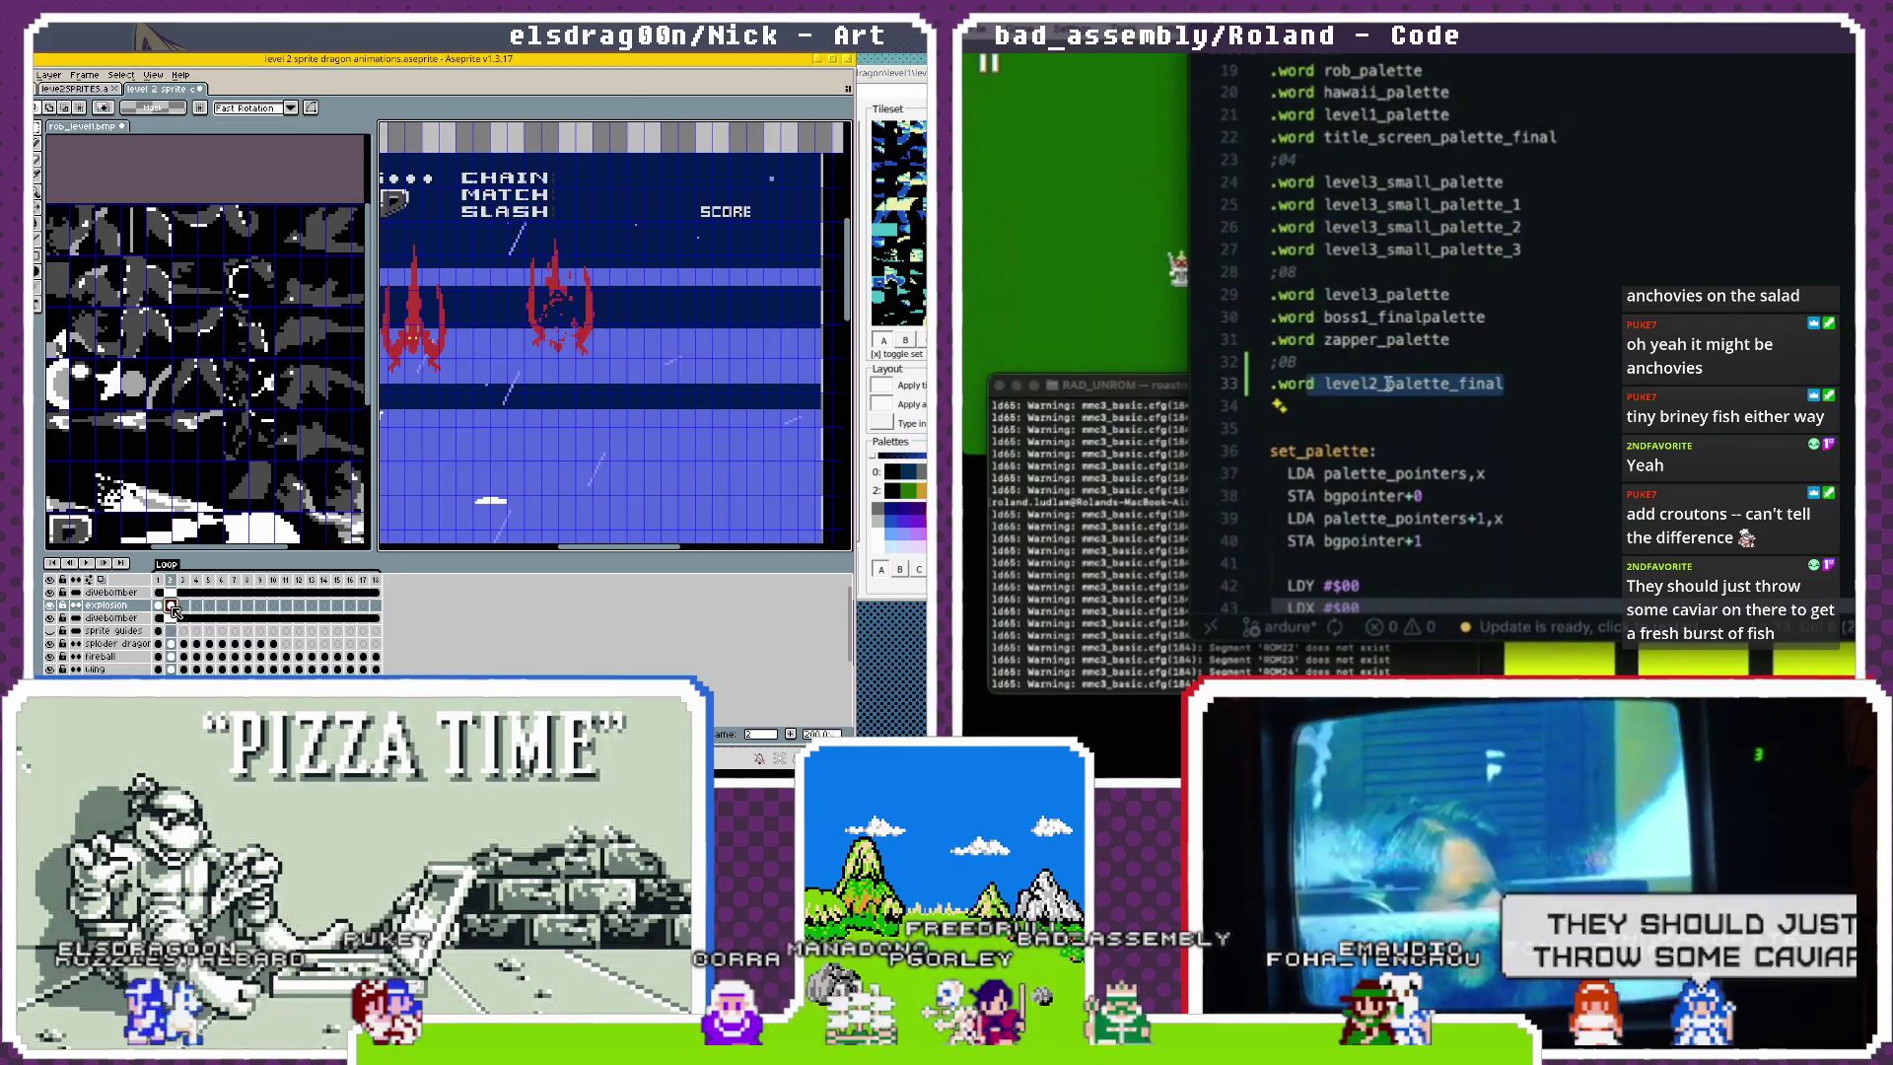
Paste a second red dragon copy into the explosion frame, then reset the game in Mesen.
scroll(1395, 384, down, 1)
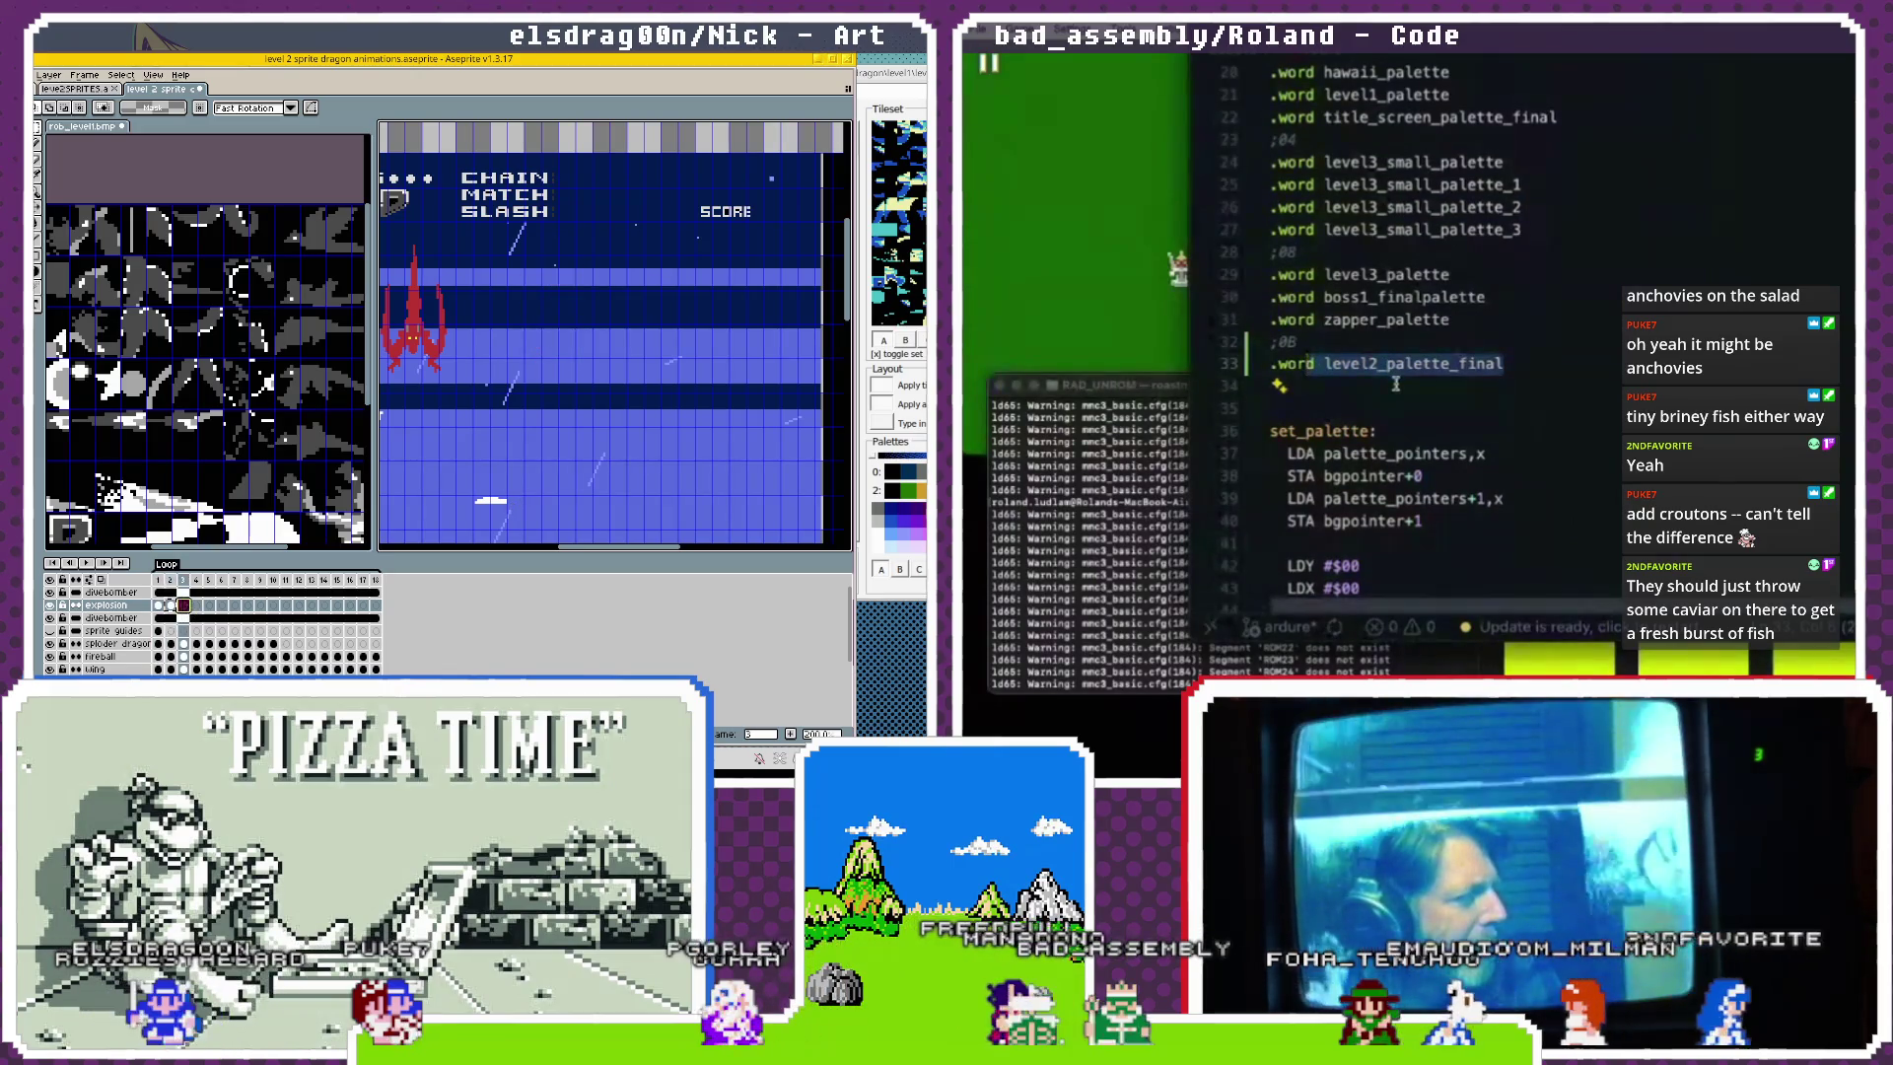
key(ctrl+v)
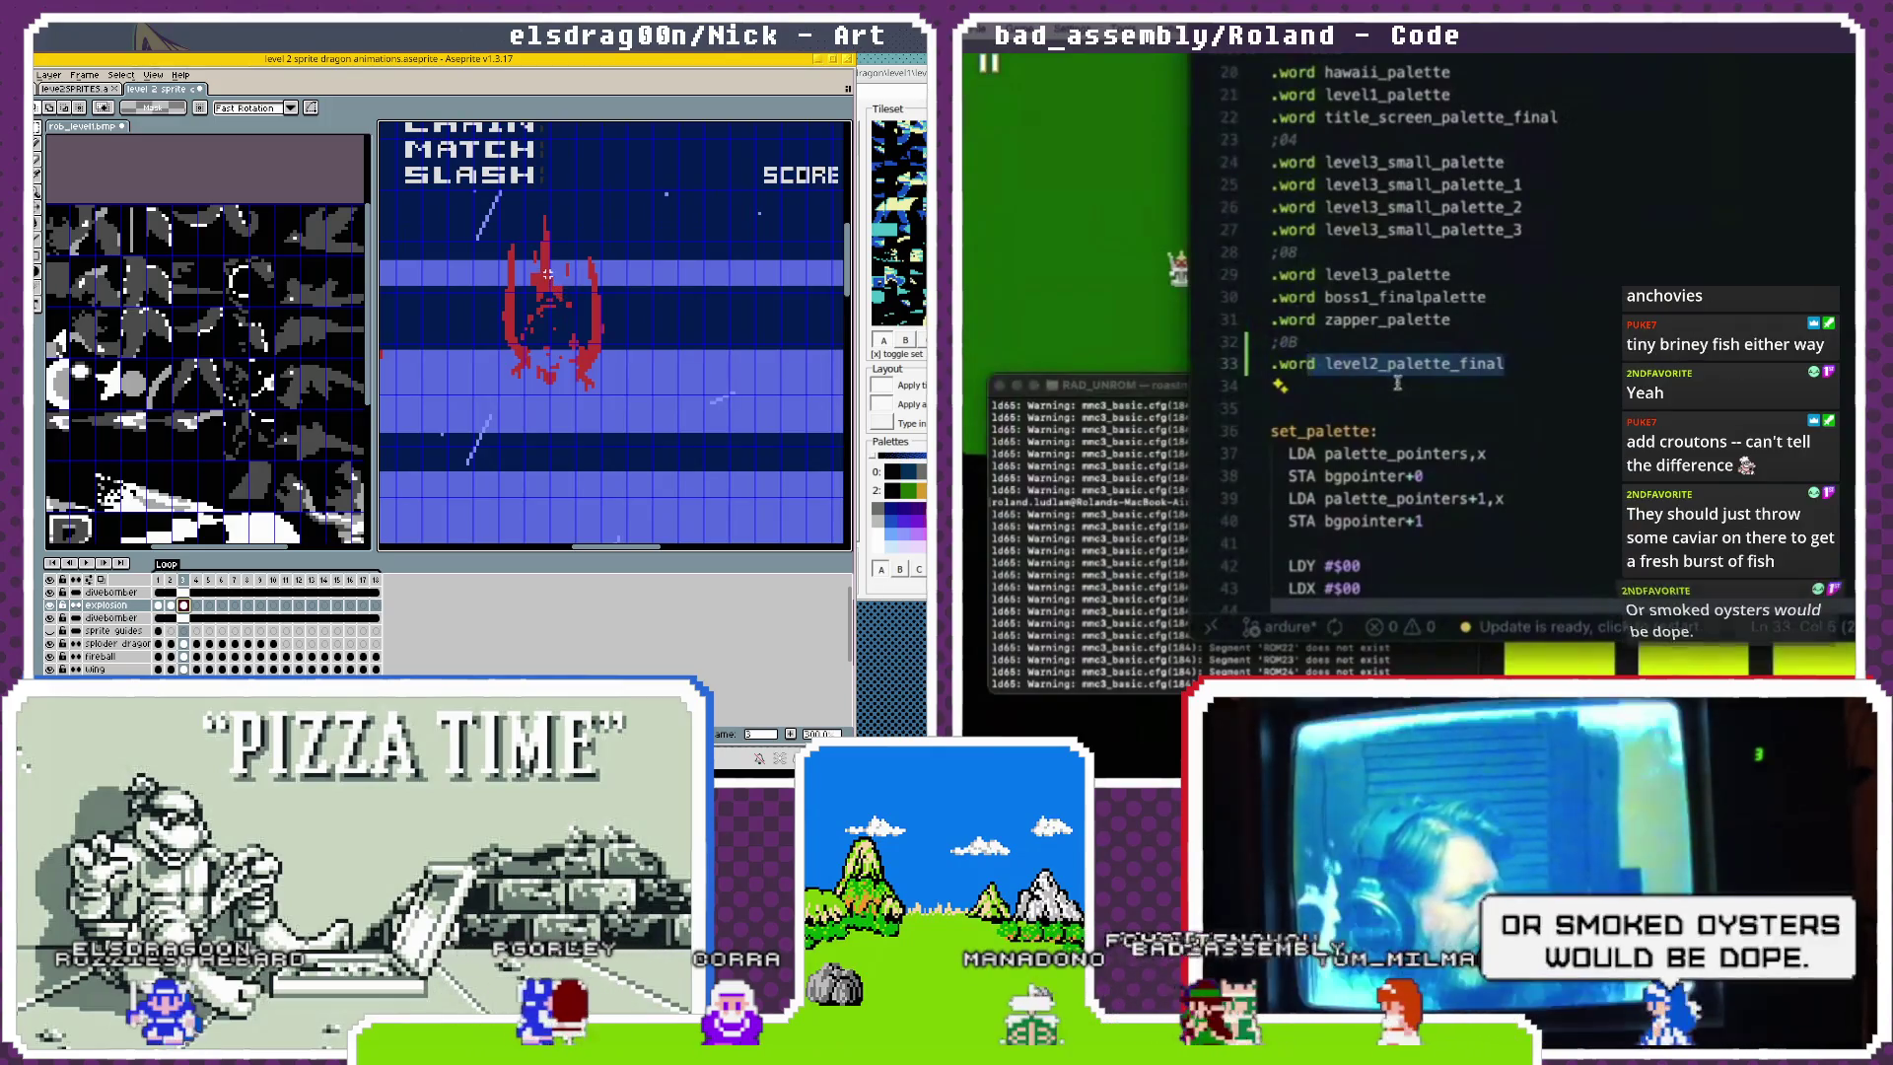
right_click(1002, 63)
click(1054, 105)
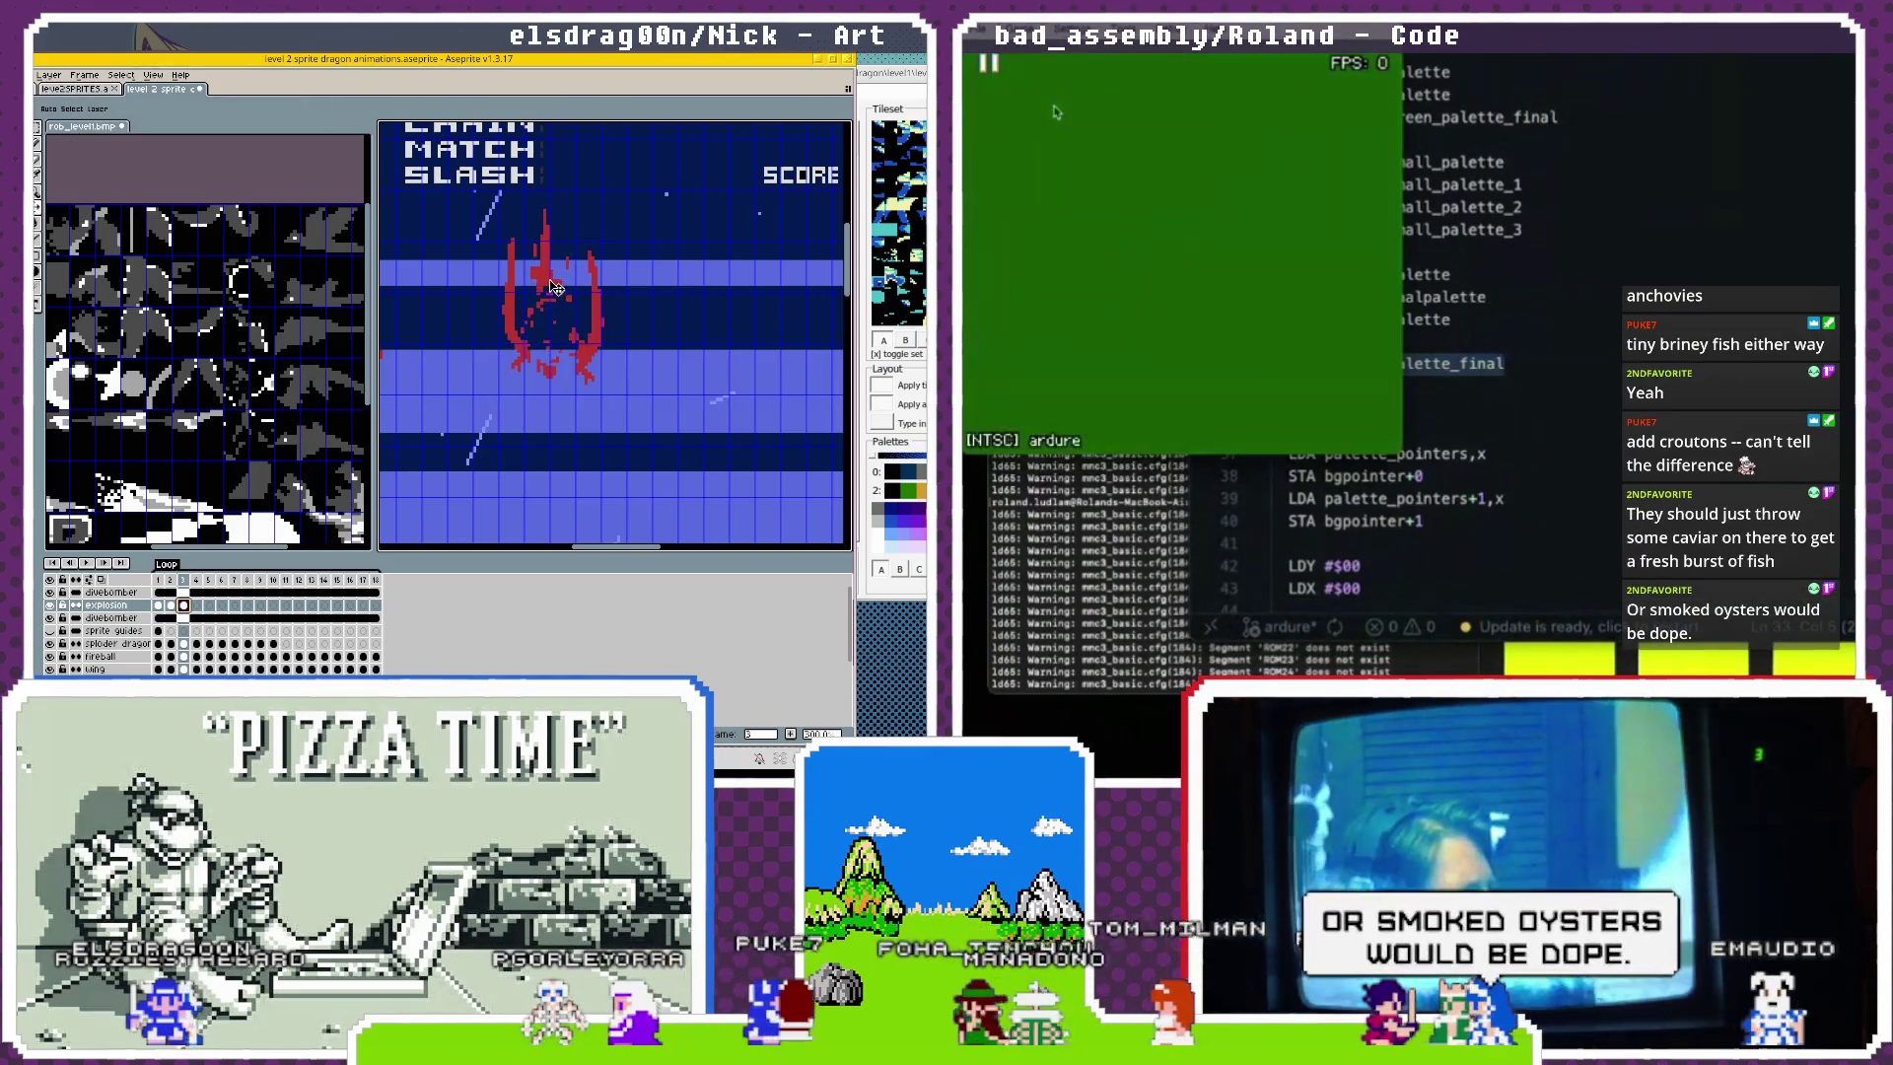
Switch to the pencil, glance at the palette pointer list in the code, and return to the game.
key(b)
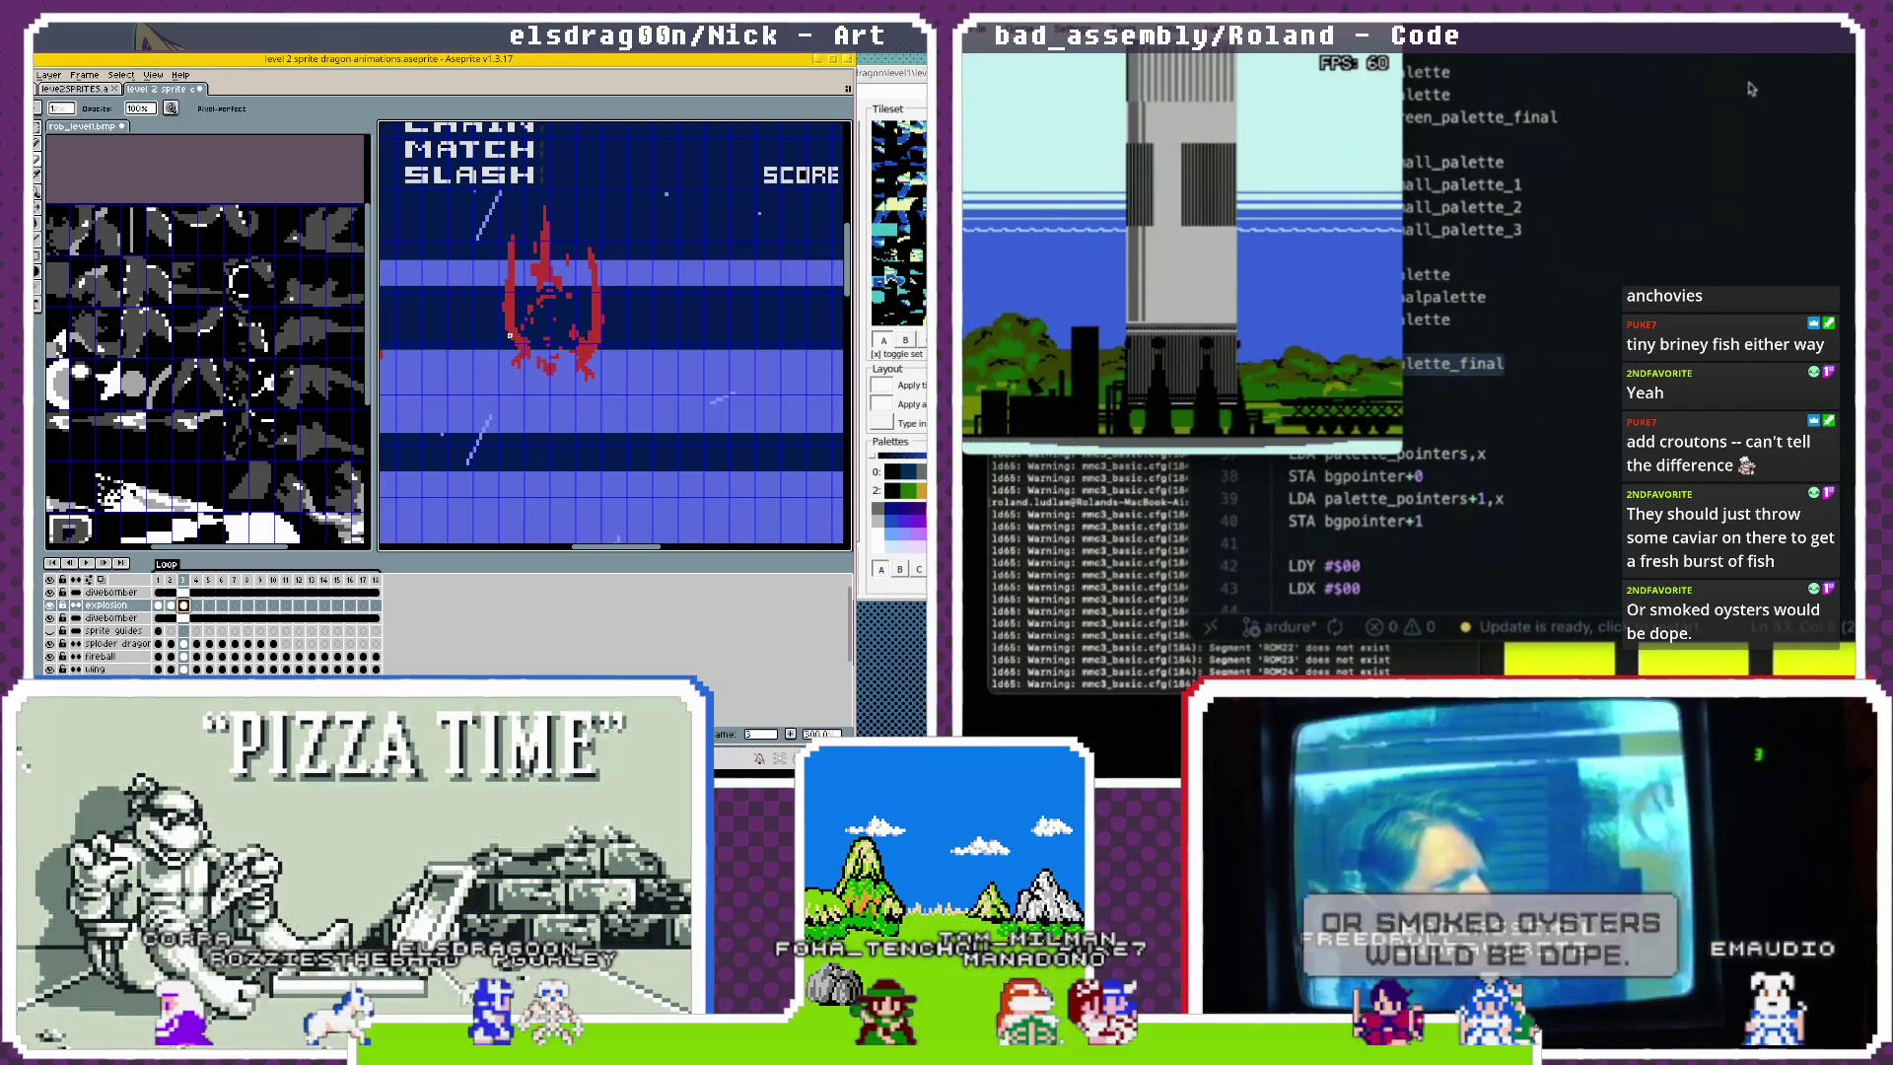
click(1531, 210)
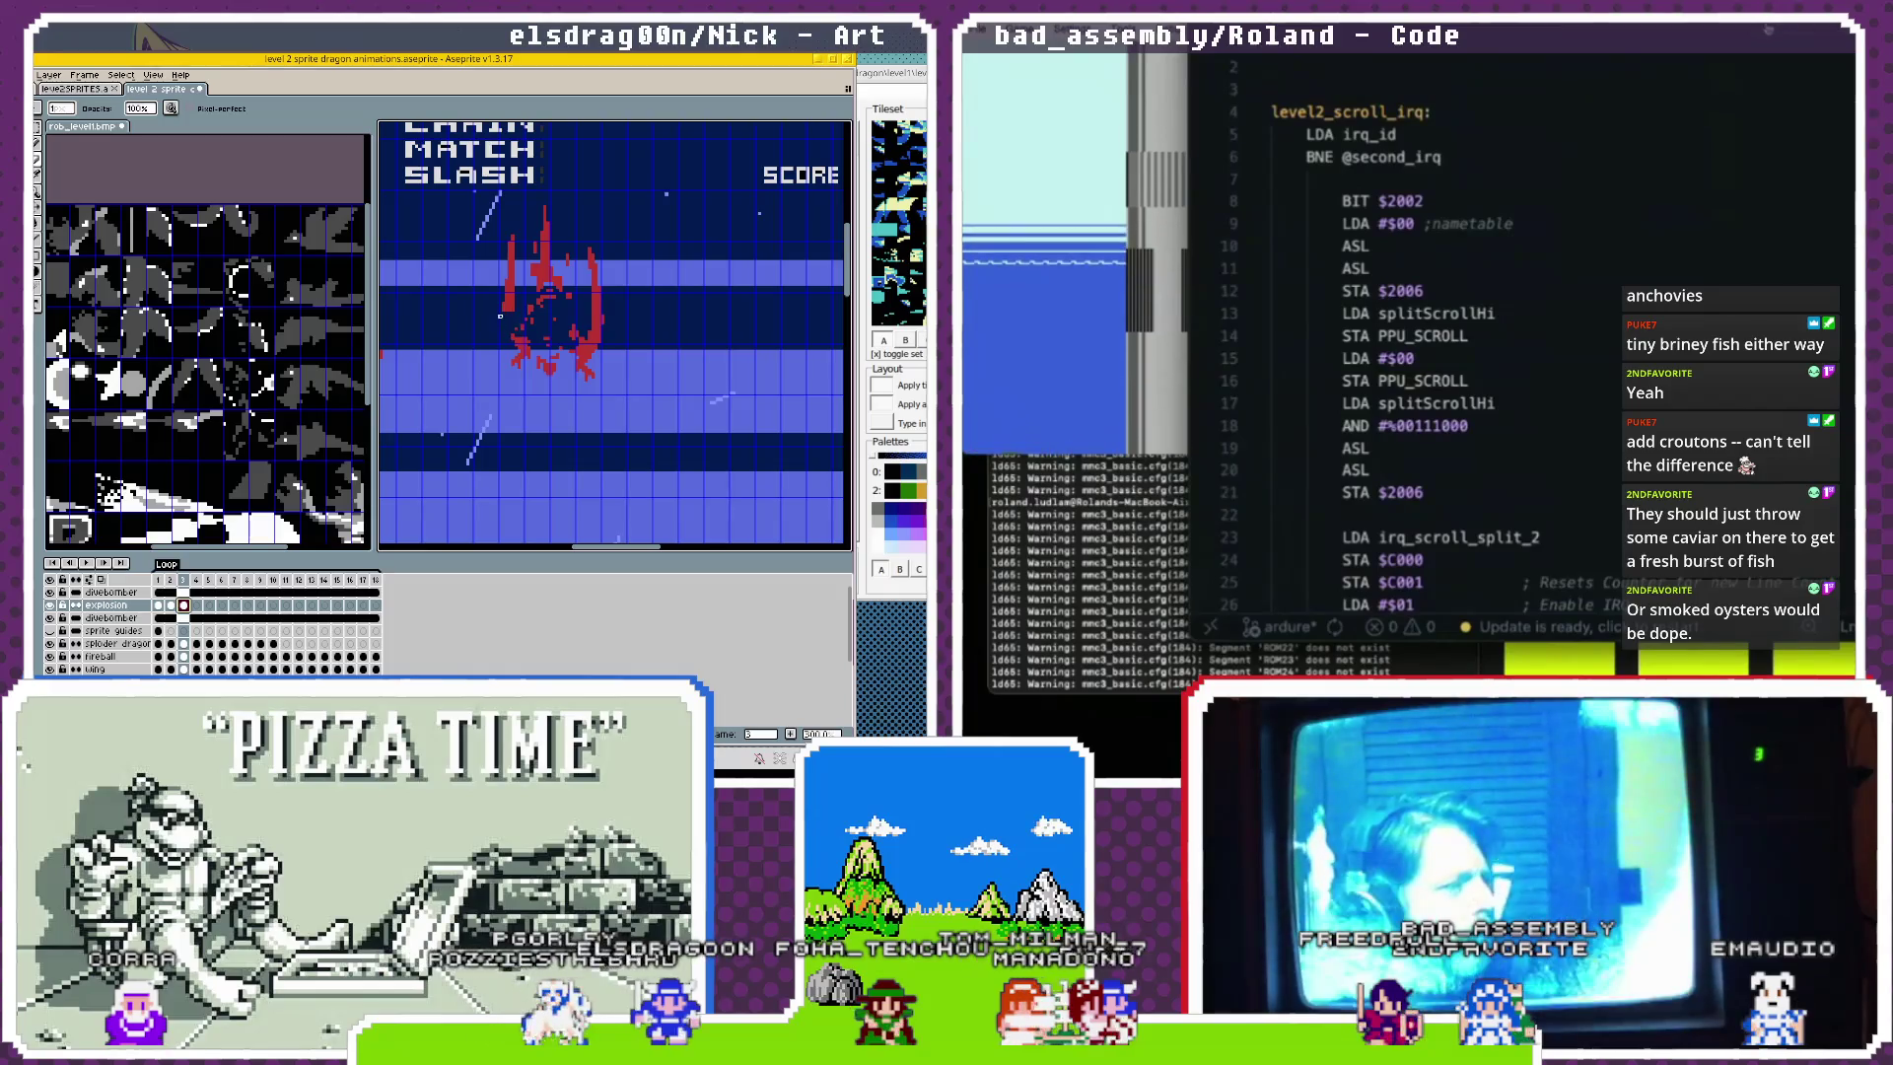
key(ctrl+Tab)
click(1187, 92)
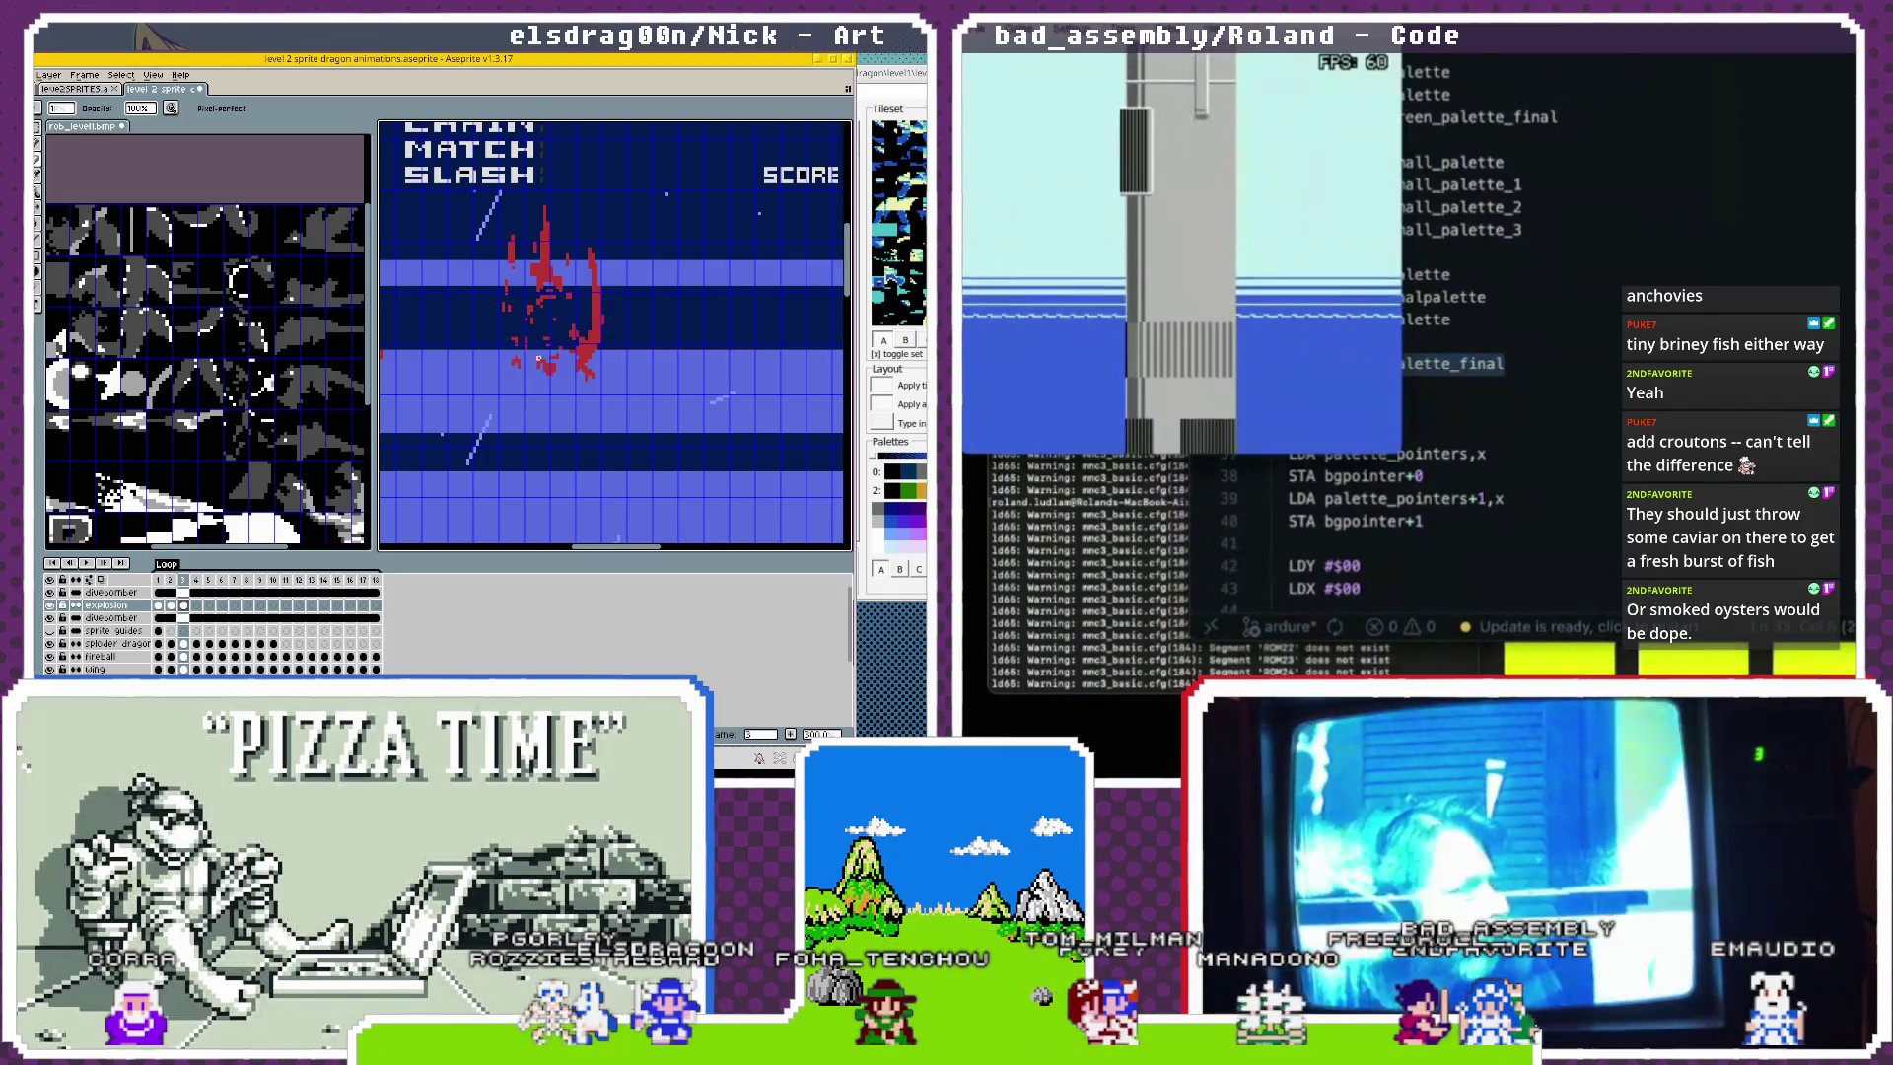
Box-select part of the red sprite, clear the selection, and return to explosion frame 2.
key(m)
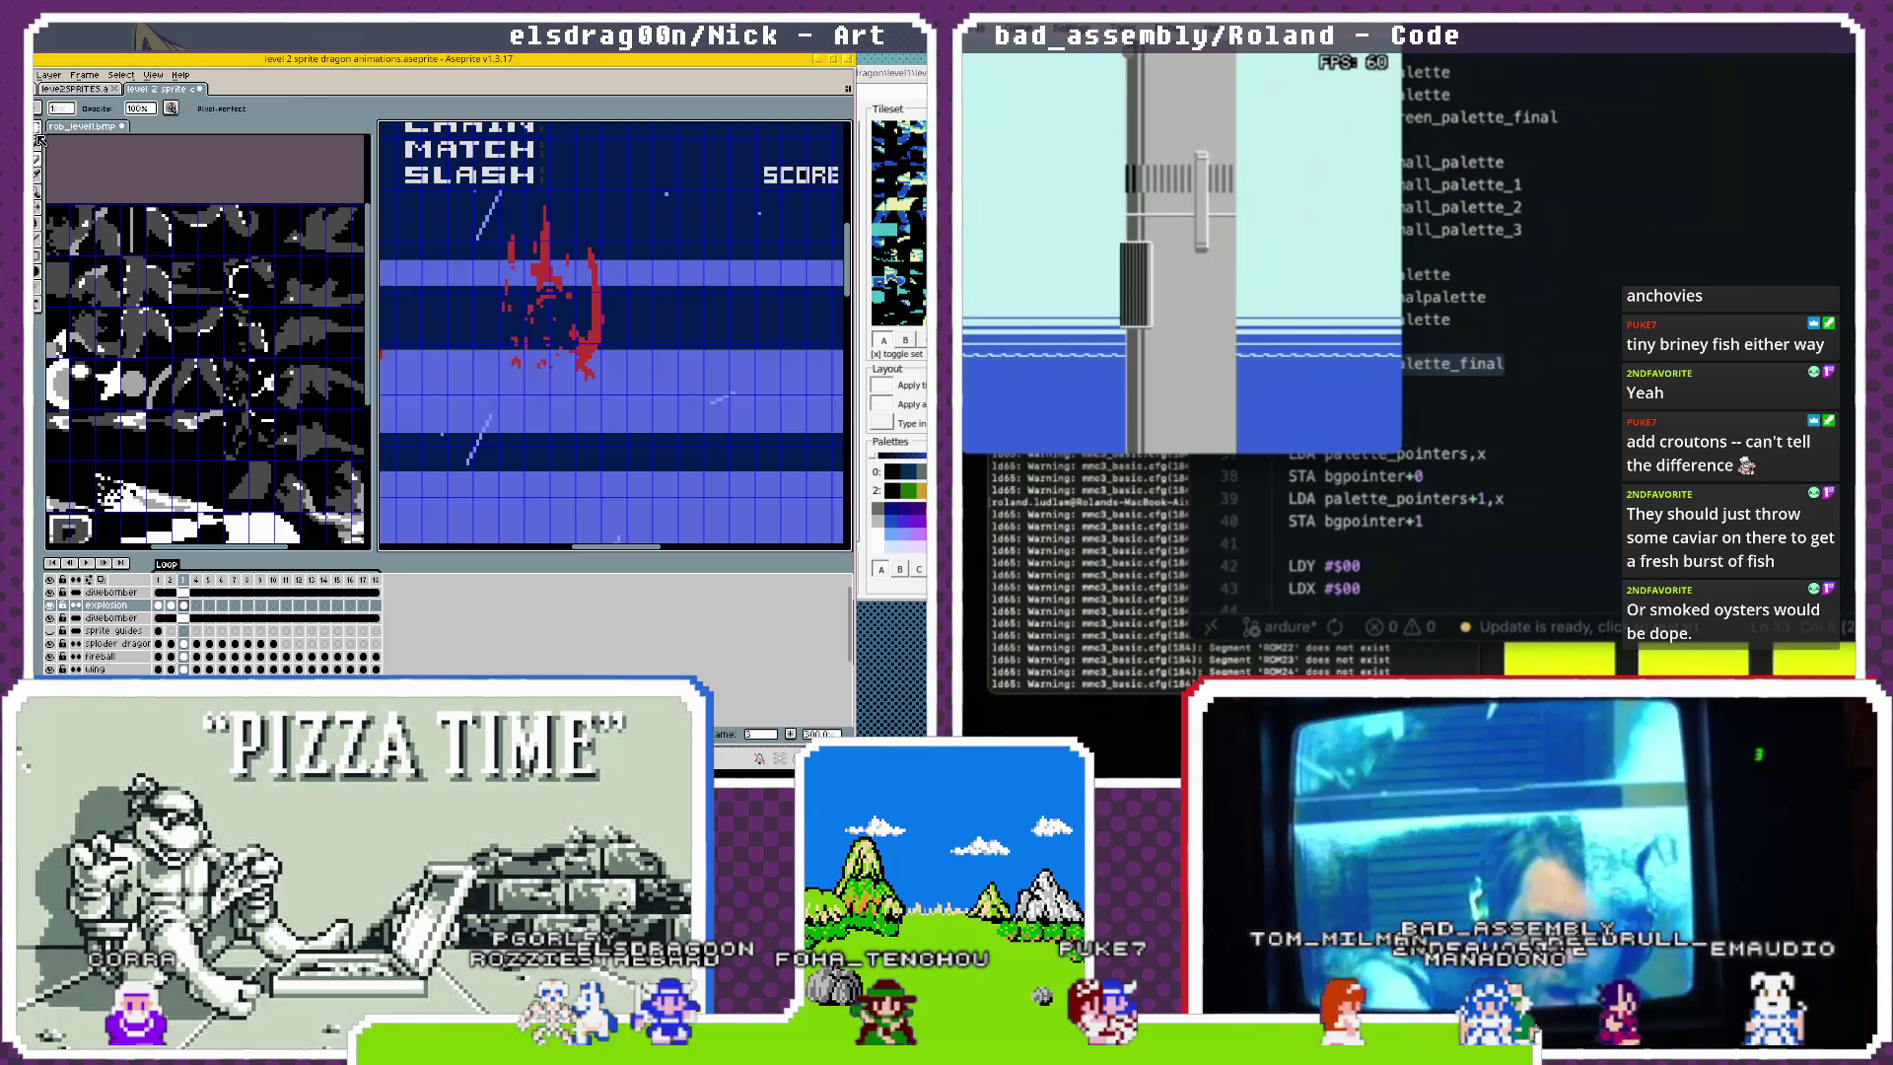
drag(518, 283, 577, 349)
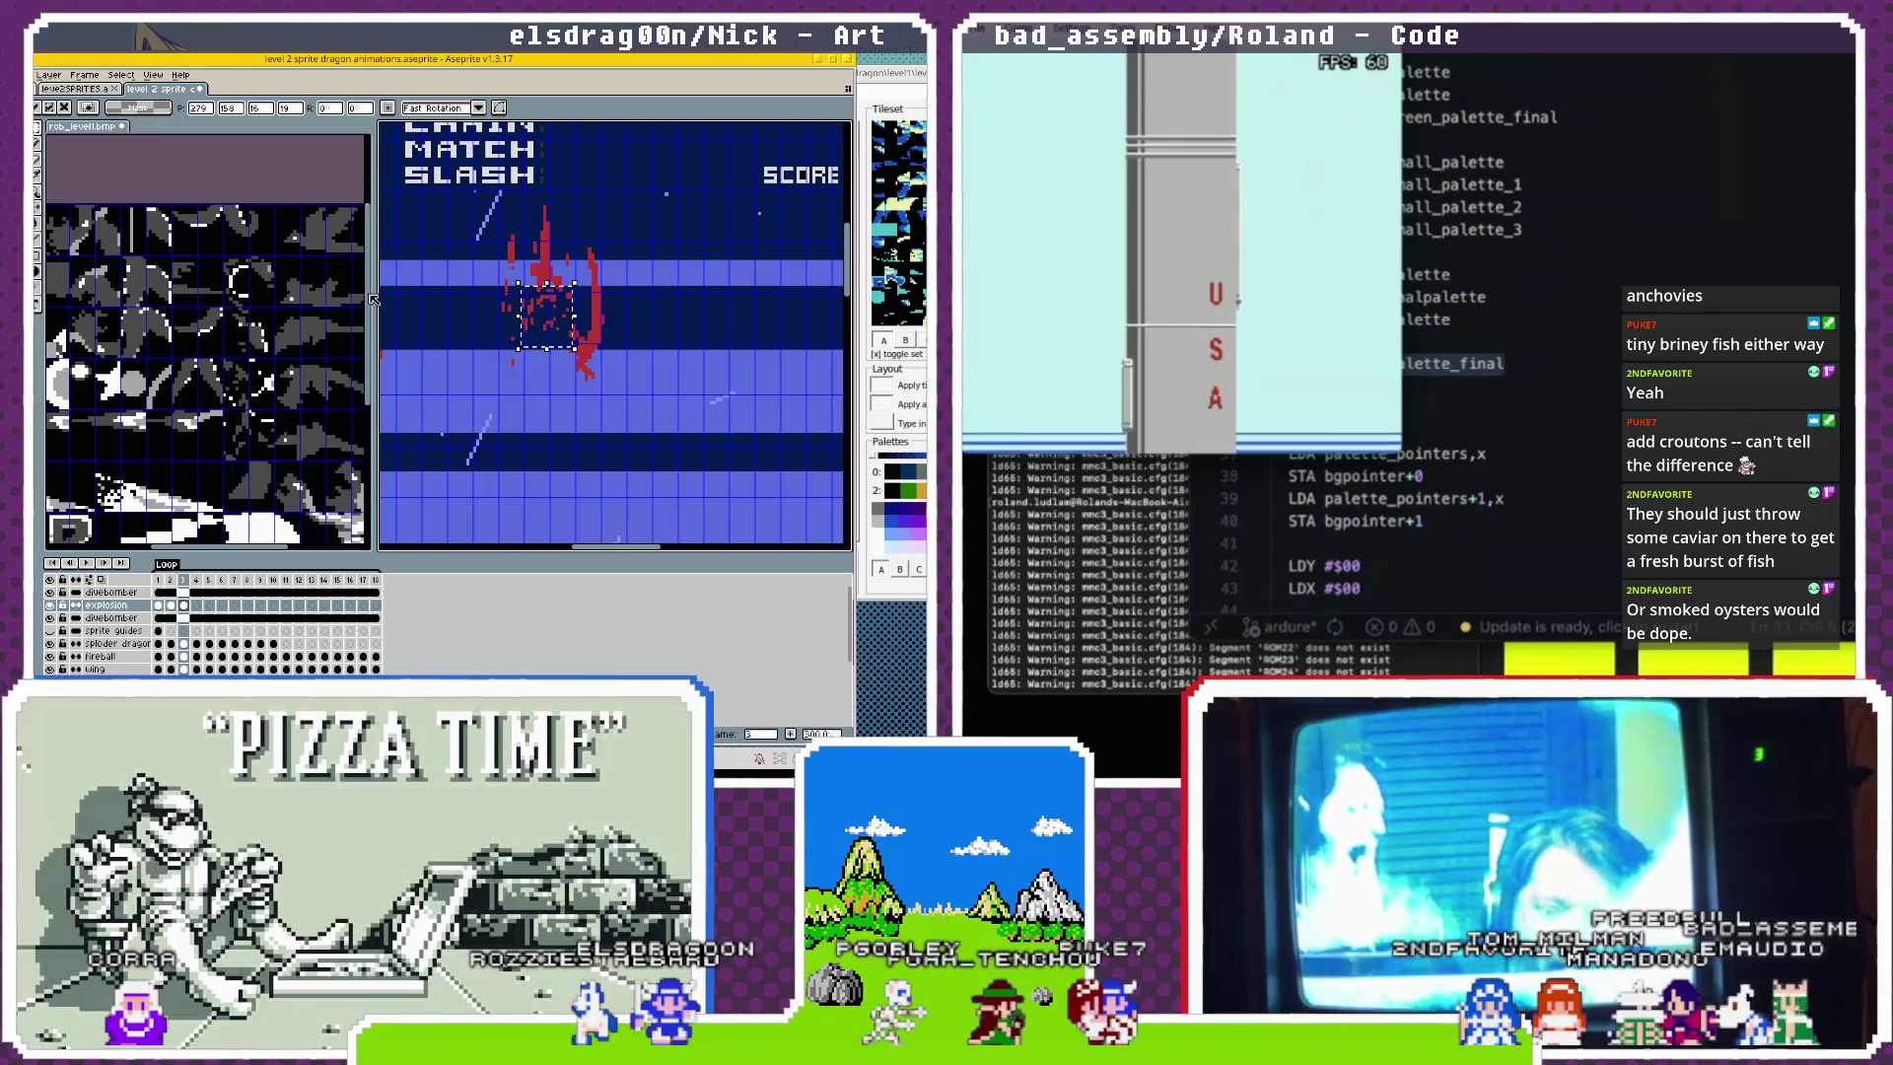
click(547, 217)
key(b)
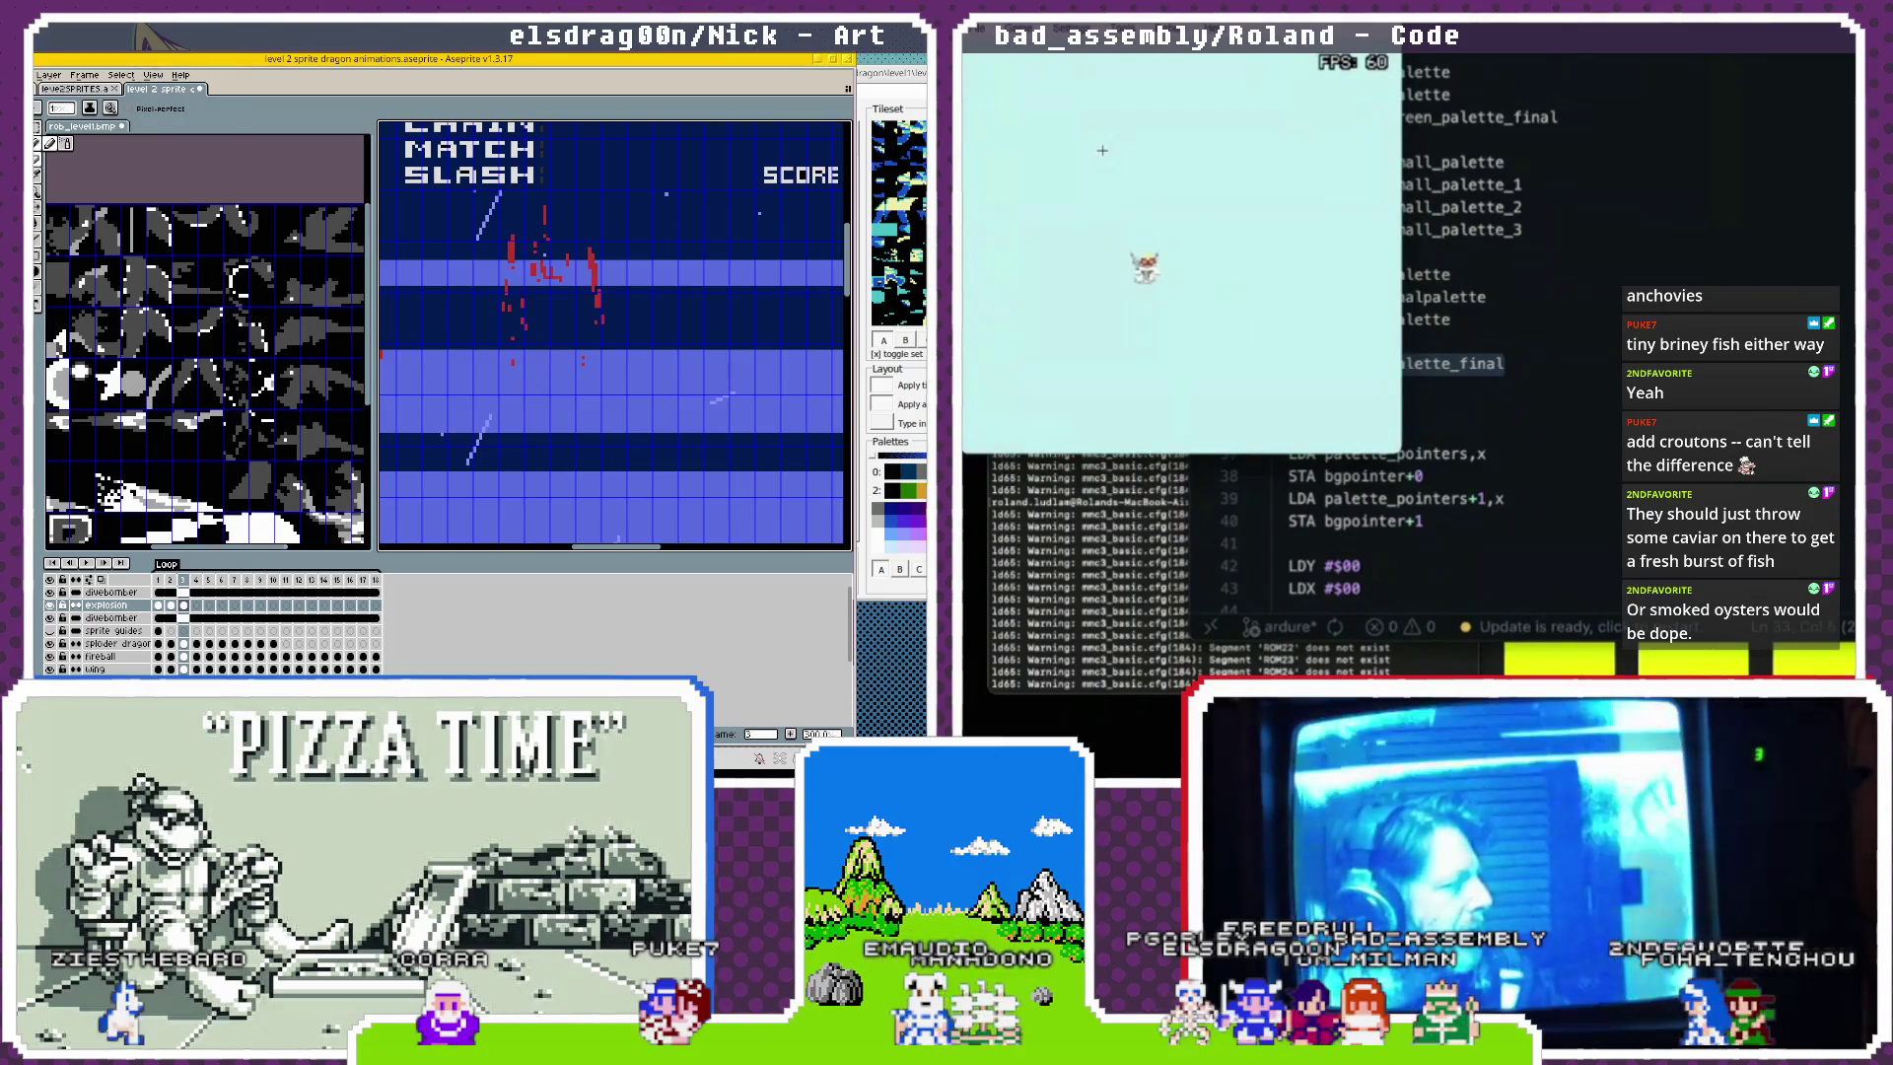
click(172, 605)
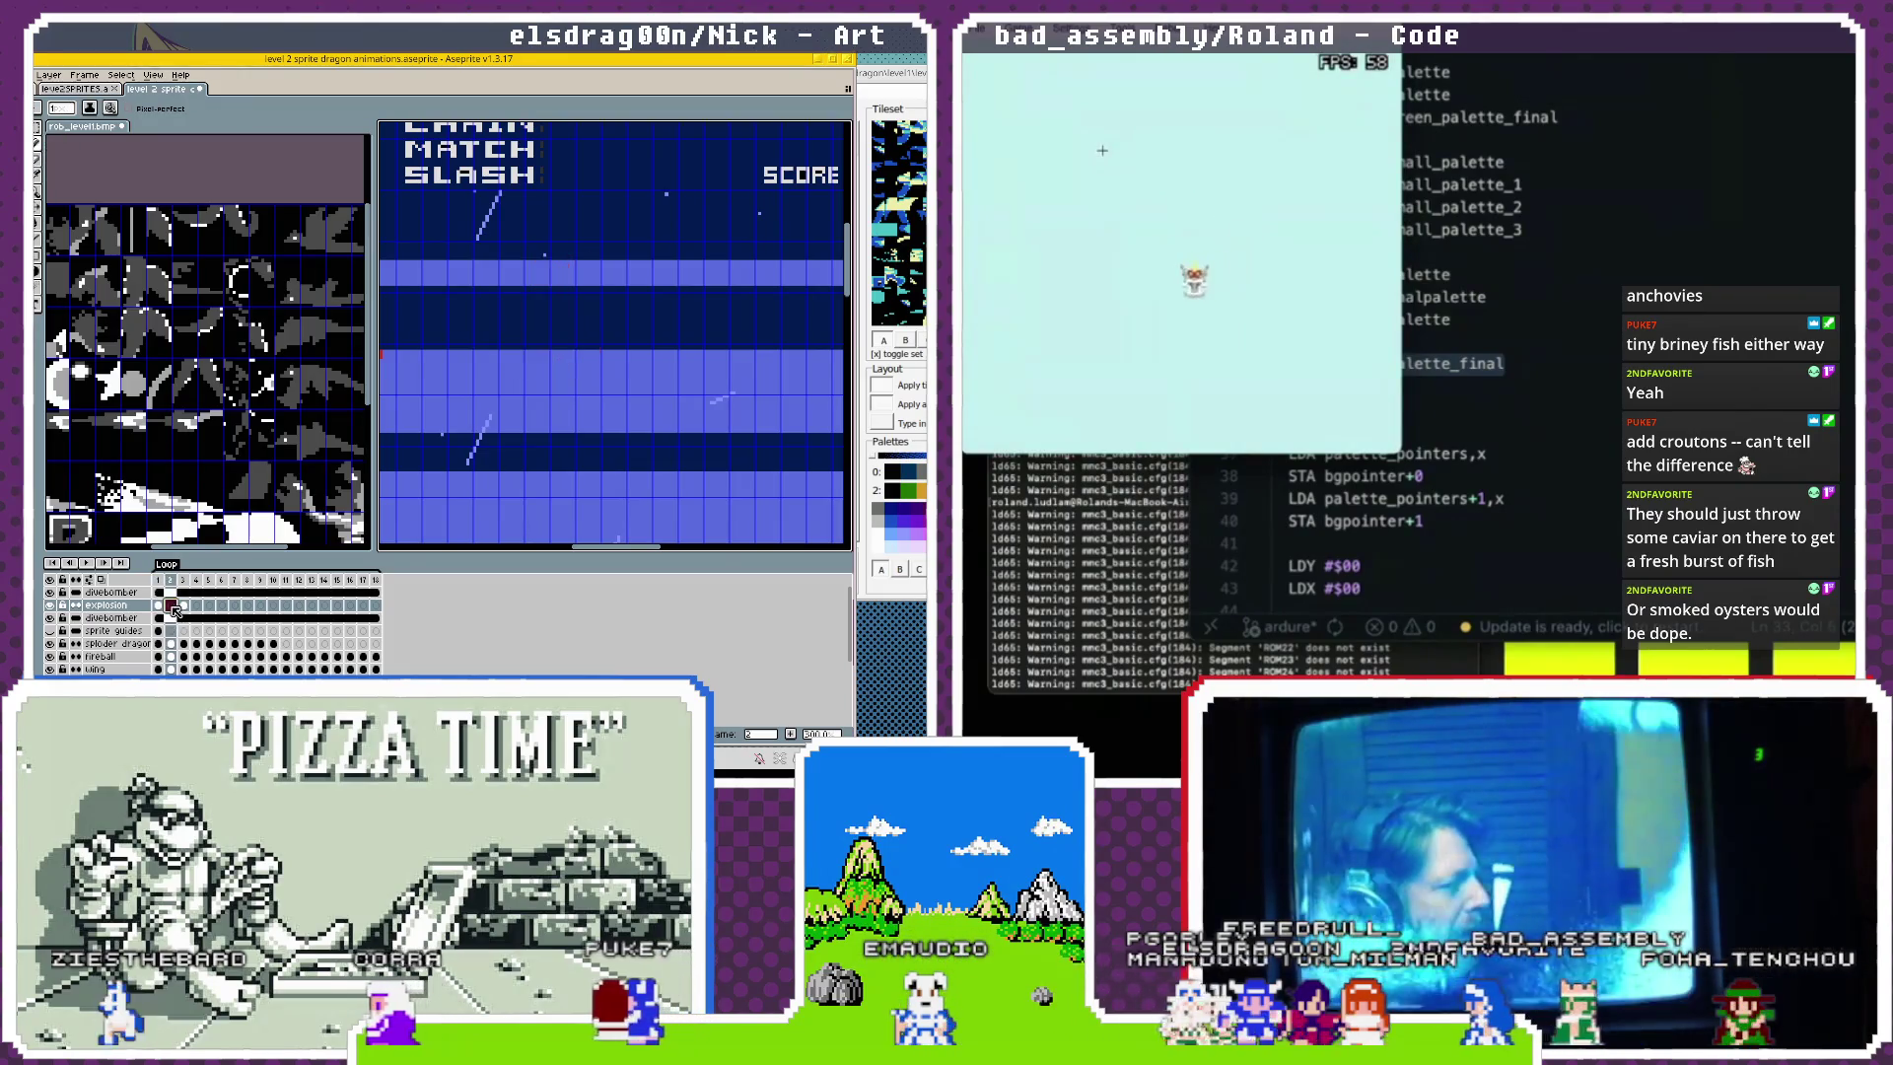
Flip between frames 2 and 1, then read a colour in Mesen's palette viewer and close it.
click(173, 608)
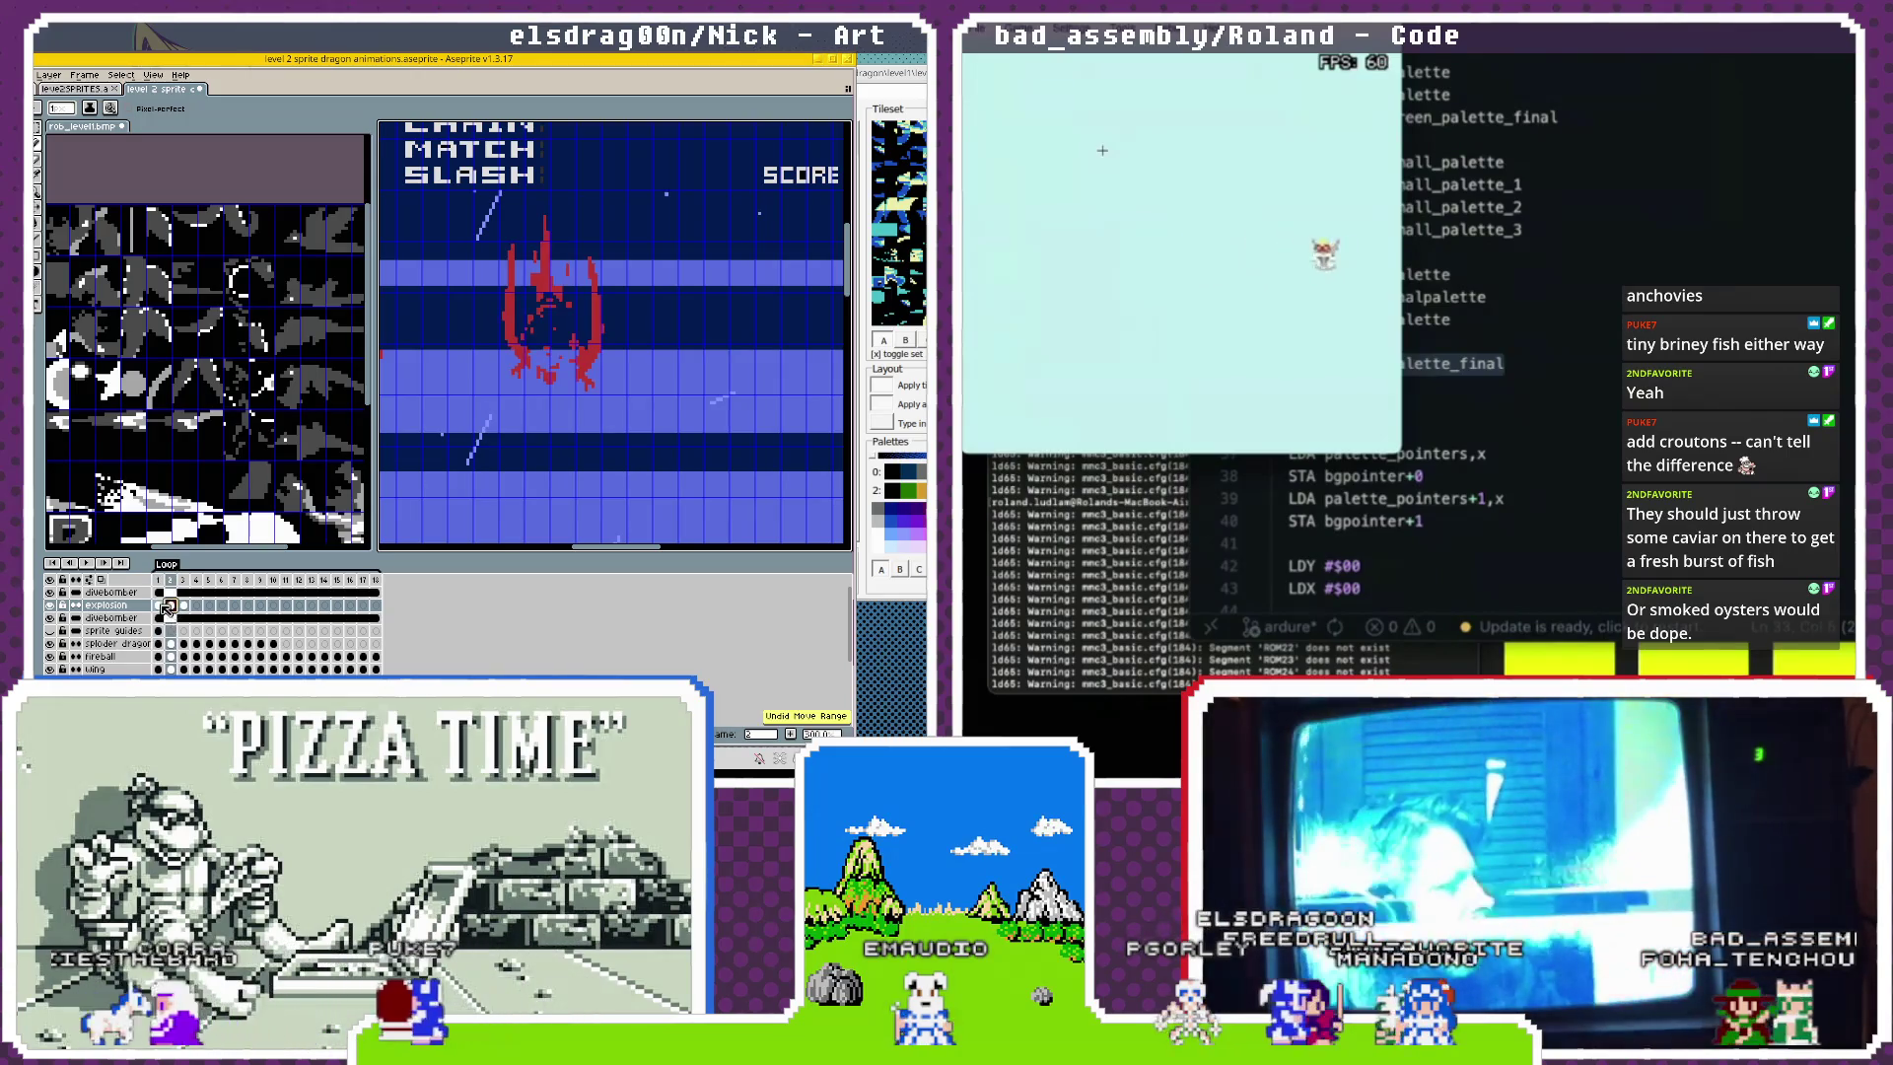
click(157, 605)
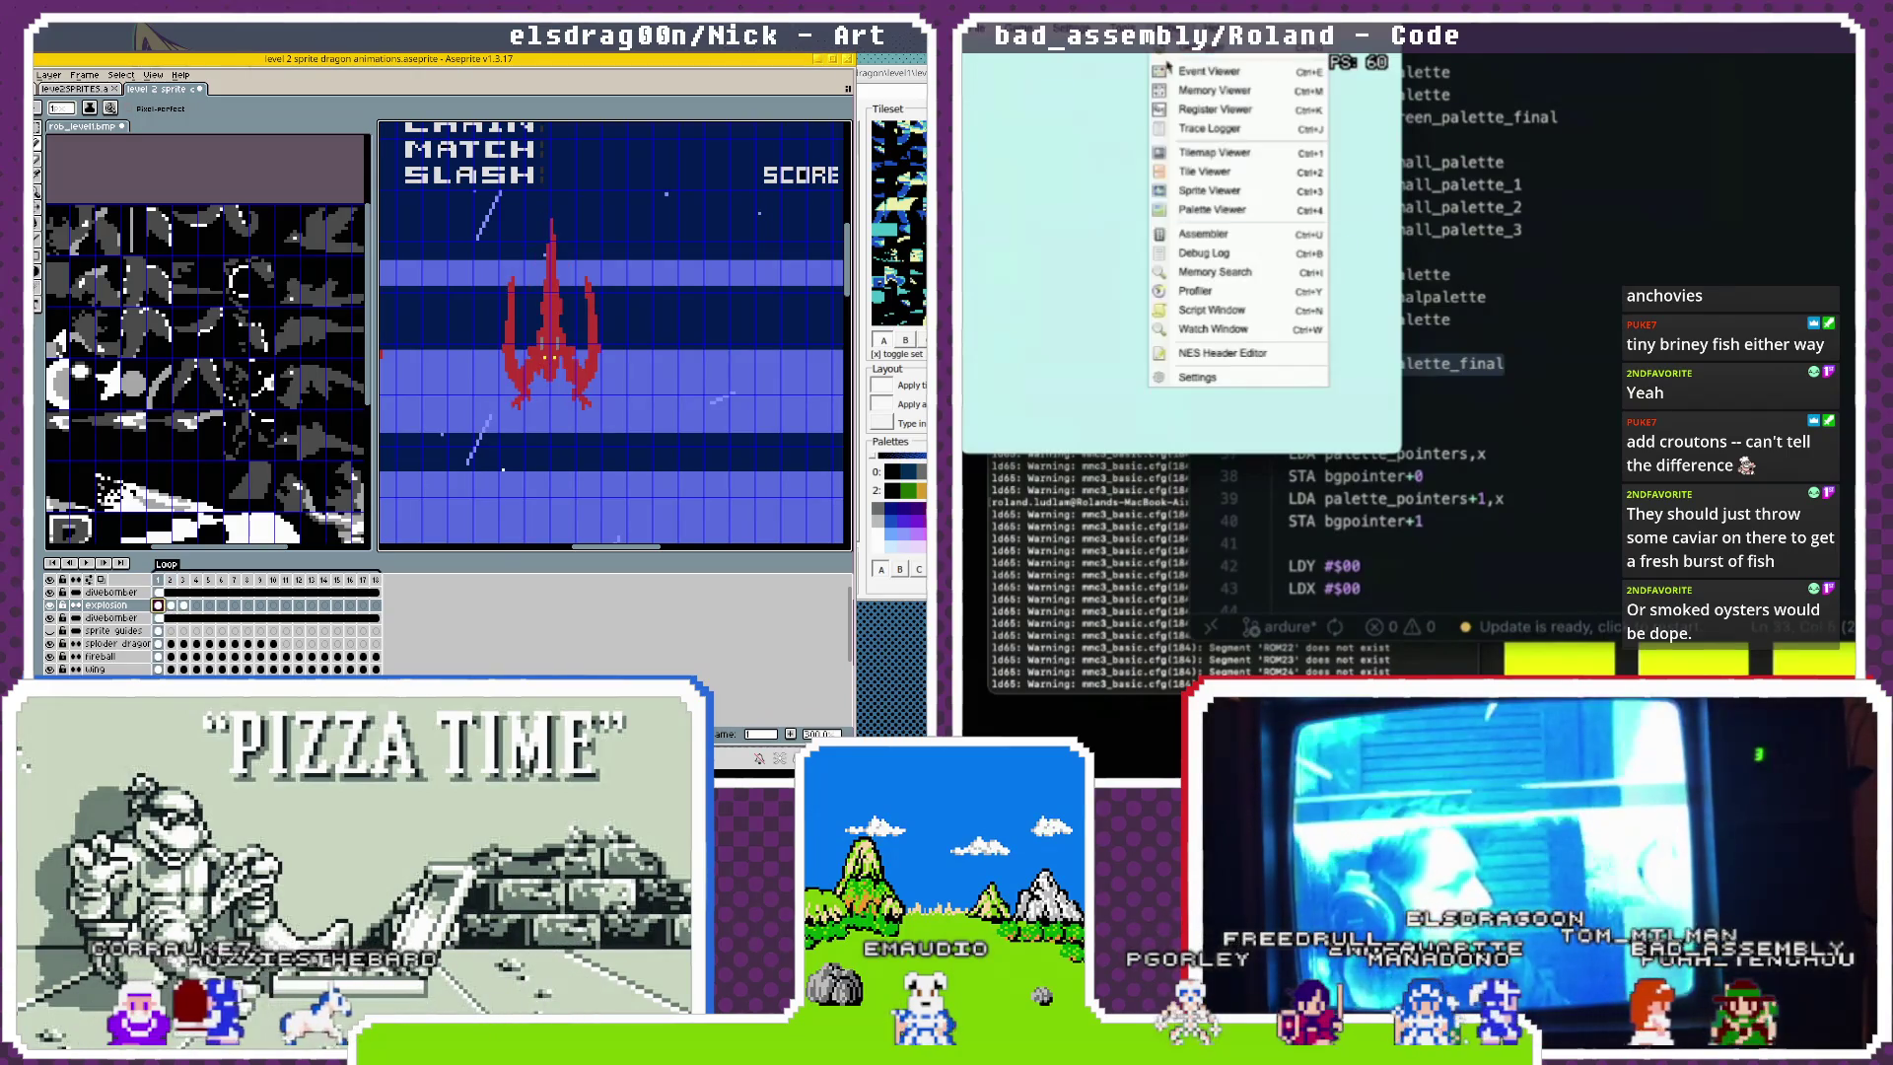
click(1205, 210)
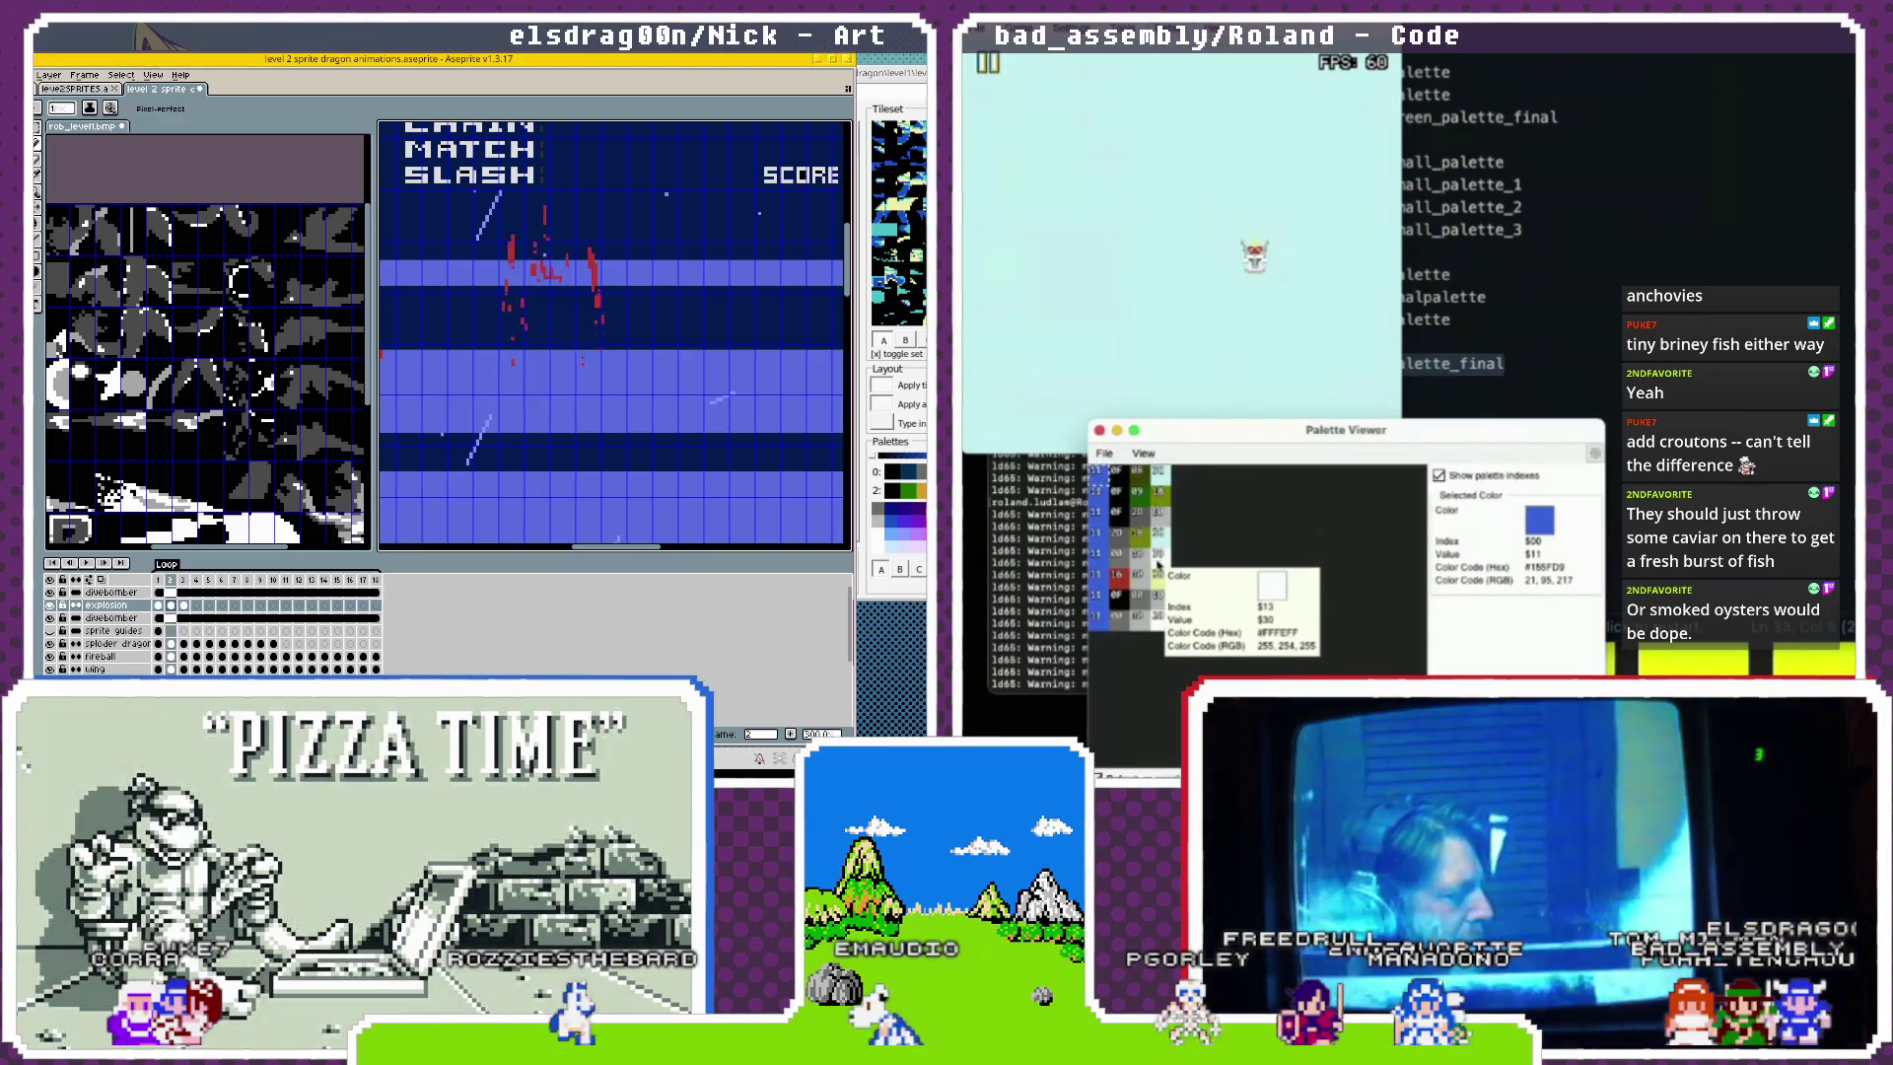
mouse_move(1124, 604)
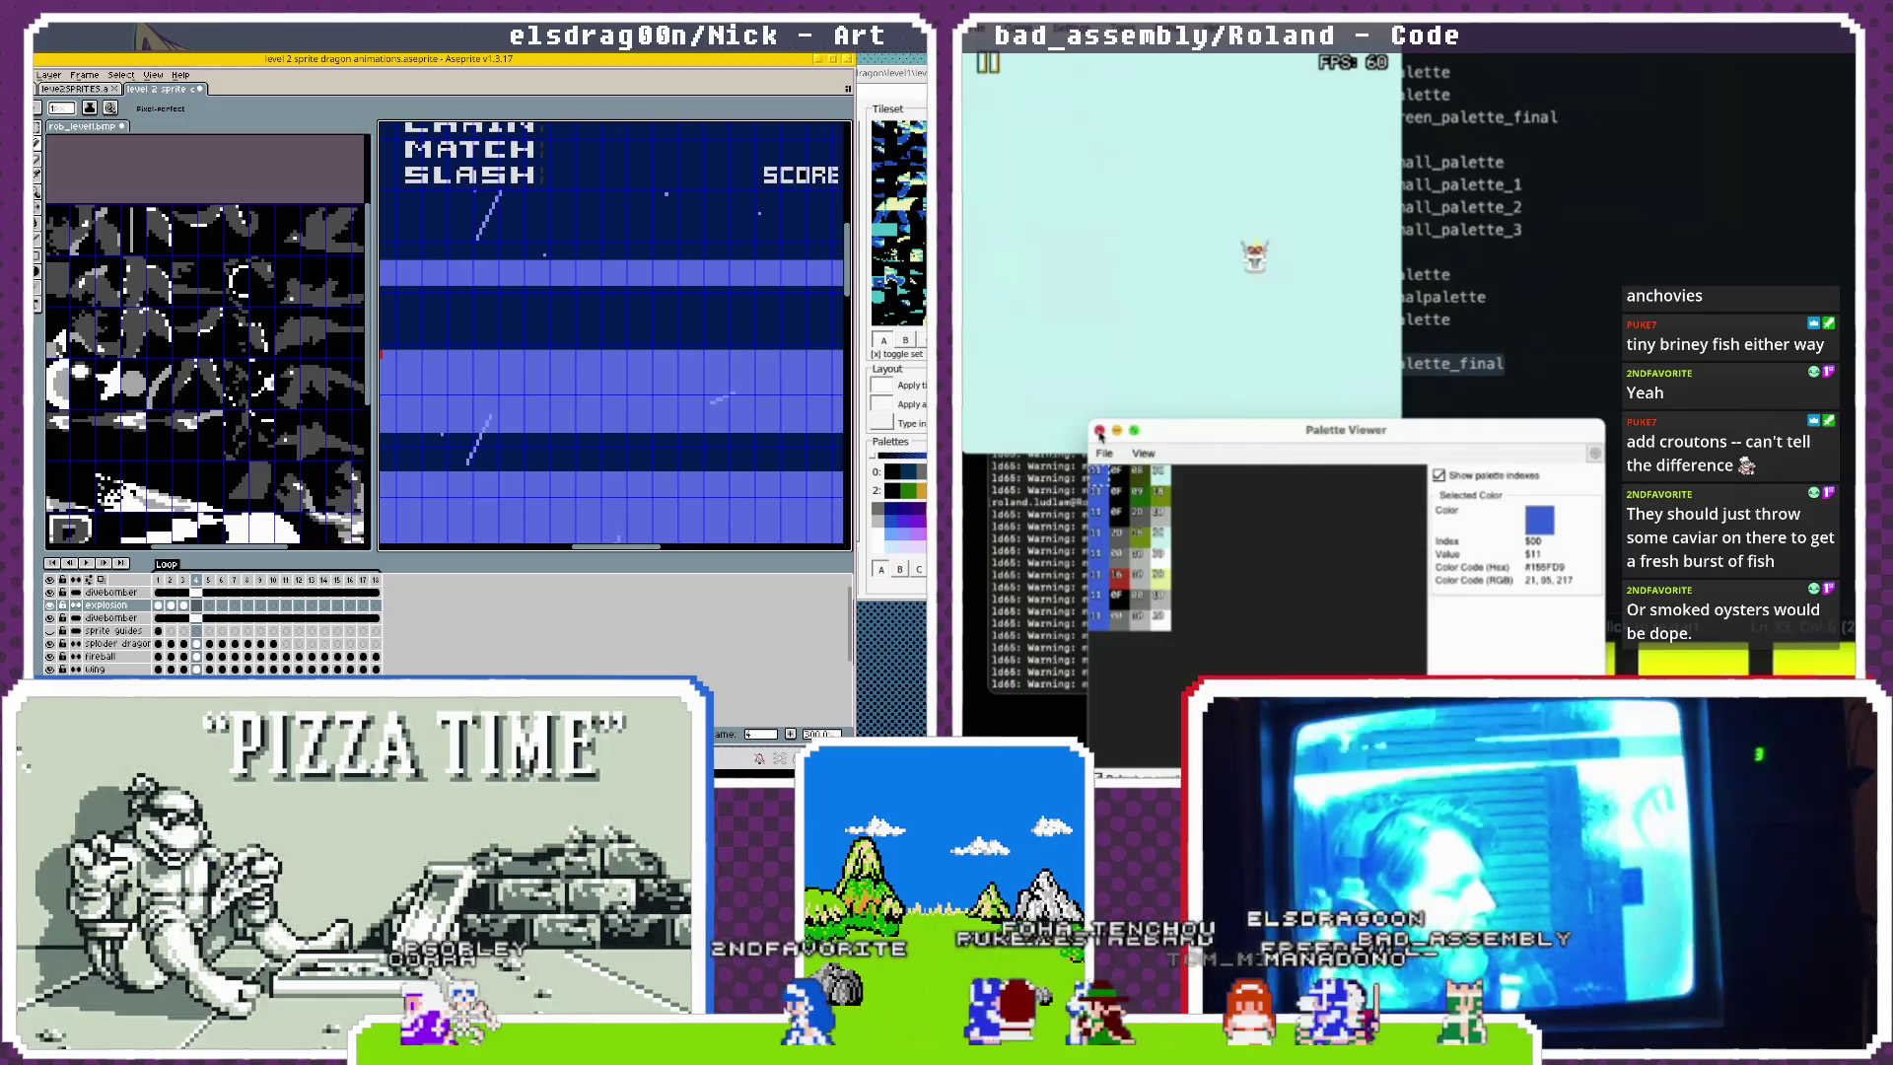
click(1100, 431)
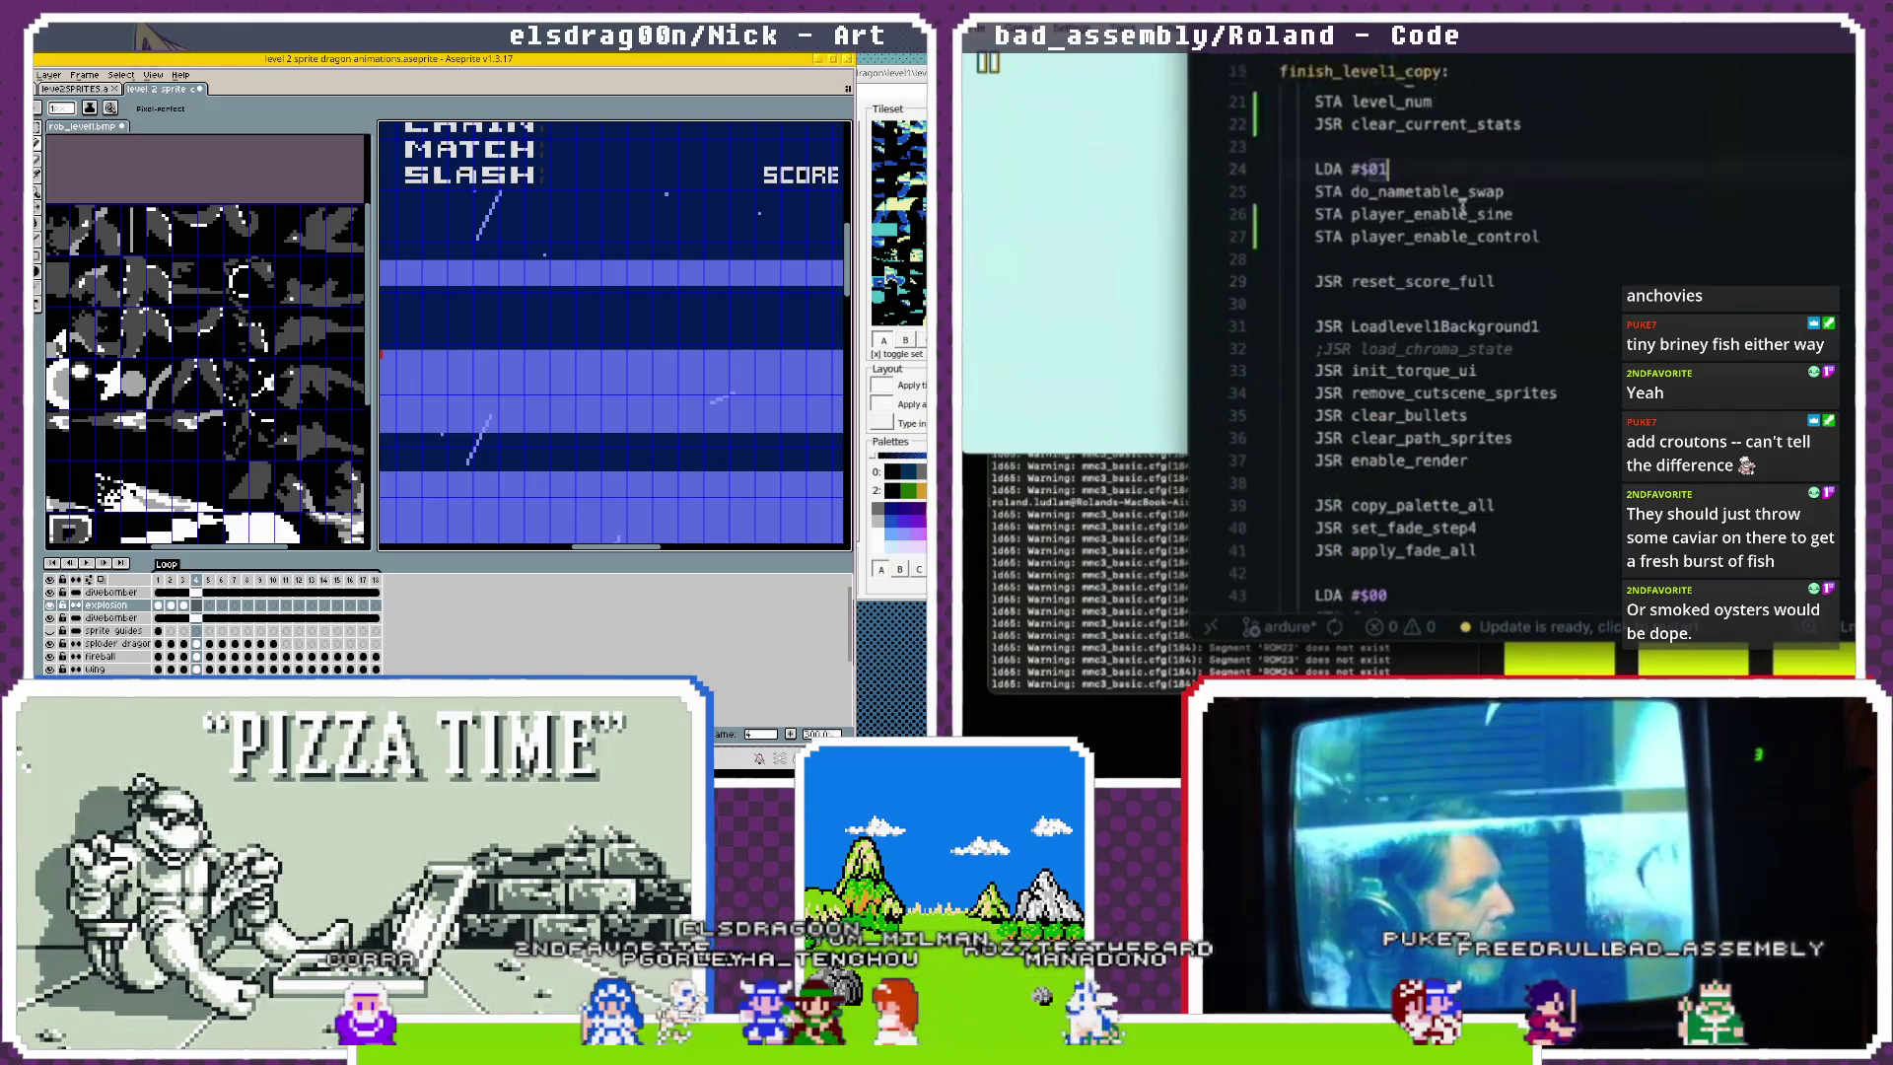
Select level1_palette's second byte row, then switch to the finish_level3_small_copy routine.
scroll(1462, 208, up, 20)
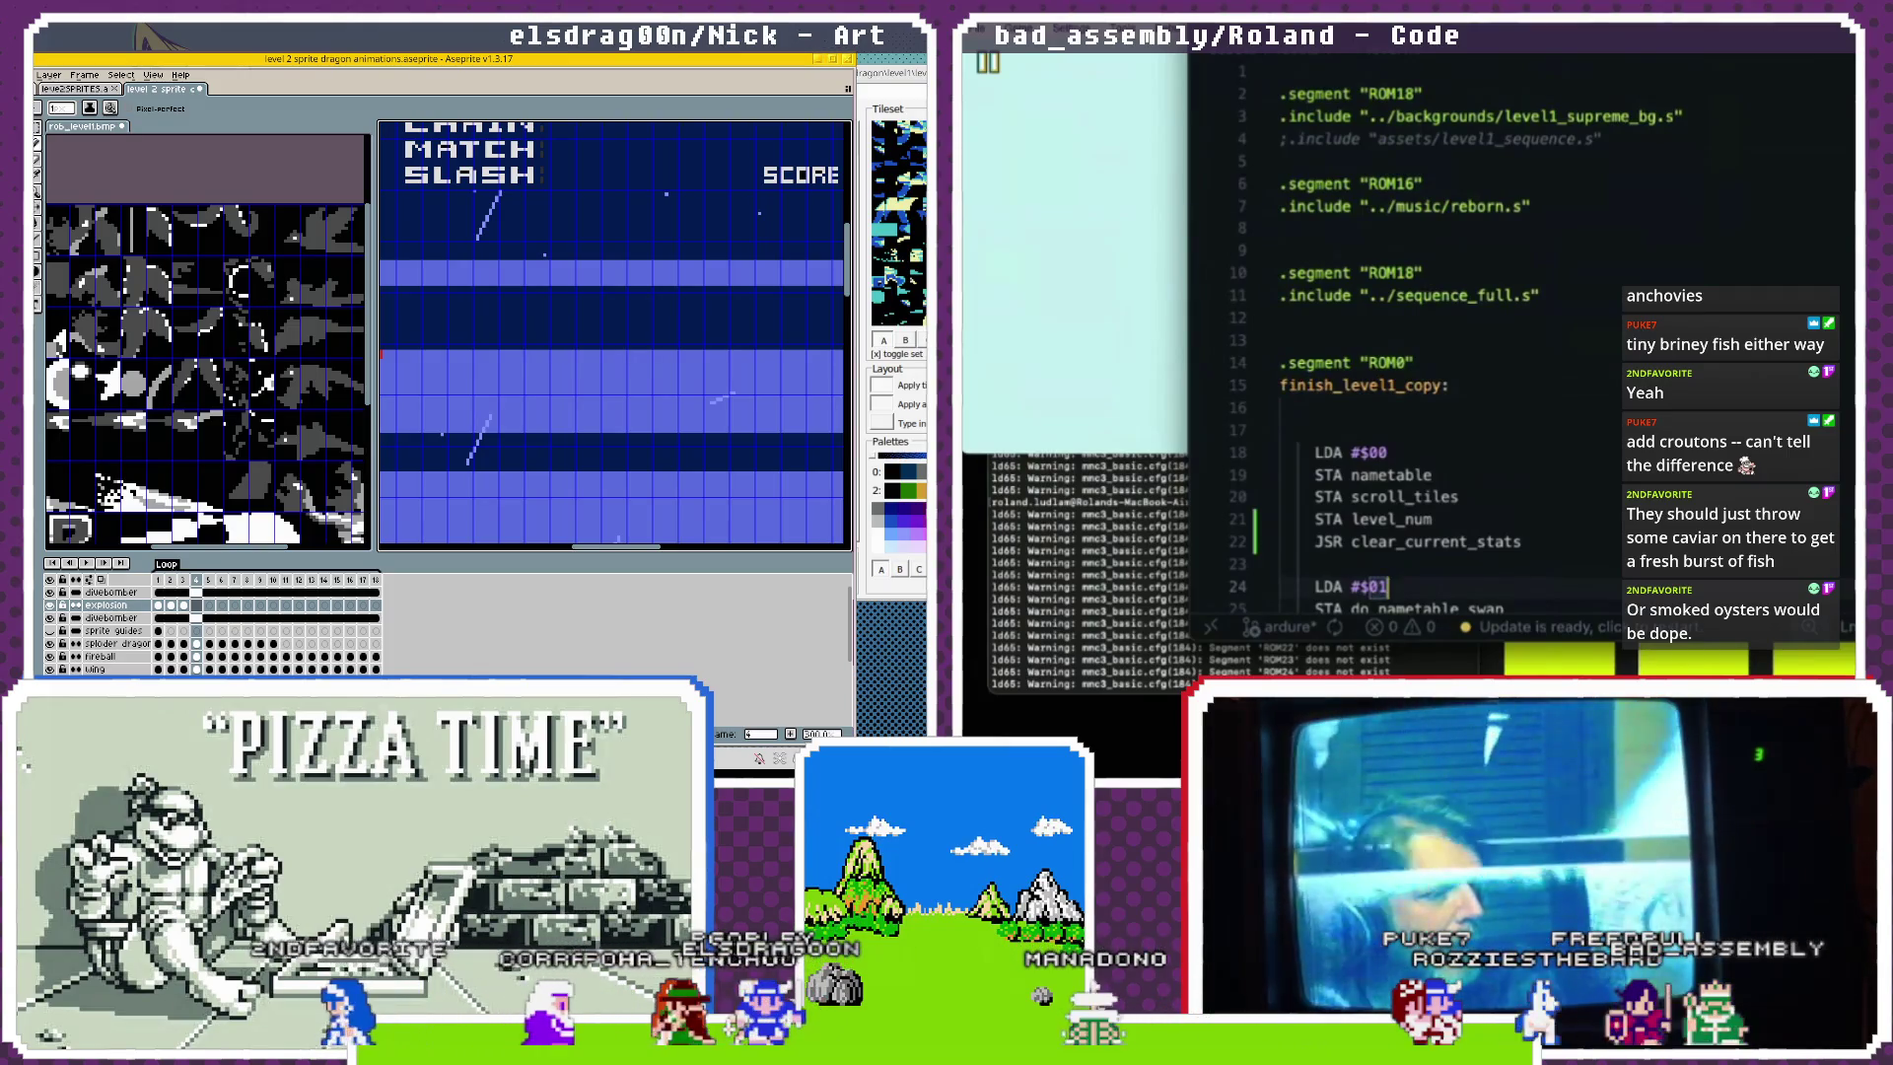
key(ctrl+Tab)
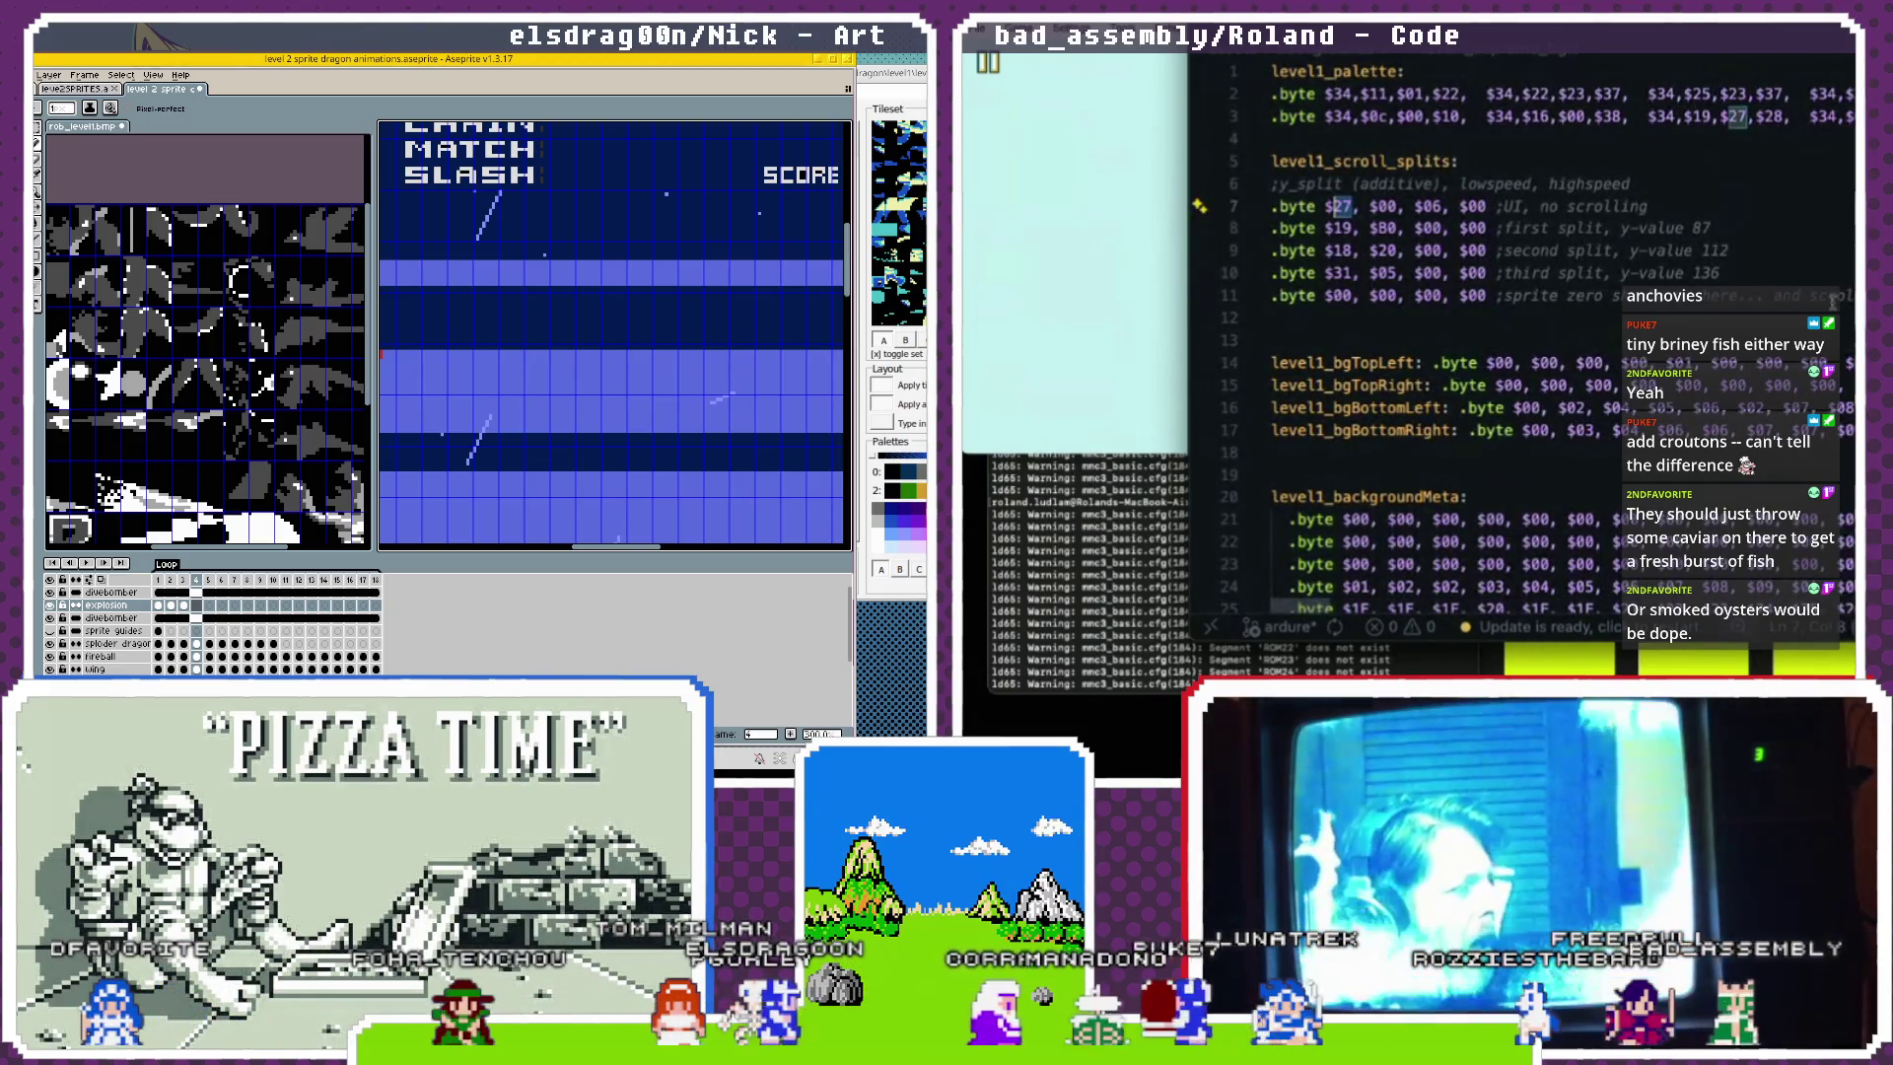
triple_click(1318, 117)
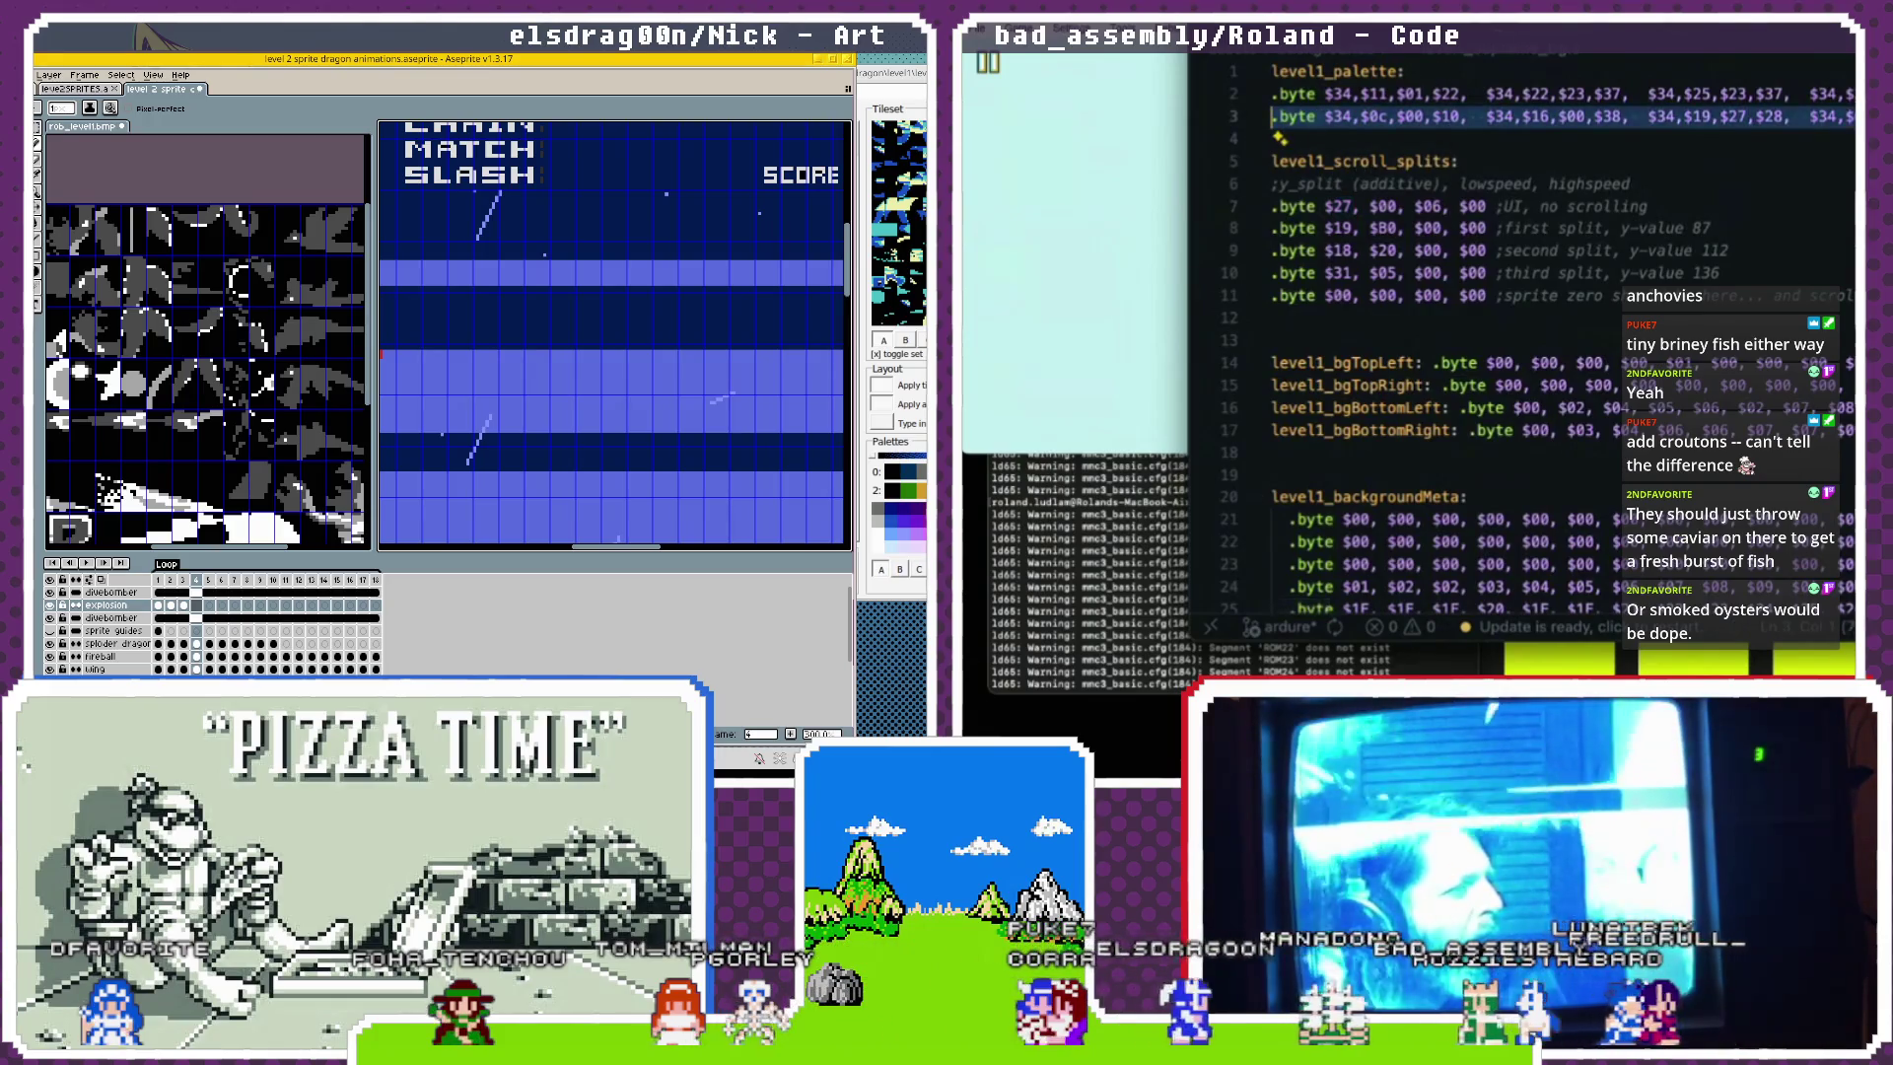
key(ctrl+Tab)
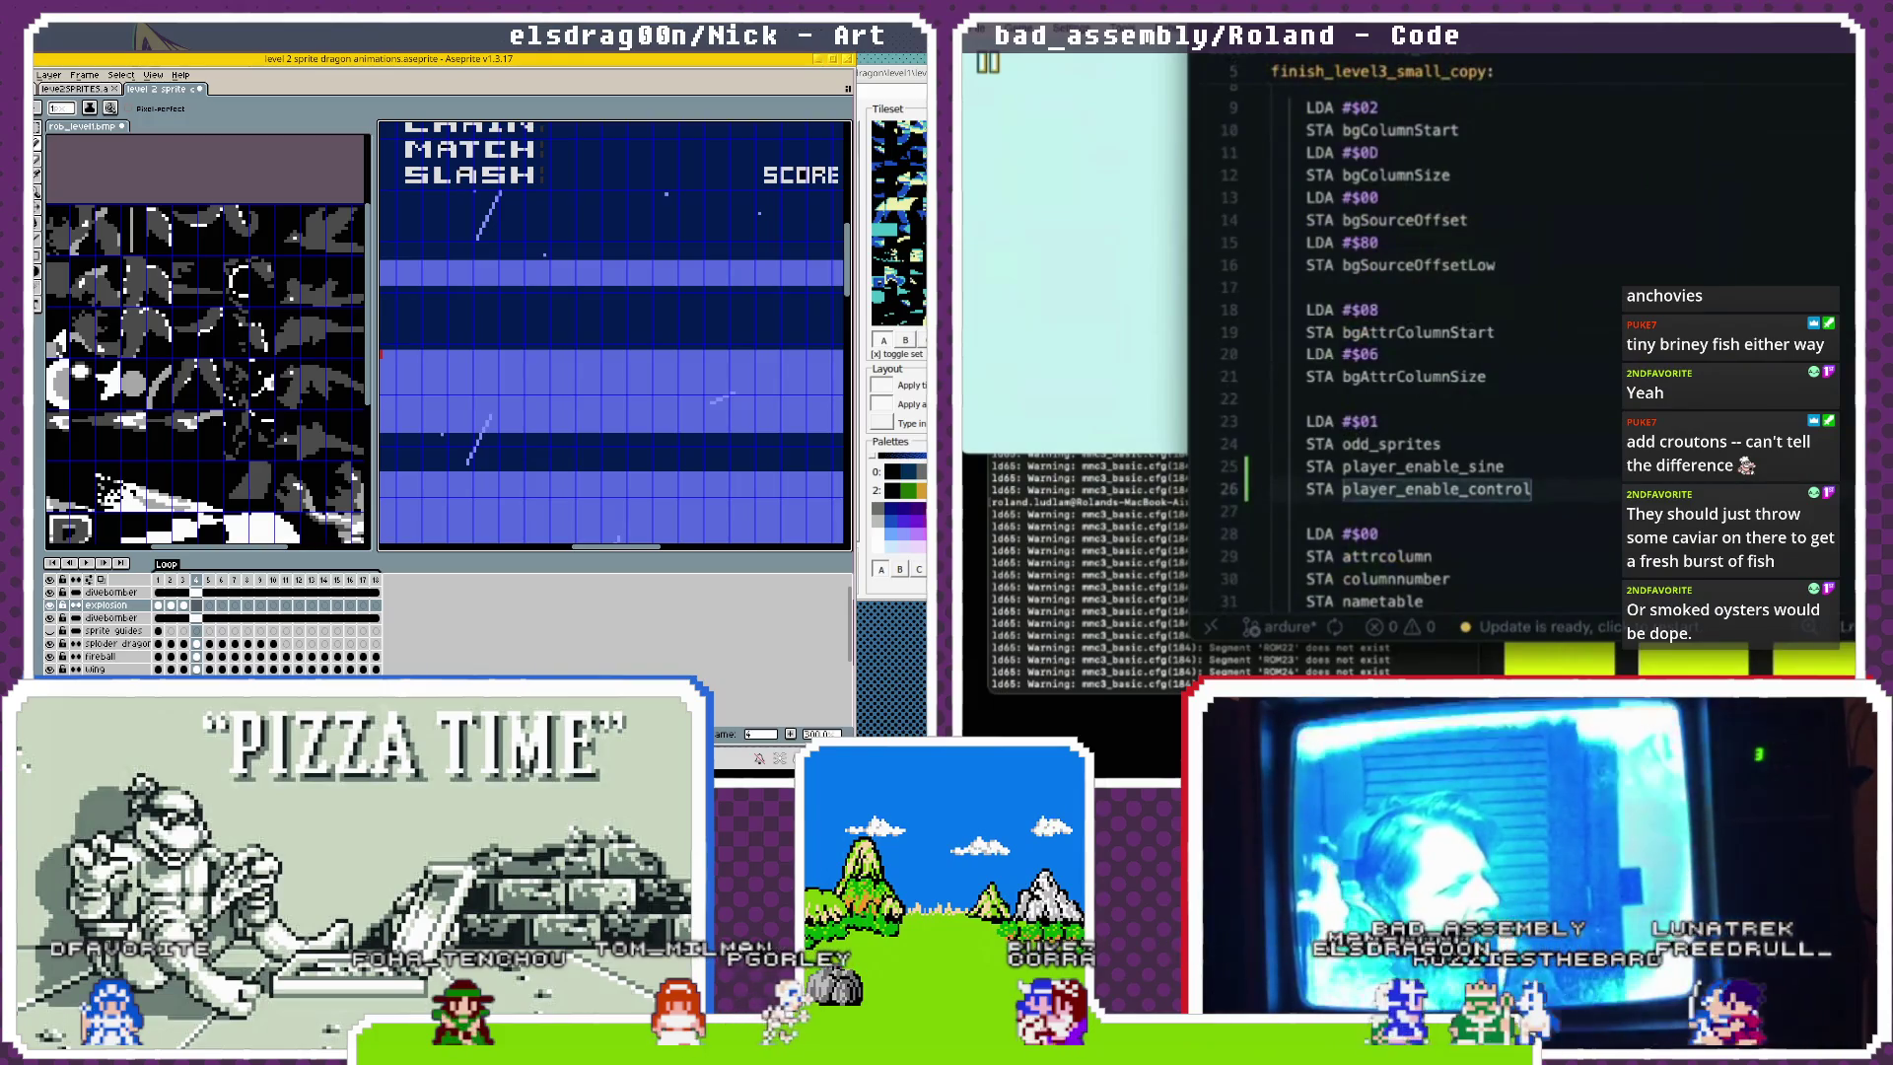
scroll(615, 335, down, 5)
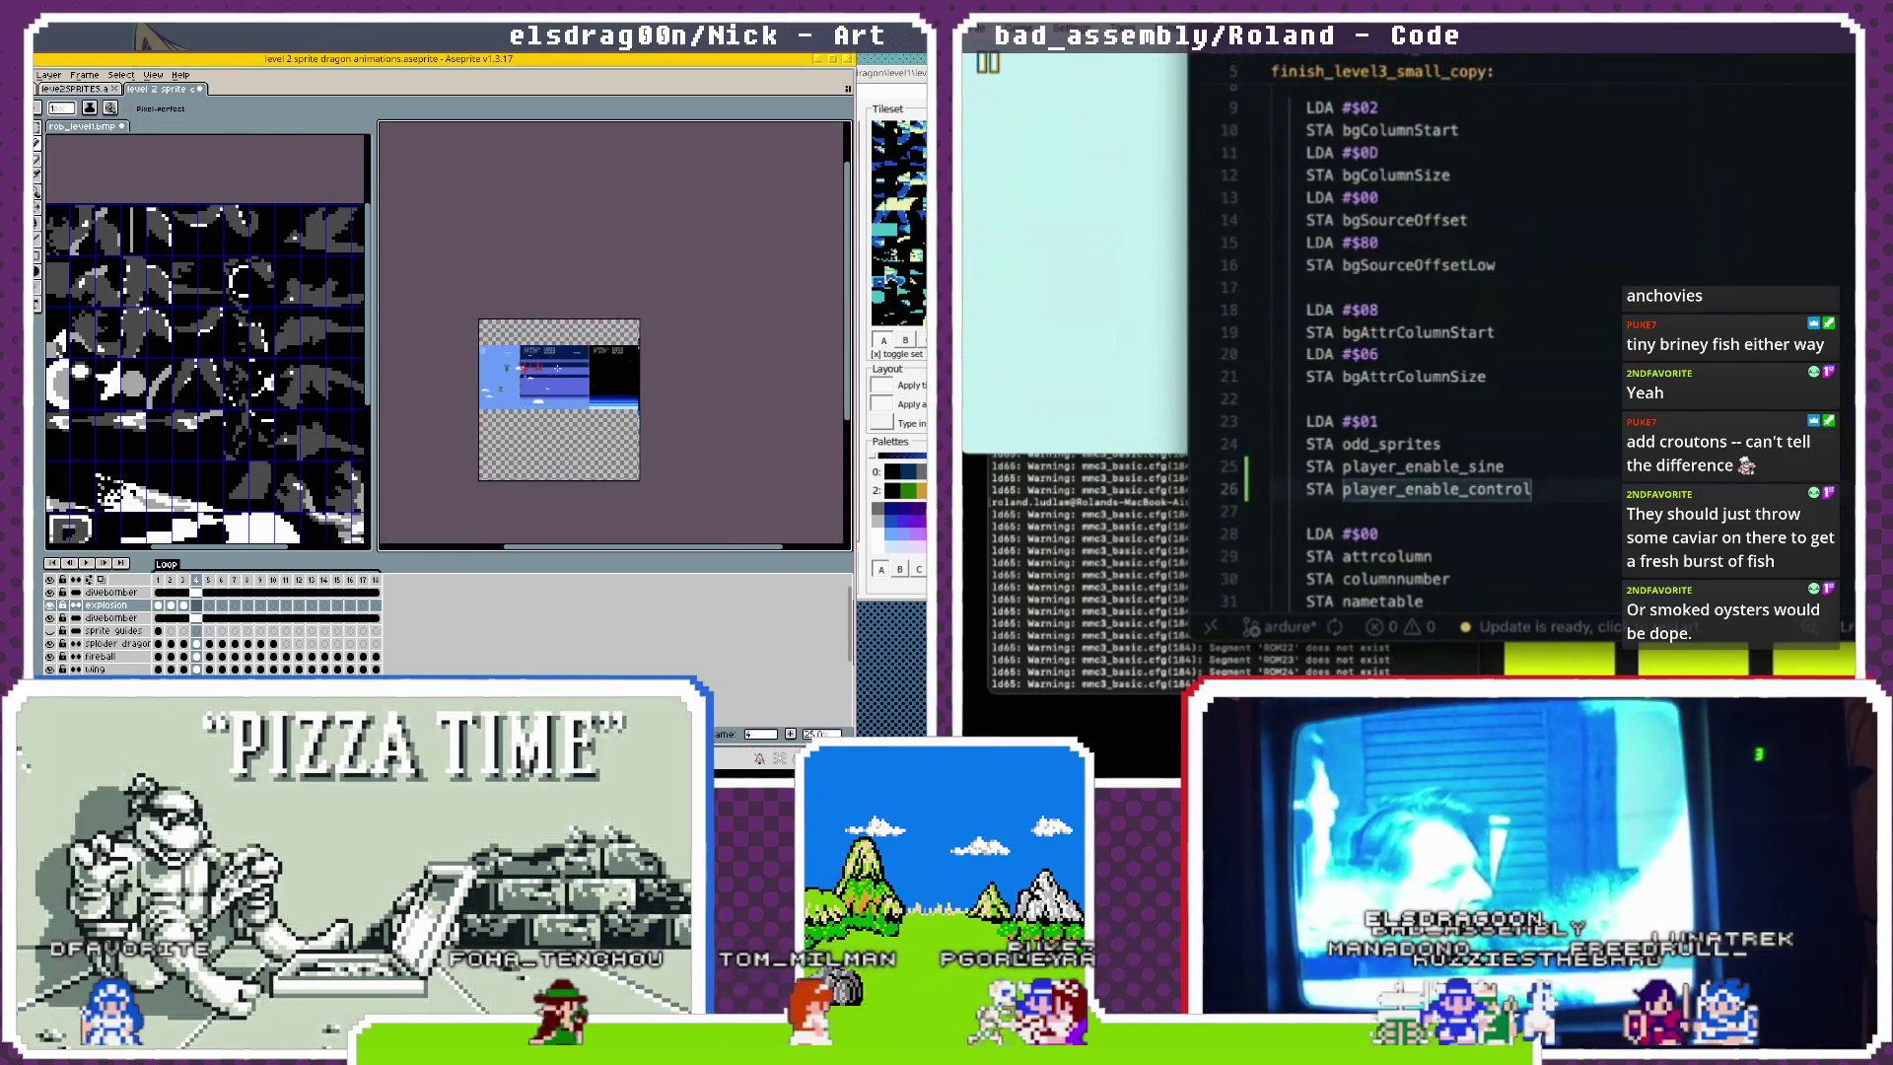
scroll(557, 368, up, 3)
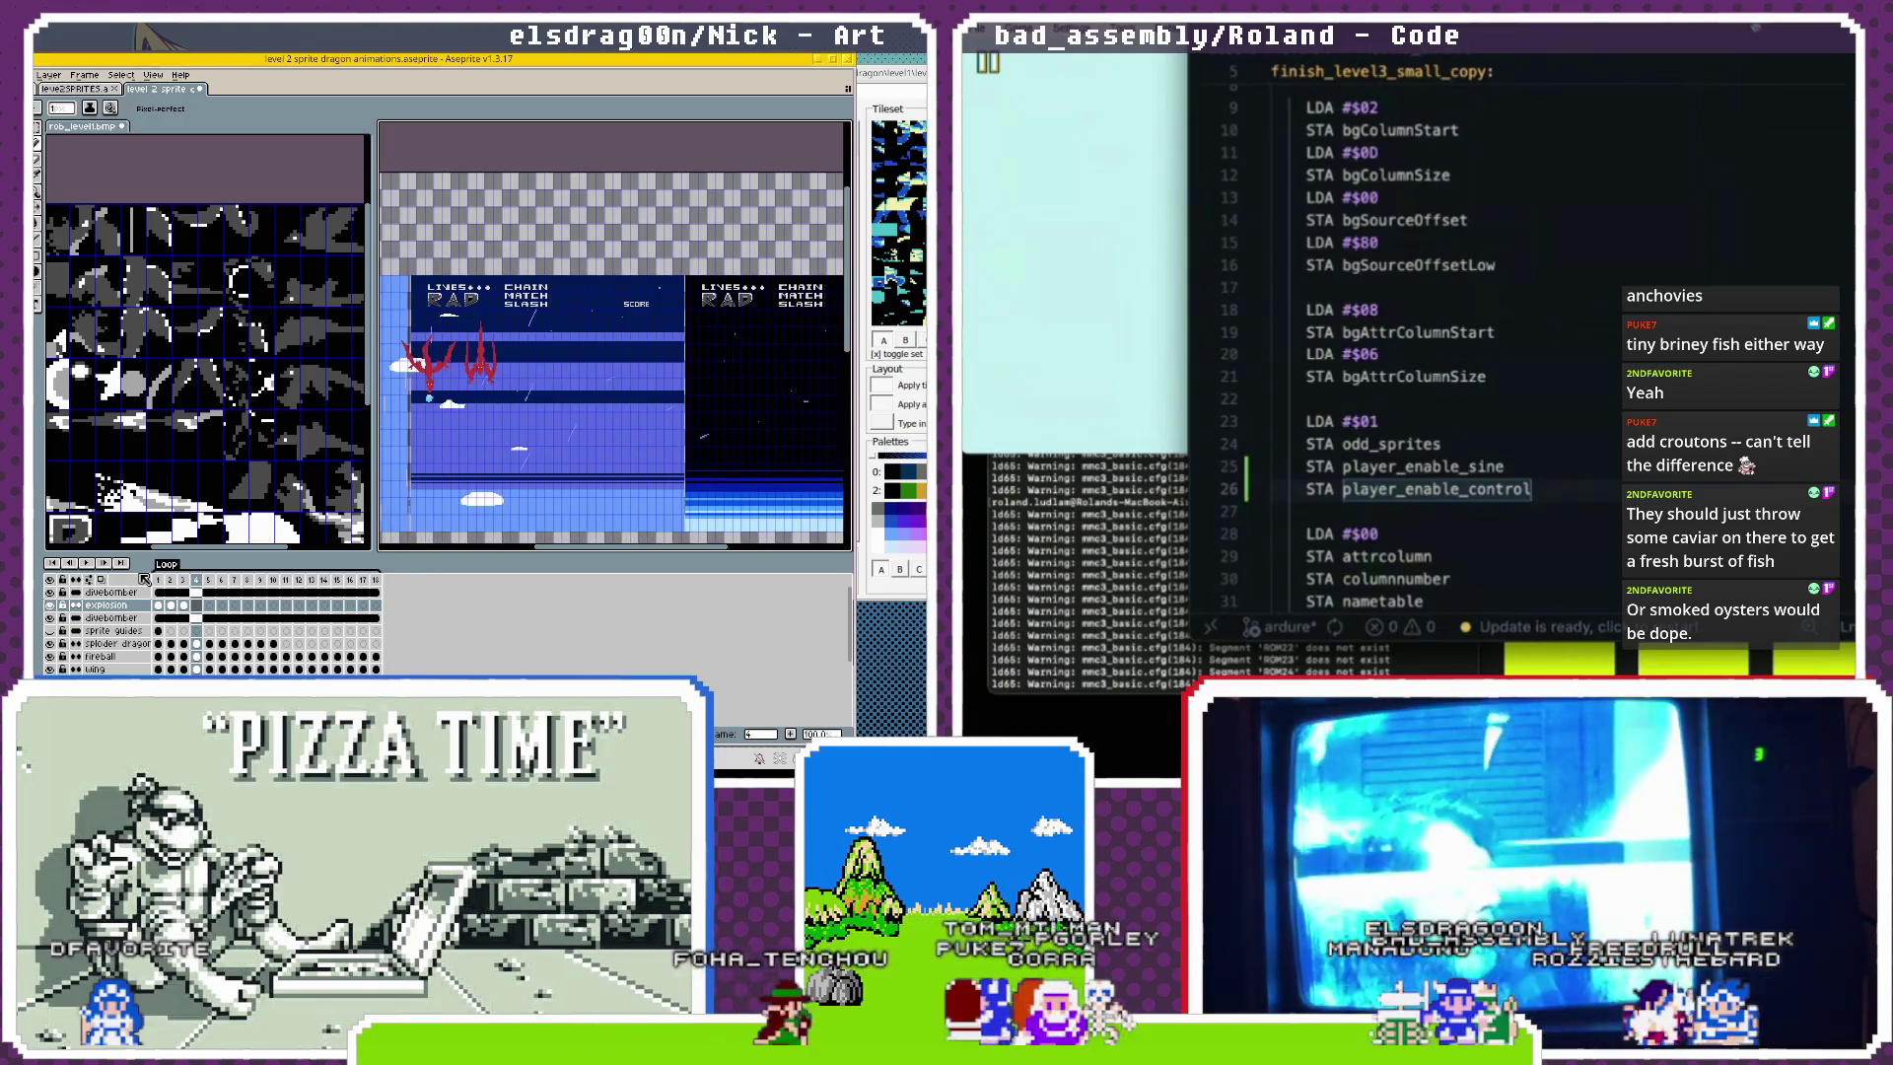
click(102, 567)
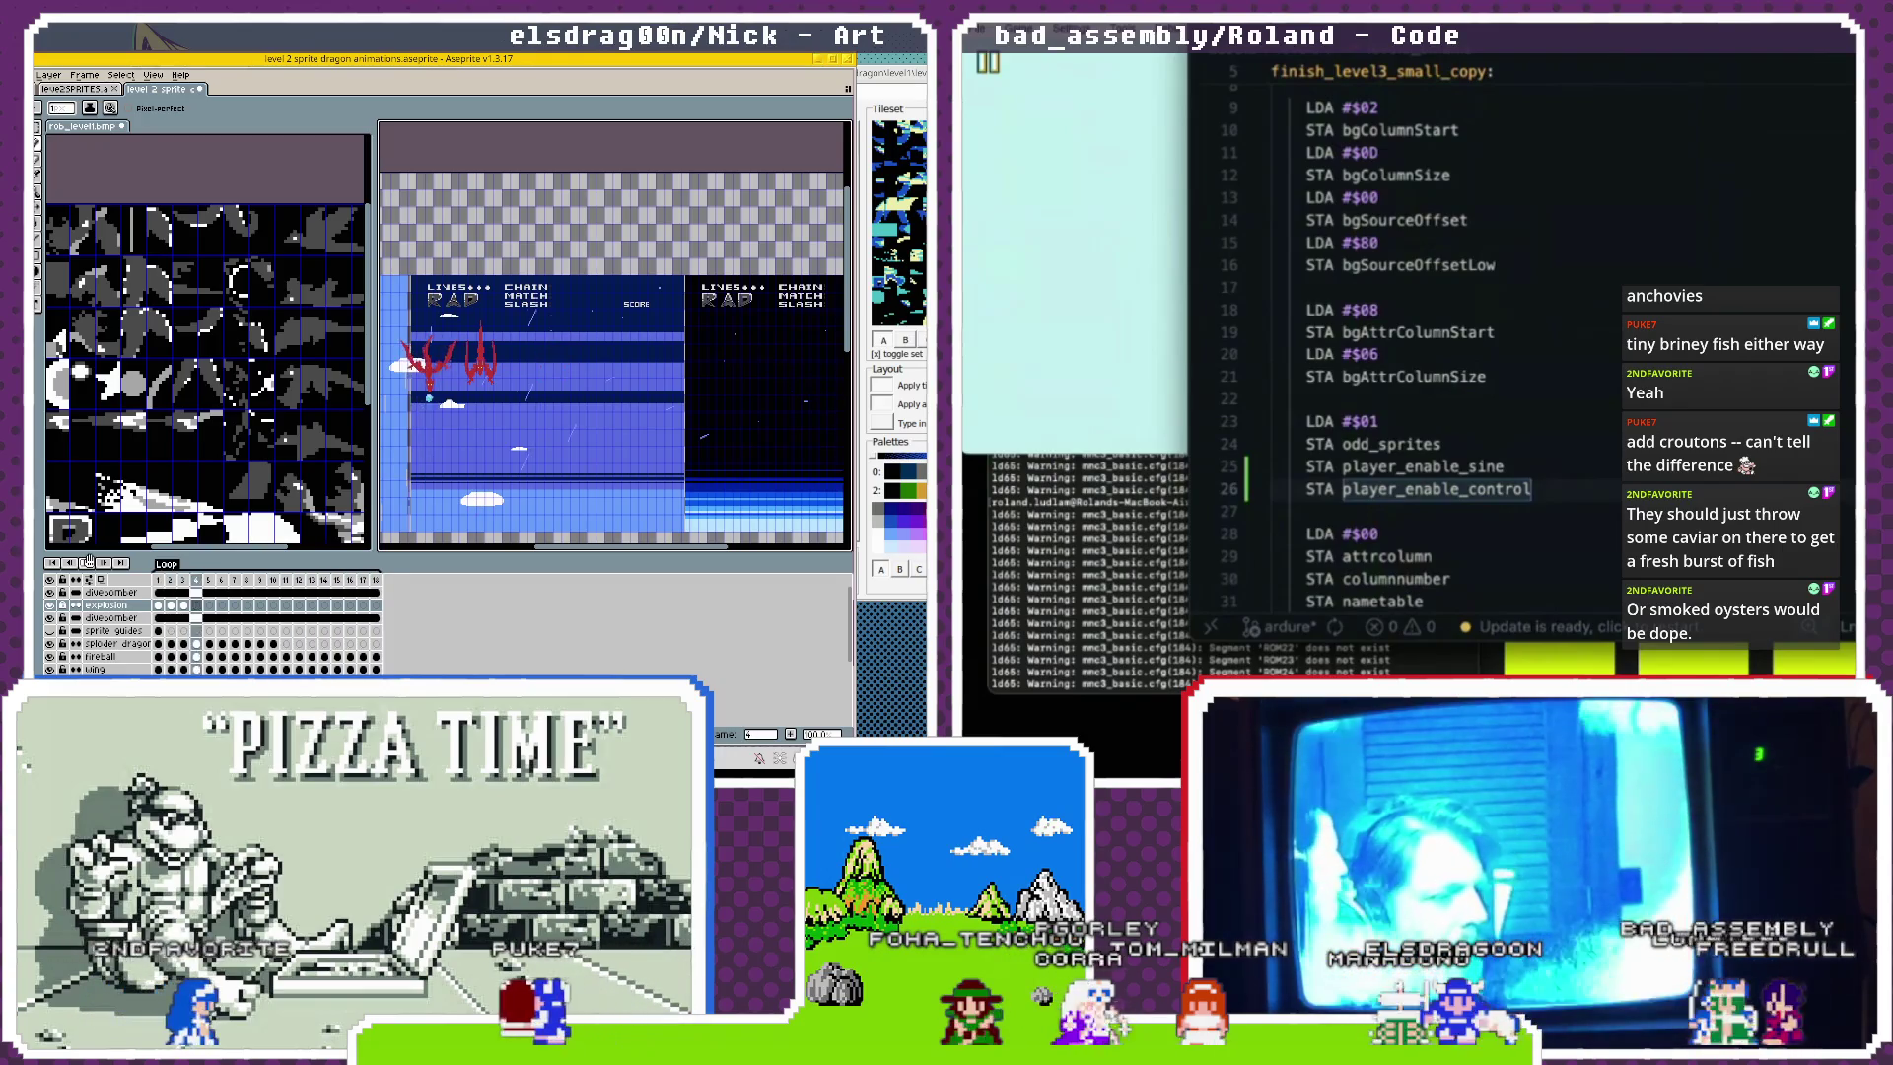
scroll(446, 359, up, 4)
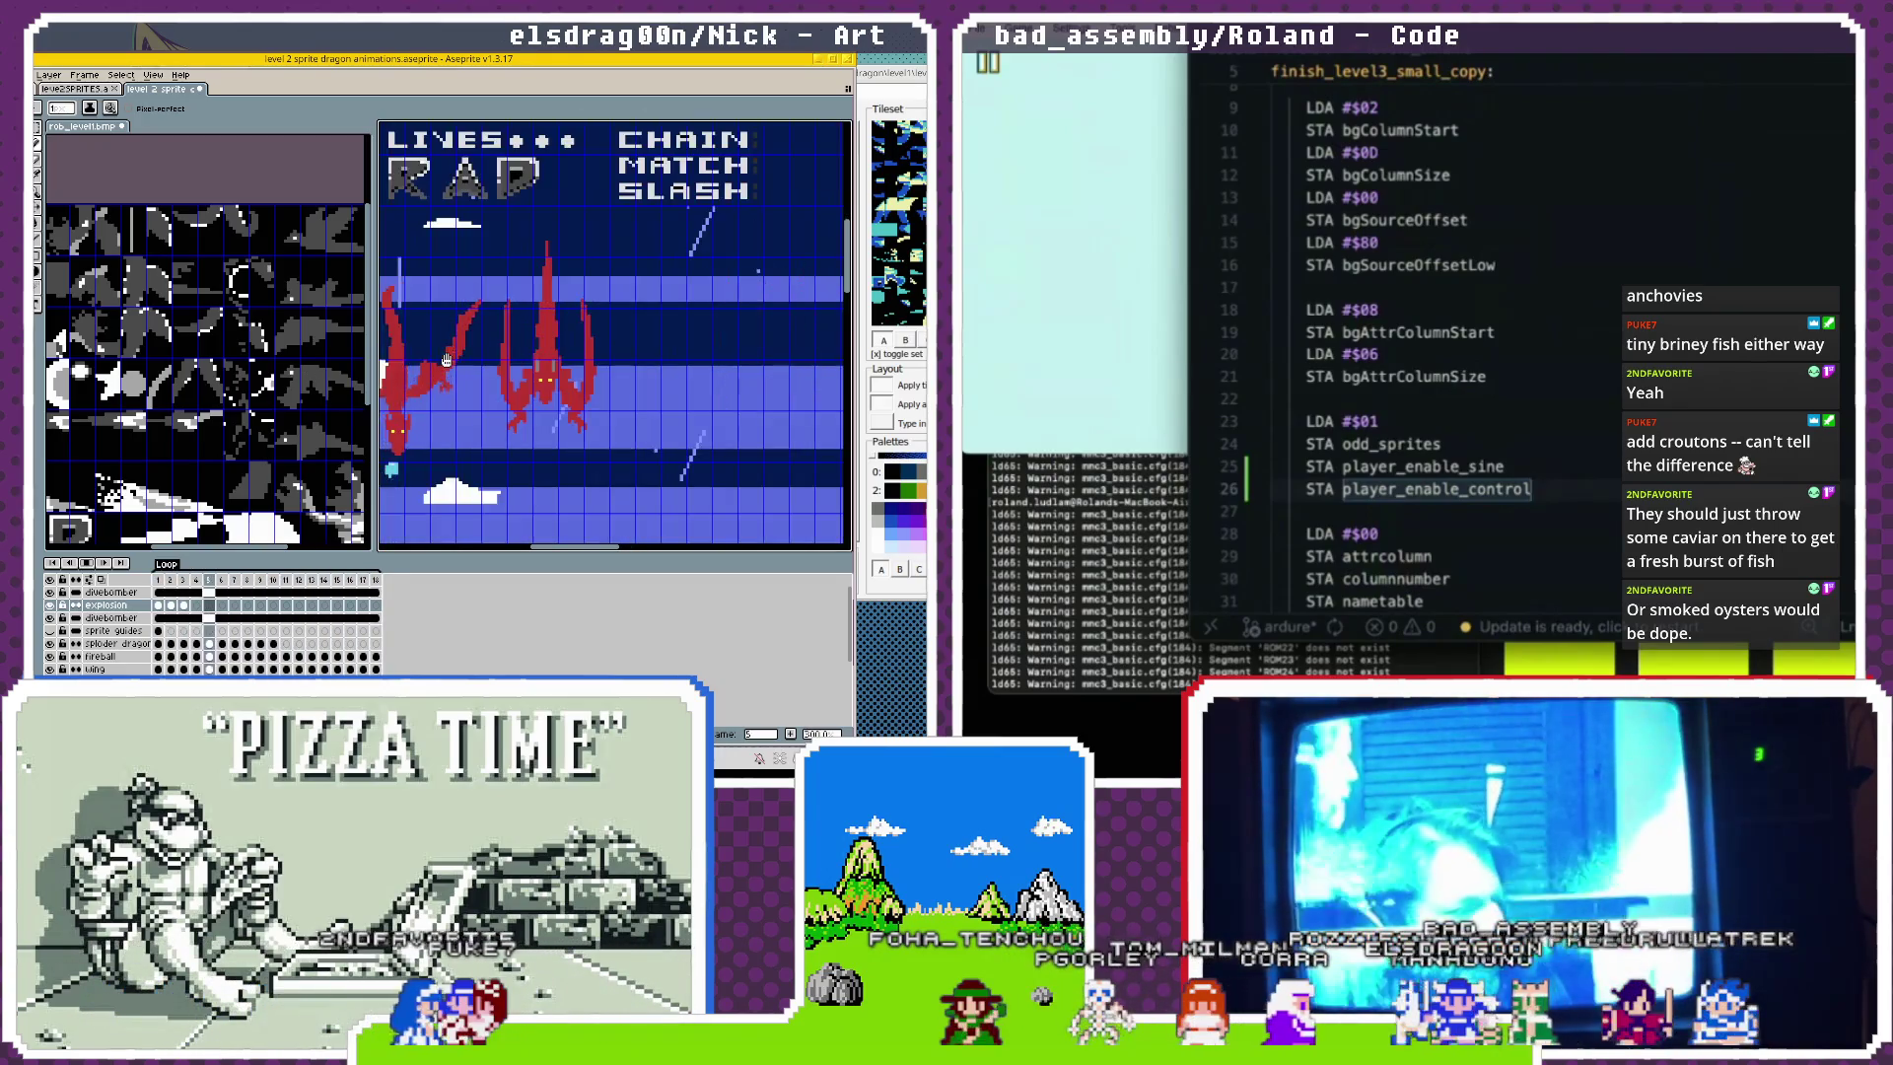
Paste replacement bytes over level2_palette_final's second row, then undo the paste.
scroll(1423, 415, down, 6)
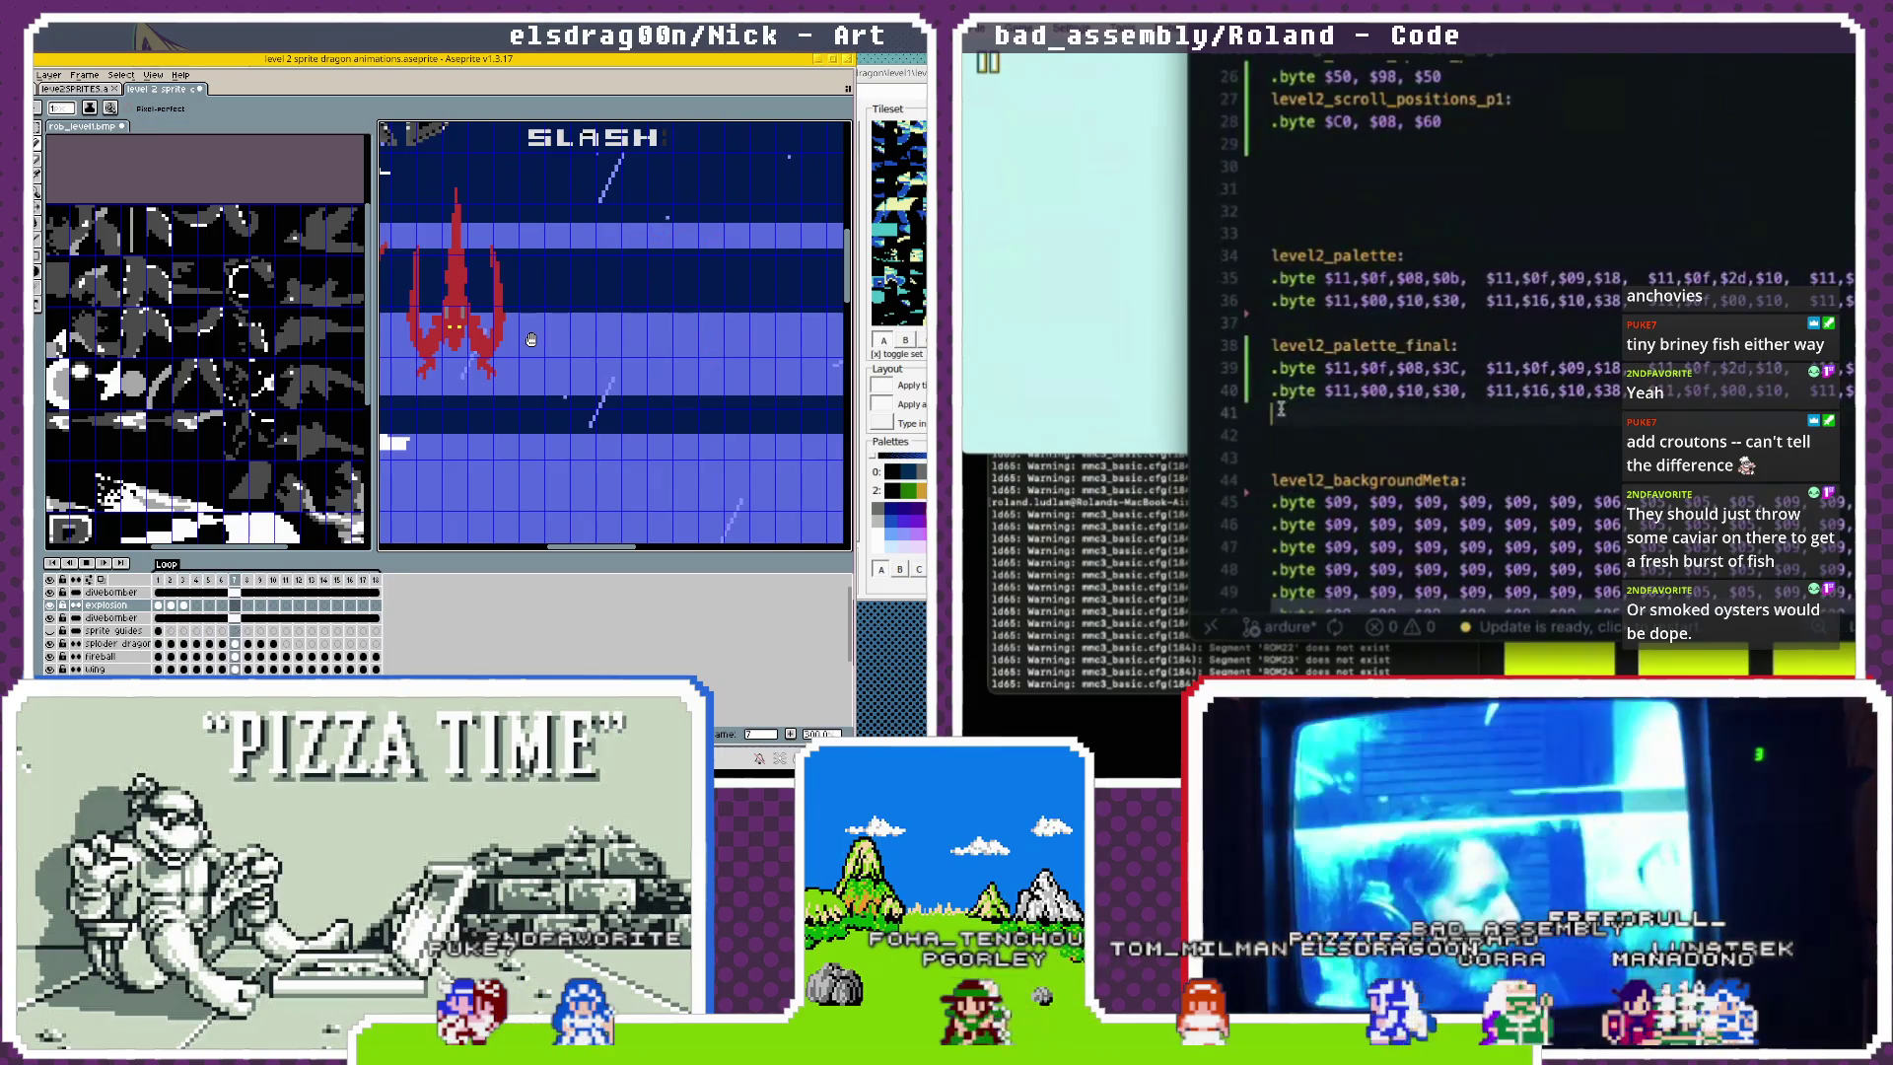
triple_click(1311, 392)
key(ctrl+v)
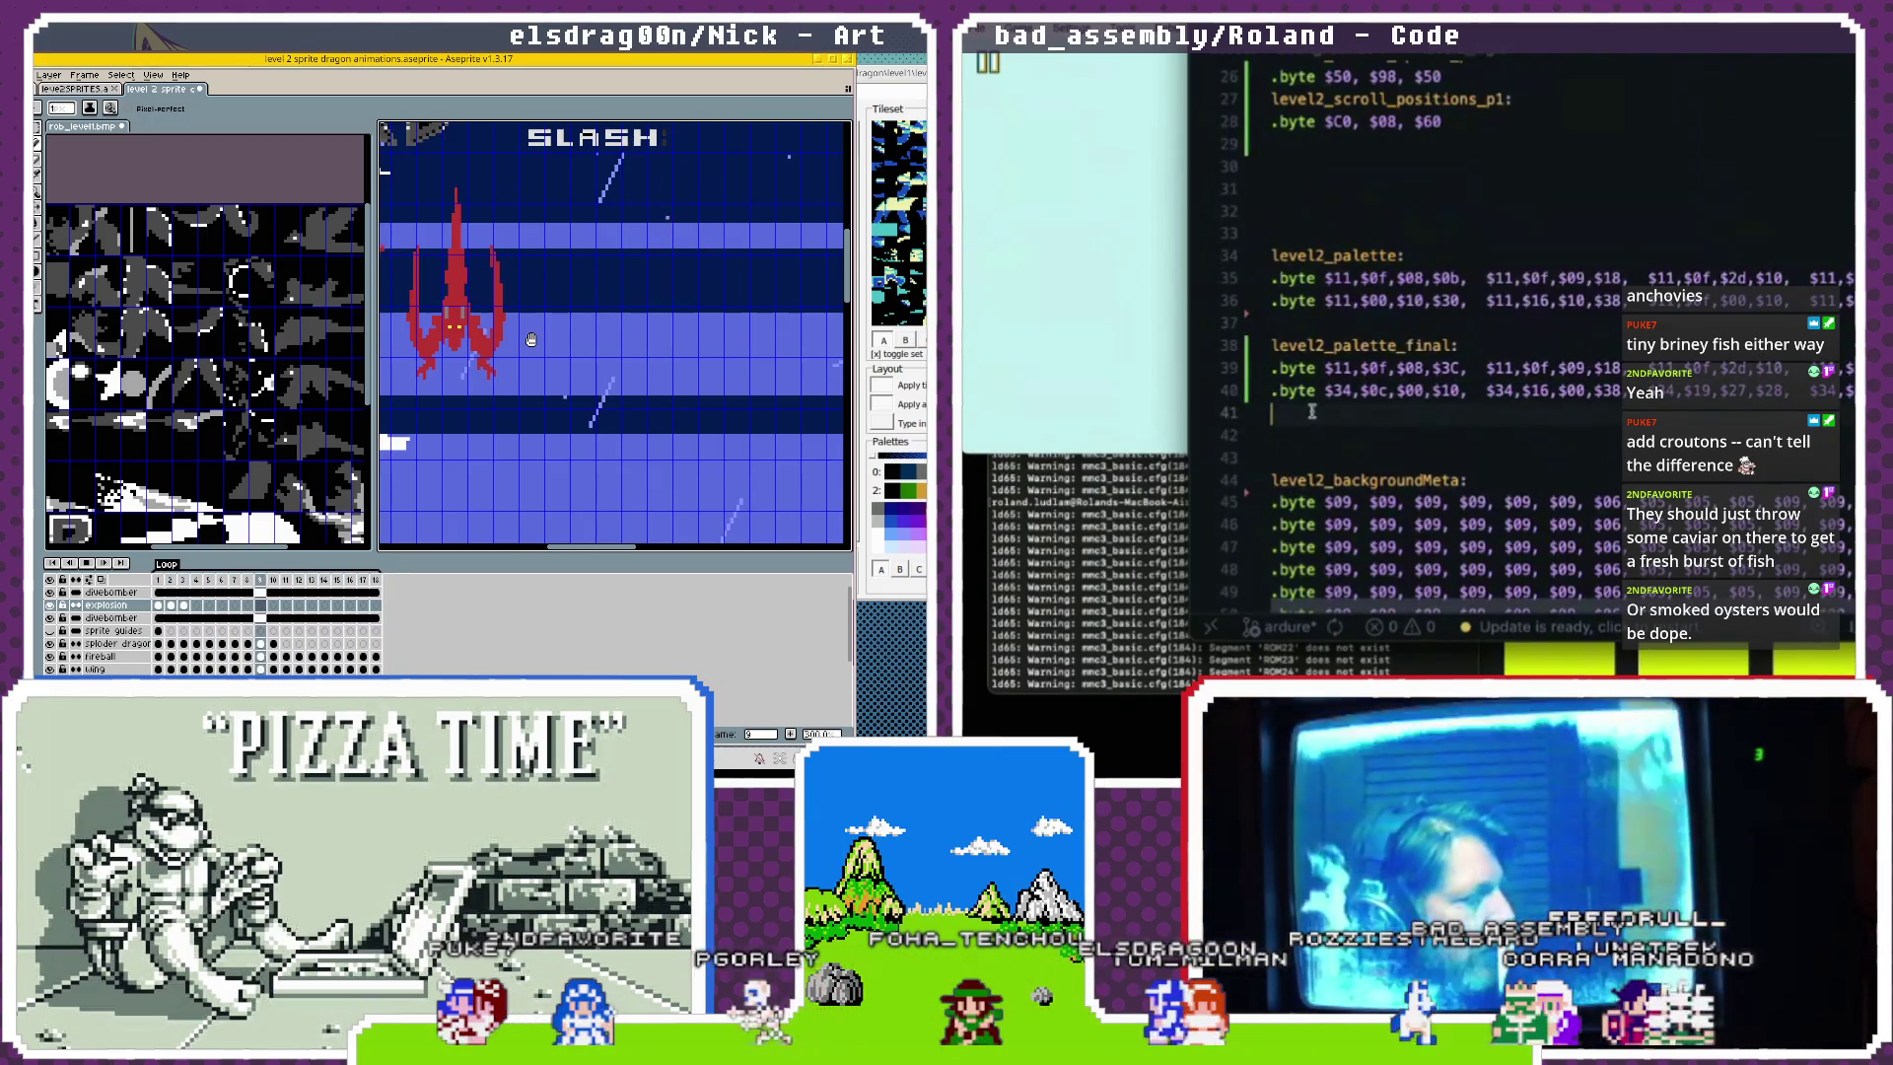
key(ctrl+z)
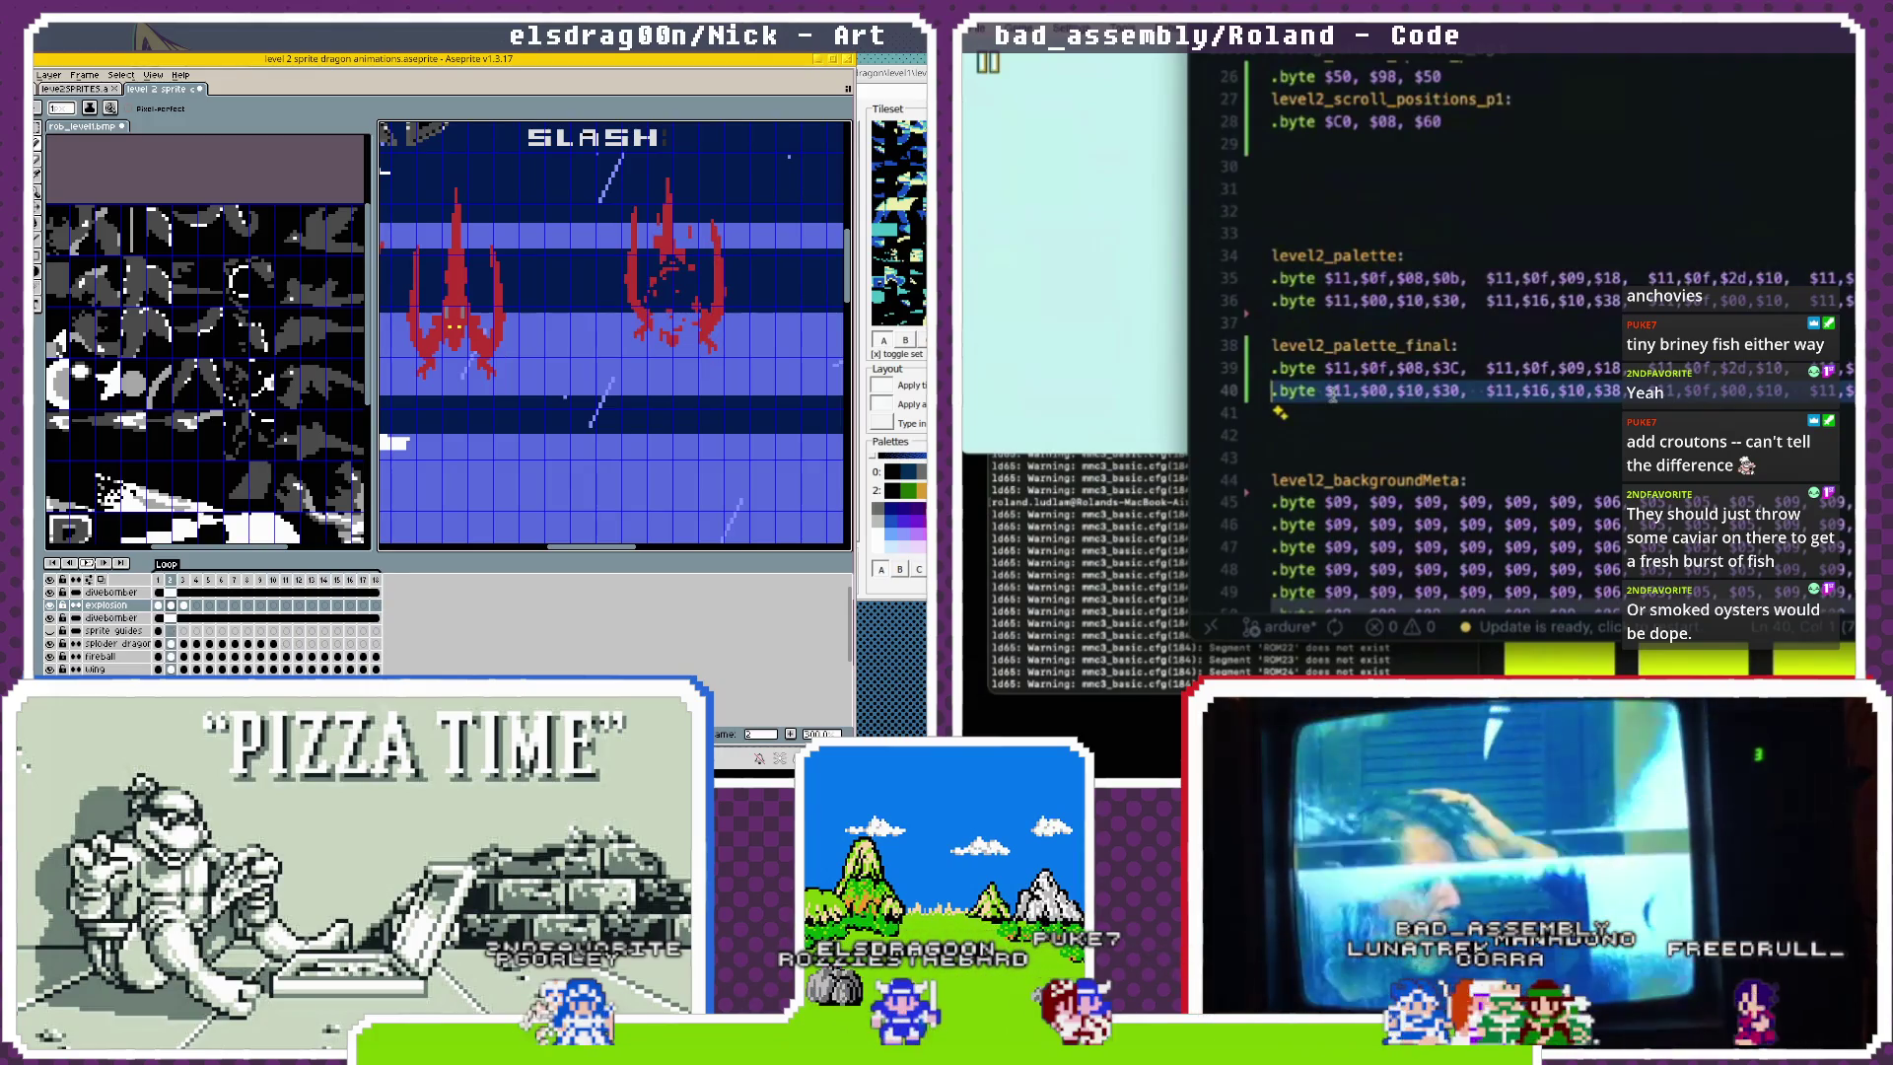
Paste the new palette bytes over line 40 and change the leading value to $11.
click(1146, 65)
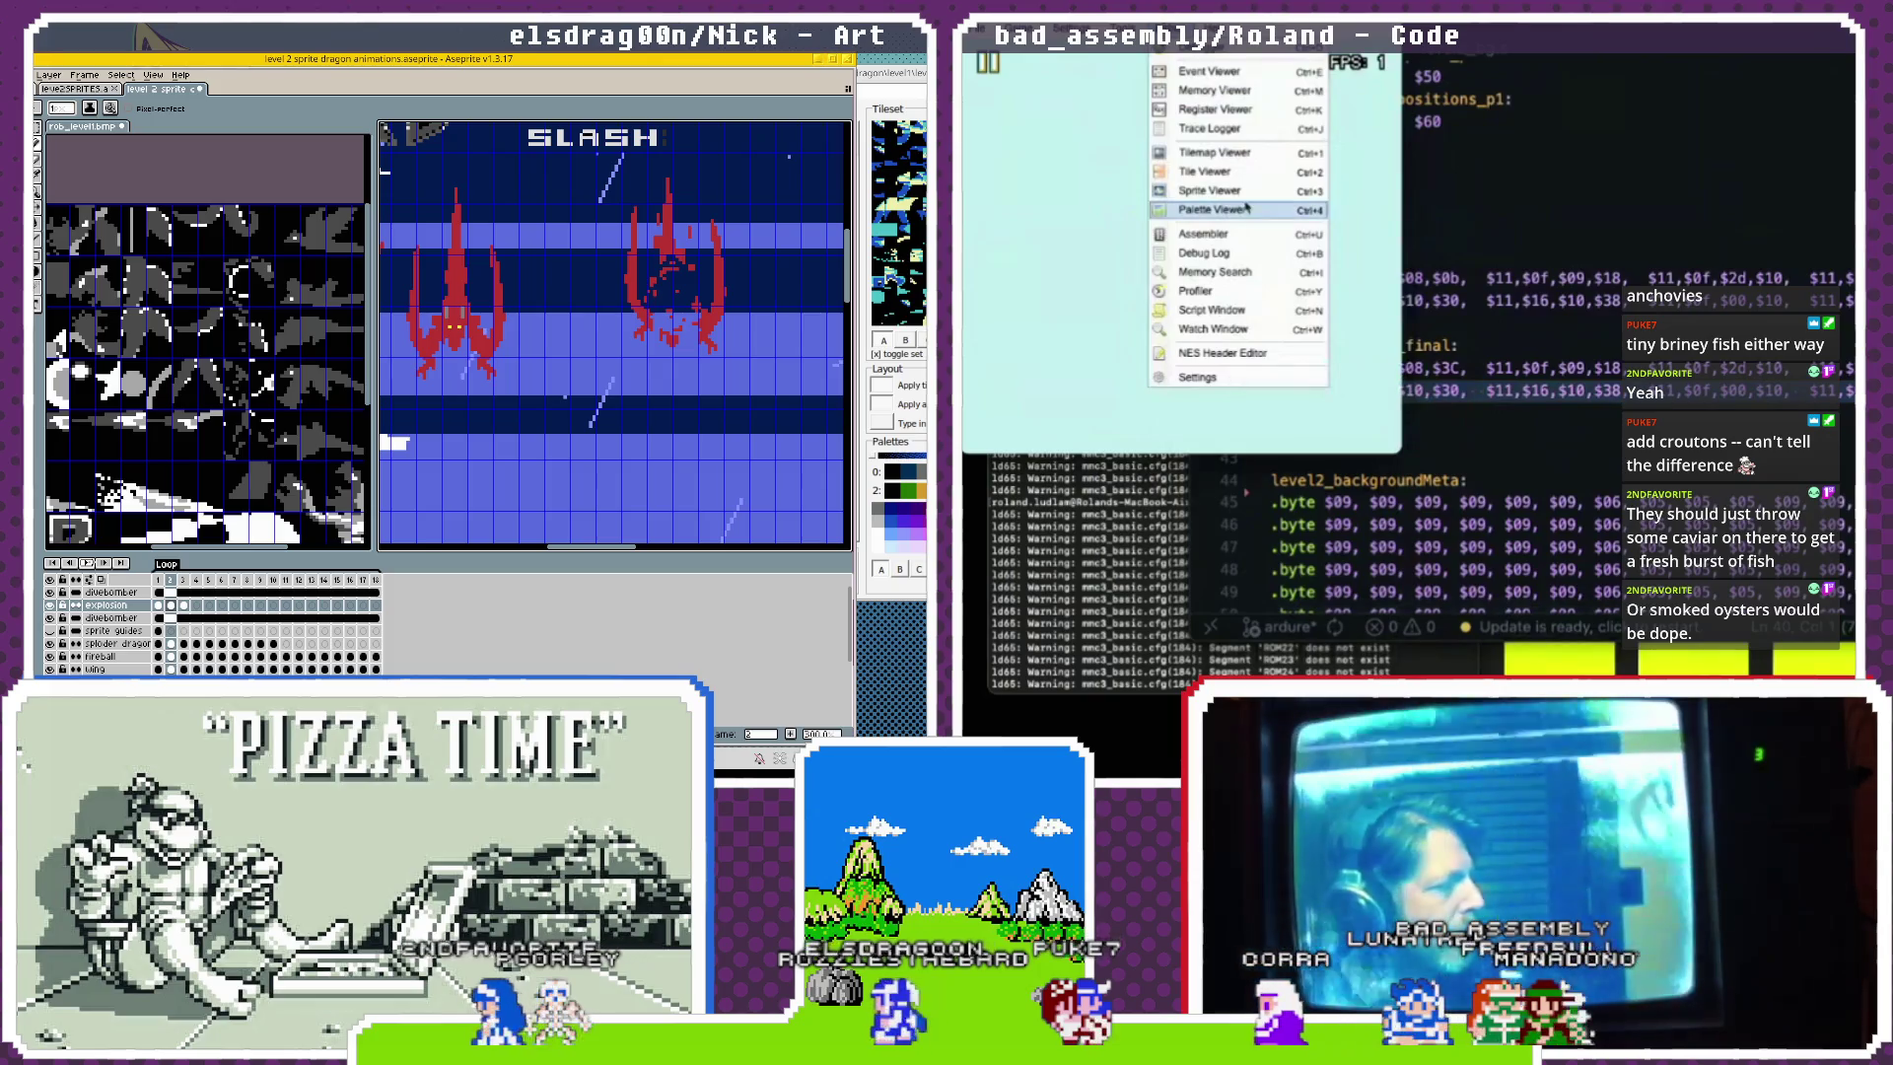
click(1365, 397)
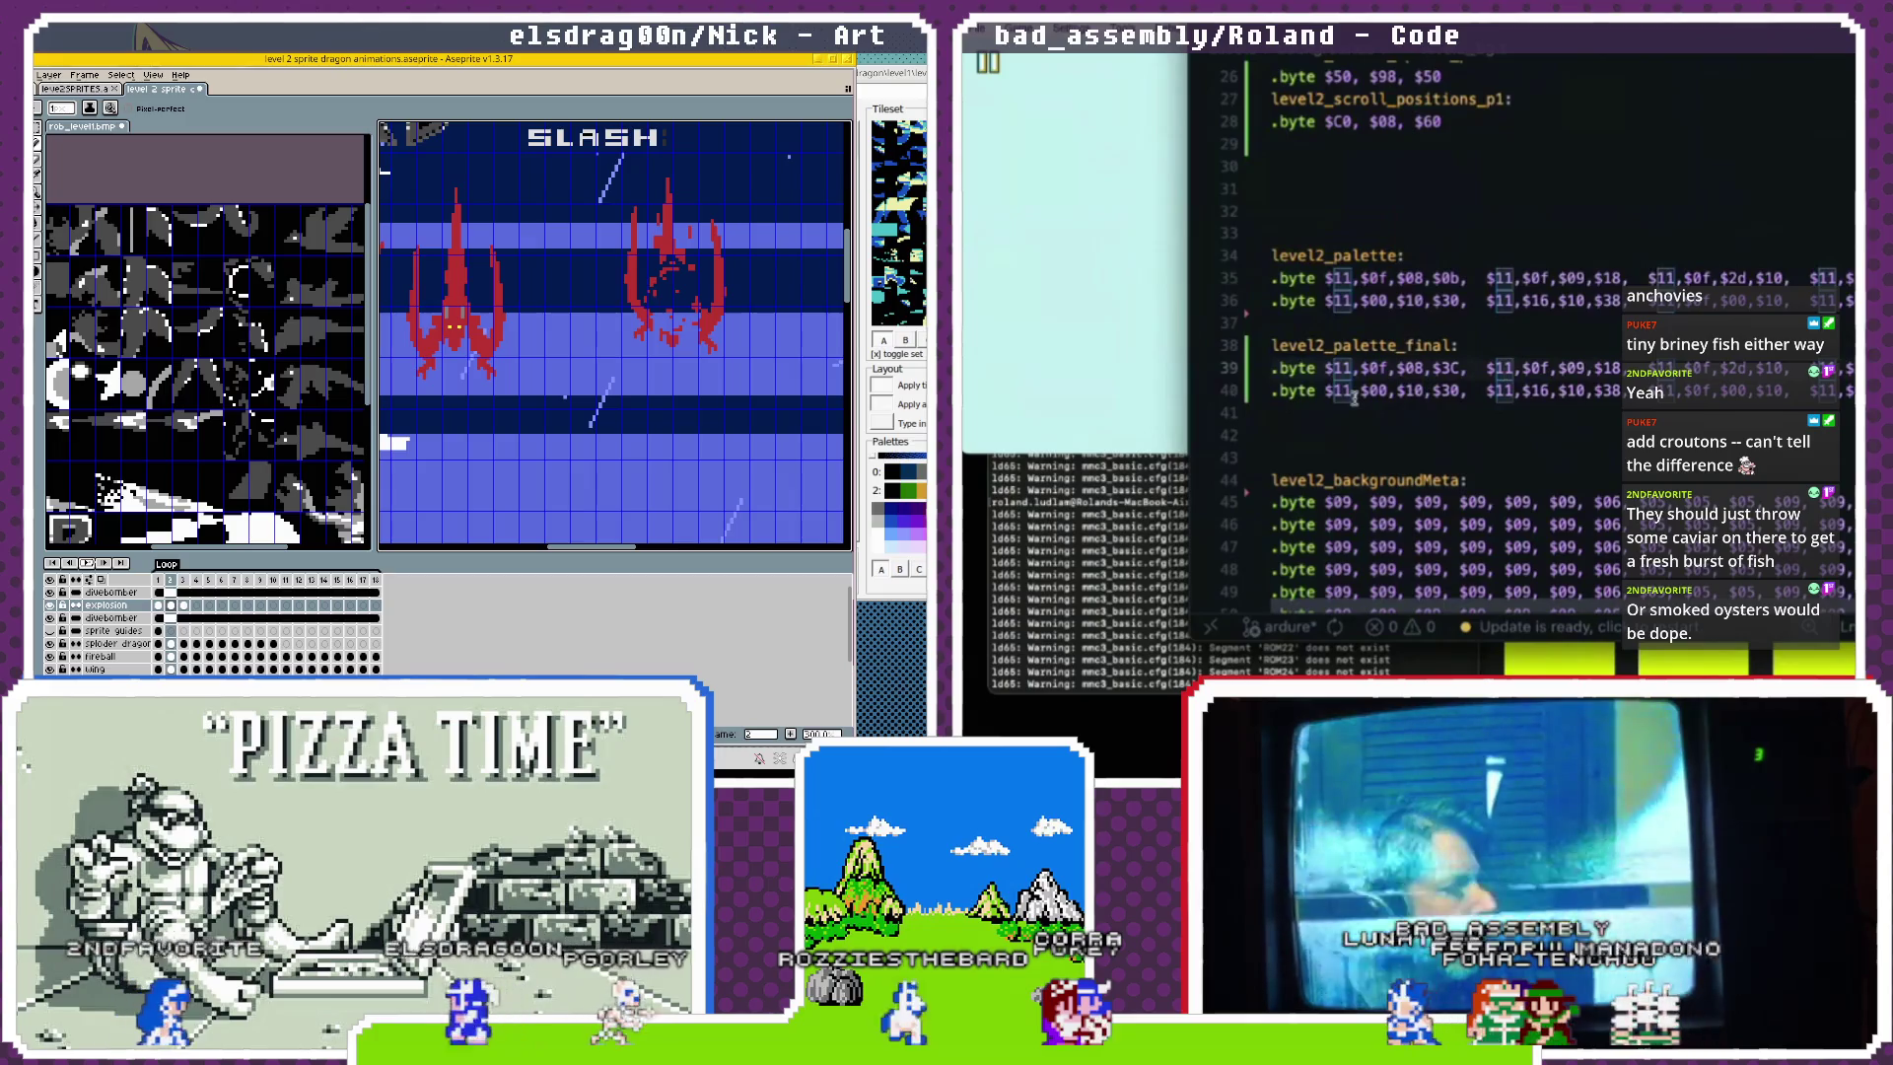
click(1279, 397)
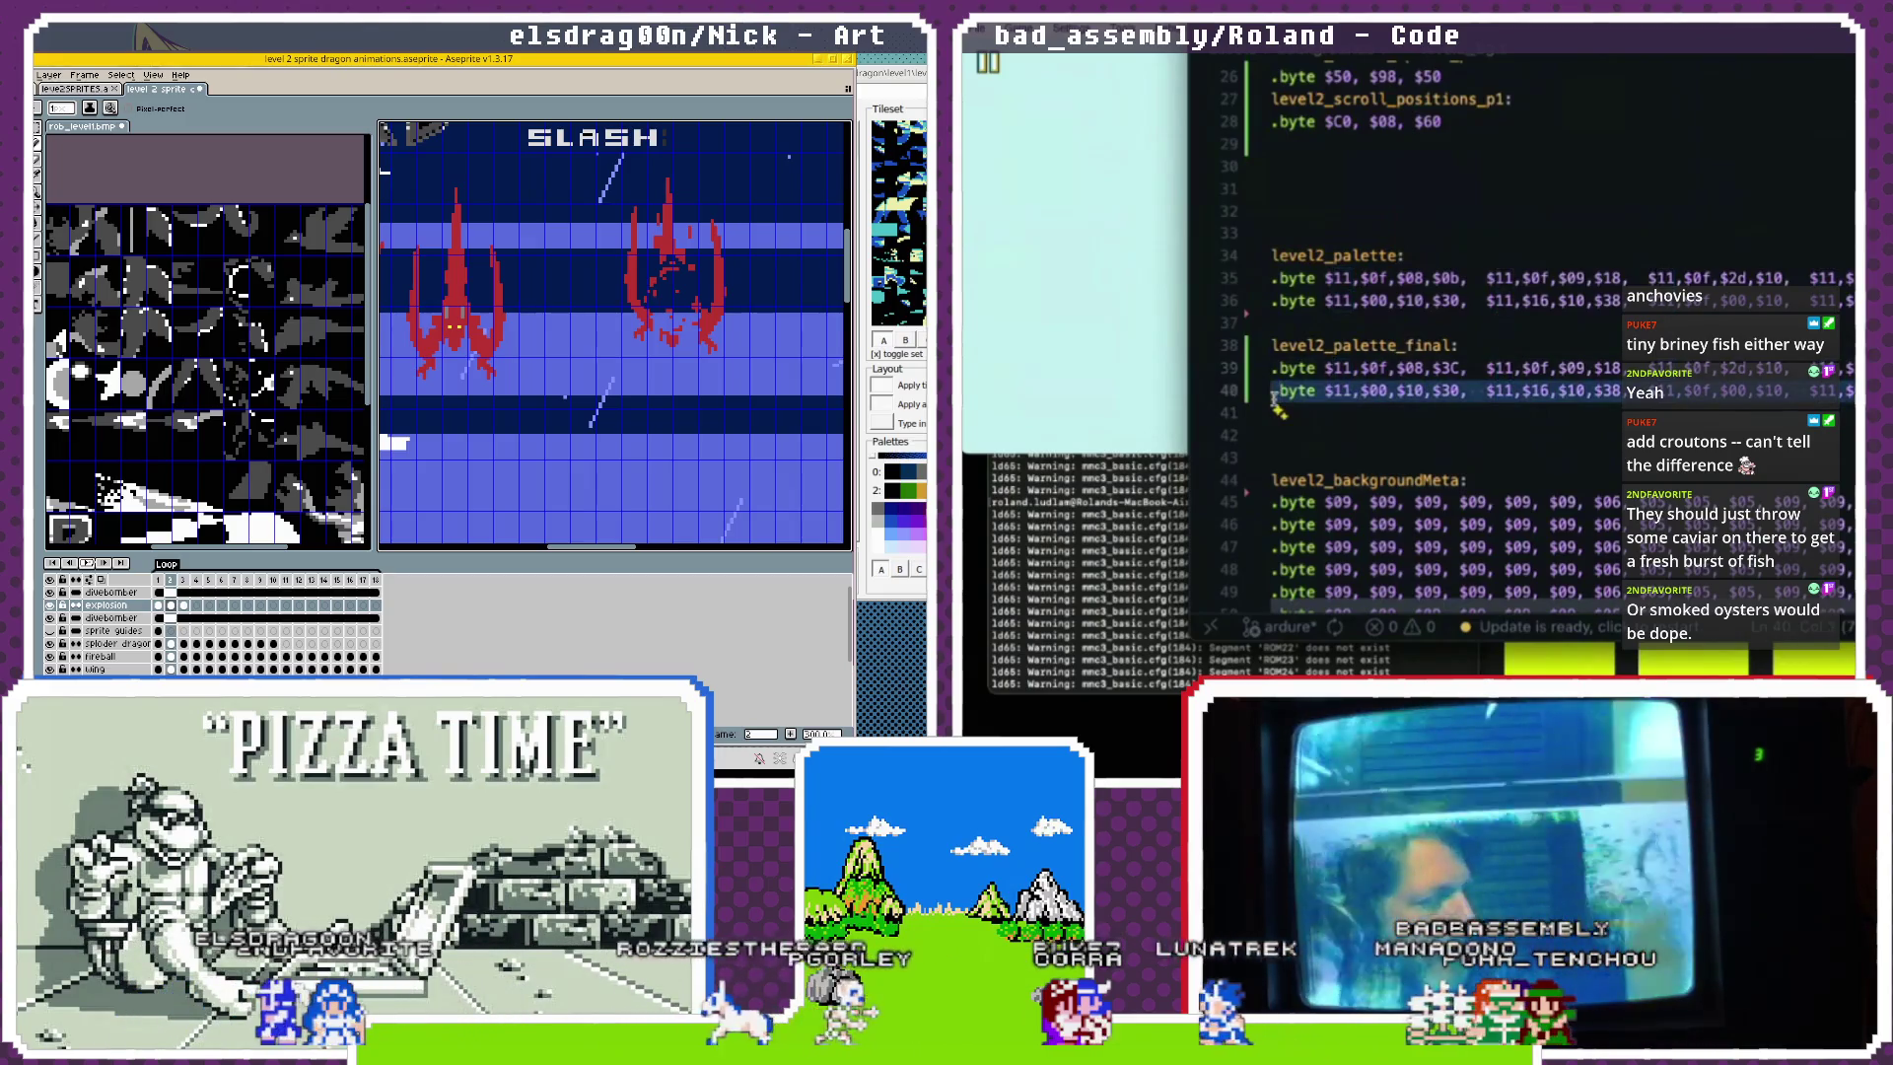
key(ctrl+v)
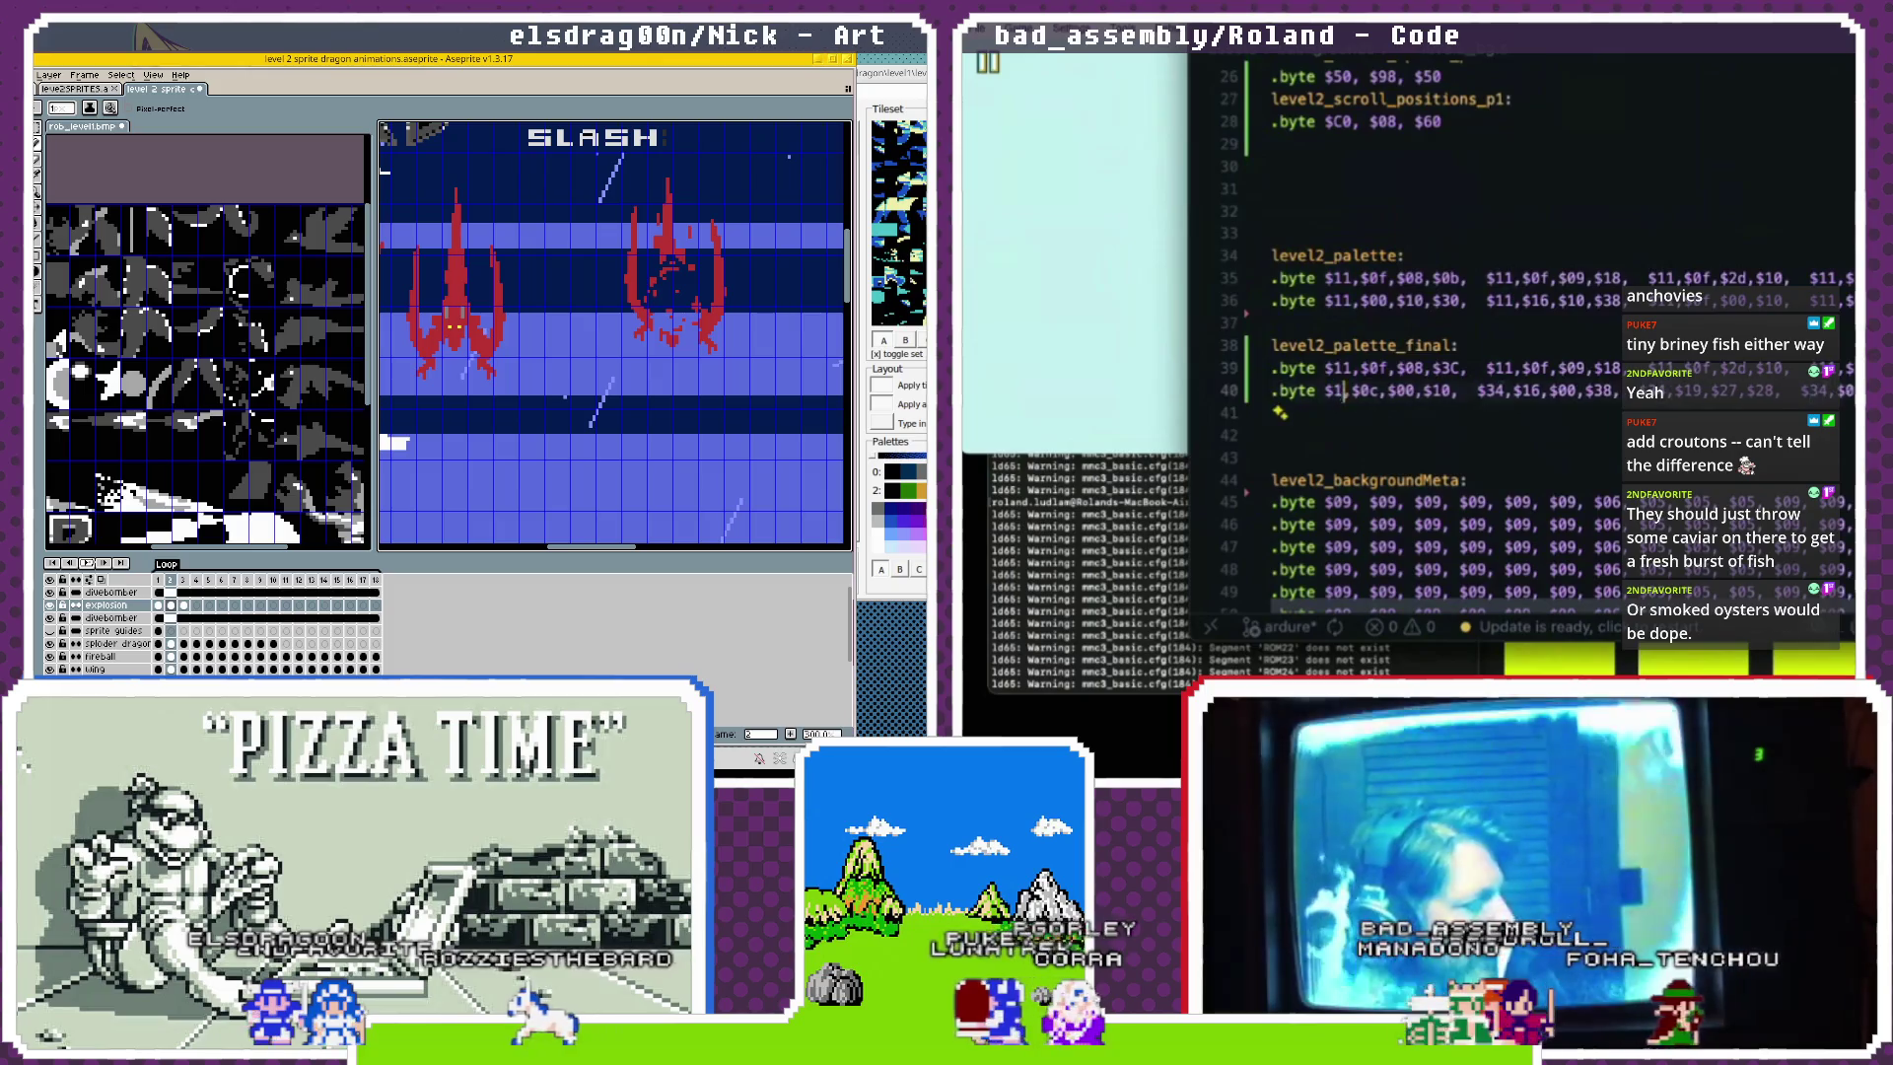
text(1)
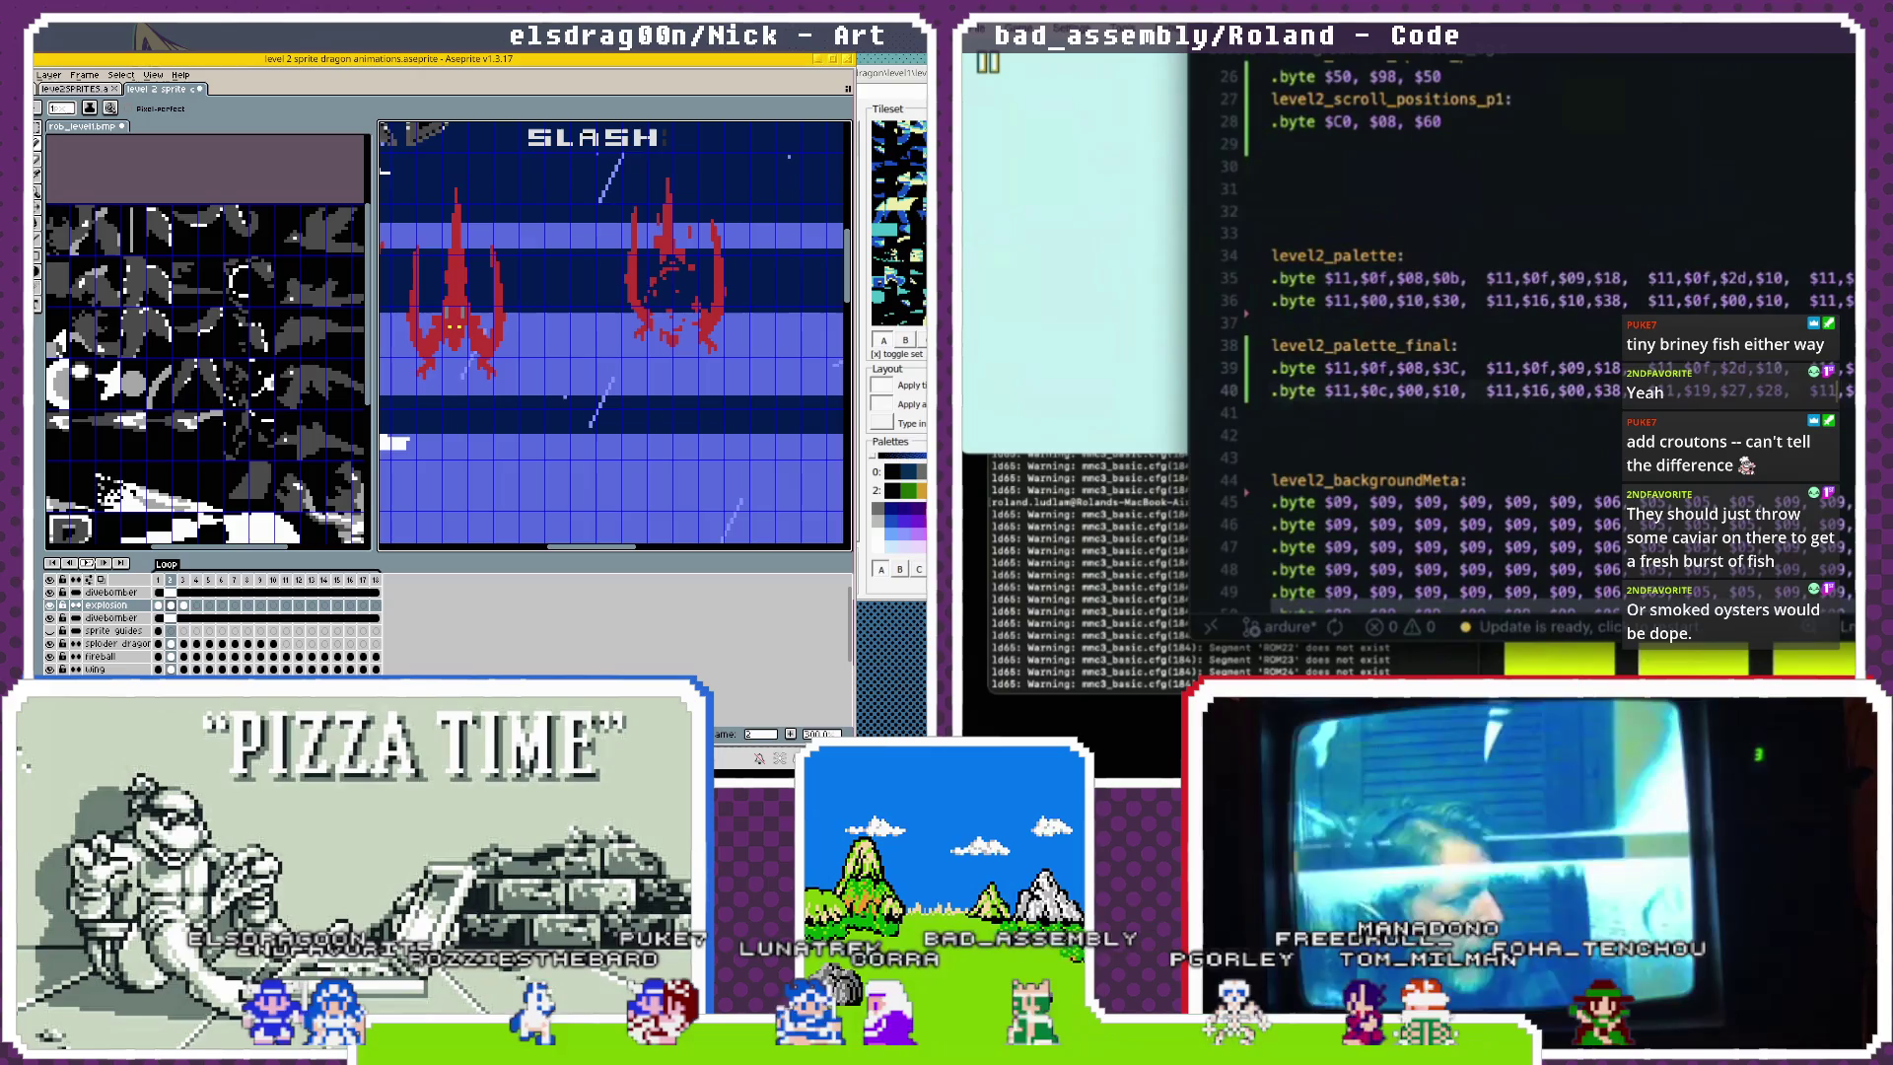
Check where $11 appears in the palette rows, then bring the NES Banks Peeker page forward.
scroll(1757, 365, down, 1)
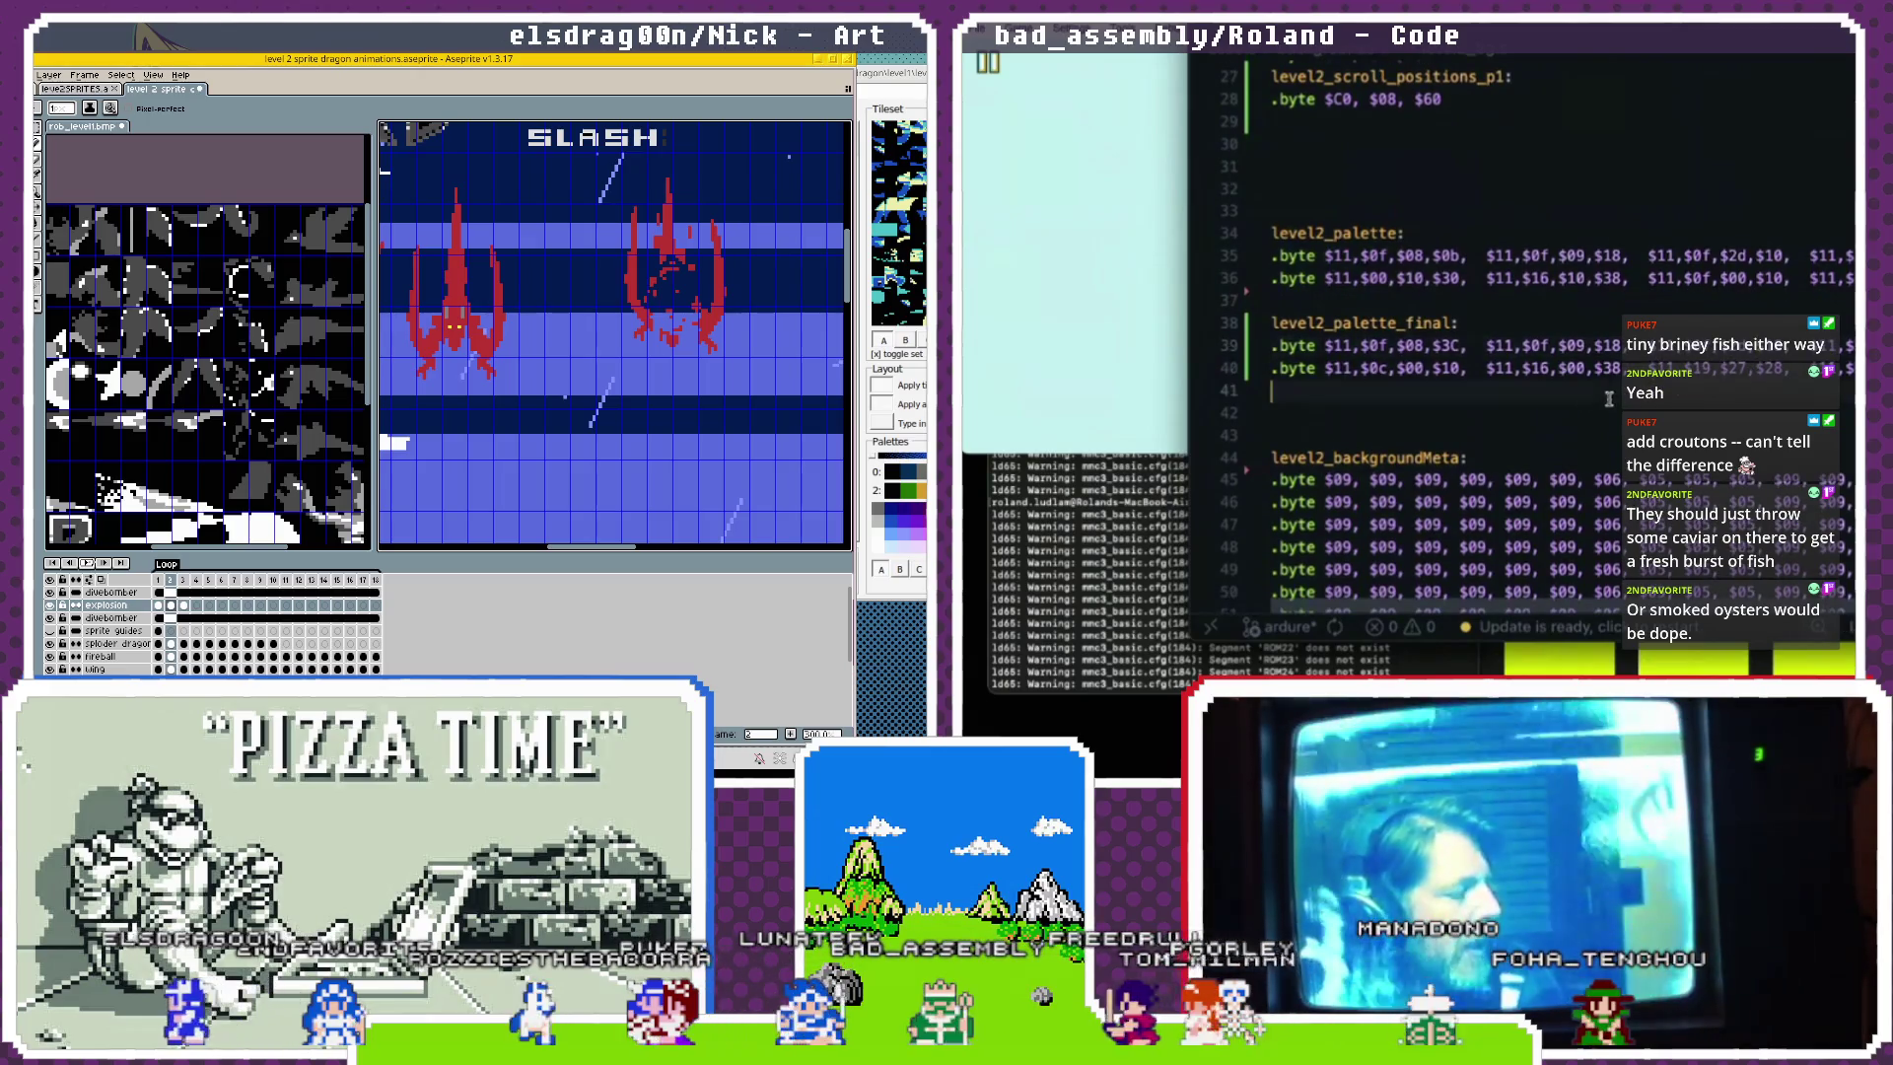
click(1339, 368)
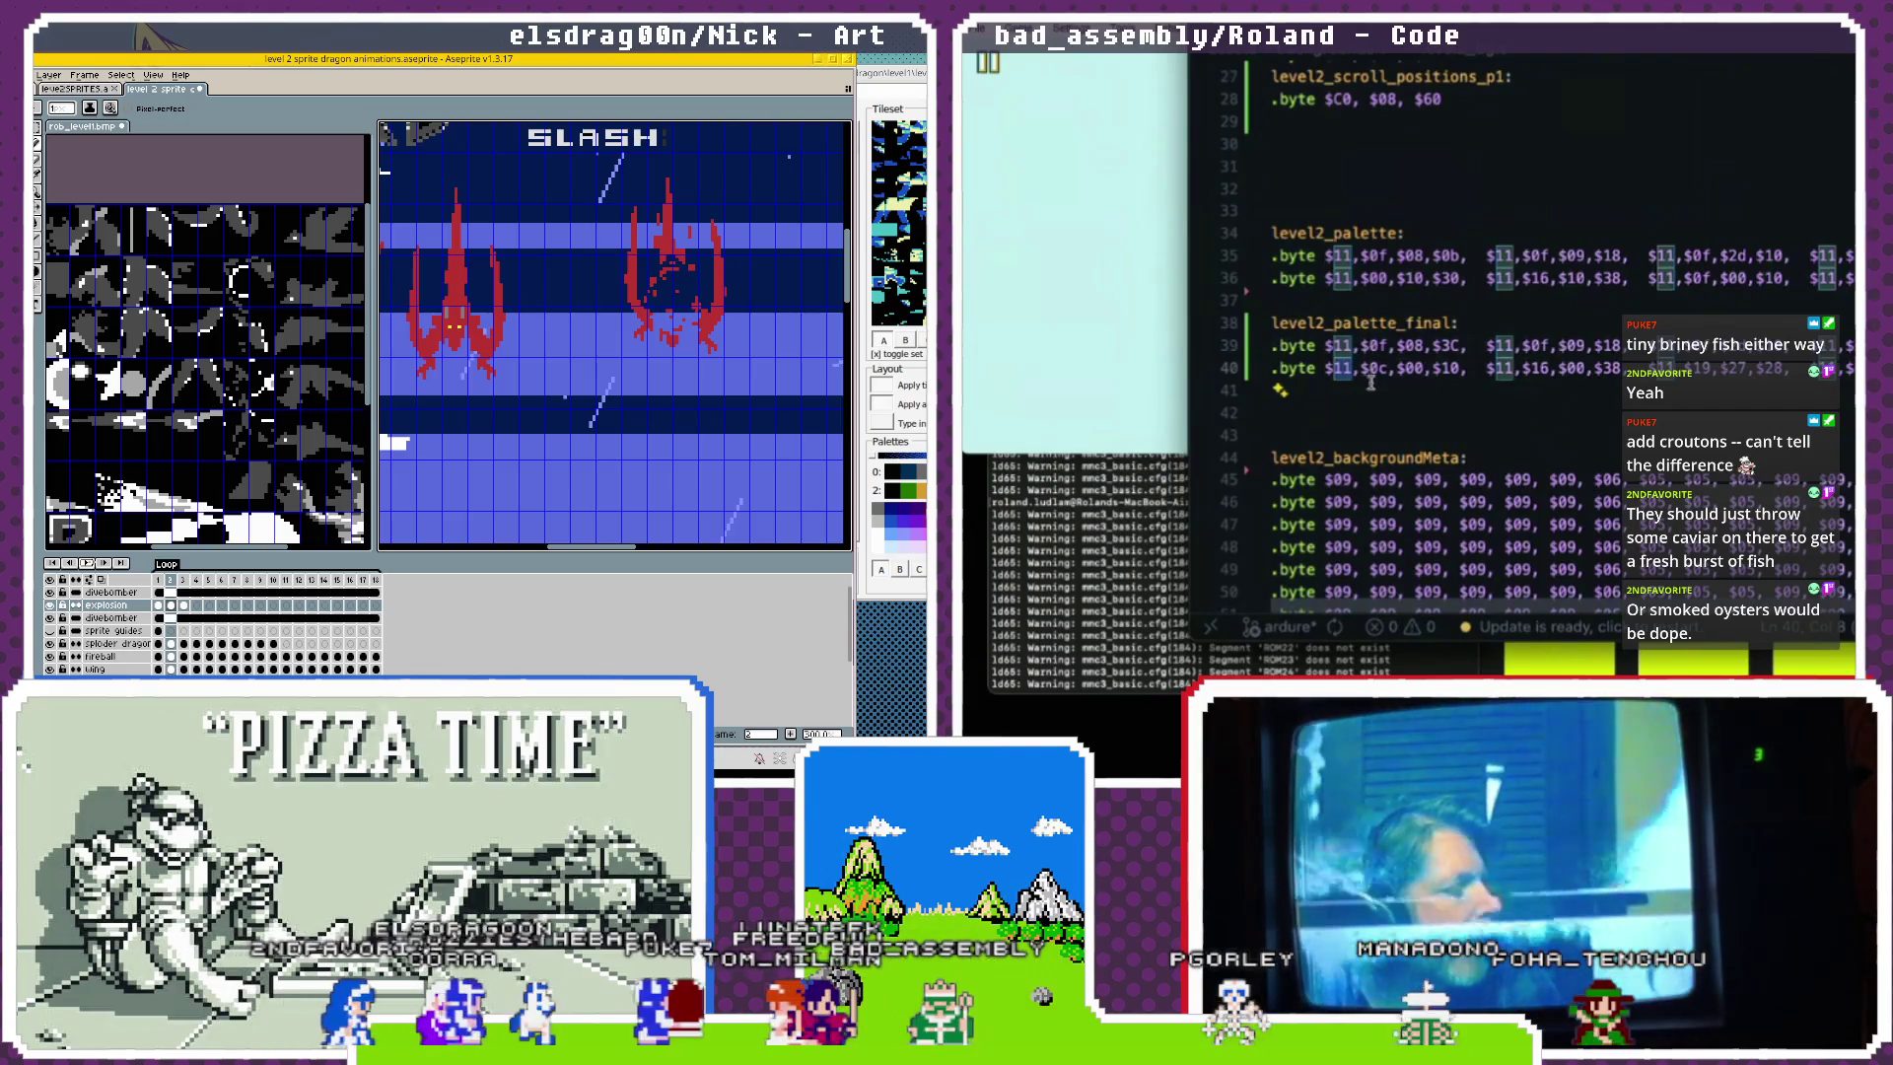
click(1371, 384)
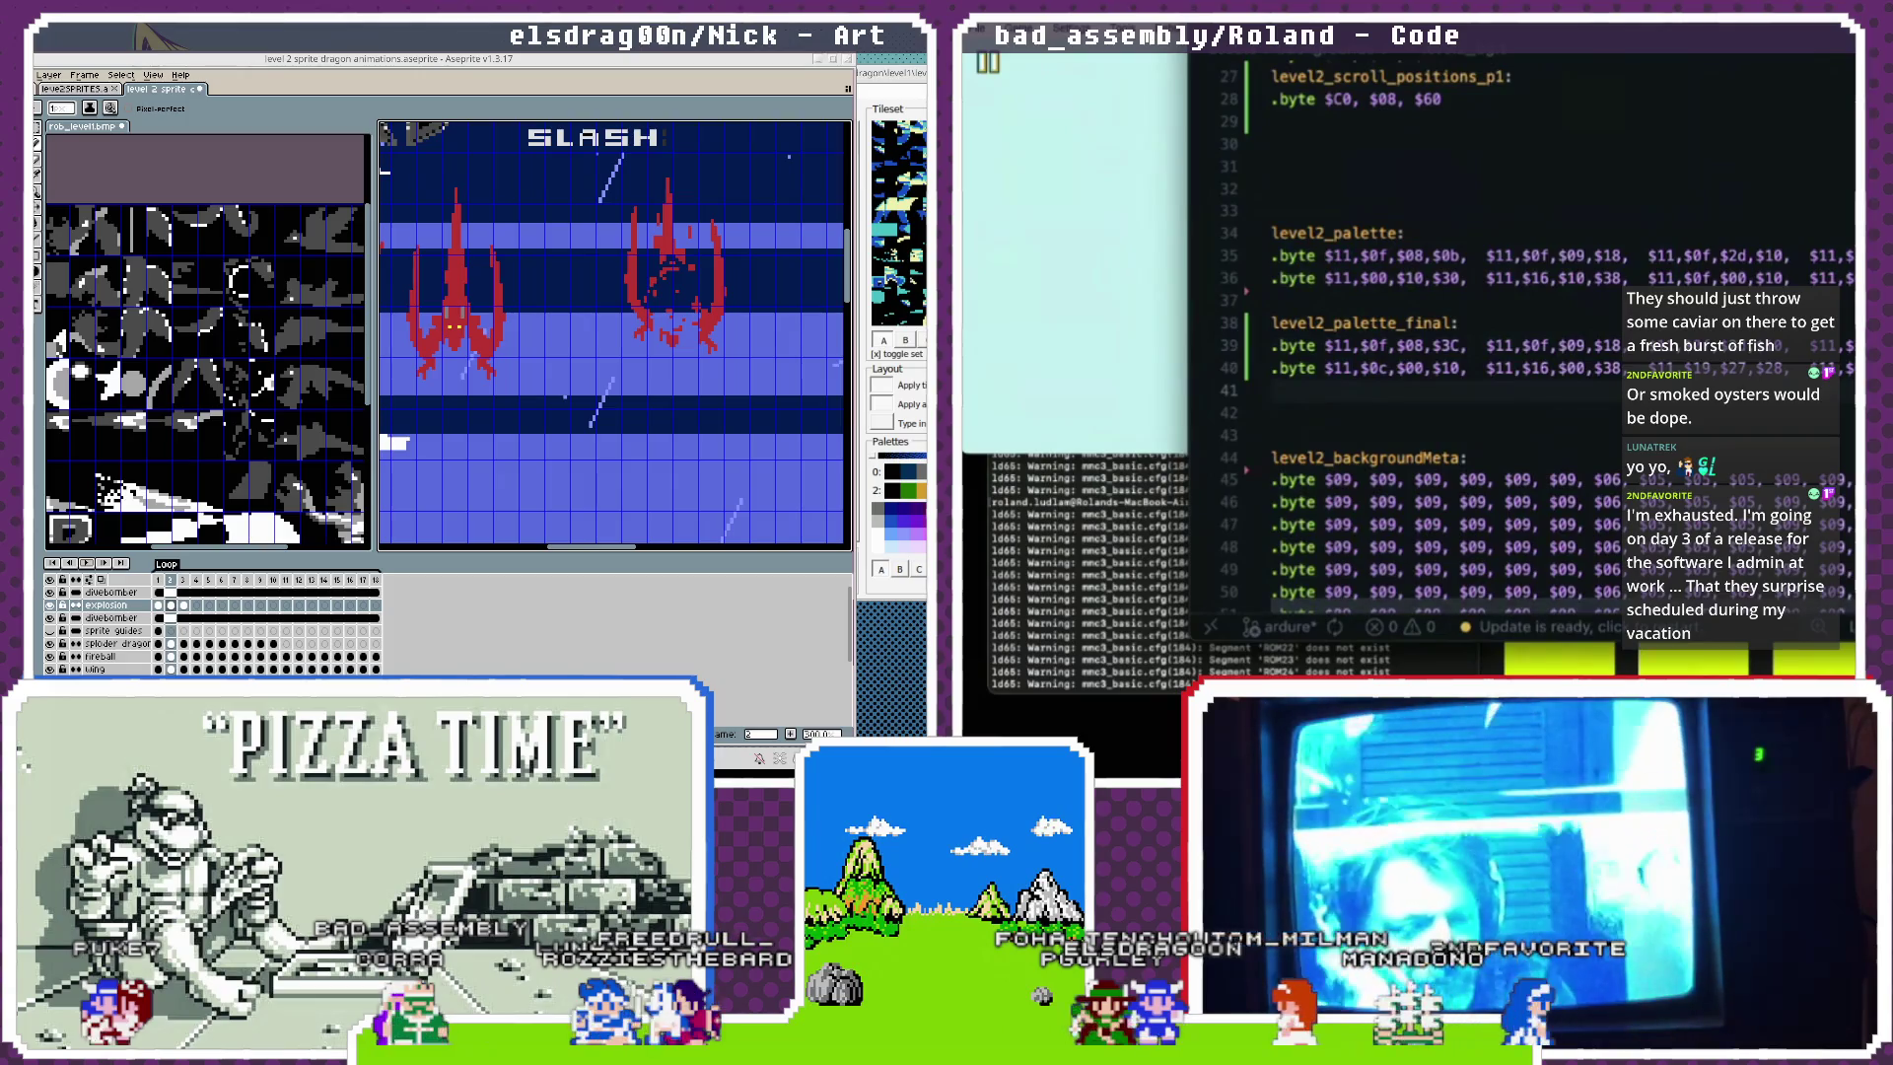
key(super+Tab)
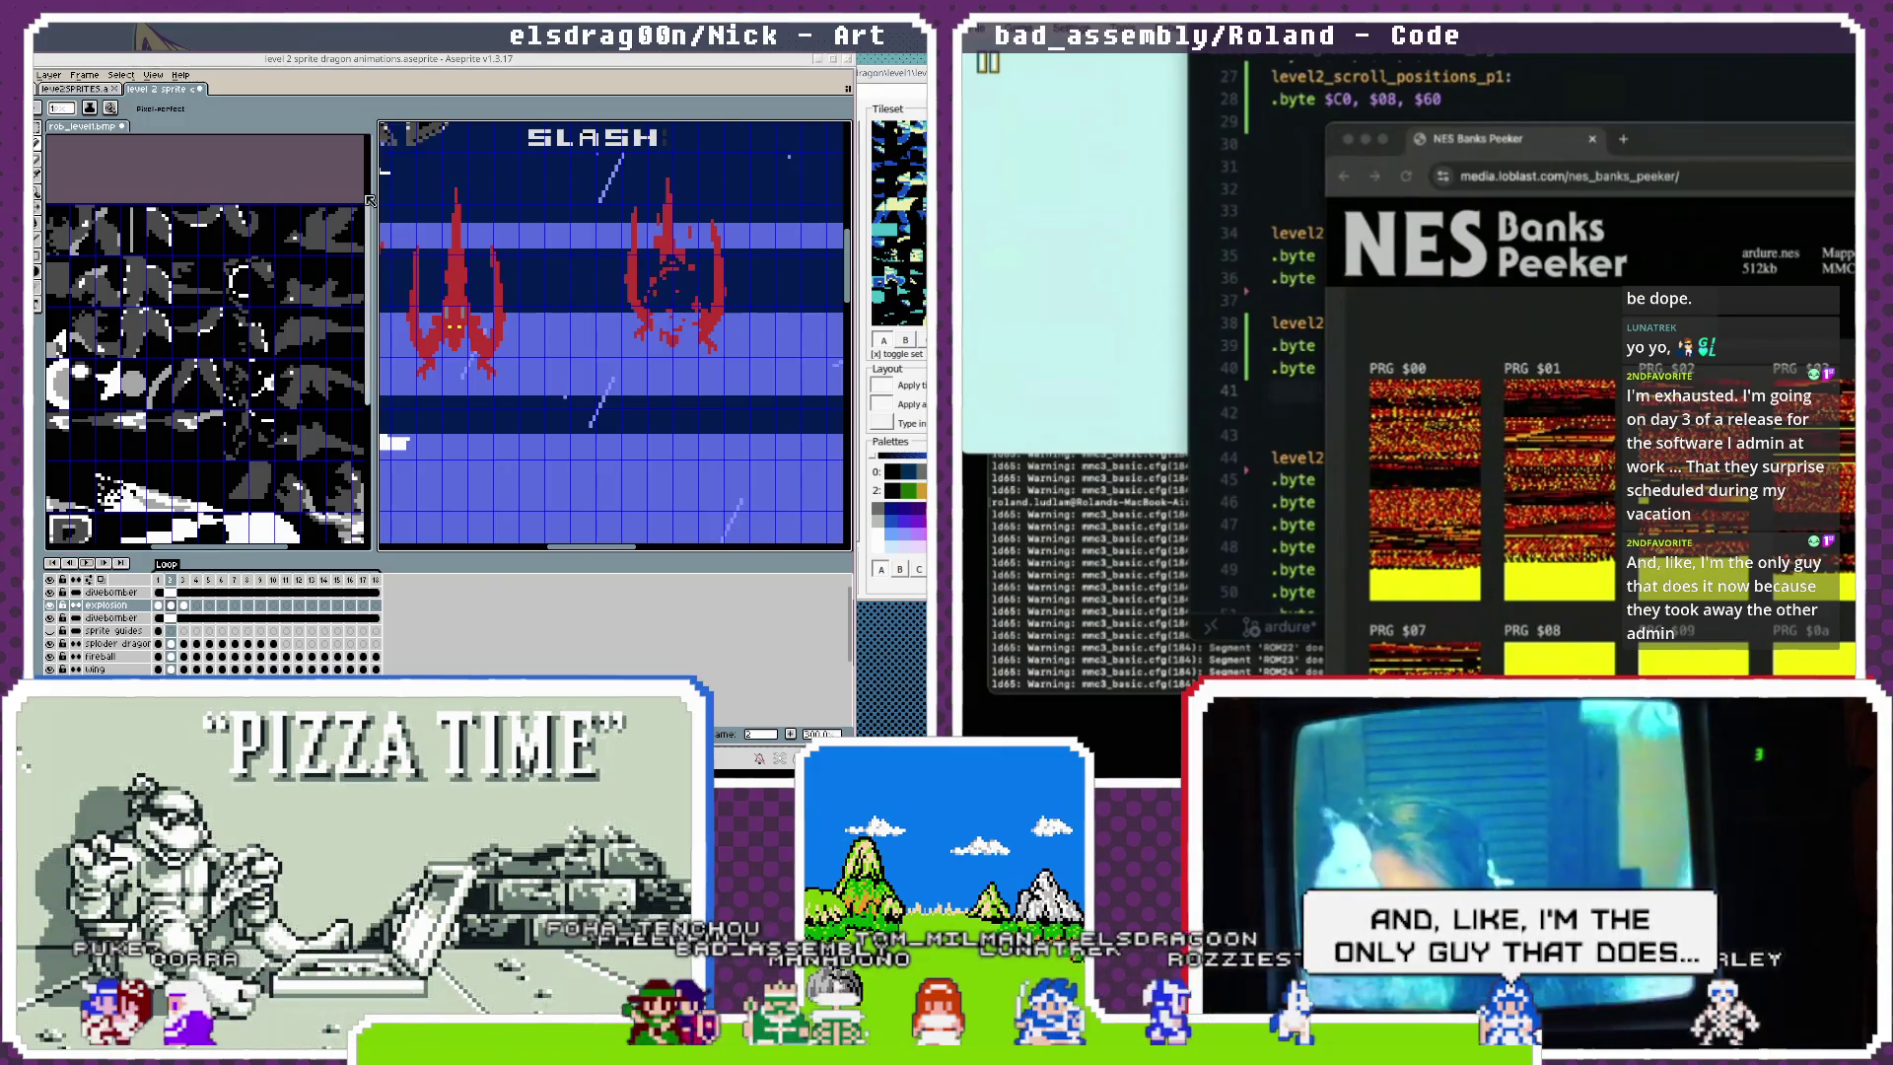
key(alt+Tab)
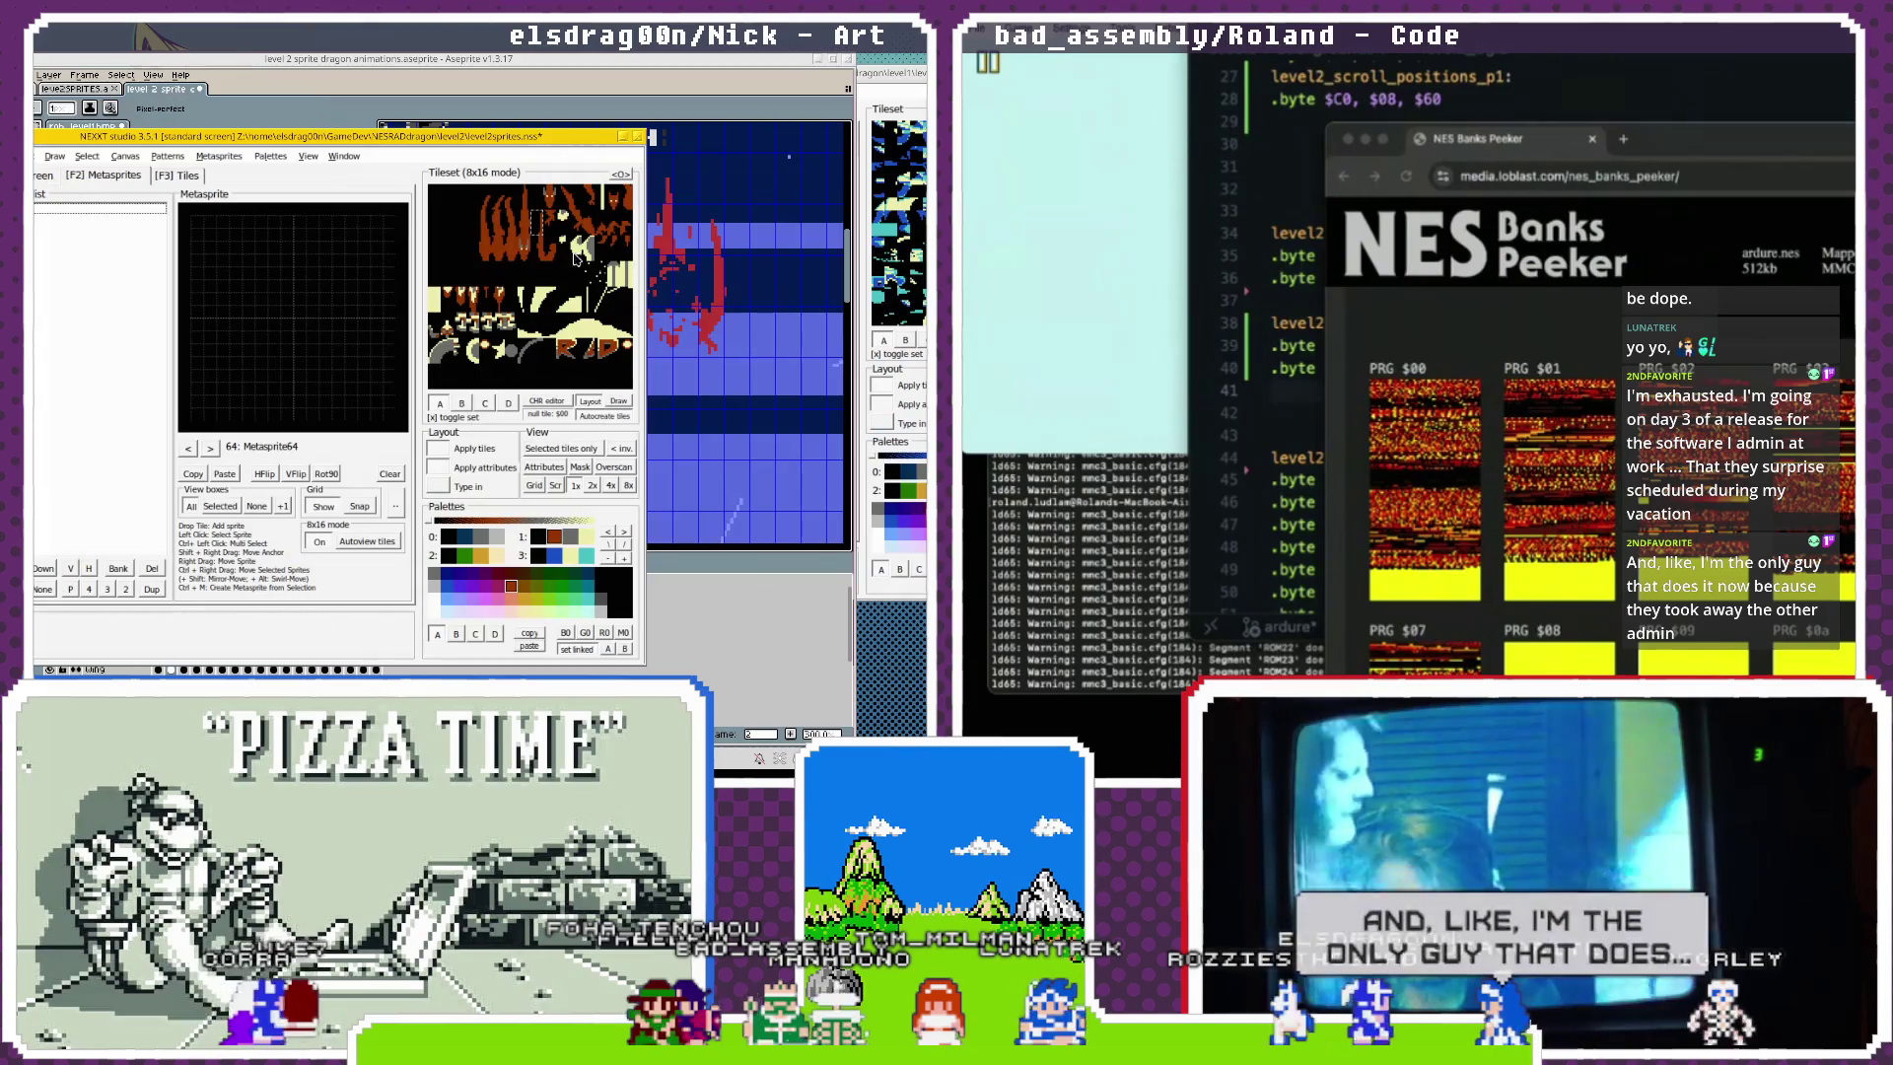
click(188, 450)
click(189, 450)
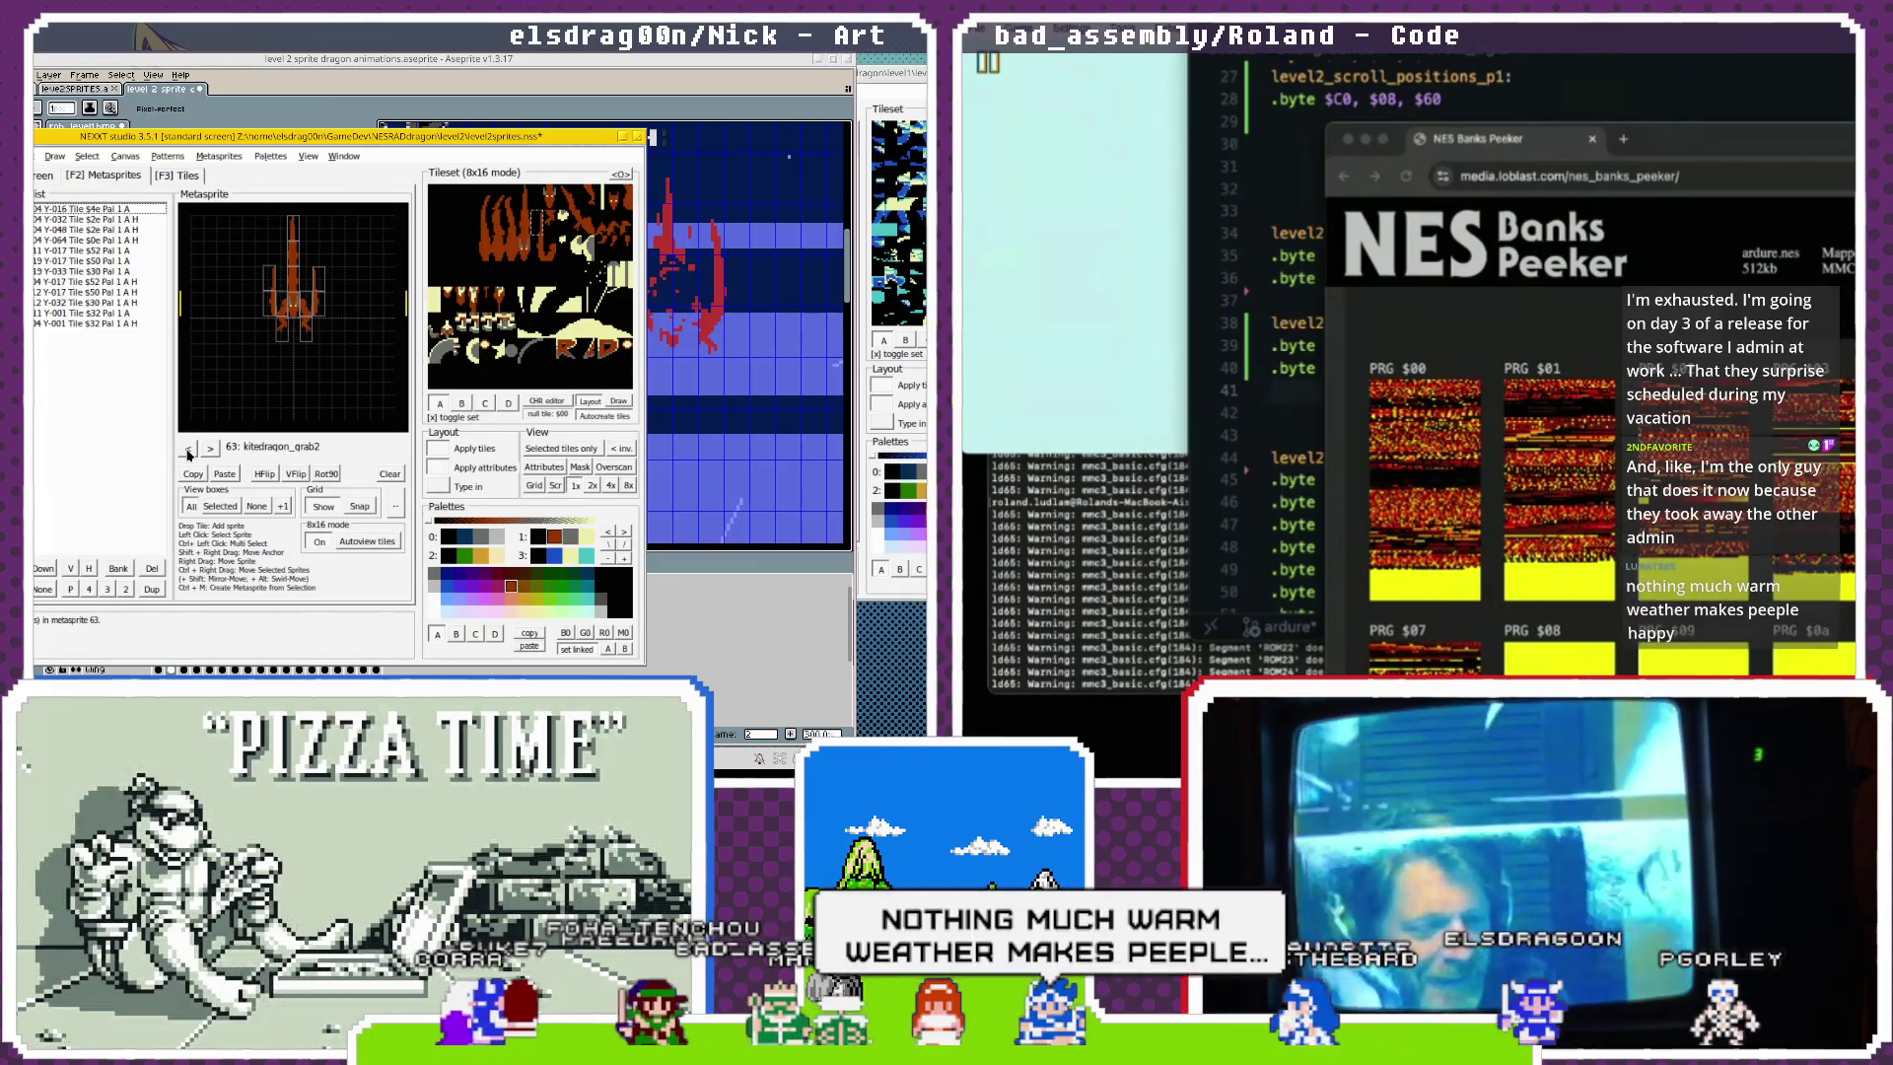
click(194, 456)
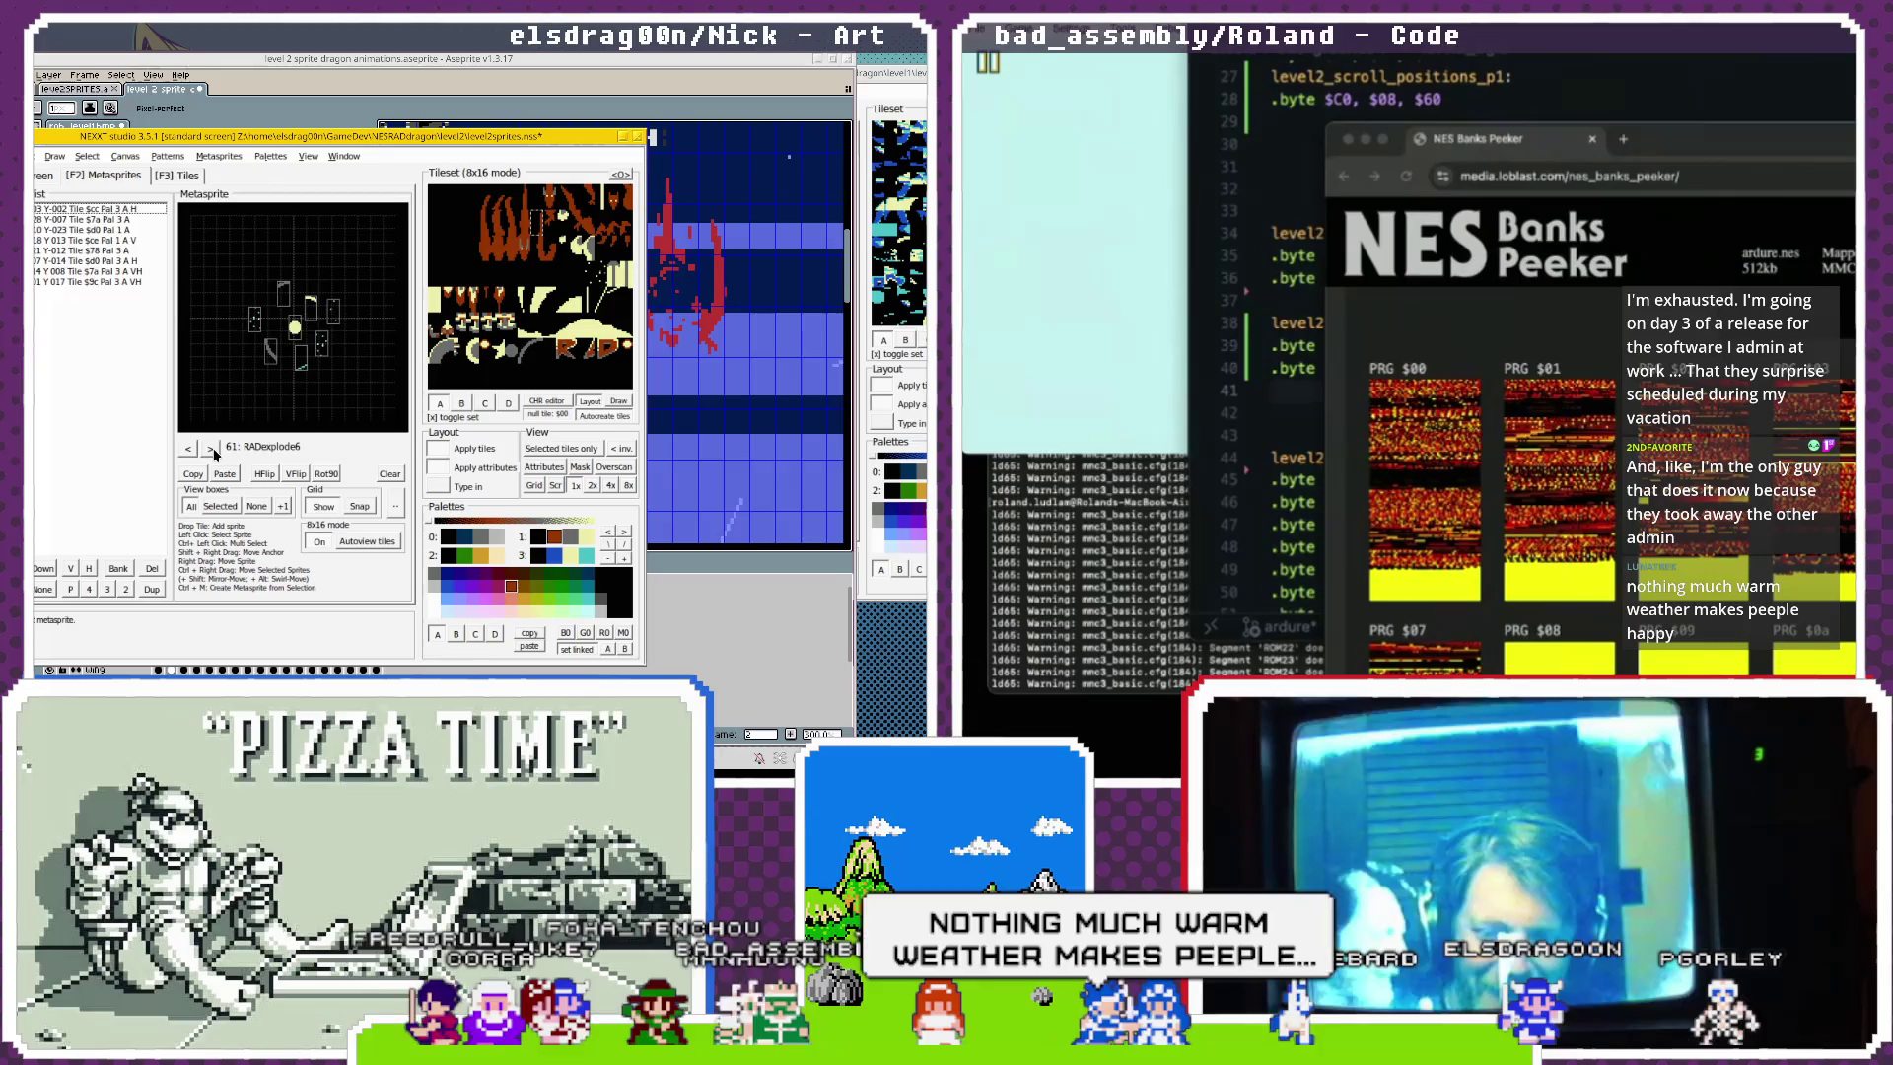
click(211, 452)
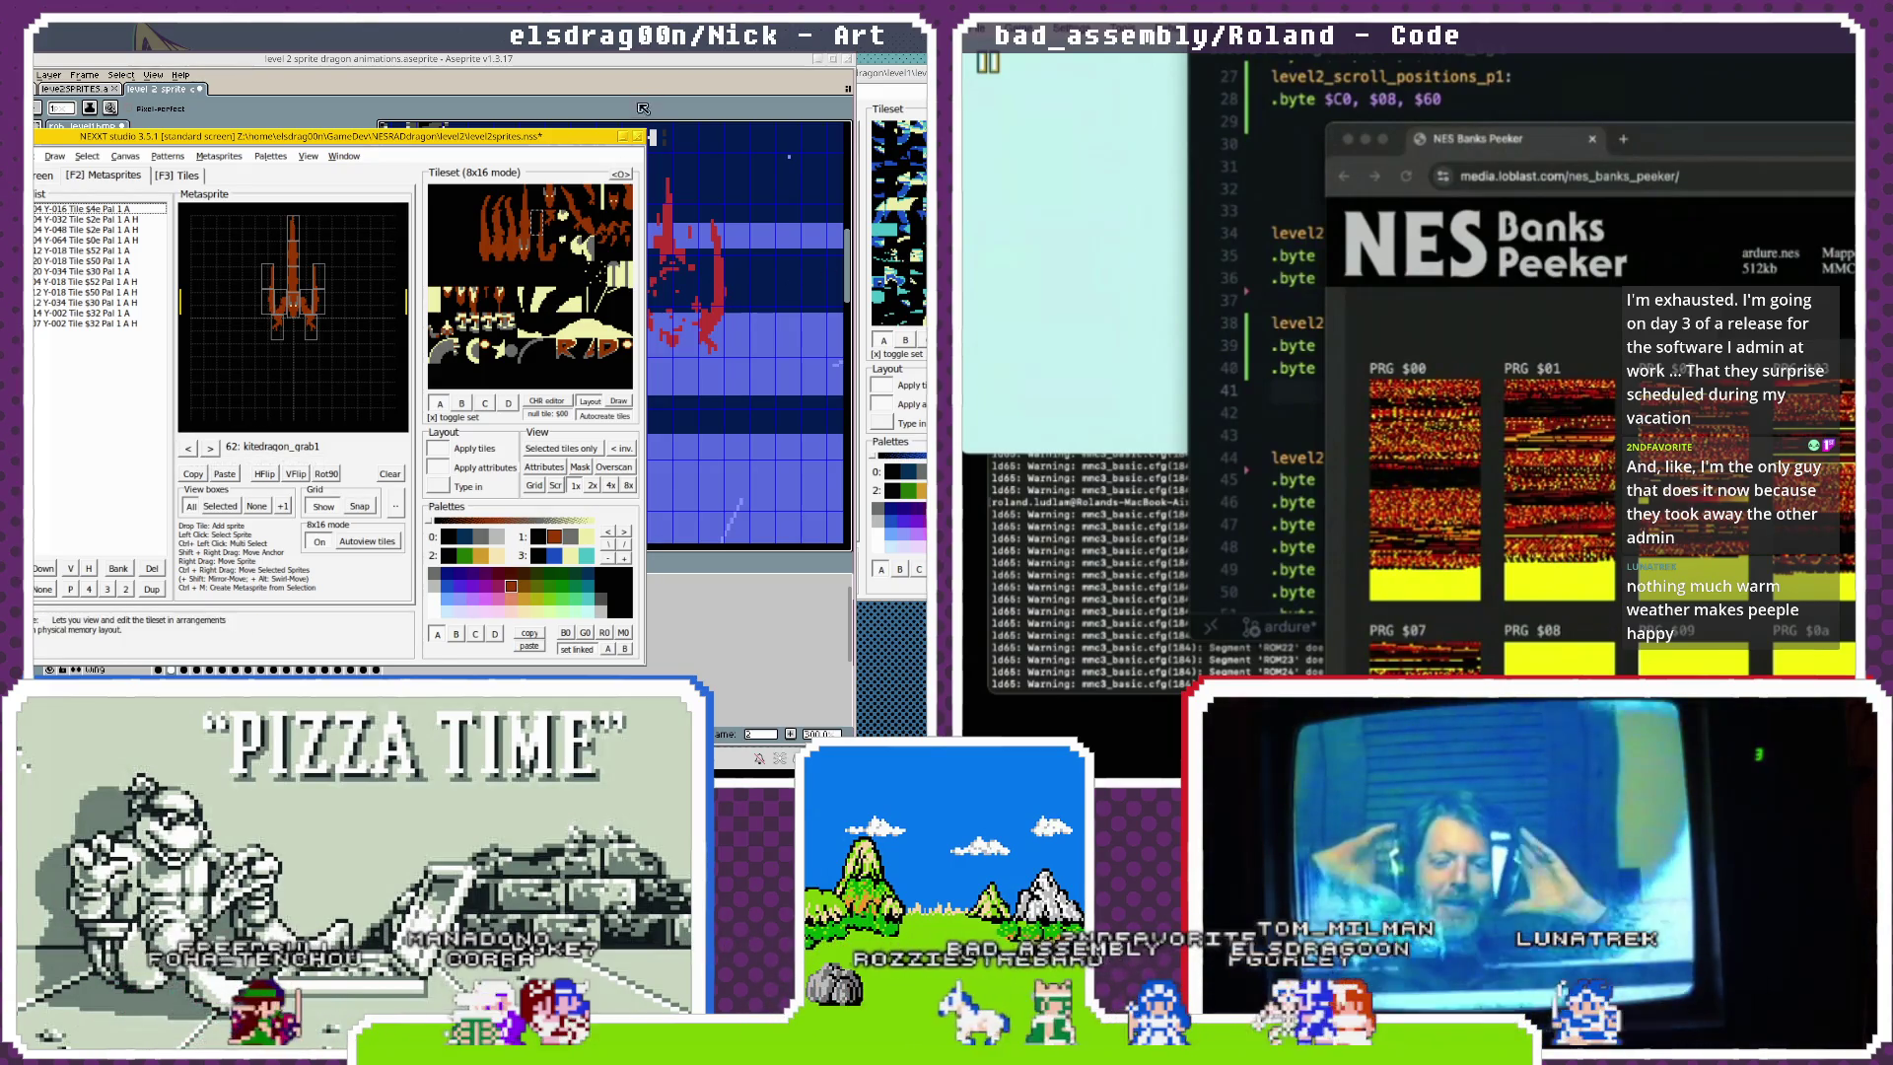
click(648, 64)
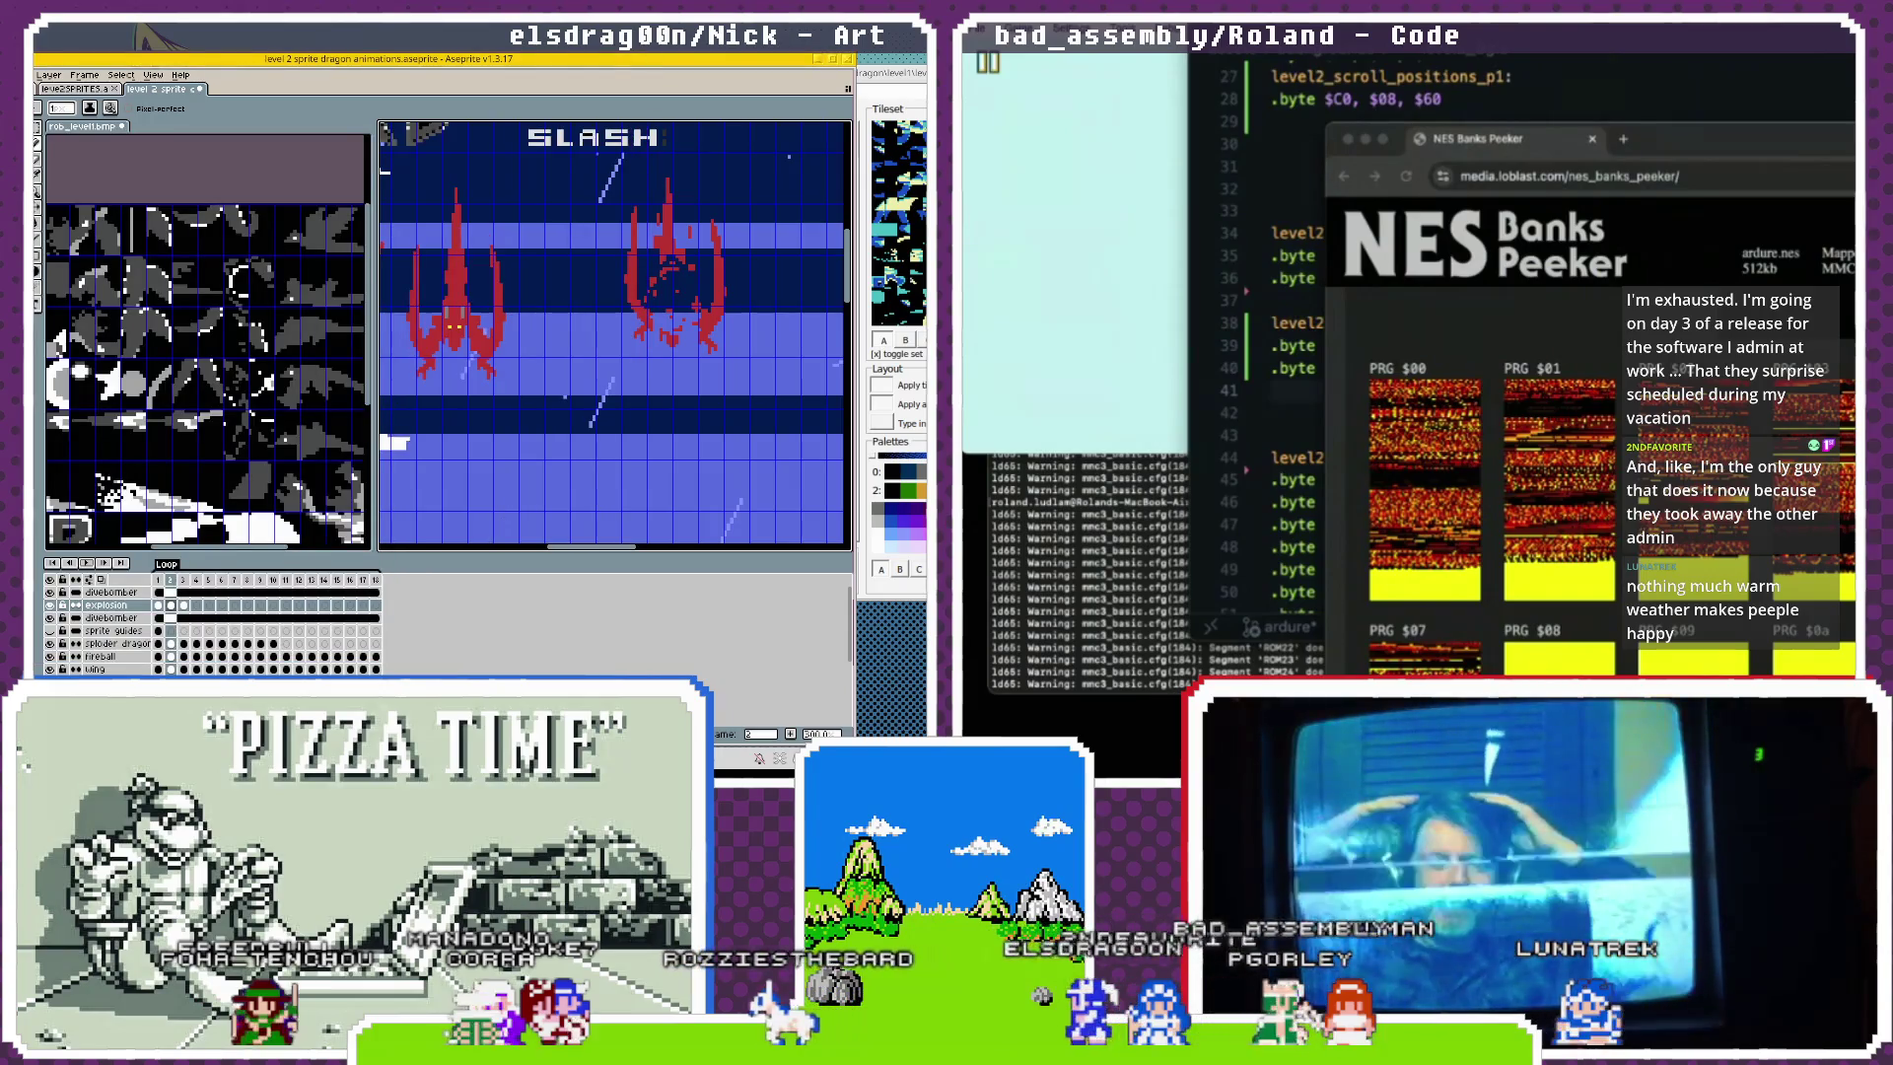
On the level-2 sprite sheet, nudge the orange kite-dragon tiles right and down, then deselect.
key(Left)
key(ctrl+Tab)
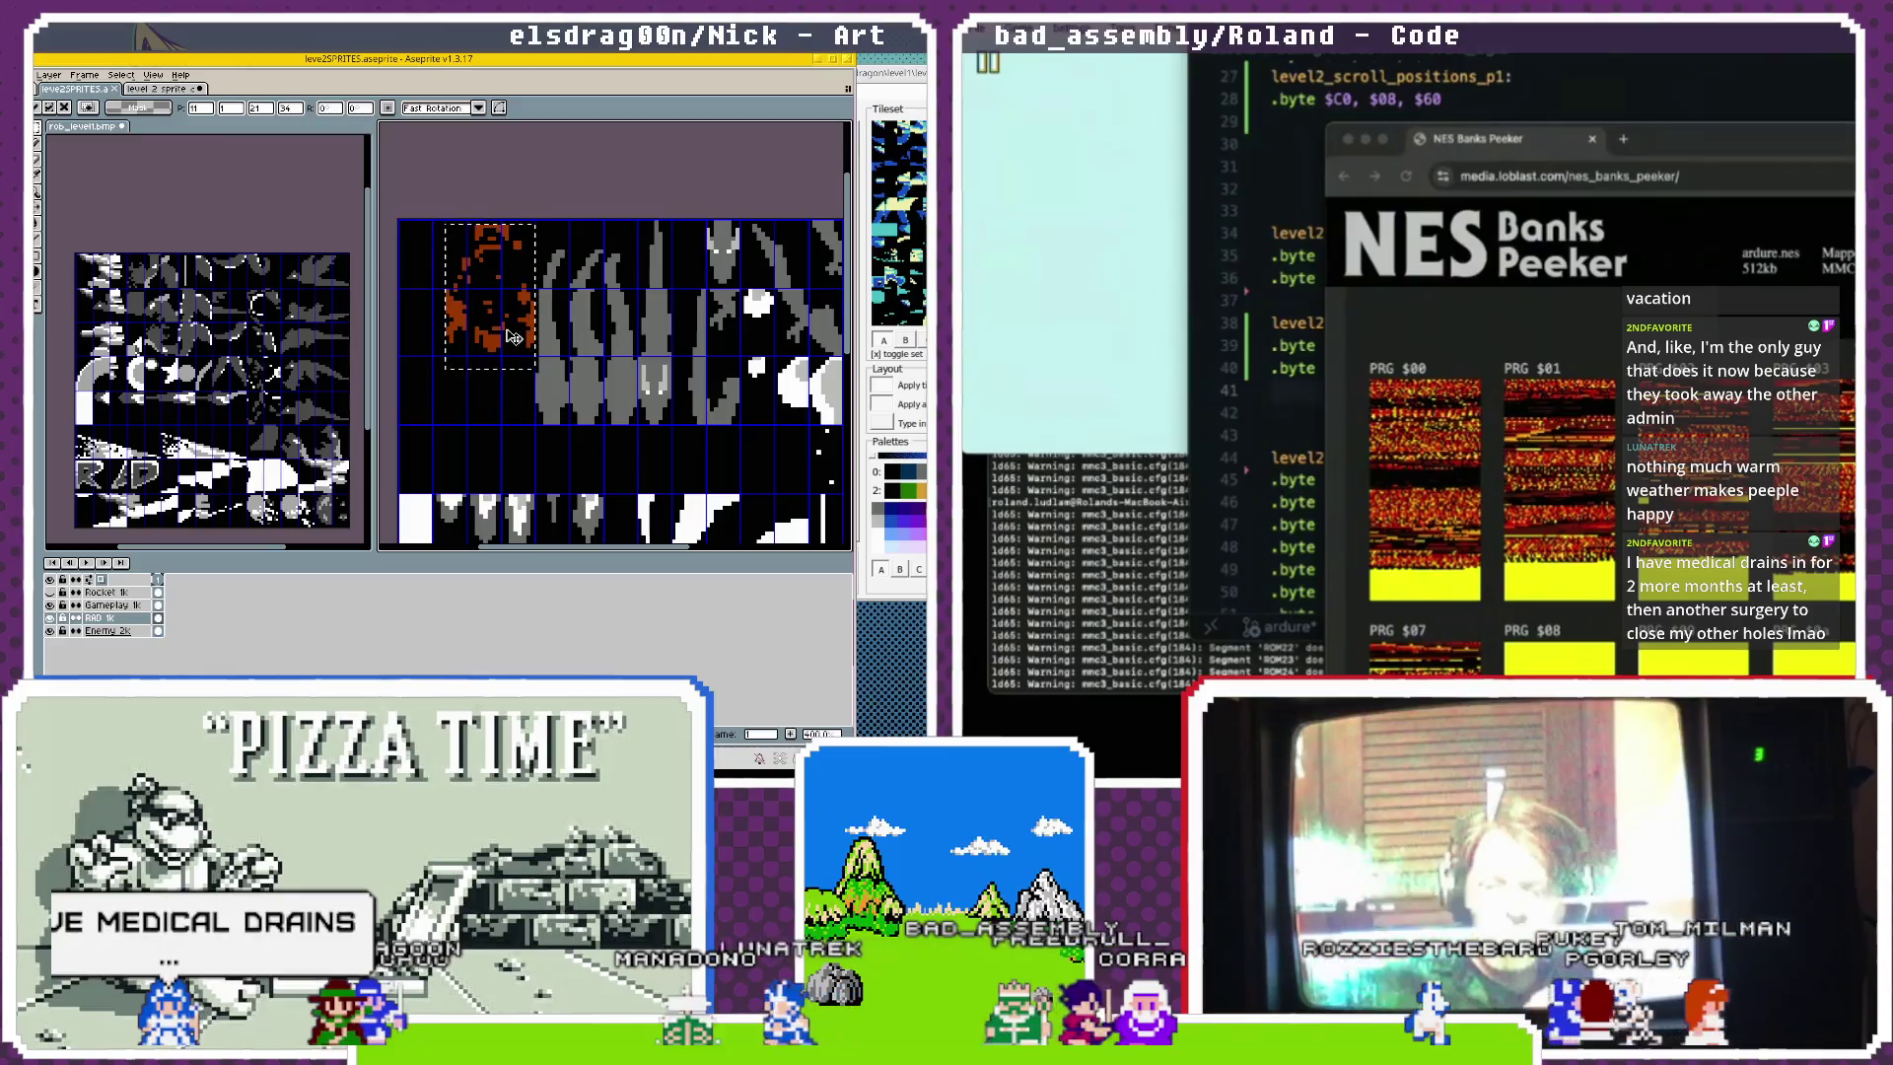
drag(504, 332, 507, 330)
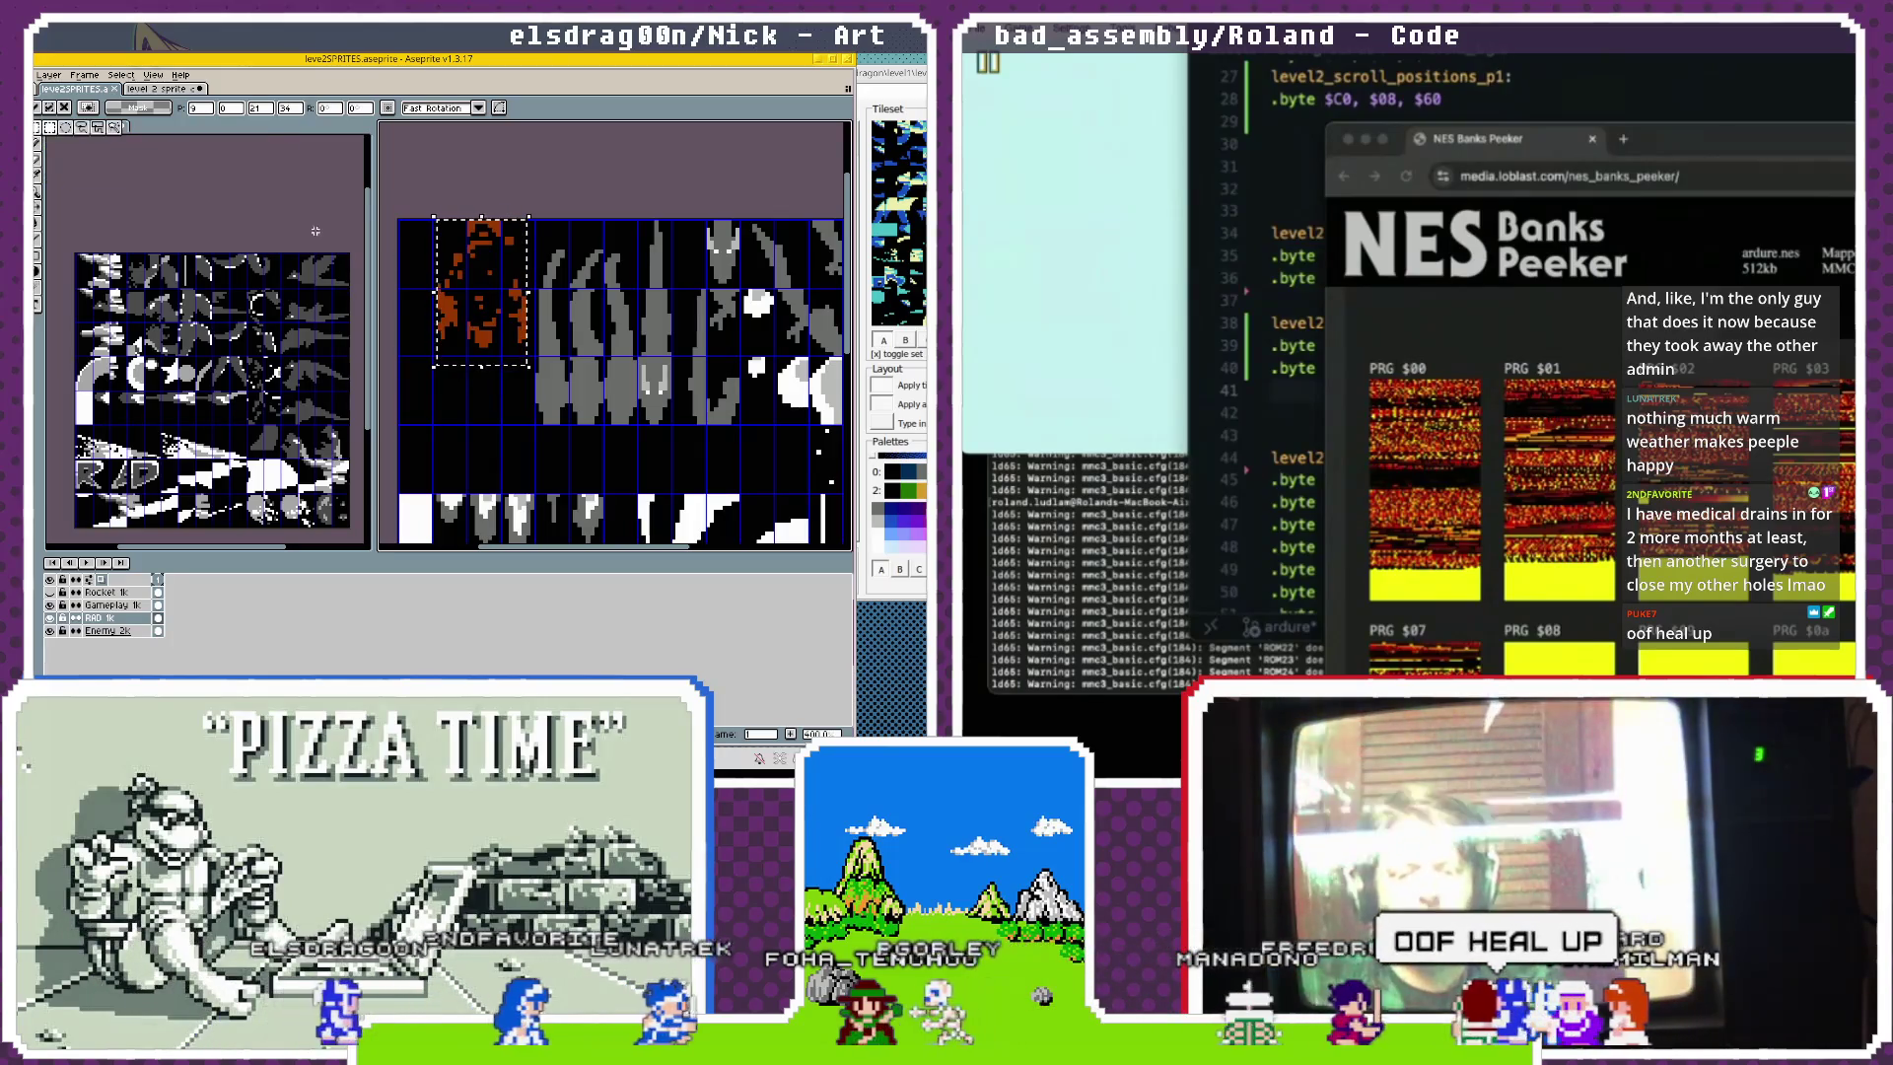
click(511, 204)
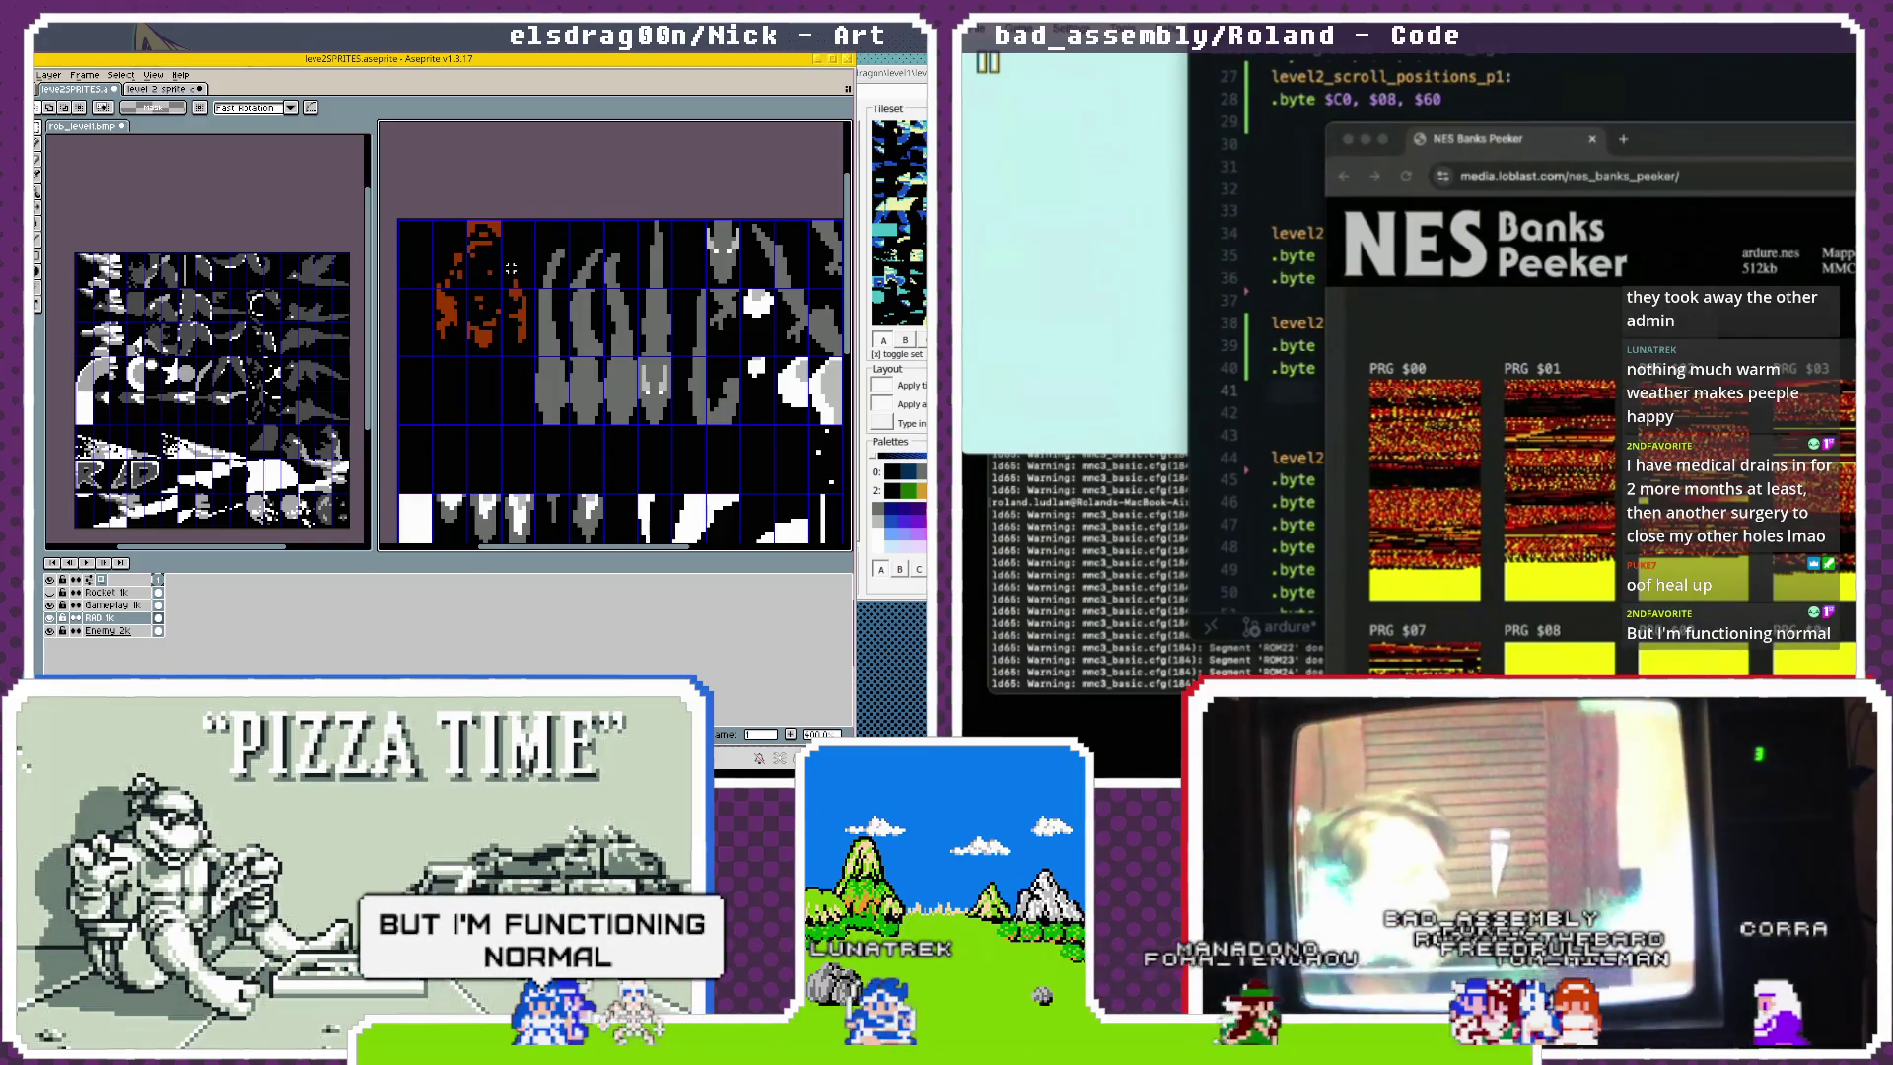
click(1763, 77)
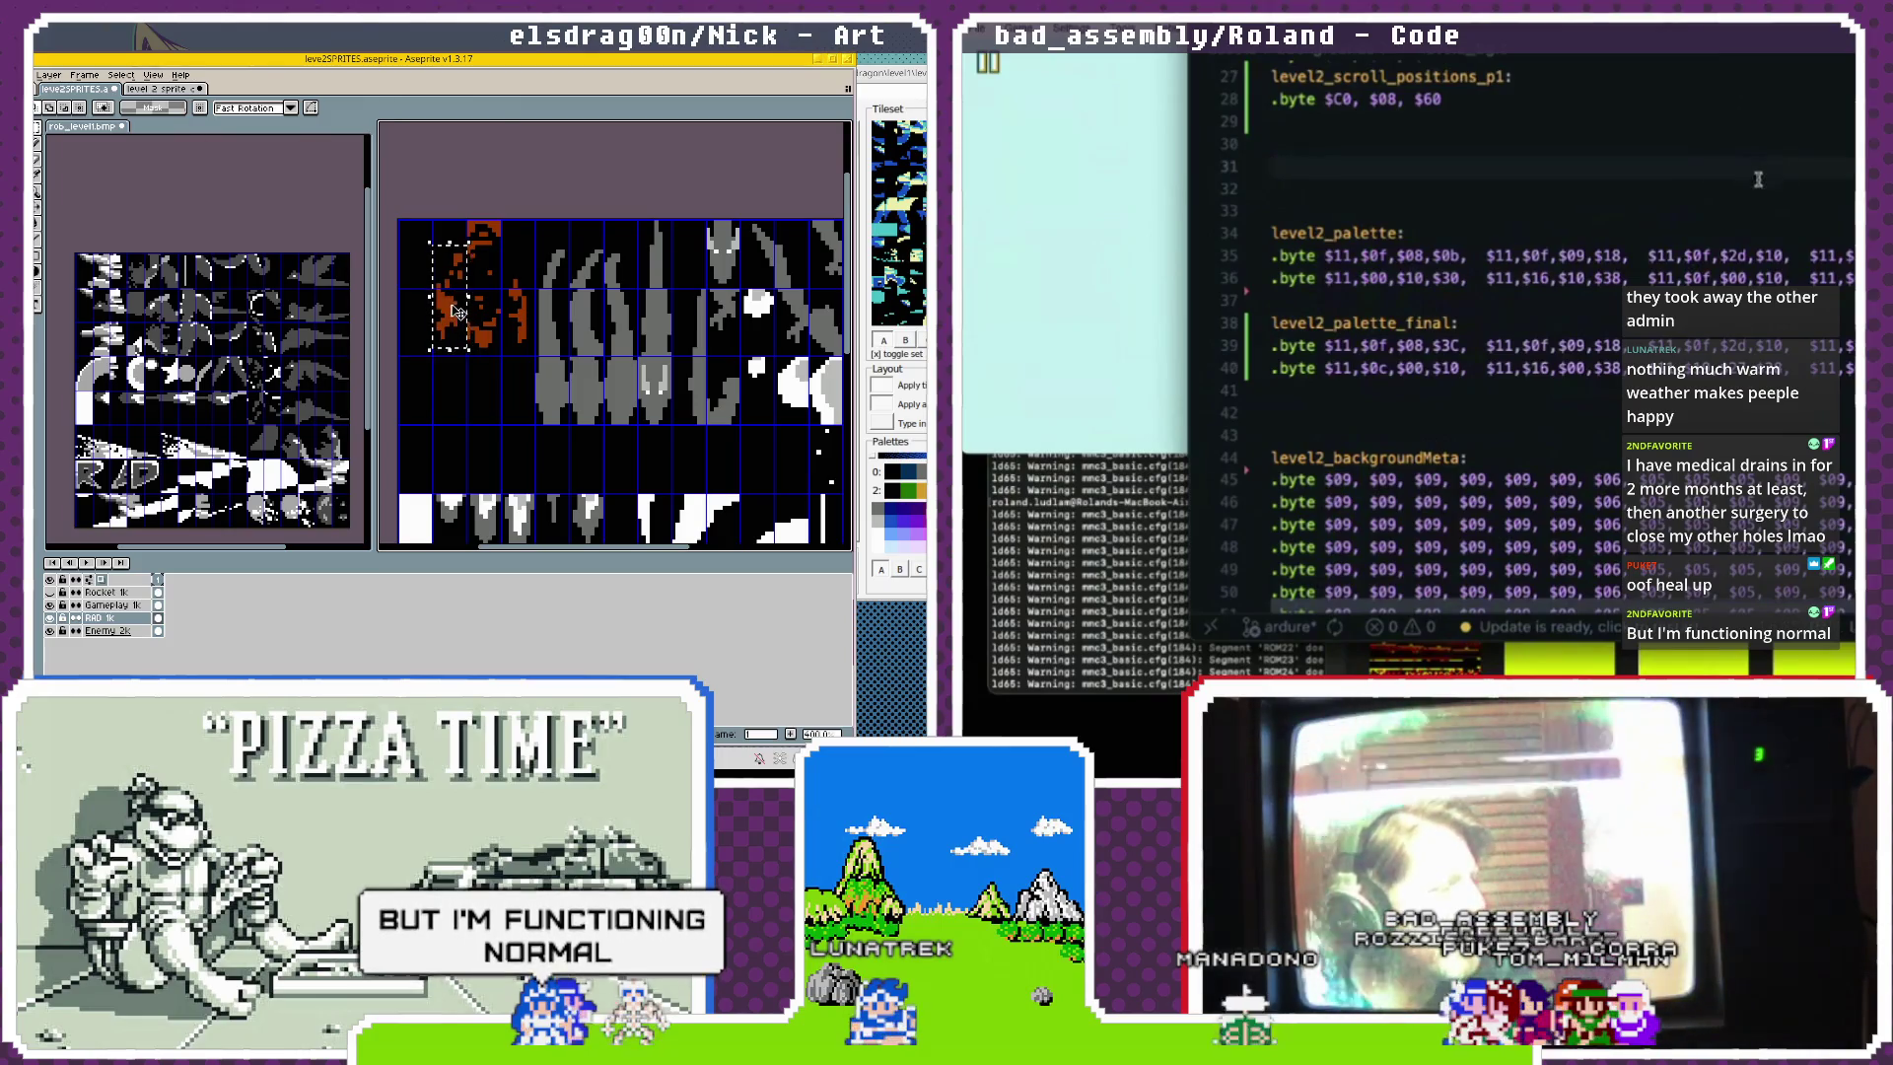
Shift the selected orange pixels up and left and select another strip of orange tiles.
drag(457, 328, 451, 325)
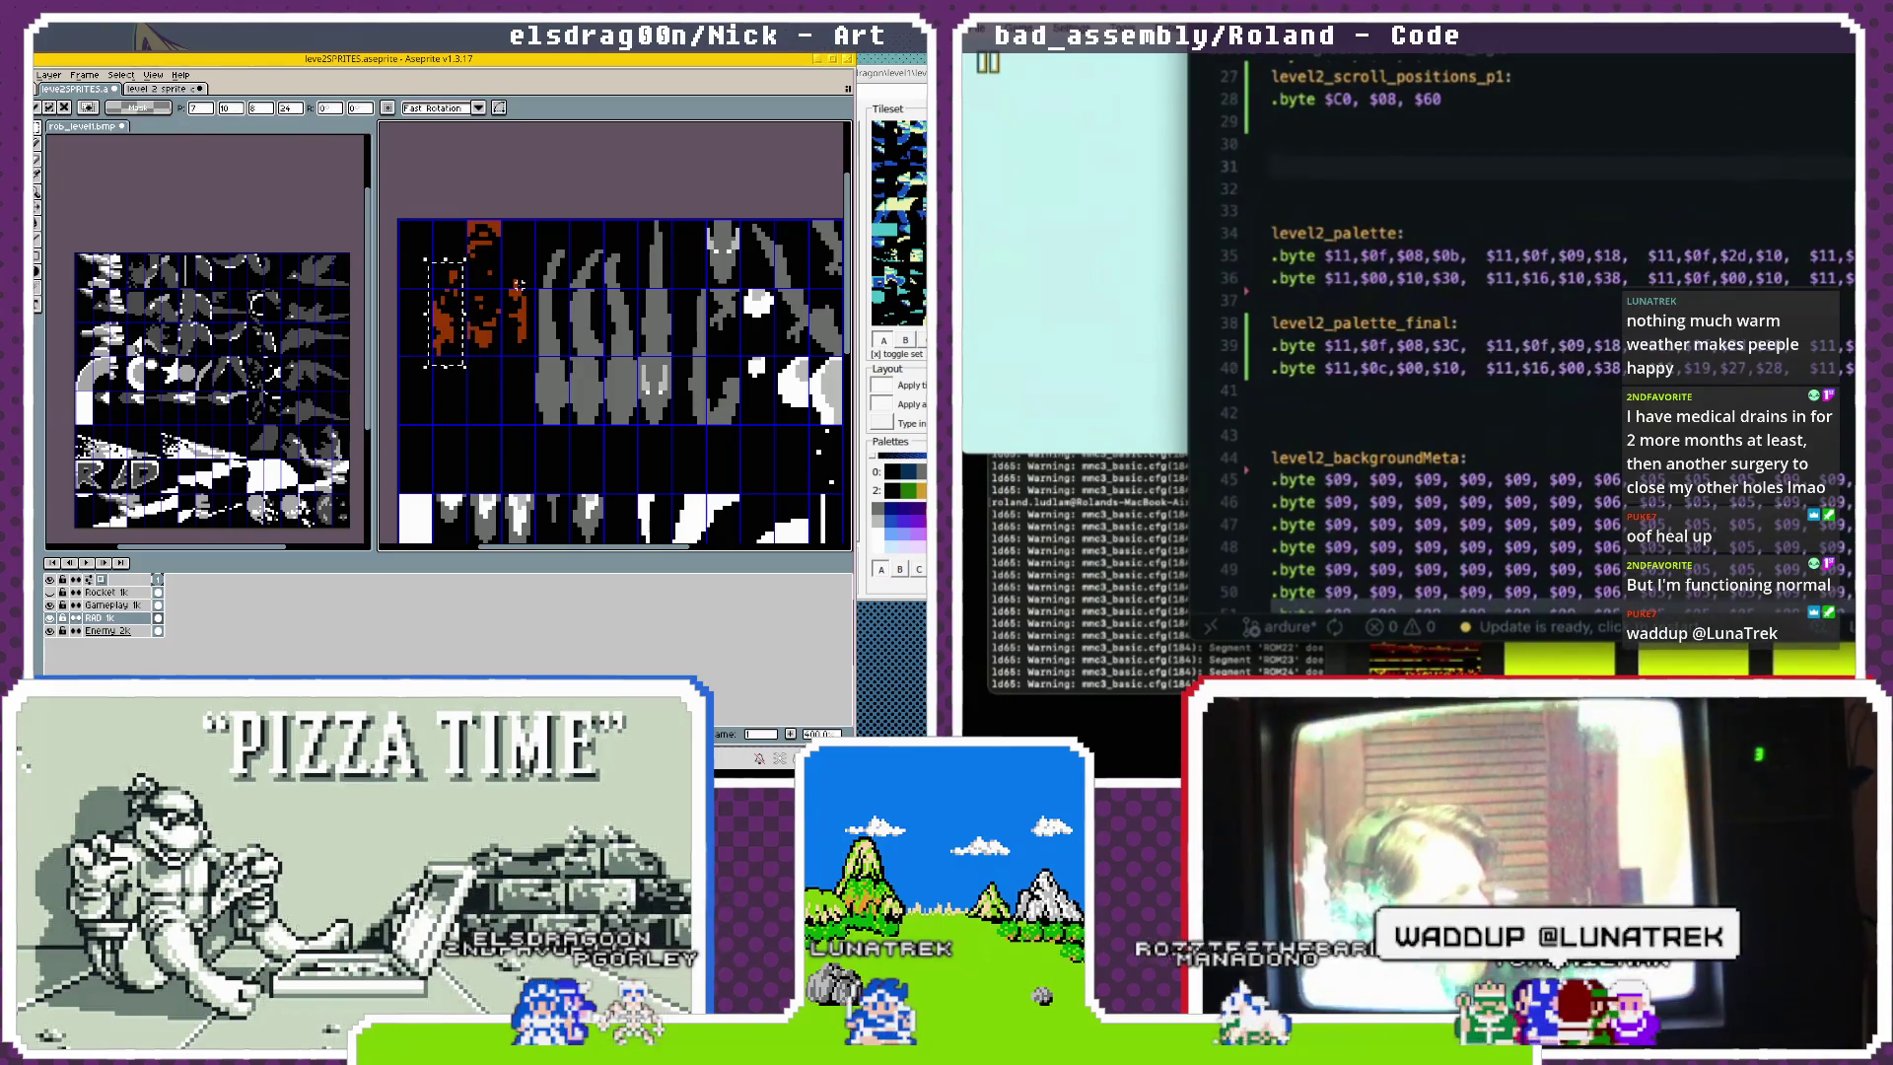
mouse_move(510, 266)
mouse_down()
mouse_move(533, 353)
mouse_move(452, 279)
mouse_move(459, 254)
mouse_up()
scroll(1387, 367, down, 20)
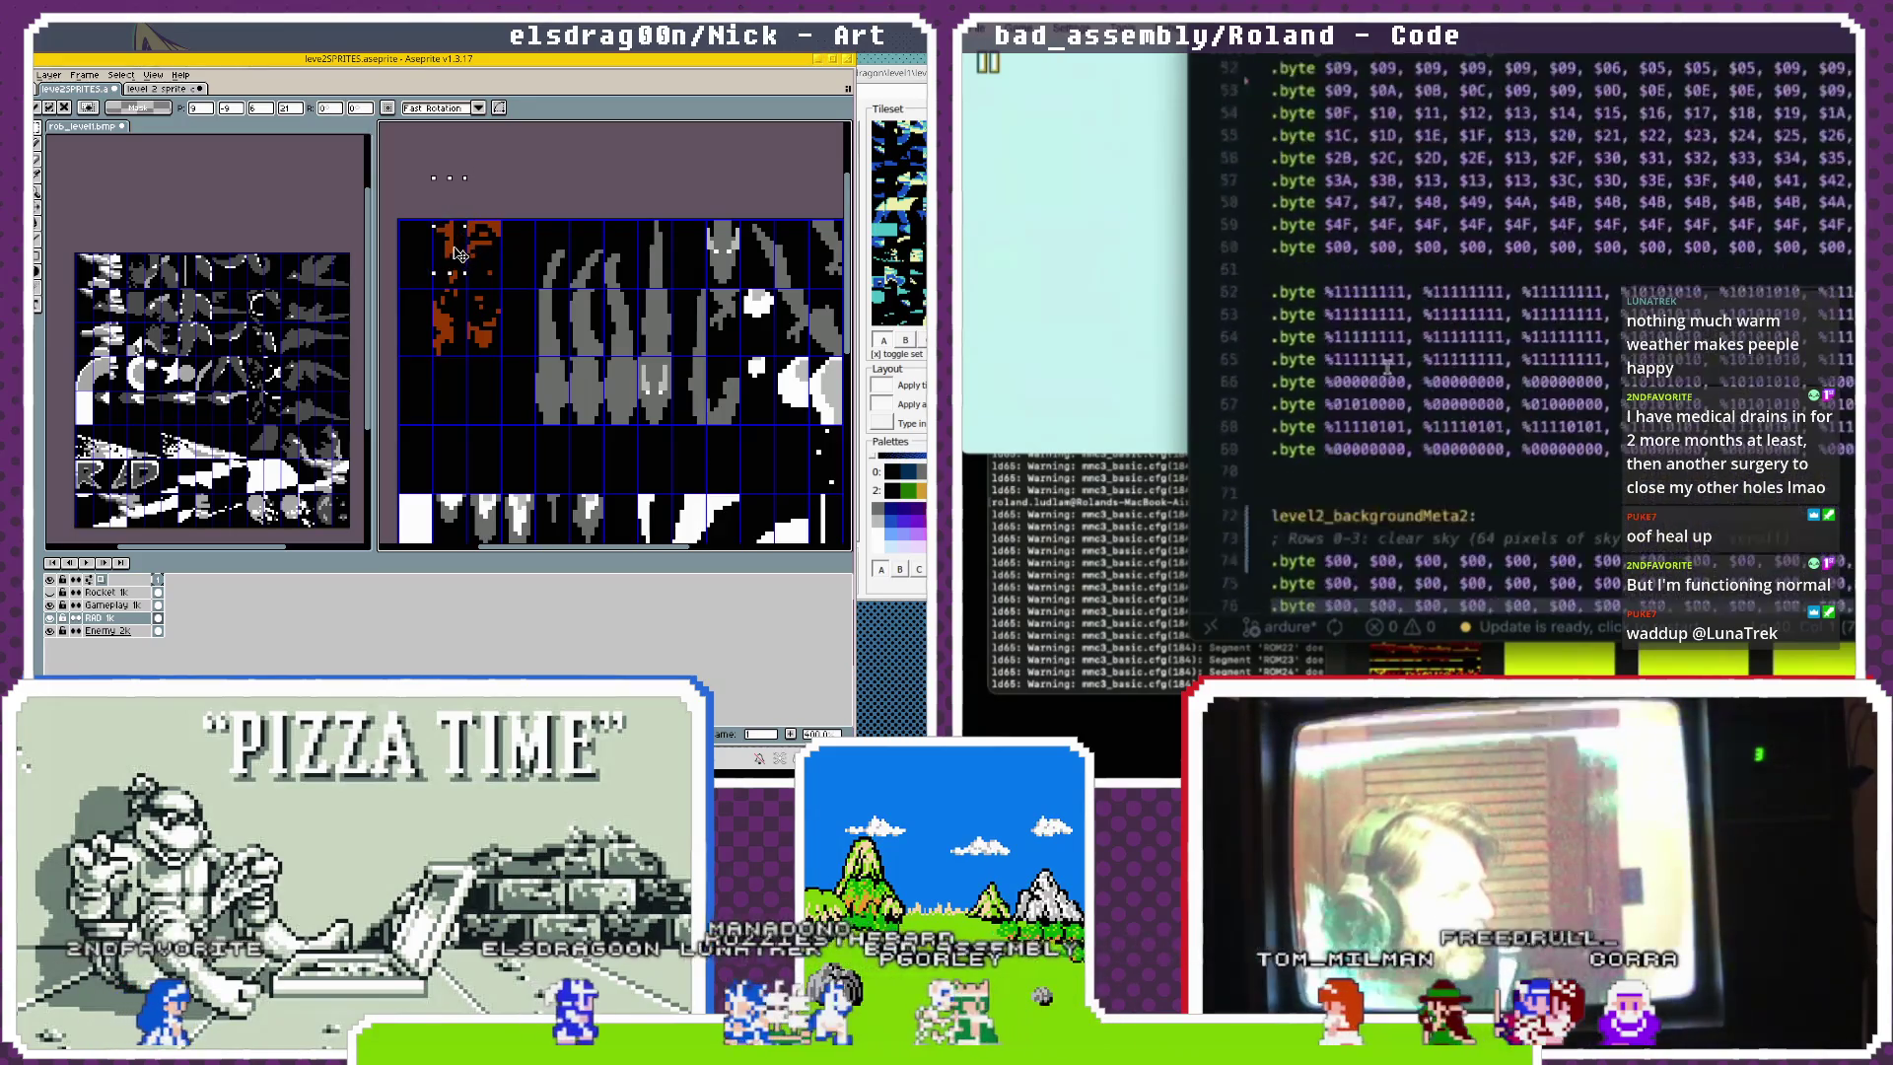
scroll(1387, 367, up, 20)
mouse_move(523, 353)
mouse_down()
mouse_move(495, 306)
mouse_move(546, 298)
mouse_up()
Add a new line at the file's end after level2_clear_sky_rocket_2_attr.
scroll(1387, 366, down, 20)
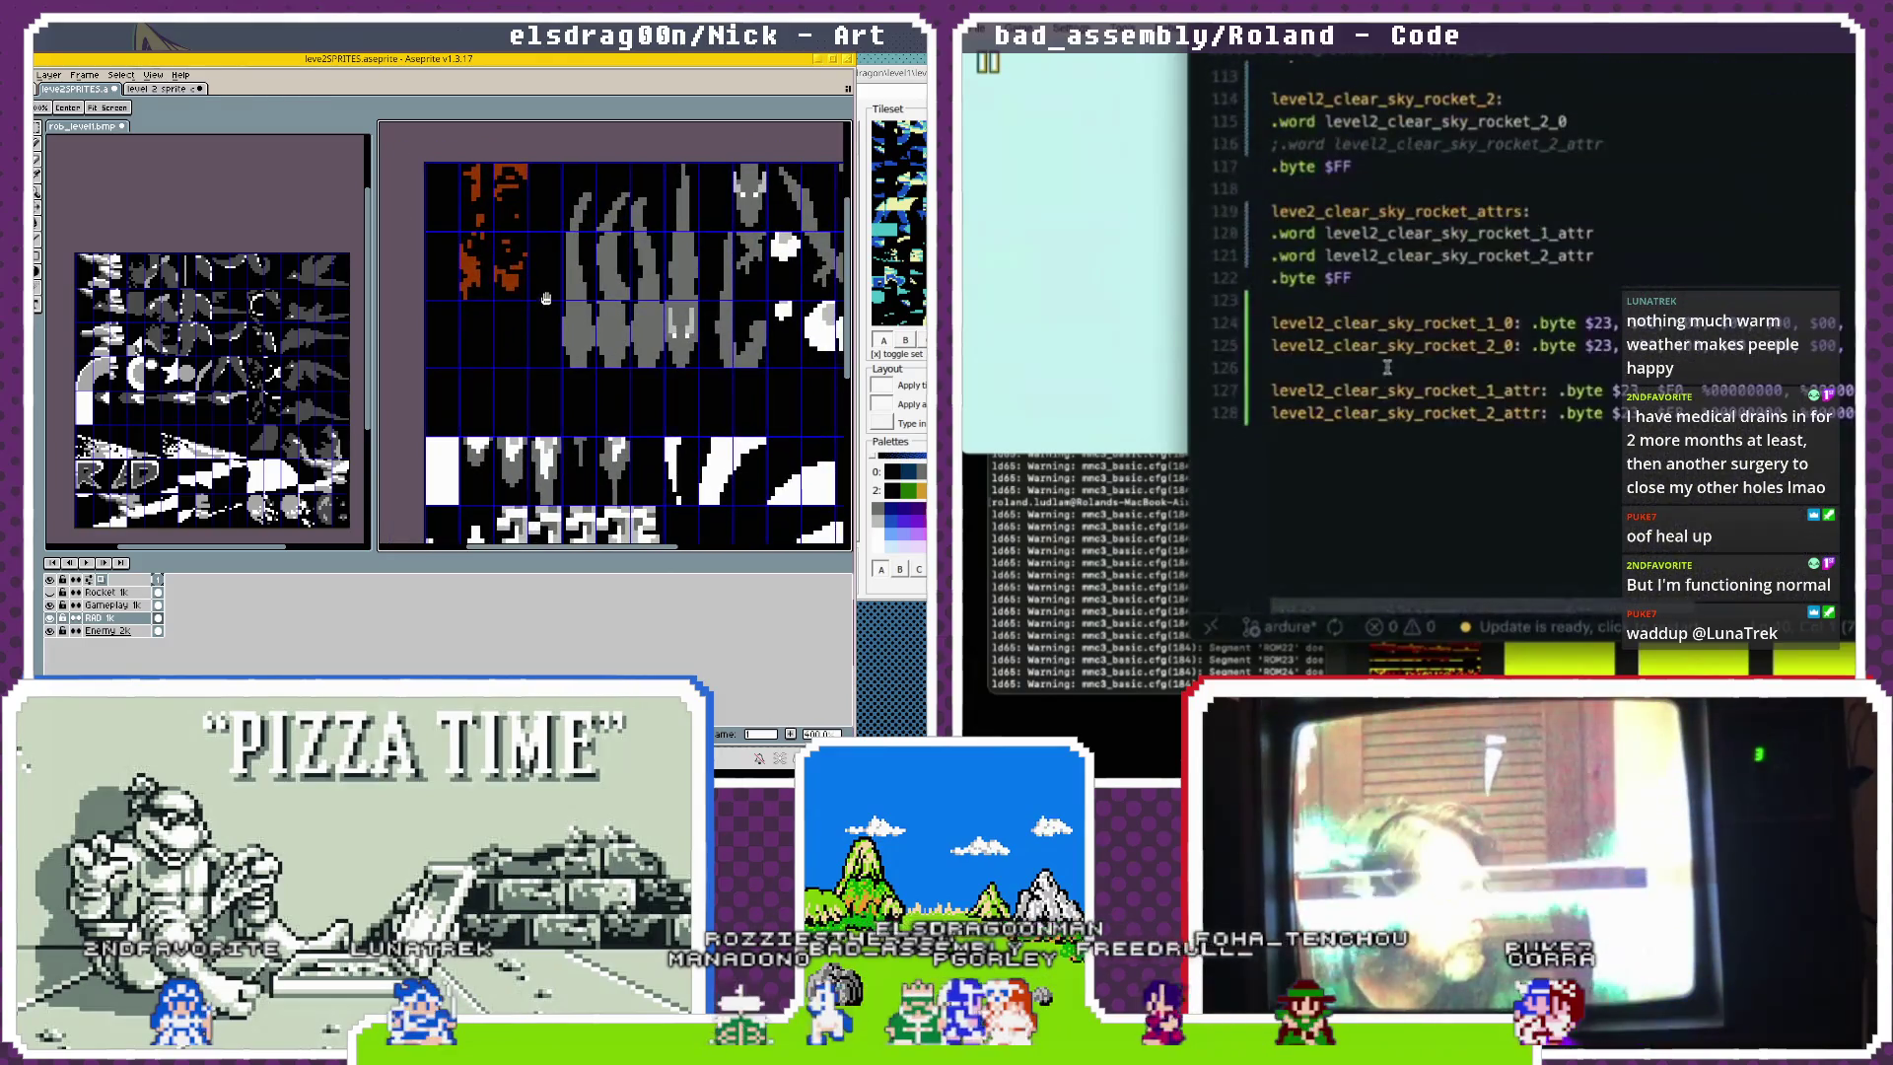
scroll(1381, 445, right, 10)
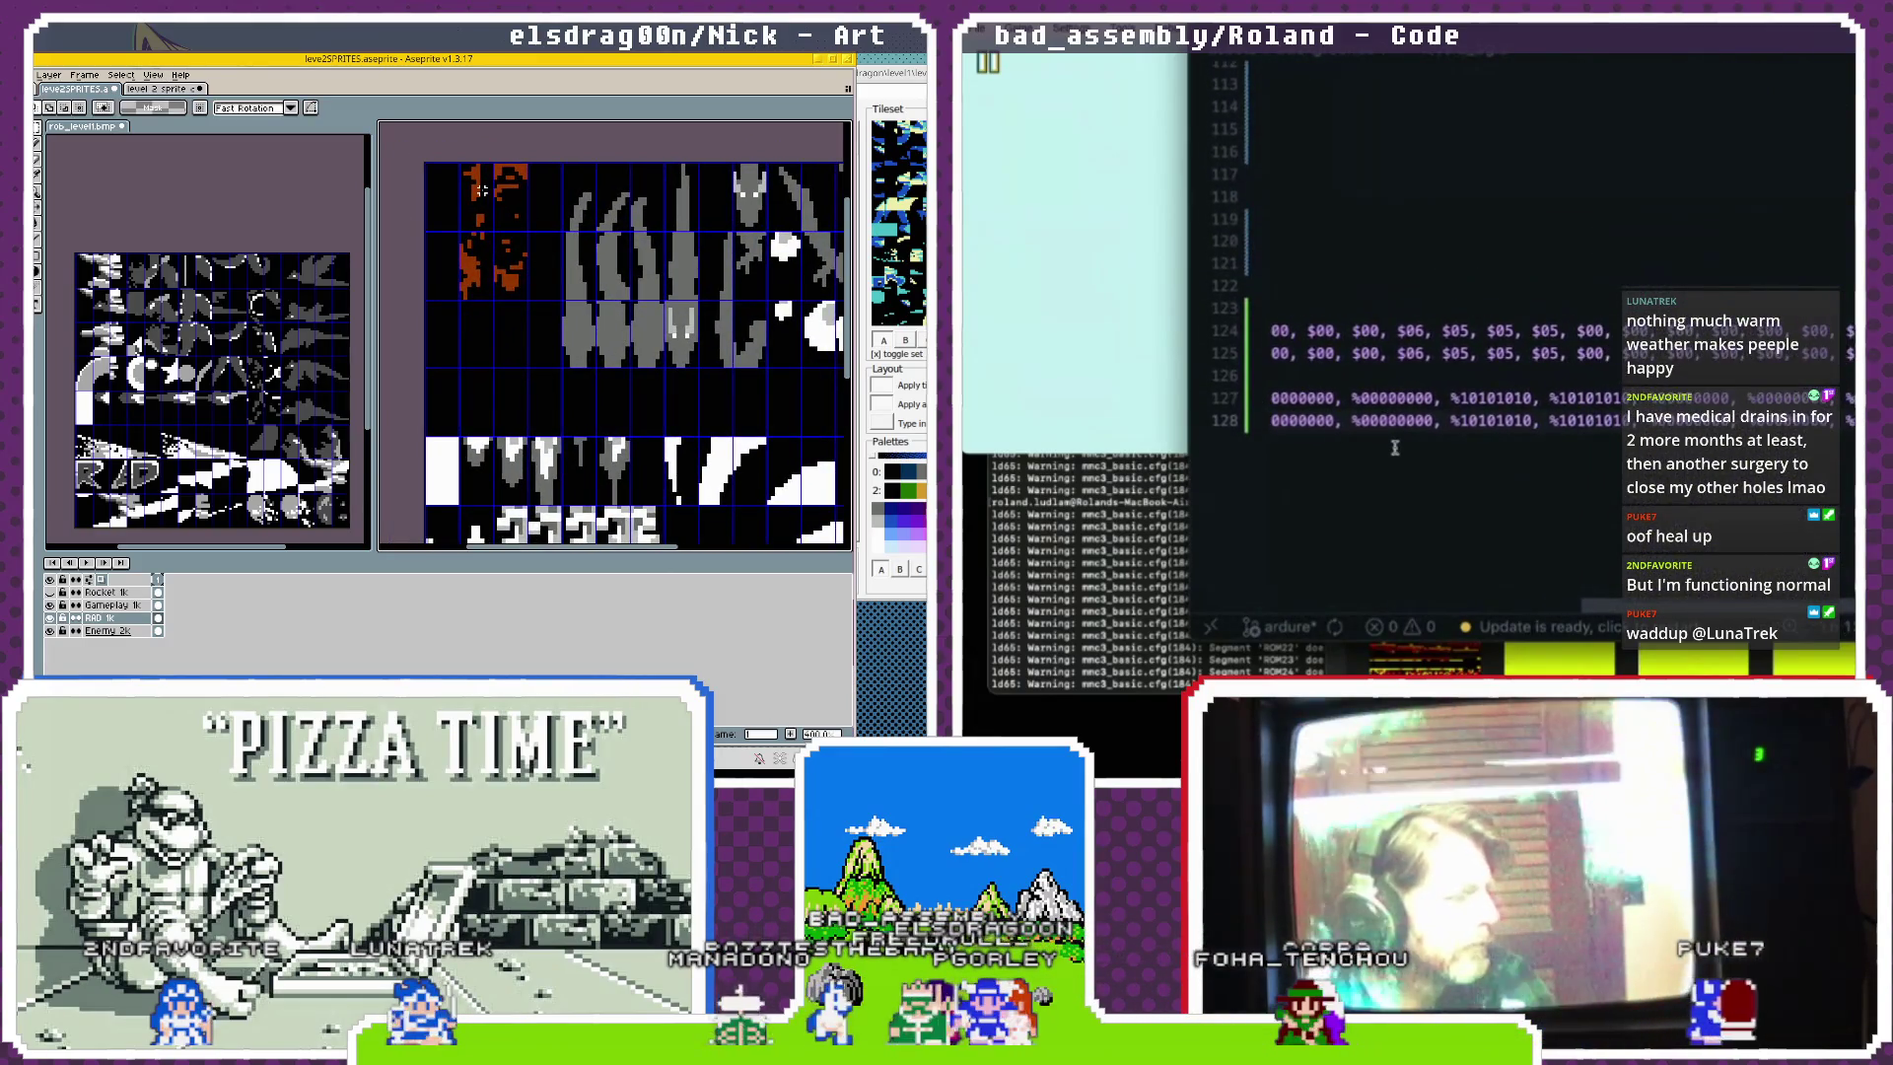
key(Return)
key(Return)
Add 'level2_gameplay_palette: .byte $3F', paste the palette bytes, and remove the duplicate .byte.
text(level2_)
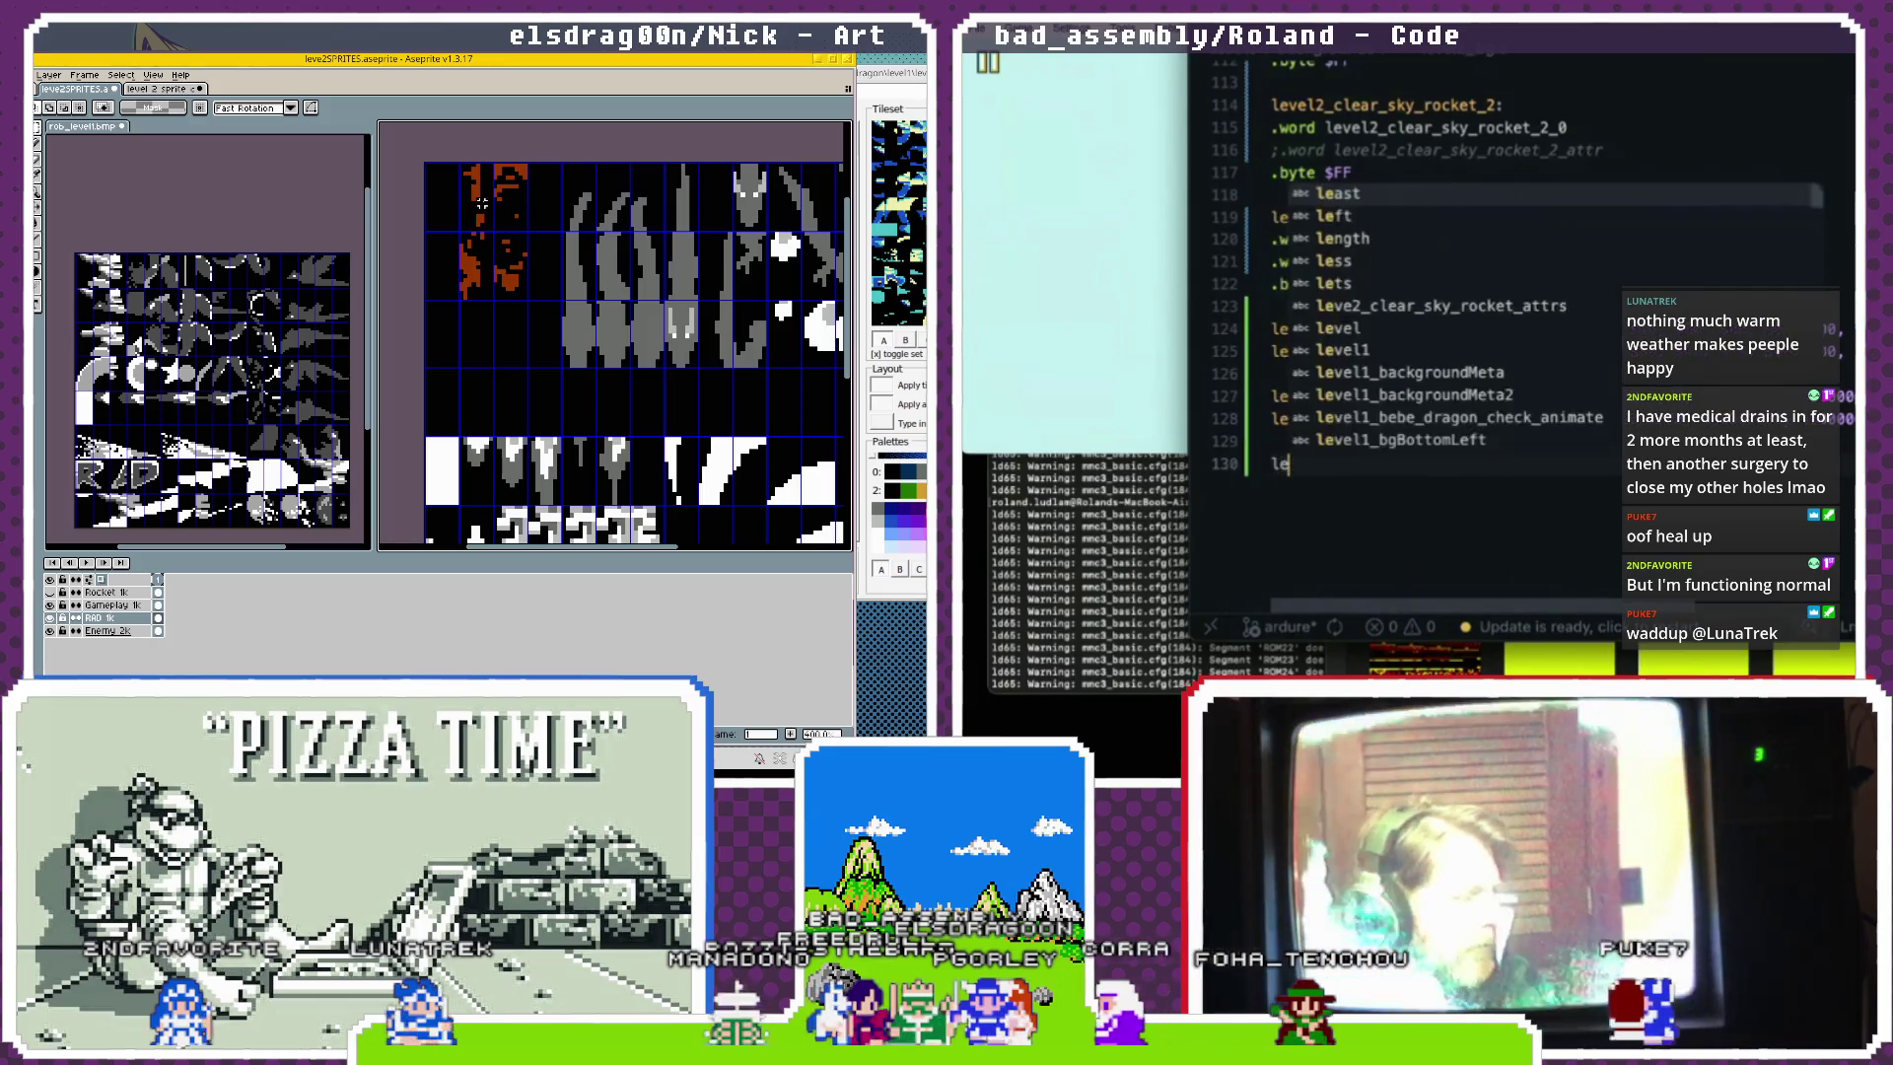
mouse_move(589, 336)
mouse_down()
mouse_move(603, 343)
mouse_move(522, 274)
mouse_move(547, 363)
mouse_up()
text(gameplay_palette: .byt)
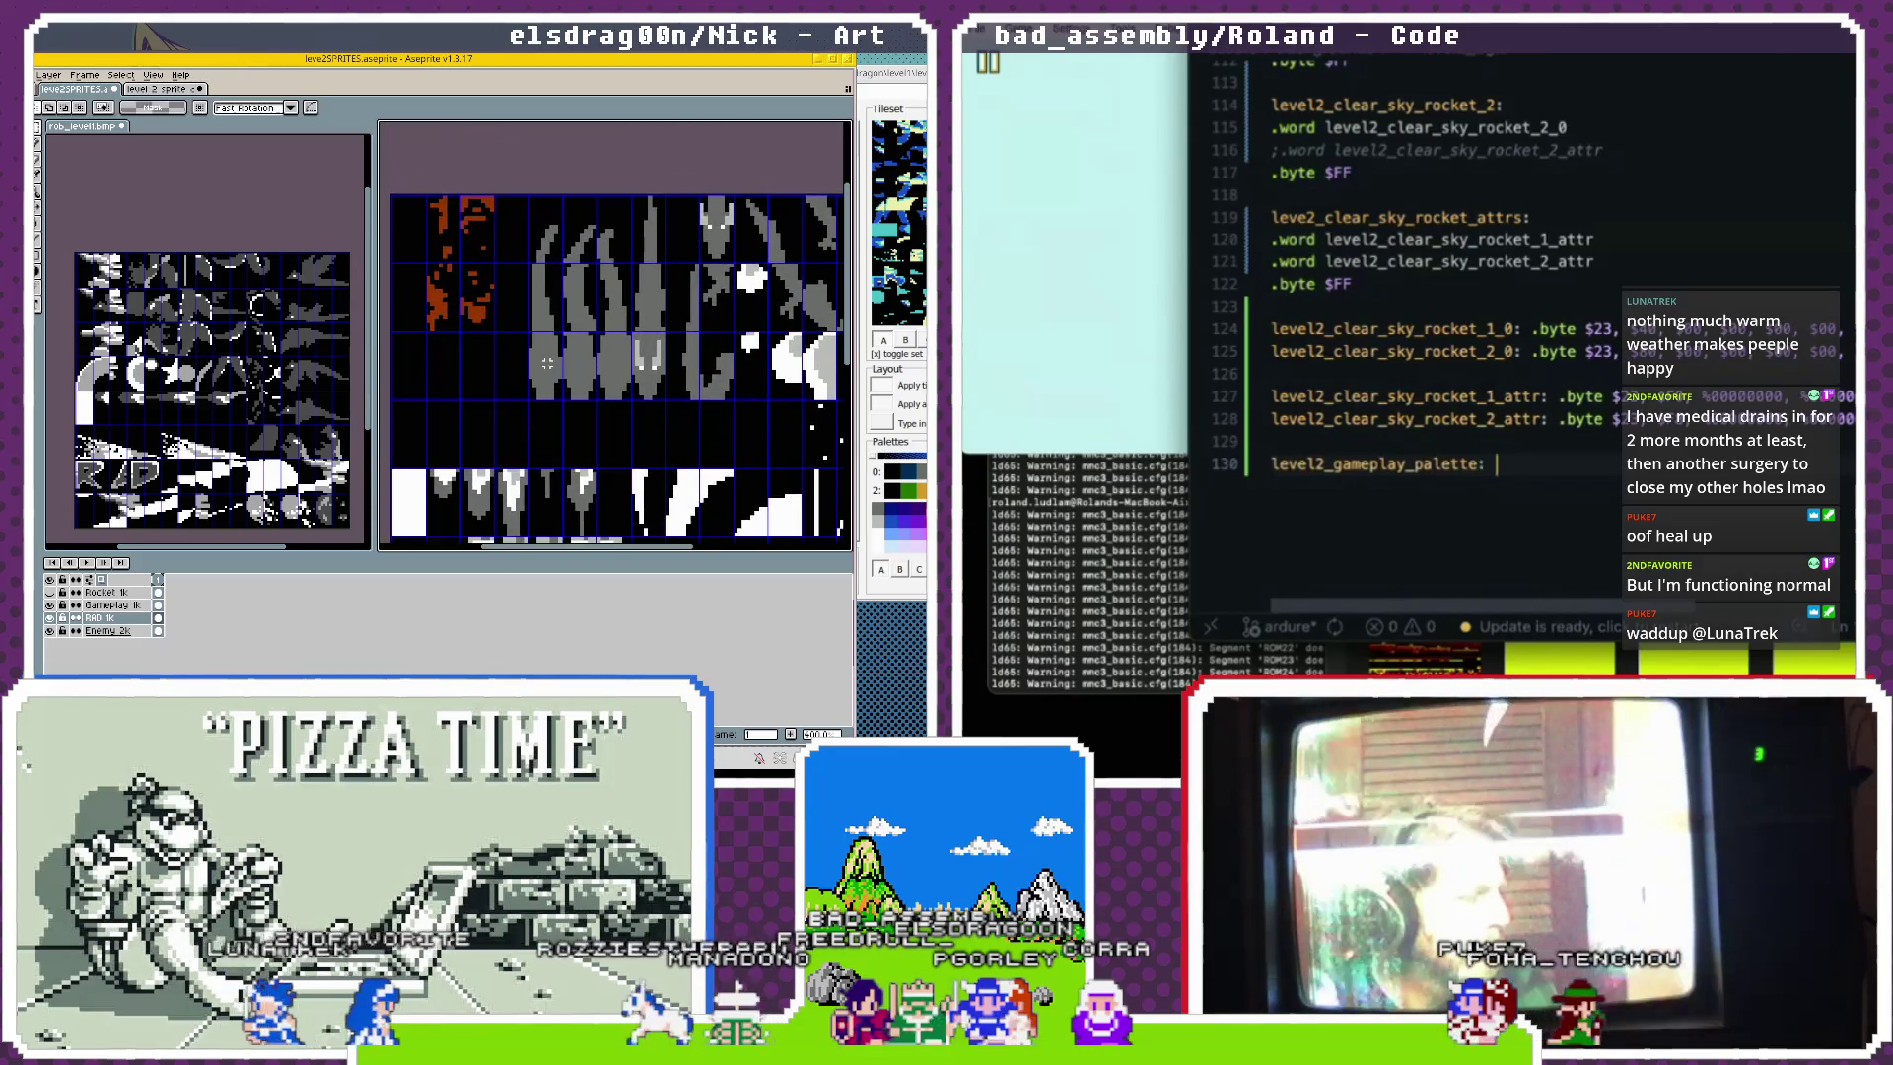
text(e $3F, $00)
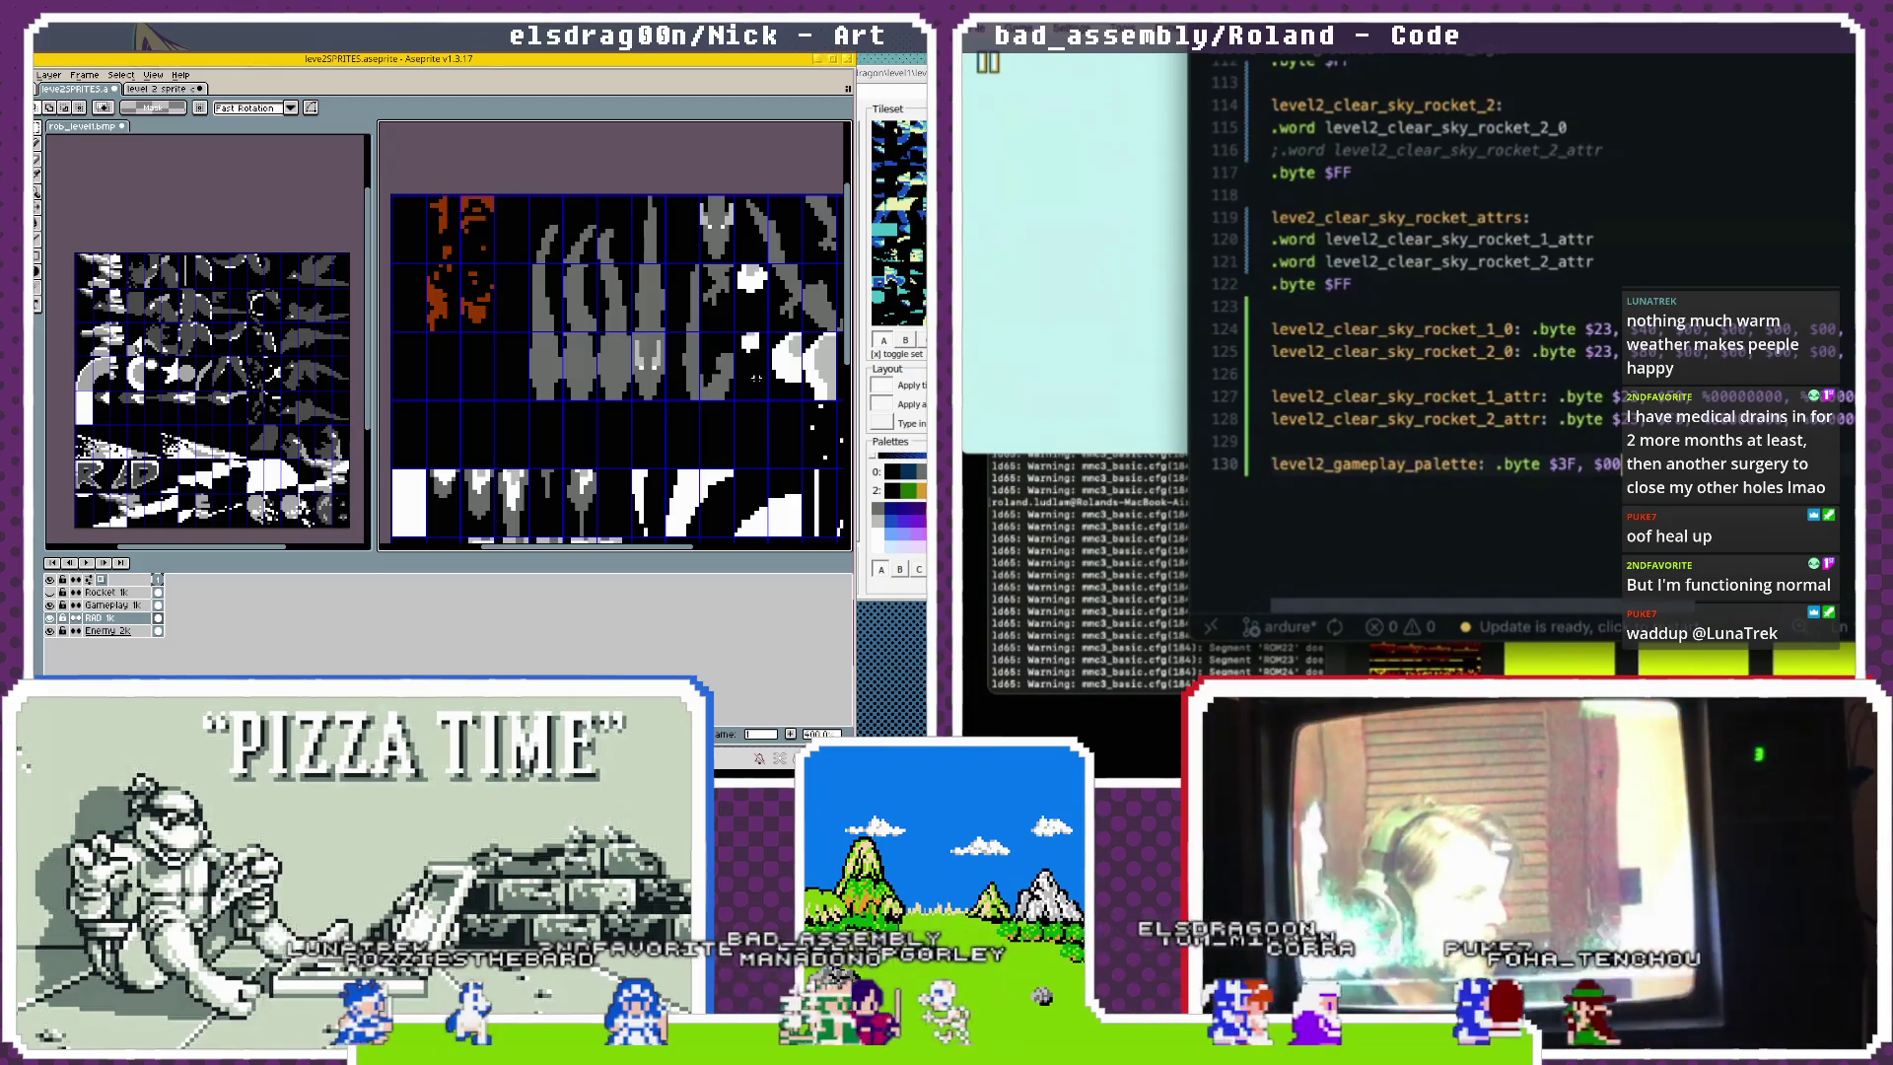
key(ctrl+v)
scroll(1482, 466, left, 3)
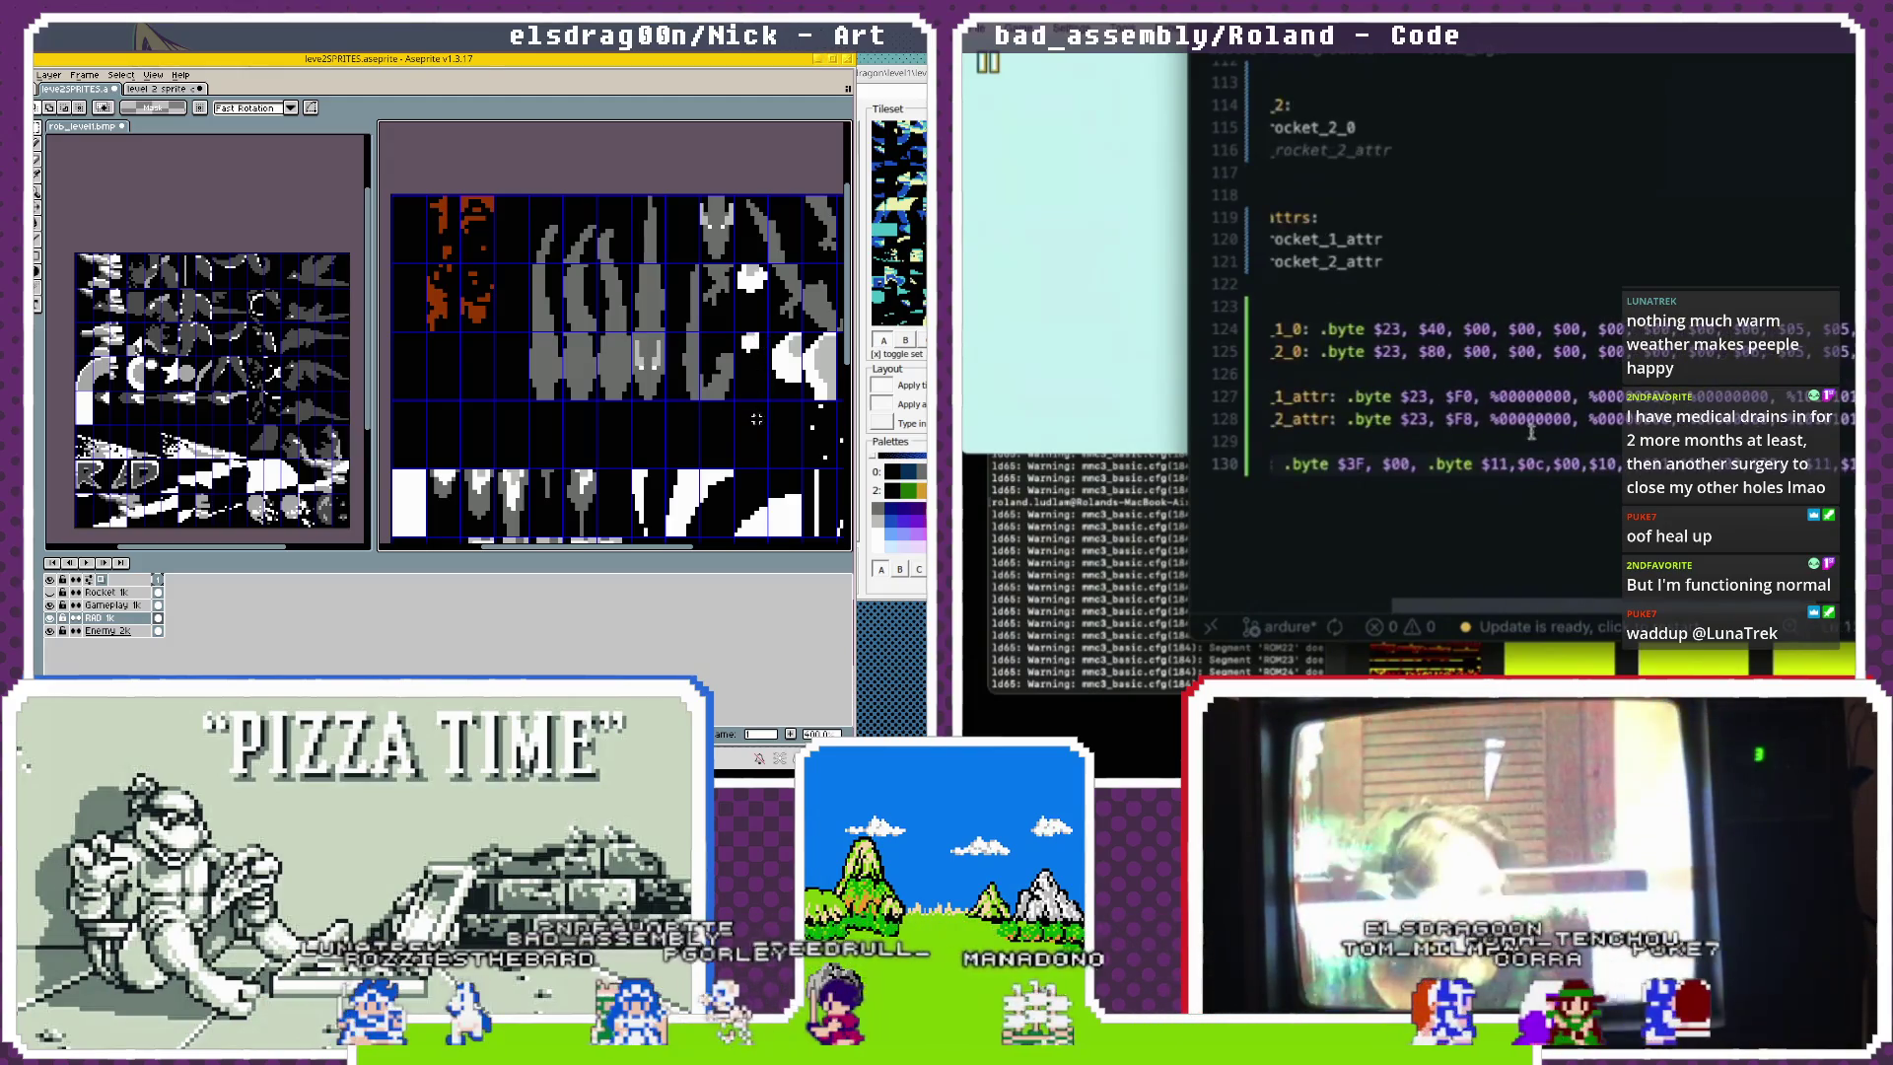
key(BackSpace)
key(BackSpace)
key(BackSpace)
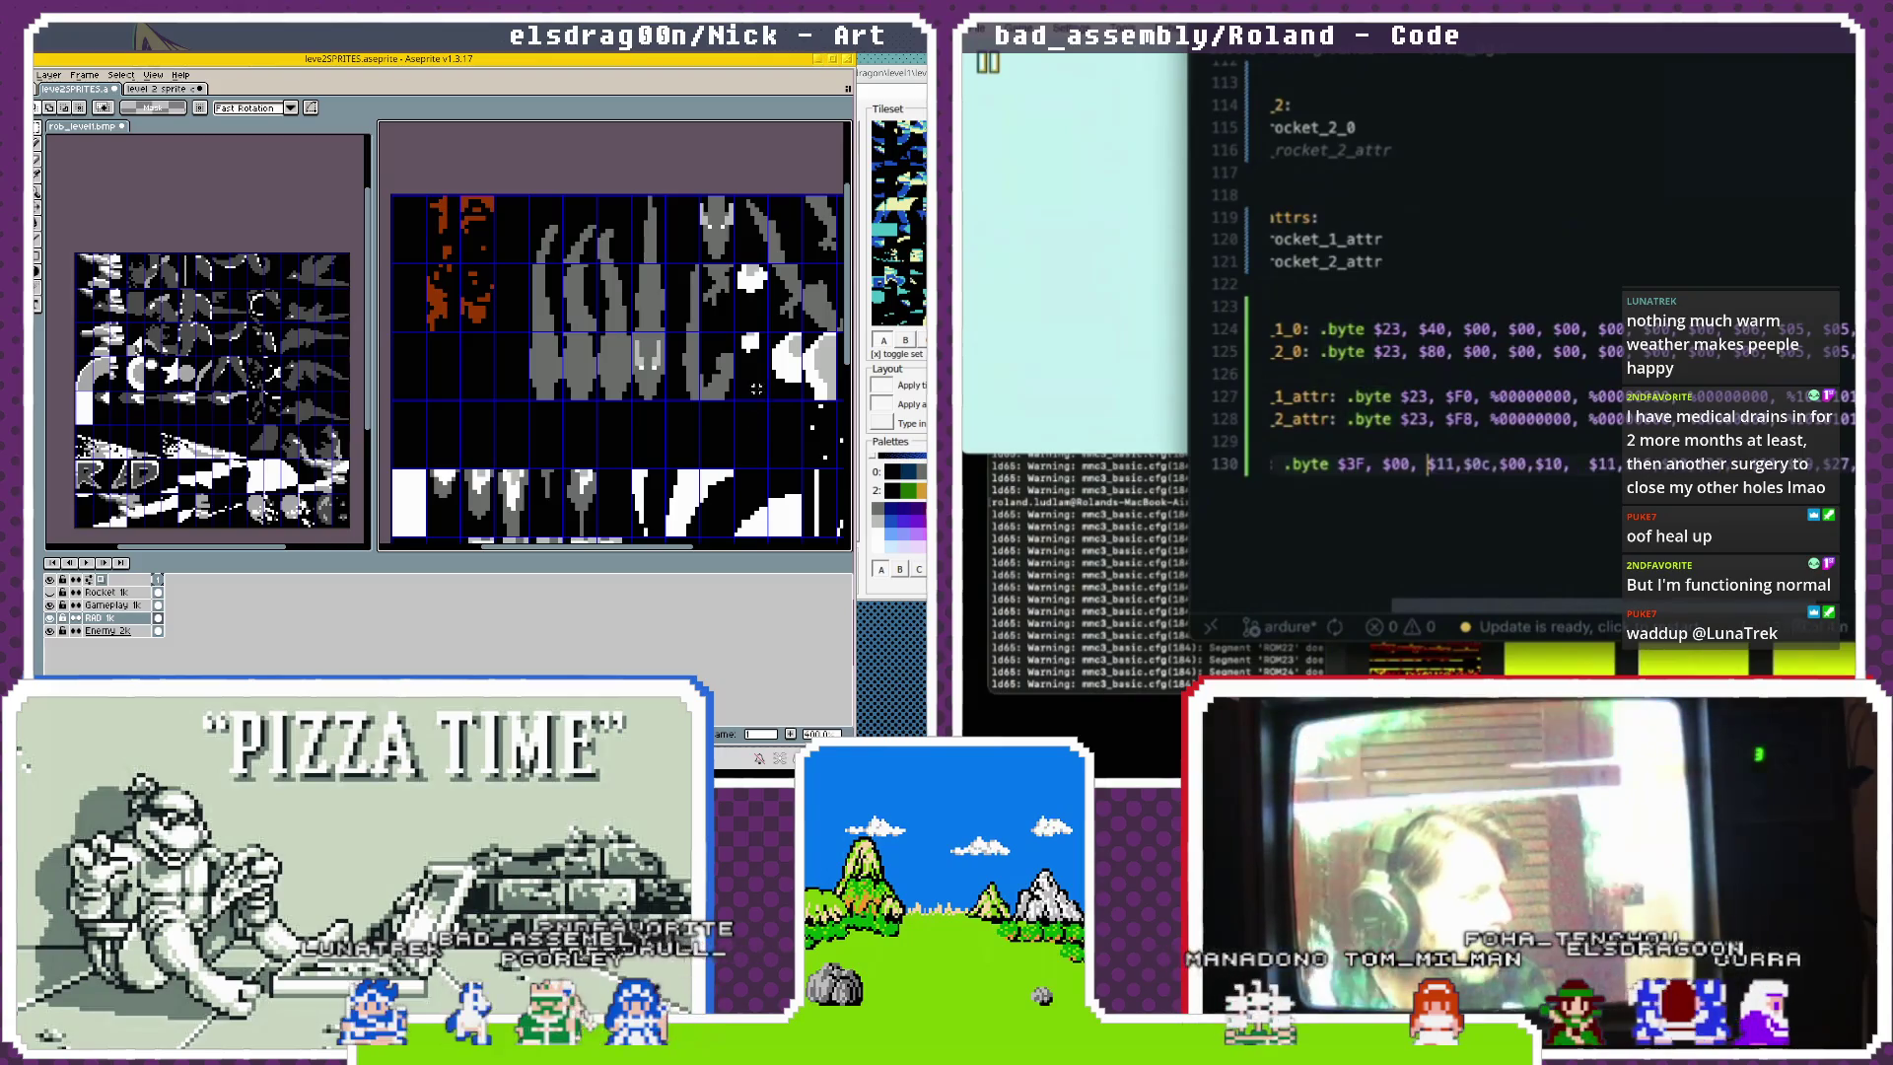
Select the level2_gameplay_palette label, then box-select the top-left orange sprite tiles.
scroll(1469, 464, right, 10)
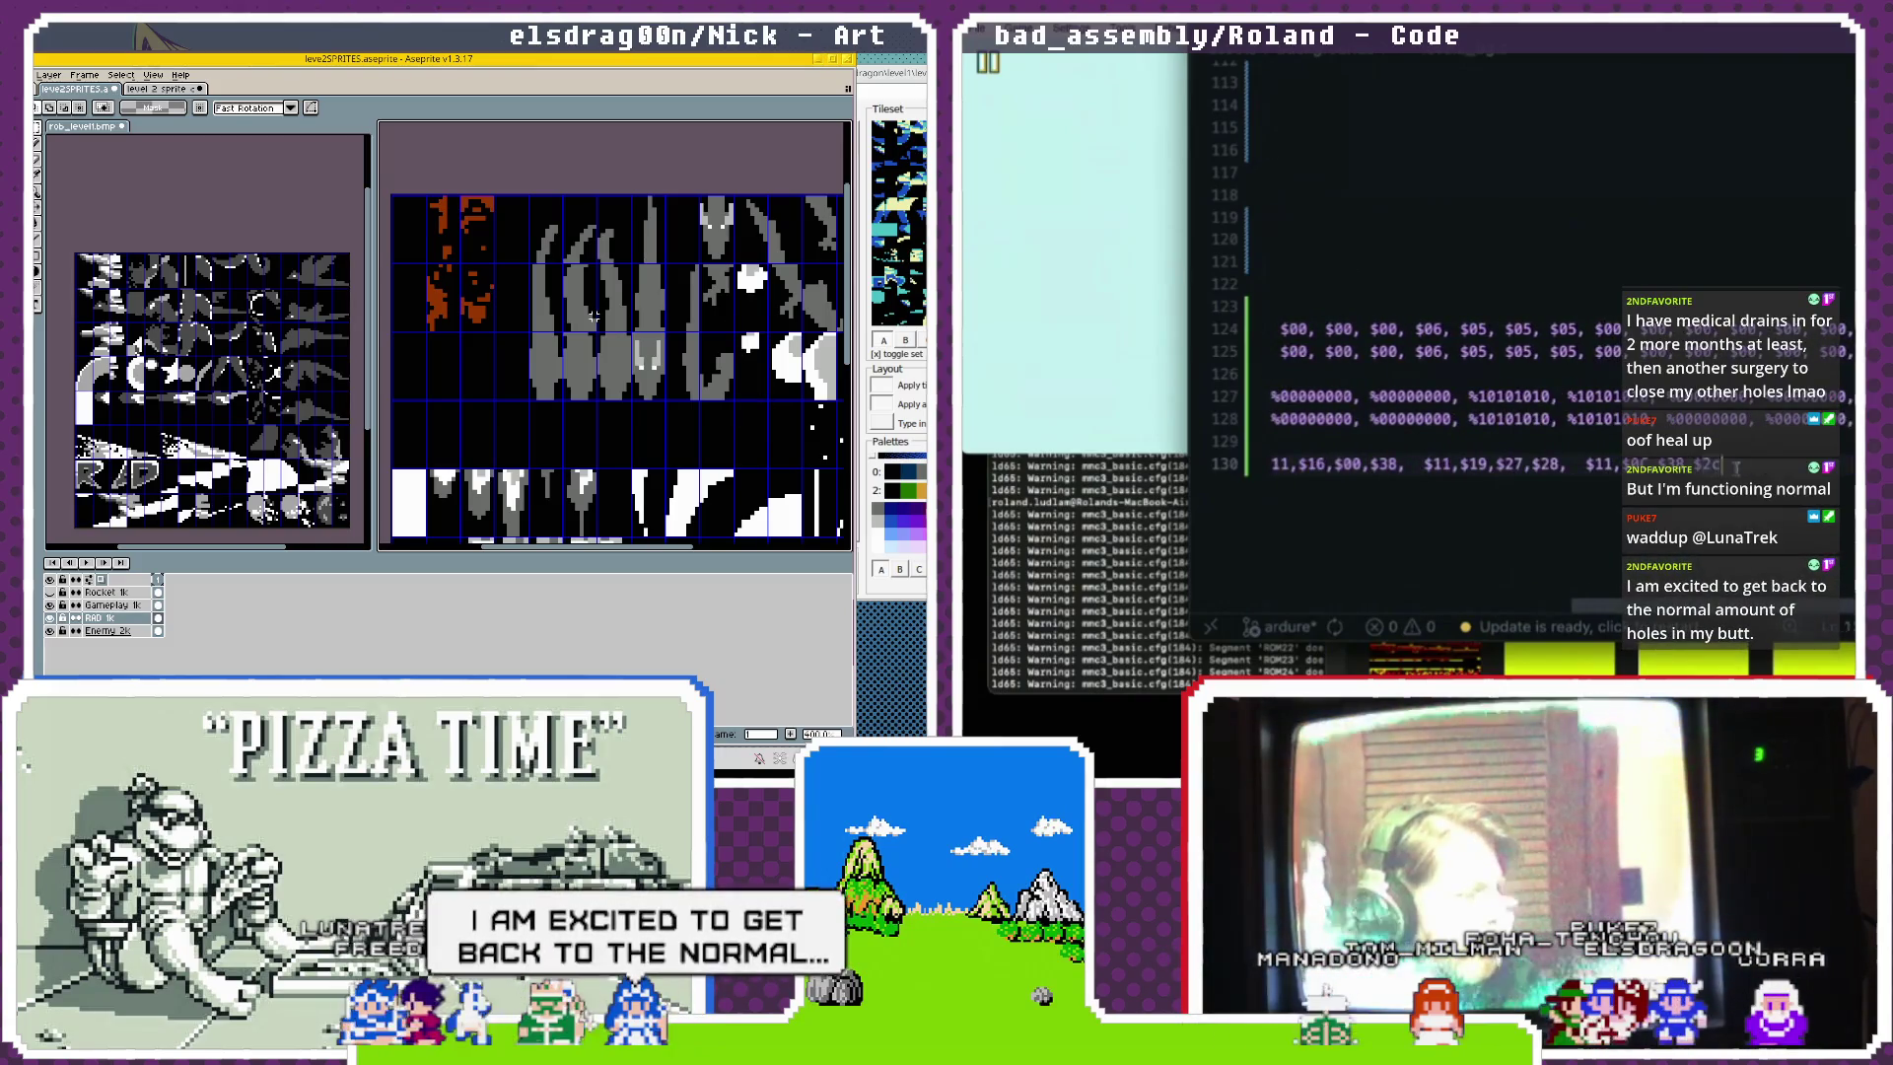
scroll(1527, 345, left, 10)
scroll(1528, 345, right, 4)
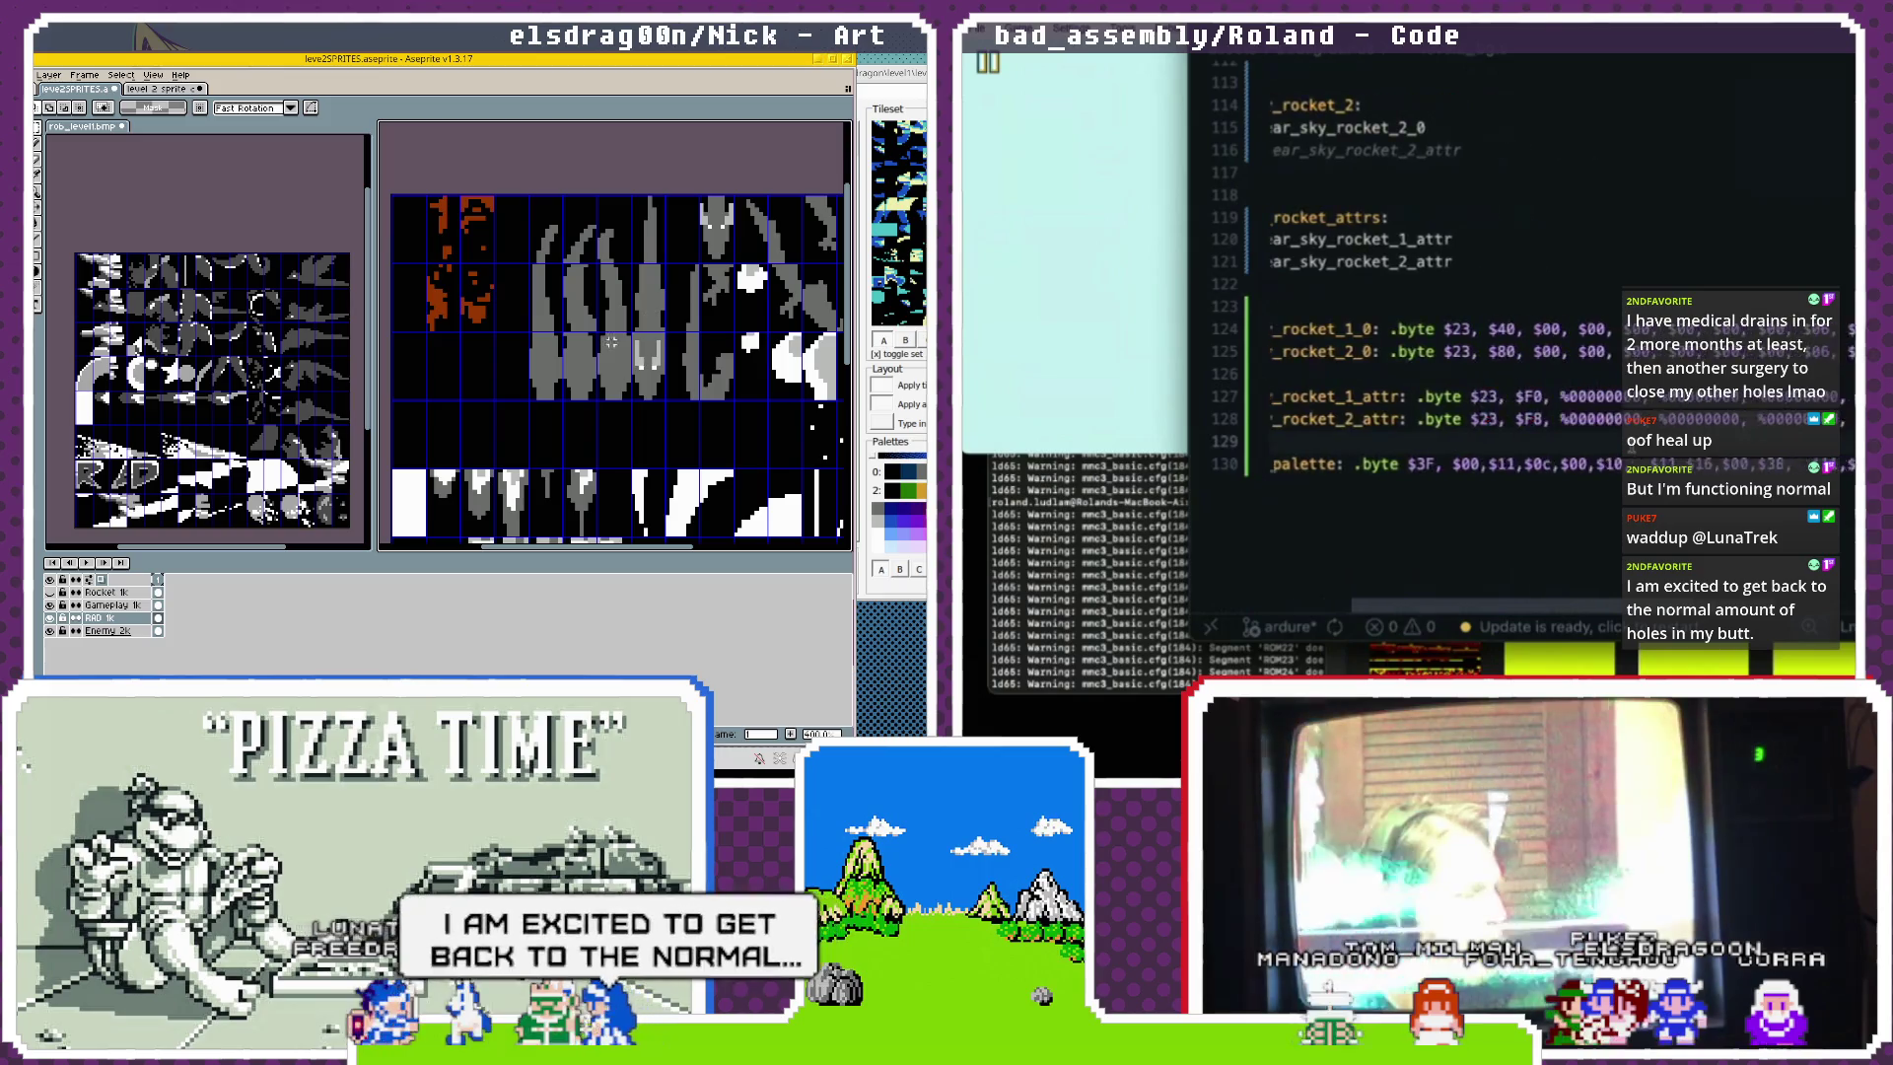
scroll(1479, 463, left, 6)
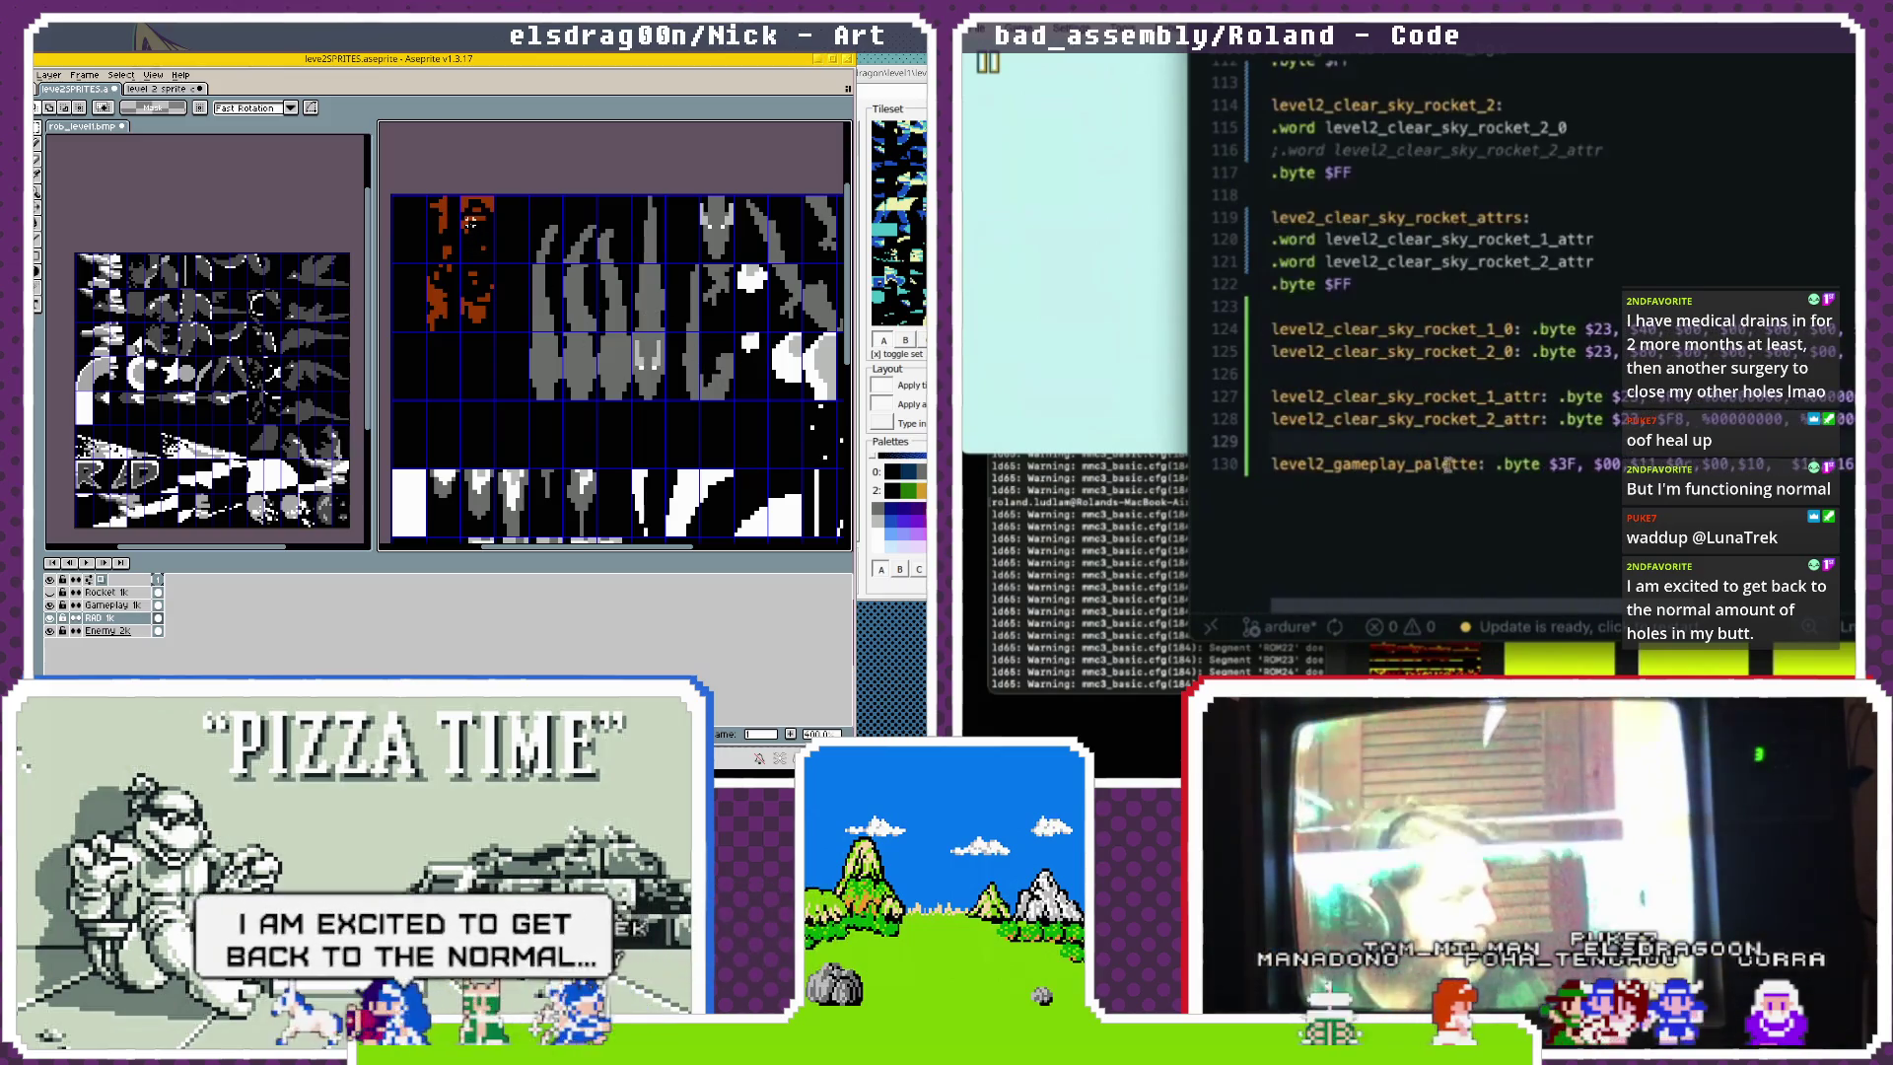
double_click(1479, 464)
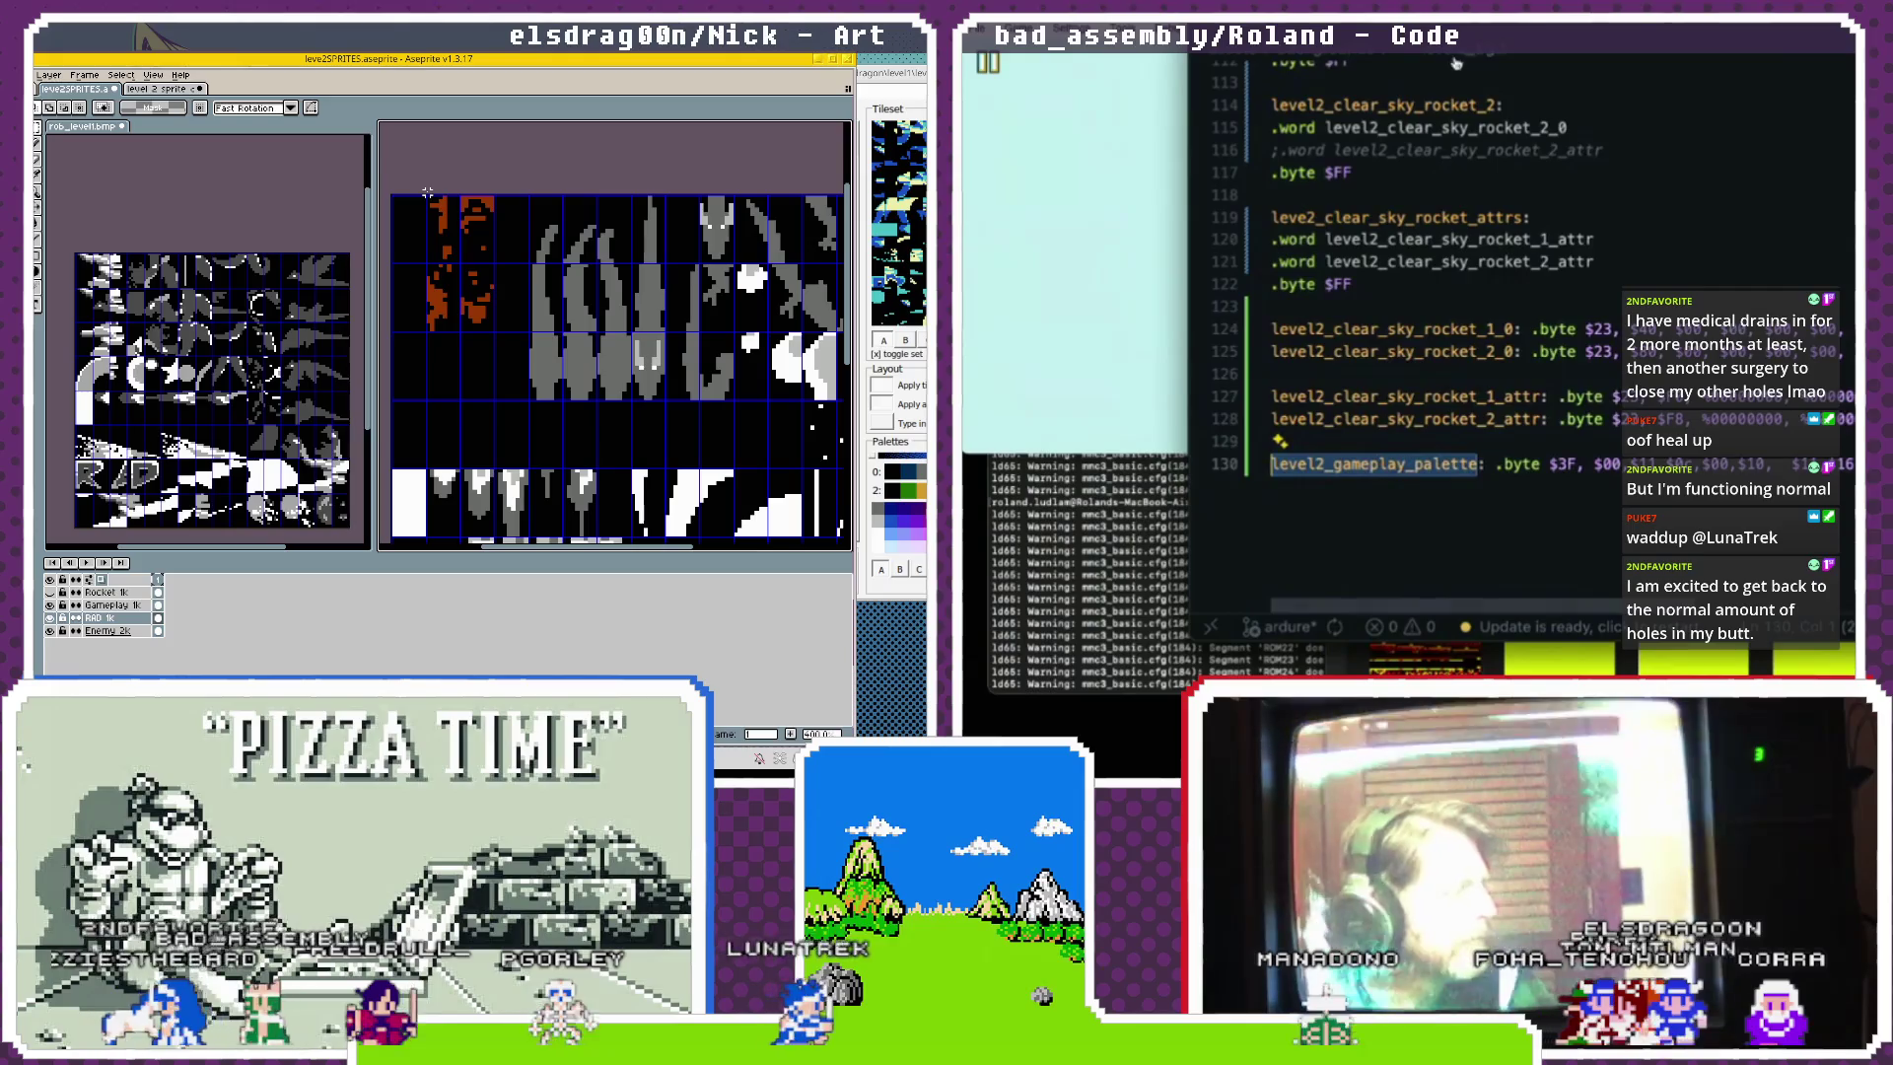
mouse_move(427, 192)
mouse_down()
mouse_move(496, 279)
mouse_move(504, 335)
mouse_move(596, 263)
mouse_move(562, 236)
mouse_move(500, 314)
mouse_move(623, 382)
mouse_up()
scroll(1656, 211, up, 20)
scroll(1656, 211, down, 20)
scroll(1656, 211, down, 20)
scroll(1656, 211, up, 5)
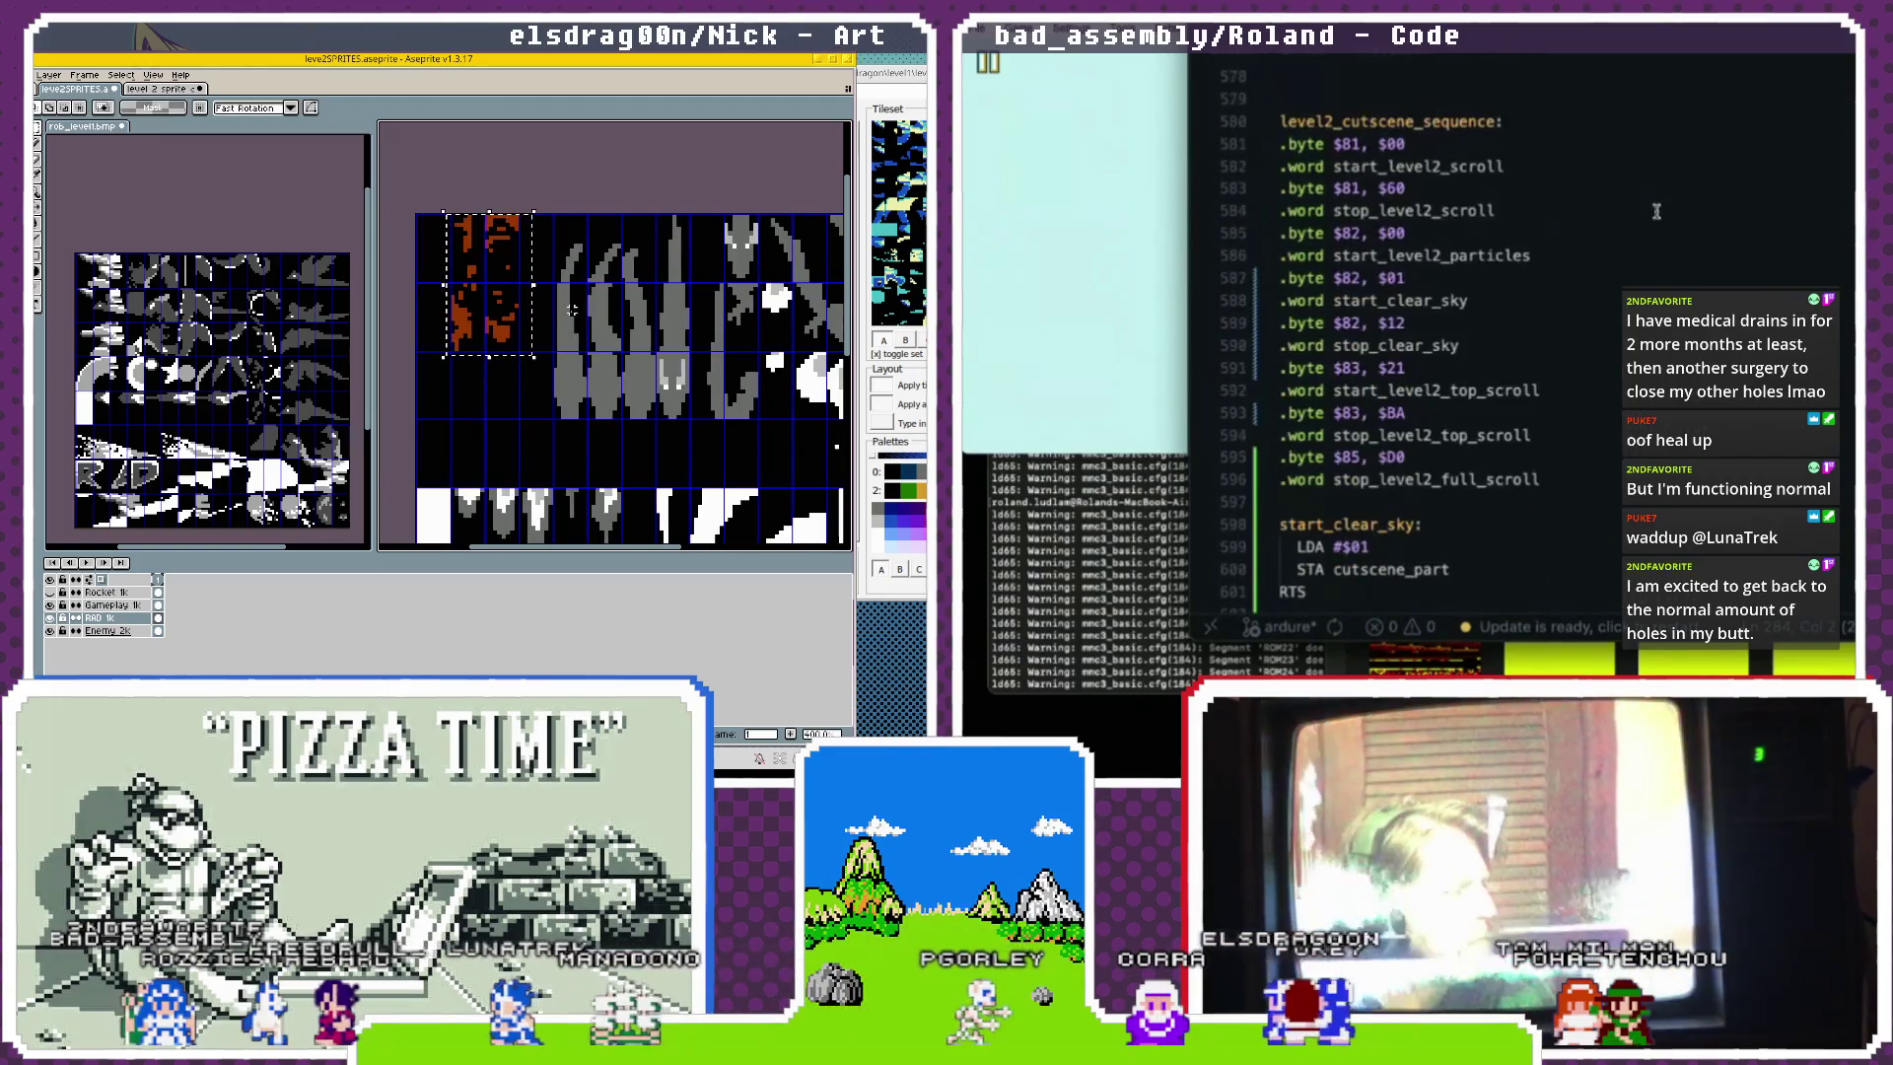
scroll(1656, 211, up, 5)
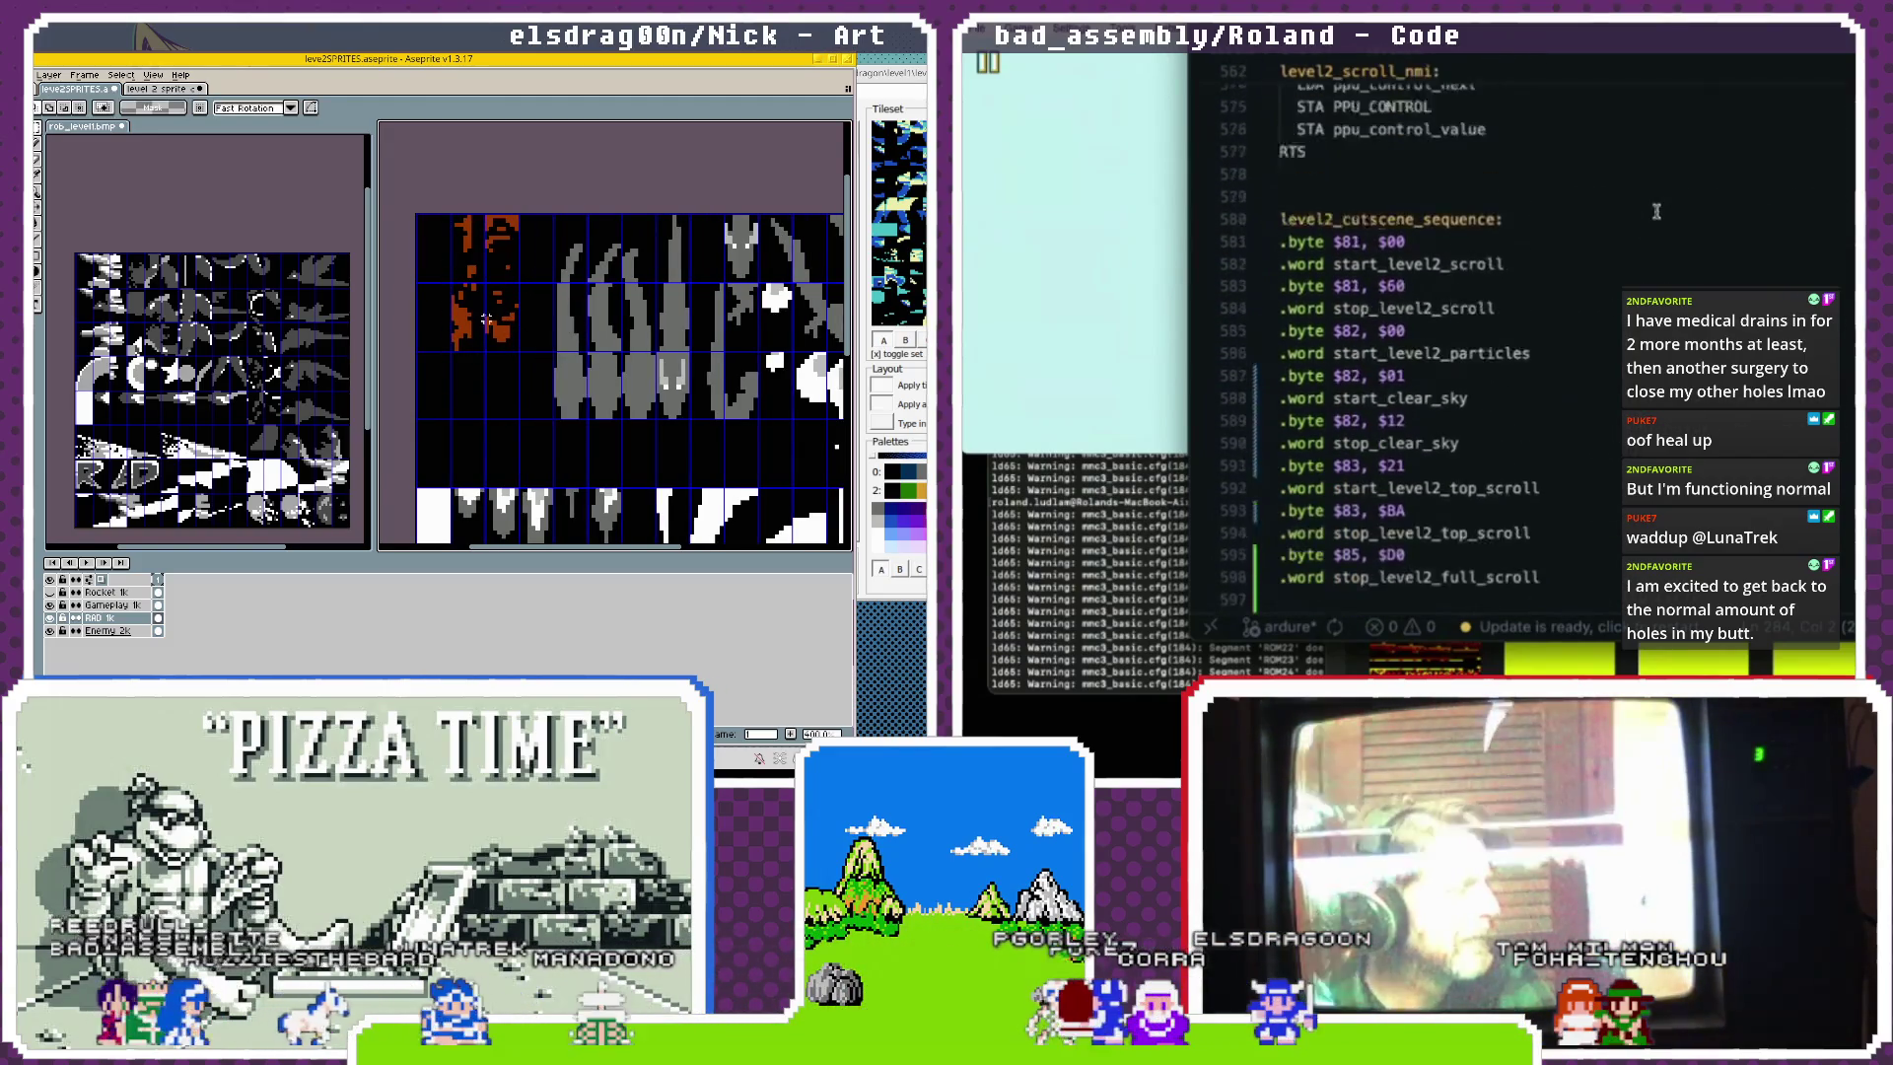
scroll(1656, 211, down, 6)
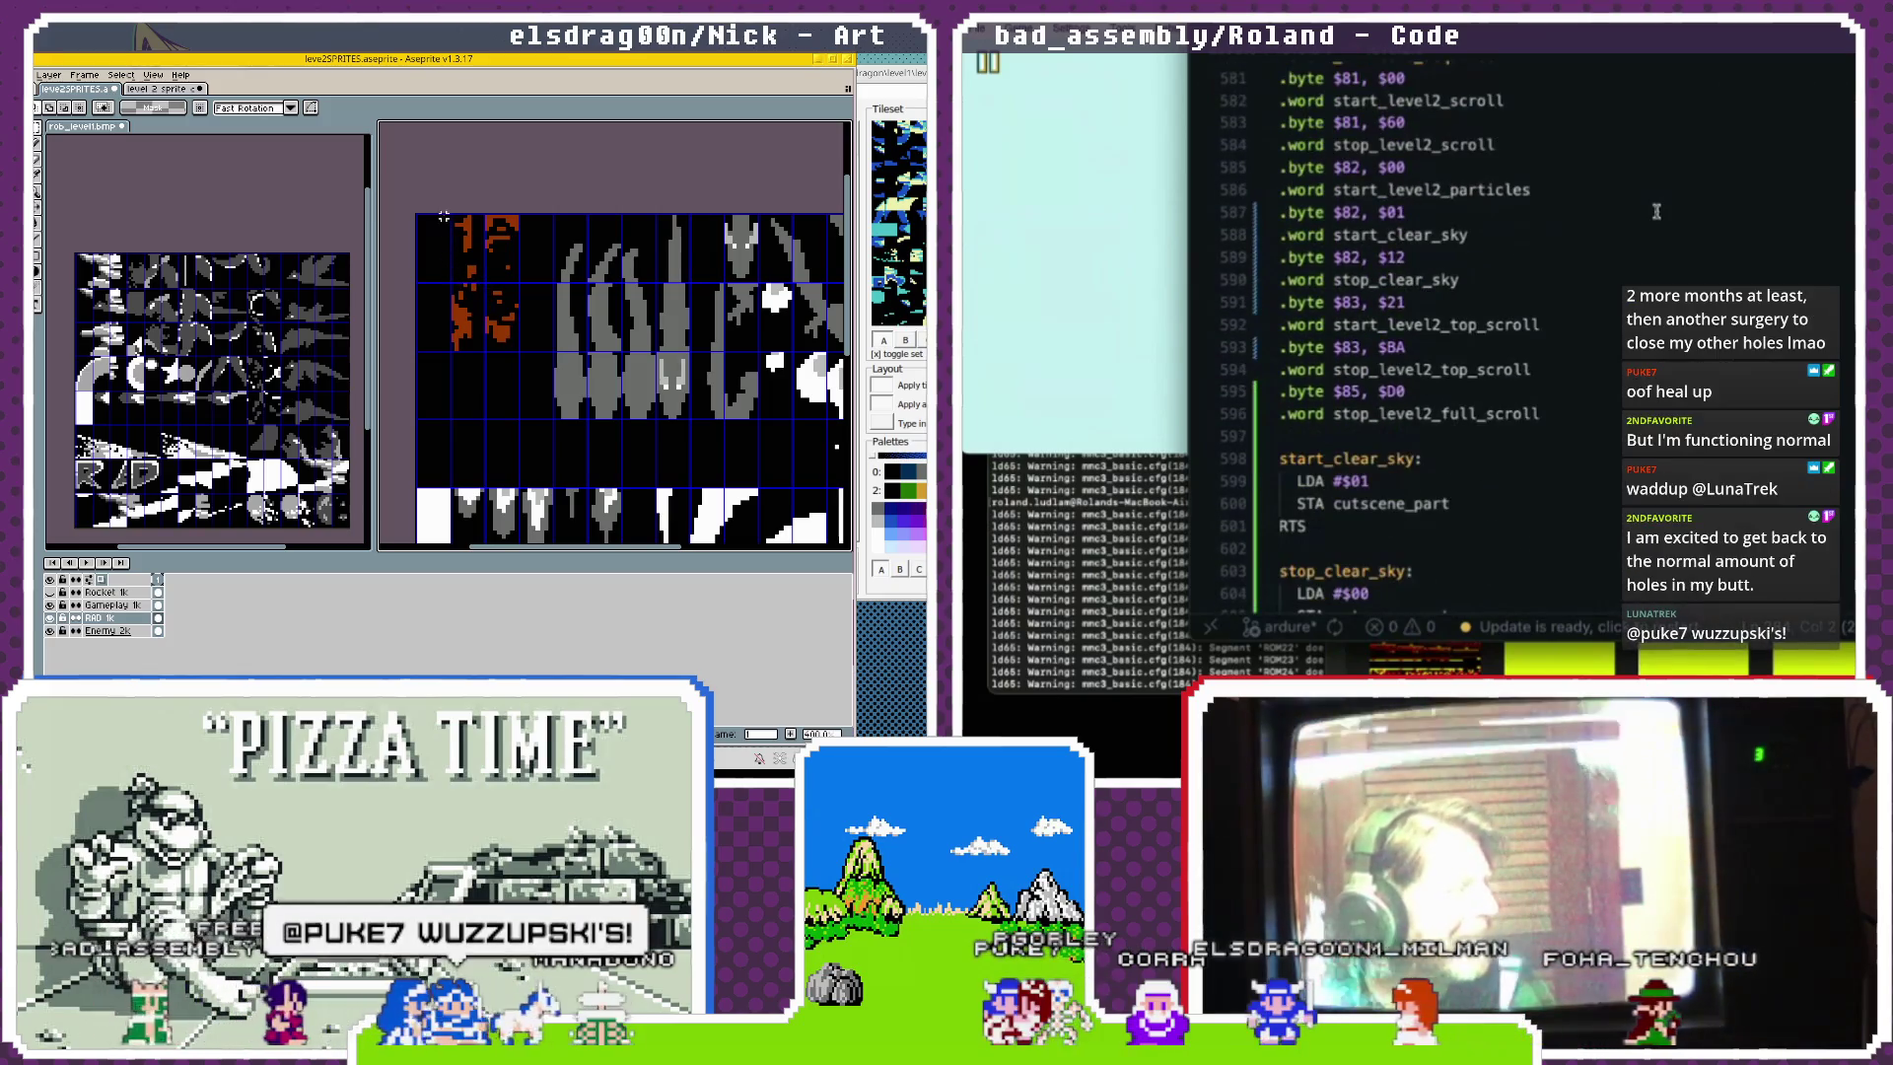
scroll(1656, 211, down, 13)
scroll(1656, 210, down, 20)
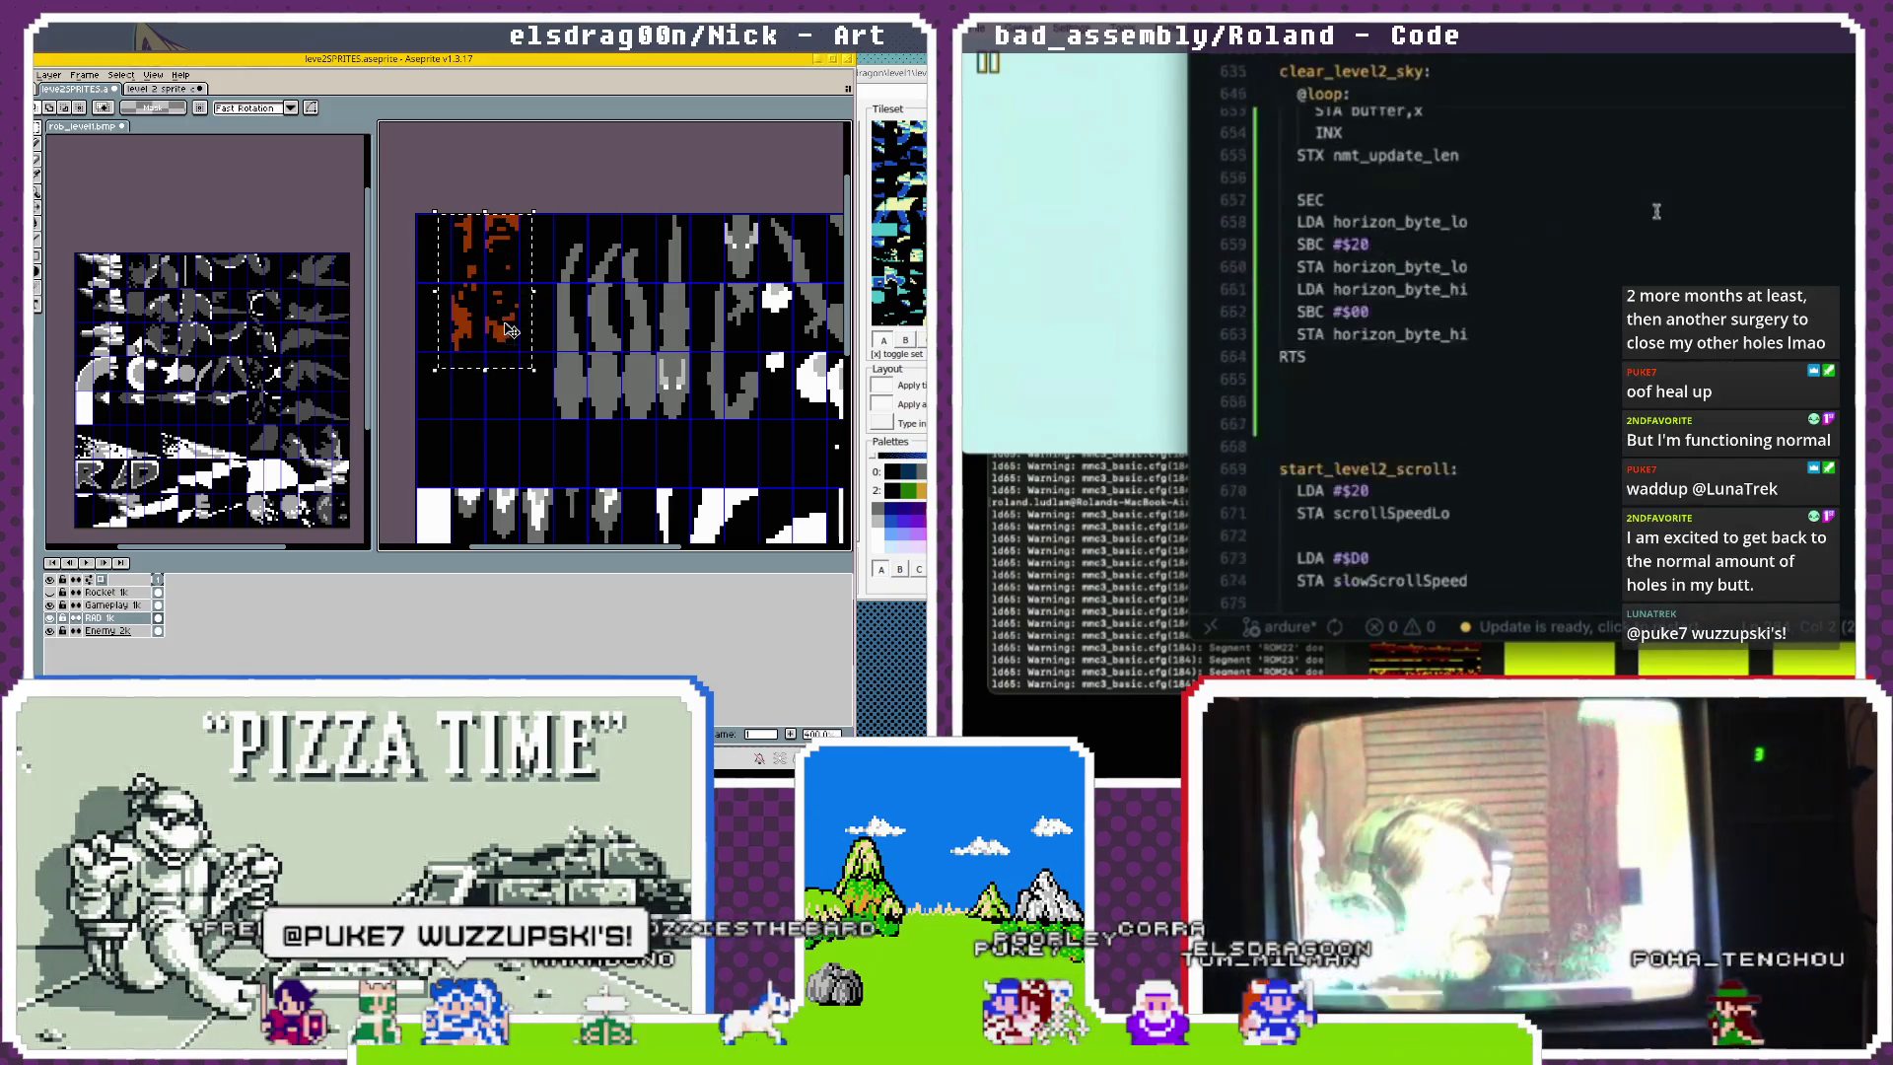
scroll(1656, 211, down, 2)
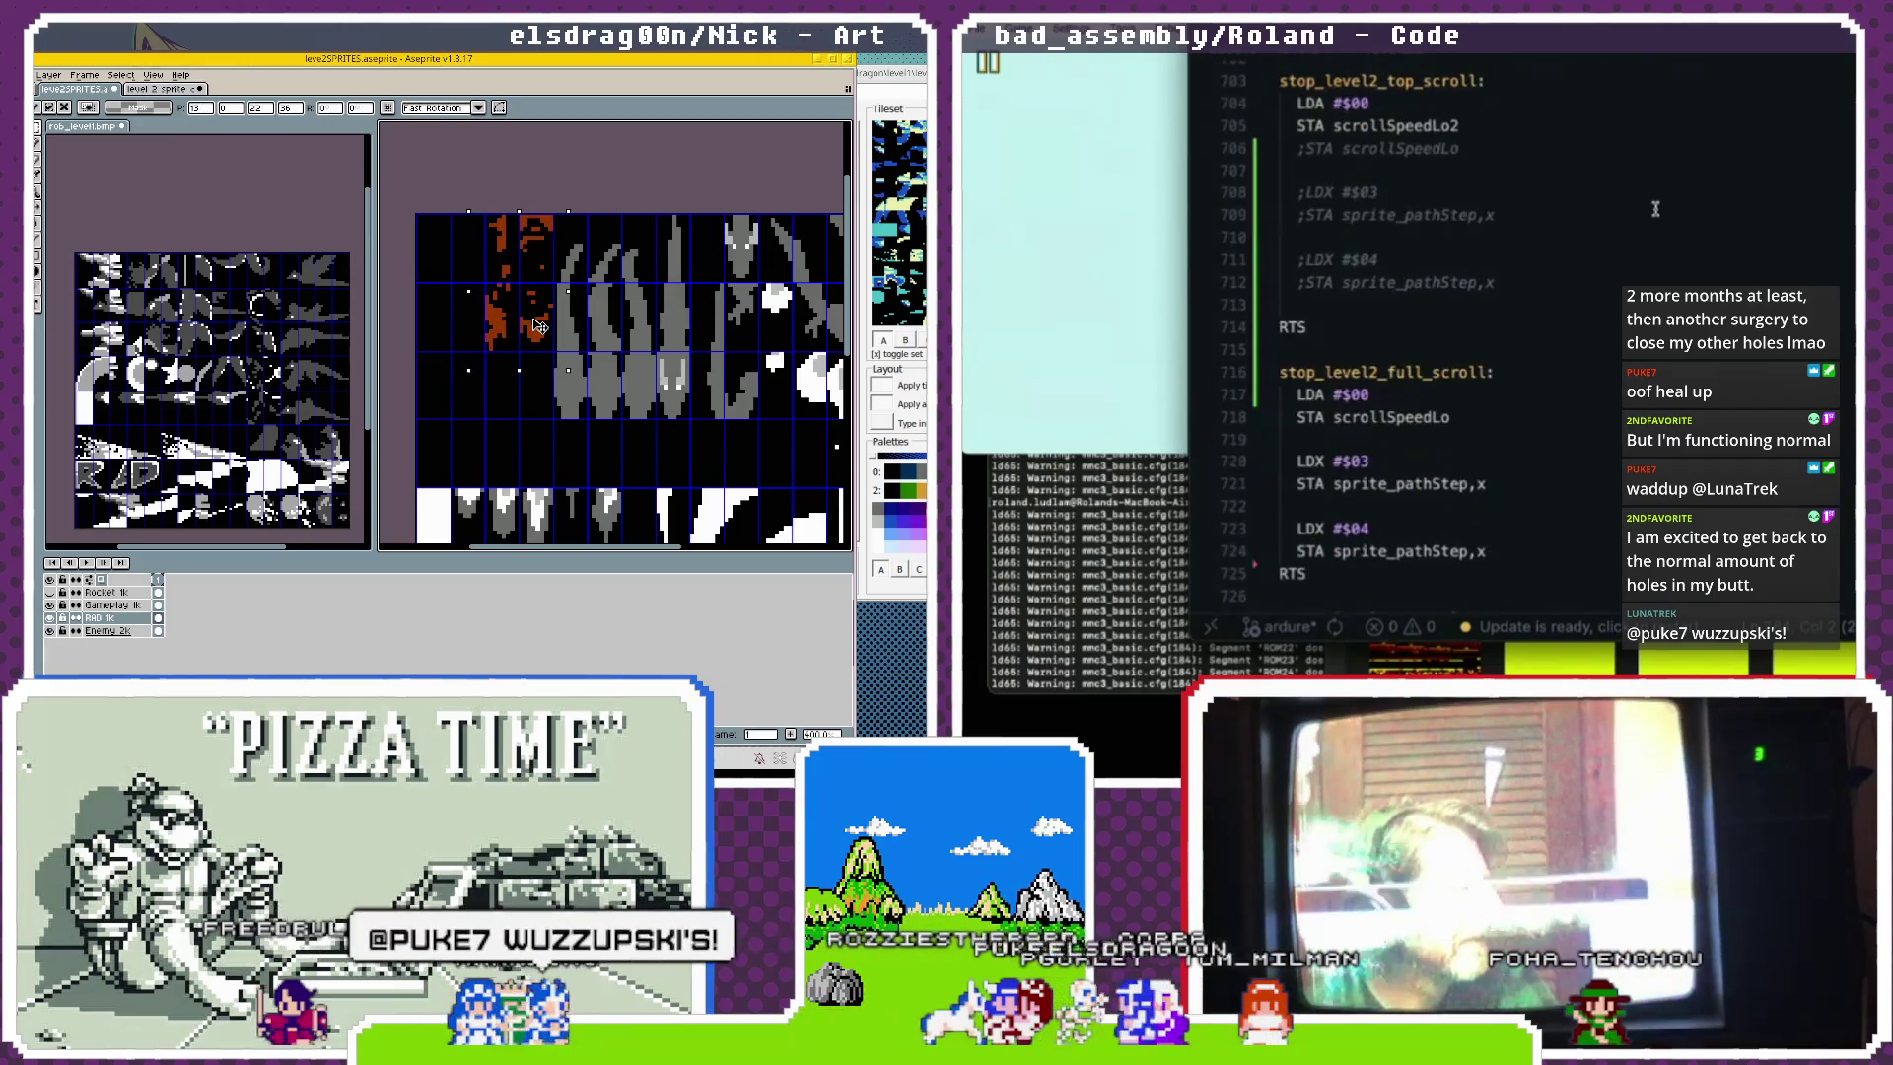
Step through the explosion frames in the level 2 dragon file, then return to the sprite sheet.
click(155, 90)
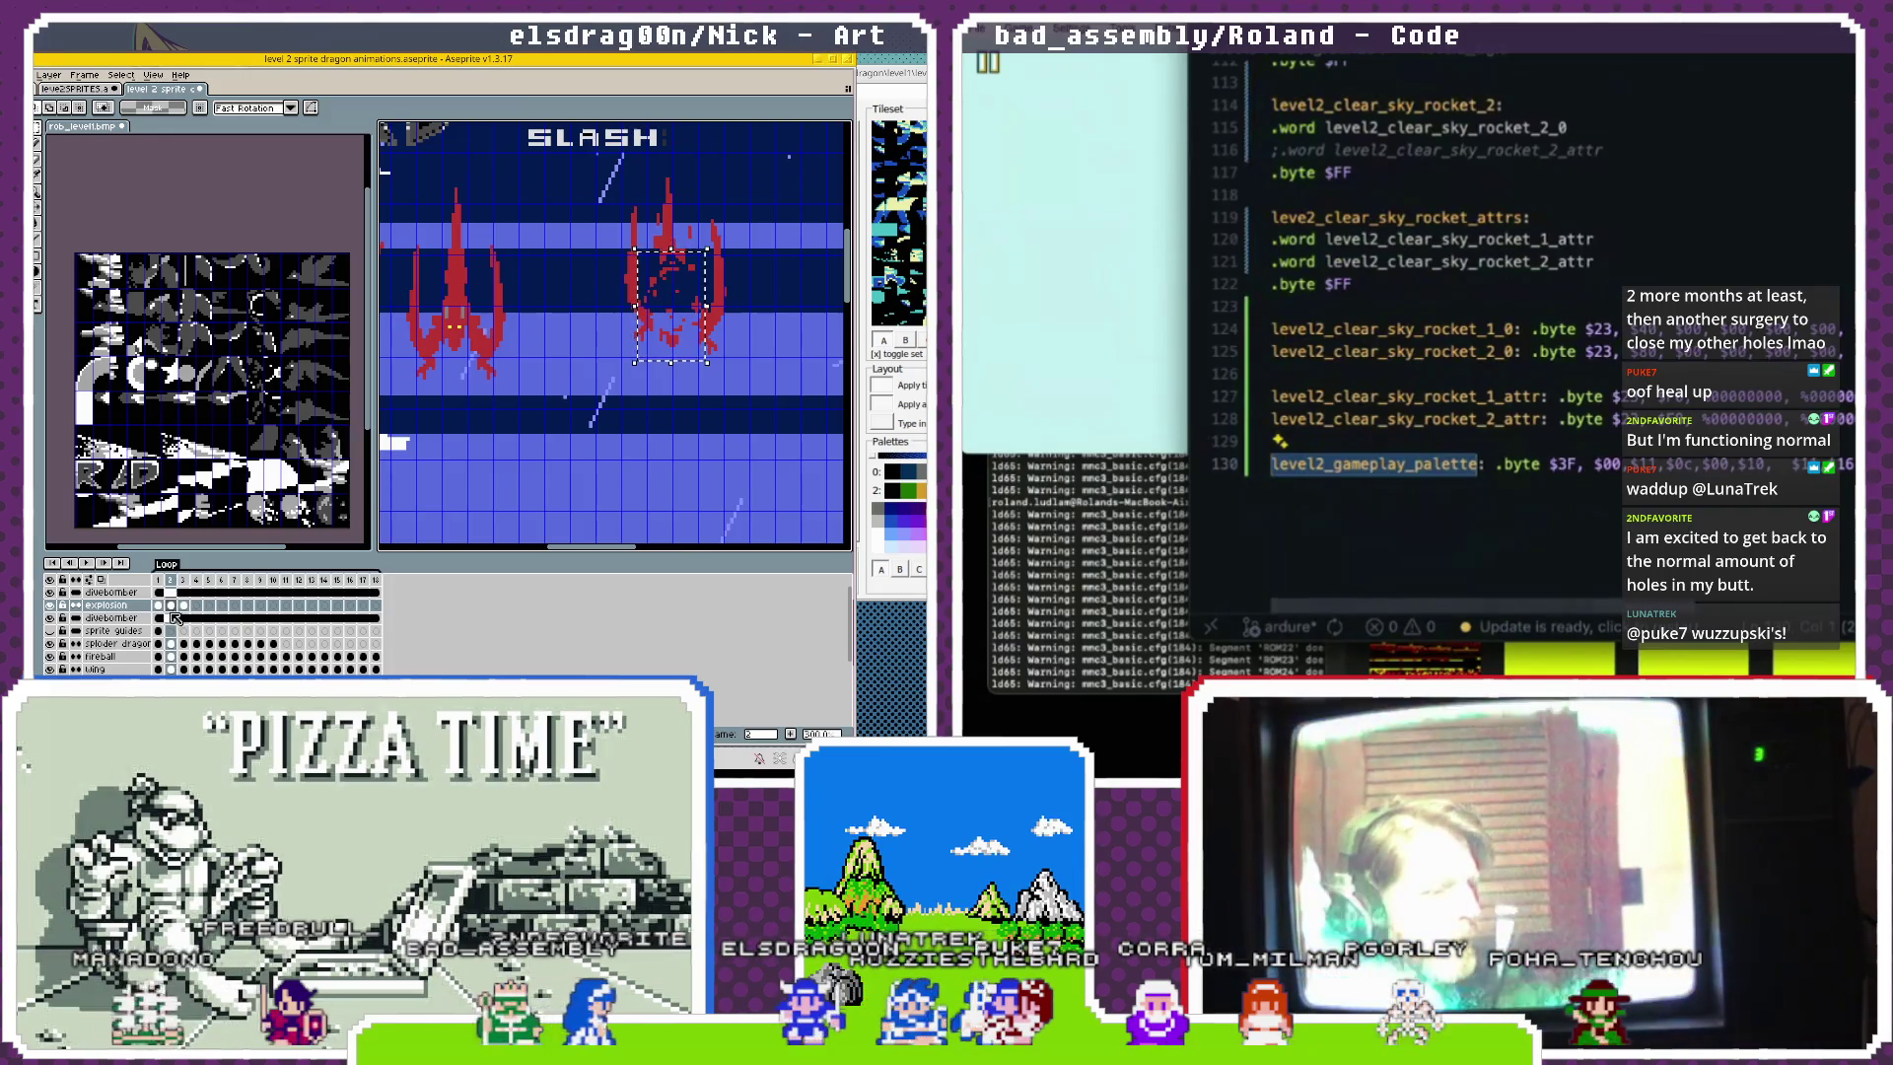
click(185, 605)
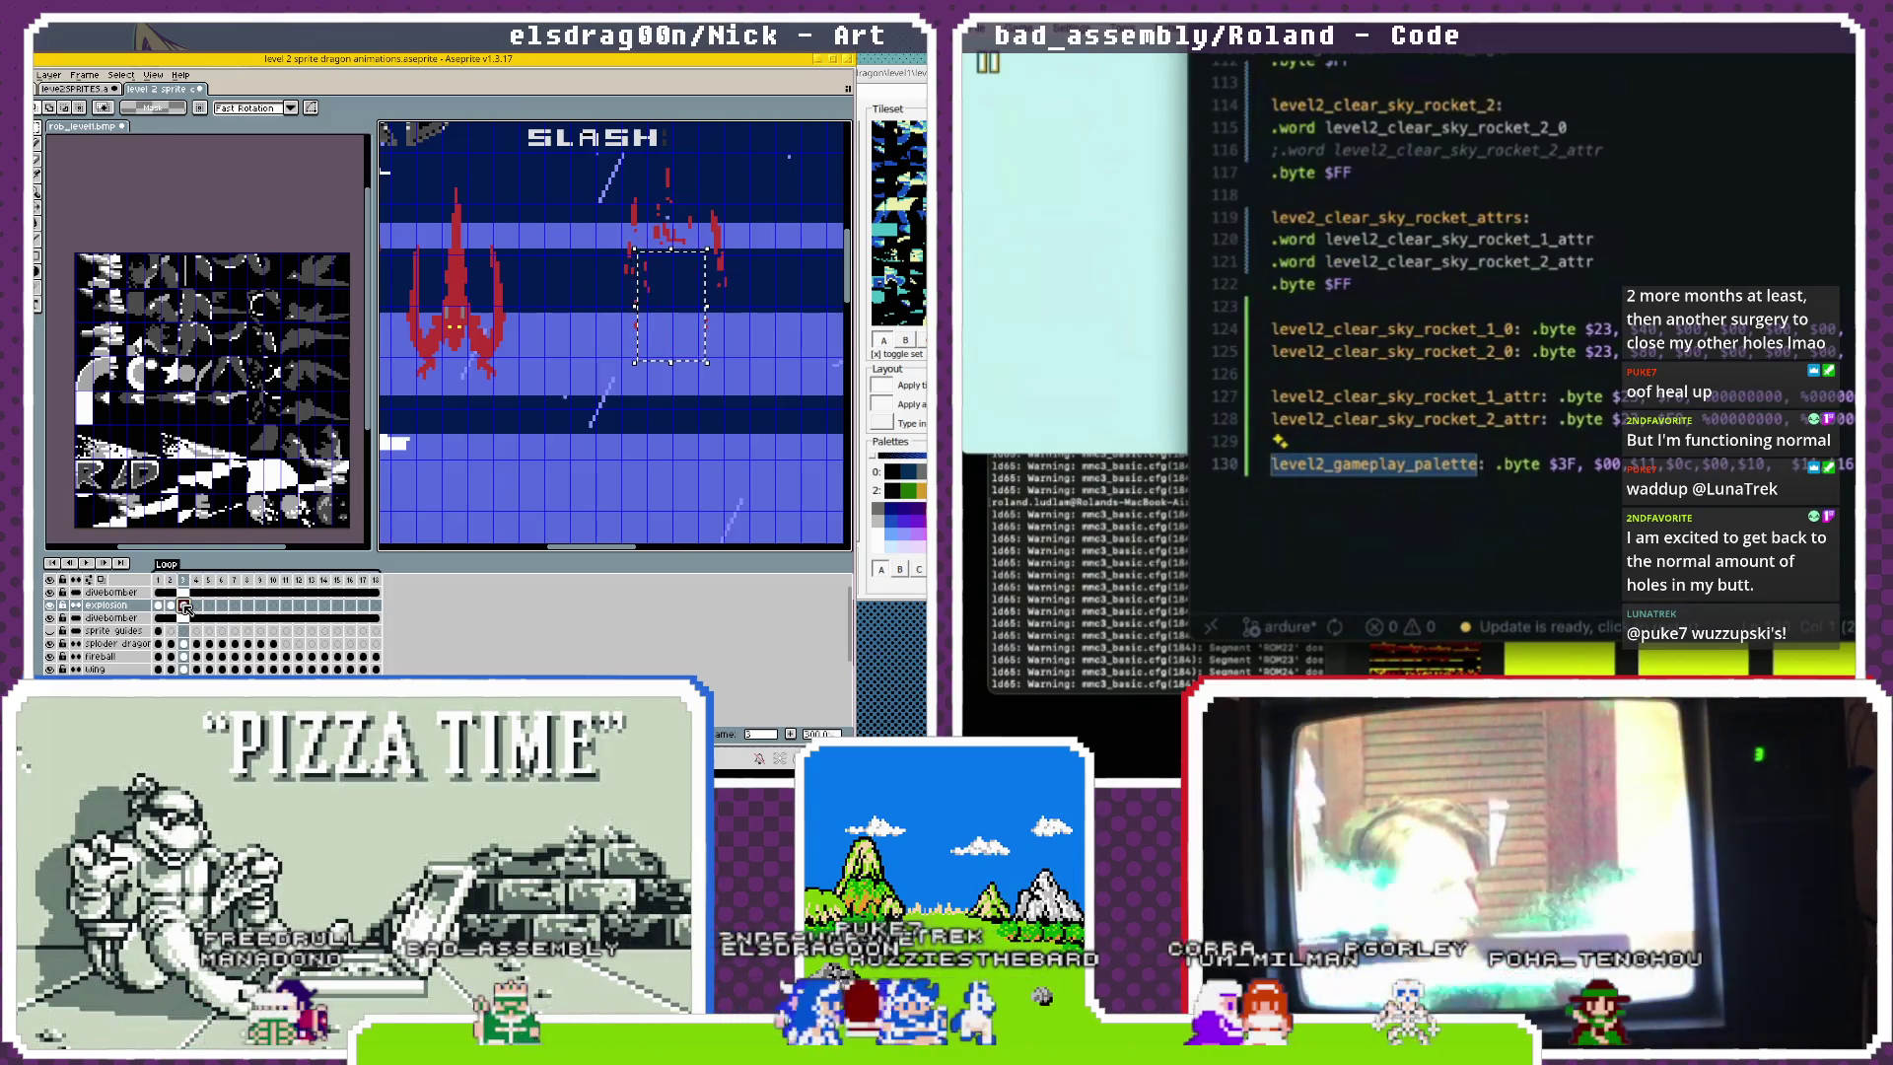
click(619, 201)
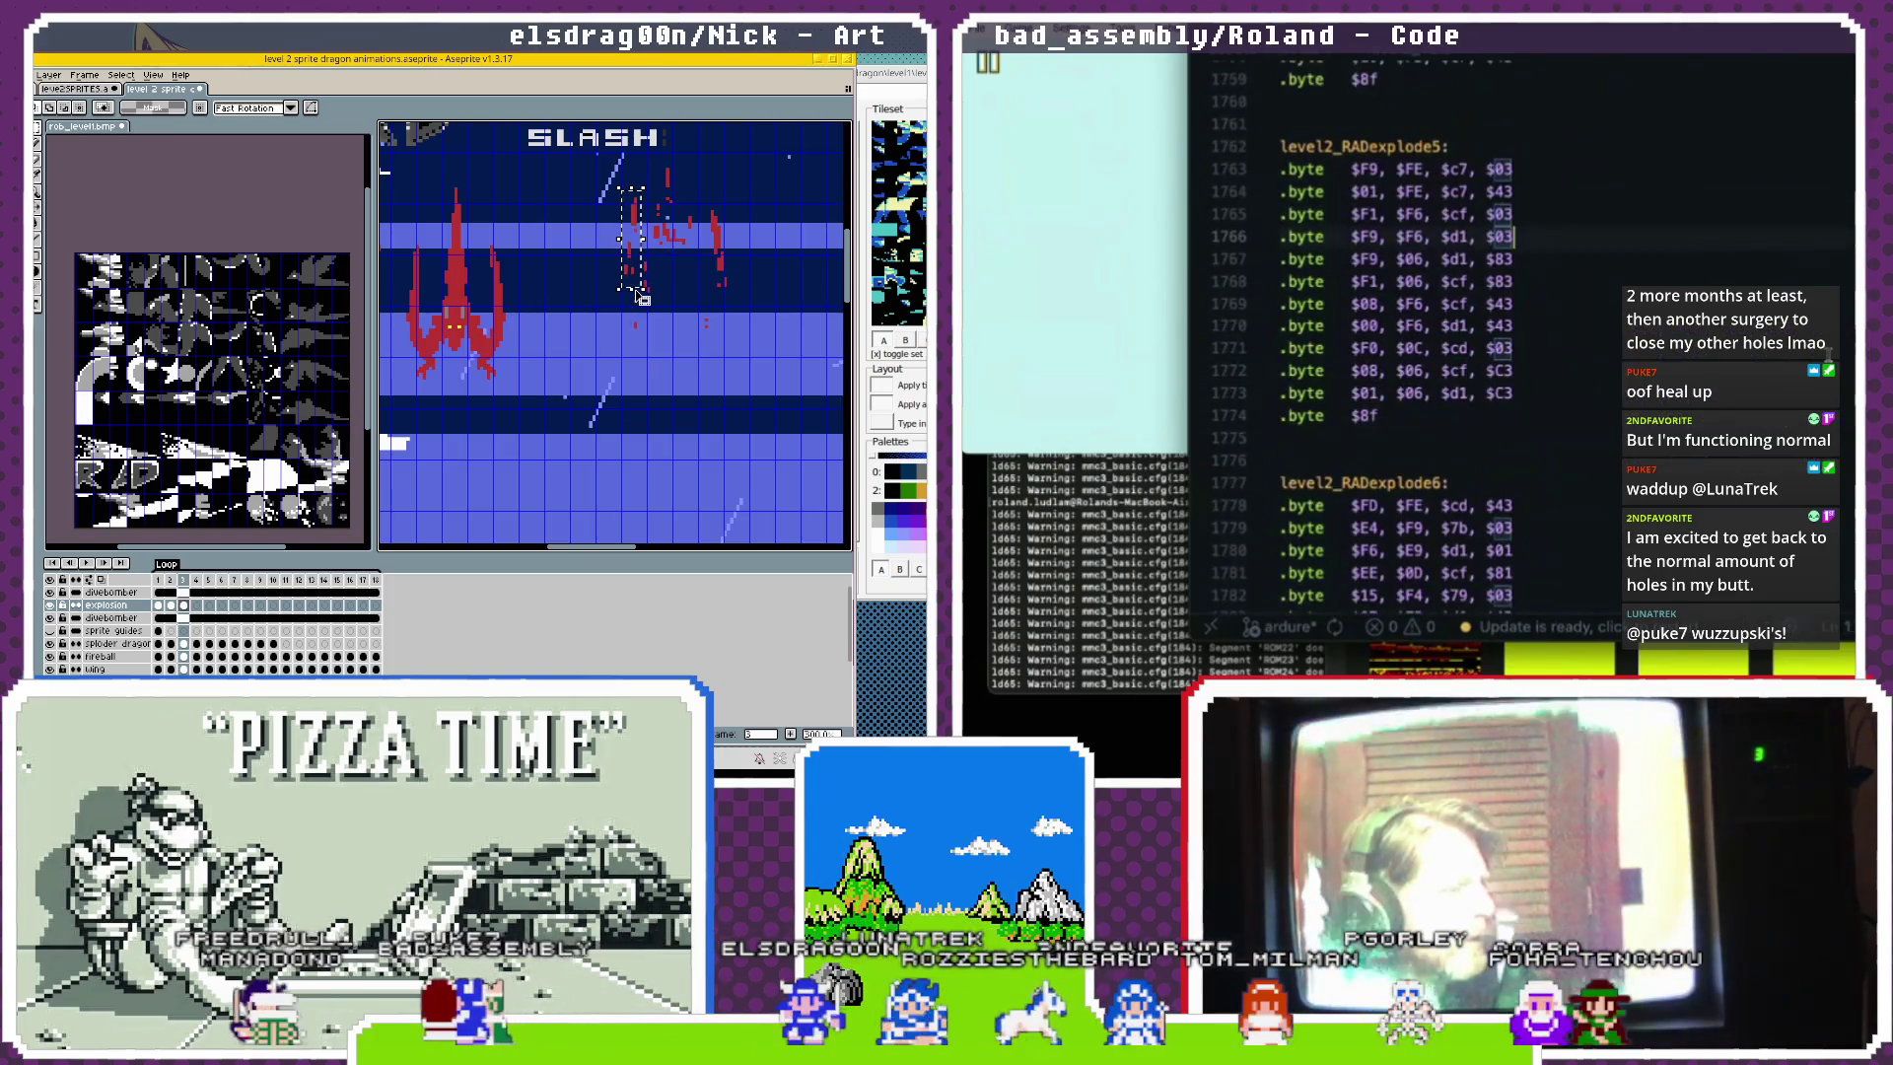
key(ctrl+Tab)
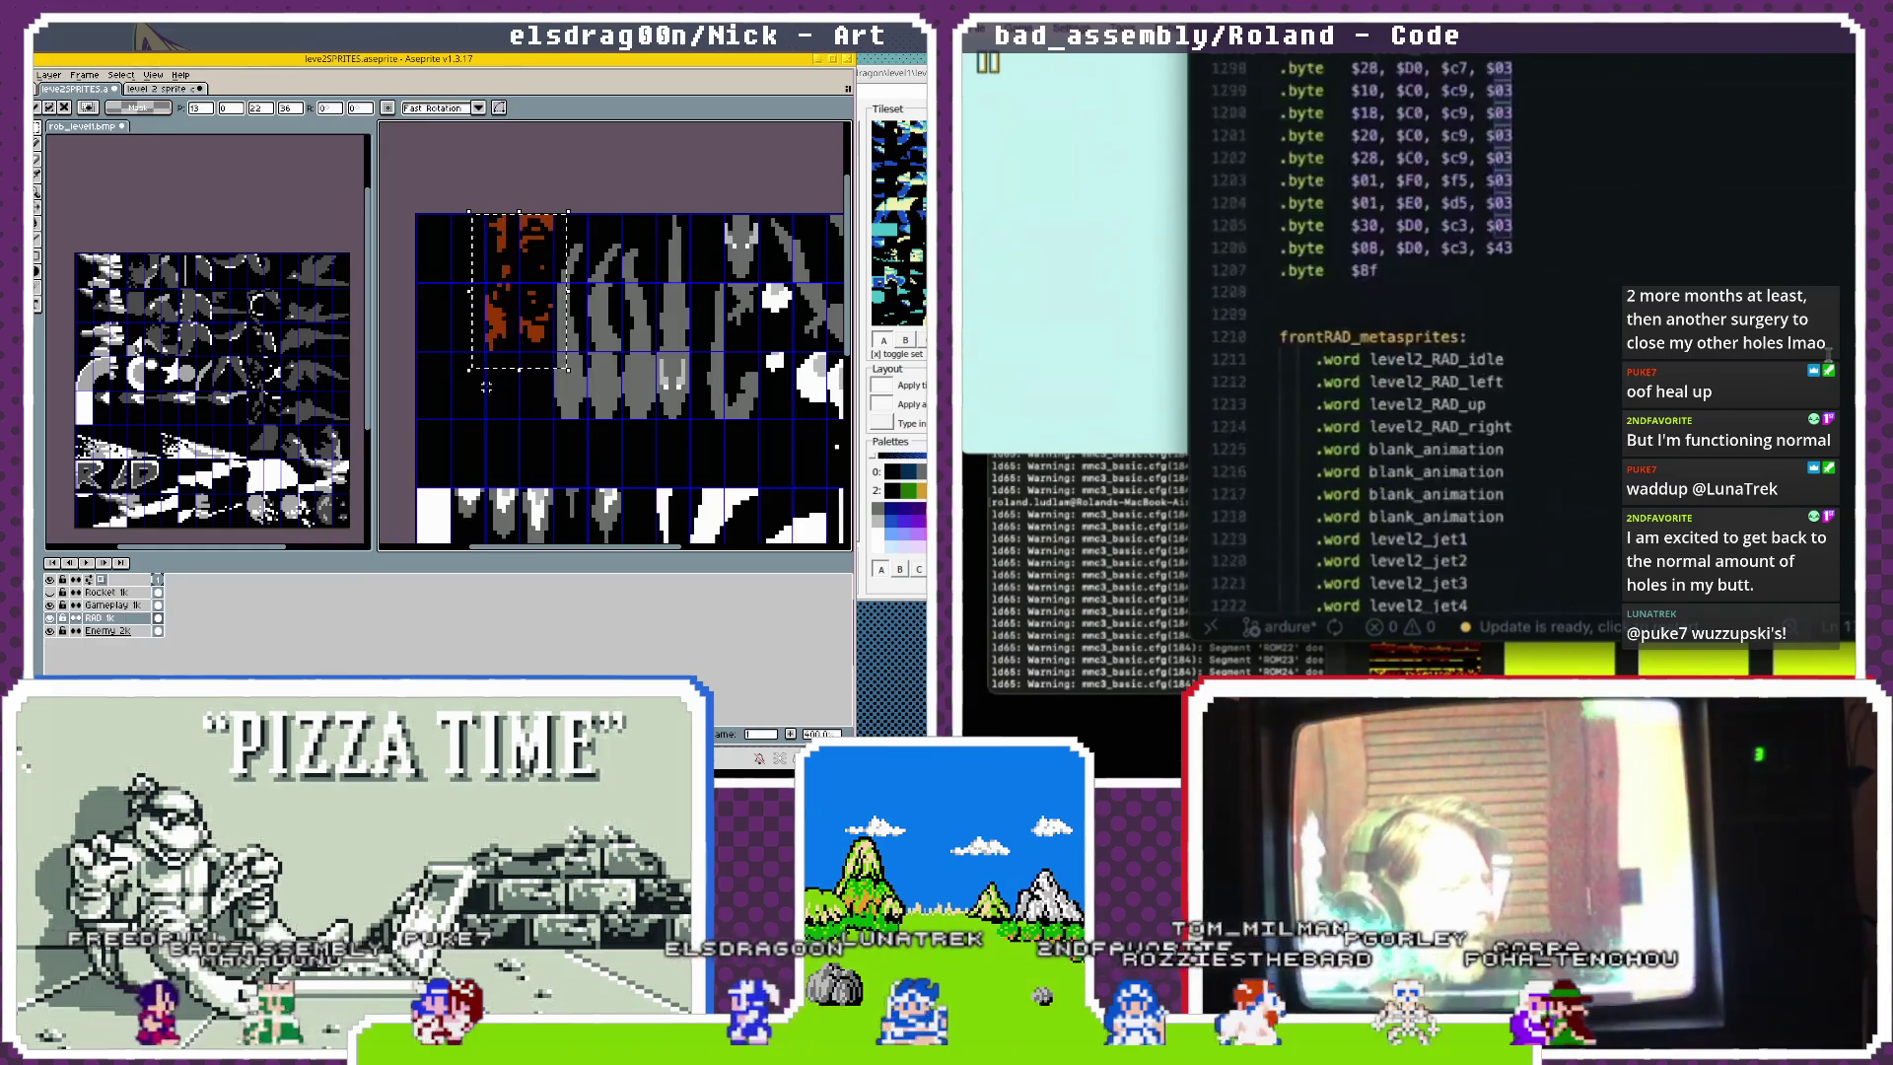
Select a narrow orange strip and move it up and left on the sprite sheet.
drag(601, 264, 629, 395)
drag(625, 318, 479, 256)
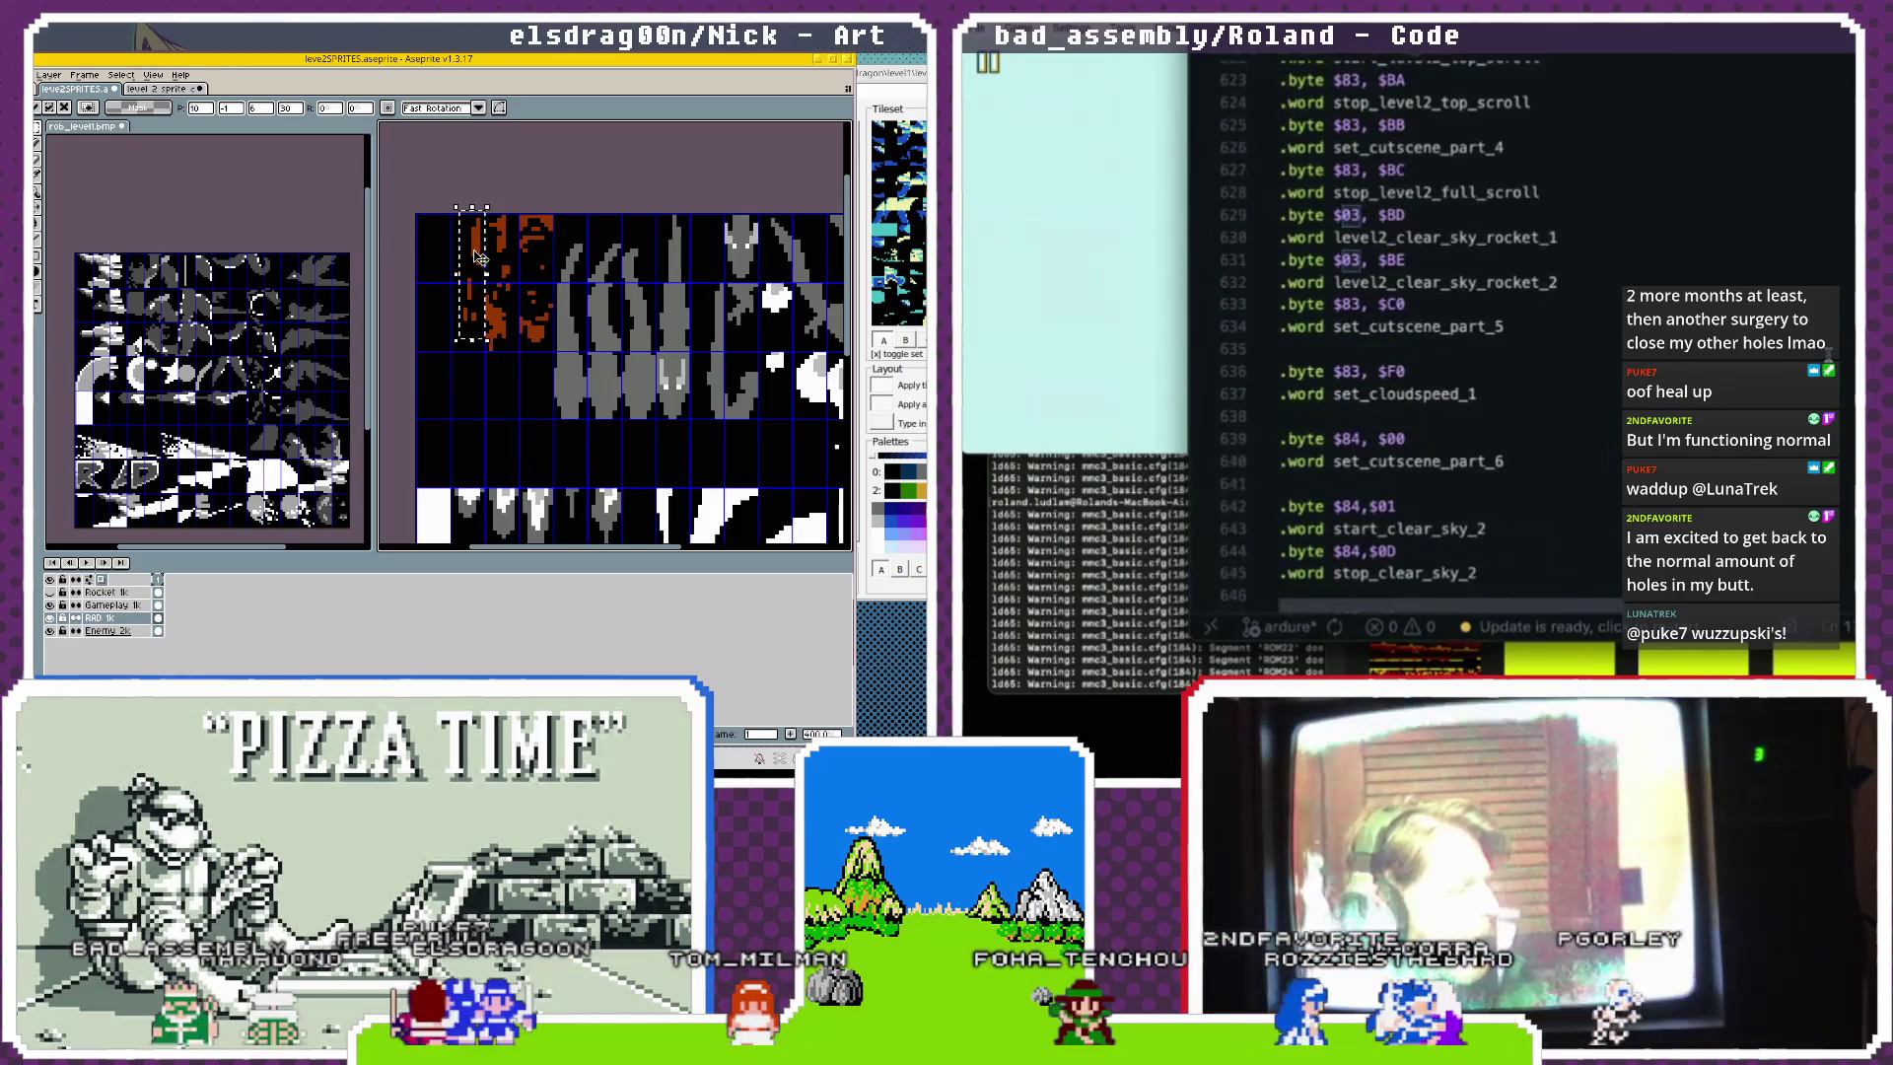
scroll(680, 404, down, 1)
drag(686, 406, 624, 403)
Nudge the strip down one pixel and commit it; add blank lines after eject_rob and stop_level2_full_scroll.
click(1535, 321)
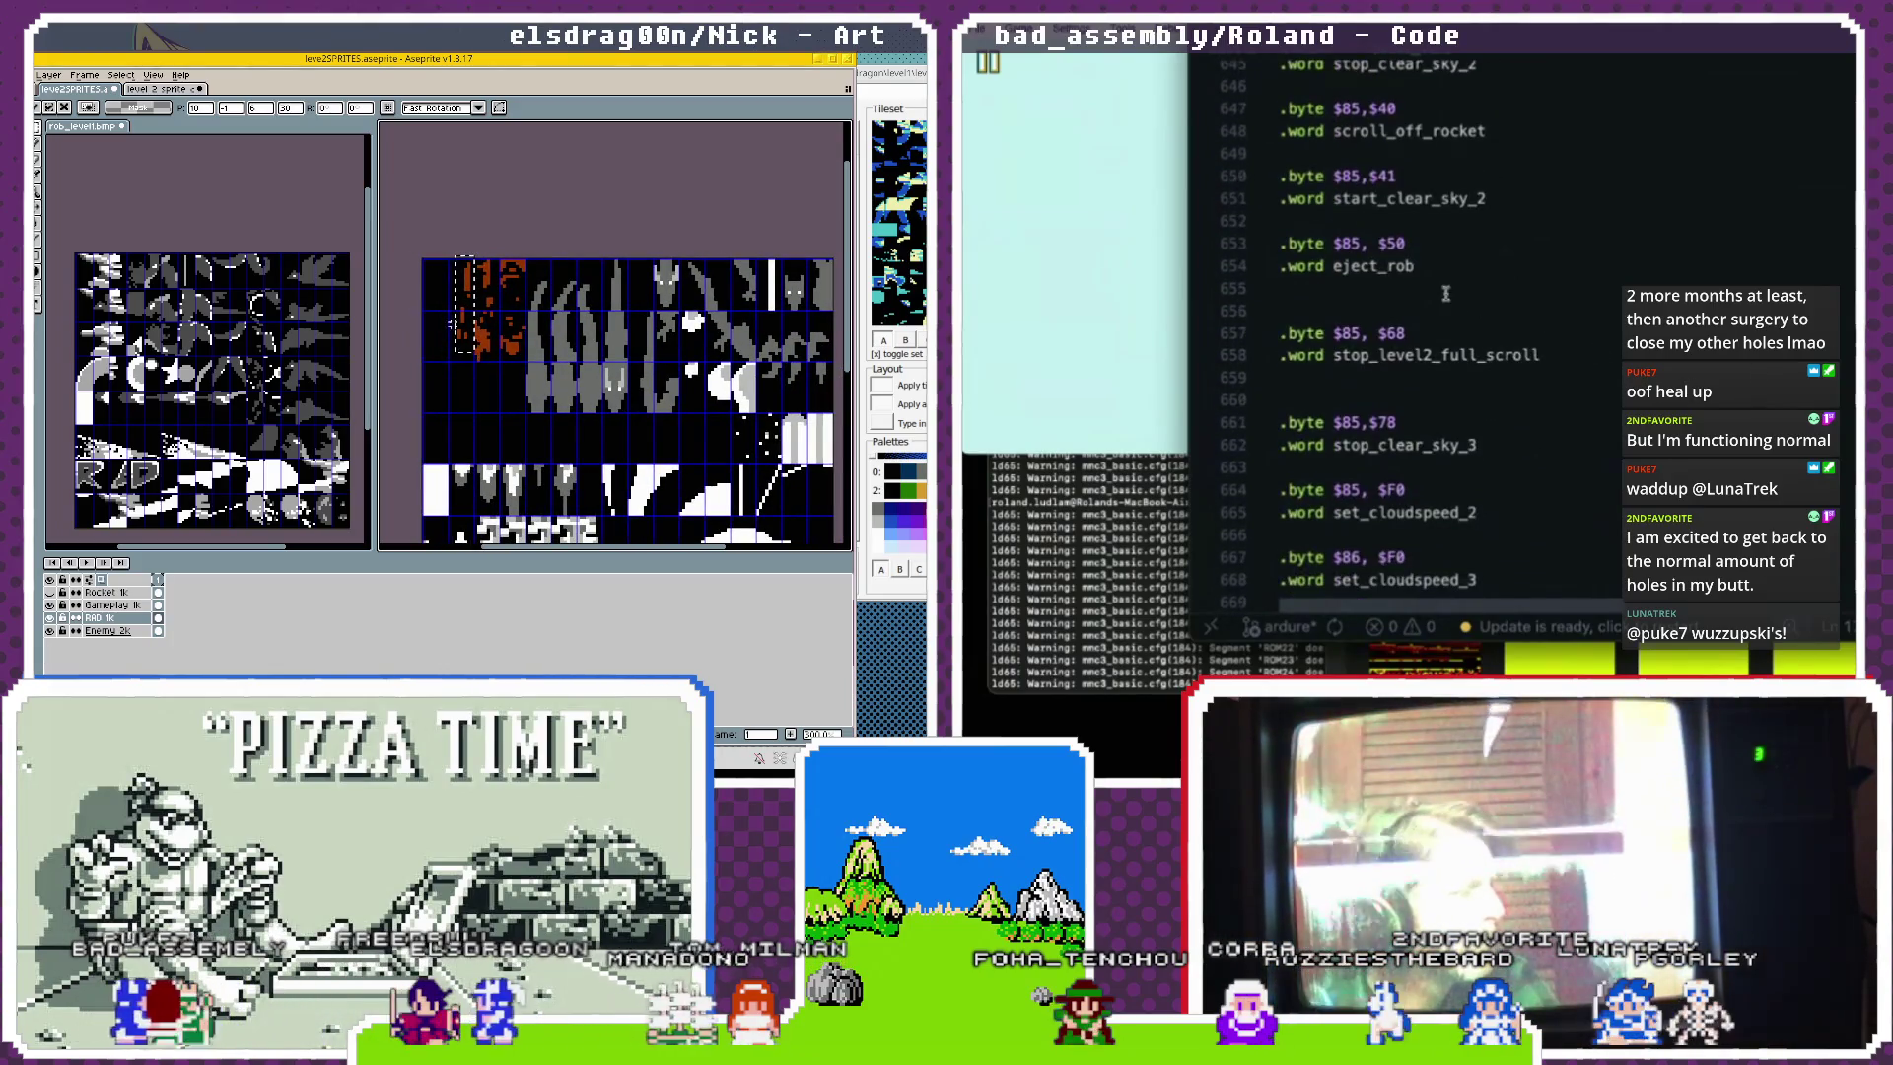
key(Return)
key(Down)
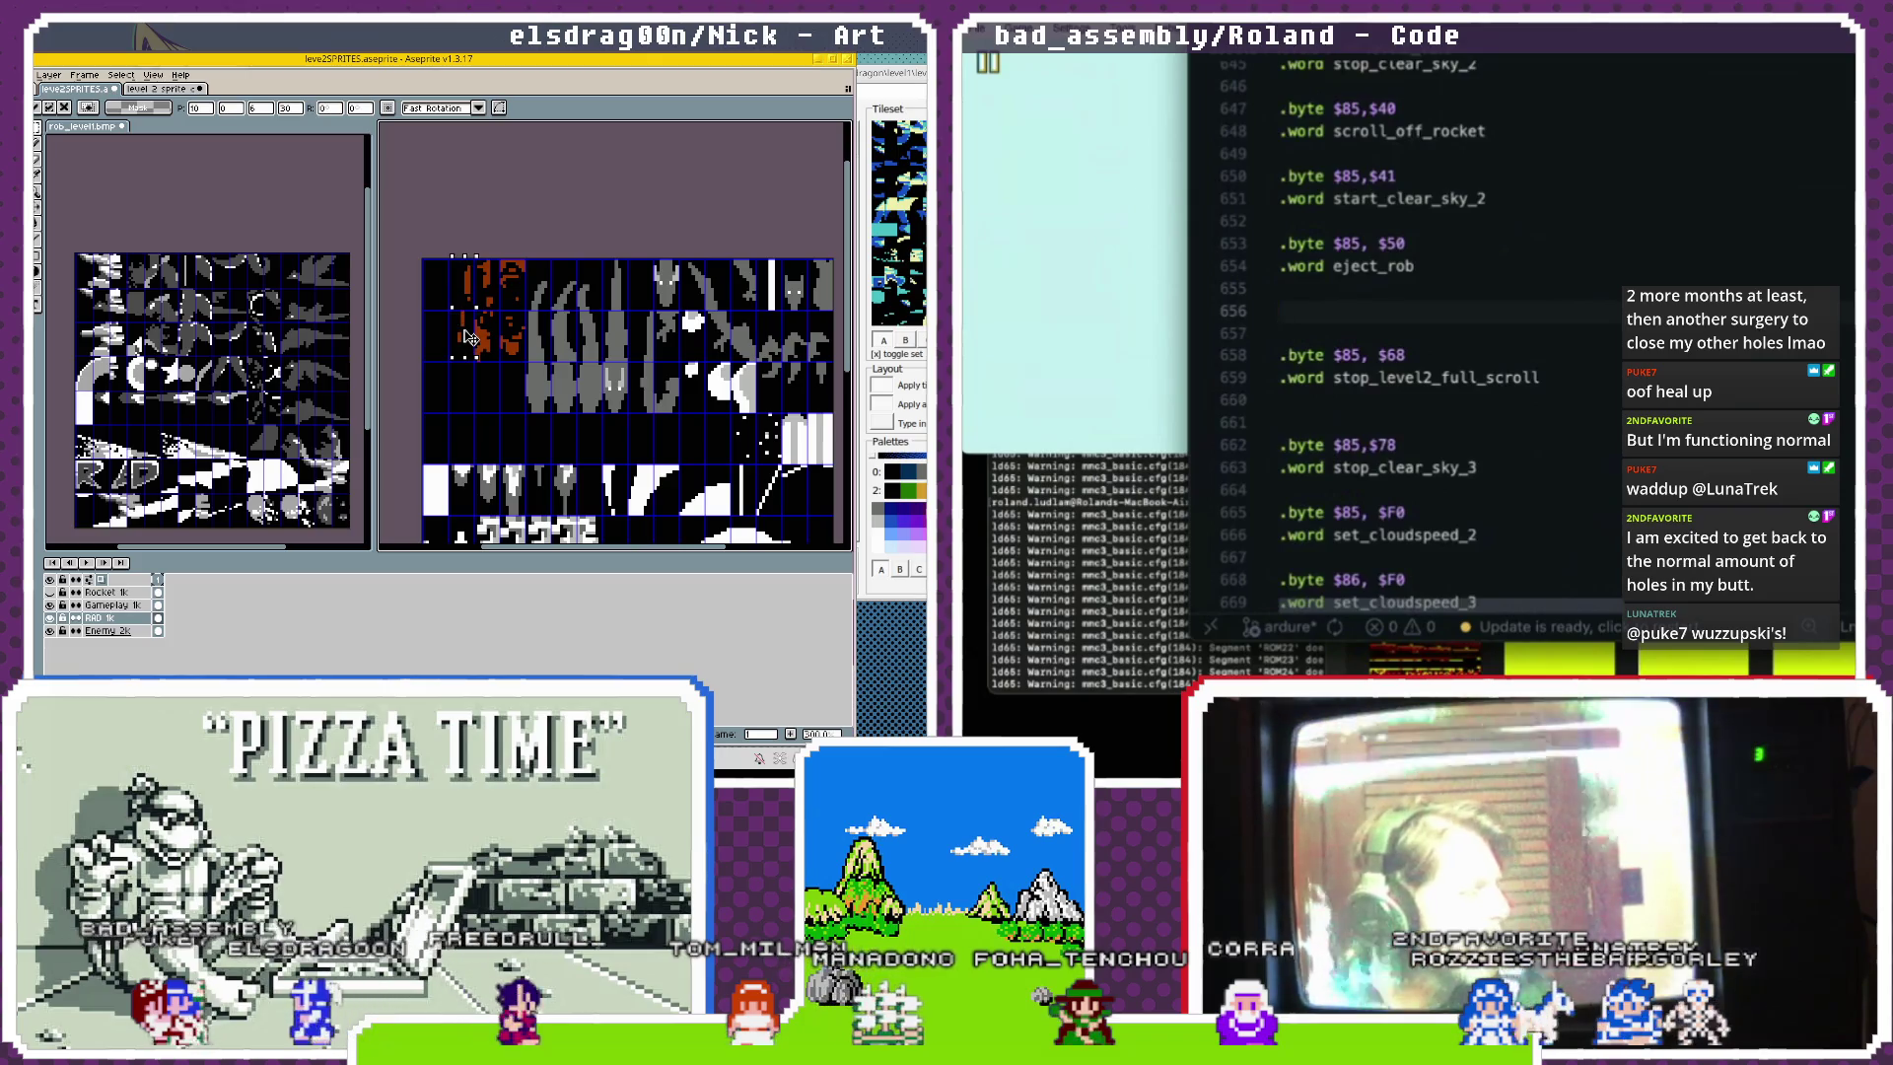
key(alt+Down)
key(alt+Down)
key(alt+Down)
click(542, 503)
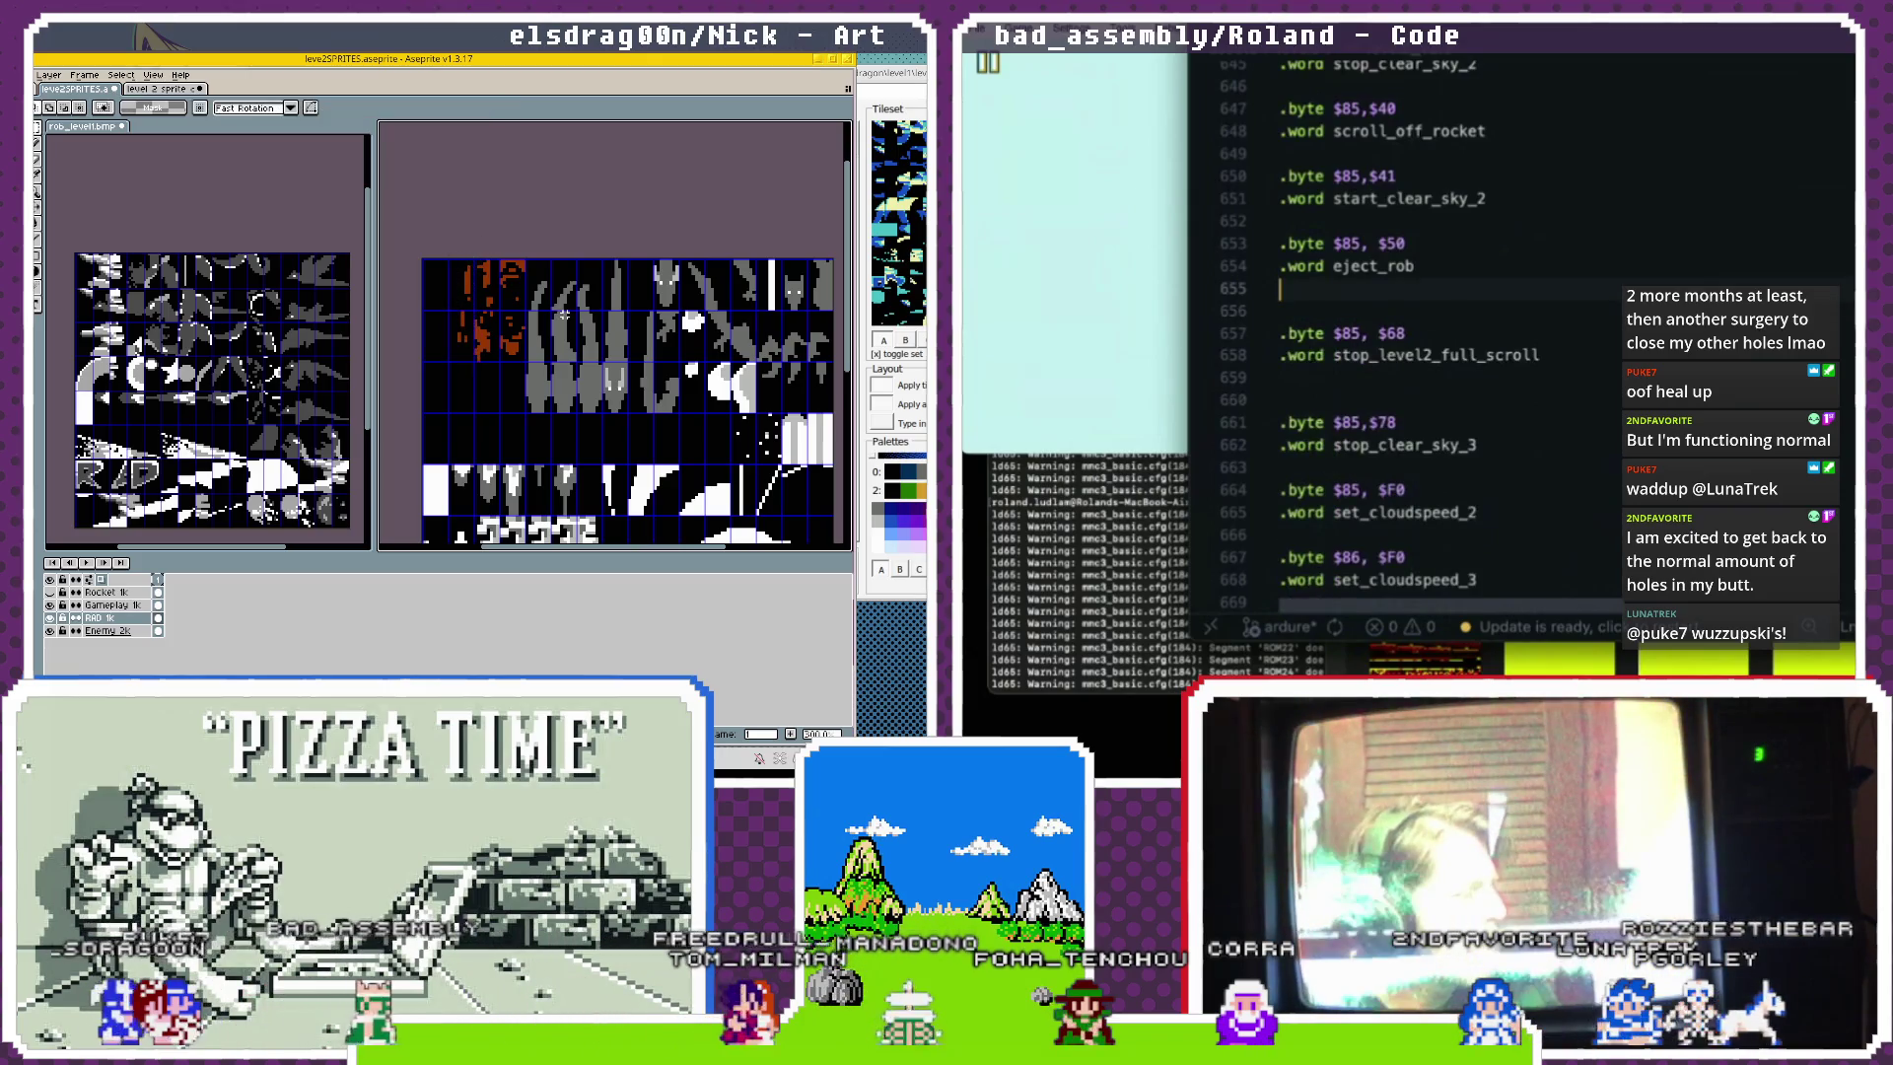
key(Return)
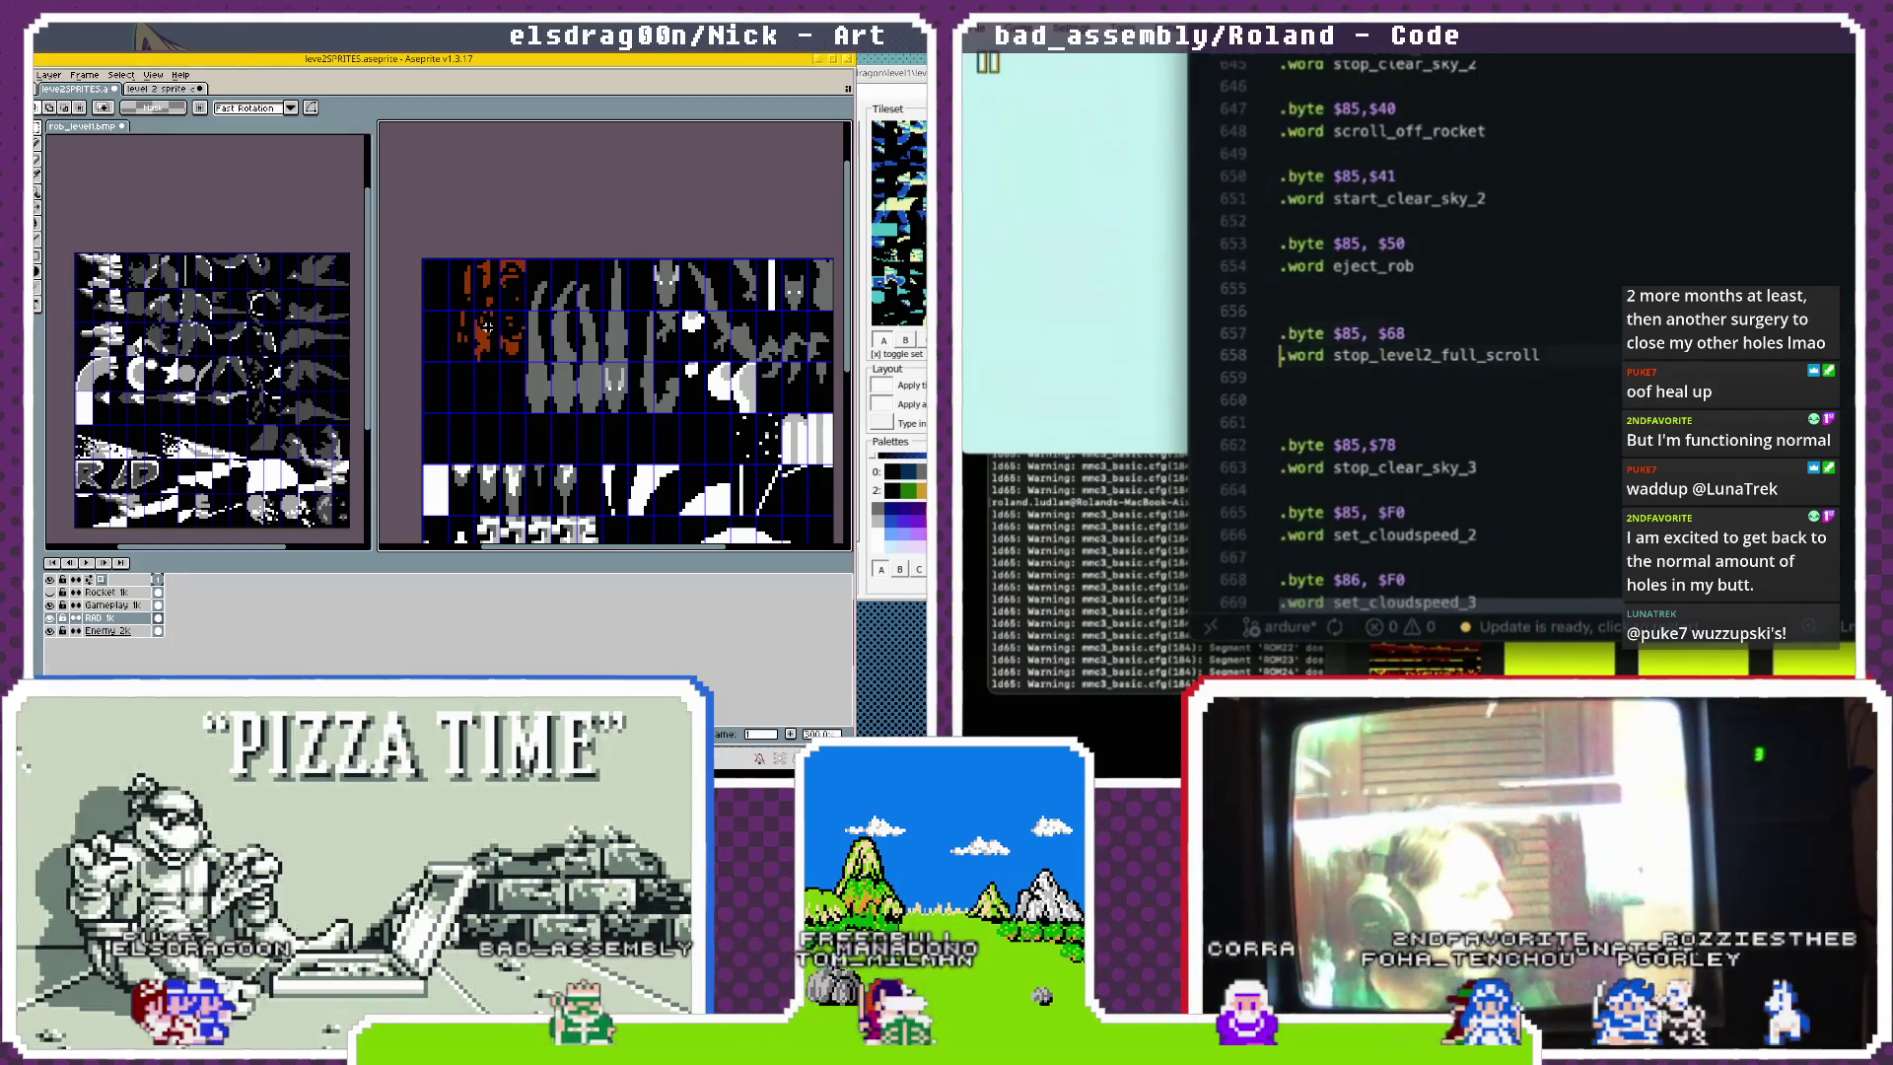
scroll(483, 328, up, 2)
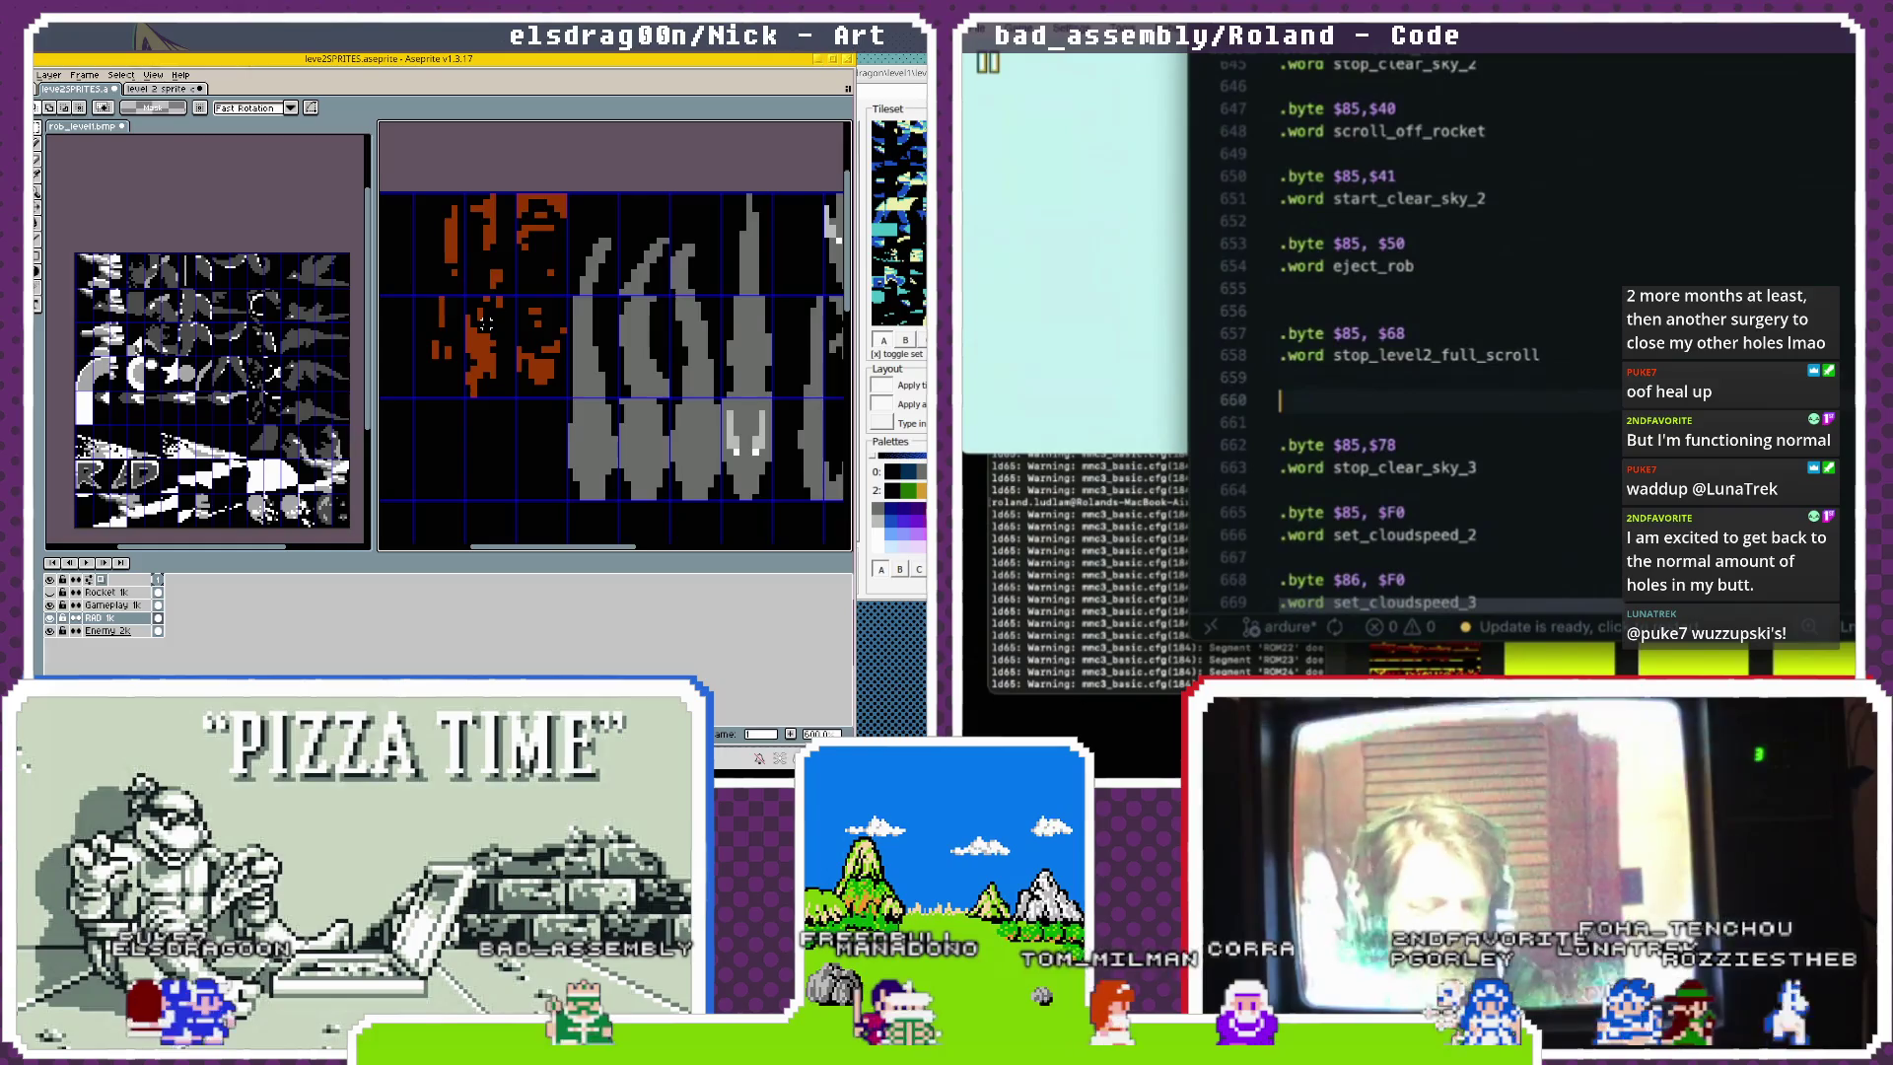
text(.byte $05, $69)
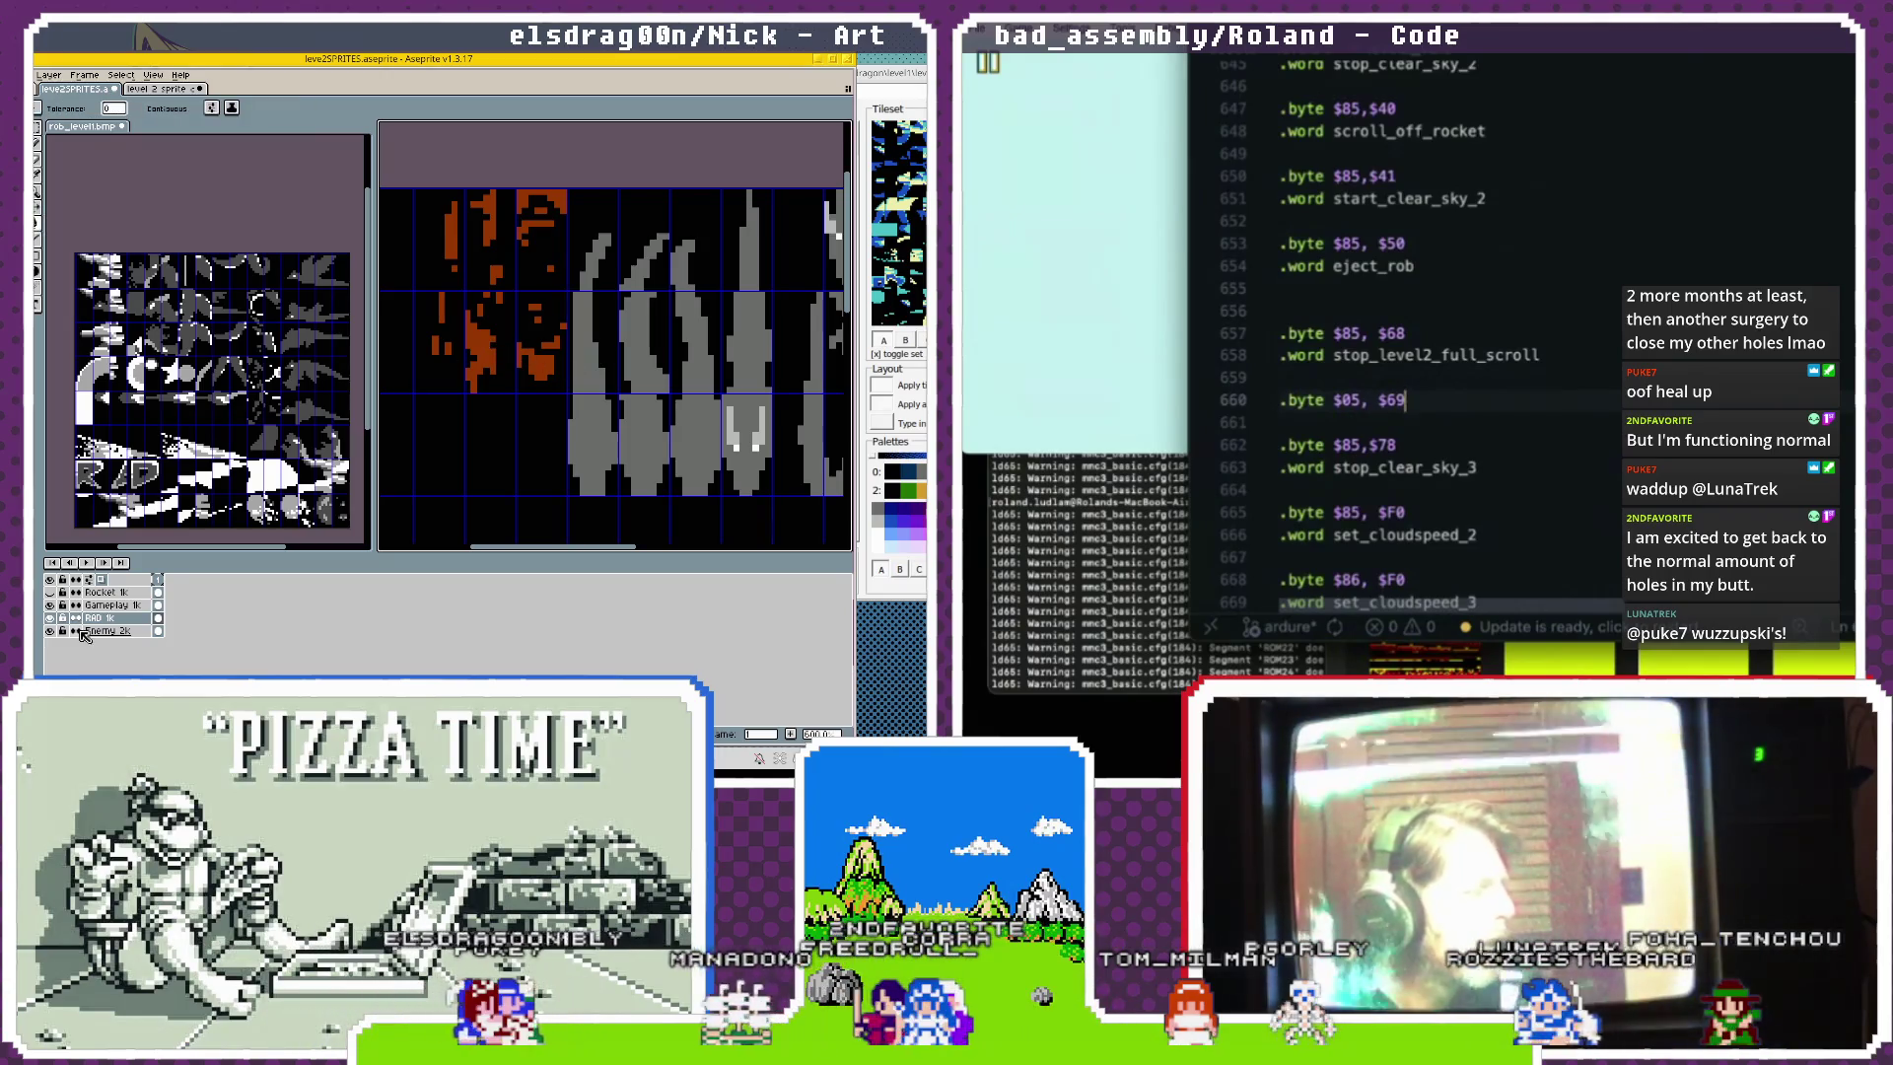
key(Return)
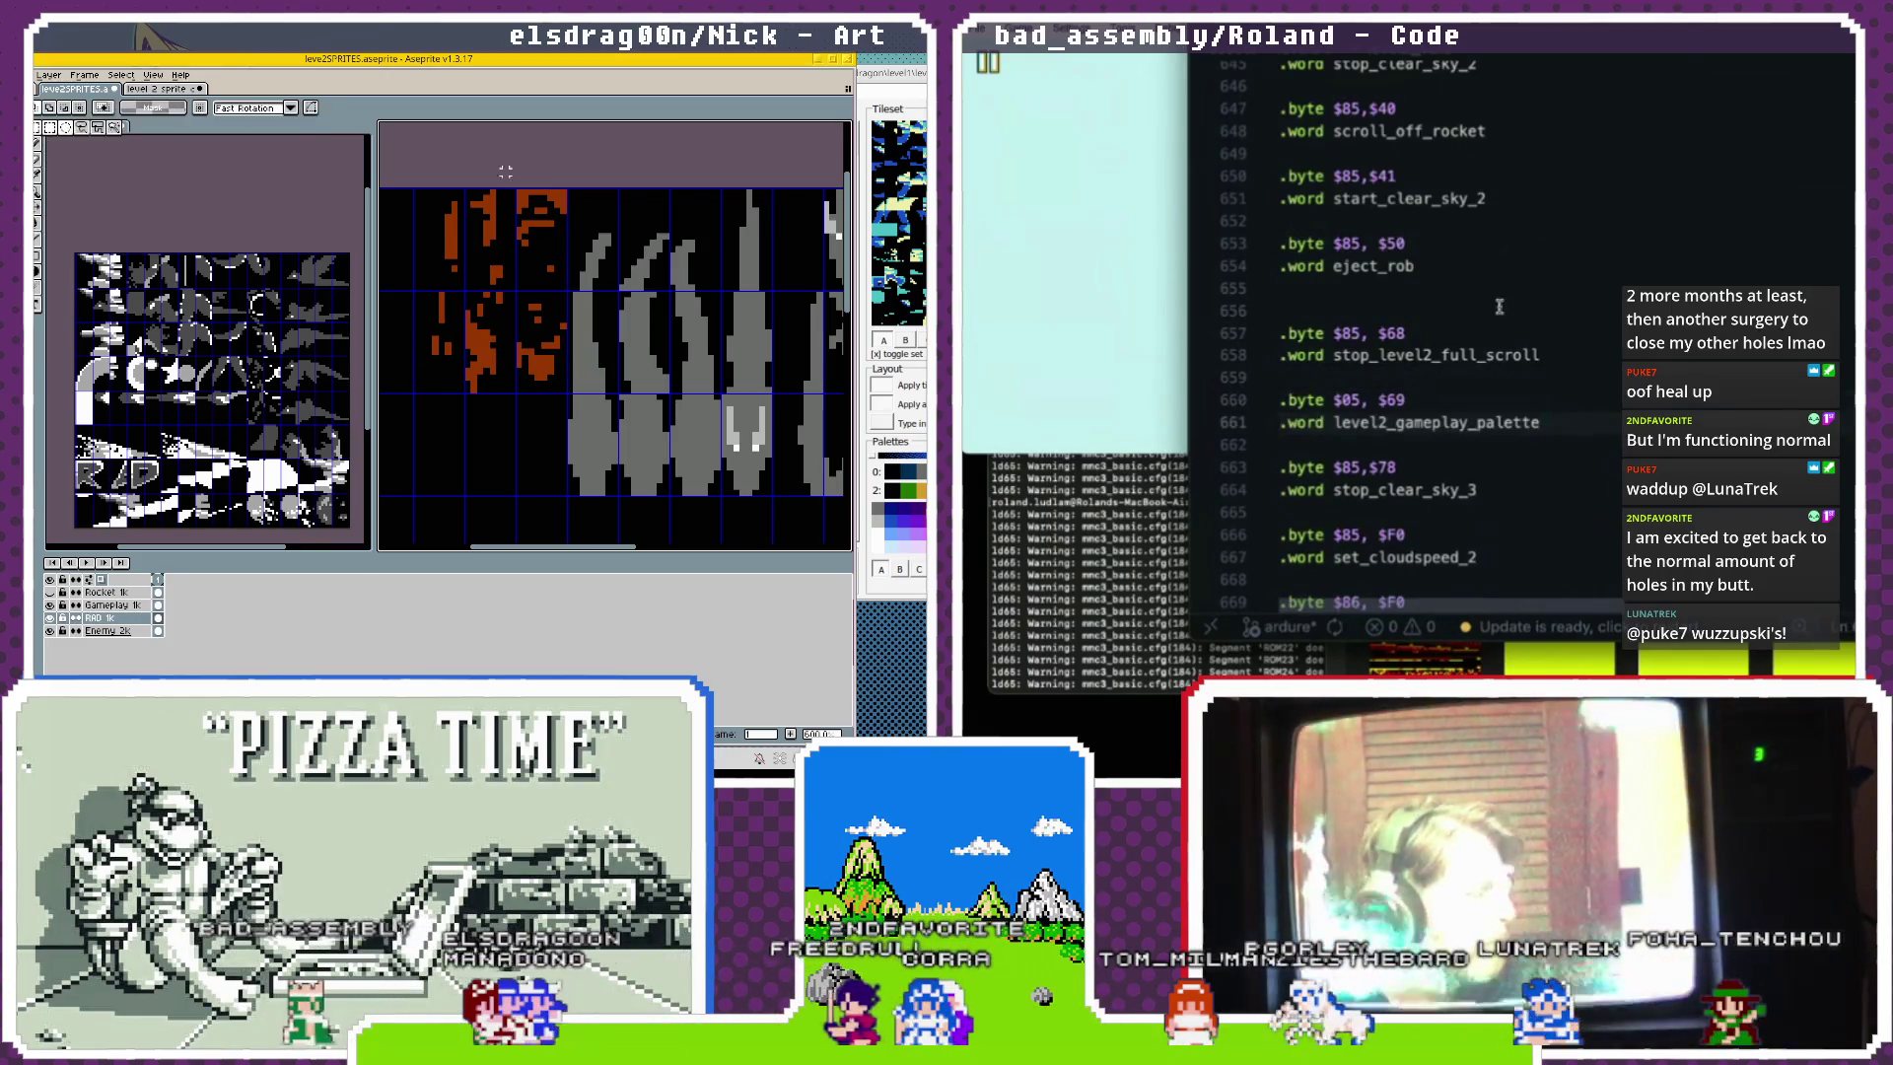
drag(403, 190, 574, 408)
Rerun the game build script from the terminal.
click(1082, 570)
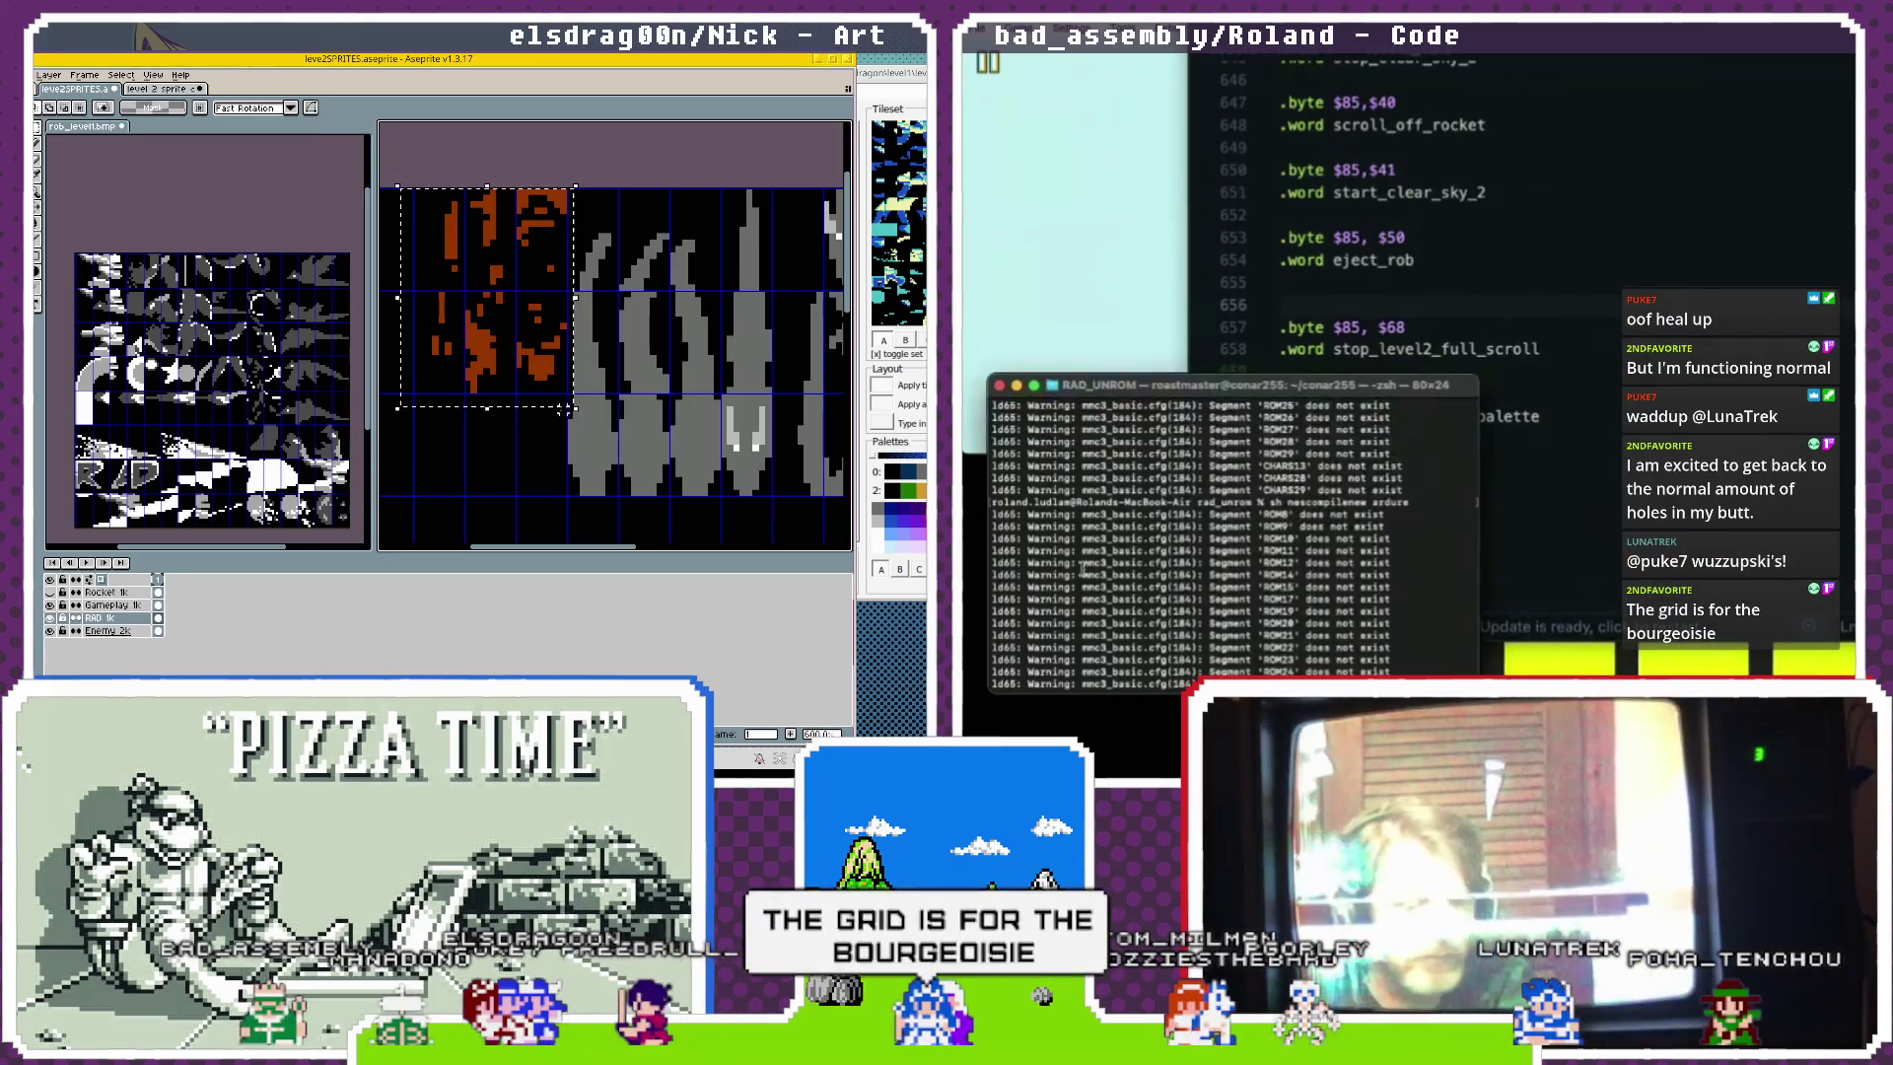
key(Delete)
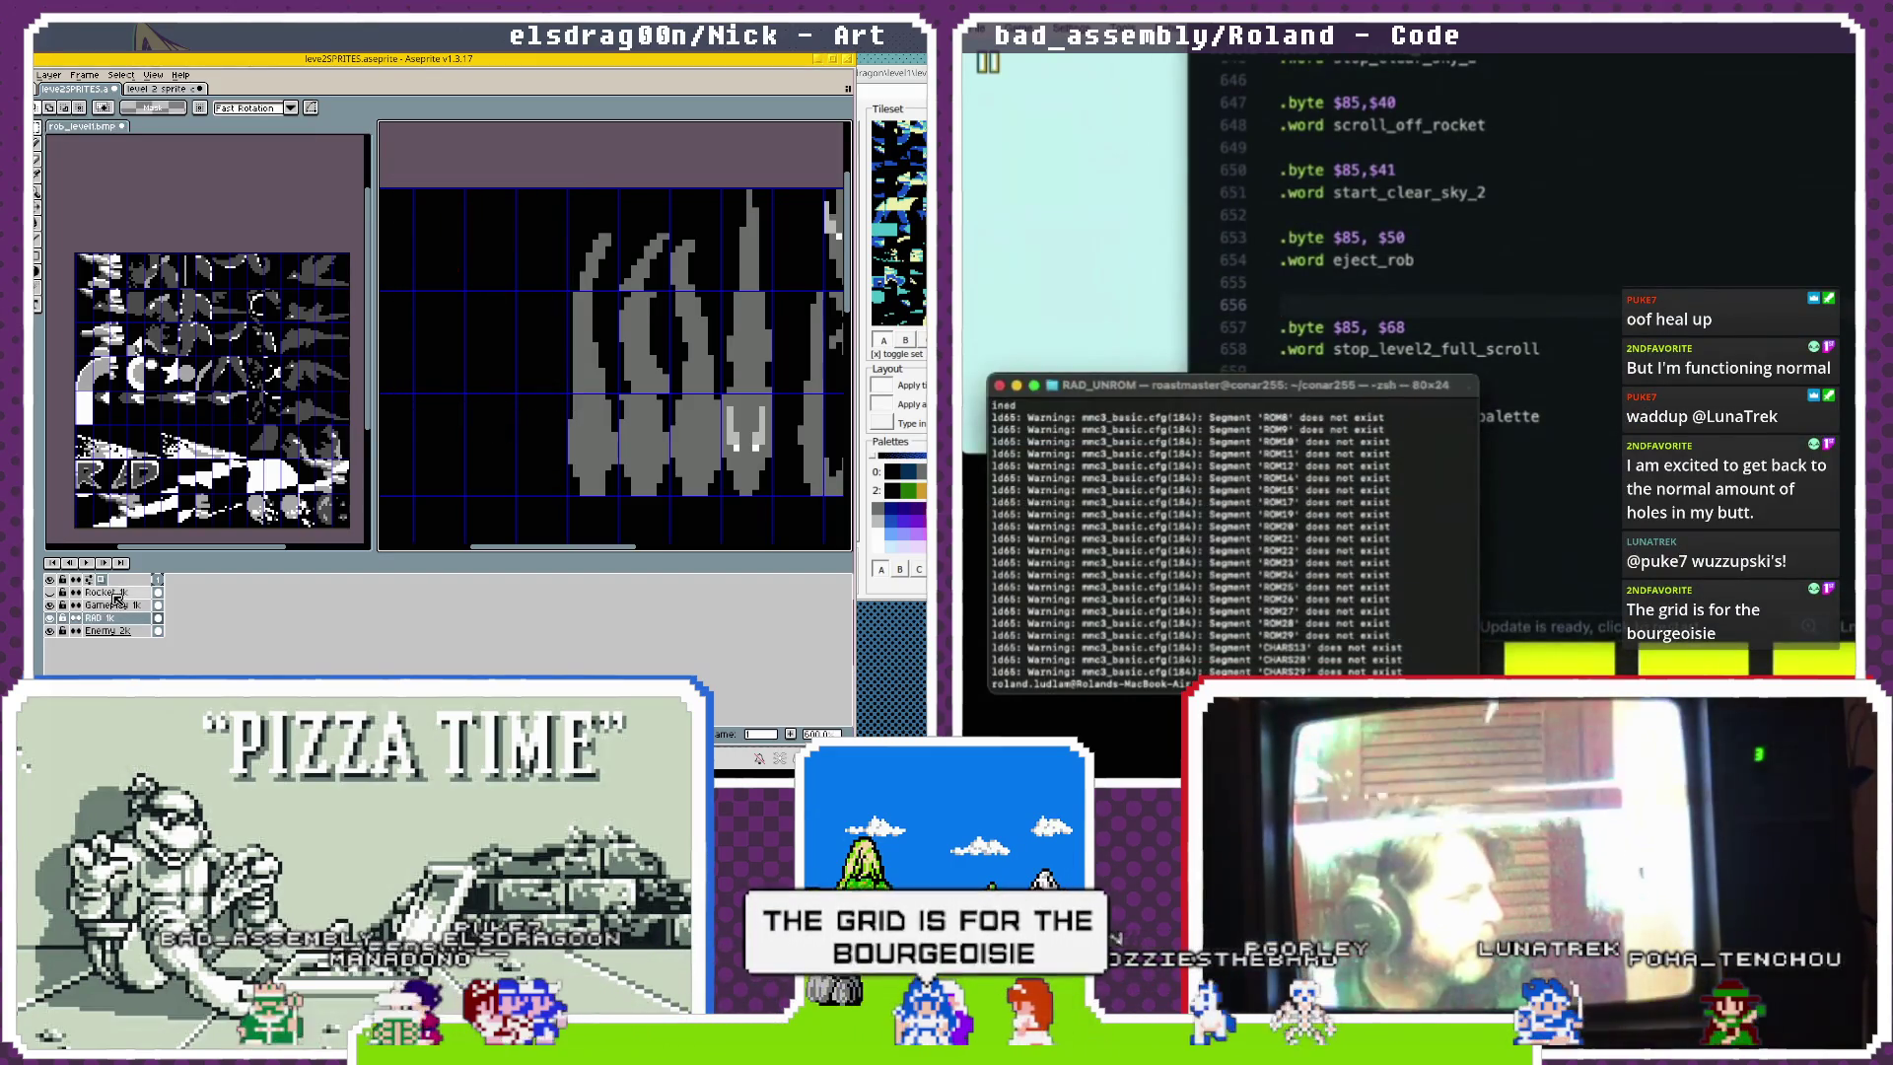
key(Up)
key(Return)
key(ctrl+z)
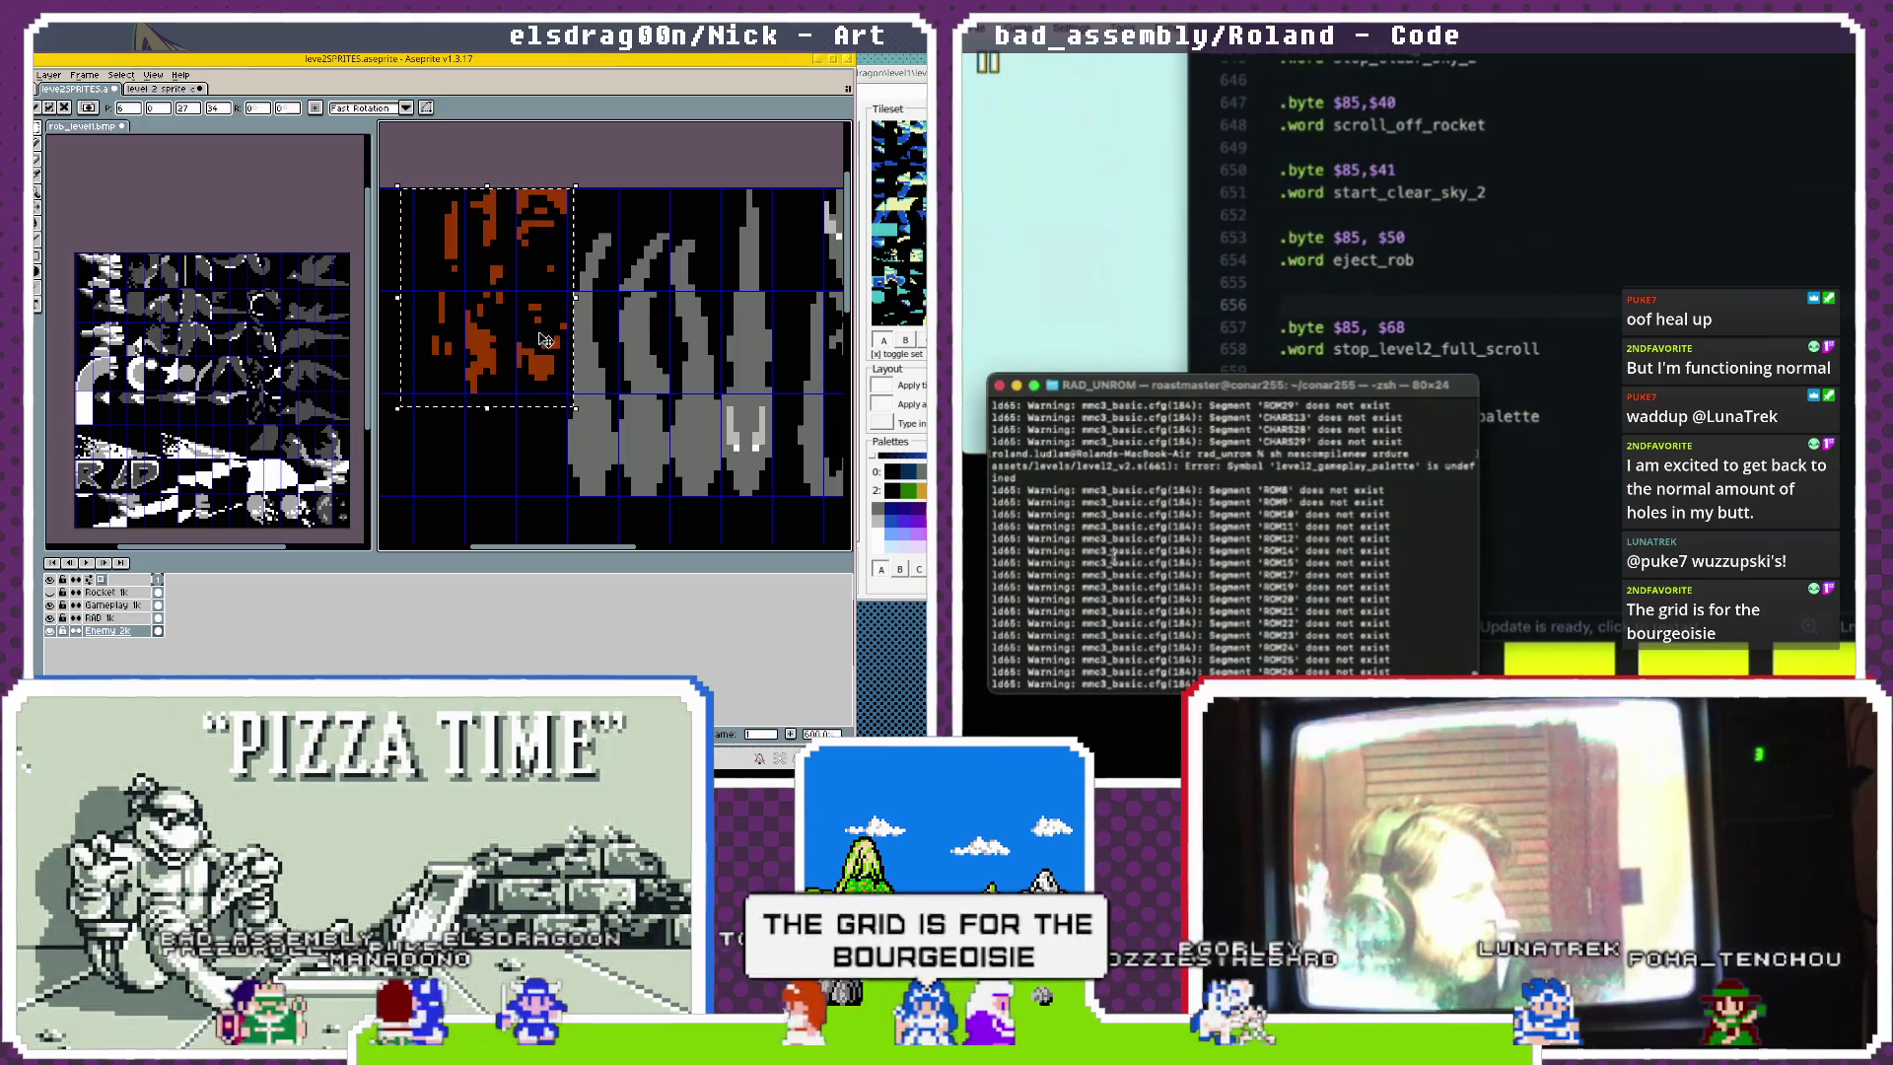
Go to the level2_gameplay_palette definition, rebuild, and reload the ROM in the emulator.
click(1347, 300)
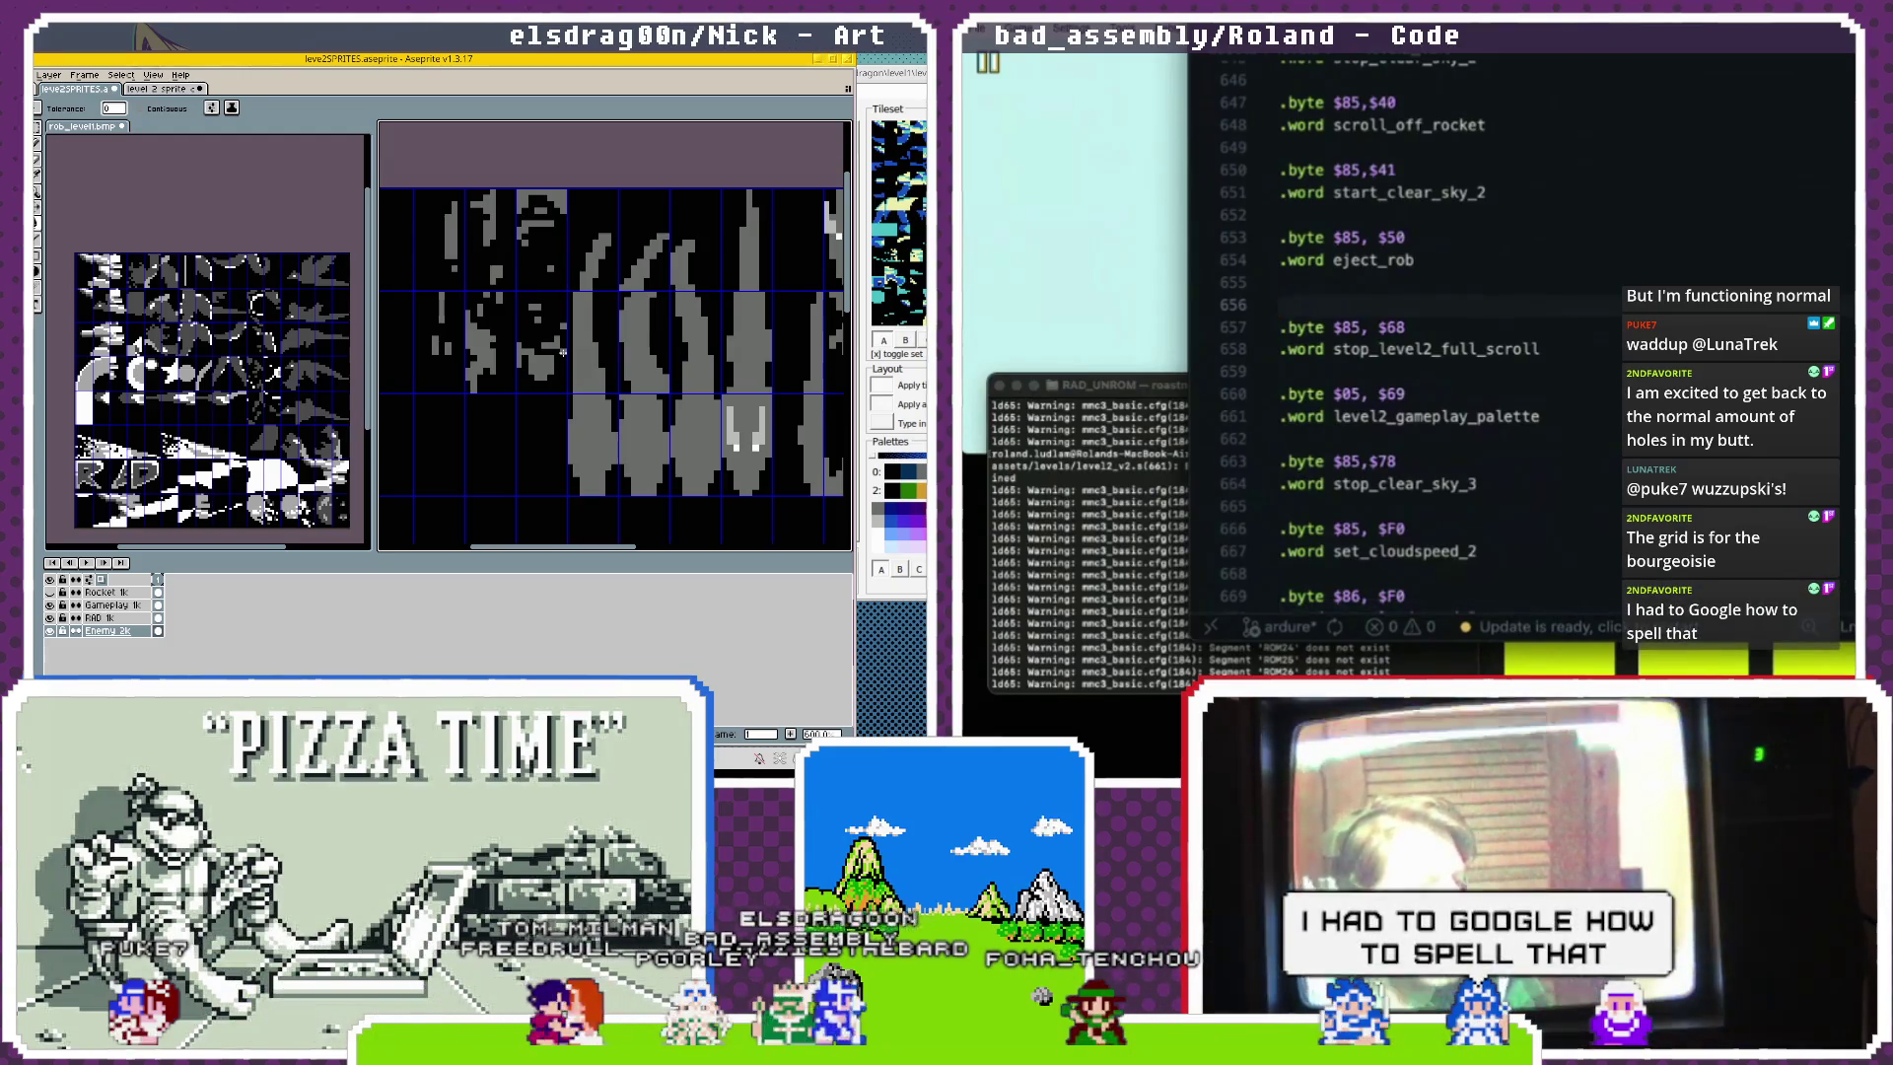
super+click(1469, 416)
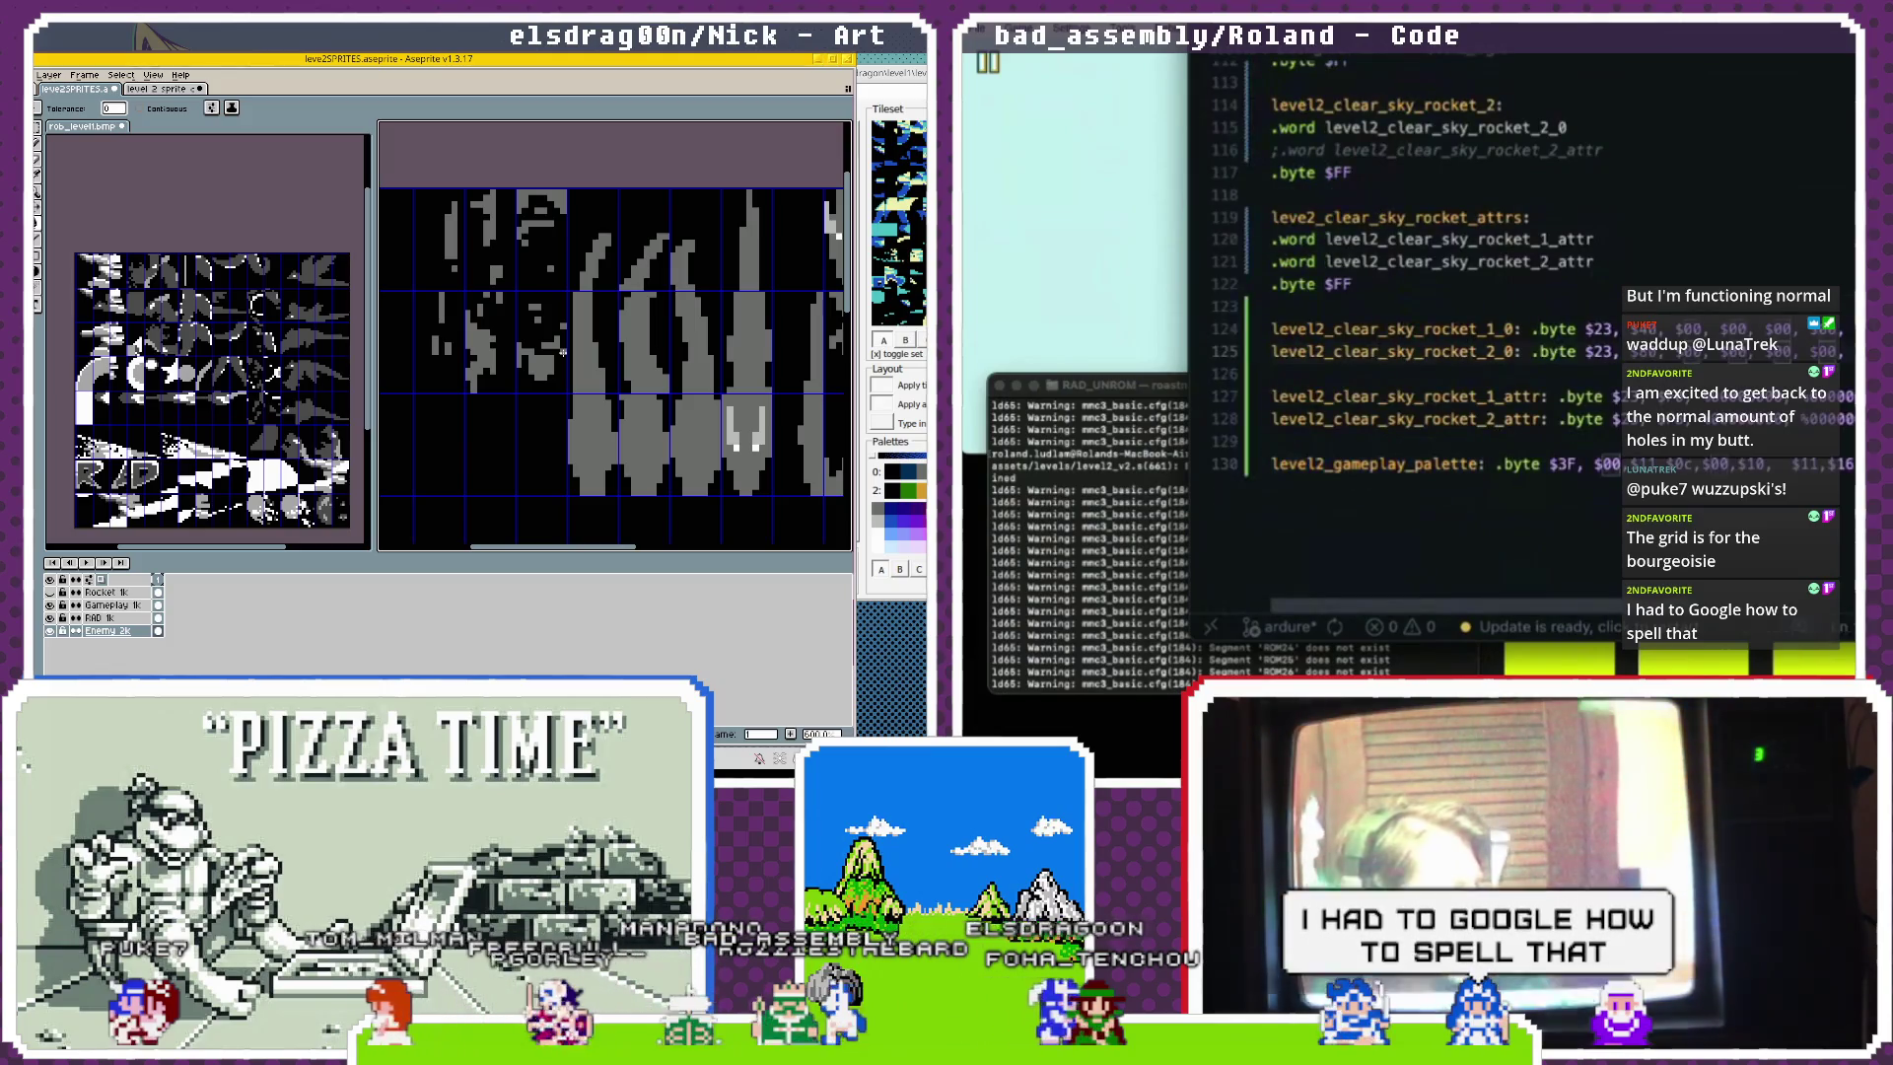
click(1159, 587)
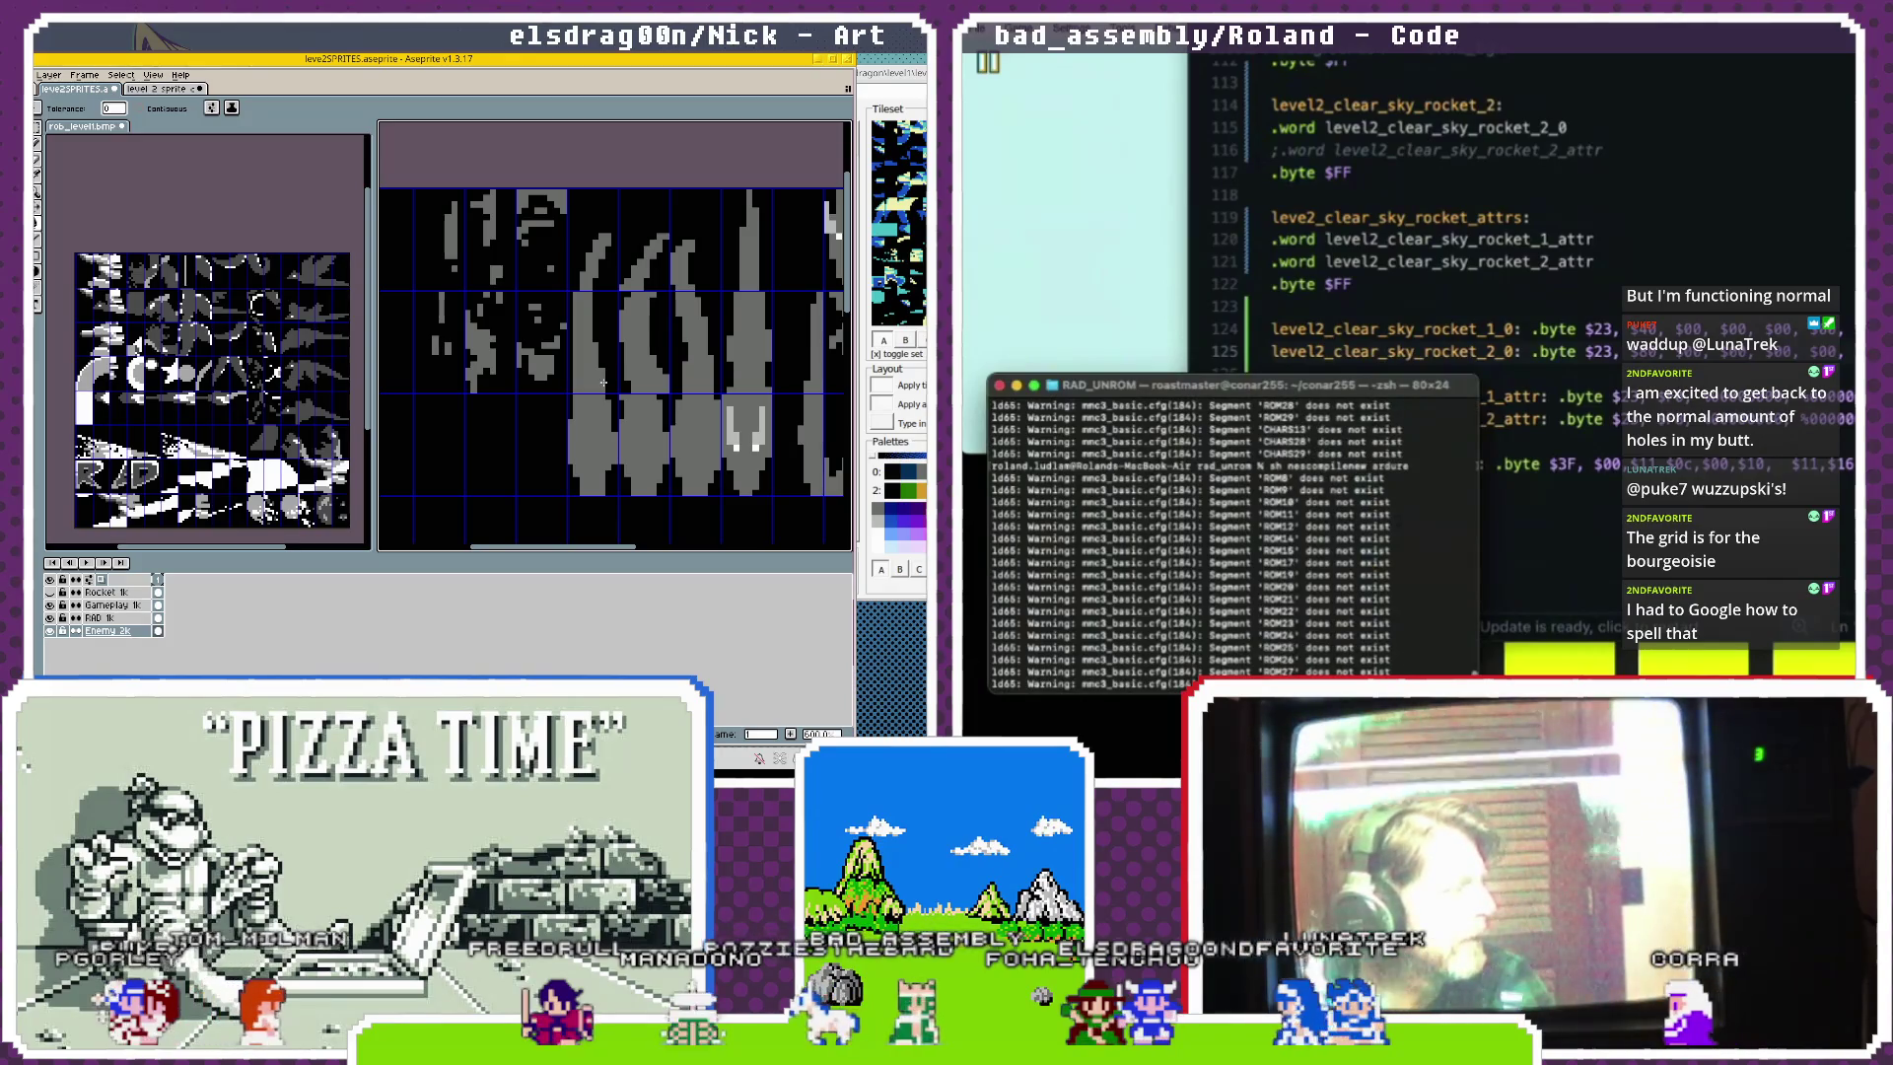
click(1058, 115)
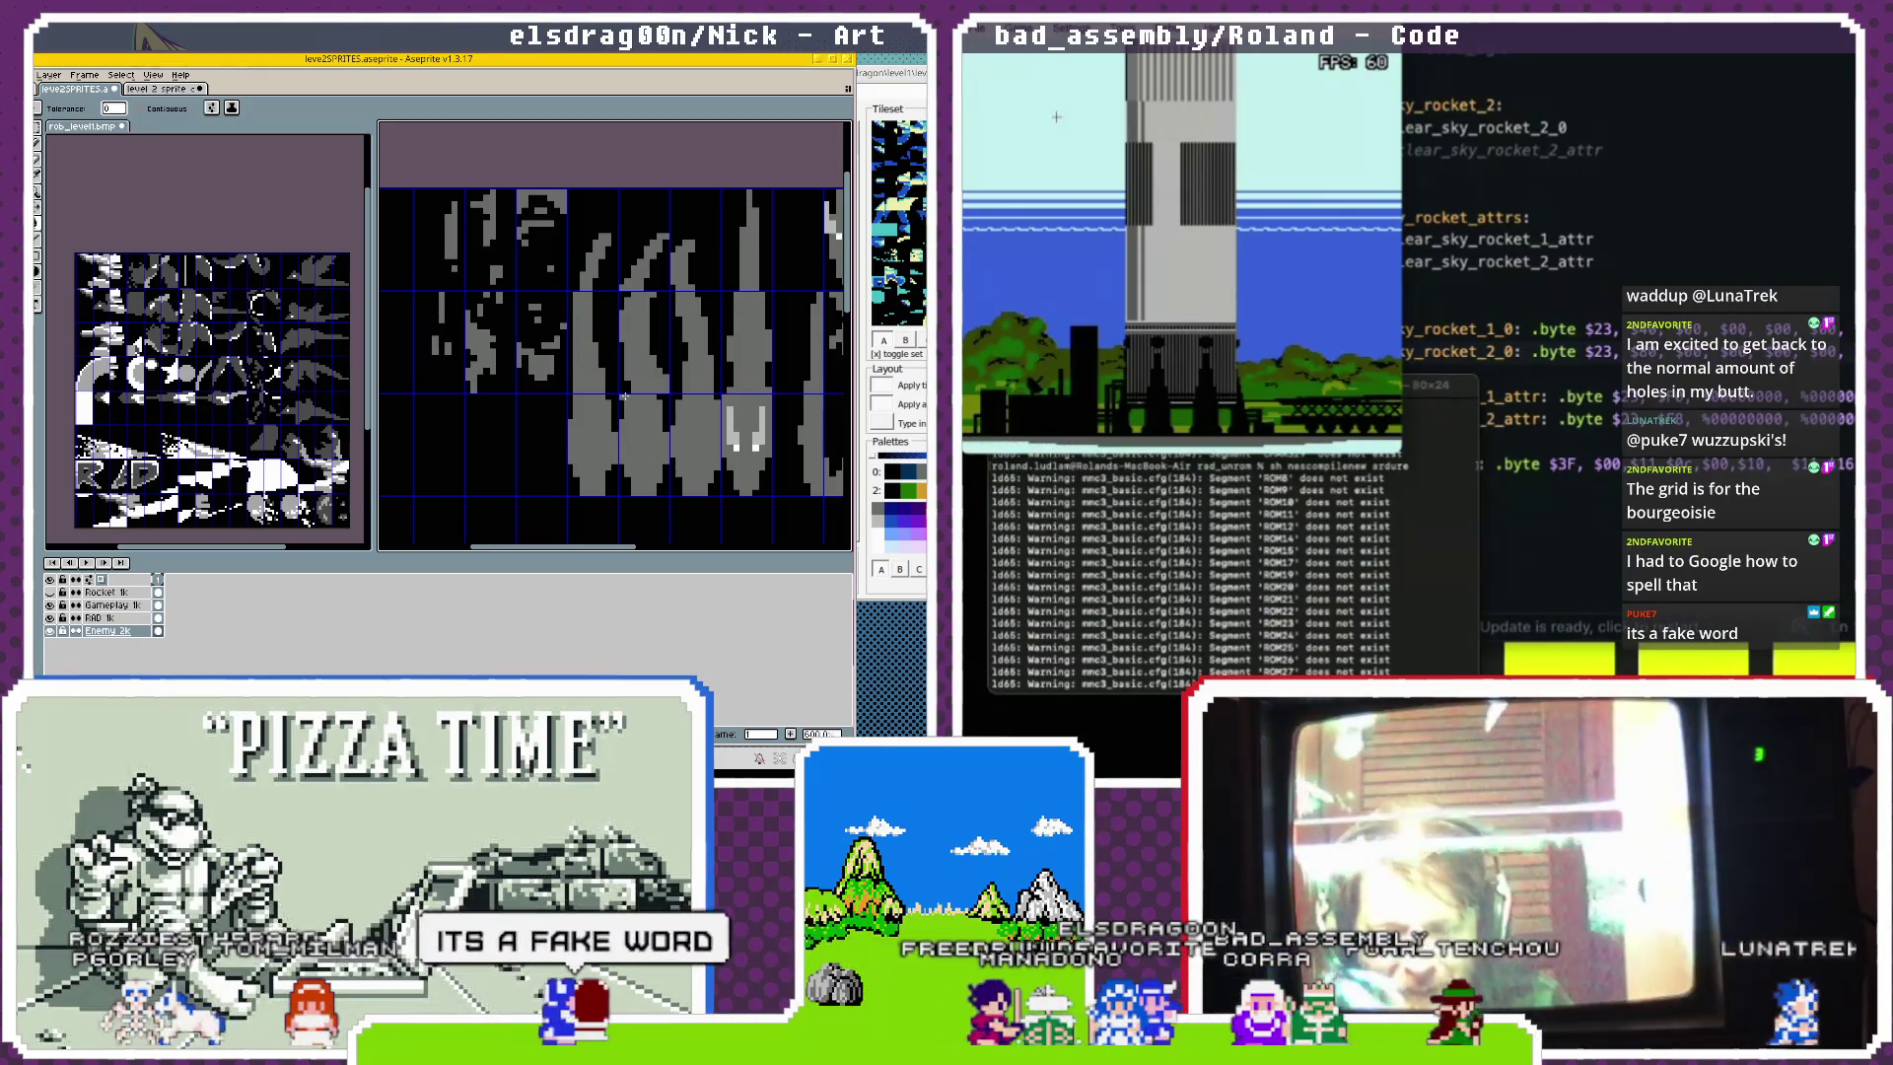
Let the rebuilt tower scene run, then open Mesen's Tools menu.
scroll(624, 396, down, 4)
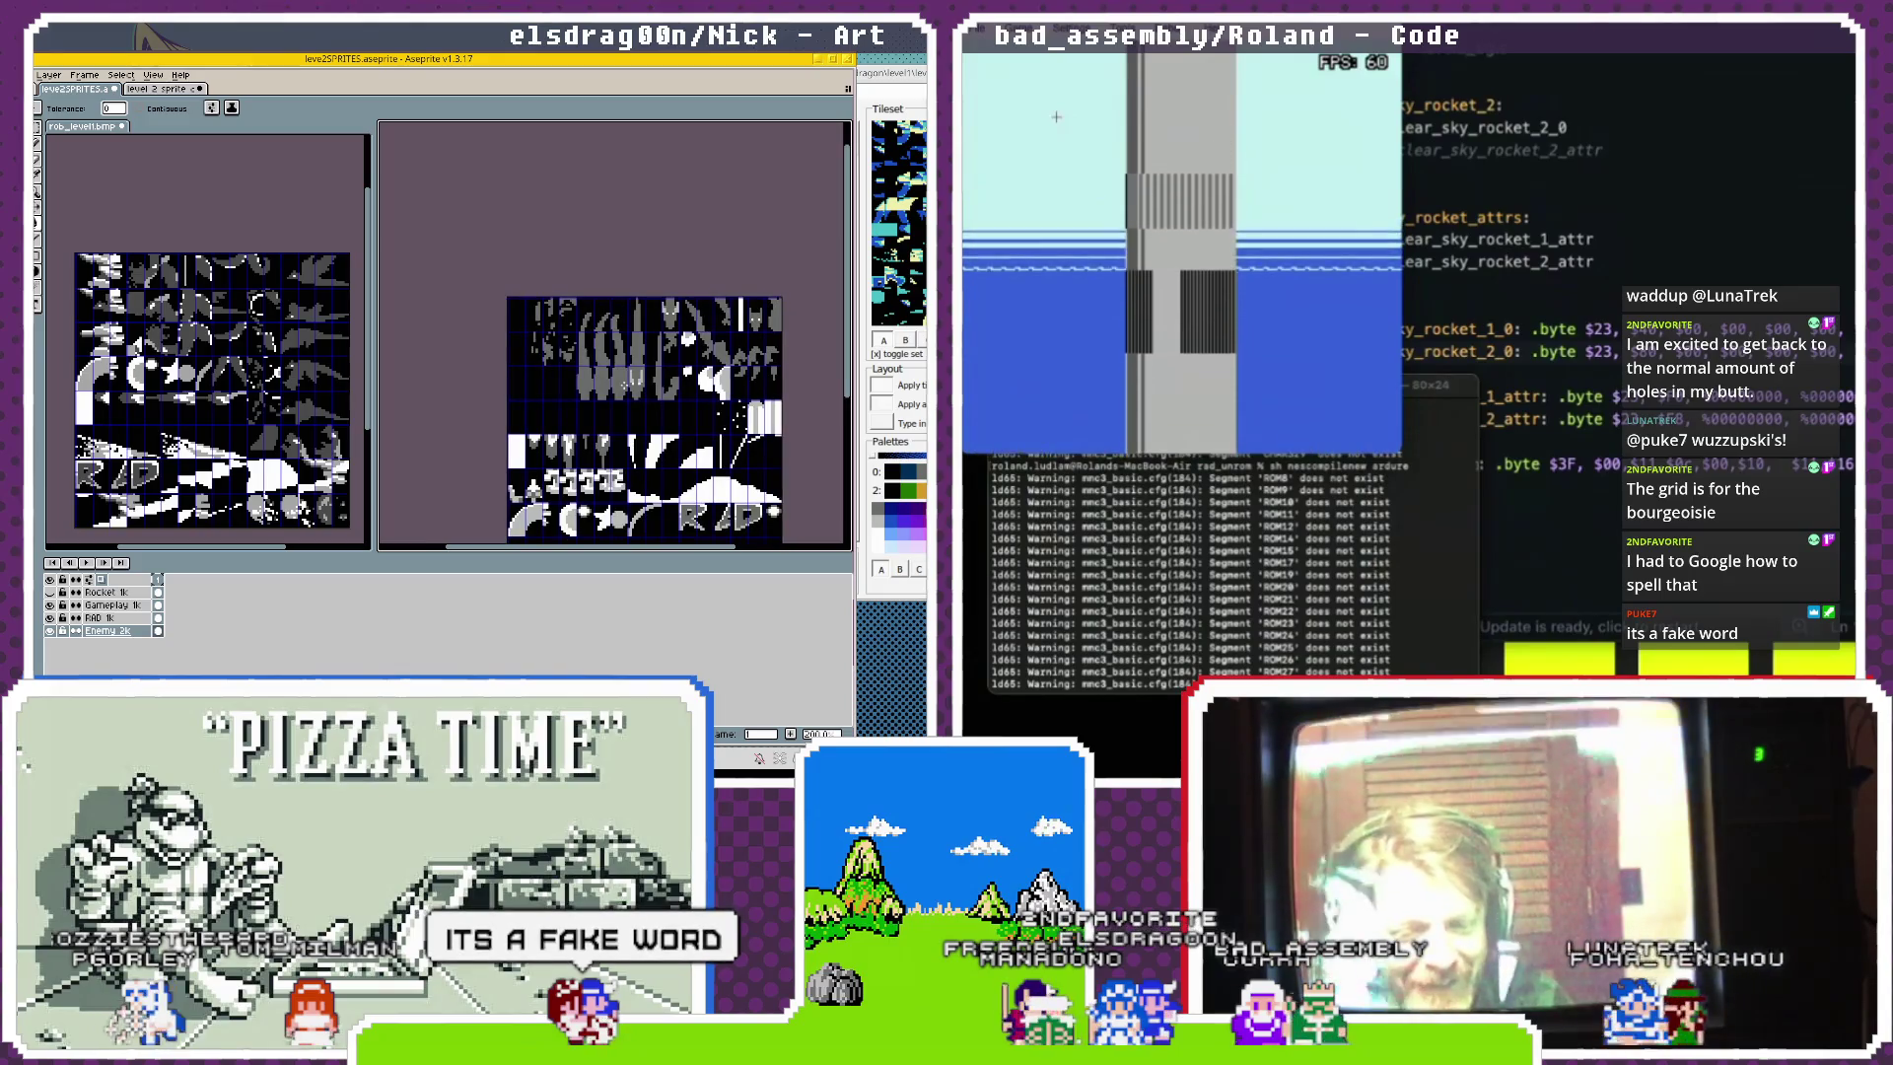
scroll(489, 322, up, 4)
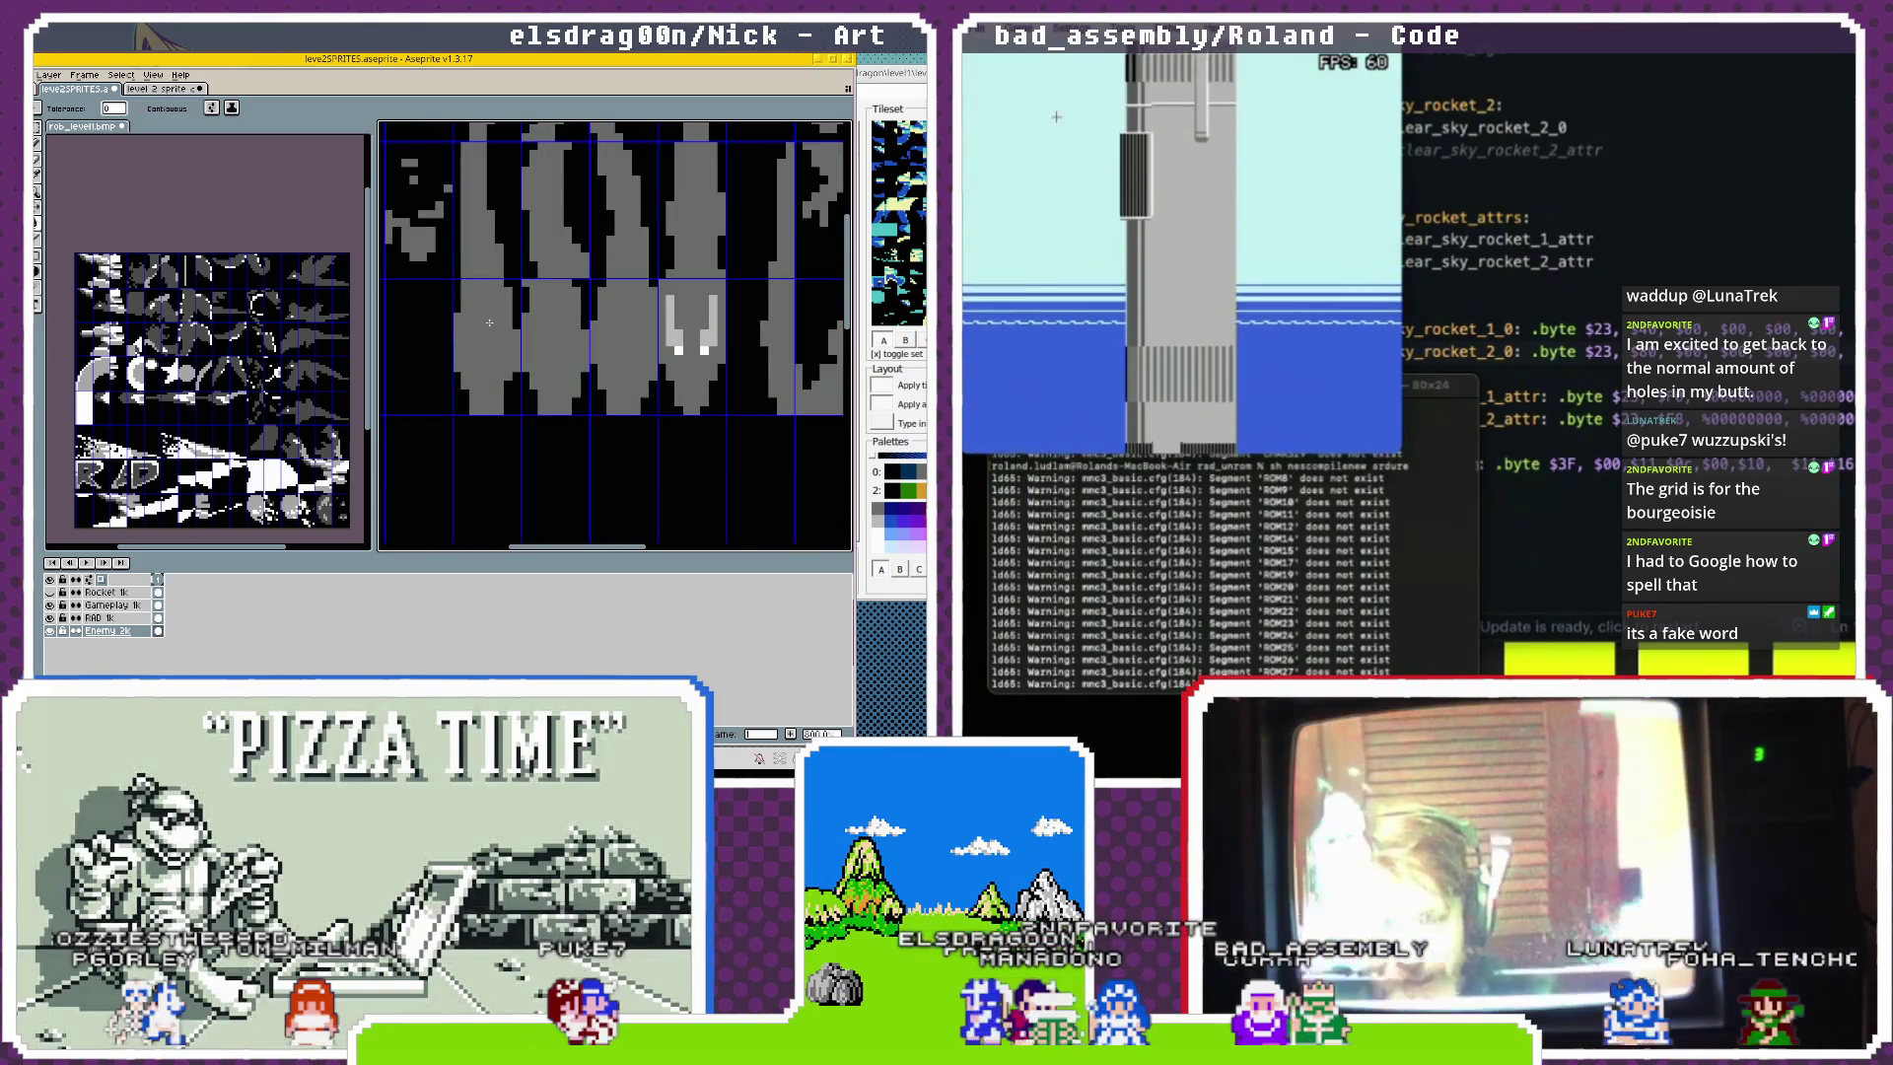
scroll(489, 322, up, 2)
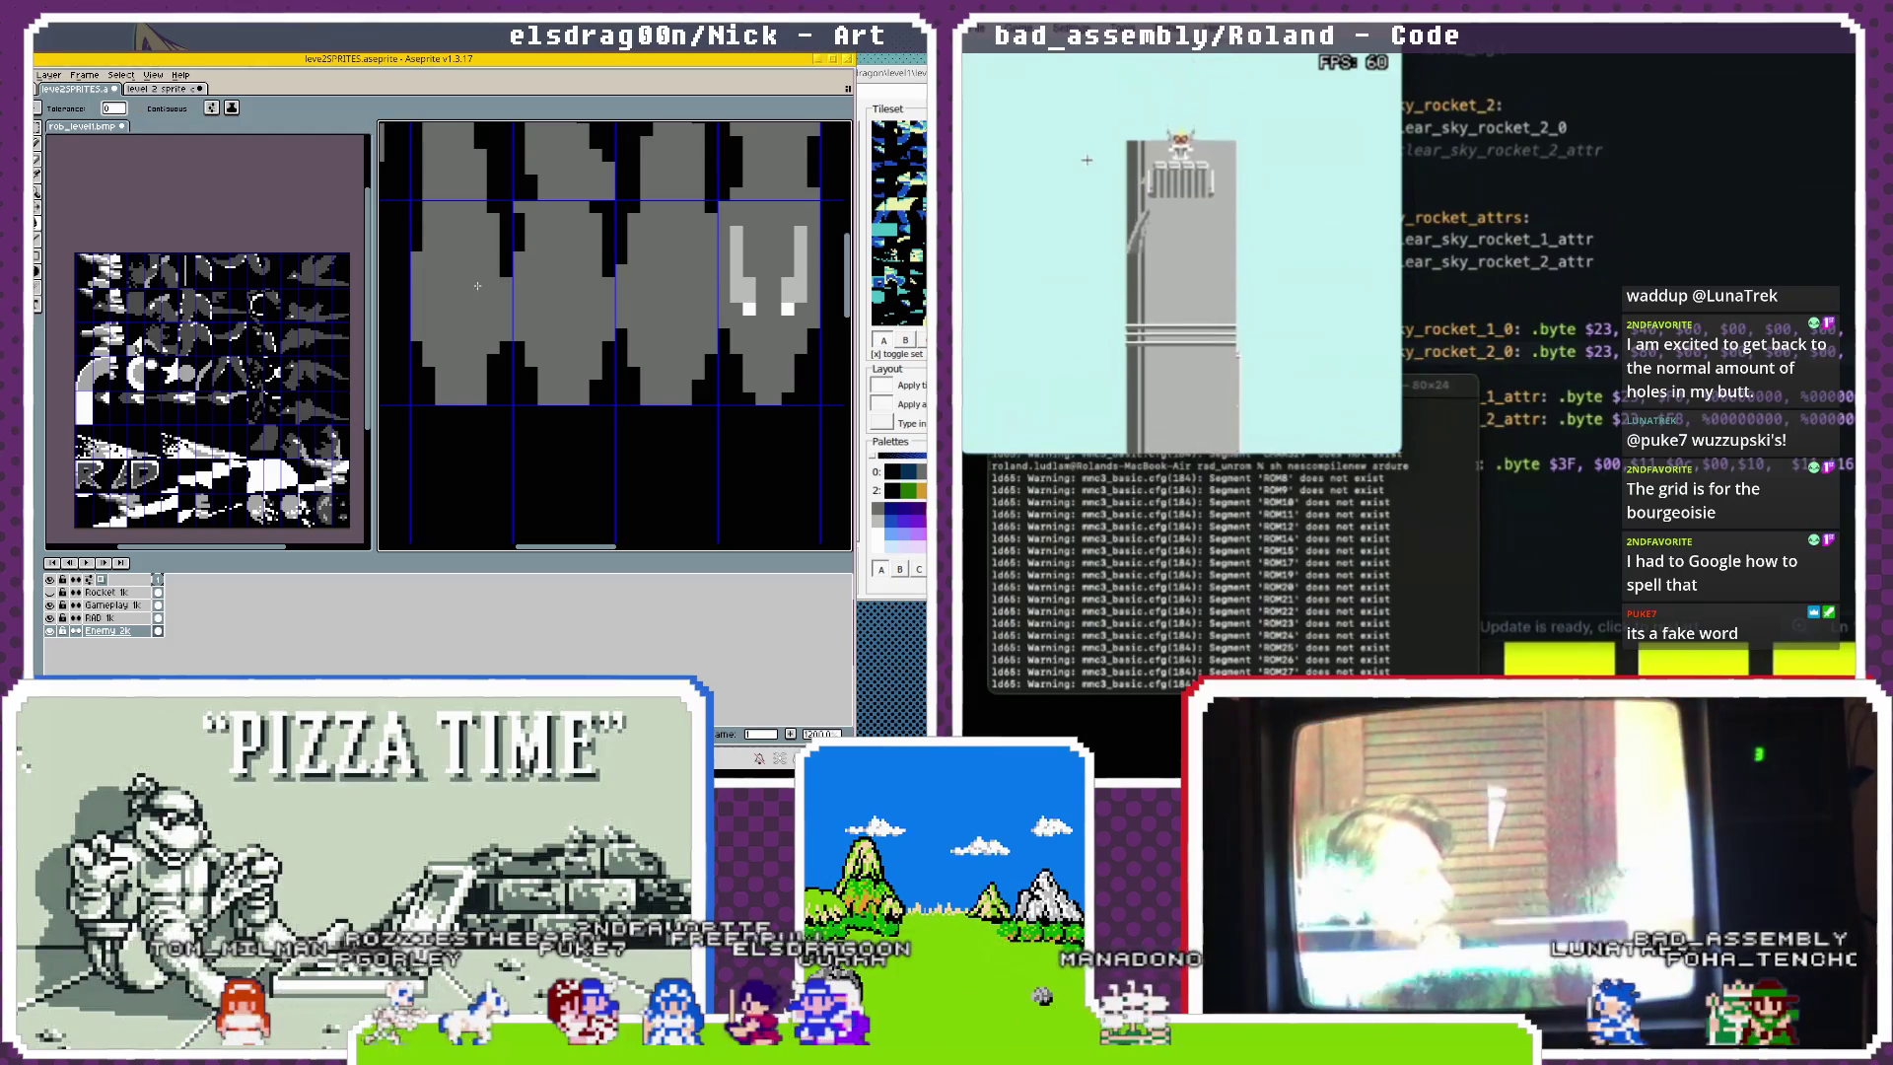
click(1173, 47)
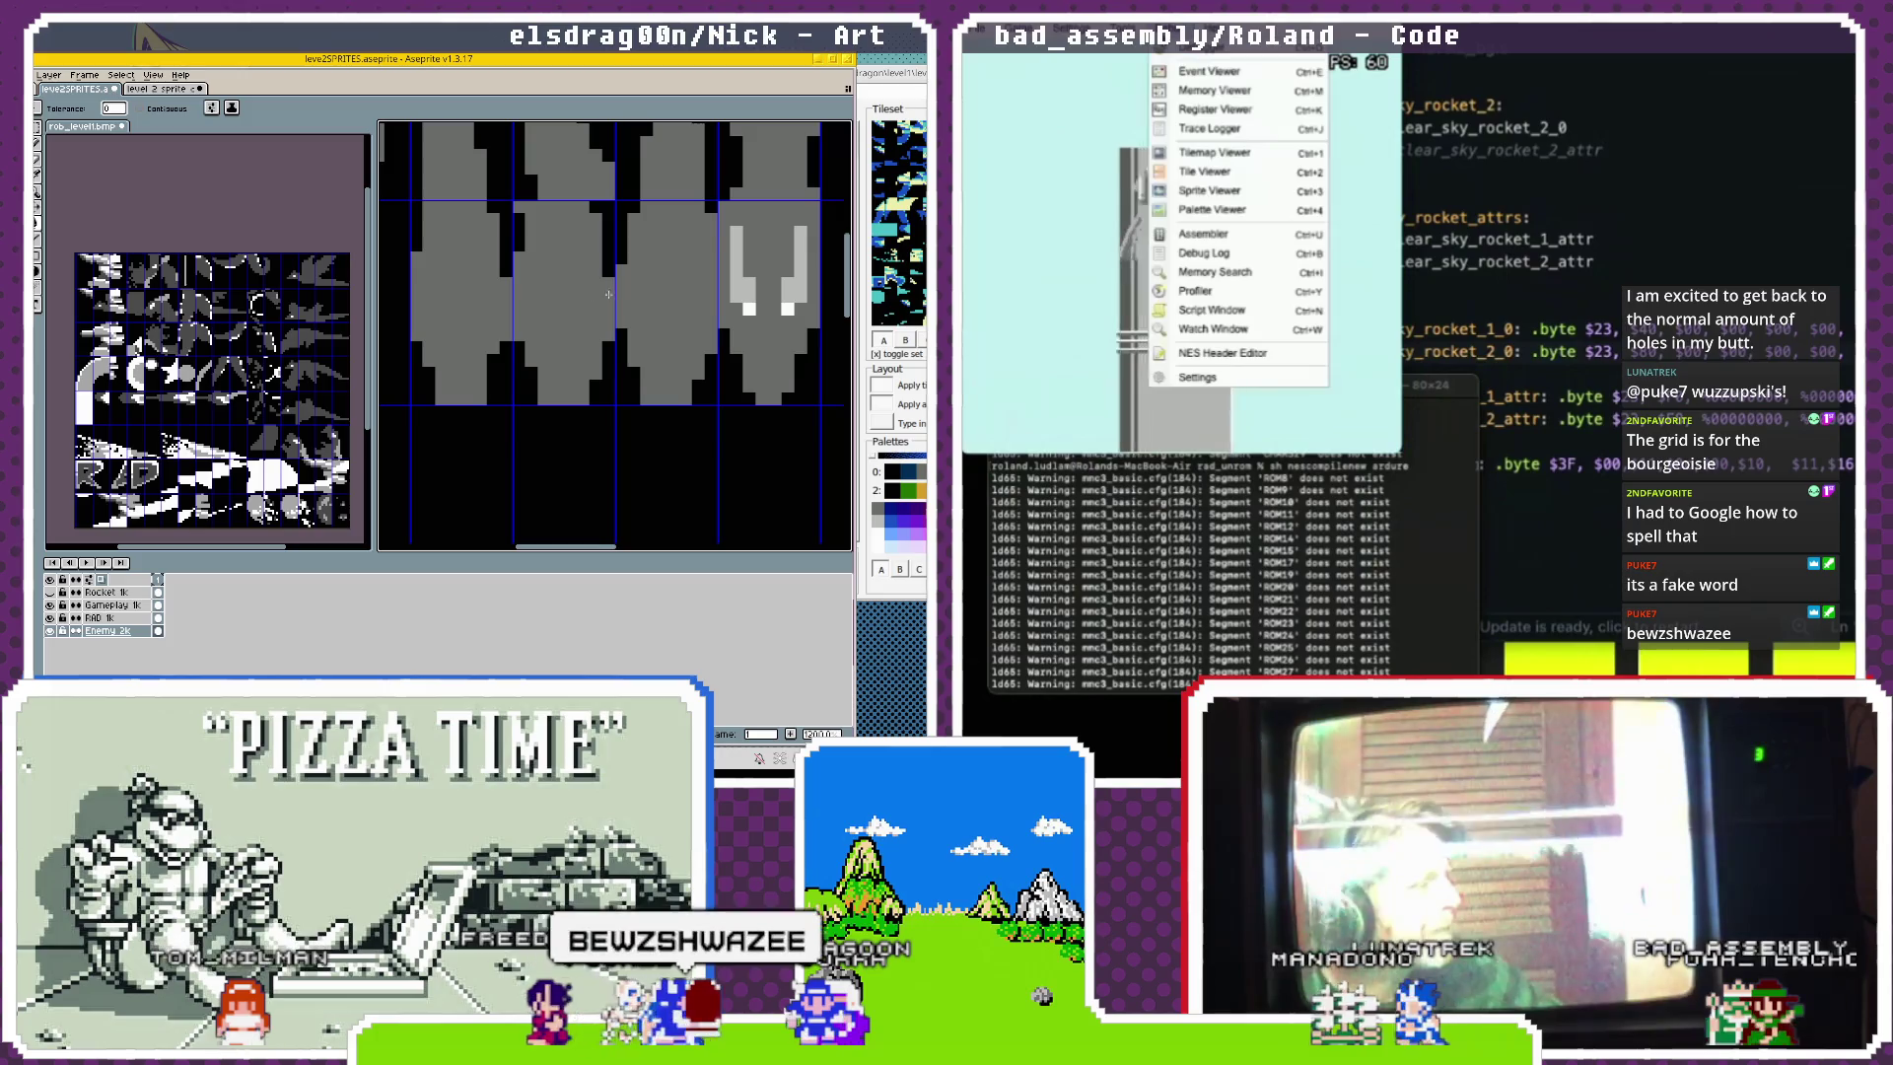
Open Mesen's Palette Viewer and move it out of the way.
click(1202, 210)
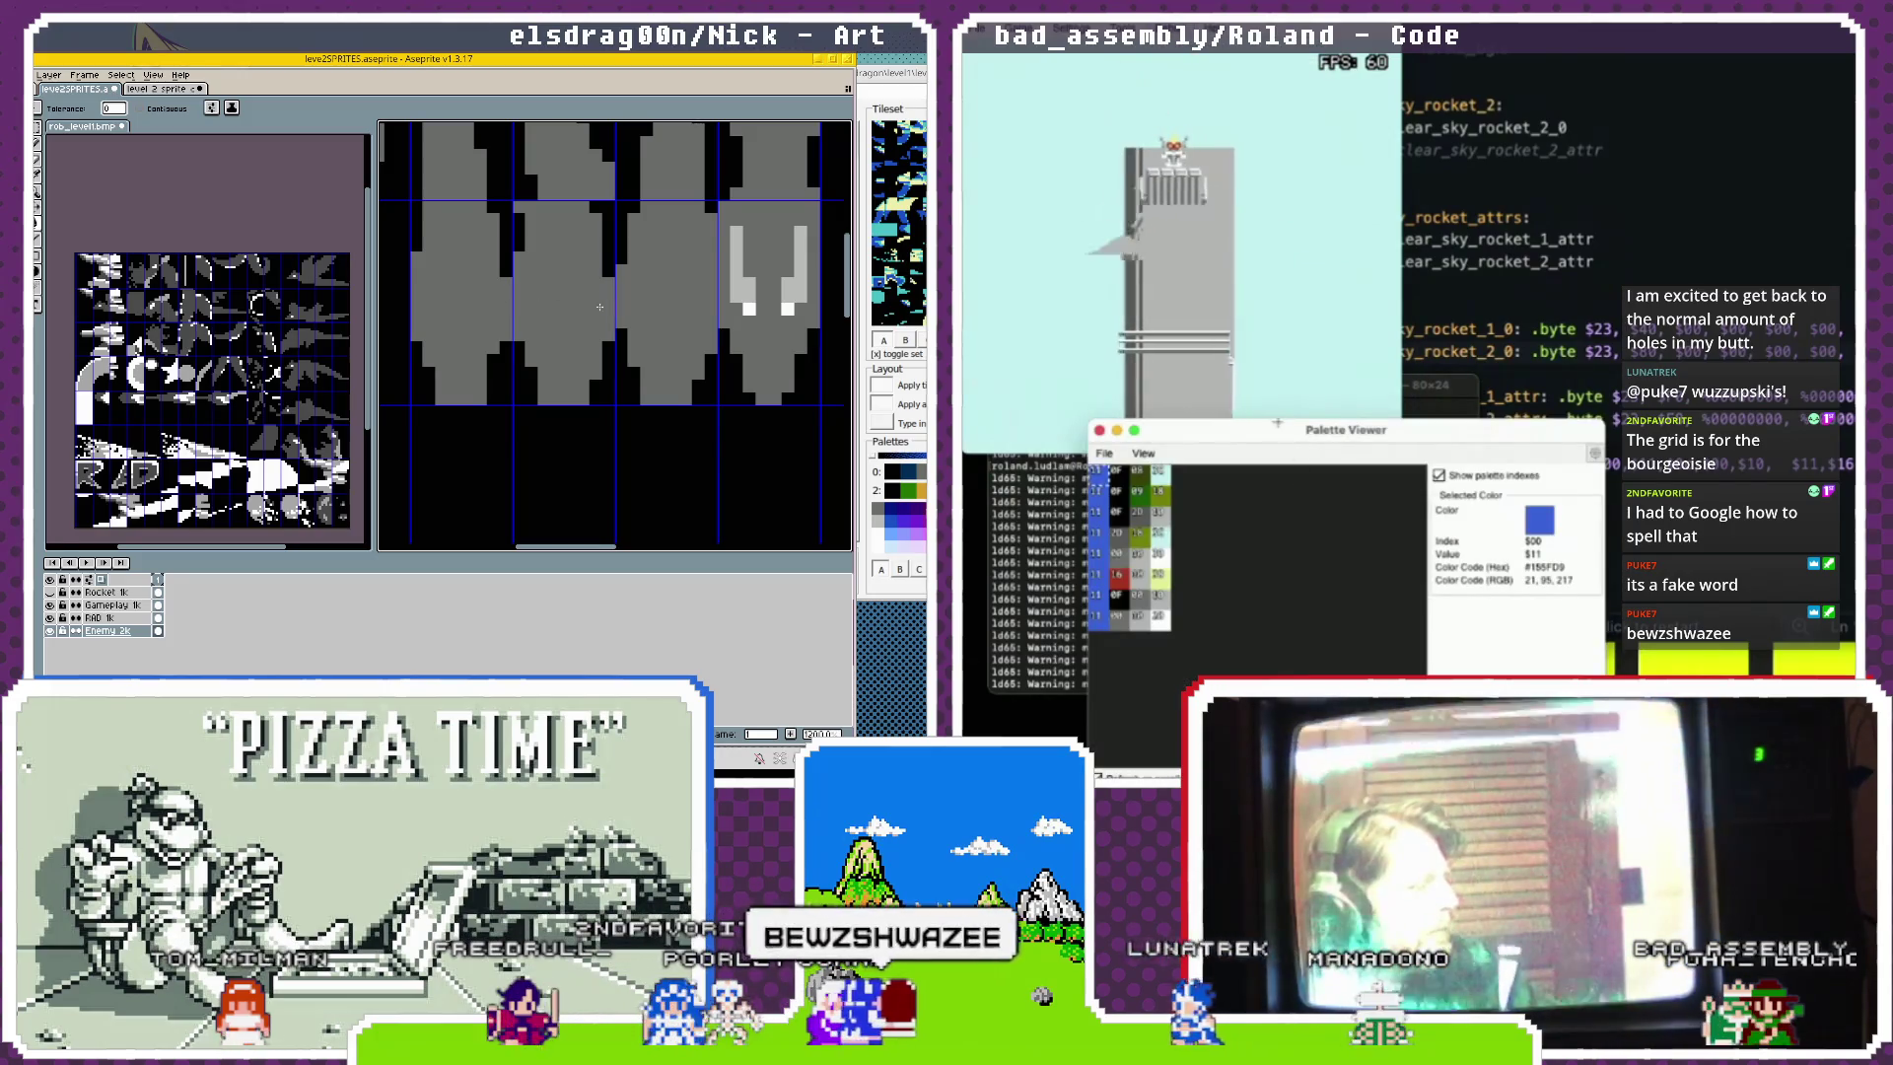
drag(1232, 429, 1489, 235)
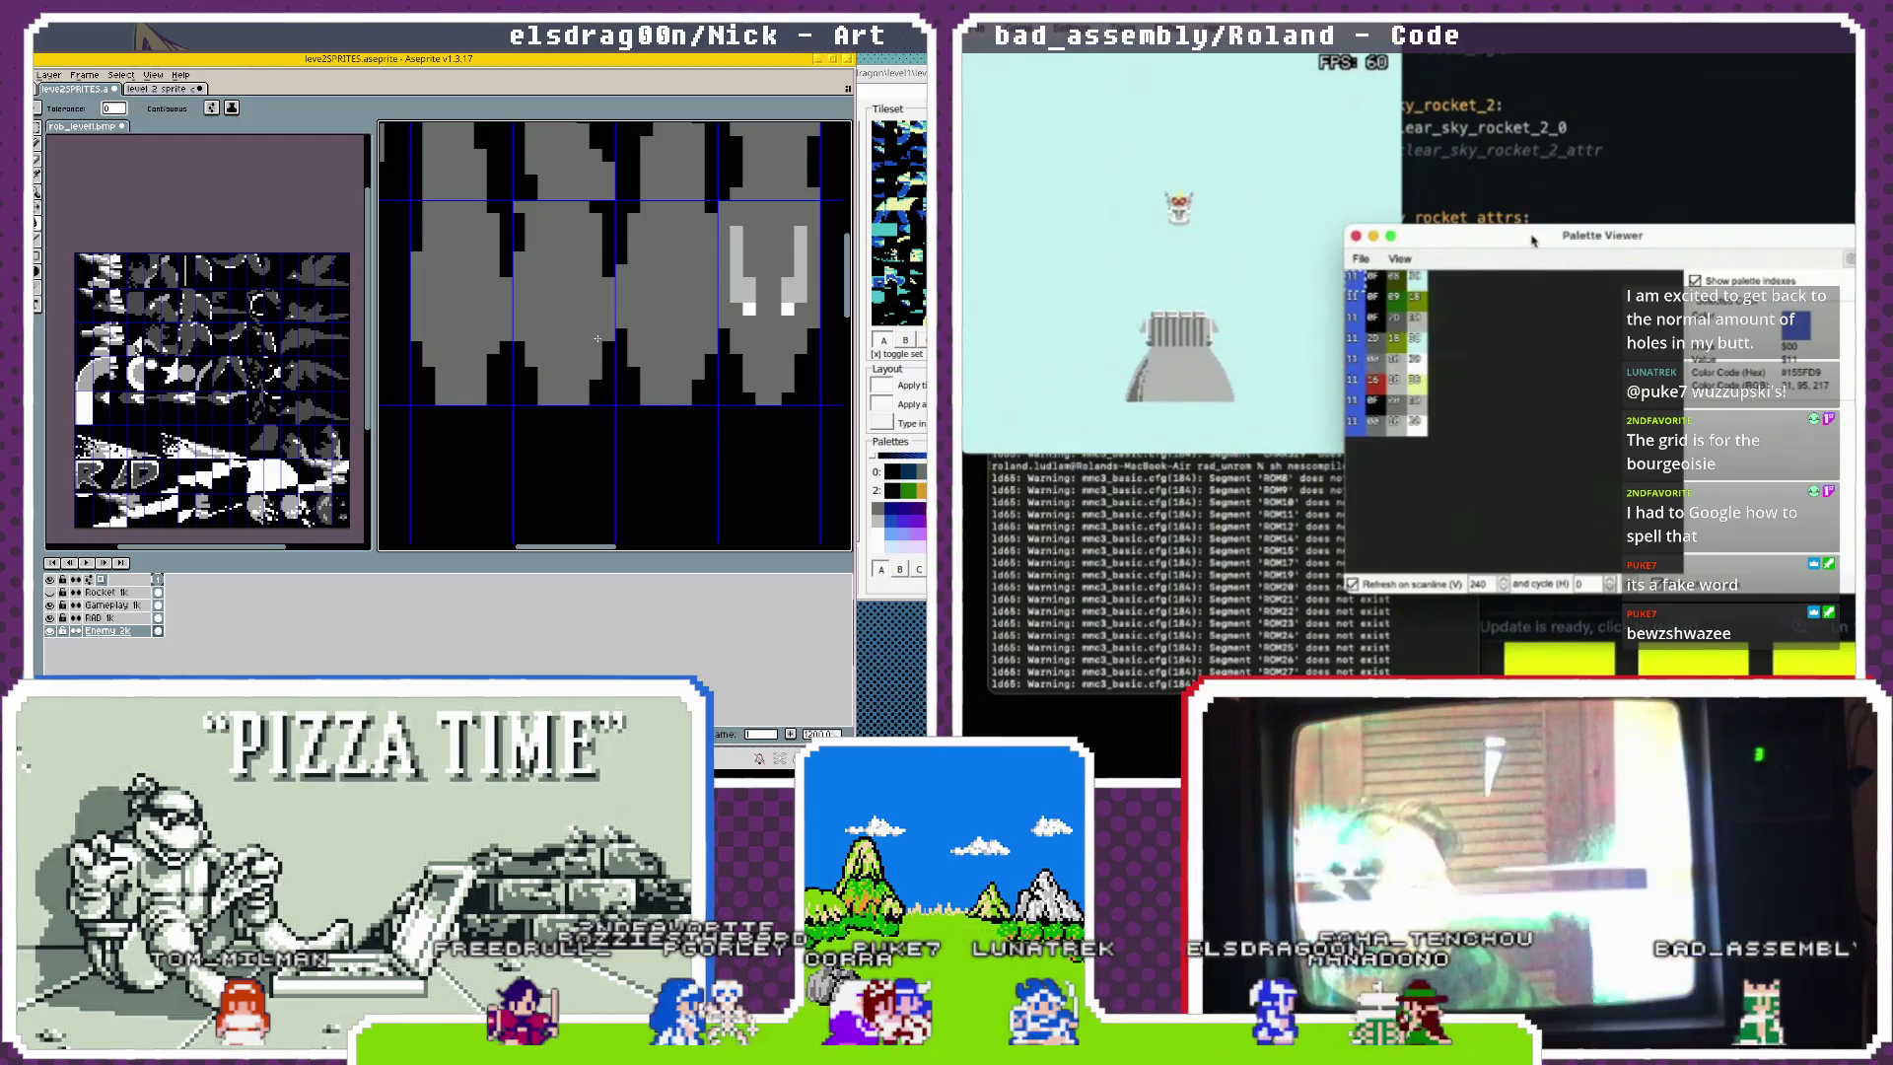
click(1468, 220)
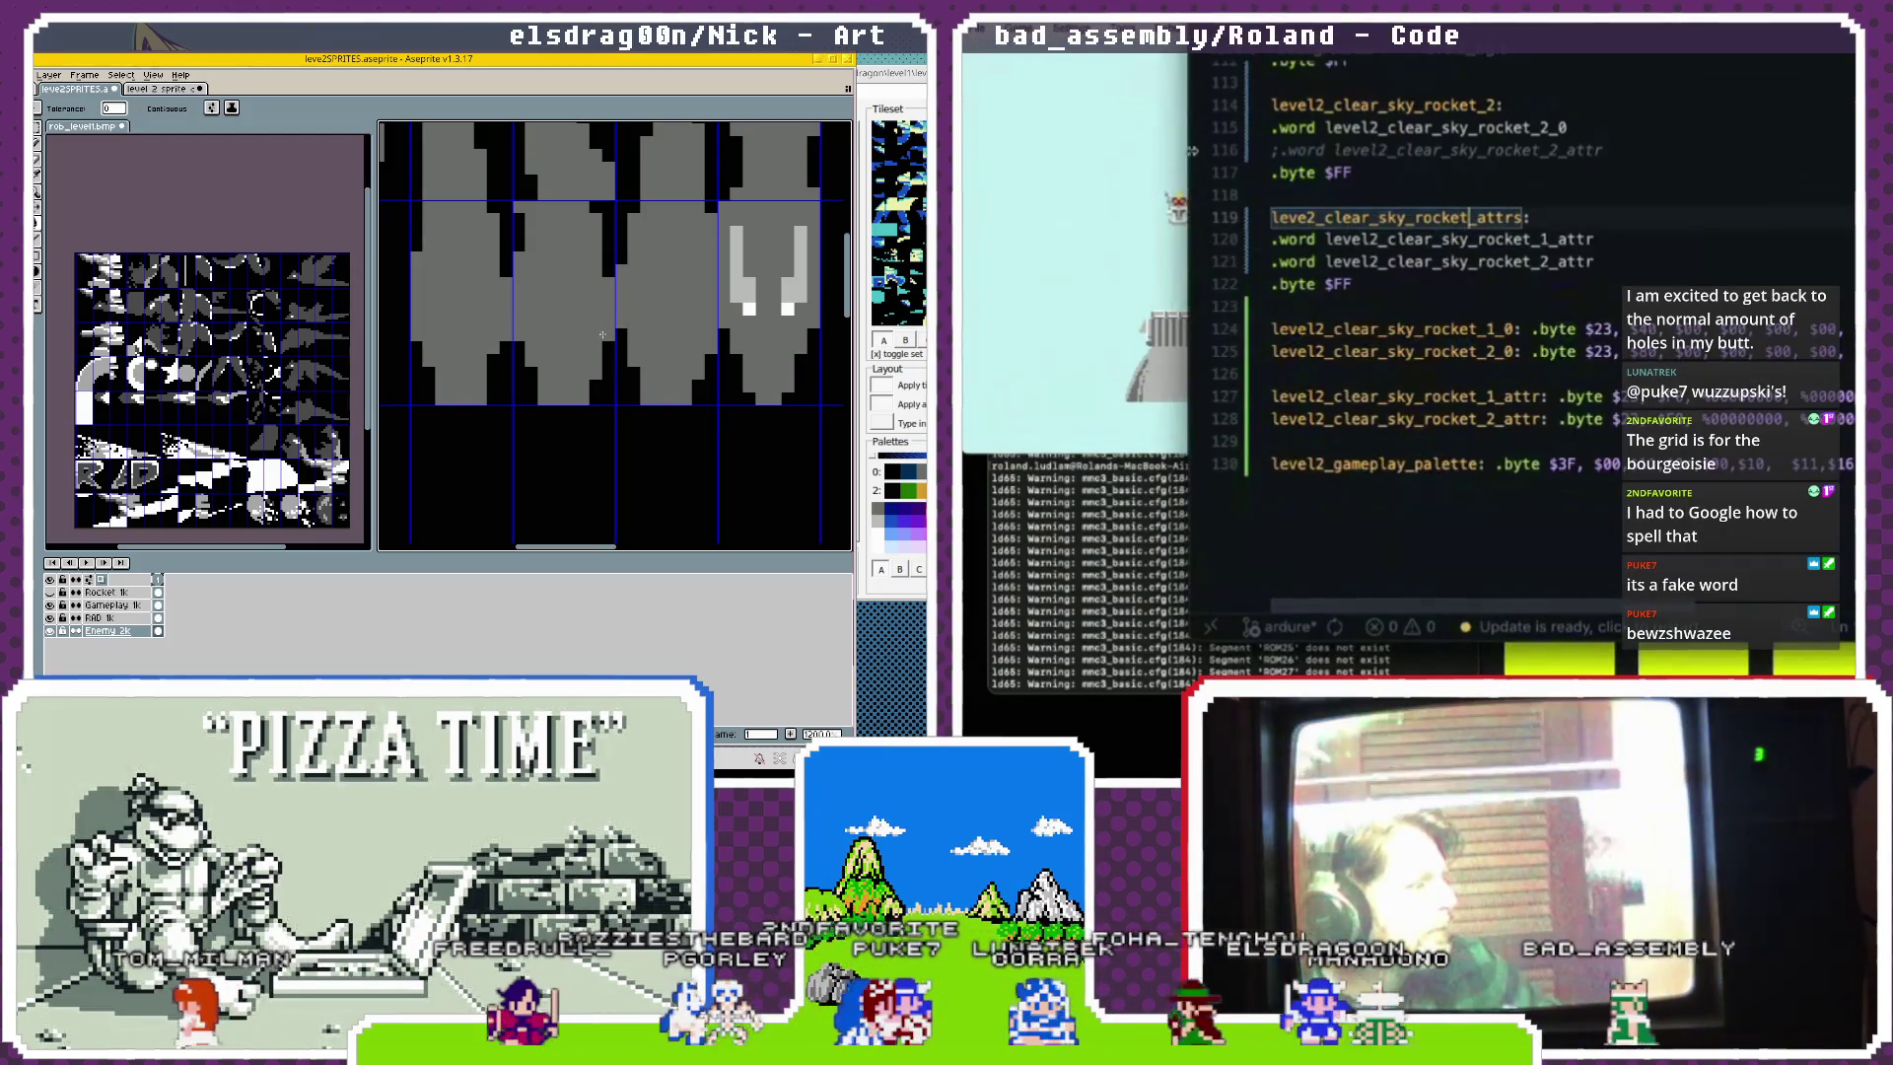
Close the Palette Viewer, open the Debug menu, and switch to the dragon animations file.
key(super+Tab)
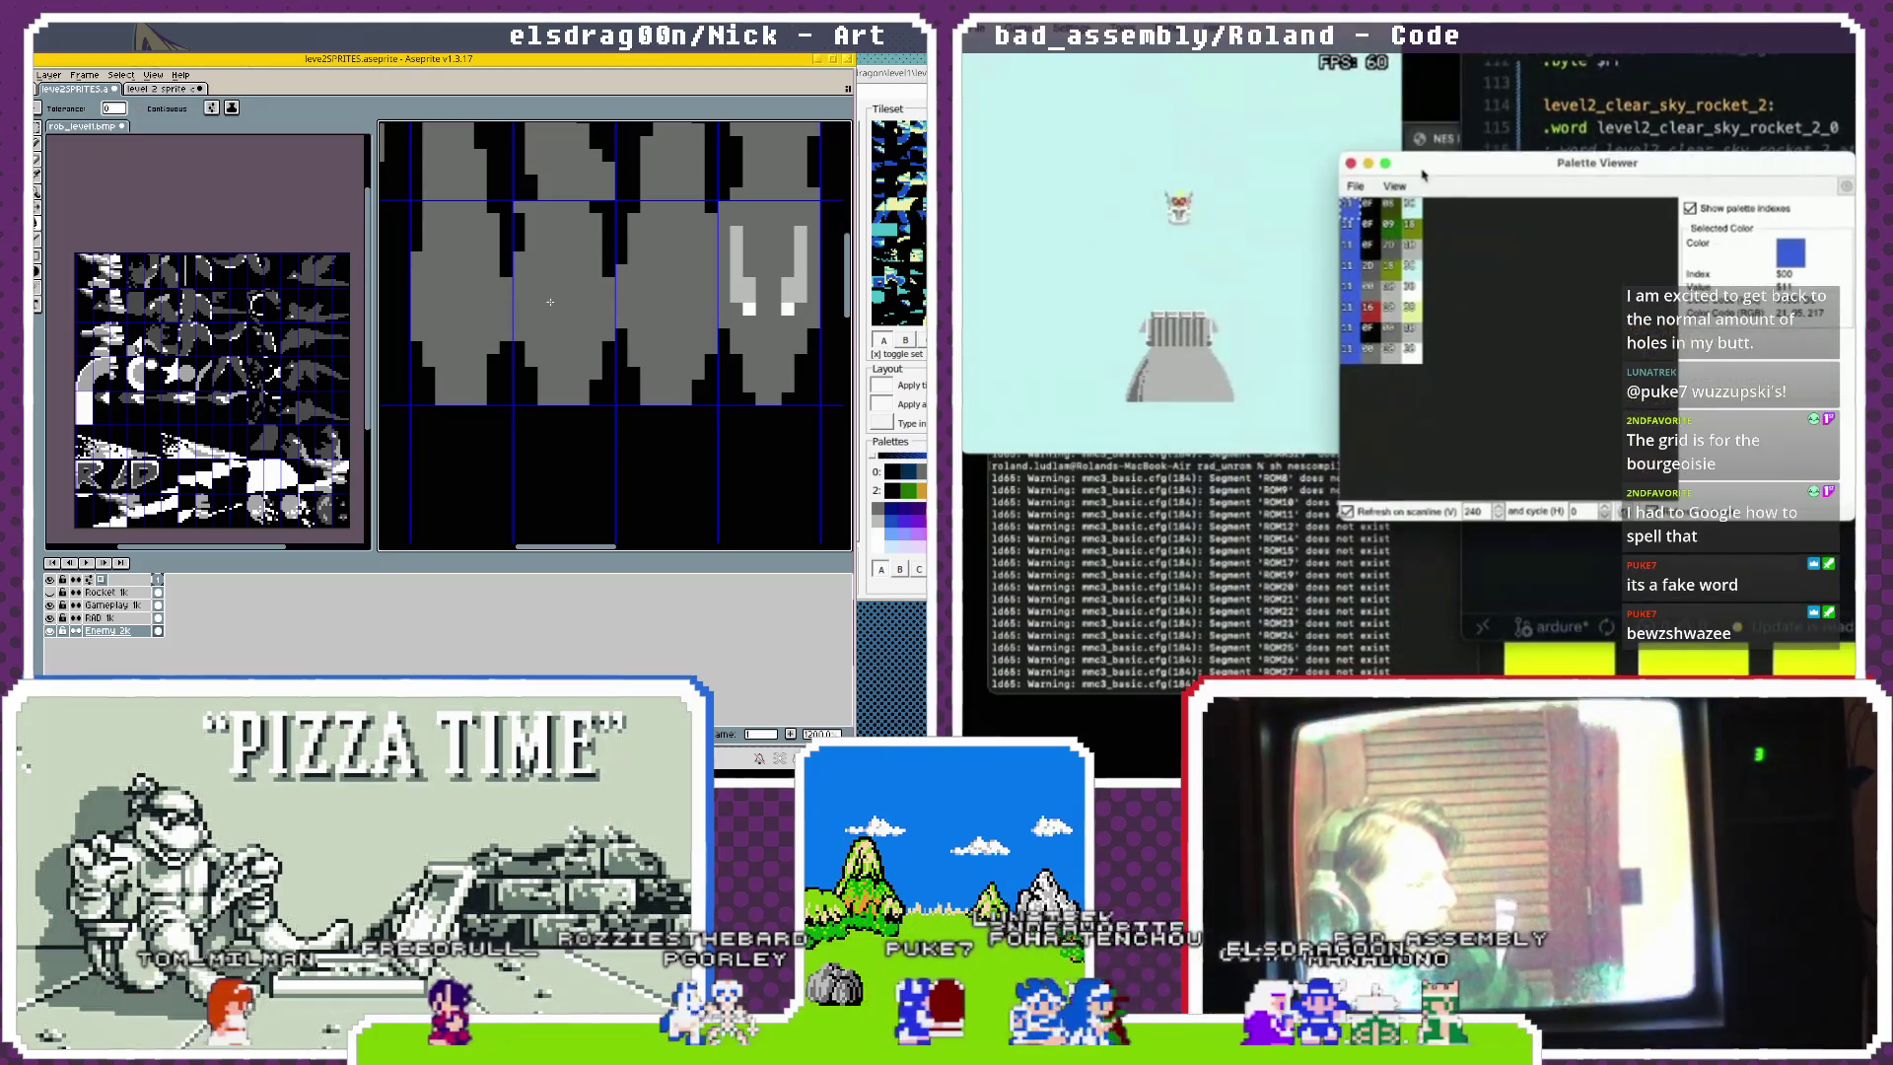
click(1350, 162)
click(1178, 47)
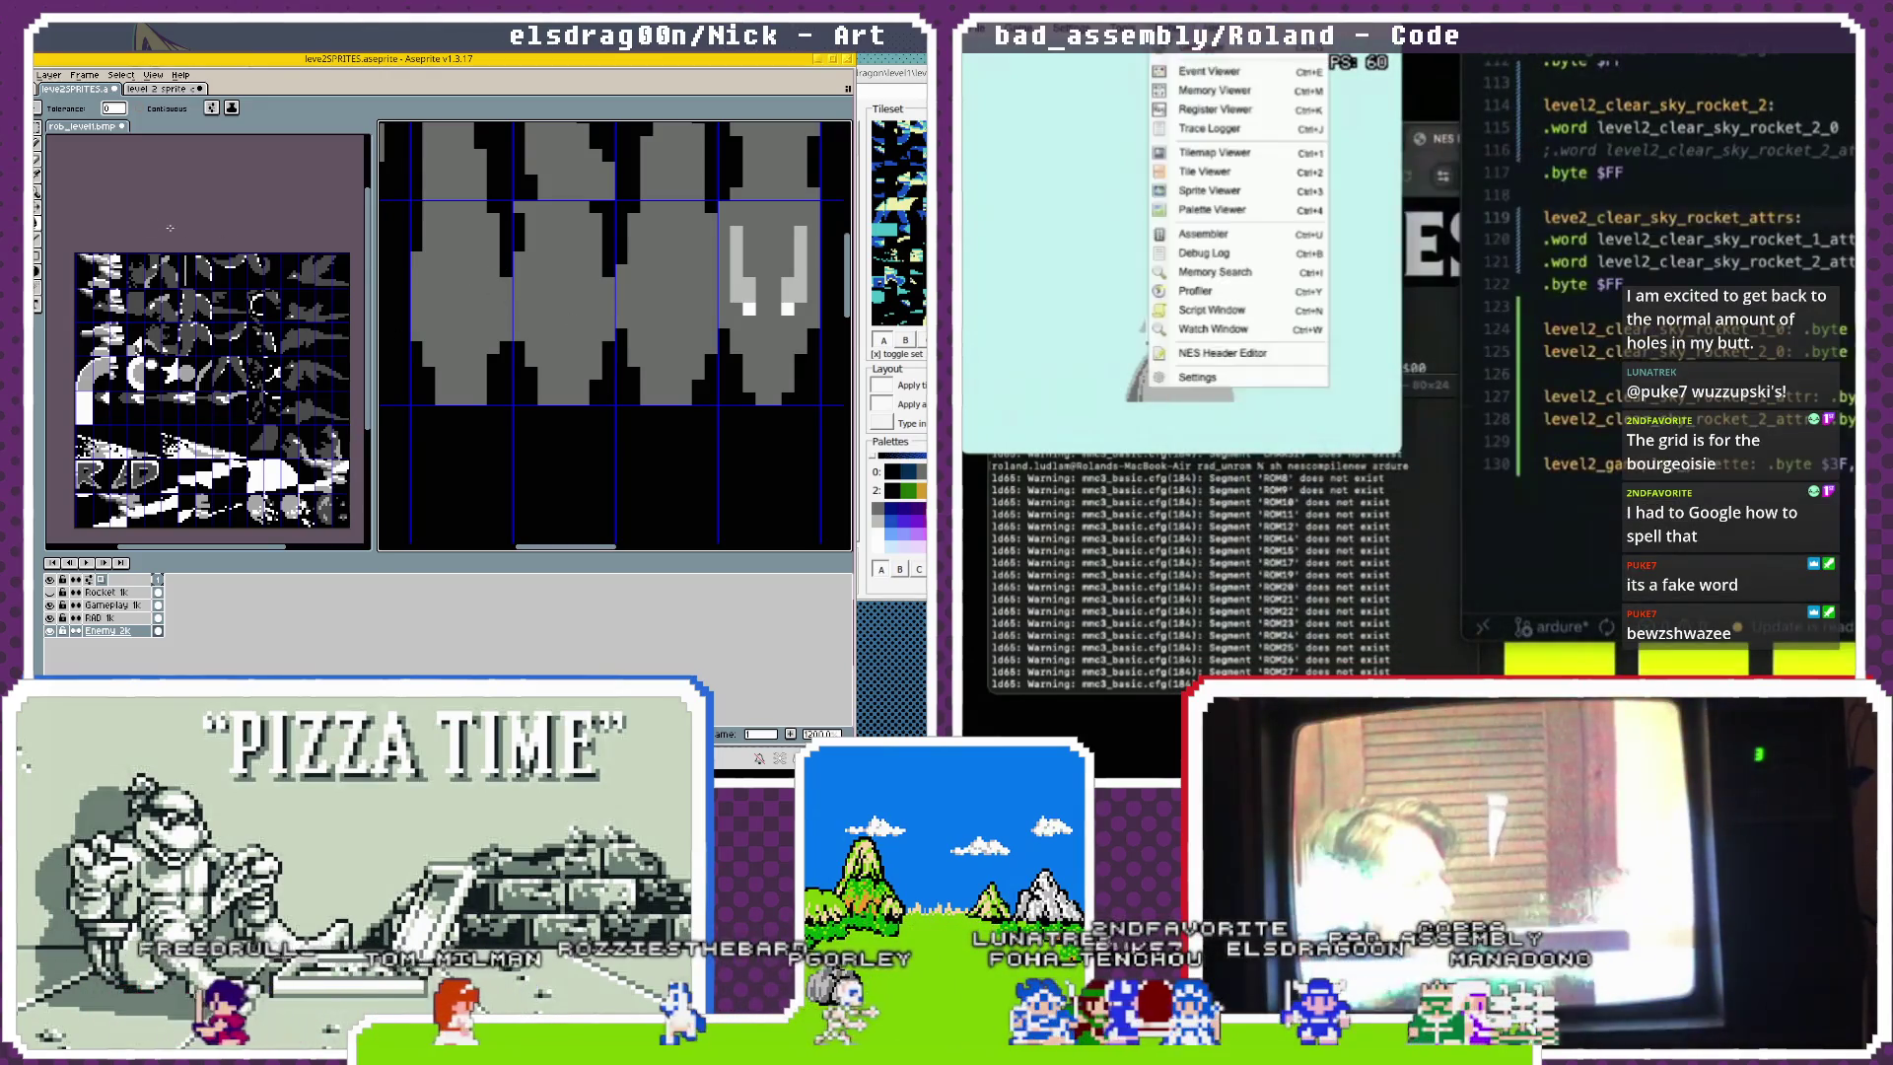
click(162, 87)
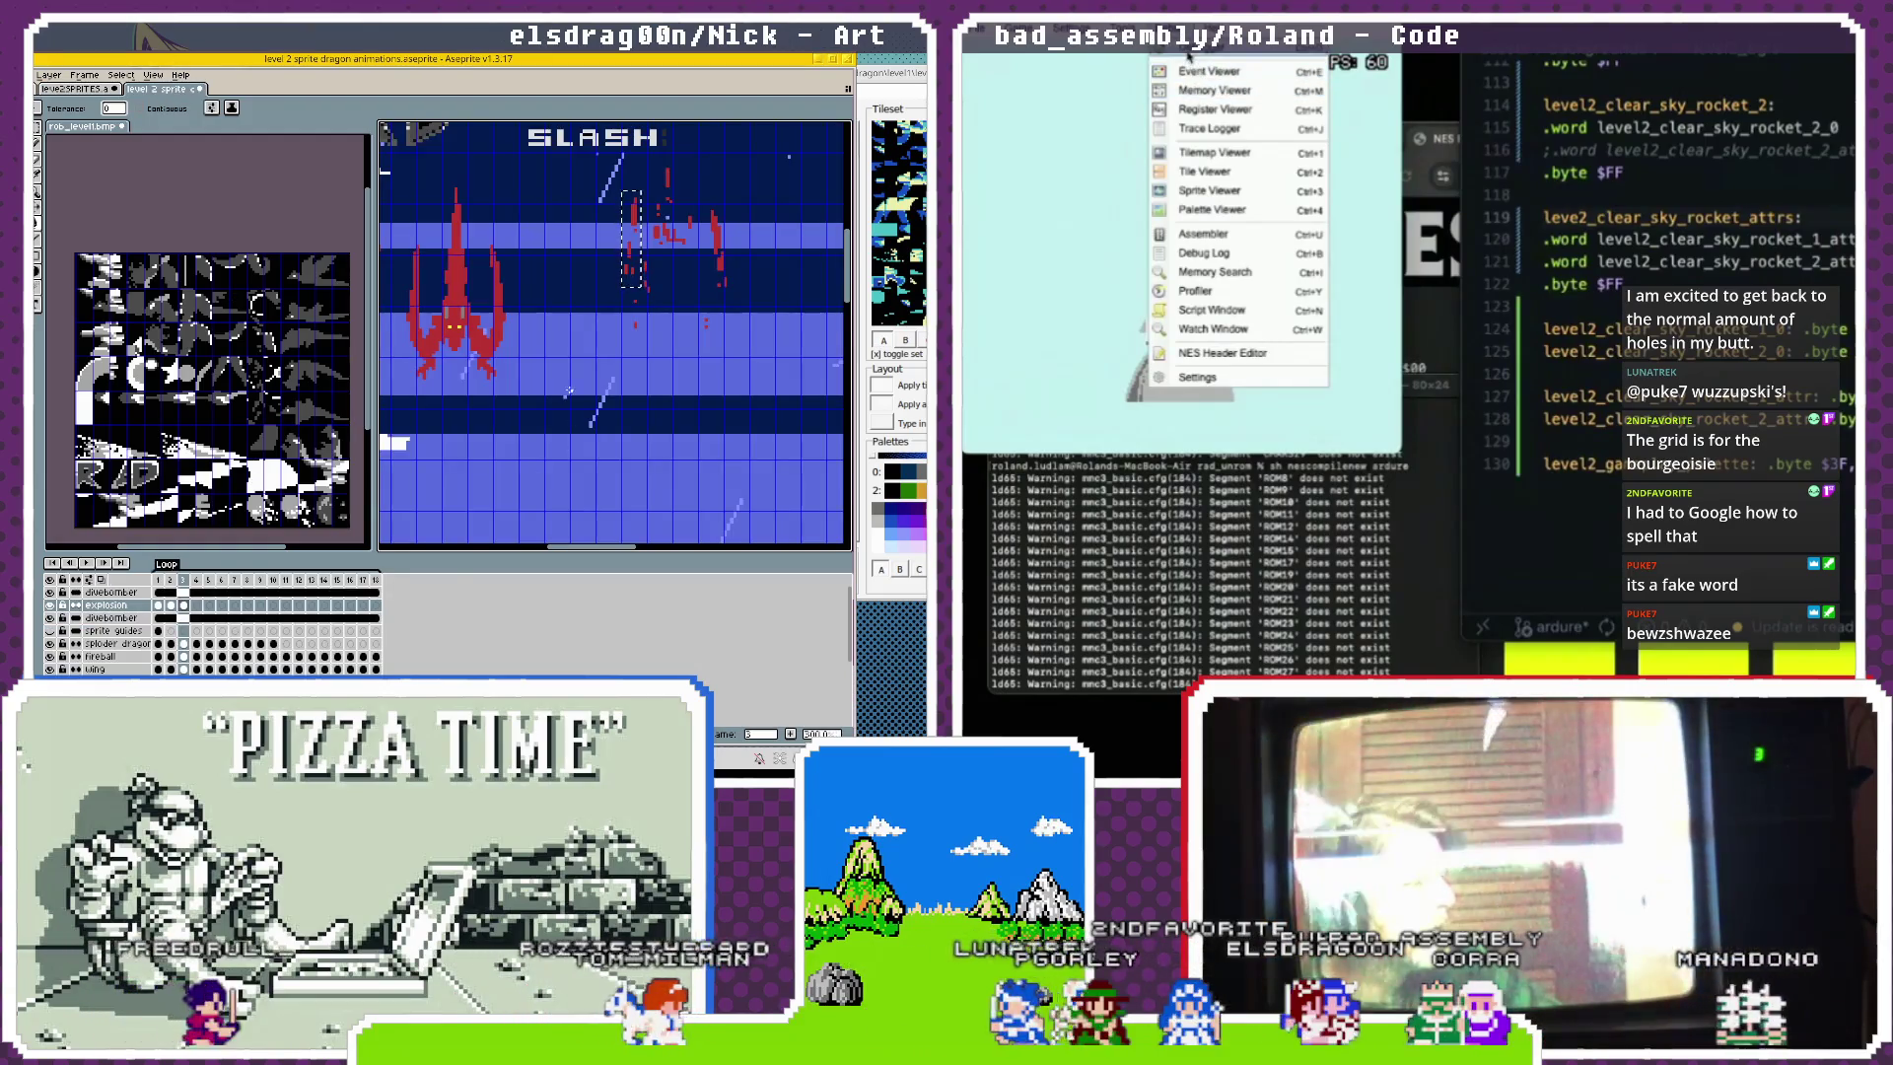
Open Mesen's Debugger, step through the tile loop seven times, then close it.
click(1189, 56)
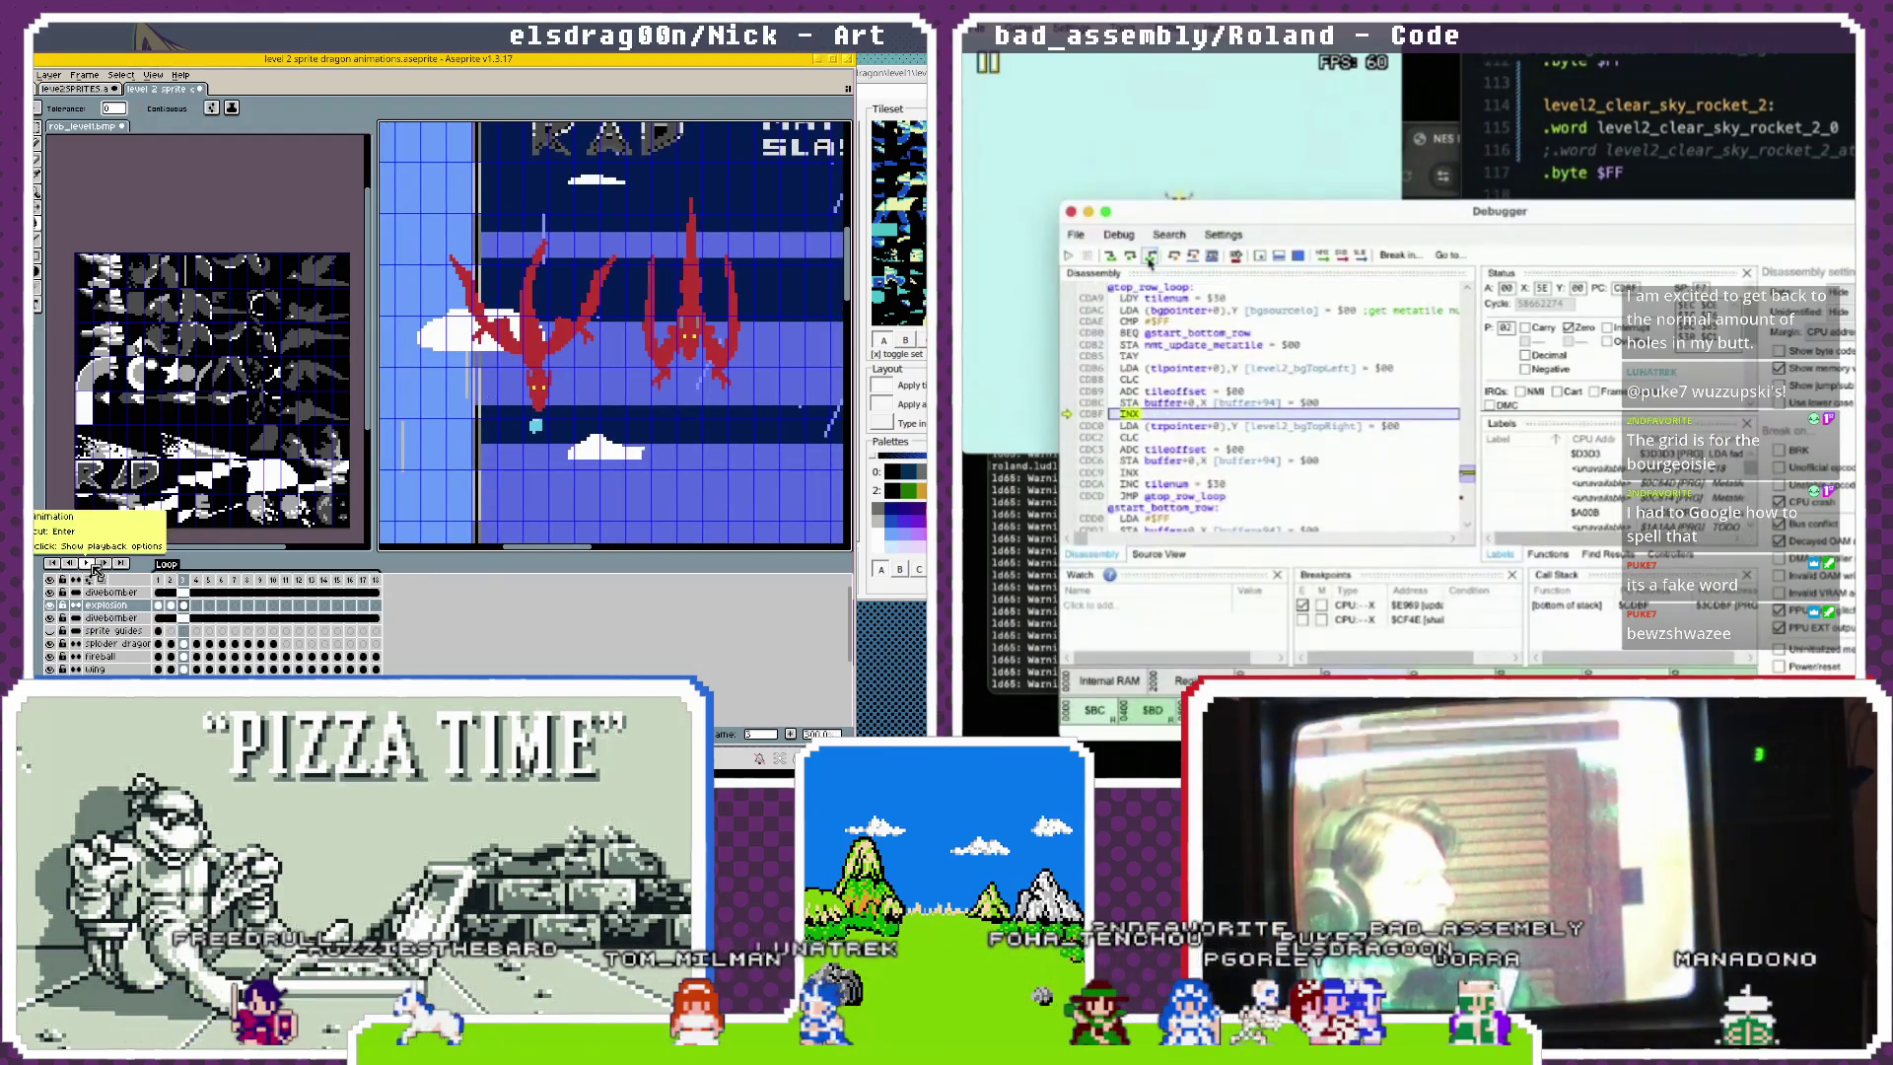
click(1131, 257)
click(1131, 257)
click(1130, 258)
click(1131, 258)
click(1130, 257)
click(1130, 257)
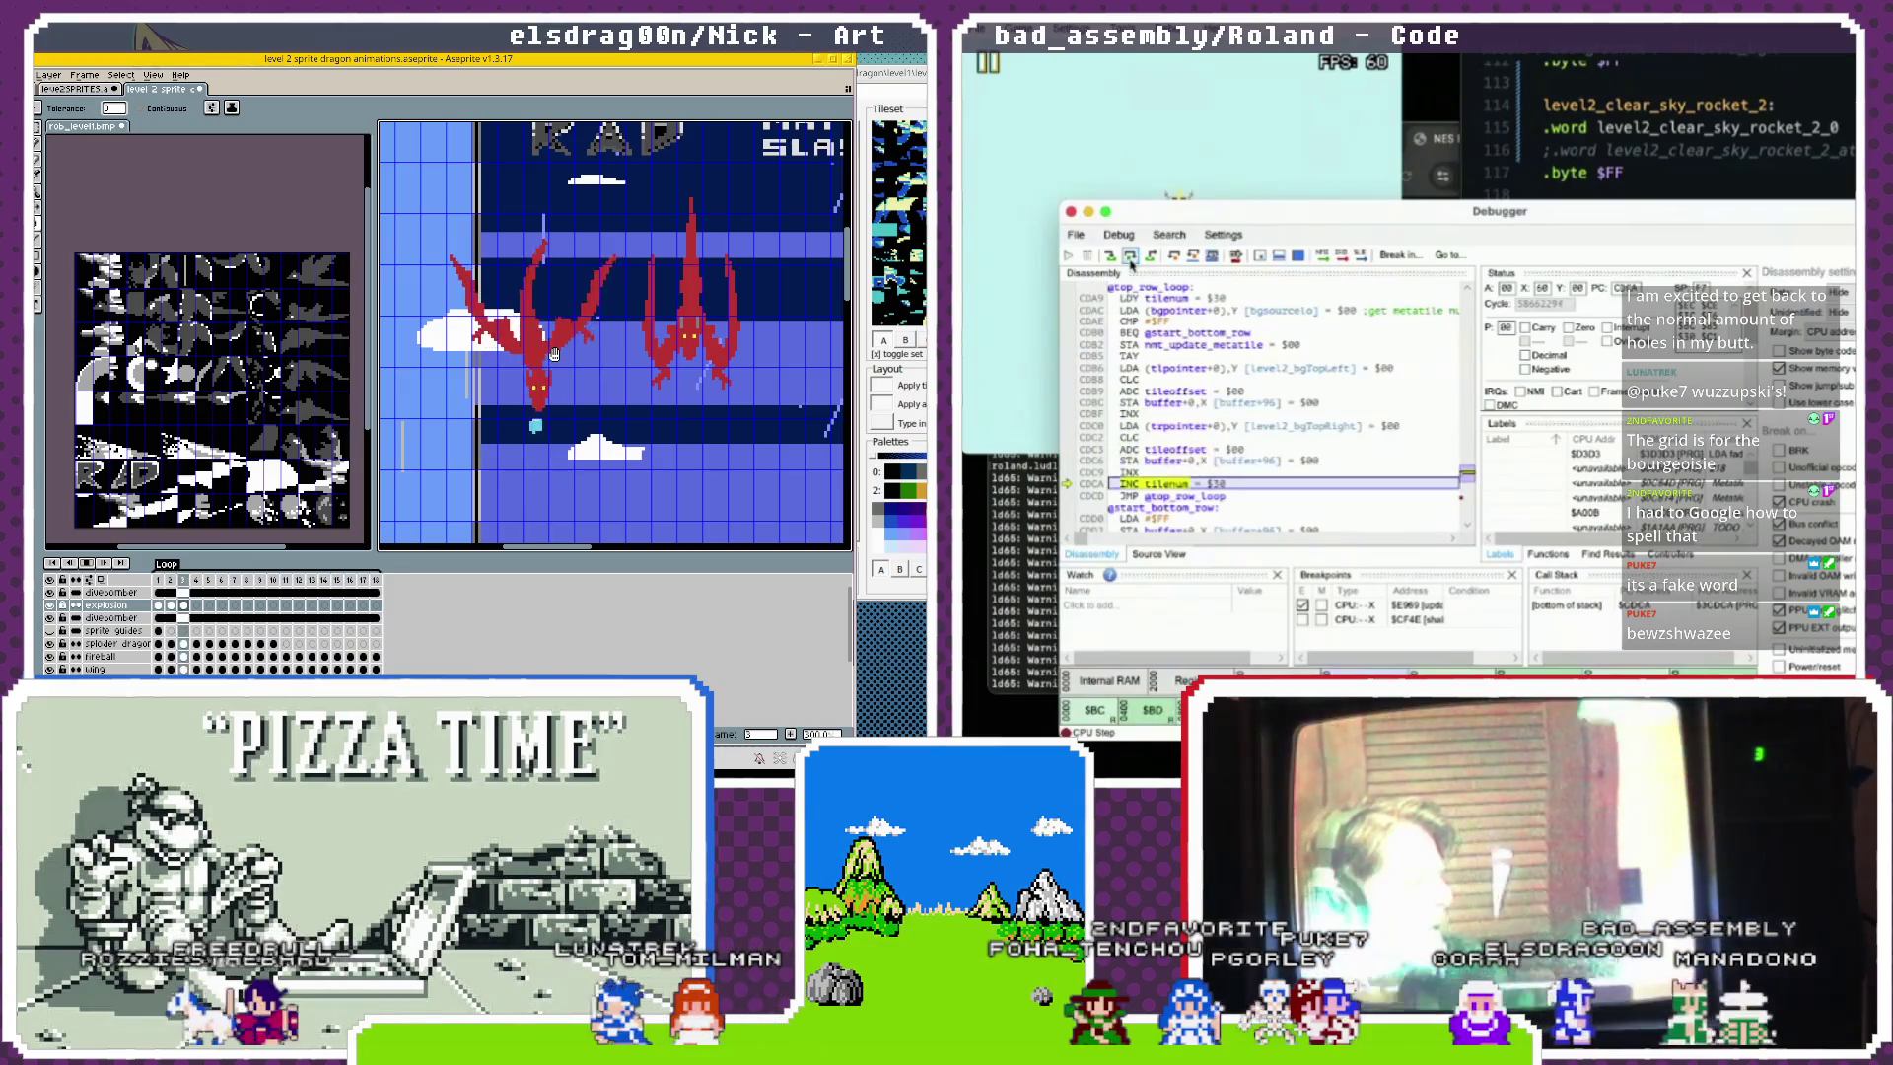
click(1131, 257)
click(1130, 257)
click(1130, 258)
click(1130, 258)
click(1130, 257)
click(1131, 257)
click(1131, 257)
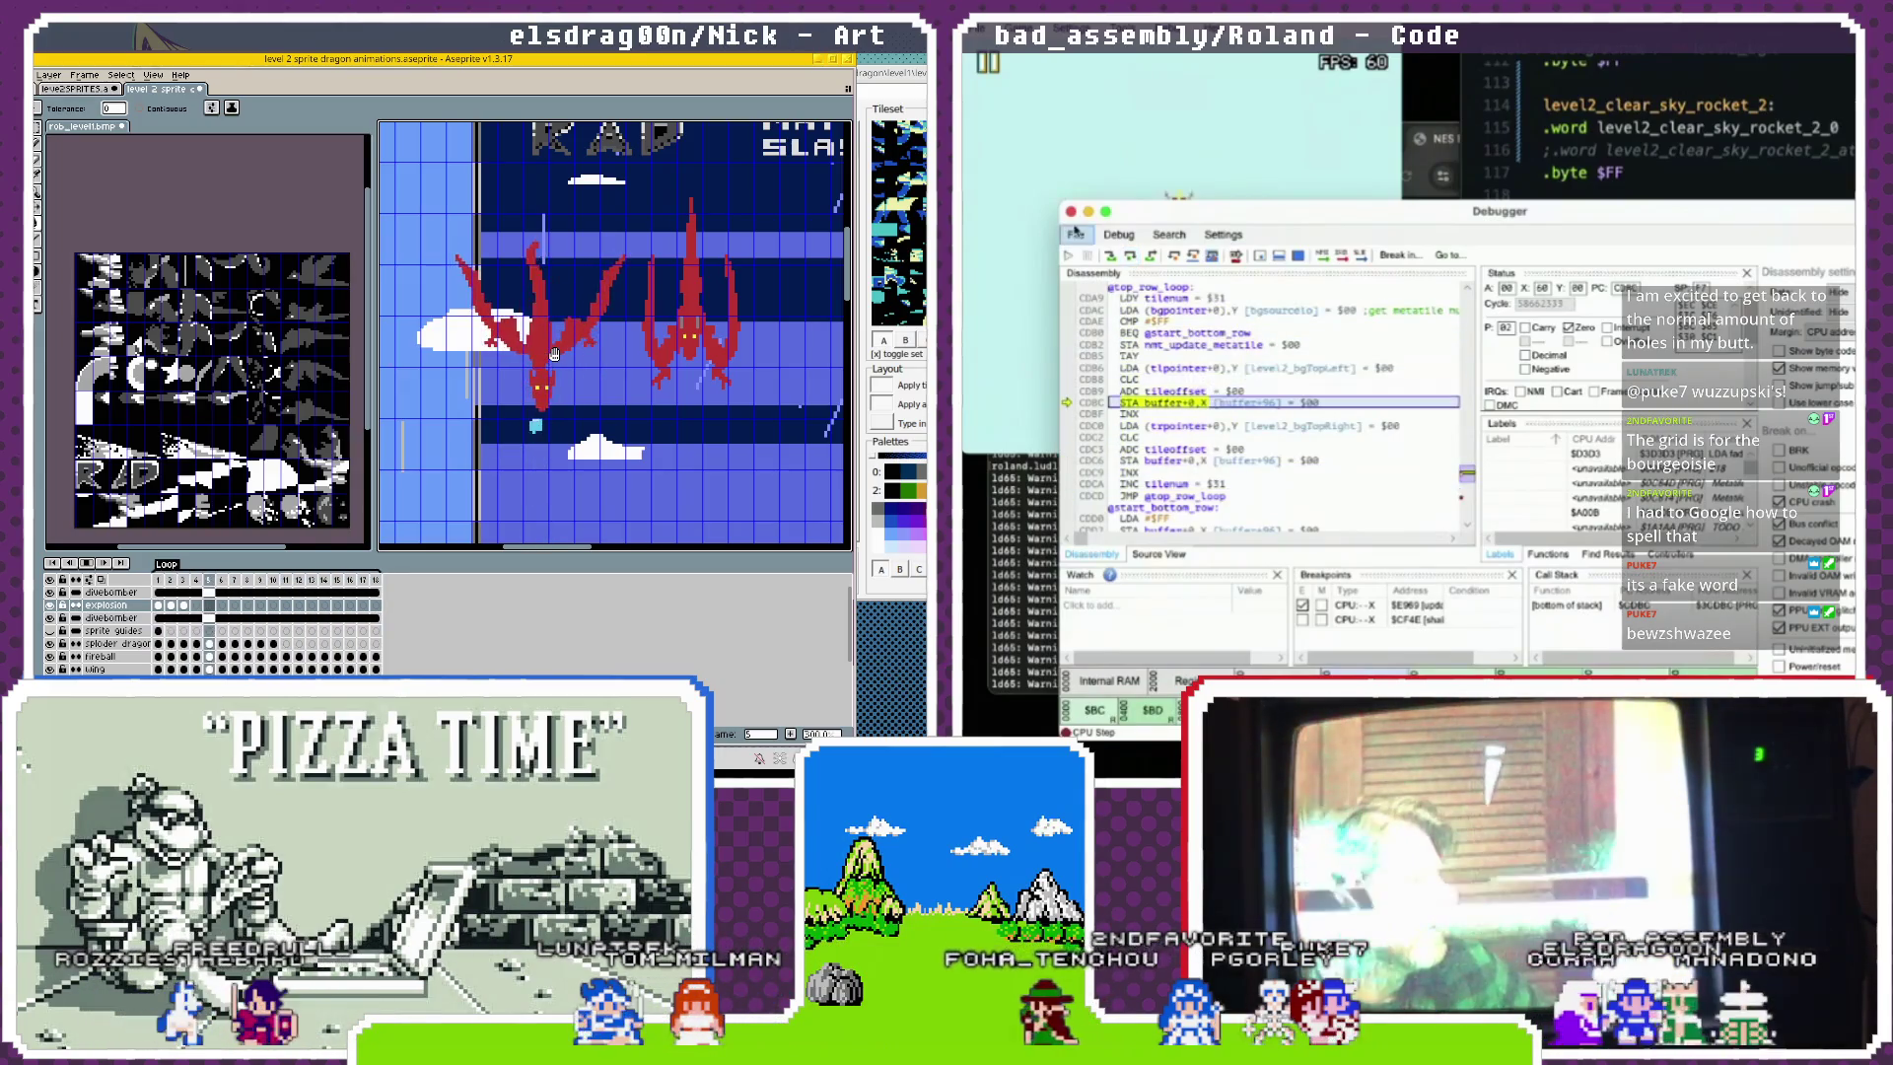
key(super+w)
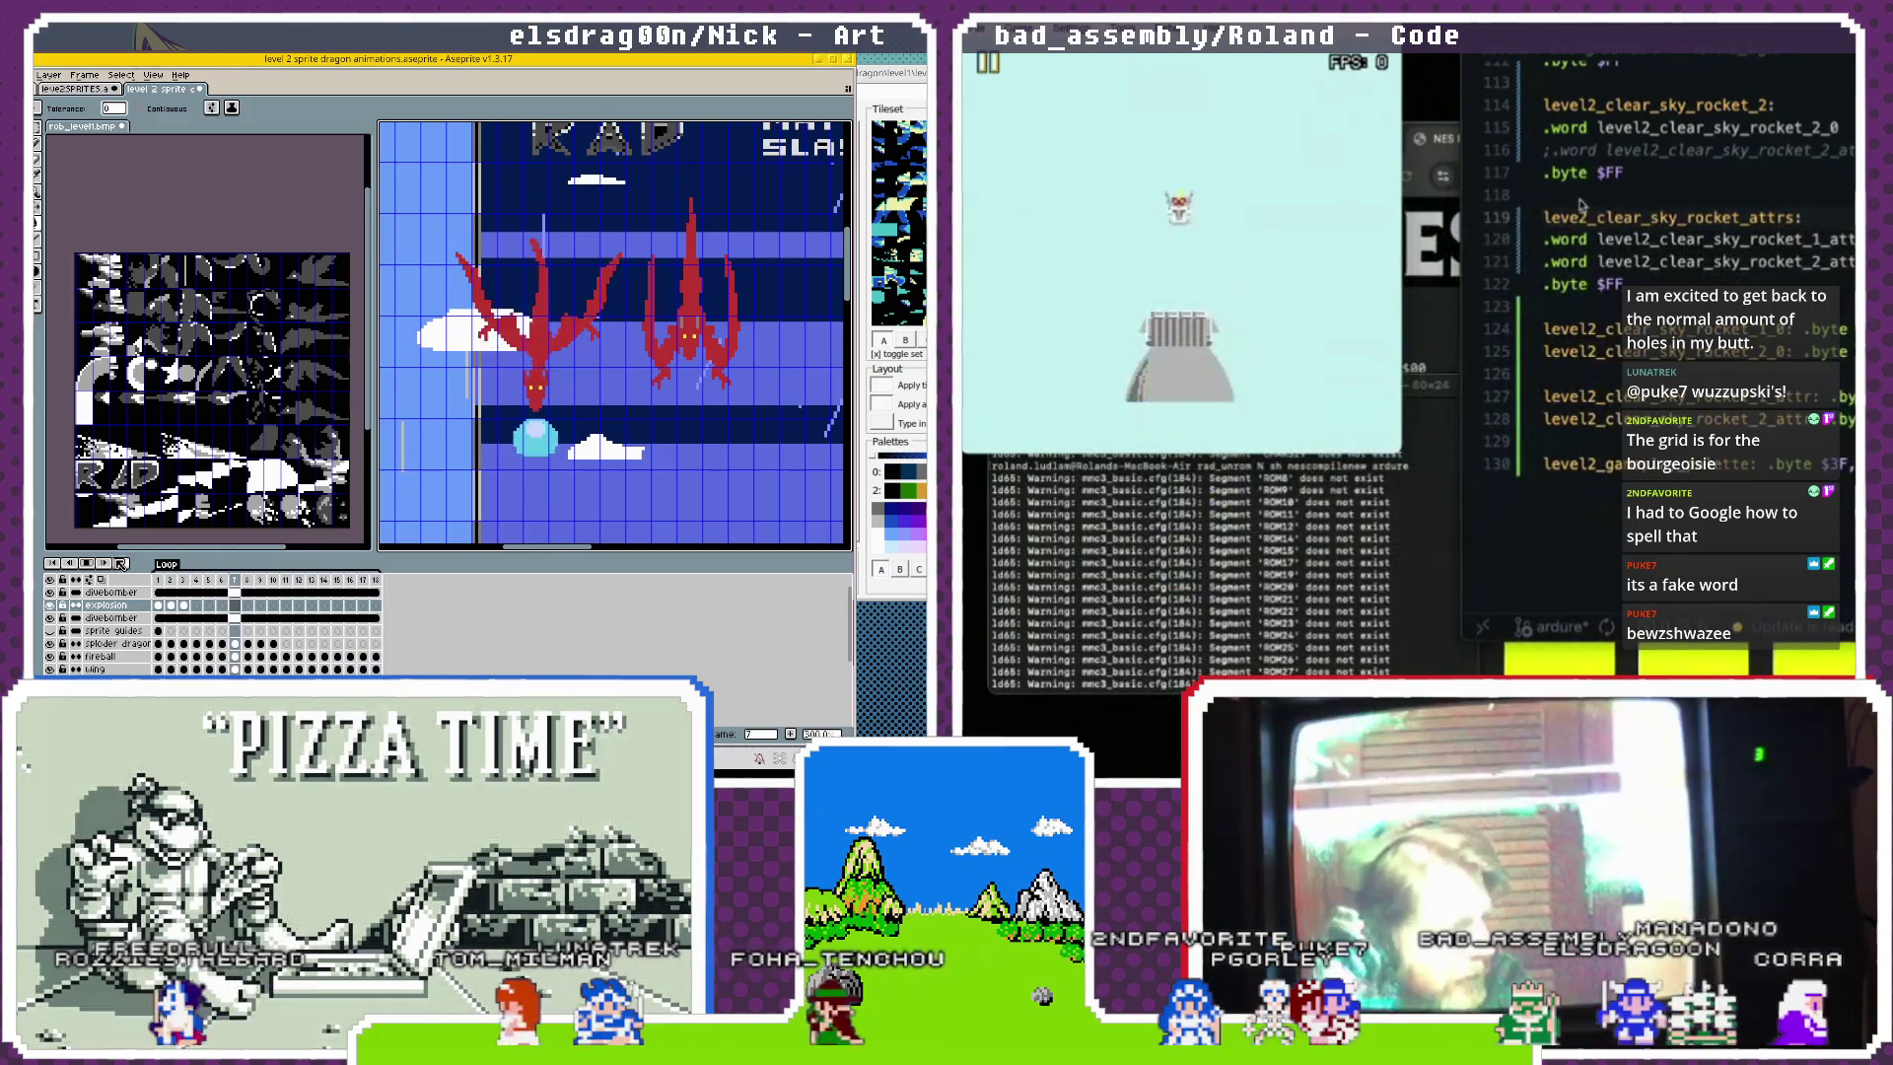
Return to the leve2SPRITES sprite sheet in Aseprite.
scroll(1676, 296, right, 5)
scroll(1676, 295, right, 3)
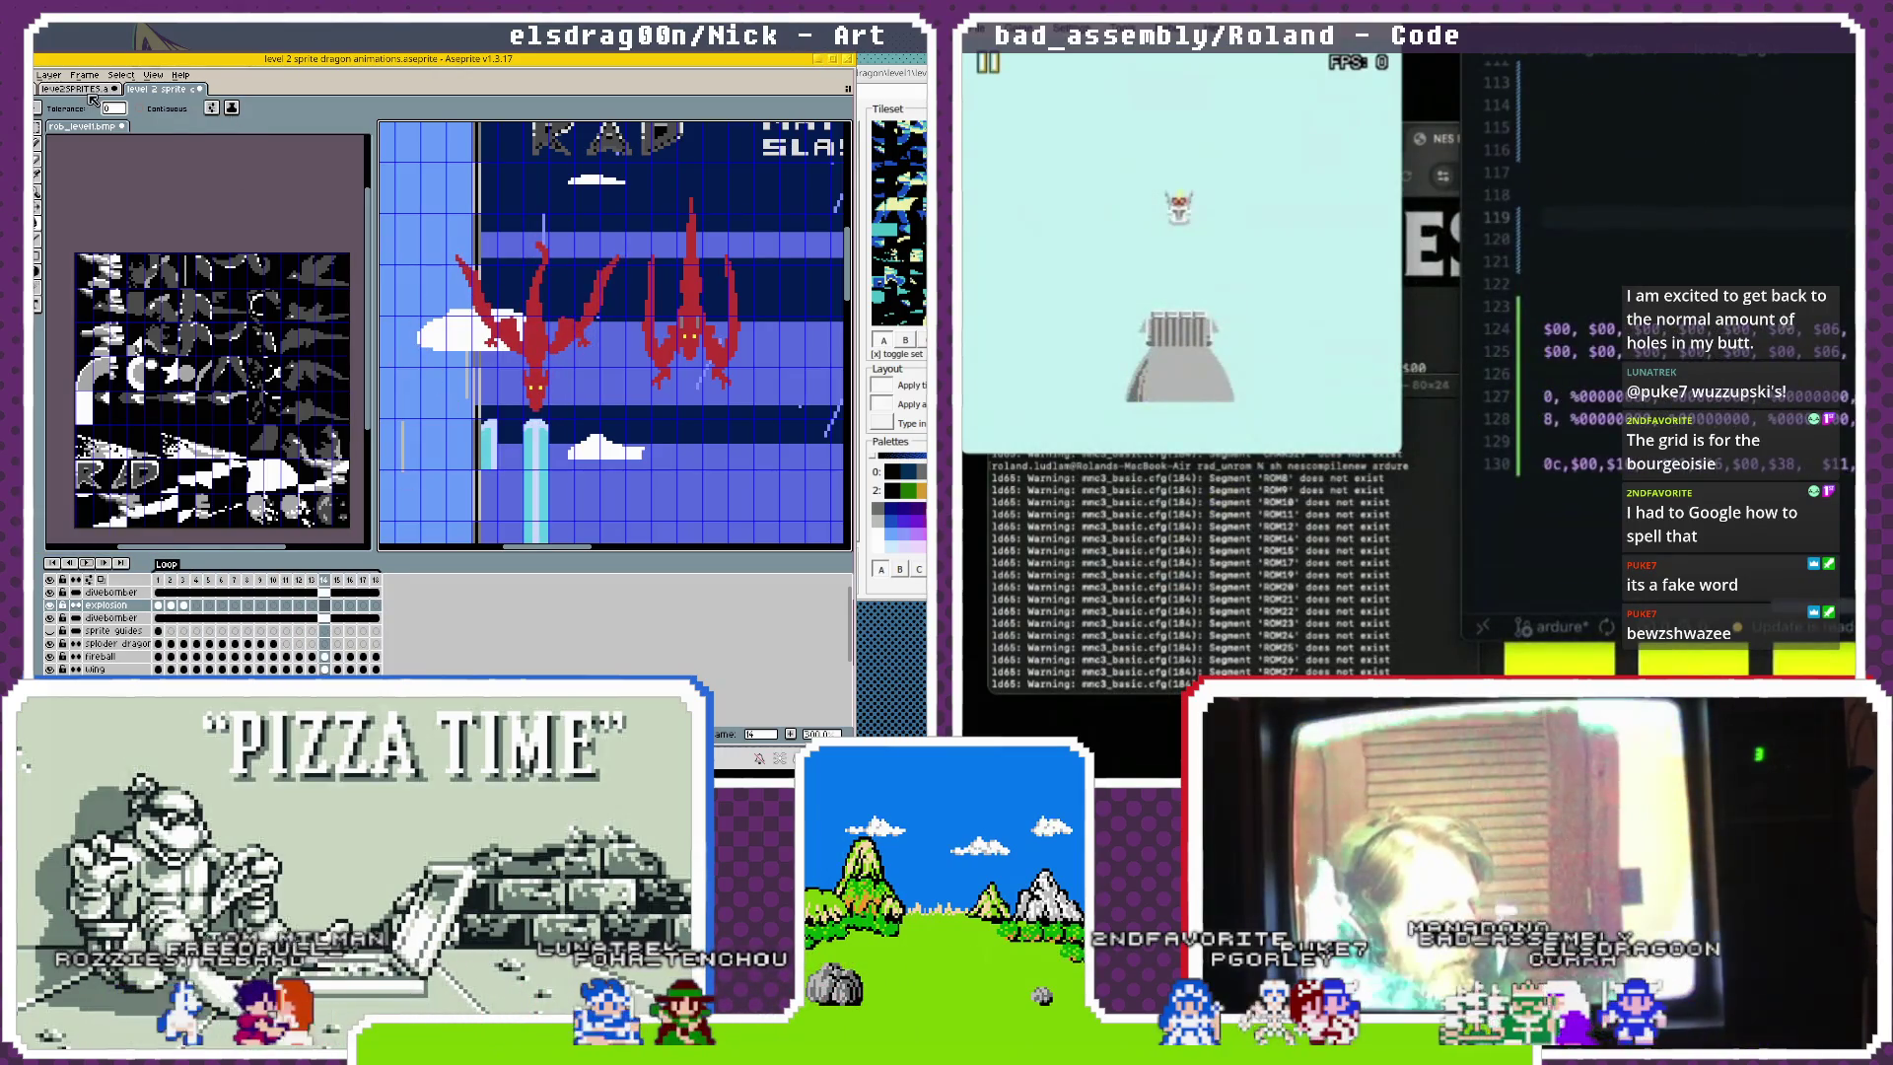
click(74, 89)
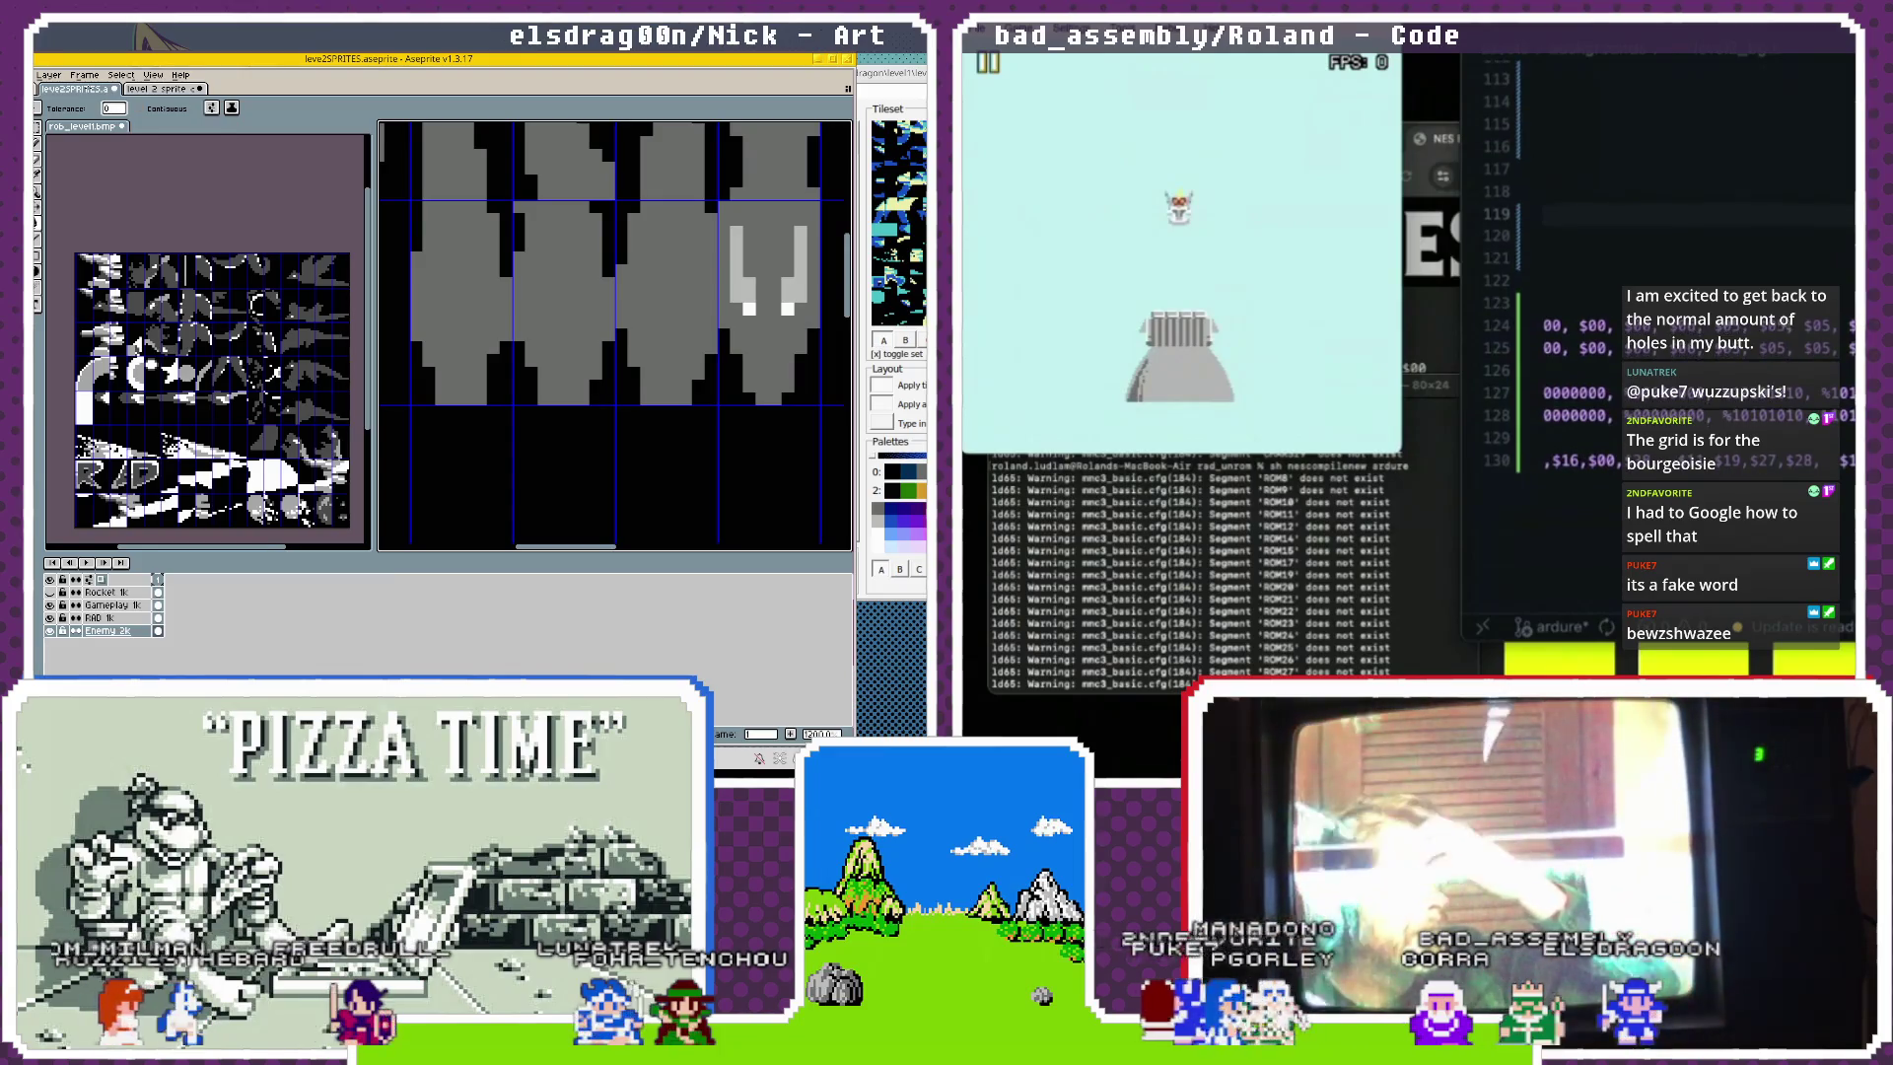
Open Debug > Palette Viewer and inspect index $10, colour $11 (#155FD9).
scroll(1676, 296, left, 8)
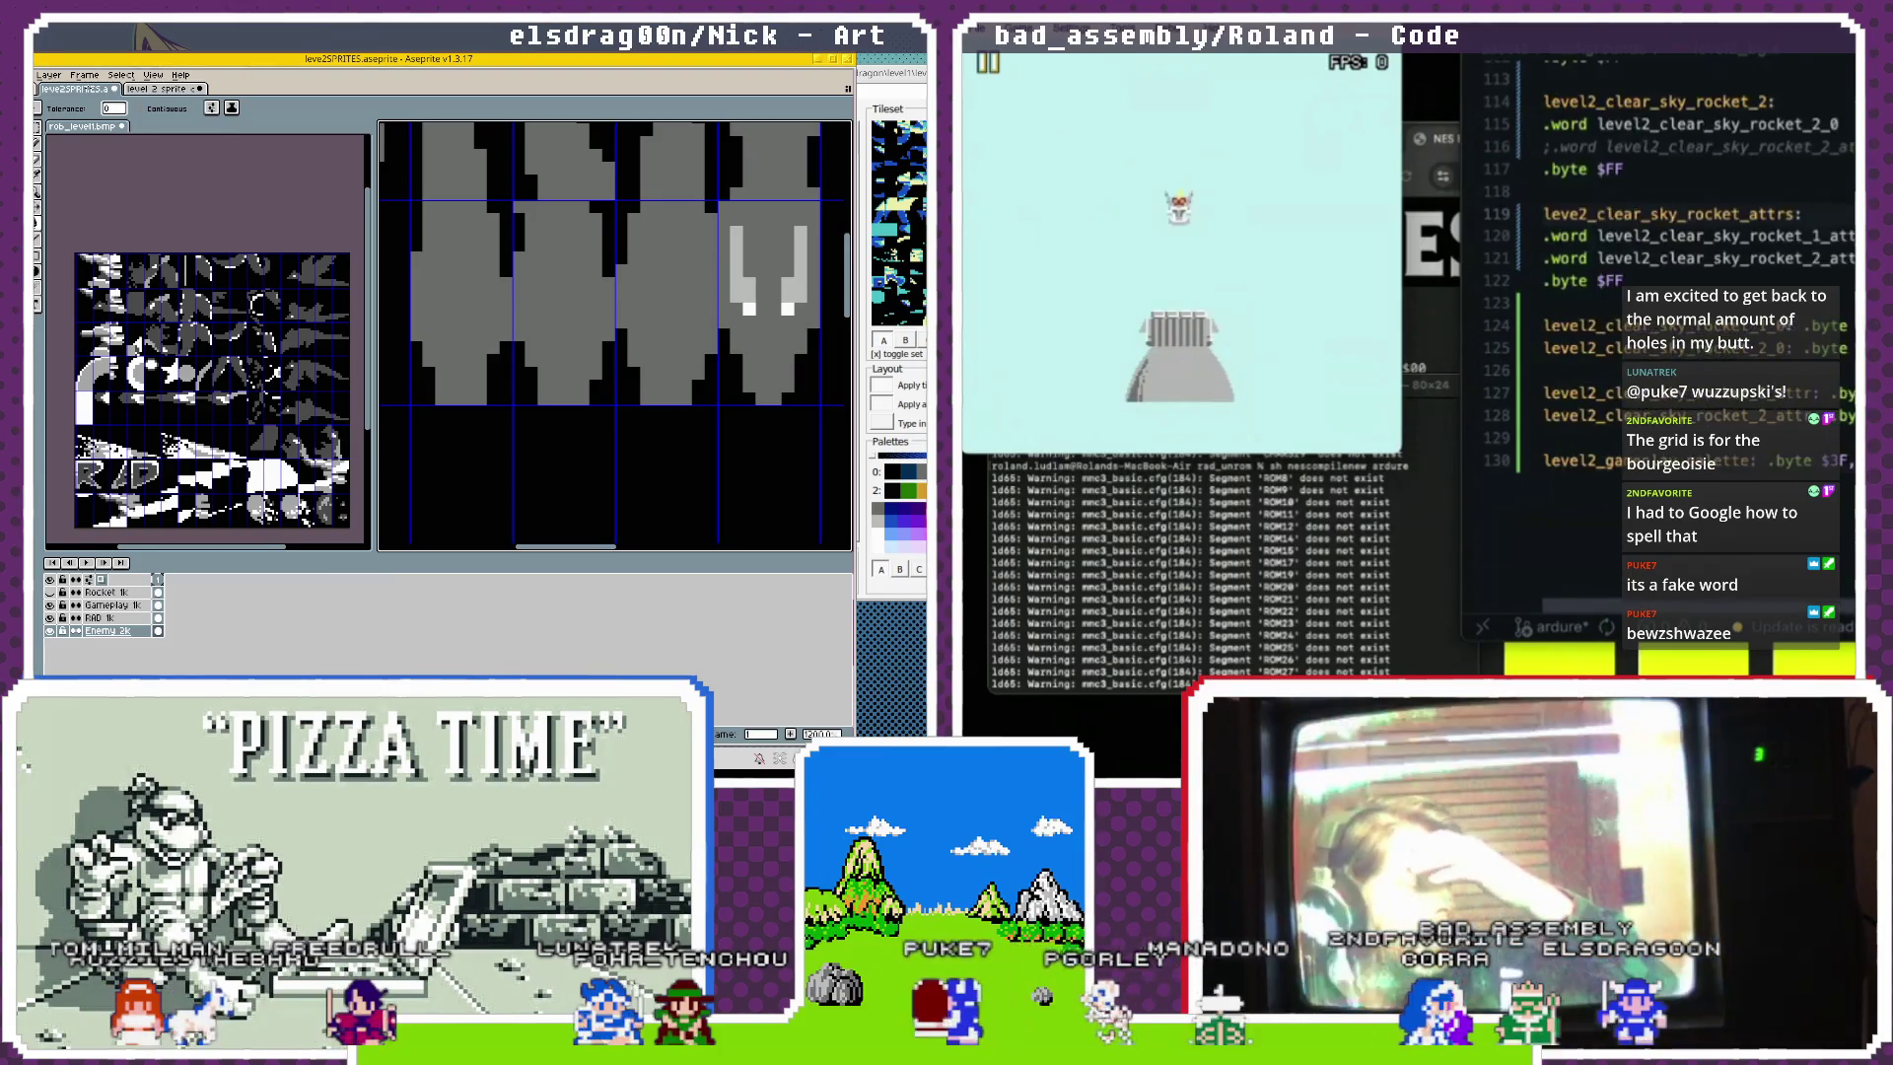
scroll(1675, 296, right, 2)
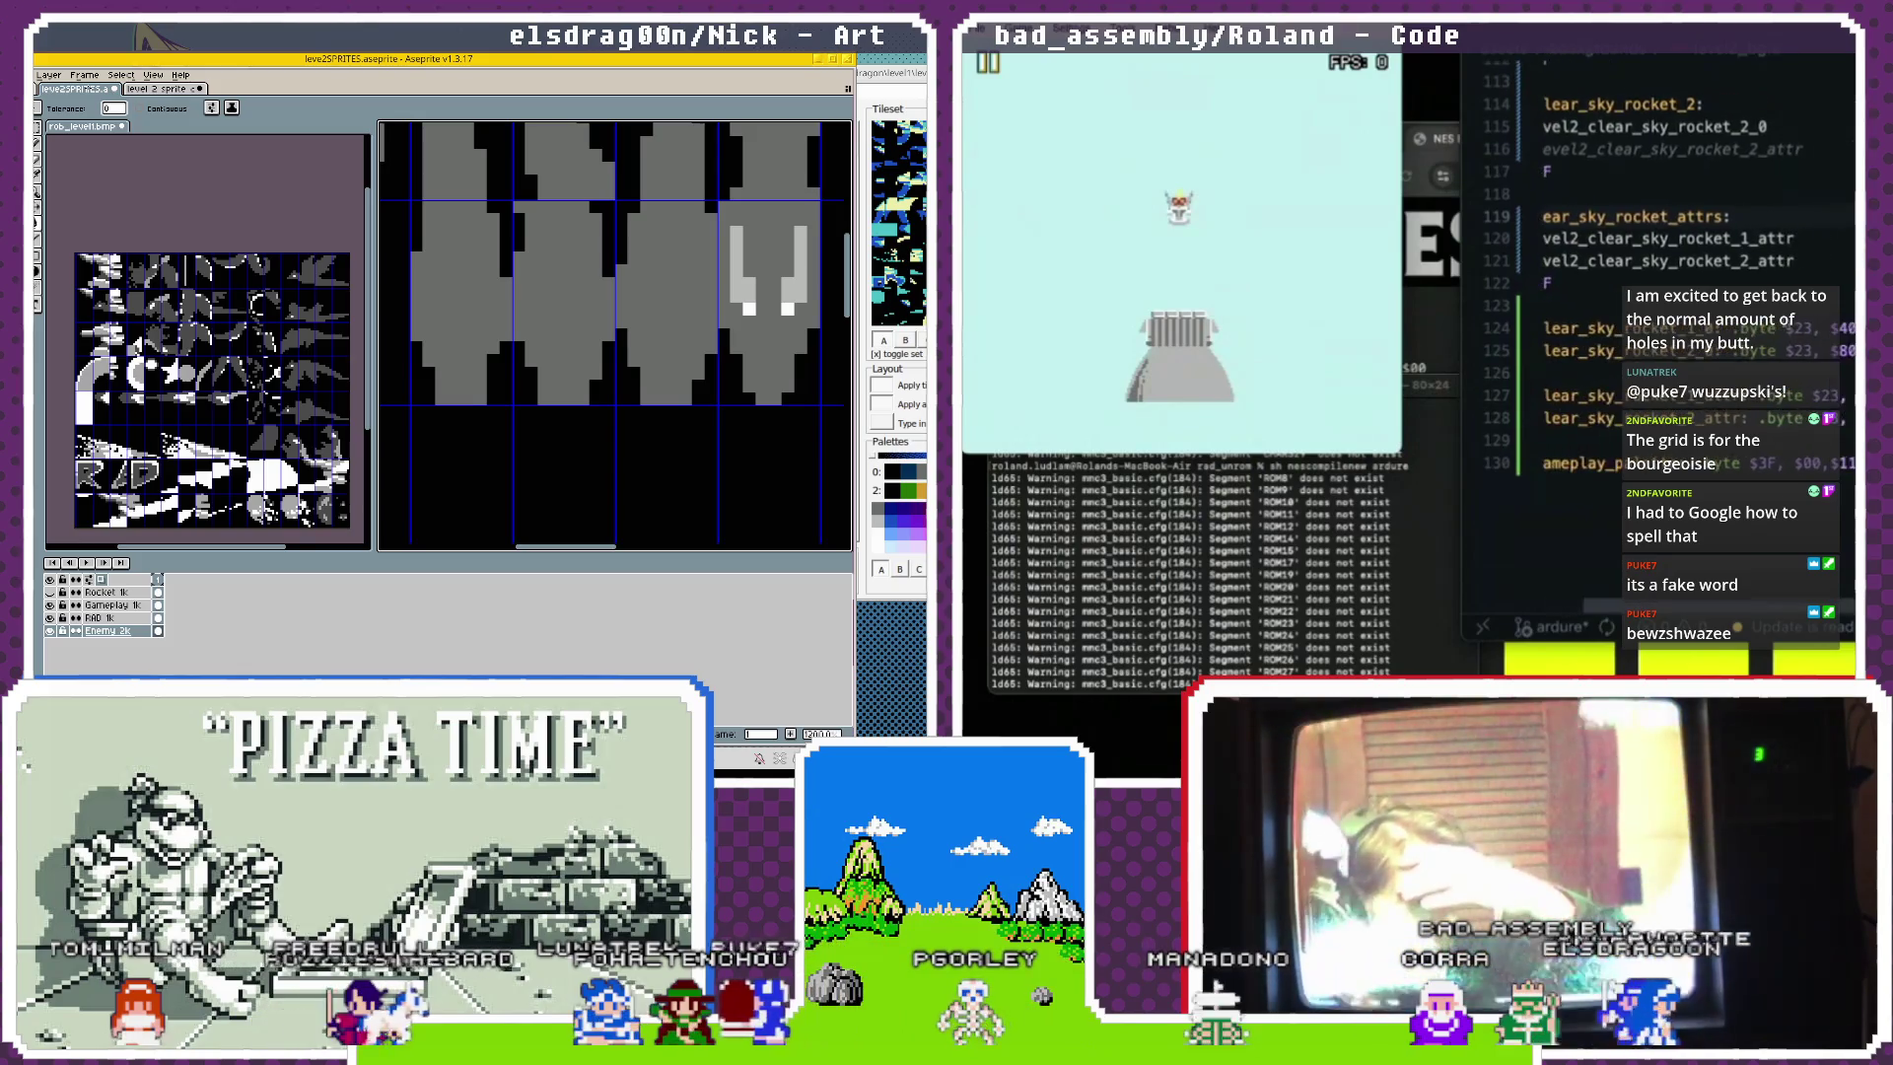
scroll(1675, 296, right, 1)
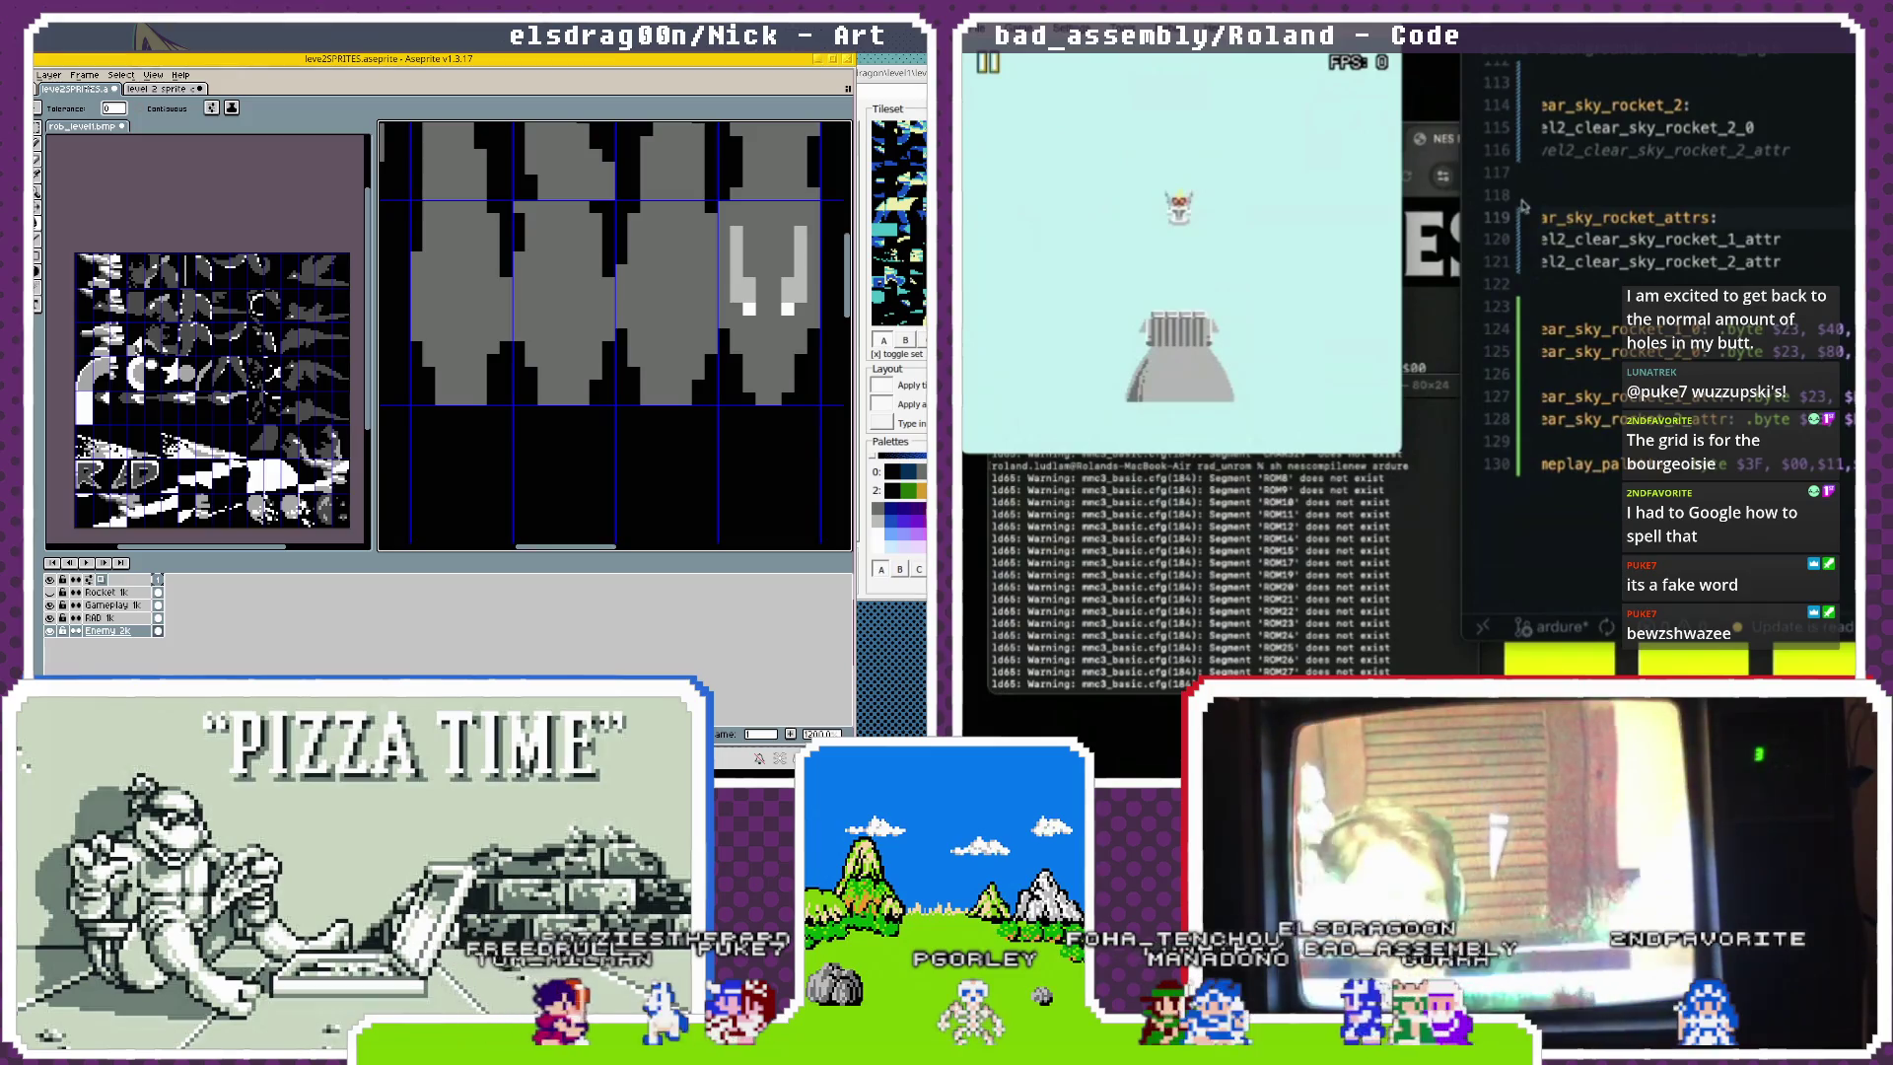
click(1178, 51)
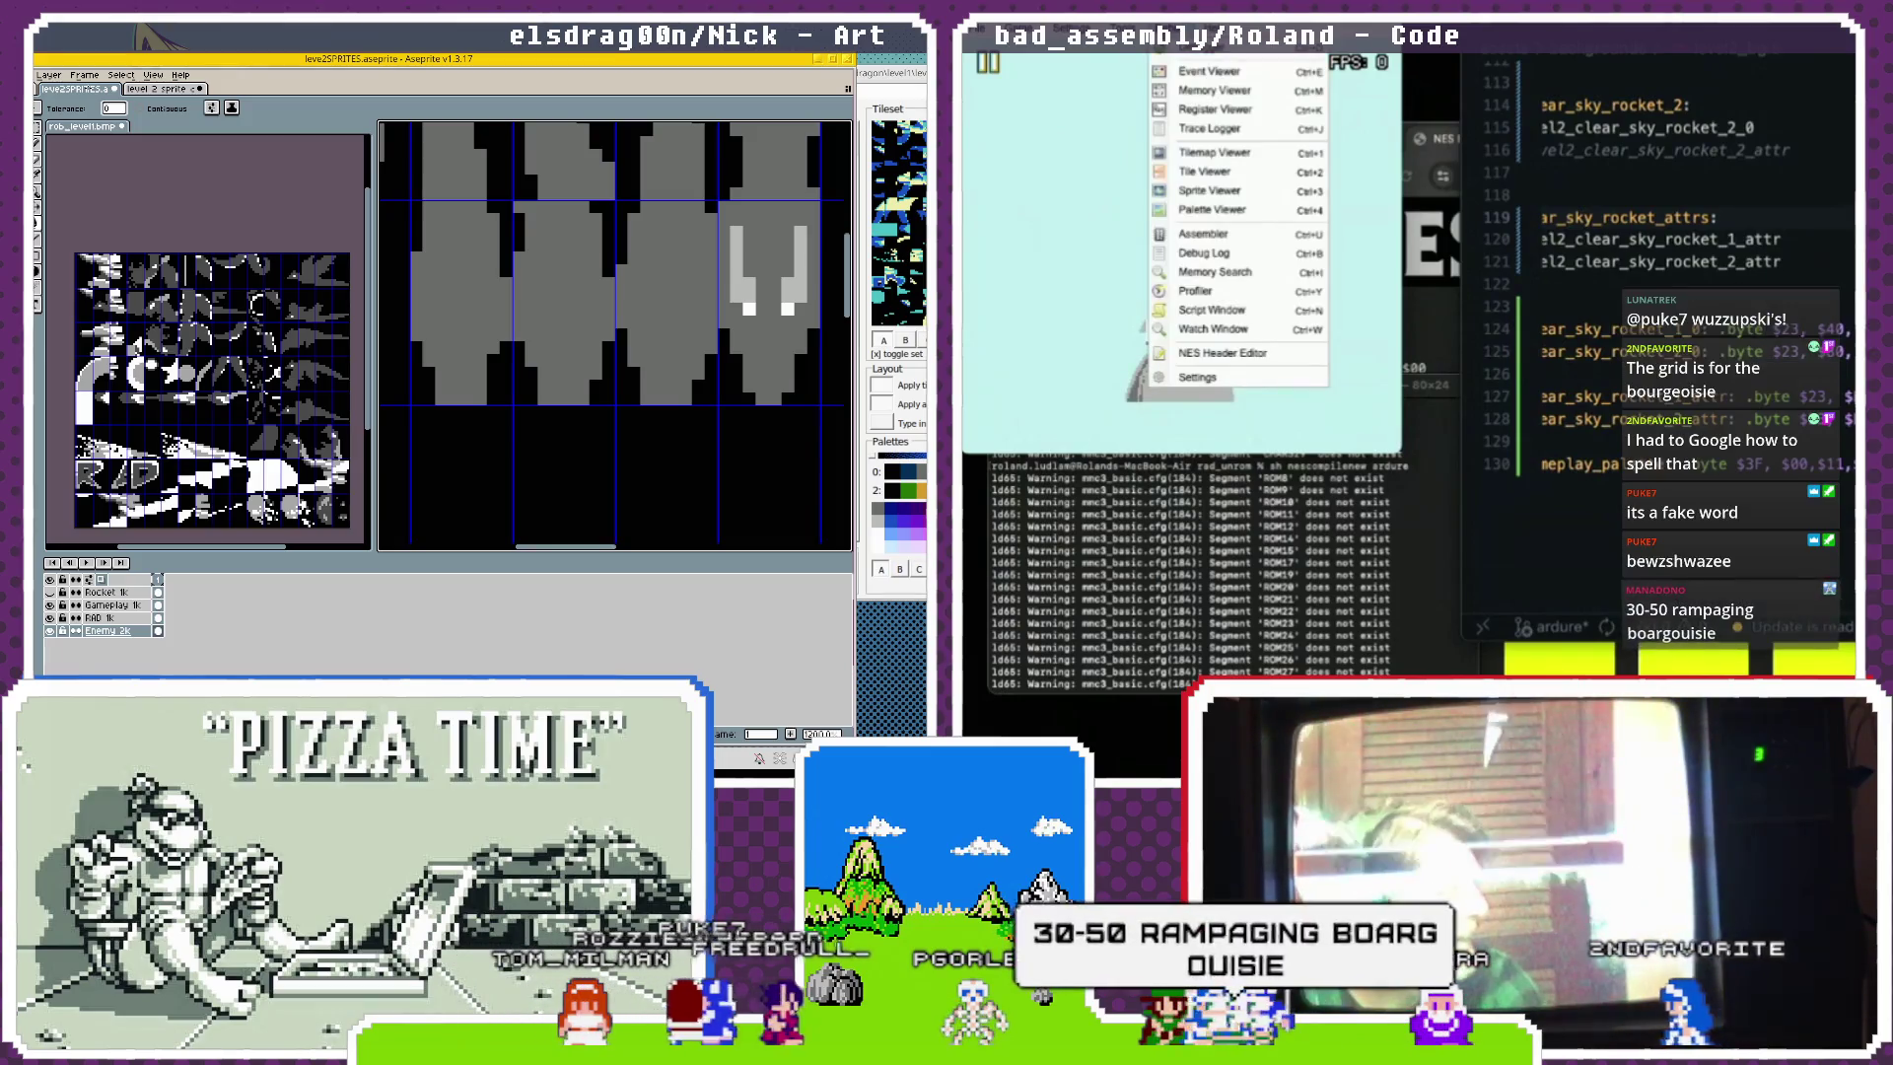
click(1229, 210)
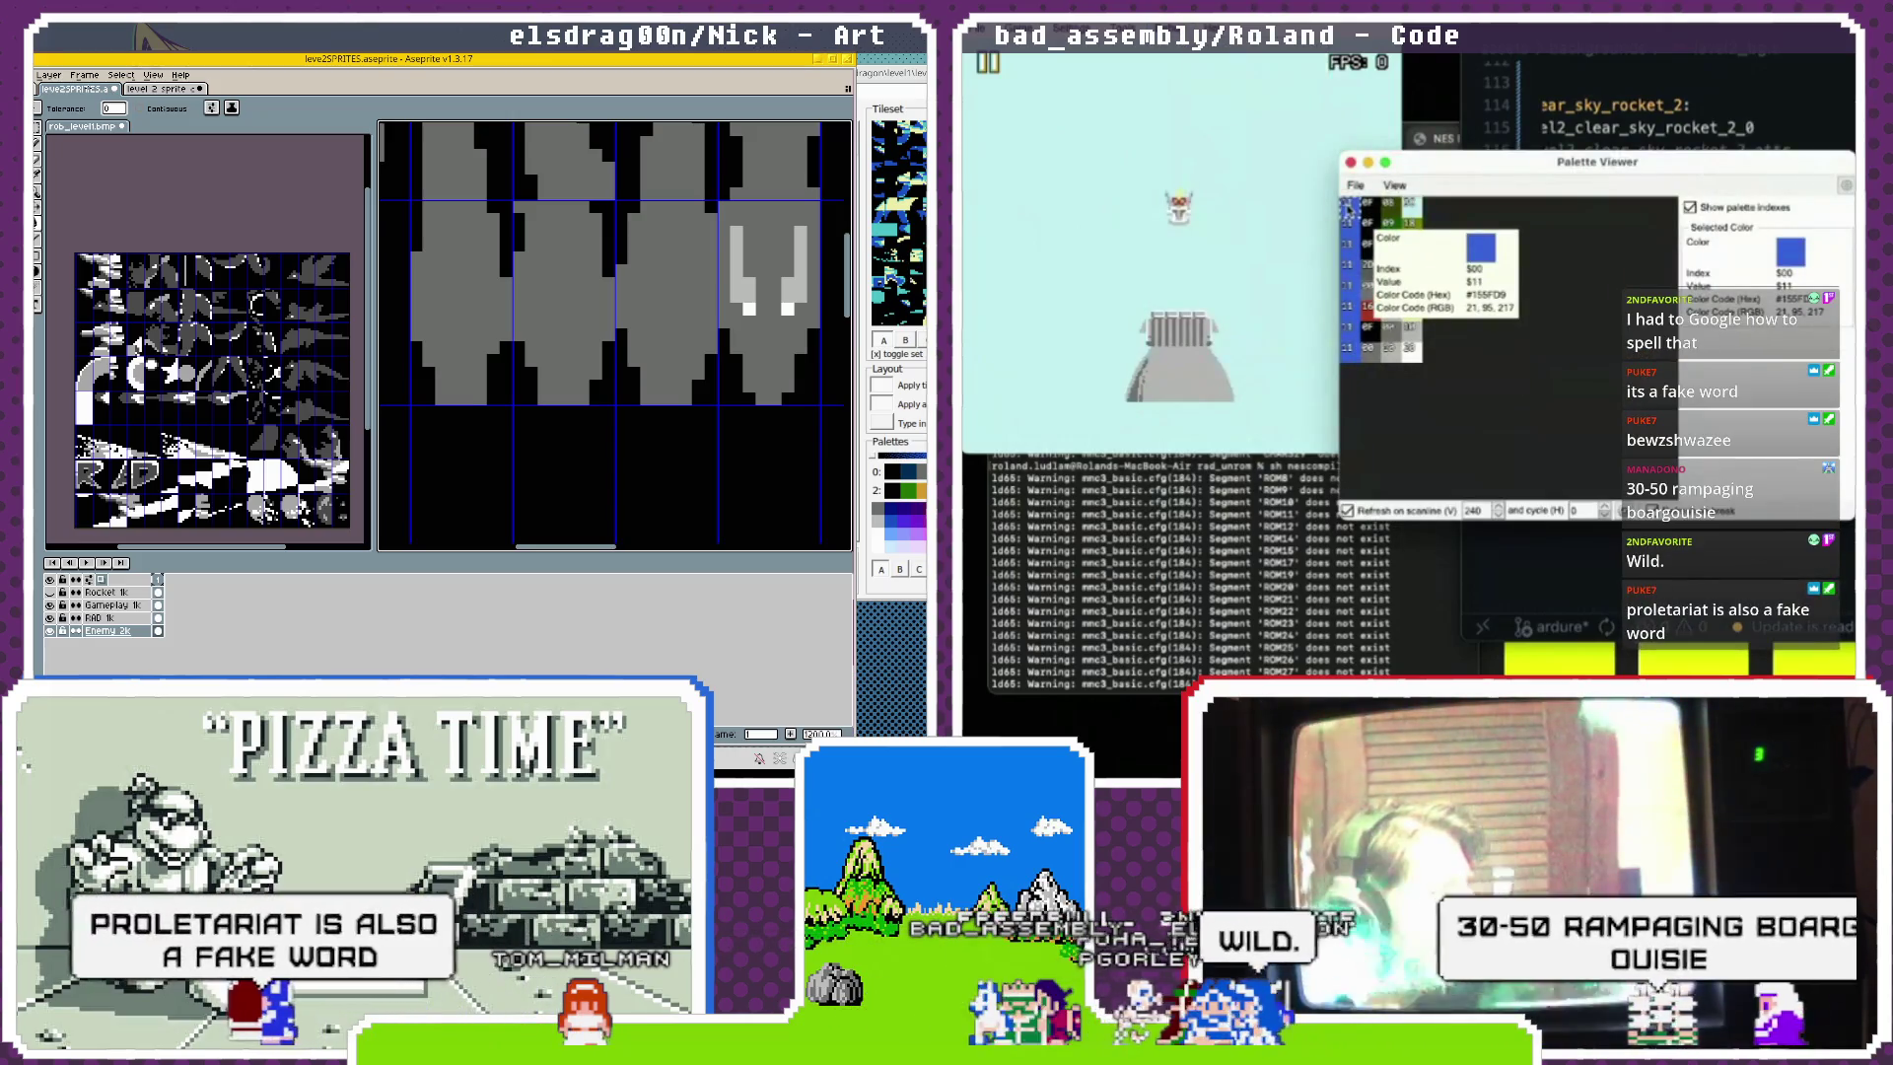
mouse_move(1360, 300)
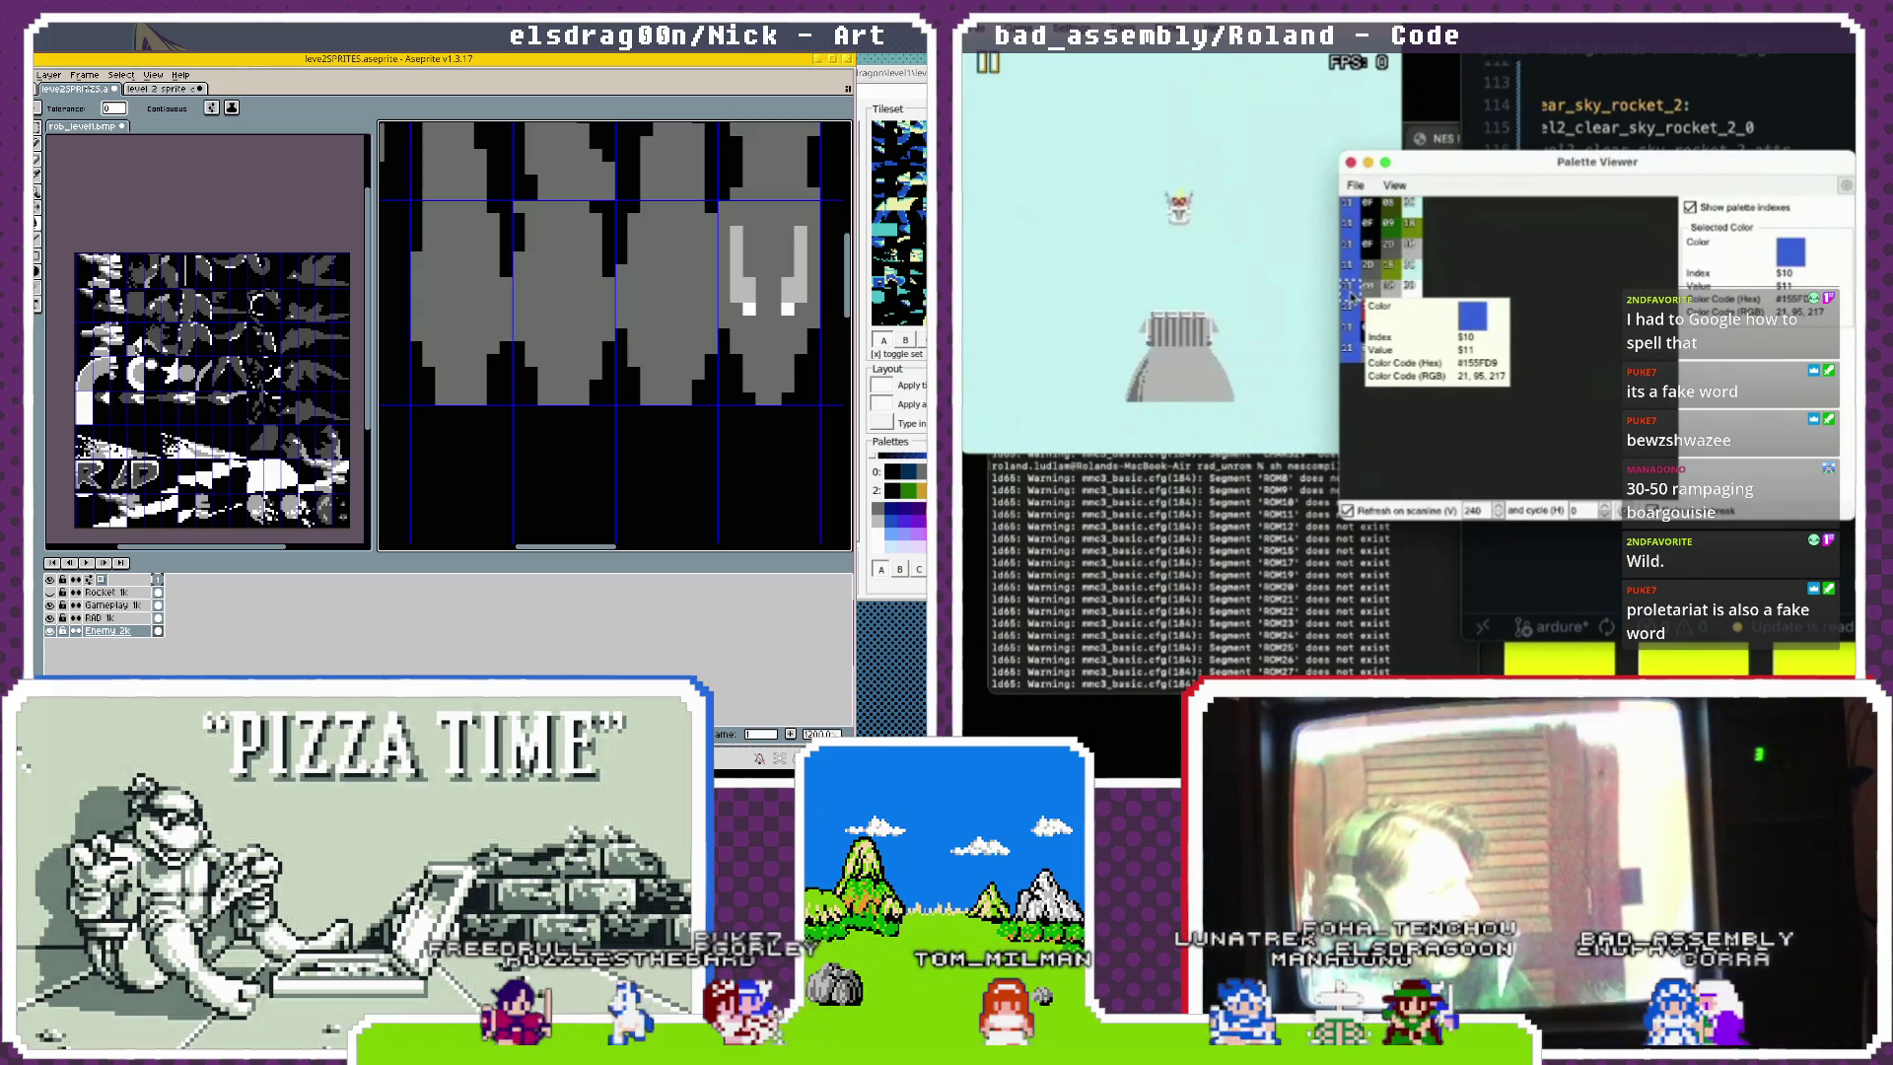
scroll(545, 304, down, 5)
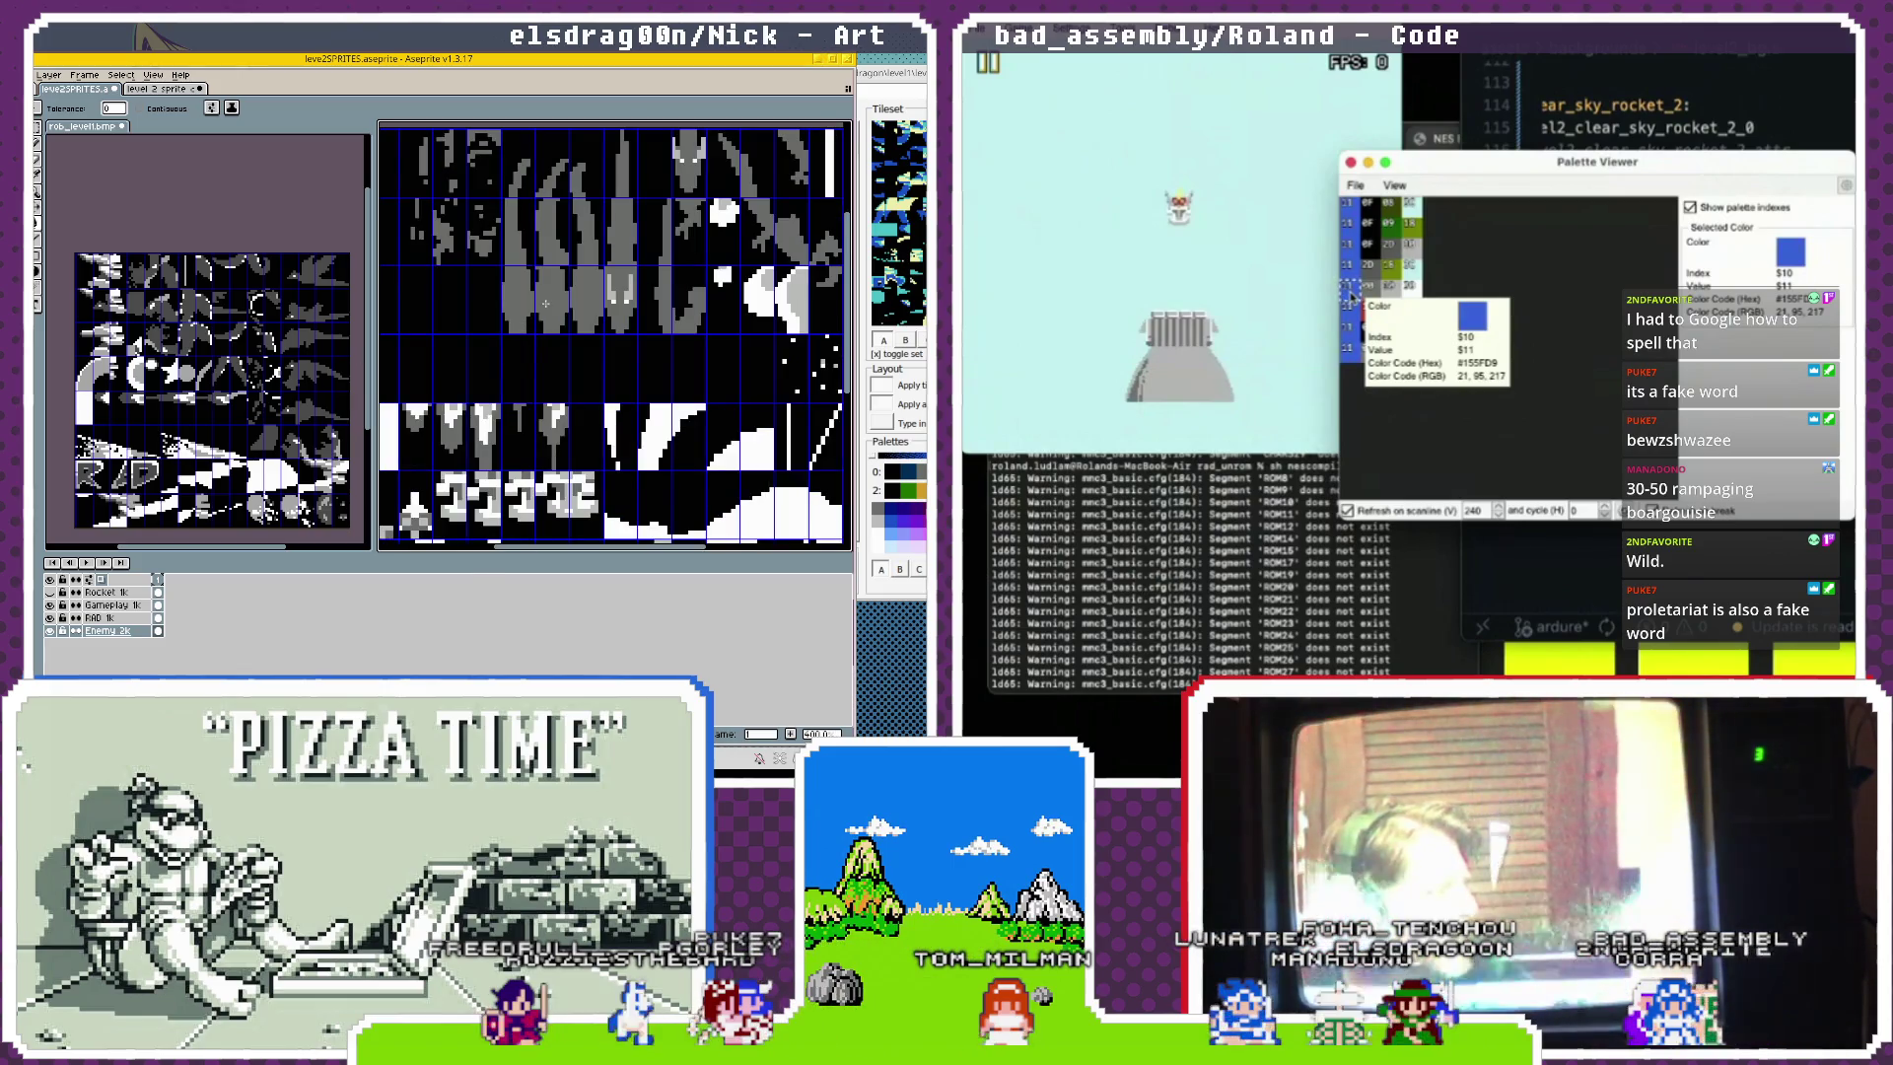
Pan to the sheet's upper-left and export it through the Export File dialog.
scroll(545, 304, down, 1)
drag(597, 352, 589, 313)
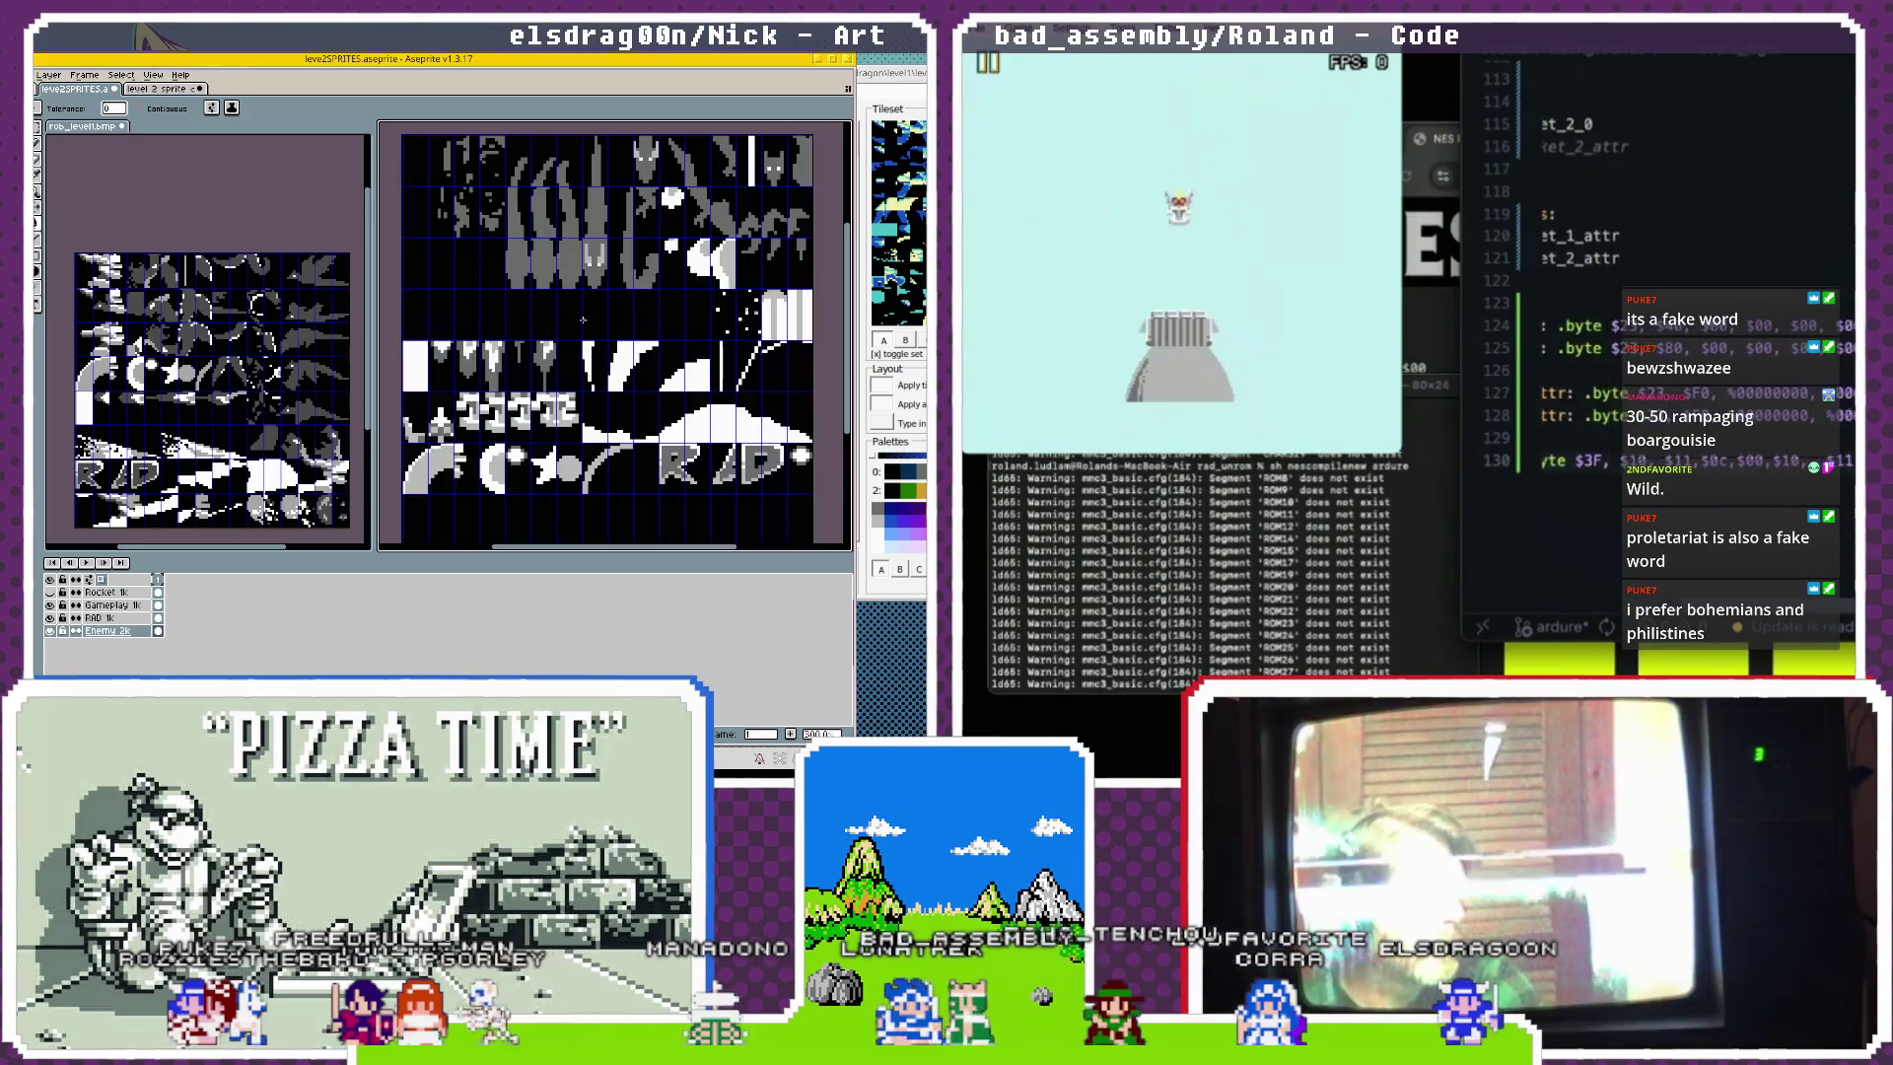
key(ctrl+alt+shift+s)
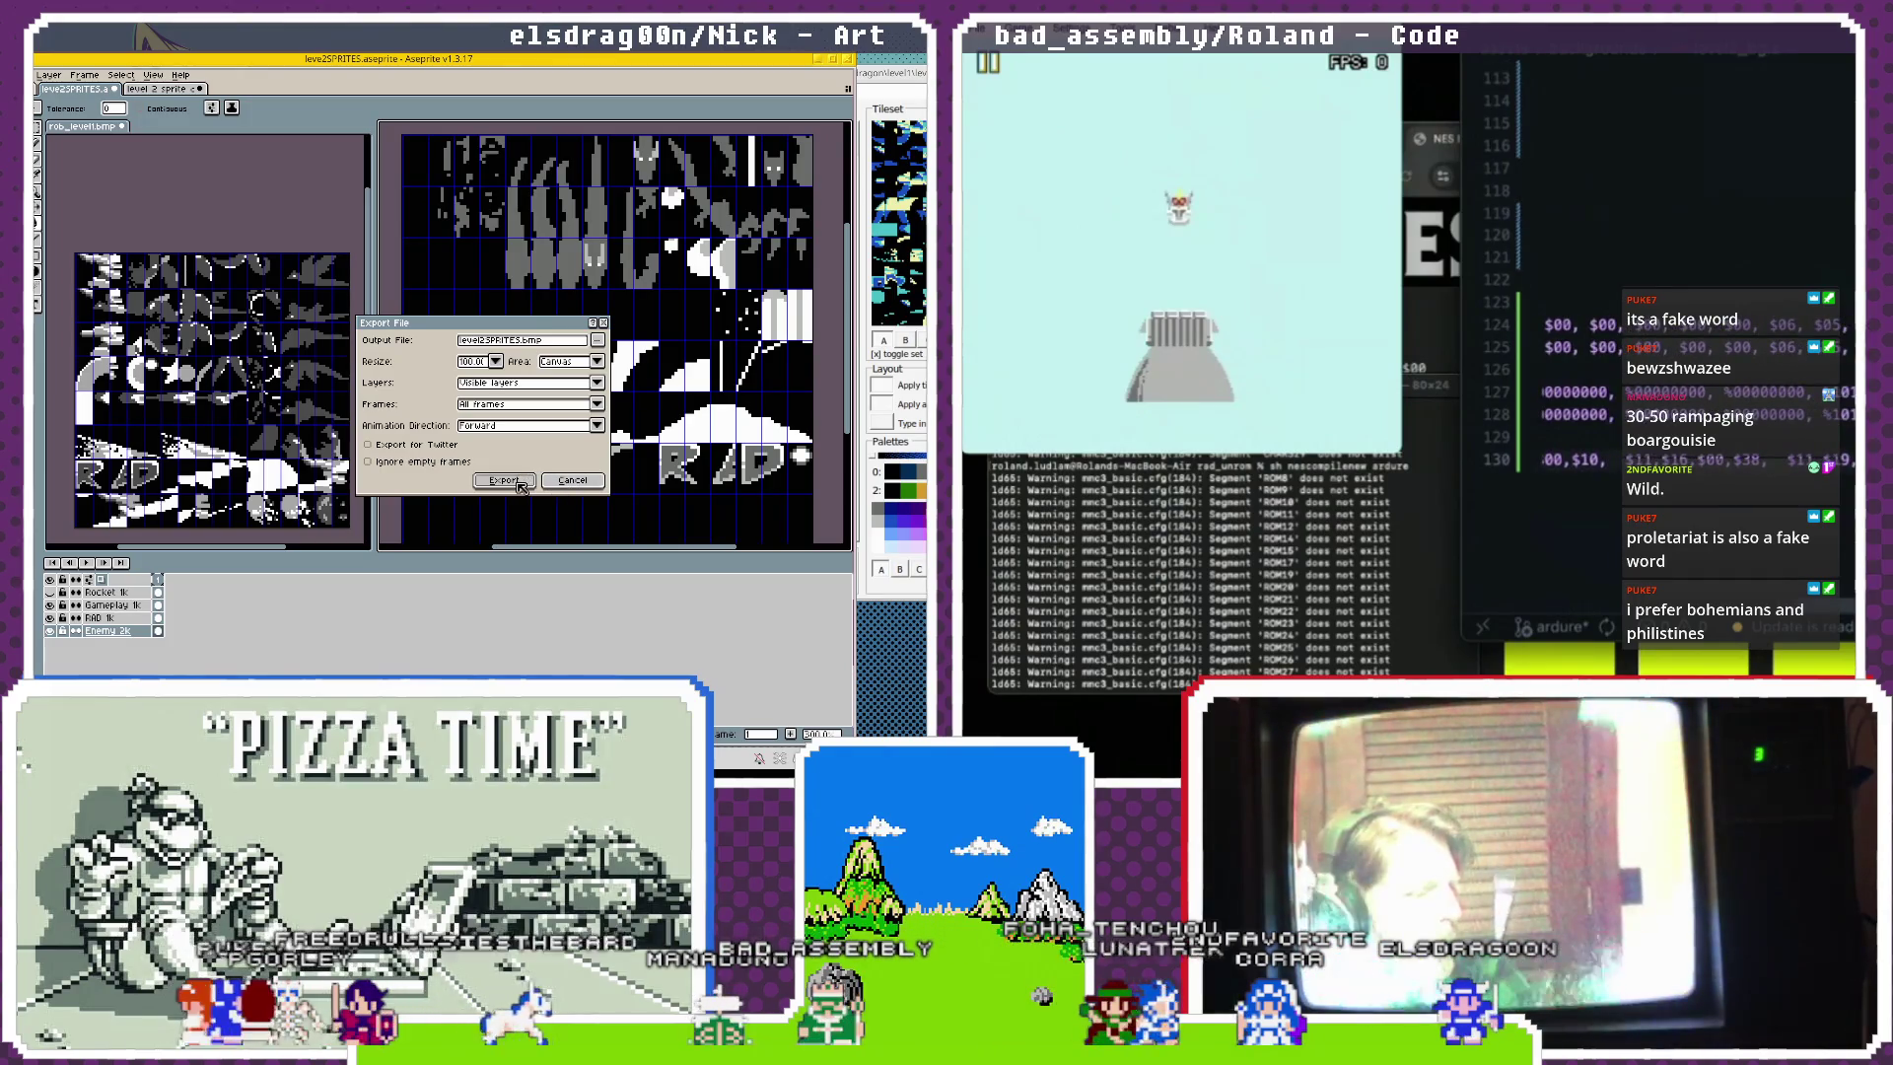
click(516, 482)
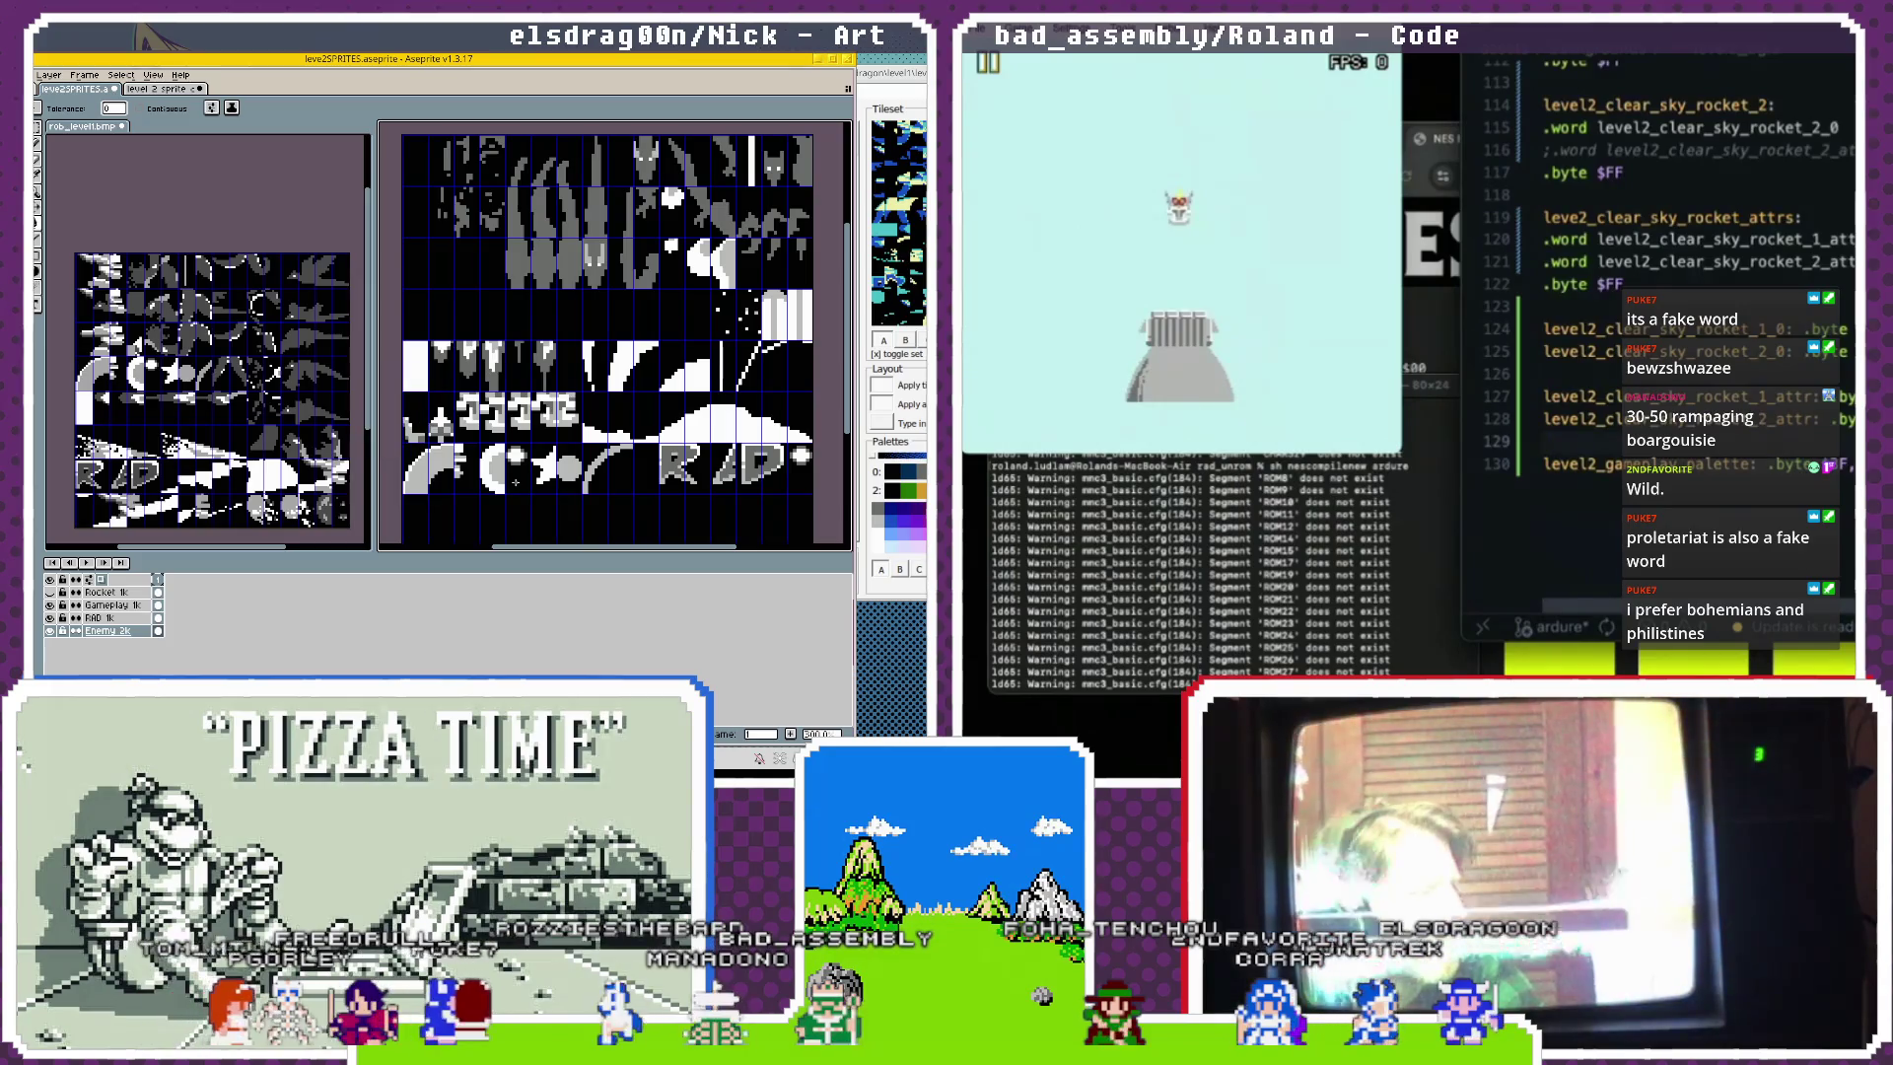
Zoom into the kite-dragon tiles on the level 2 sprite sheet.
scroll(516, 483, down, 1)
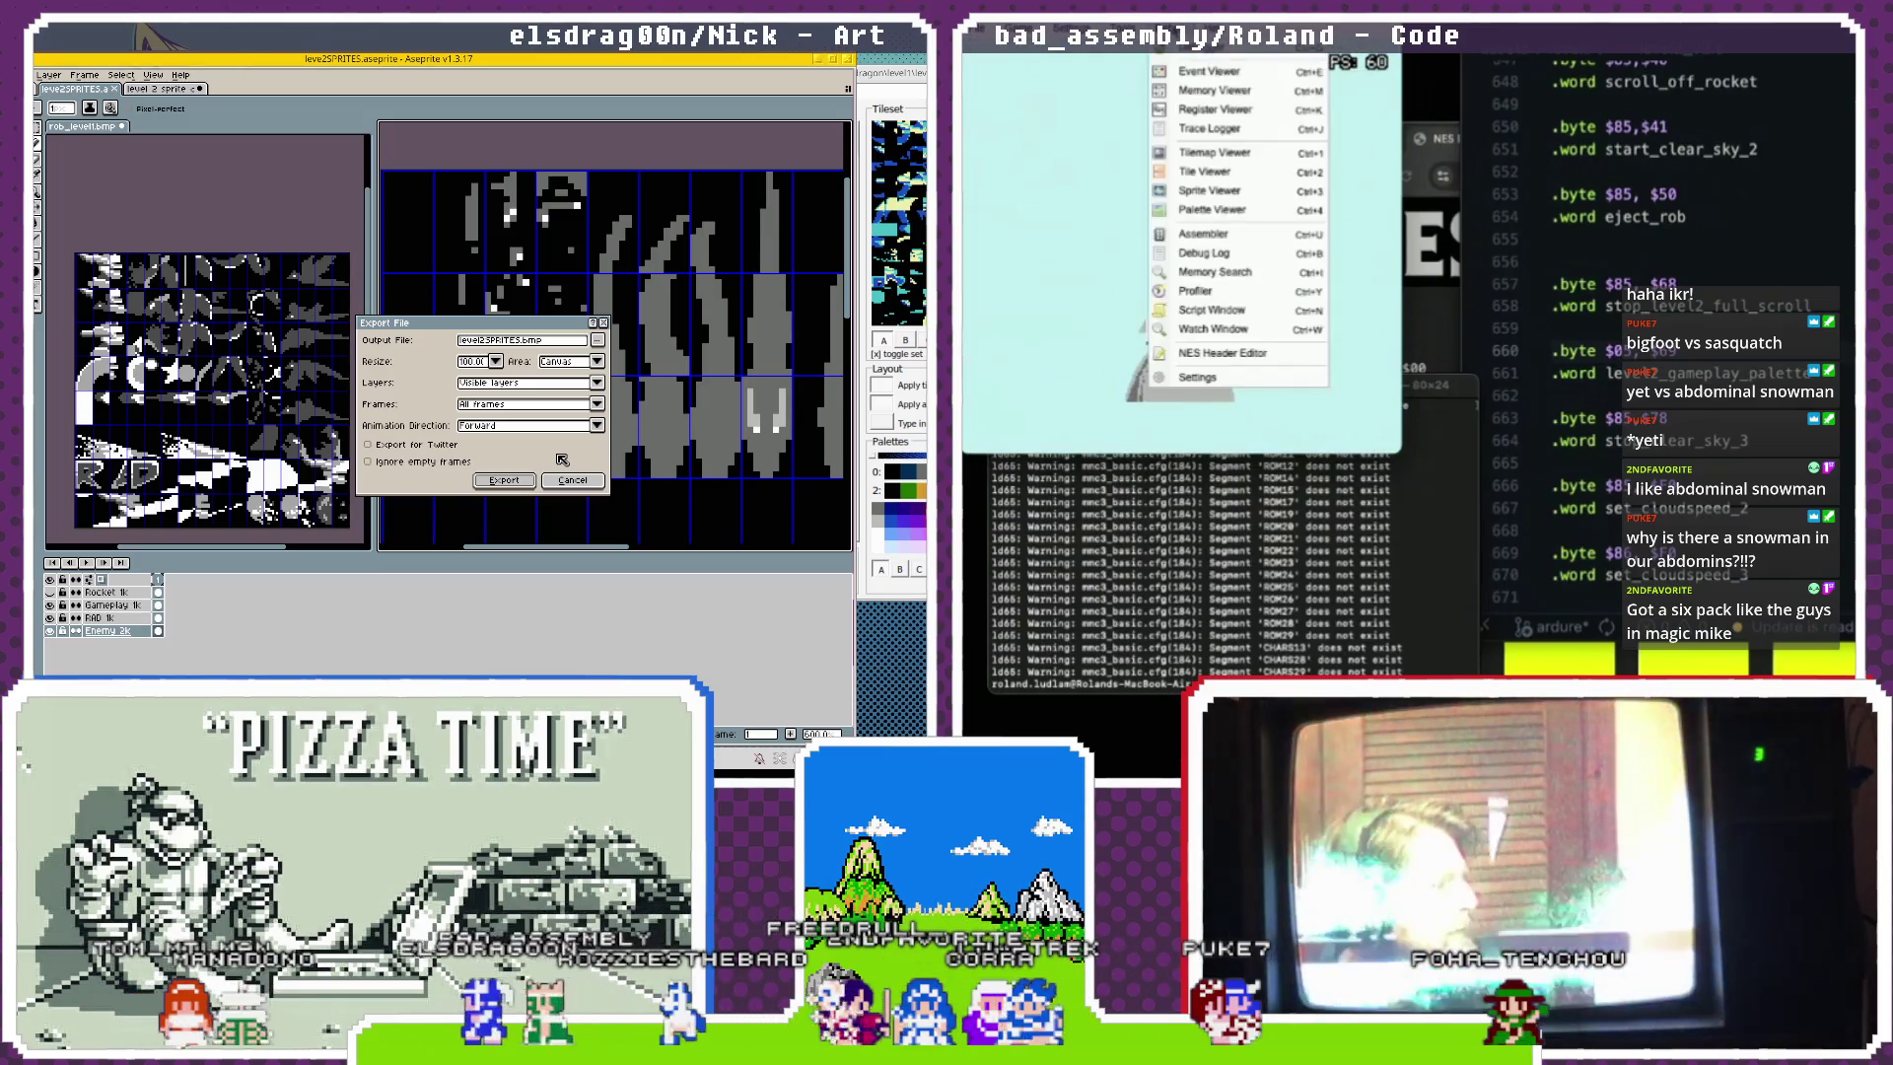
Export level2SPRITES.bmp with visible layers, all frames and forward direction.
click(508, 483)
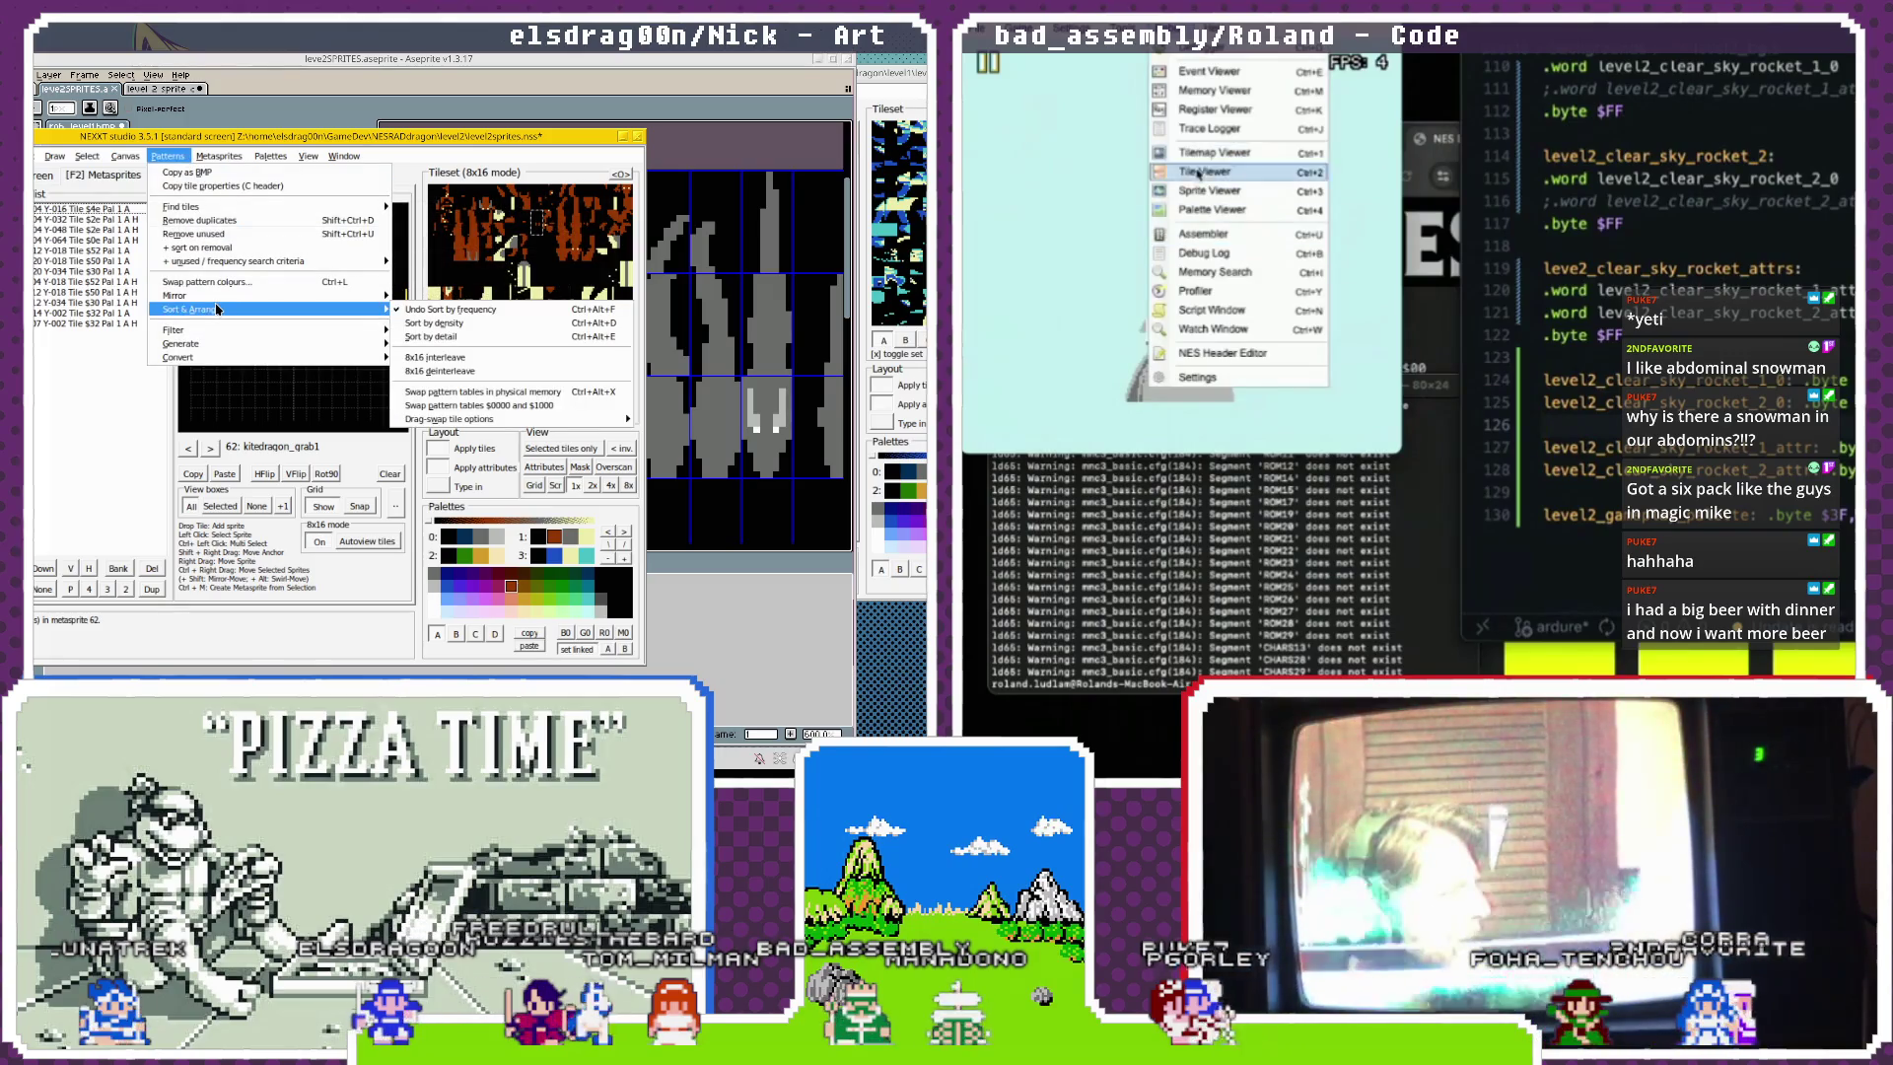
Apply 8x16 interleave, then page through kitedragon_grab1, kitedragon_grab2 and empty metasprite 64.
click(425, 358)
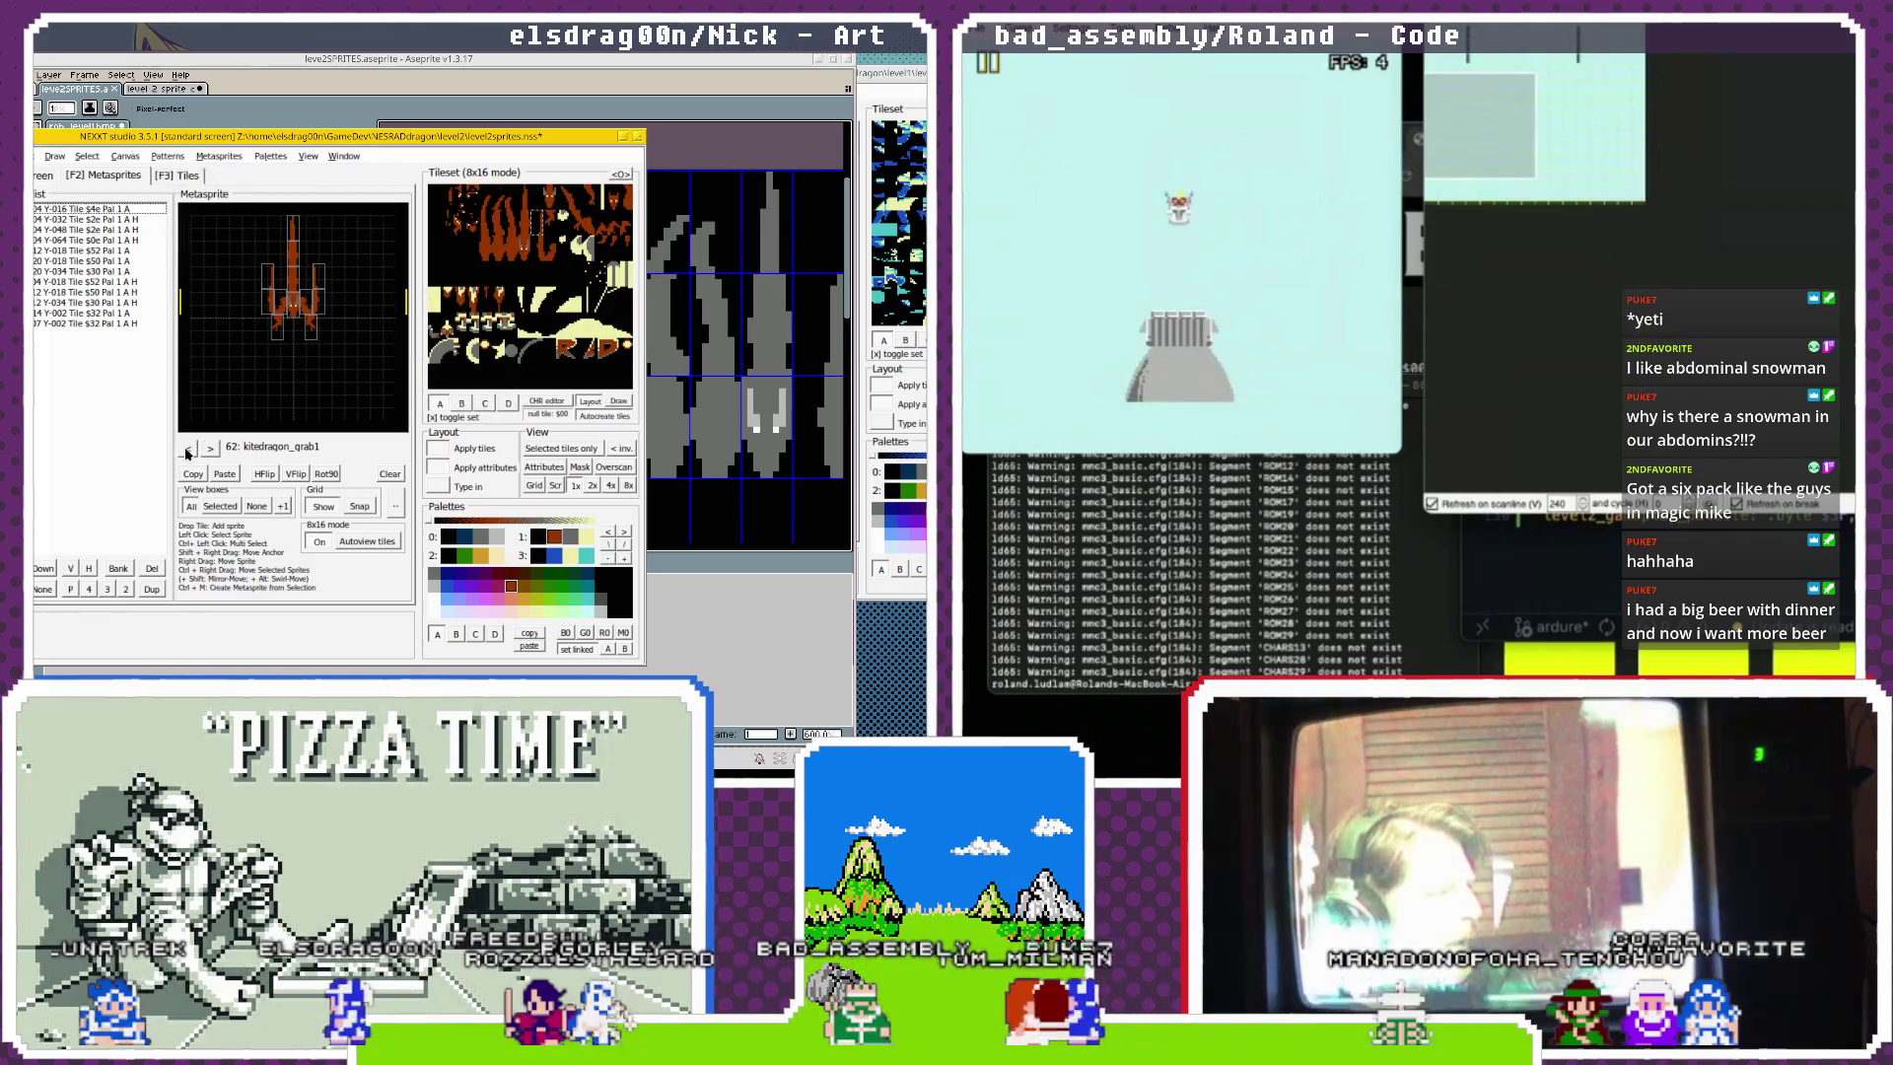
click(188, 448)
click(209, 450)
click(208, 451)
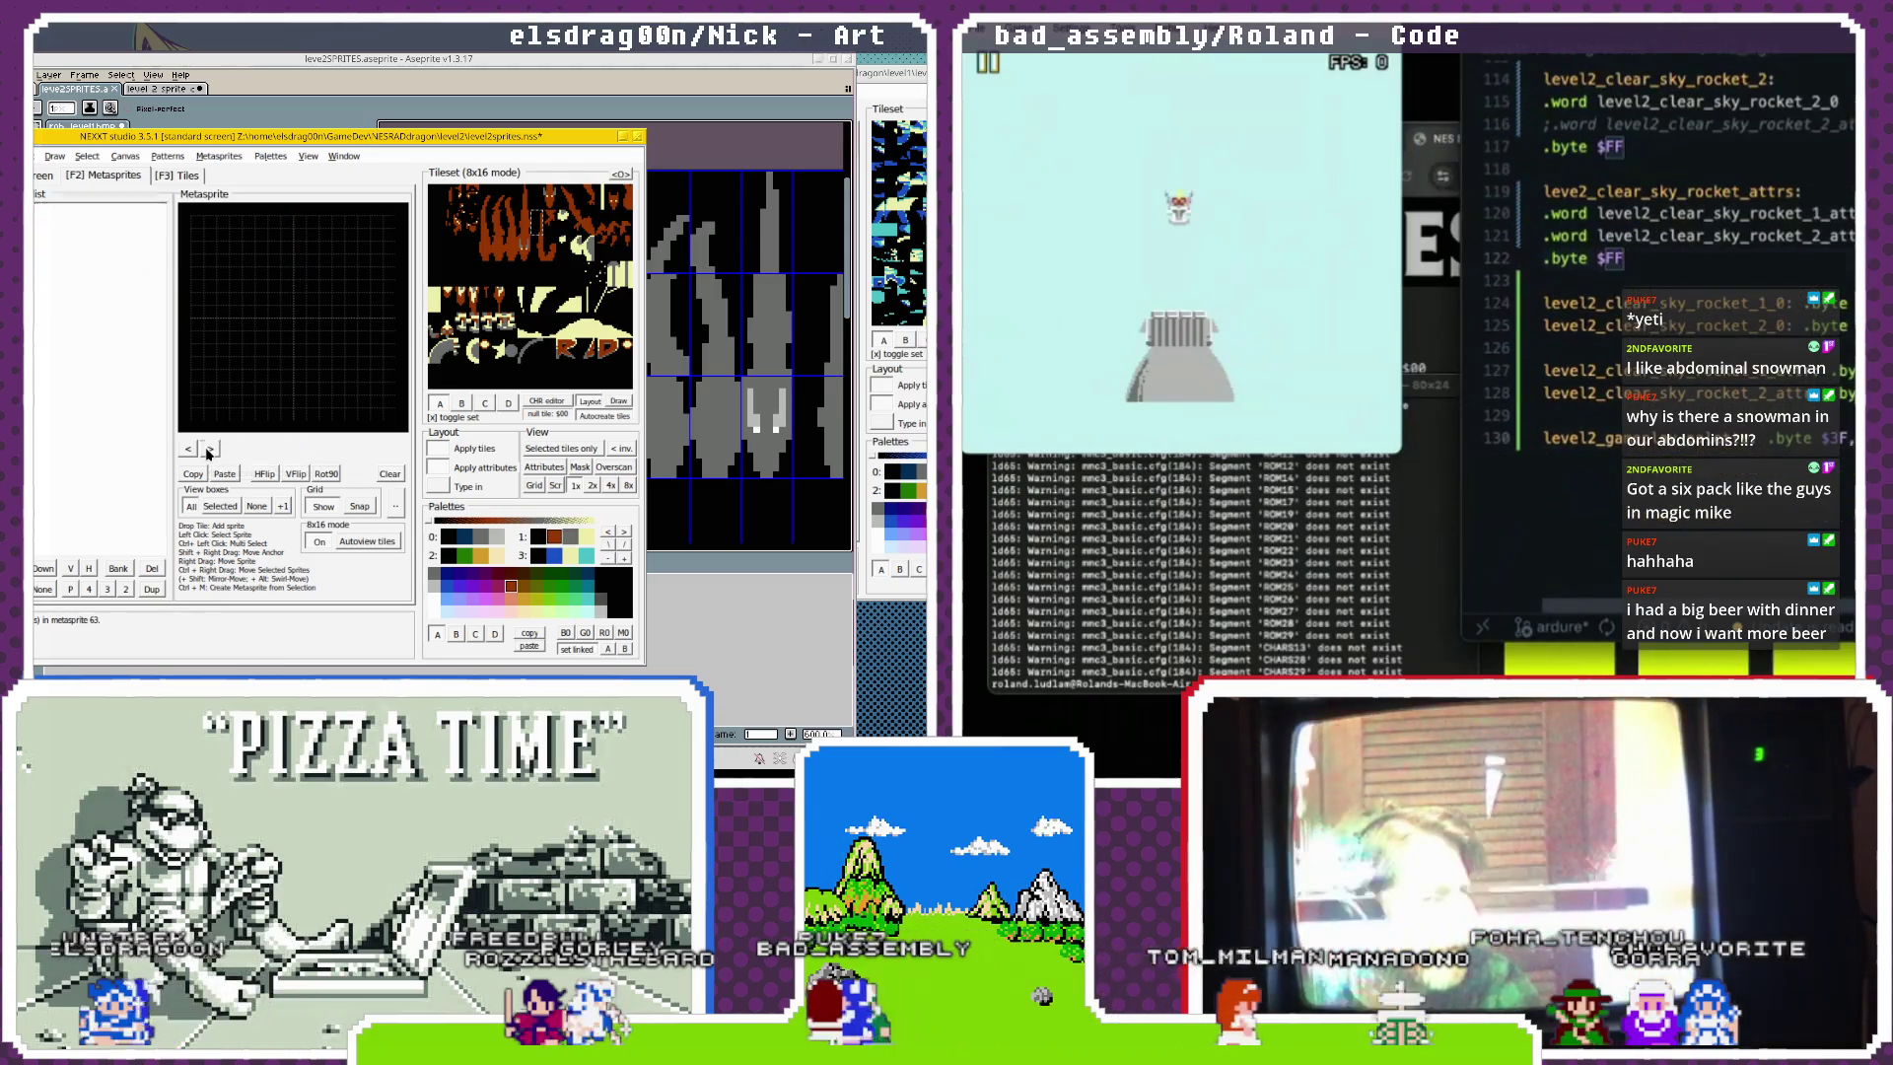
click(192, 449)
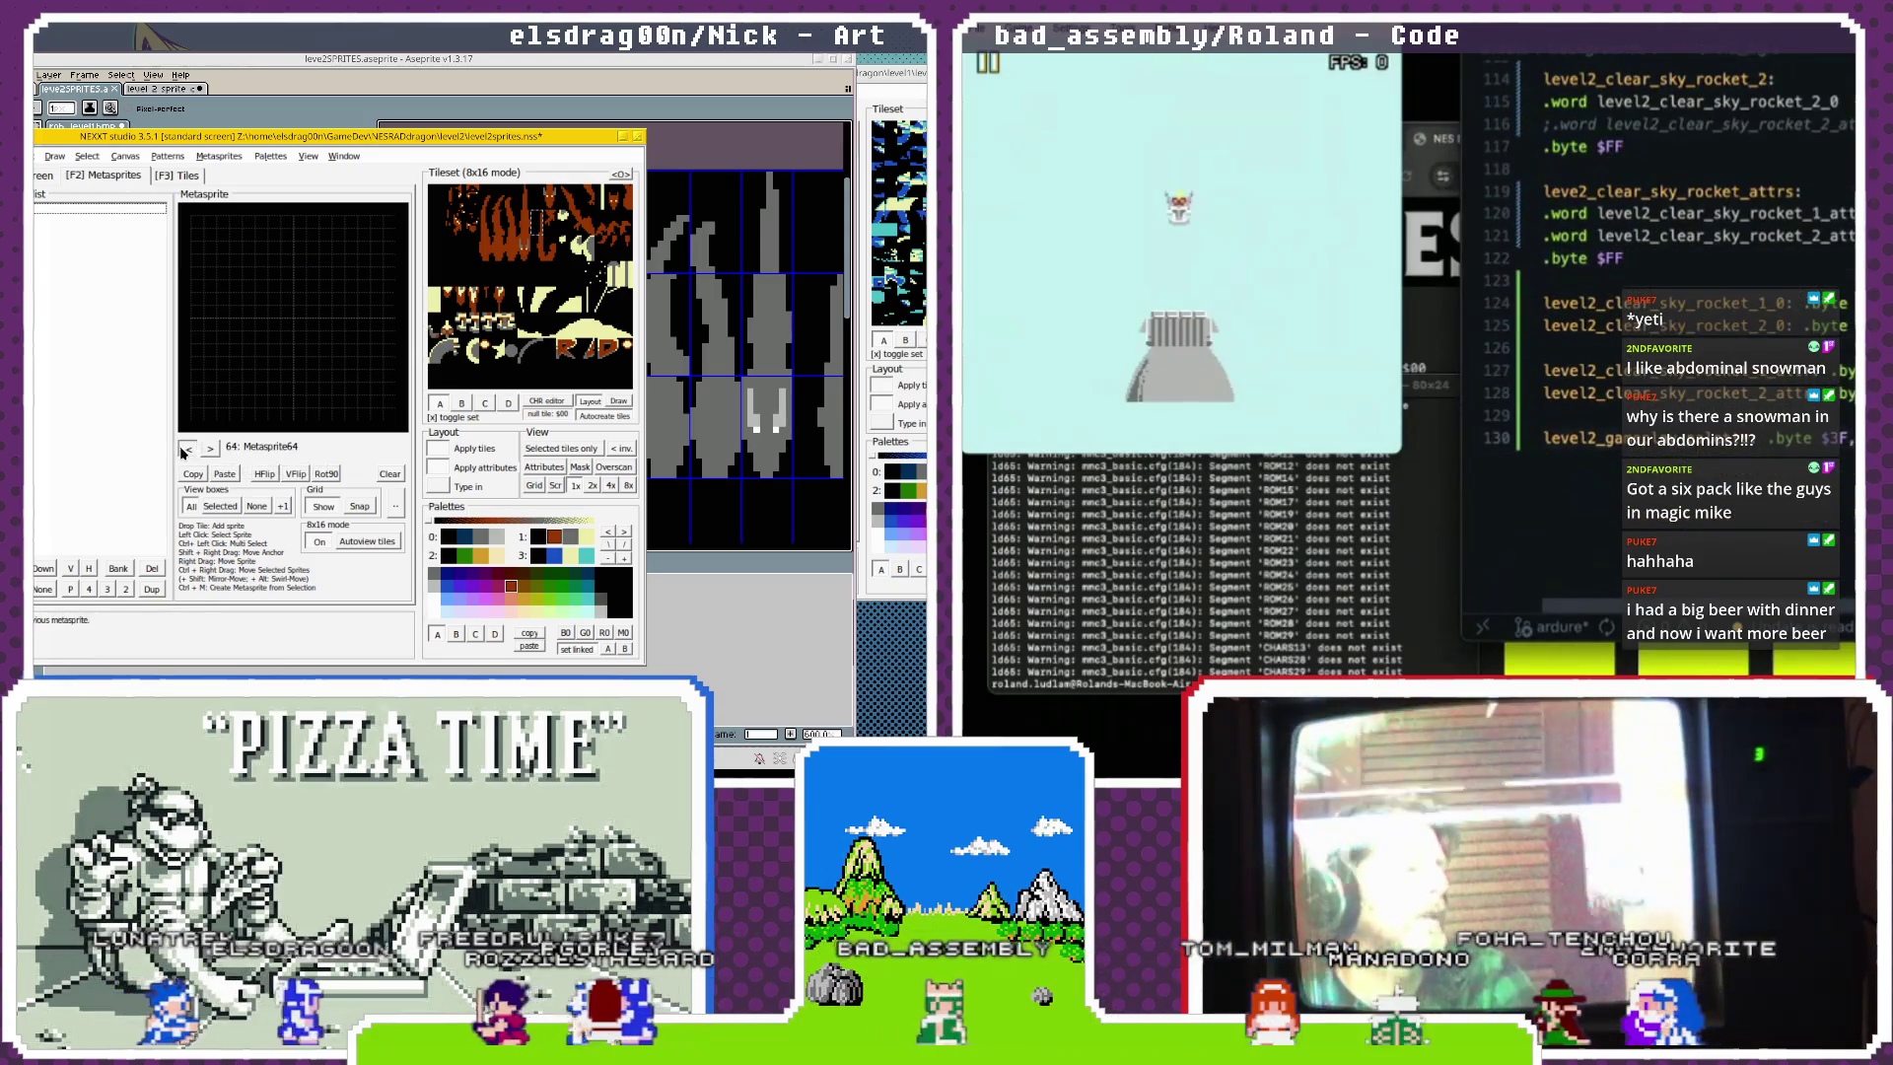
click(209, 450)
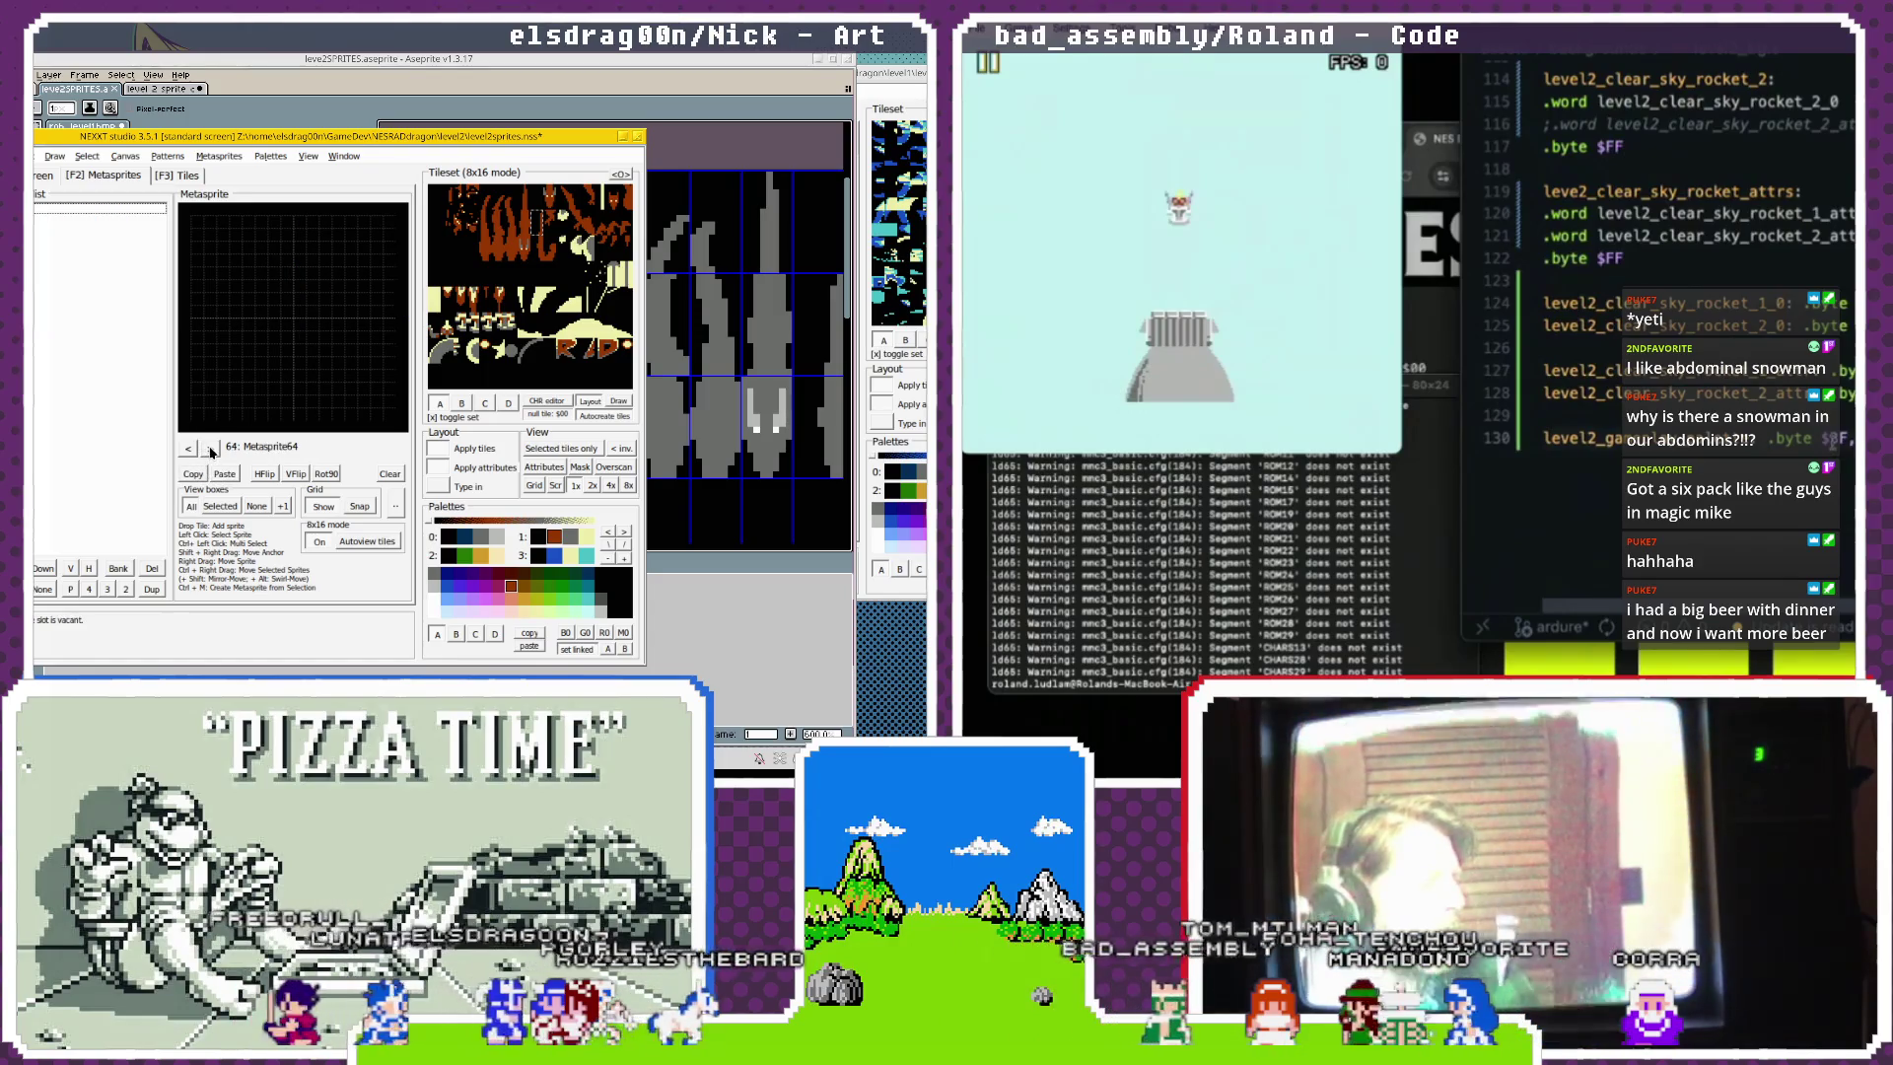
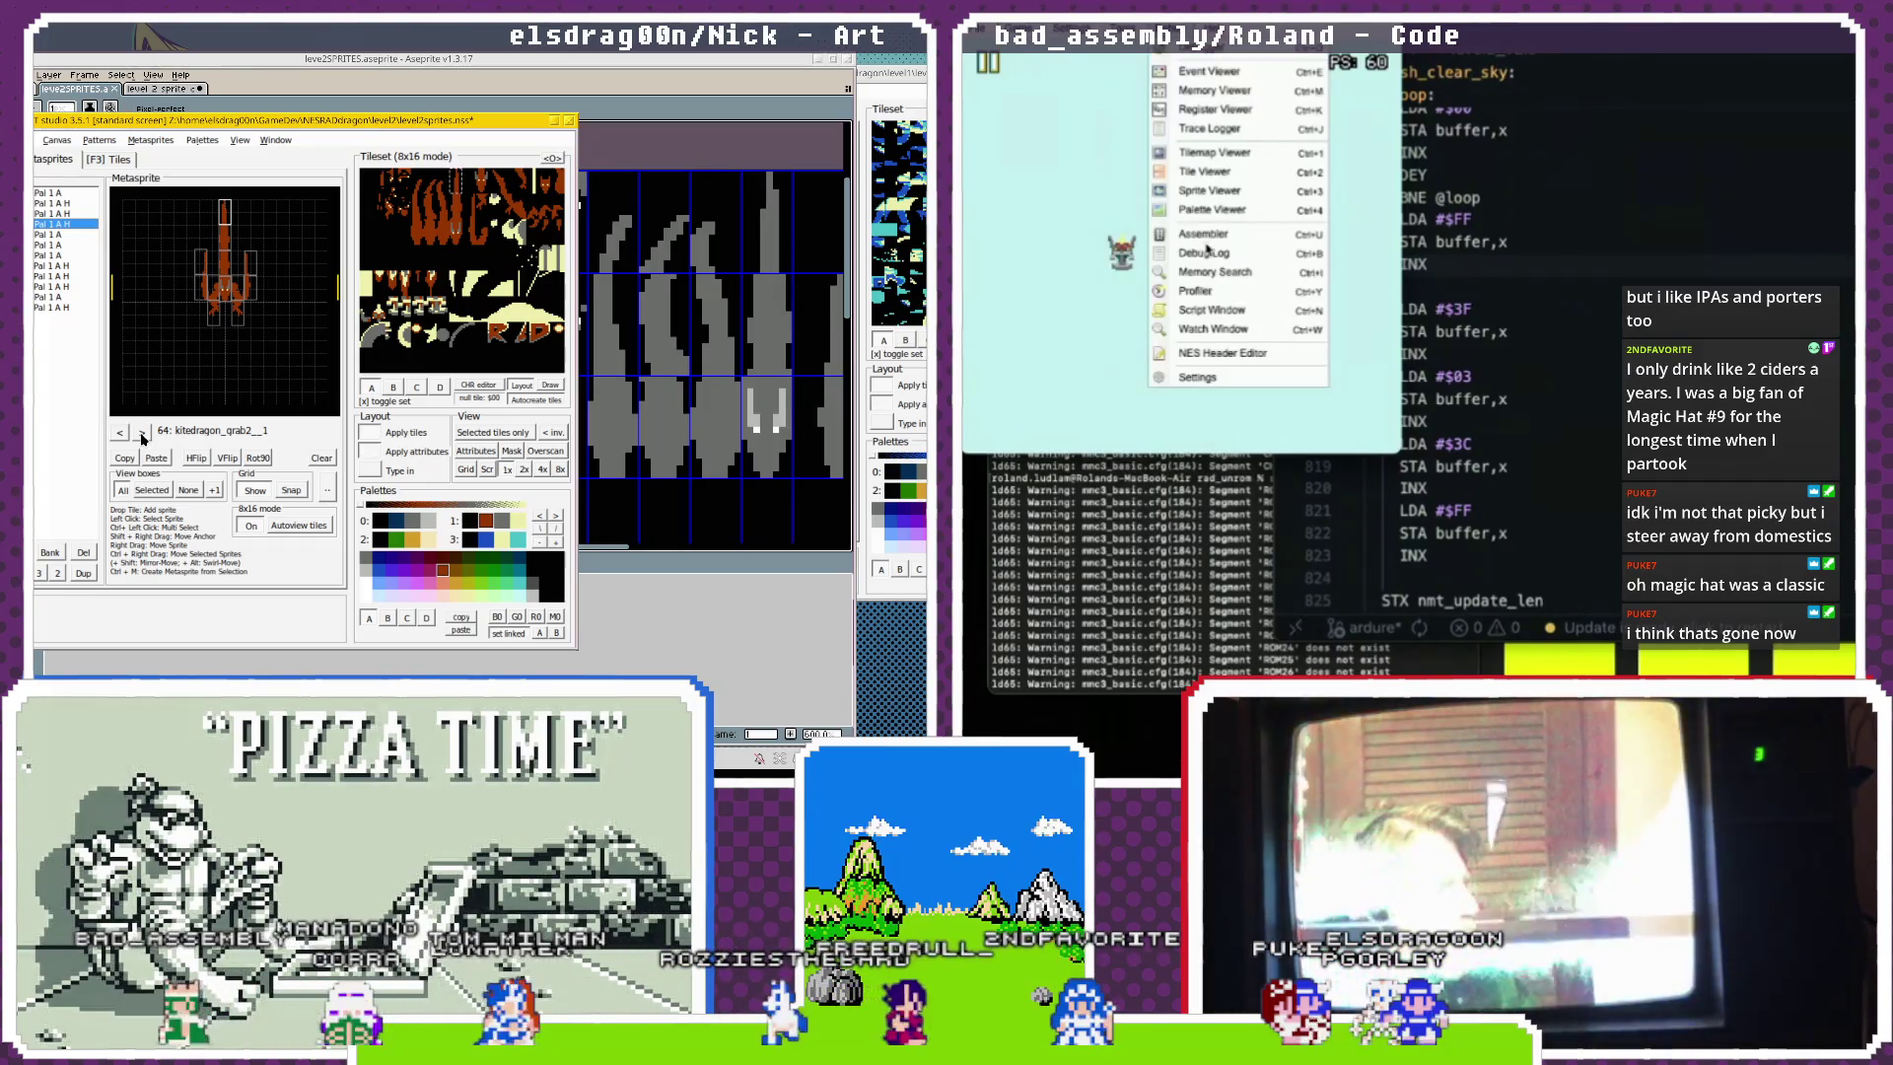
Check the colours in the palette viewer, then close it.
click(1209, 212)
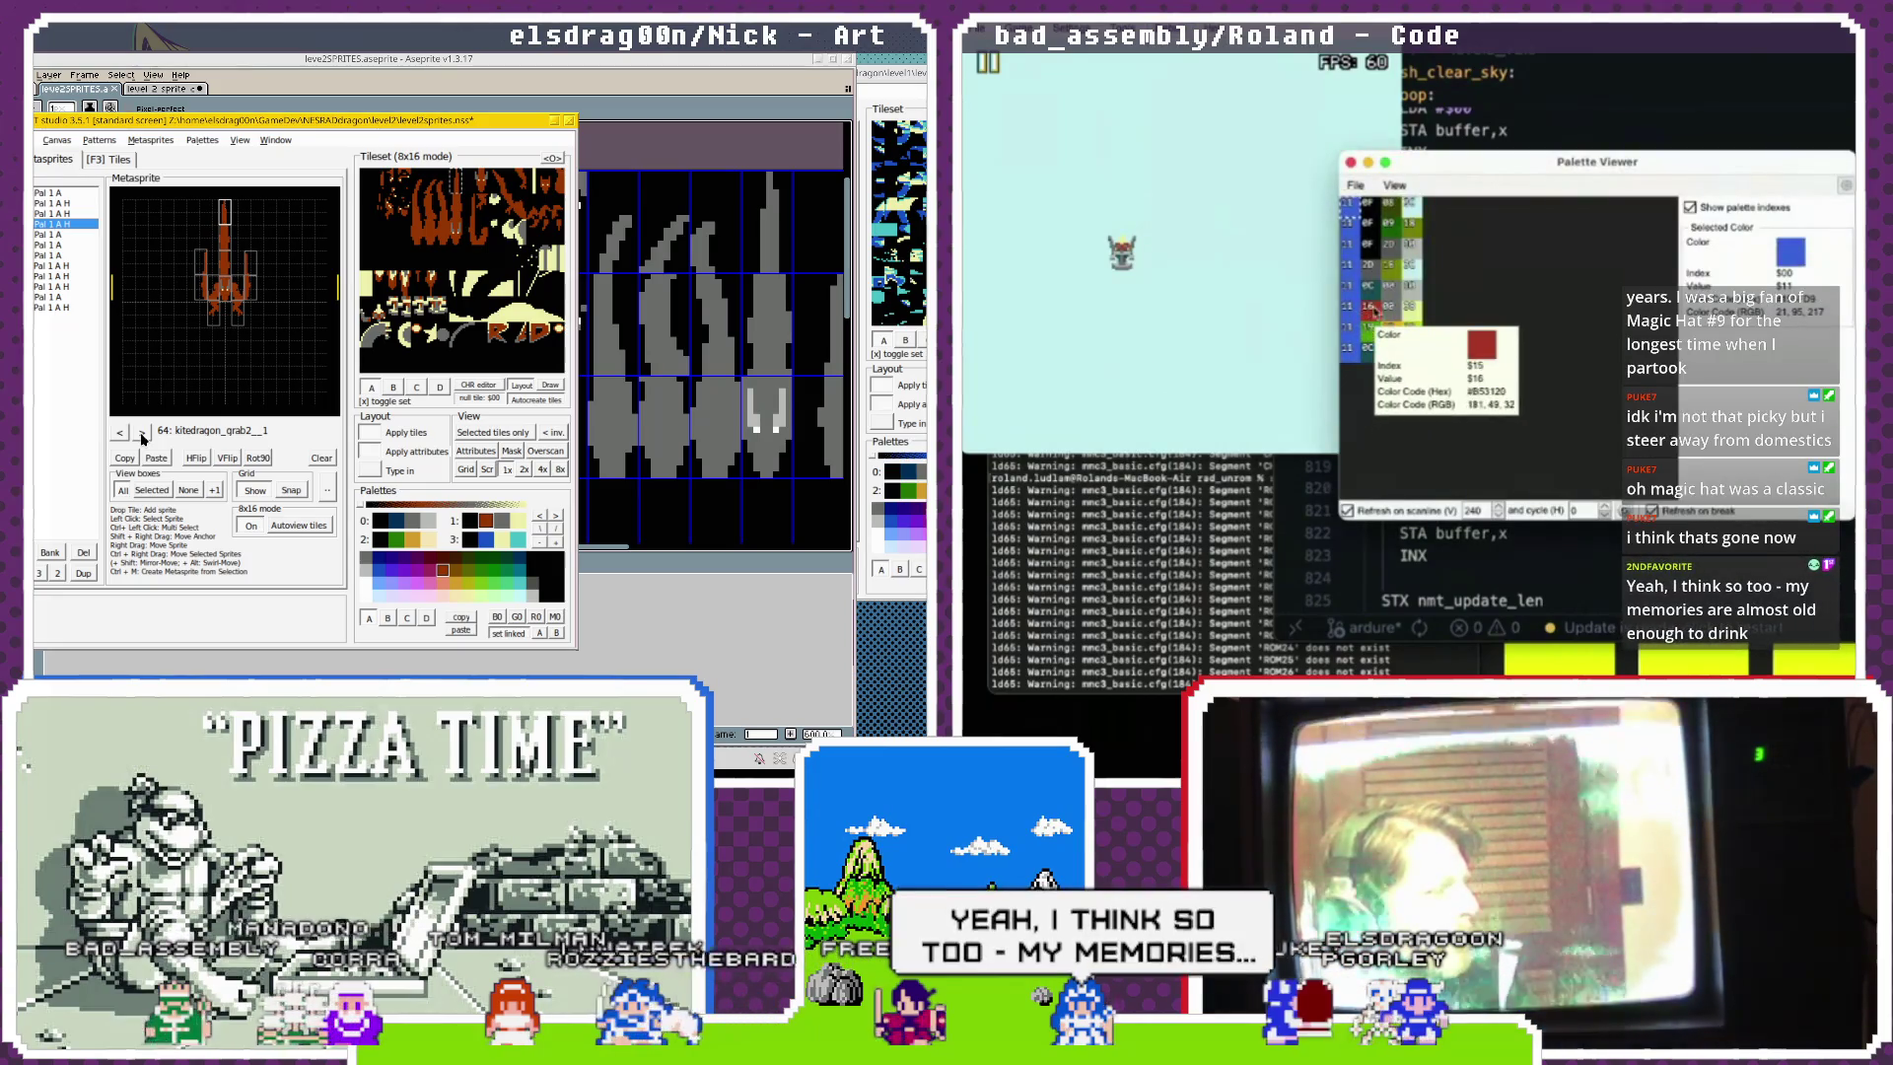
mouse_move(1412, 312)
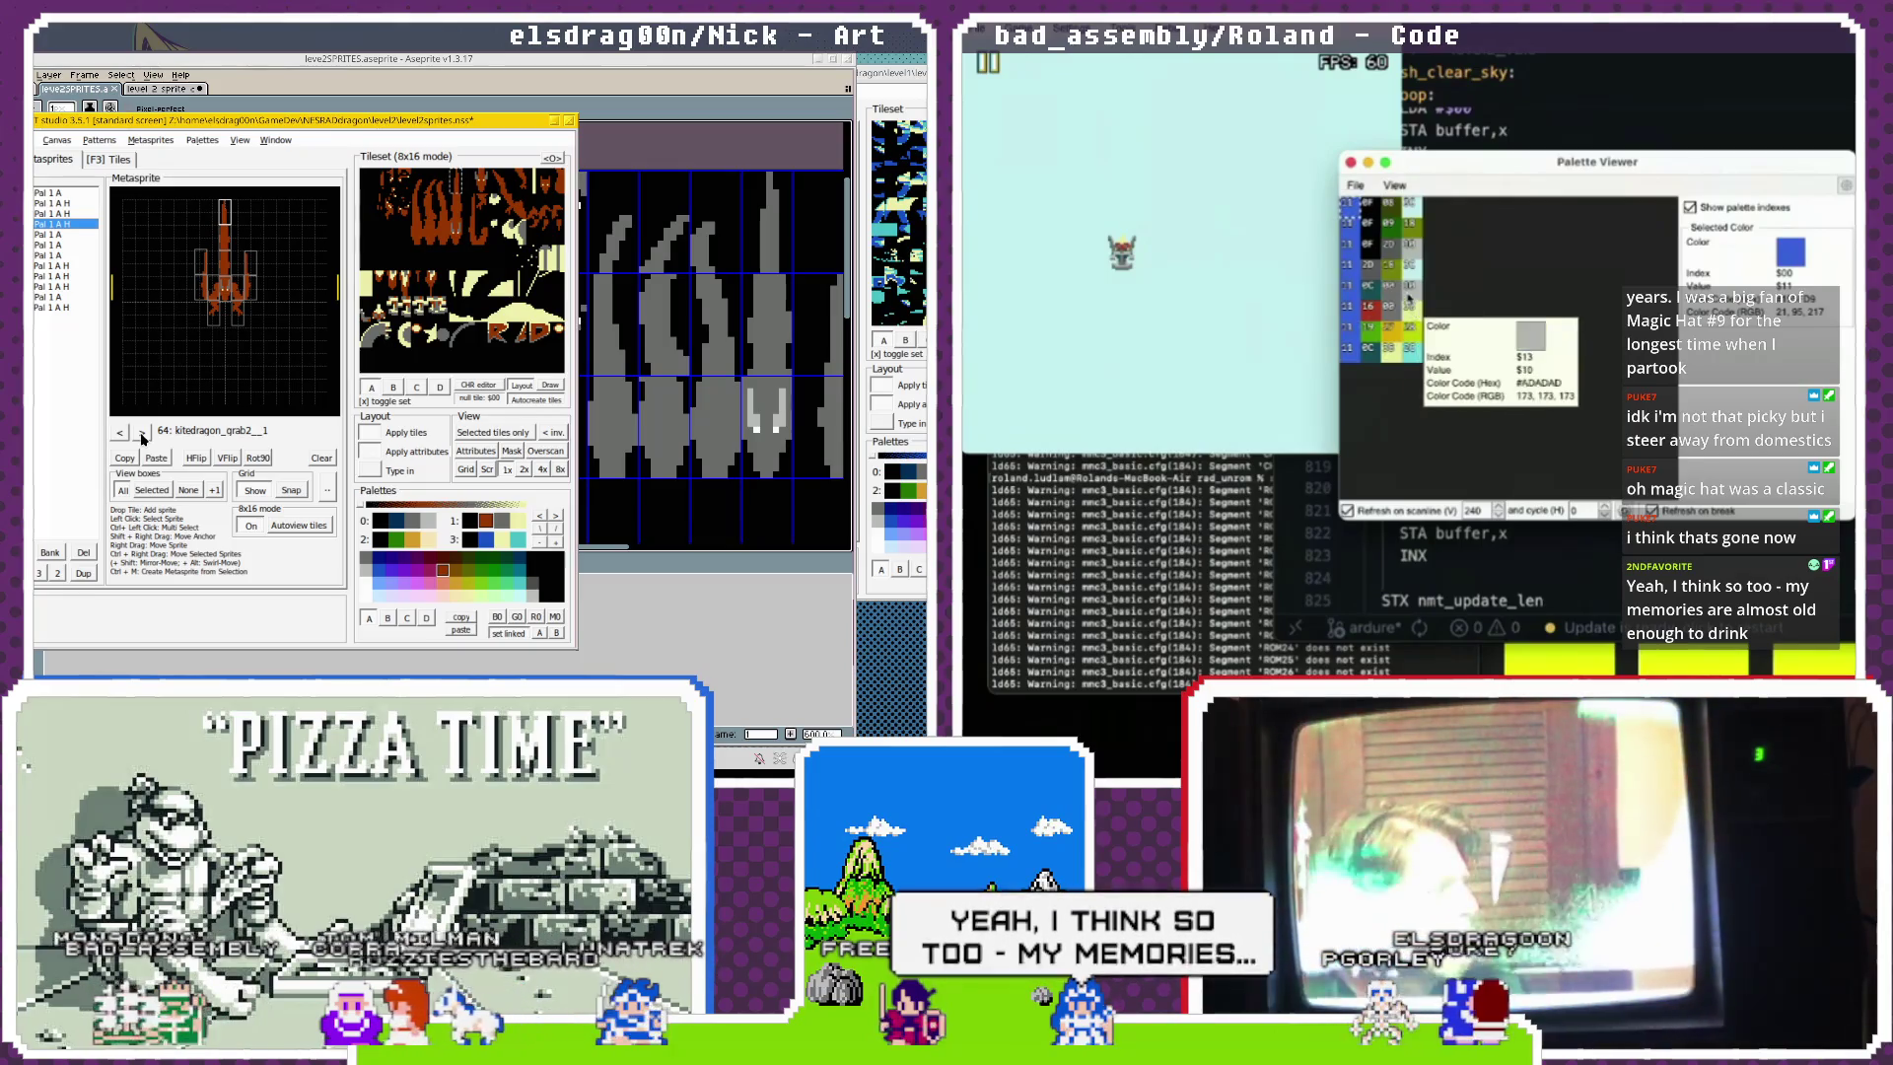
mouse_move(1350, 296)
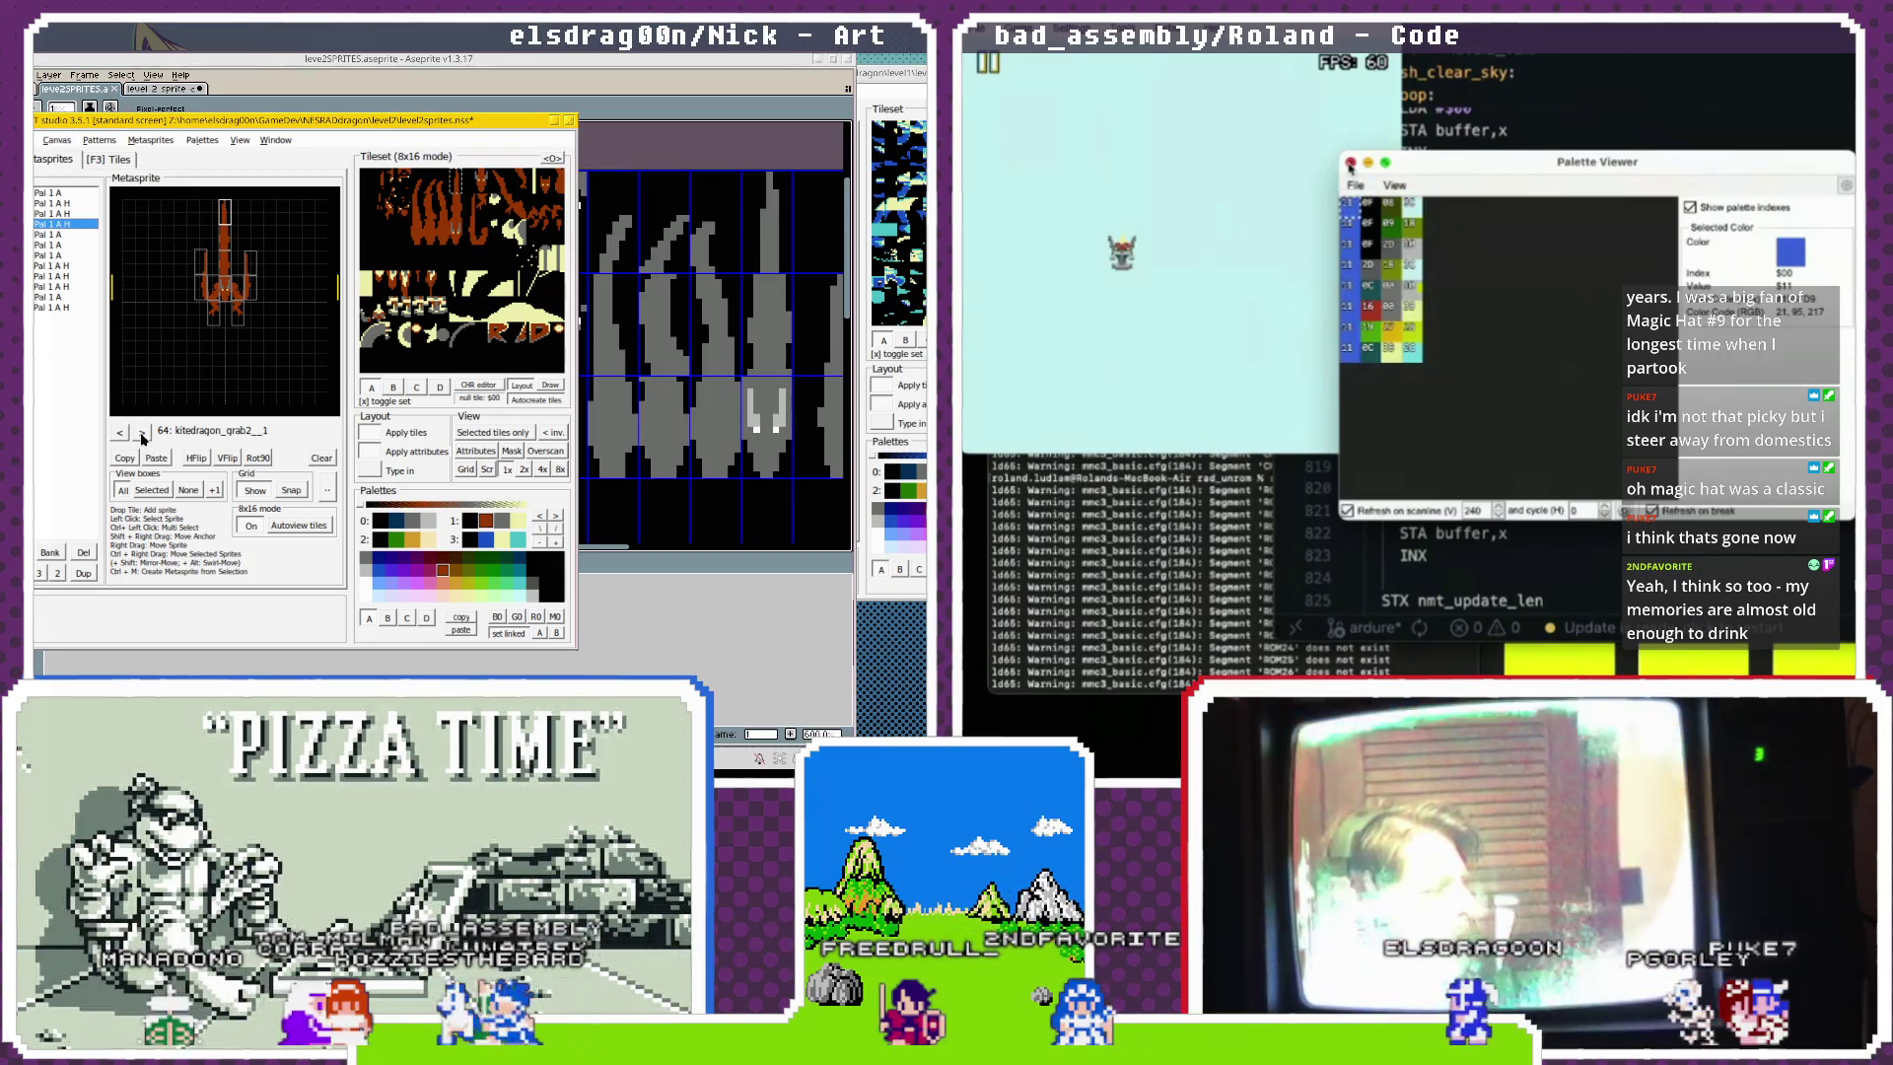
click(1500, 264)
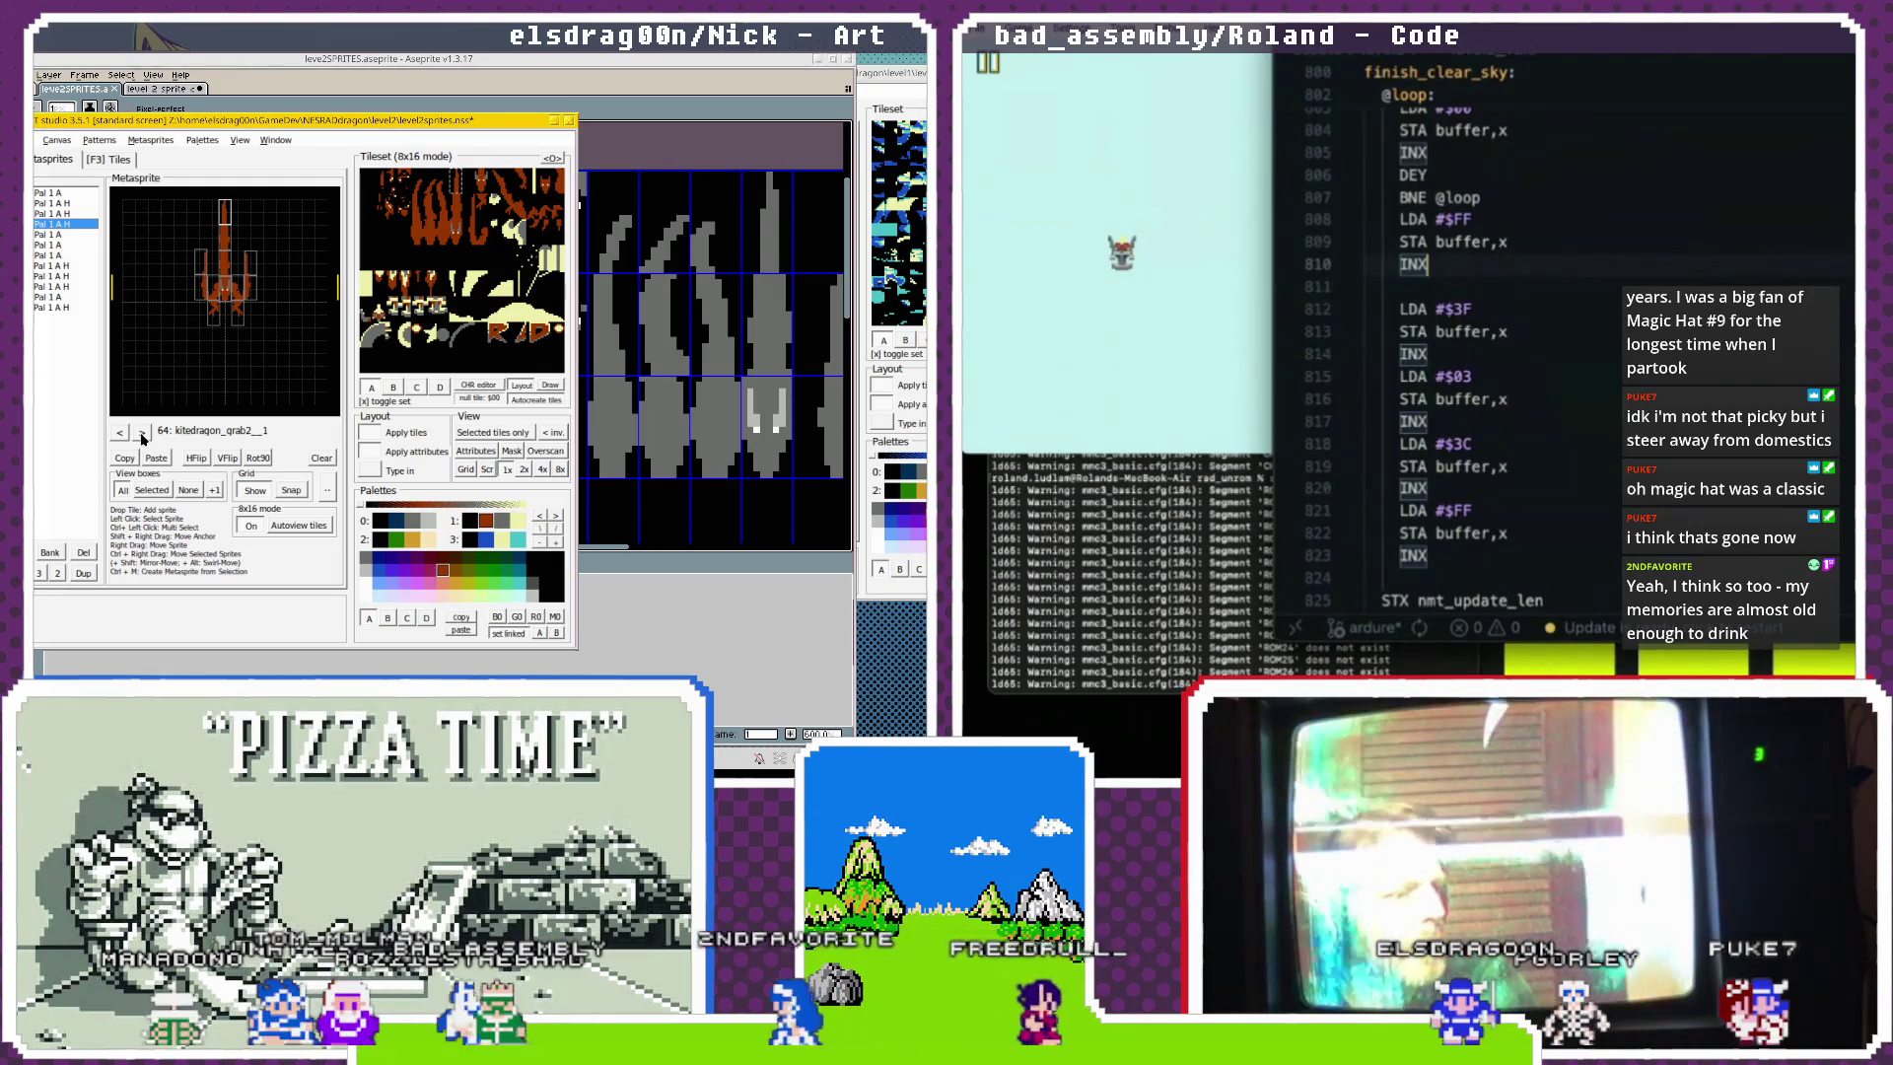
Select the $11,$0c,$00,$10 row of level2_palette_final.
scroll(1557, 326, up, 15)
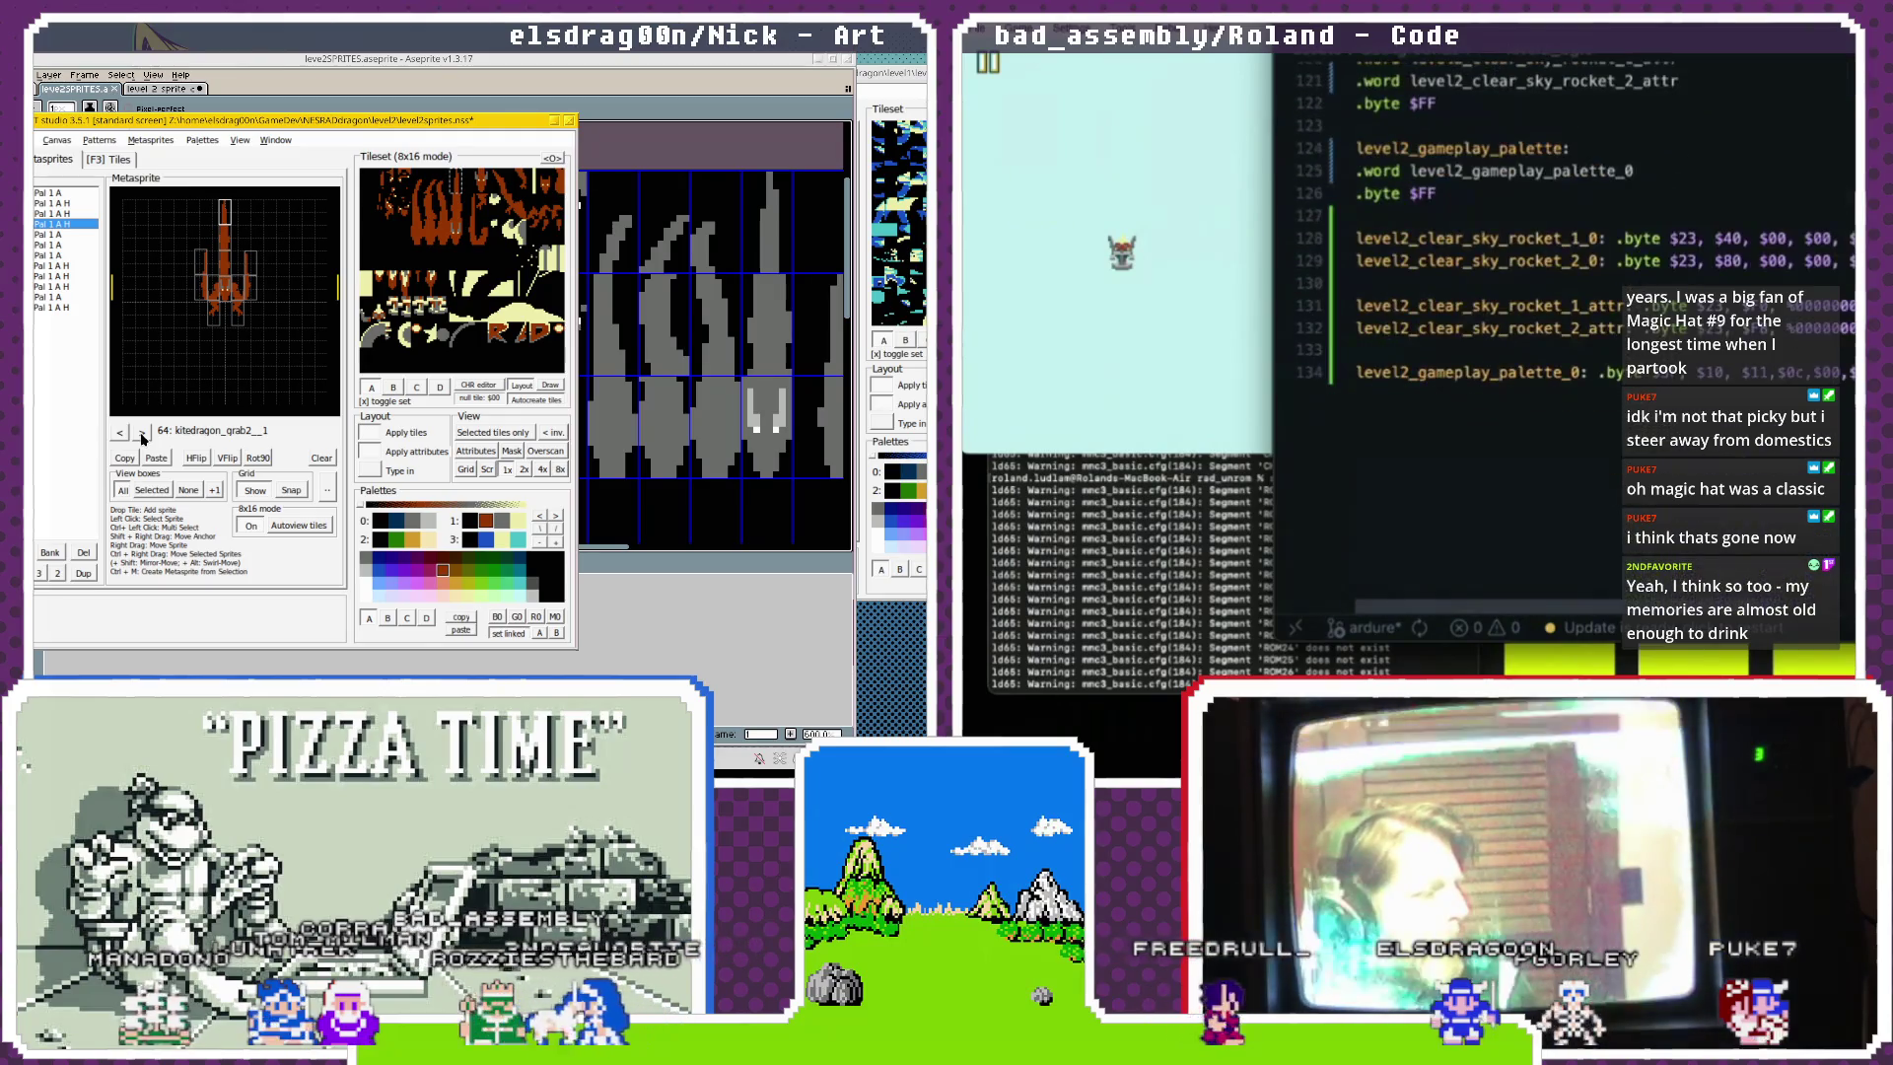
scroll(1558, 325, up, 10)
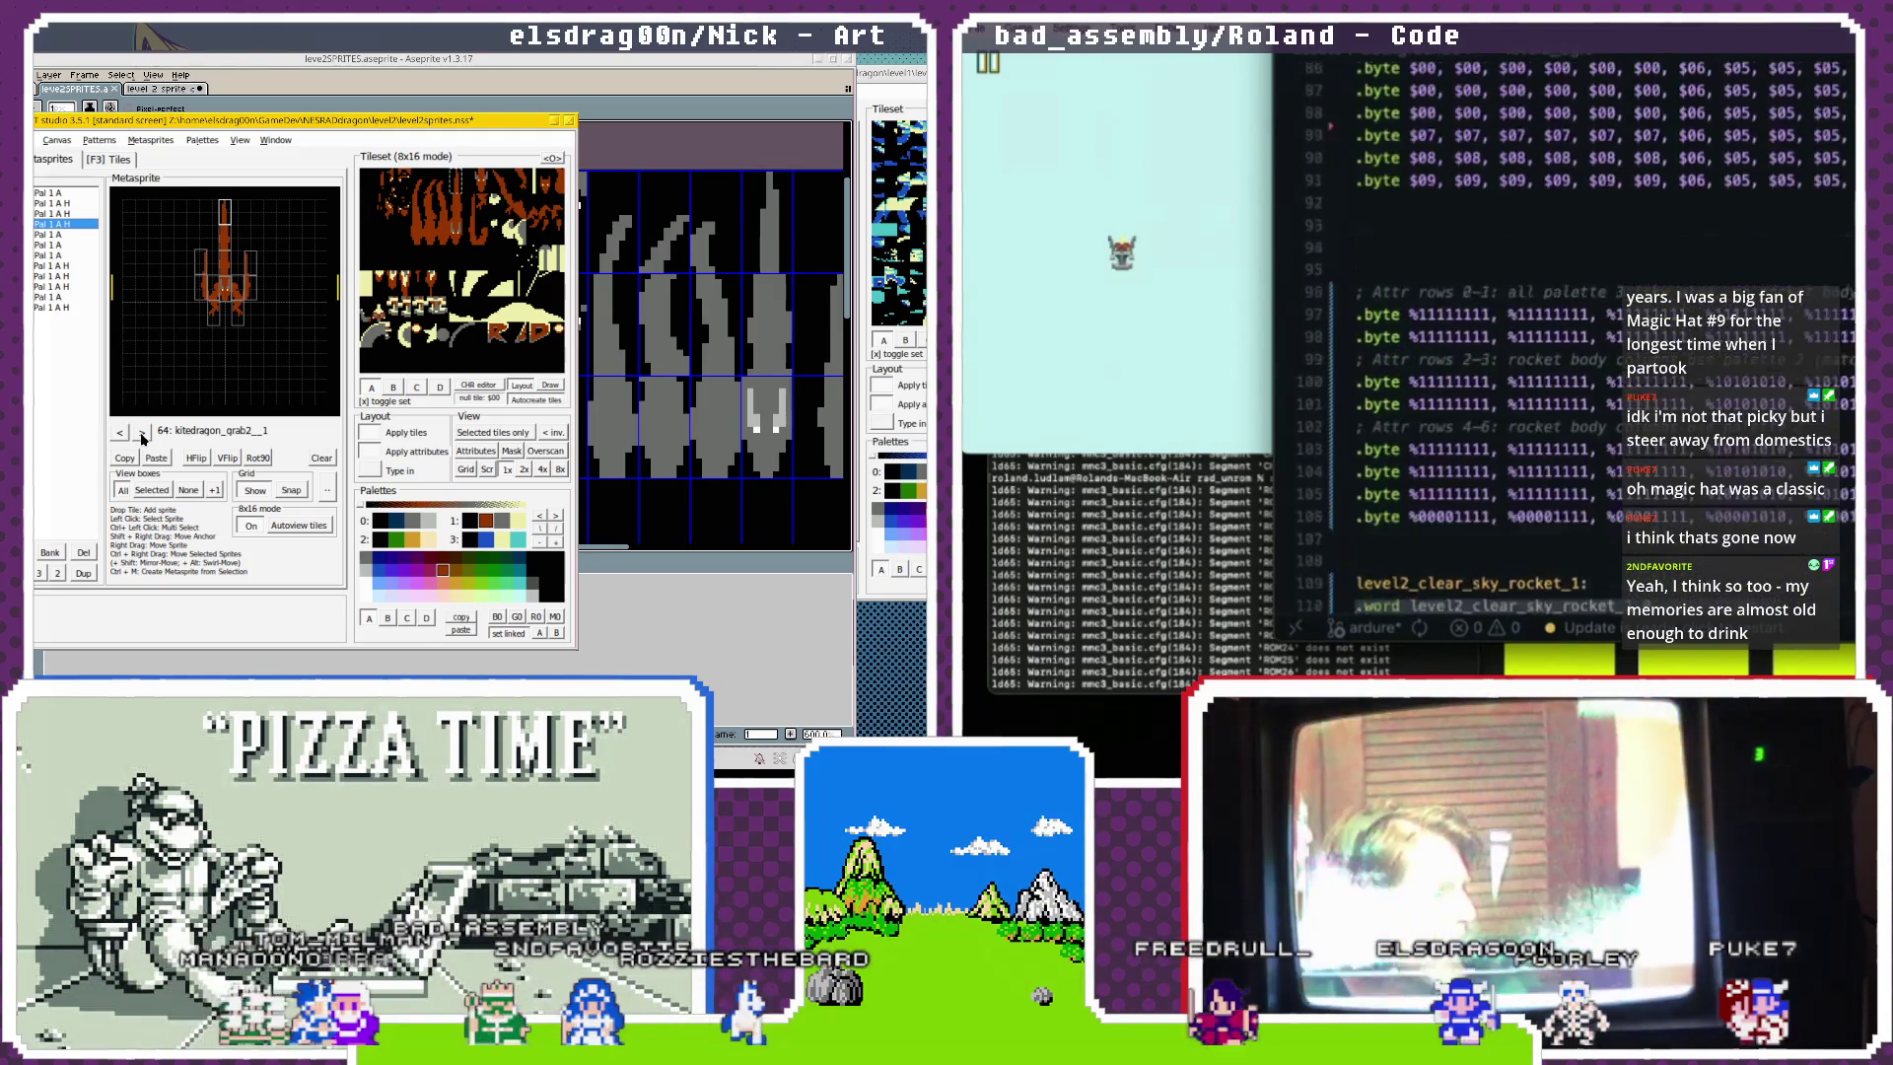
scroll(1577, 345, up, 20)
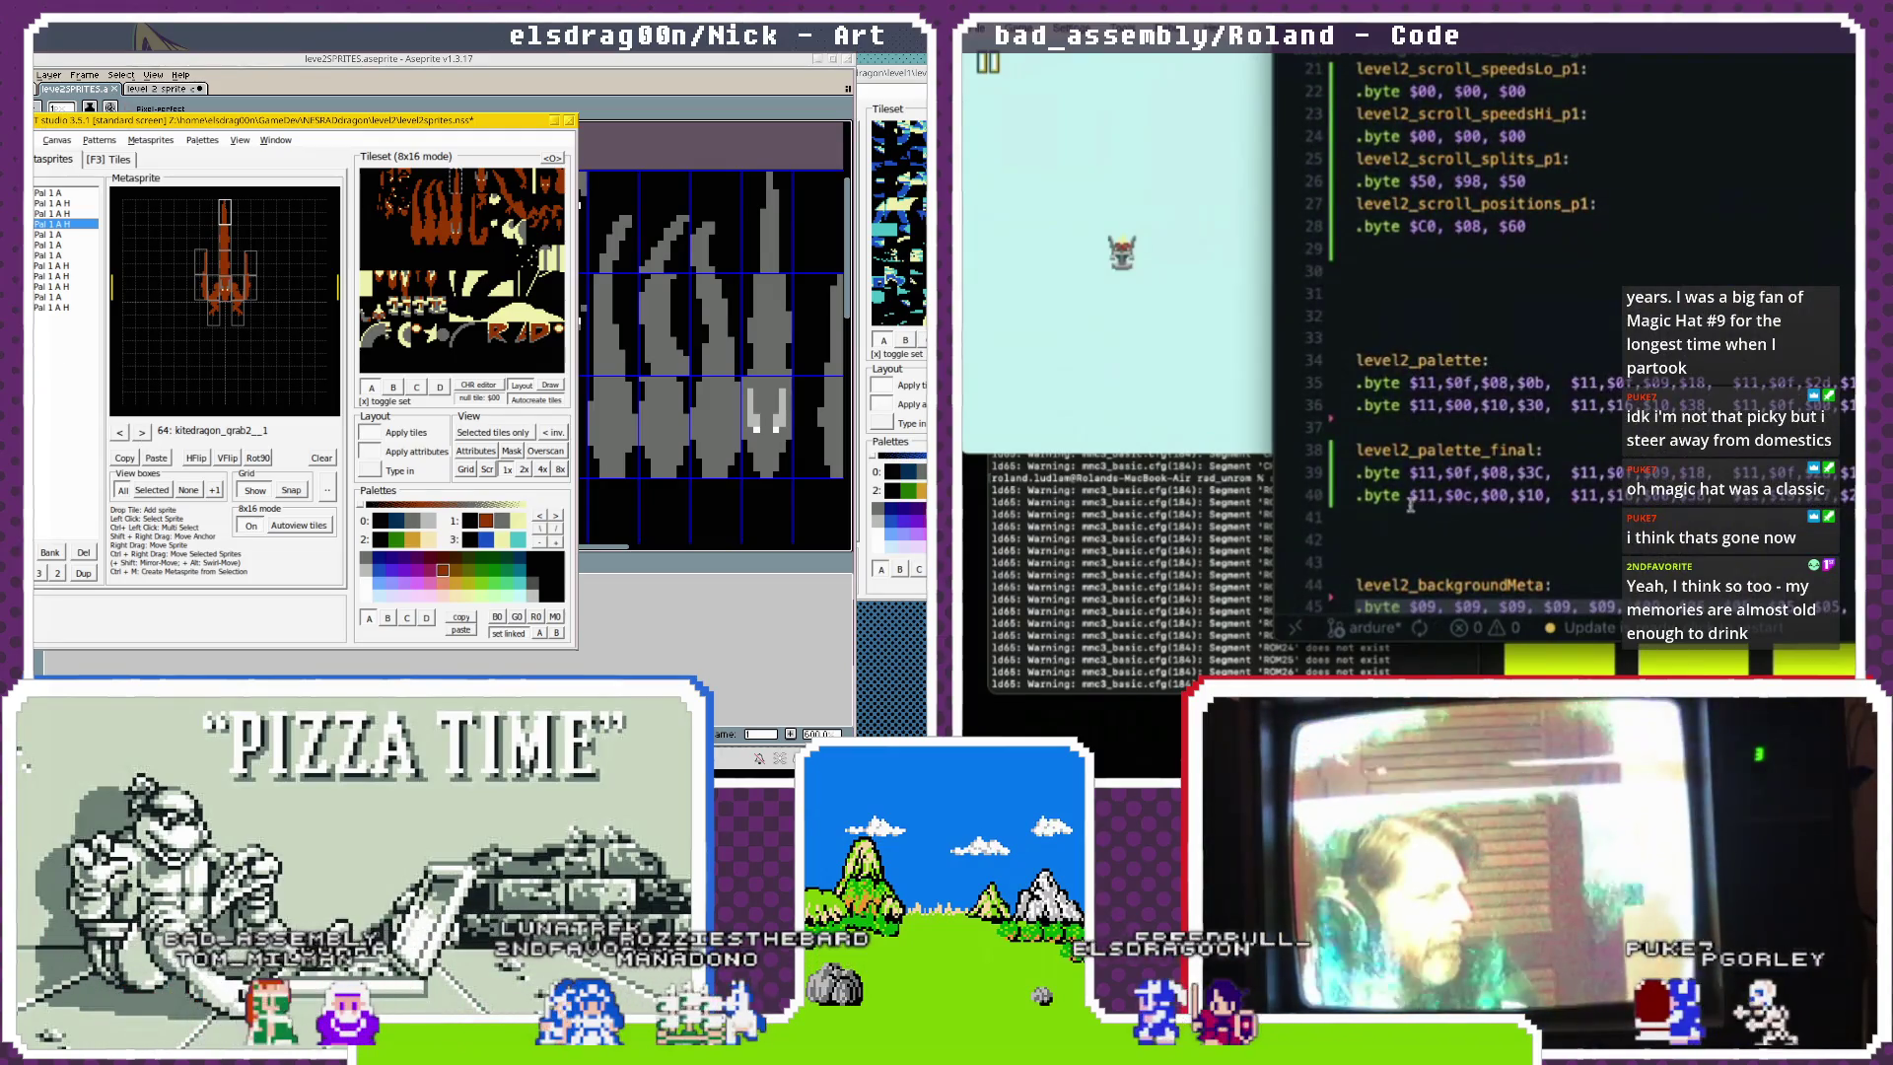
drag(1410, 505, 1716, 500)
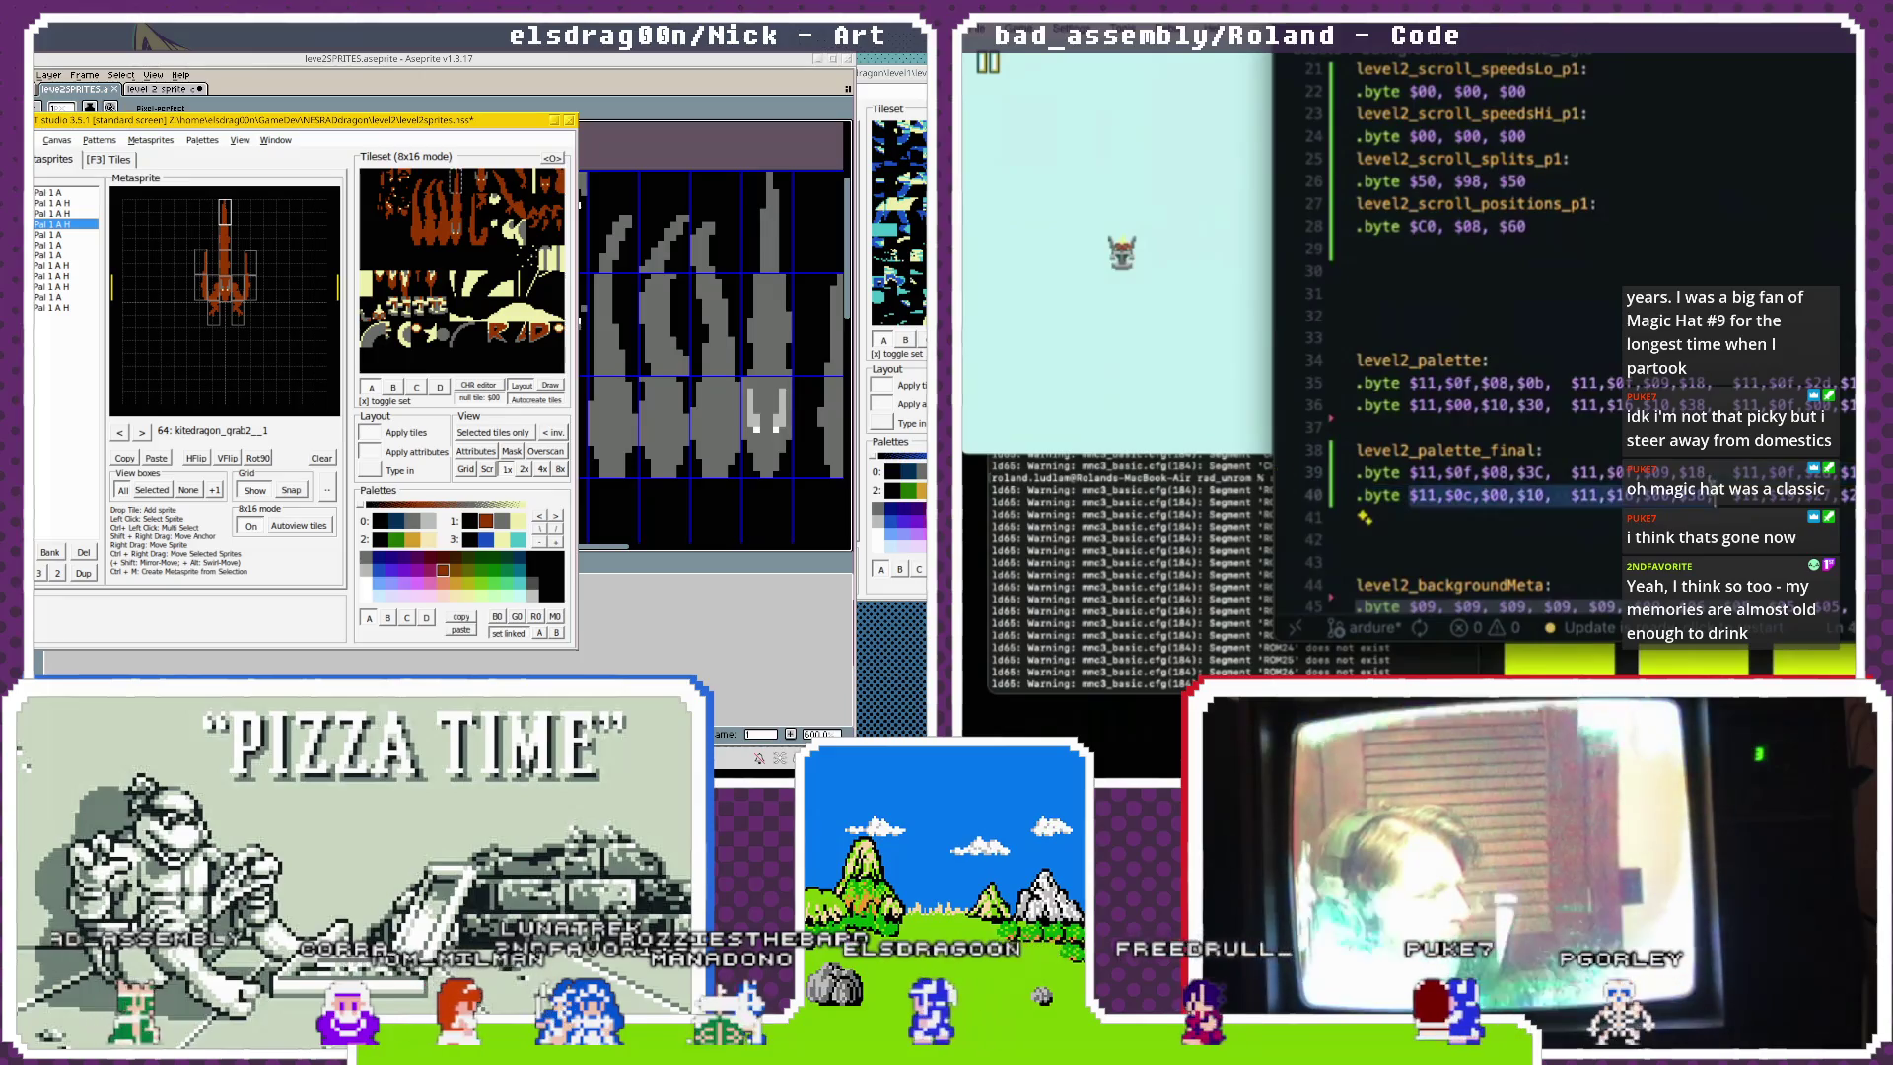
click(1360, 415)
text(;)
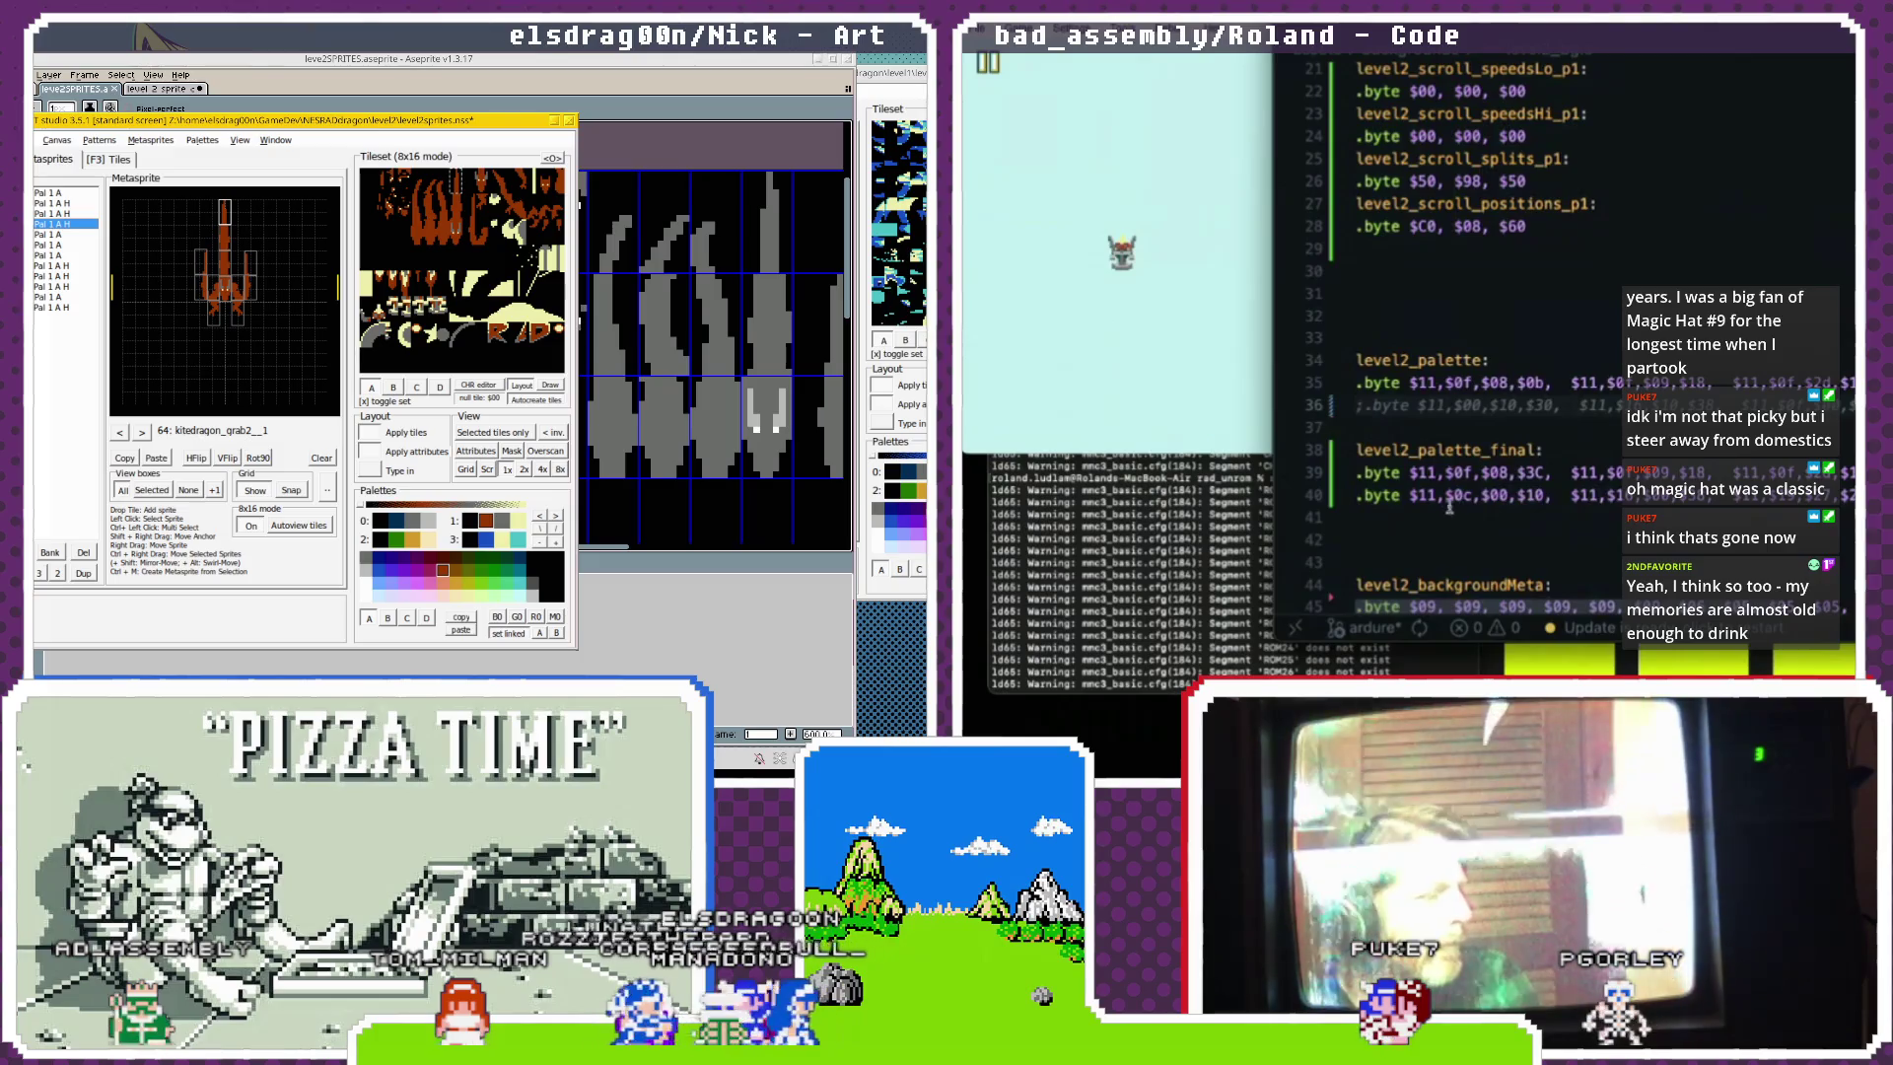
drag(1410, 497, 1534, 493)
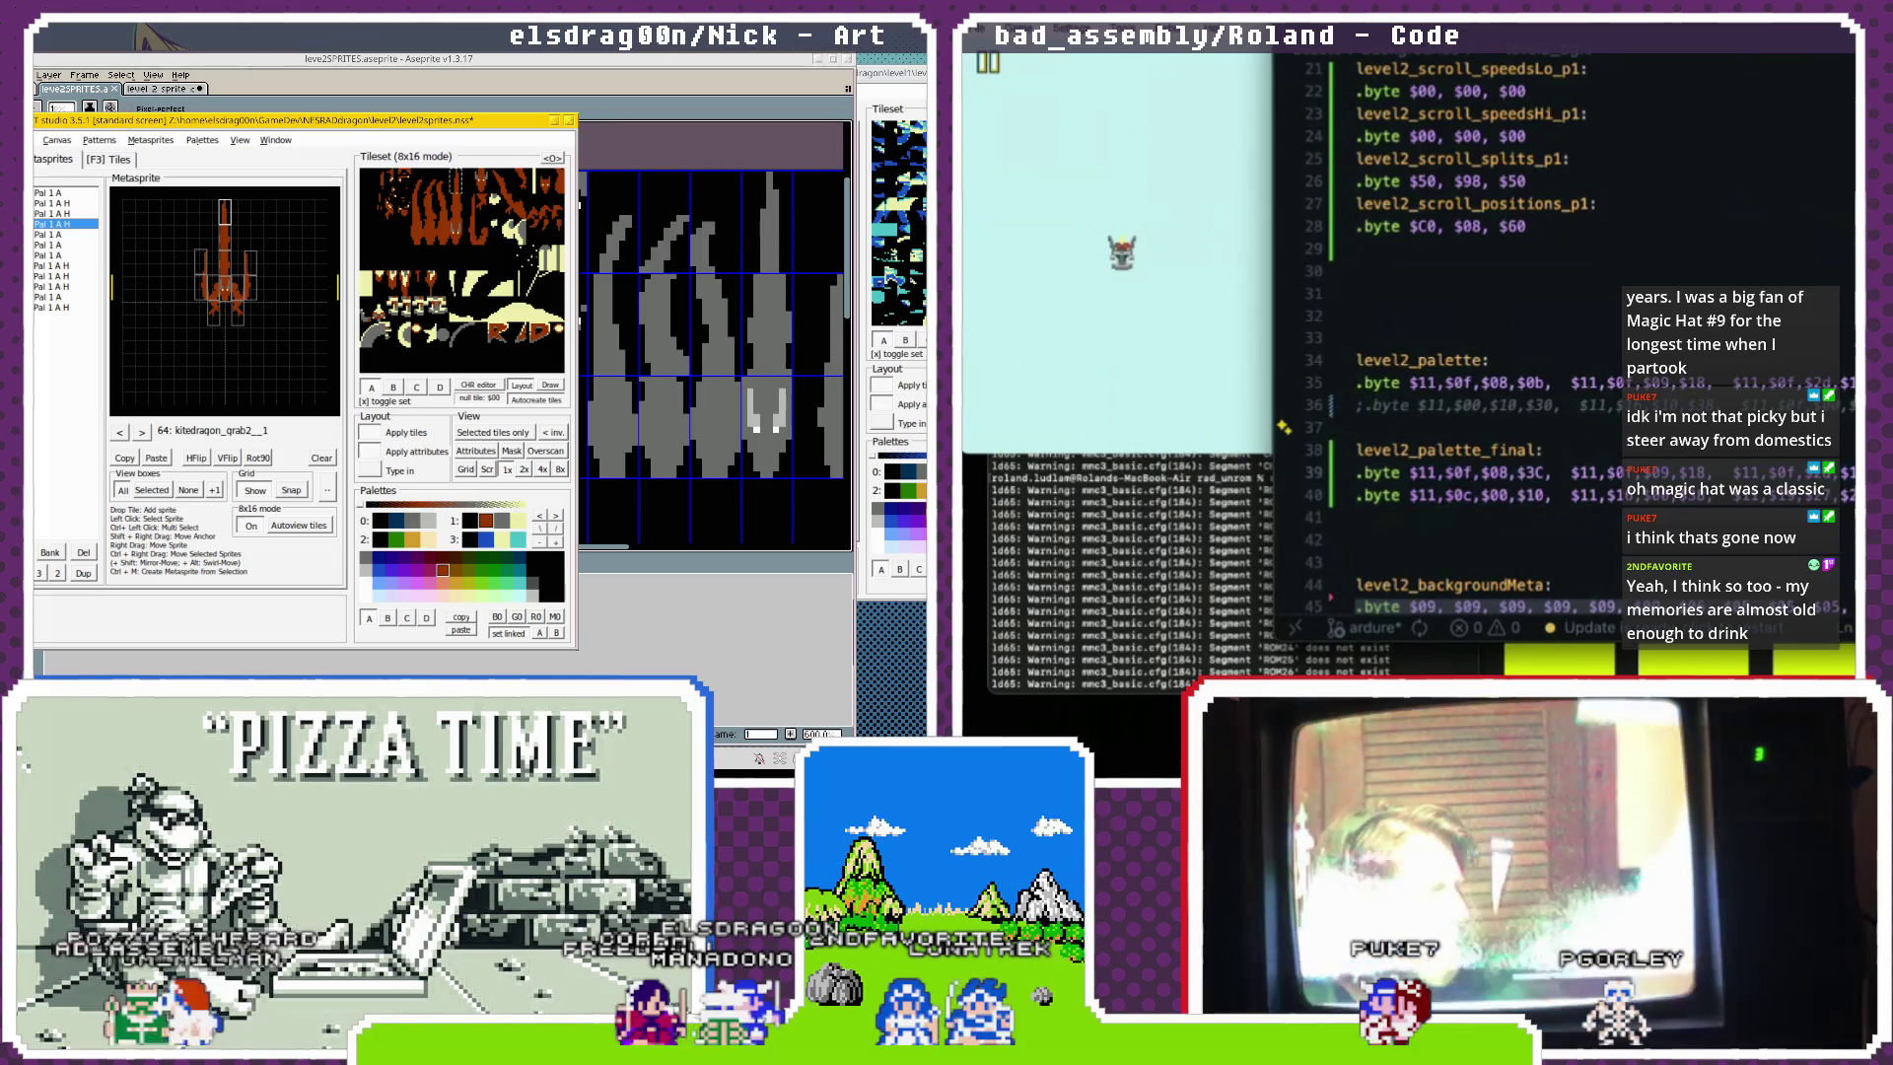
triple_click(1358, 495)
Paste the row into level2_palette below its commented-out line.
click(1356, 427)
key(Return)
key(Return)
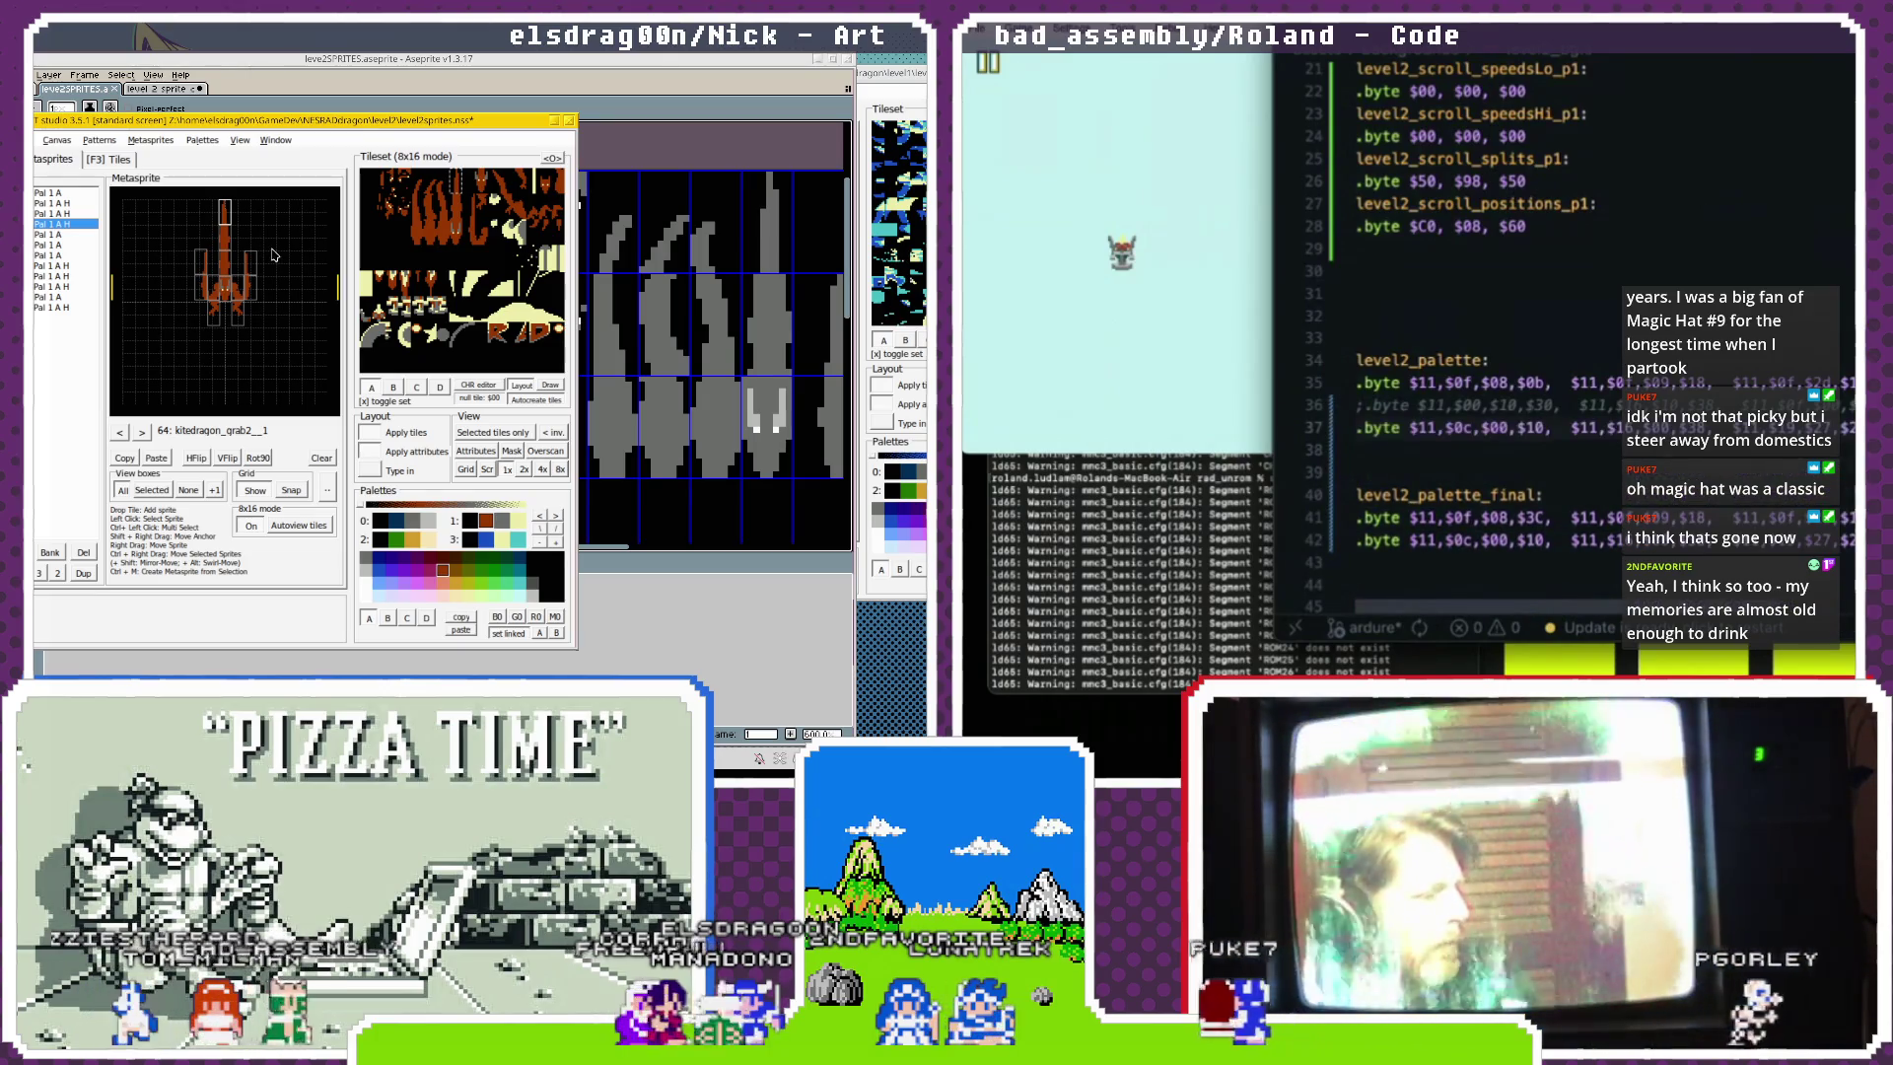
key(Delete)
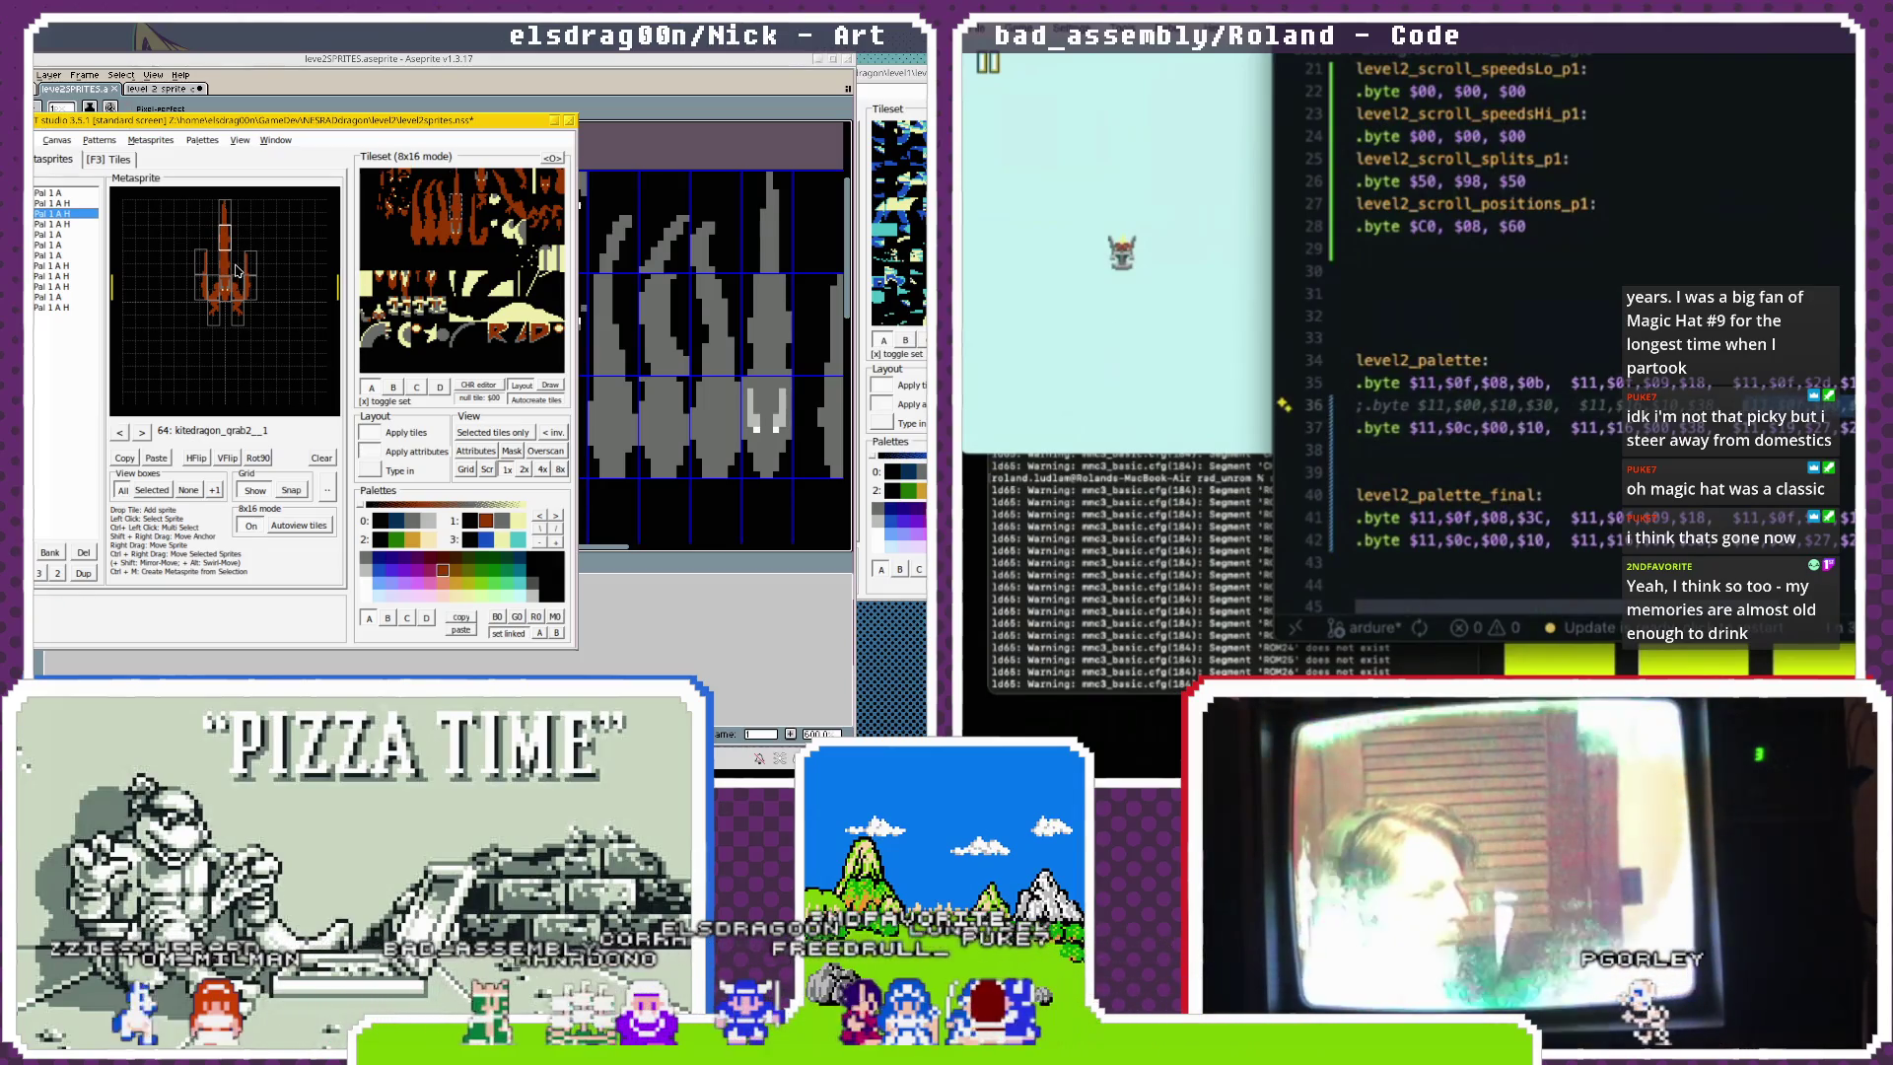
drag(224, 219, 223, 243)
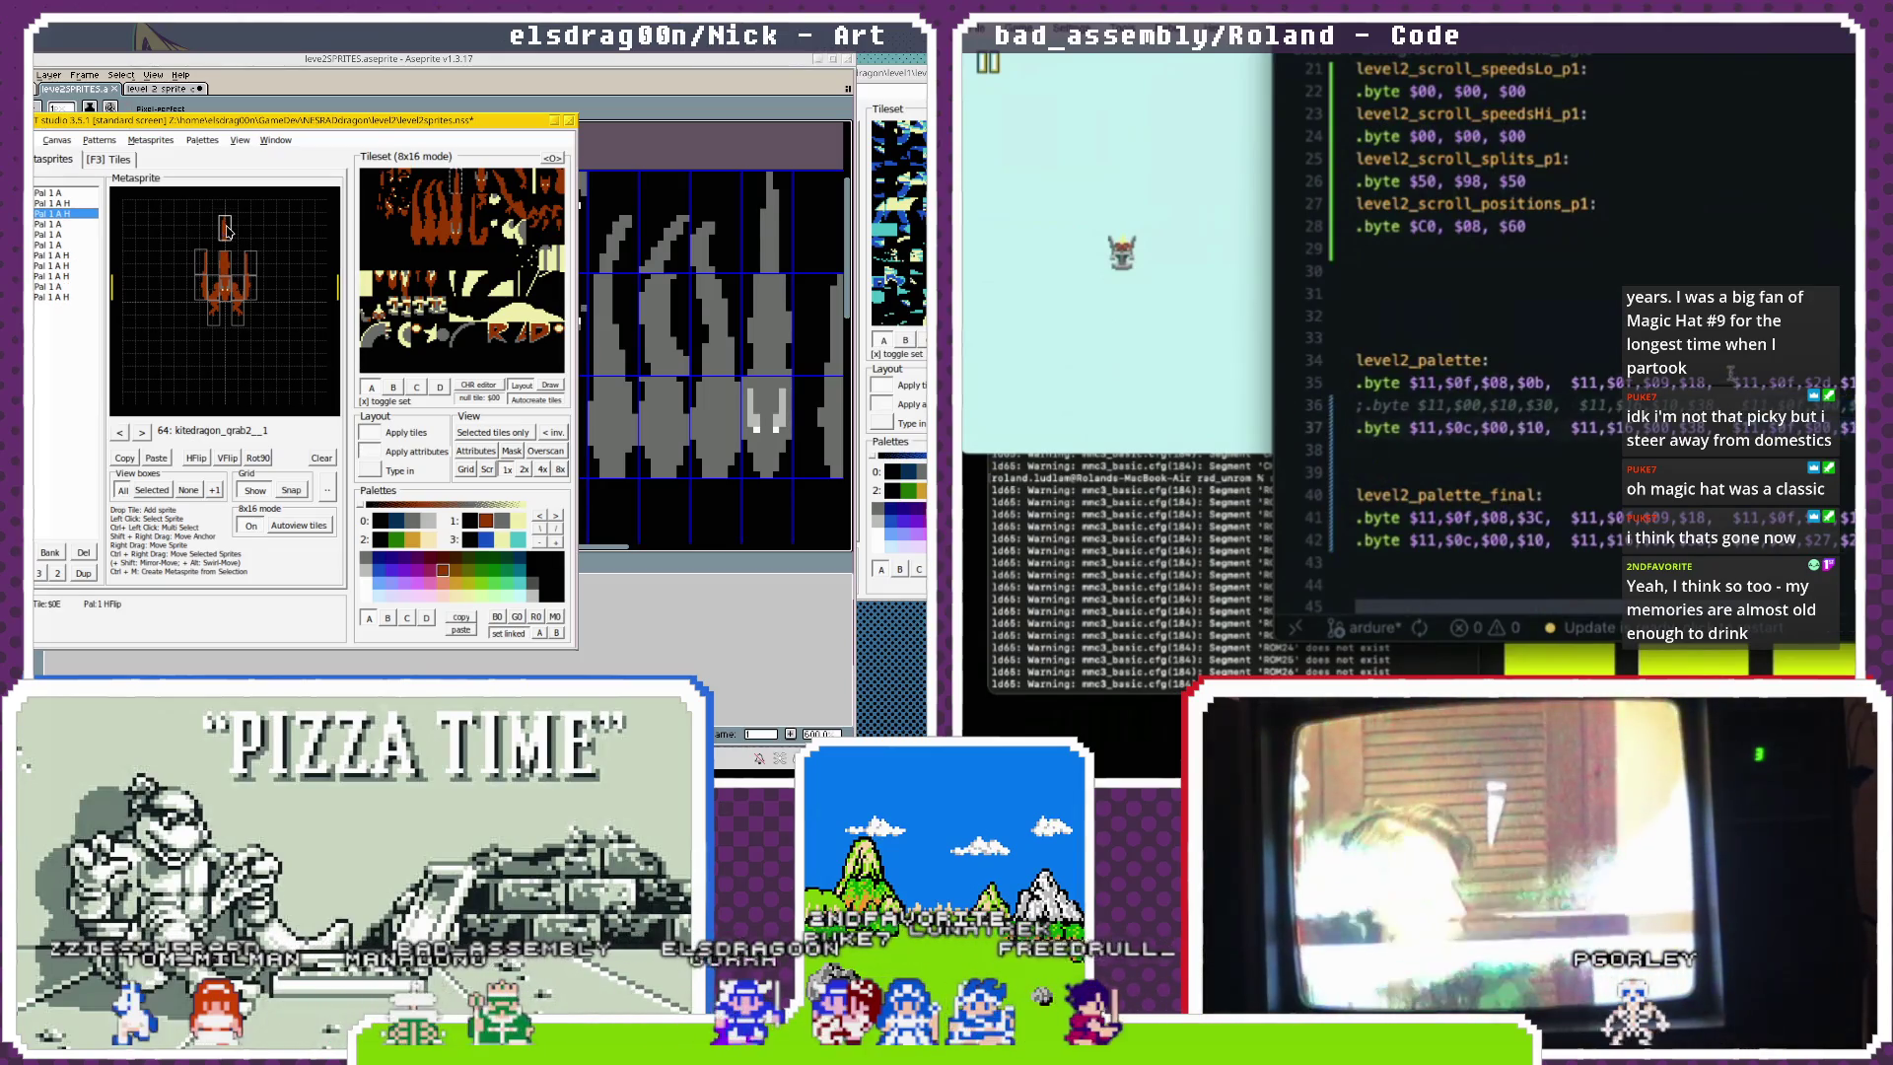
click(1131, 596)
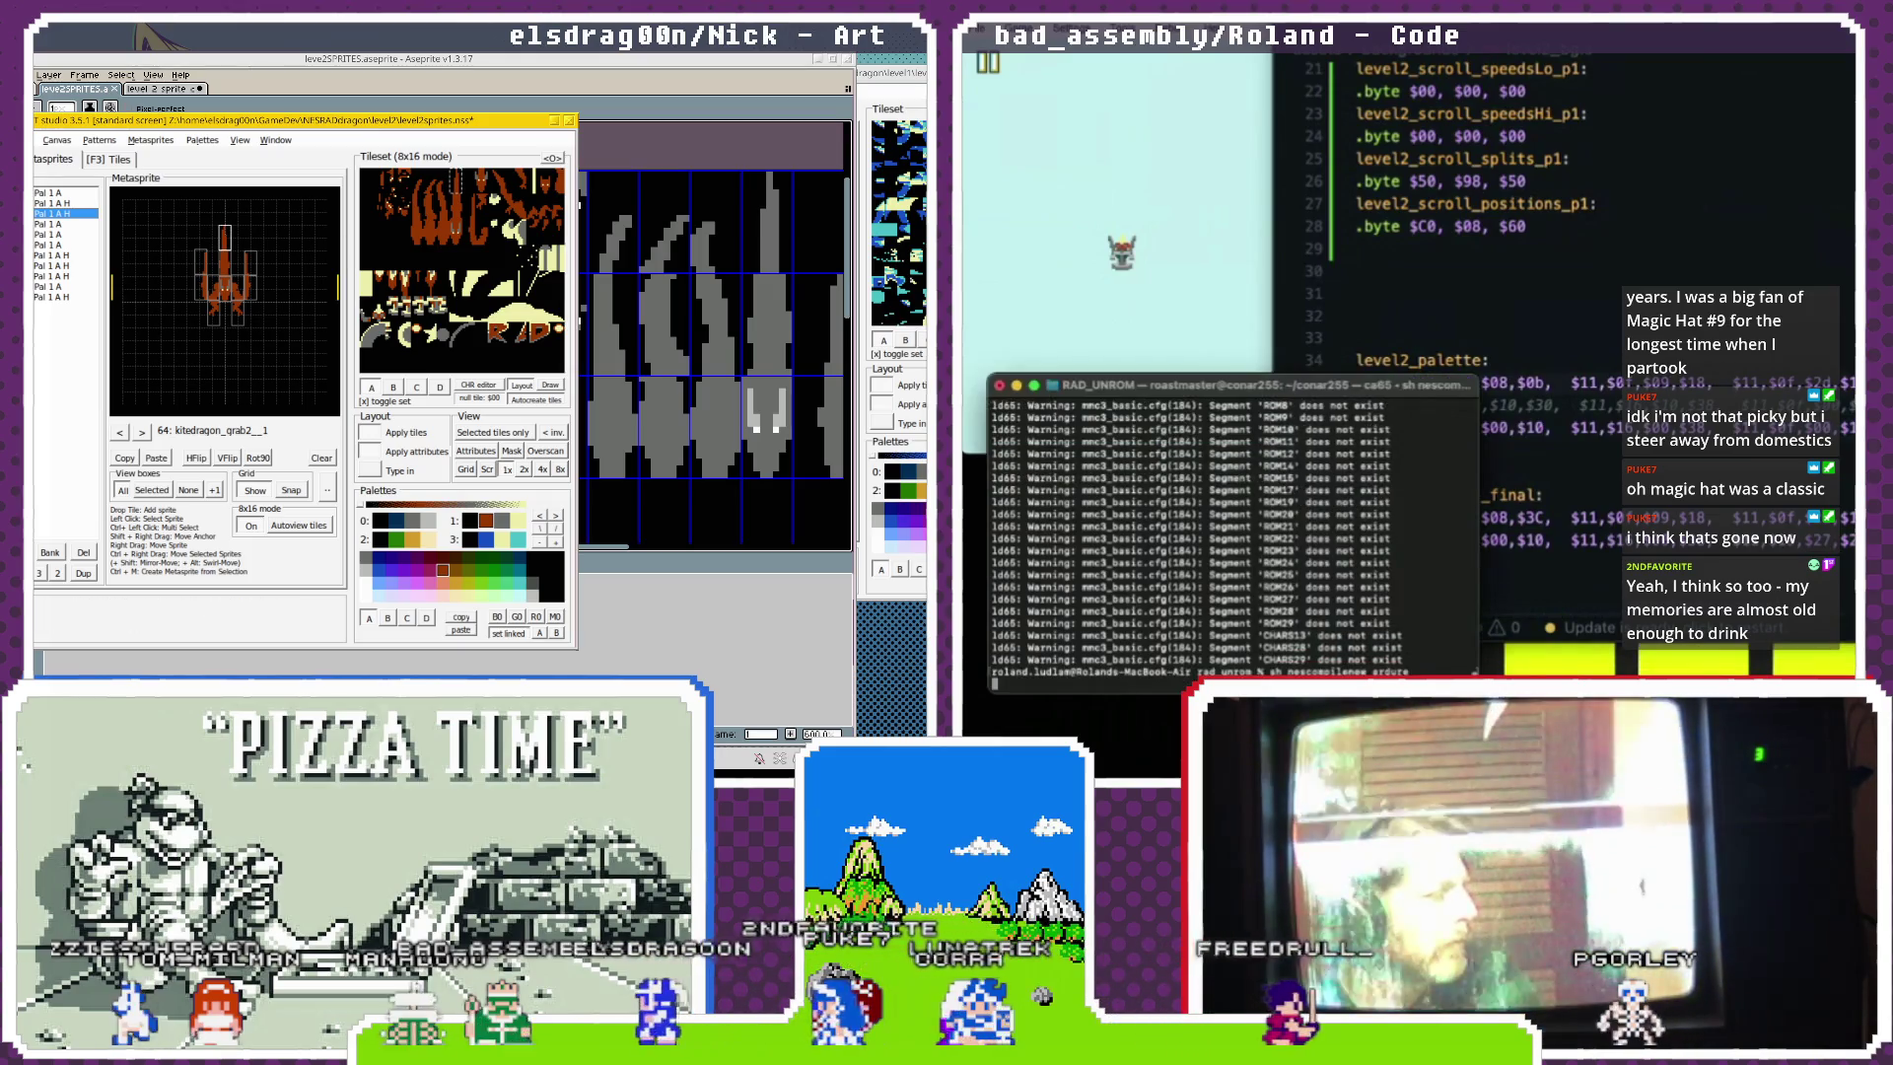
Reset the game in Mesen so the rebuilt palette version runs.
right_click(998, 54)
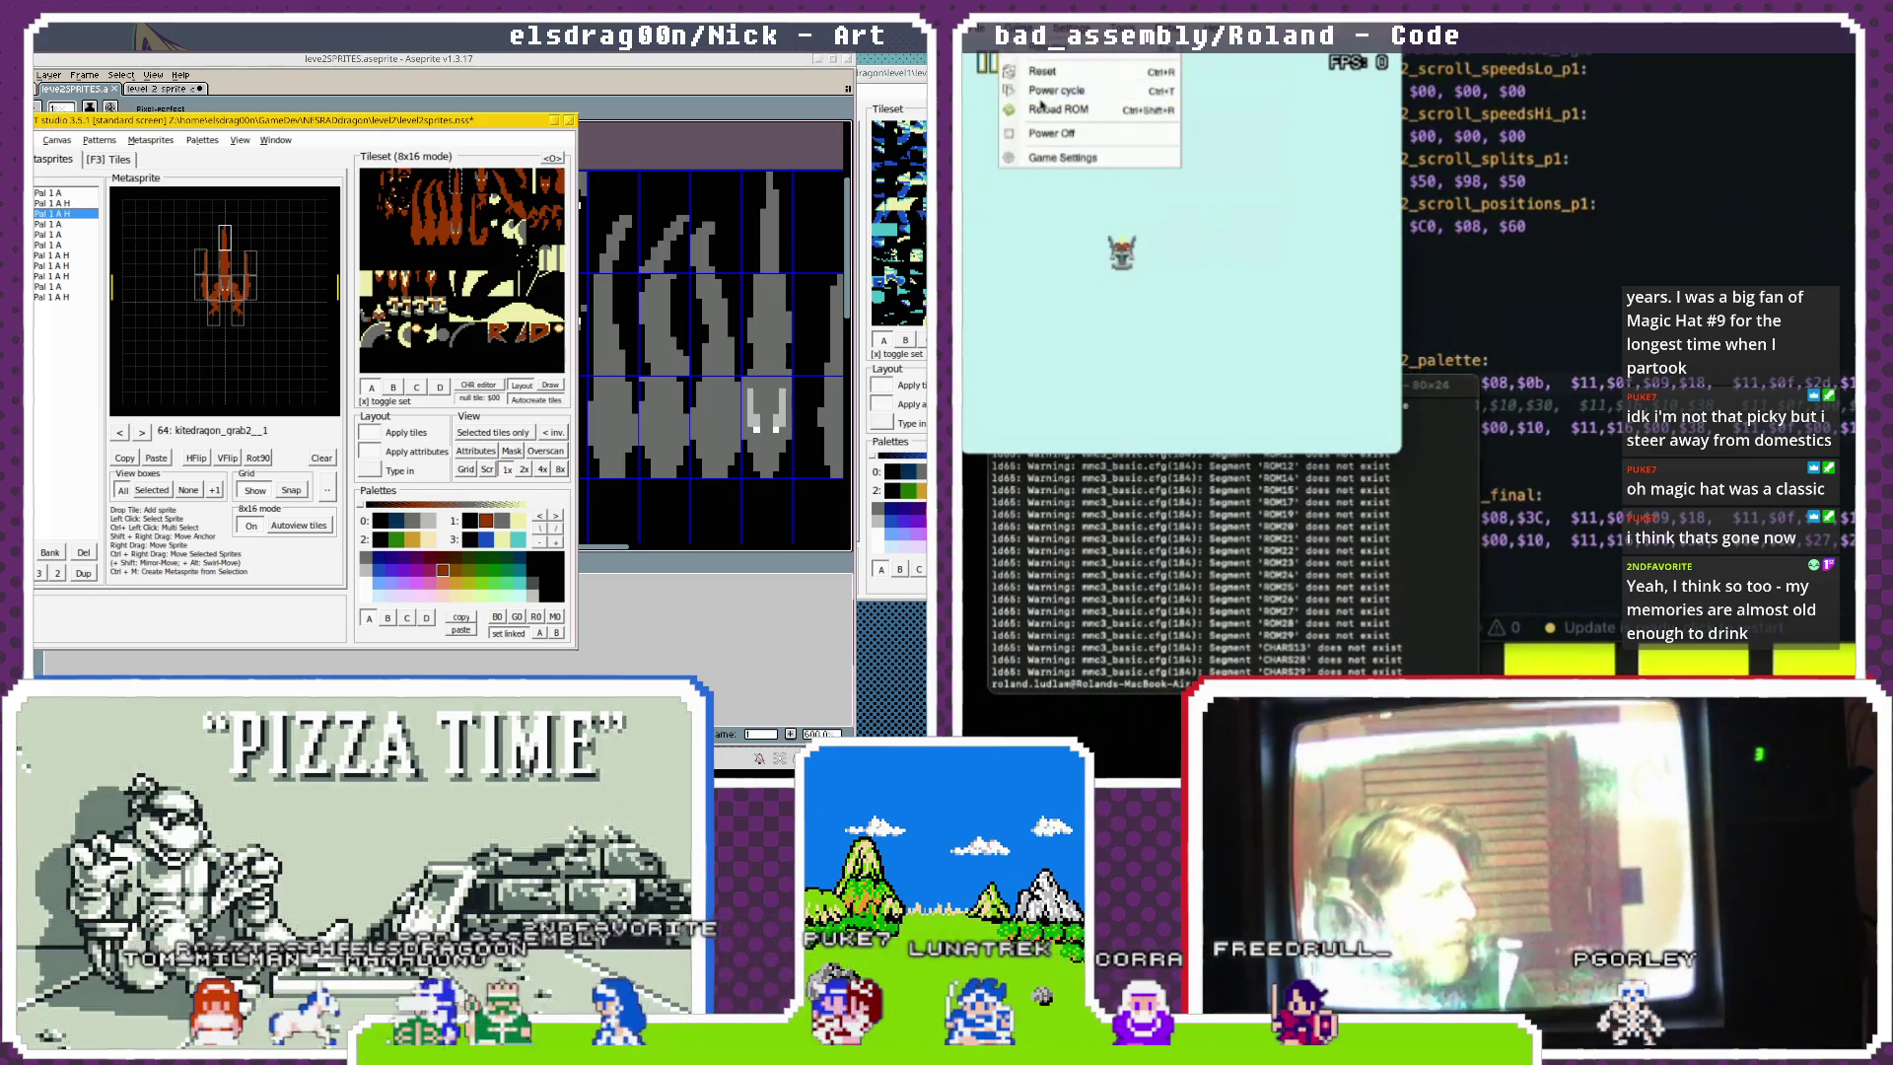
click(1039, 101)
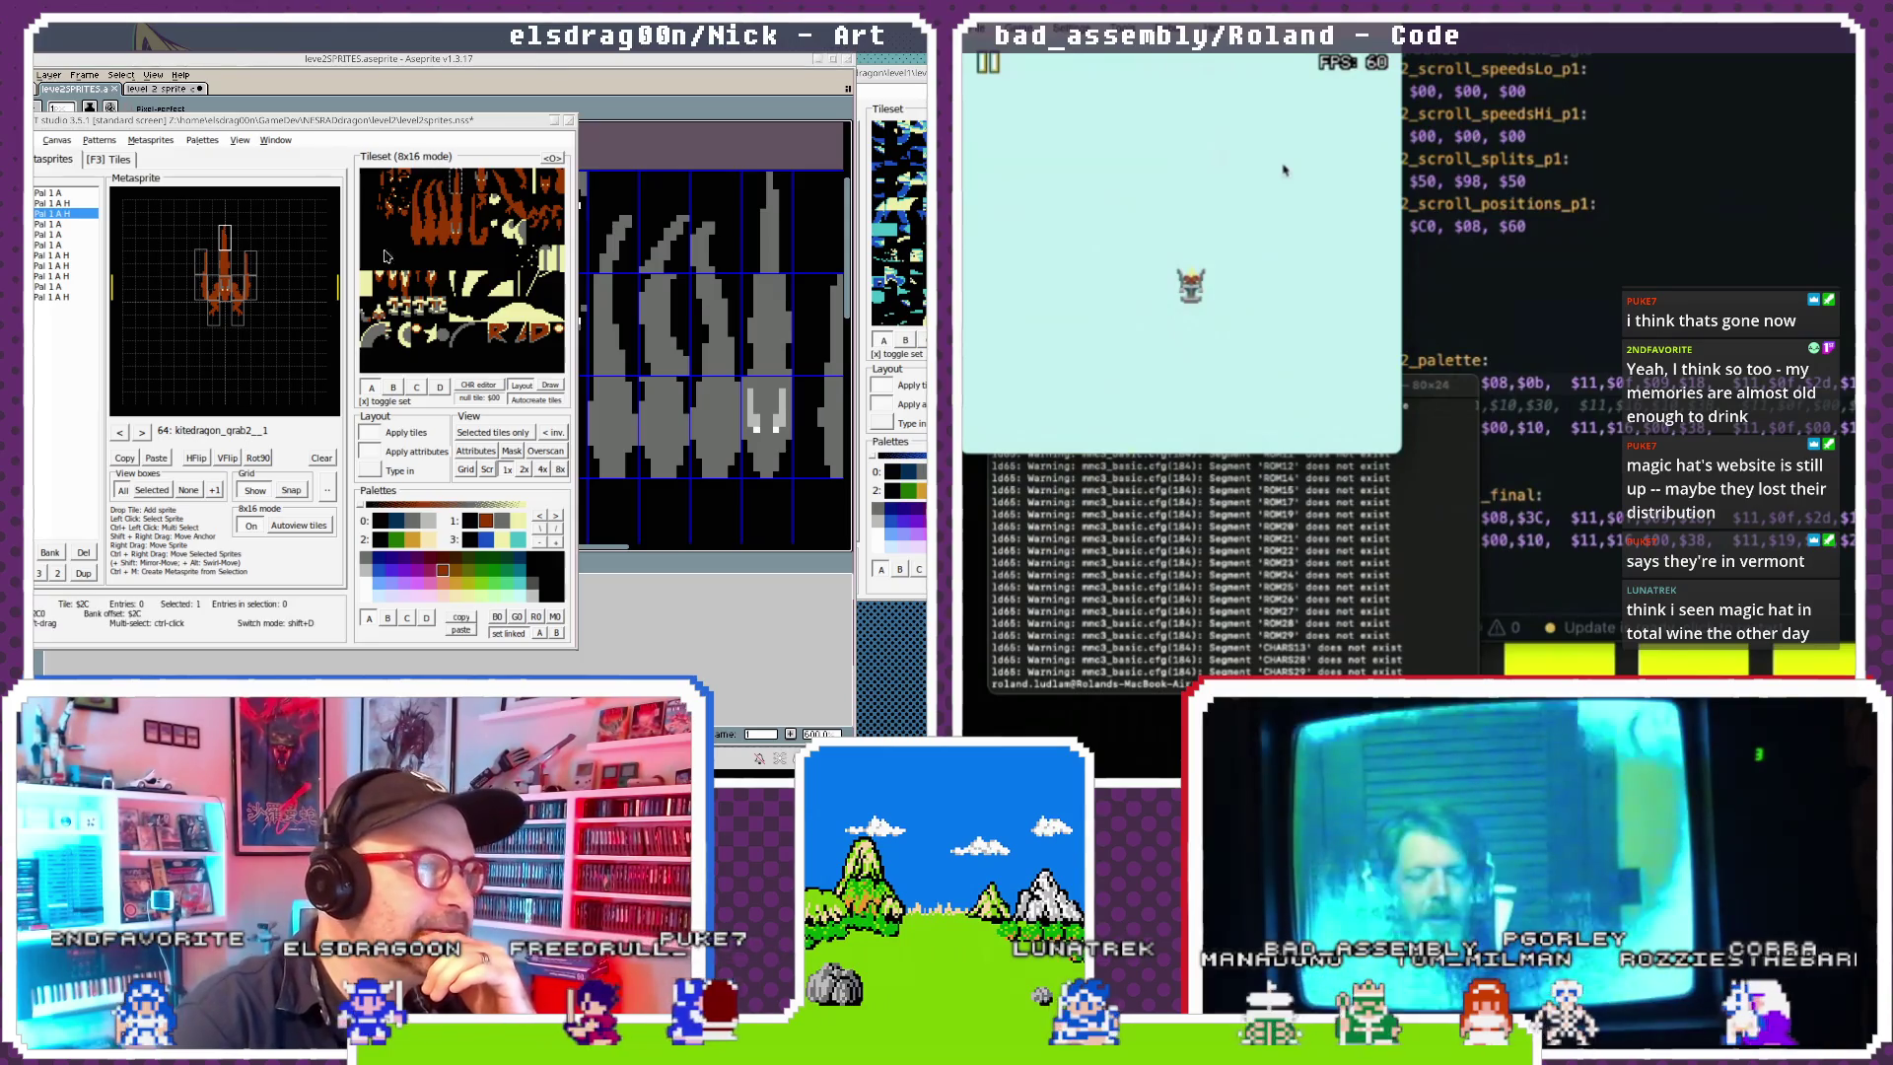
Step through the metasprites to reach metasprite 64, the last kitedragon grab frame.
click(127, 434)
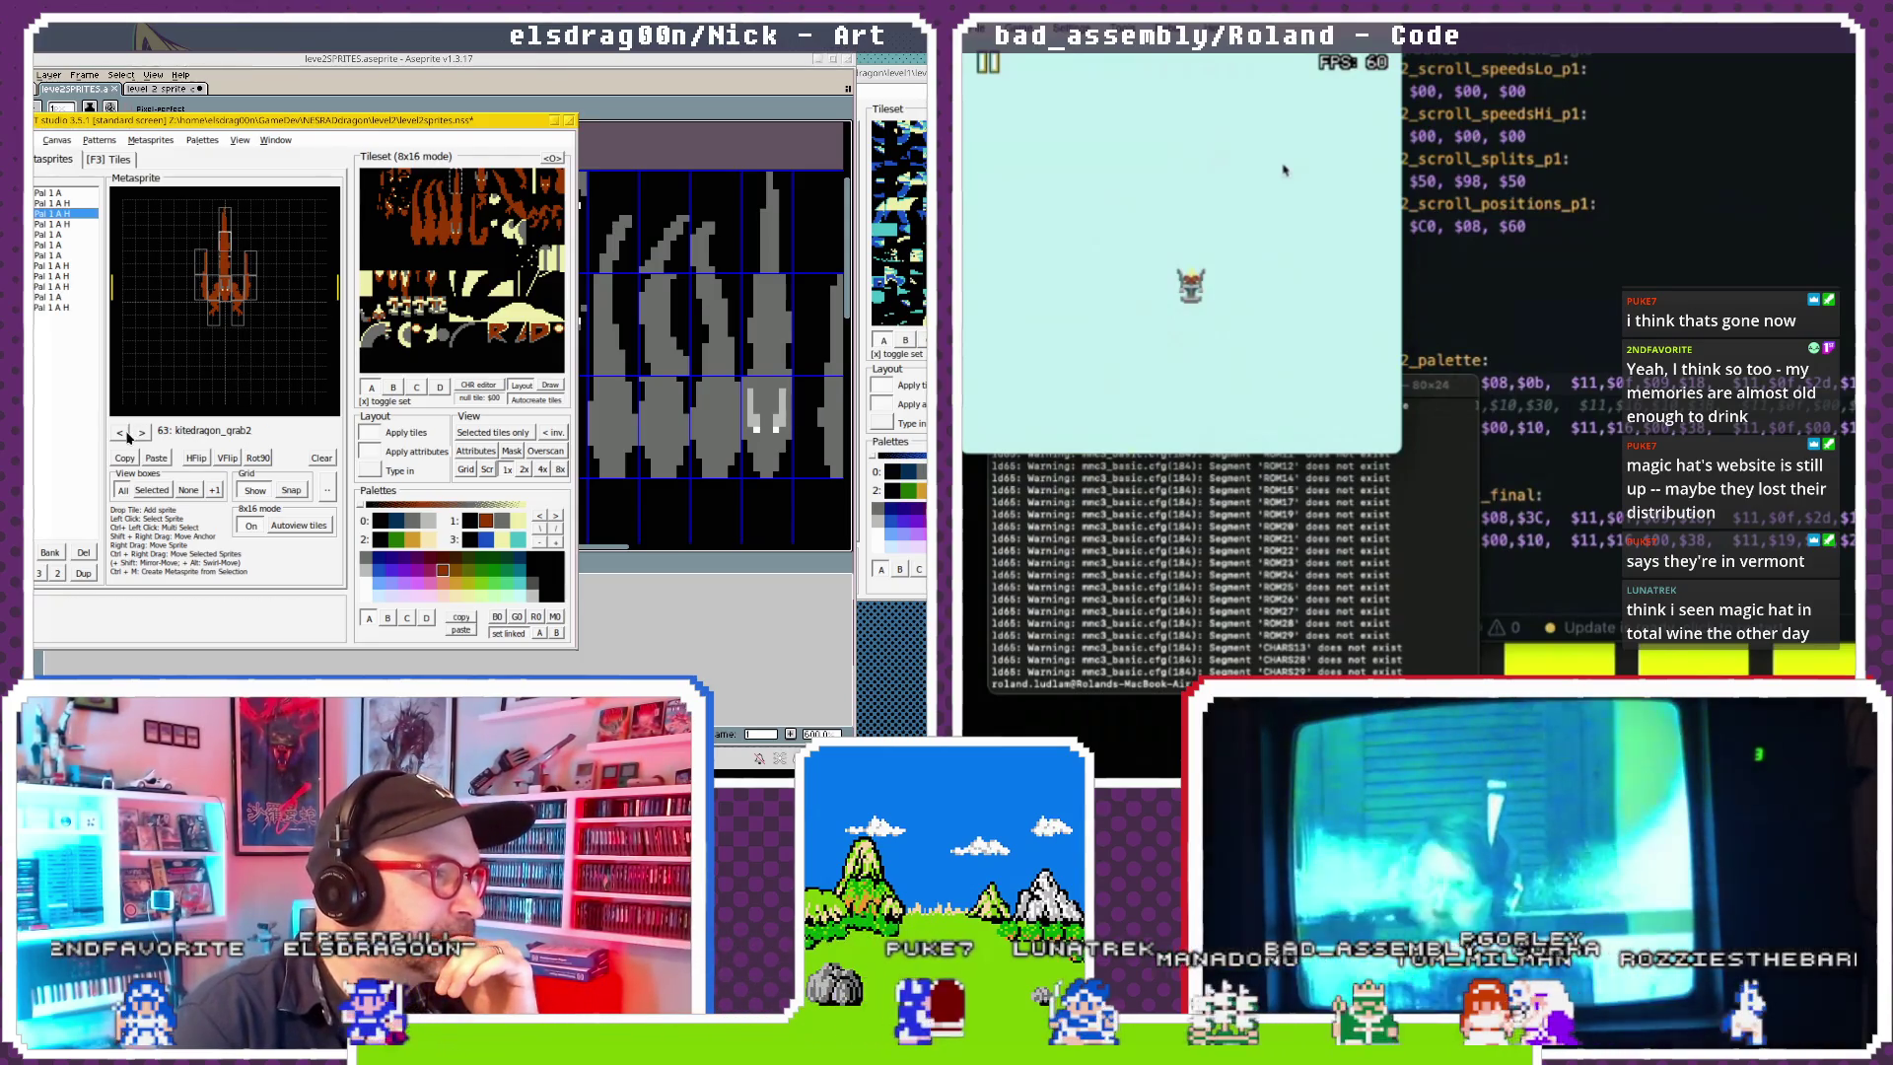
click(141, 433)
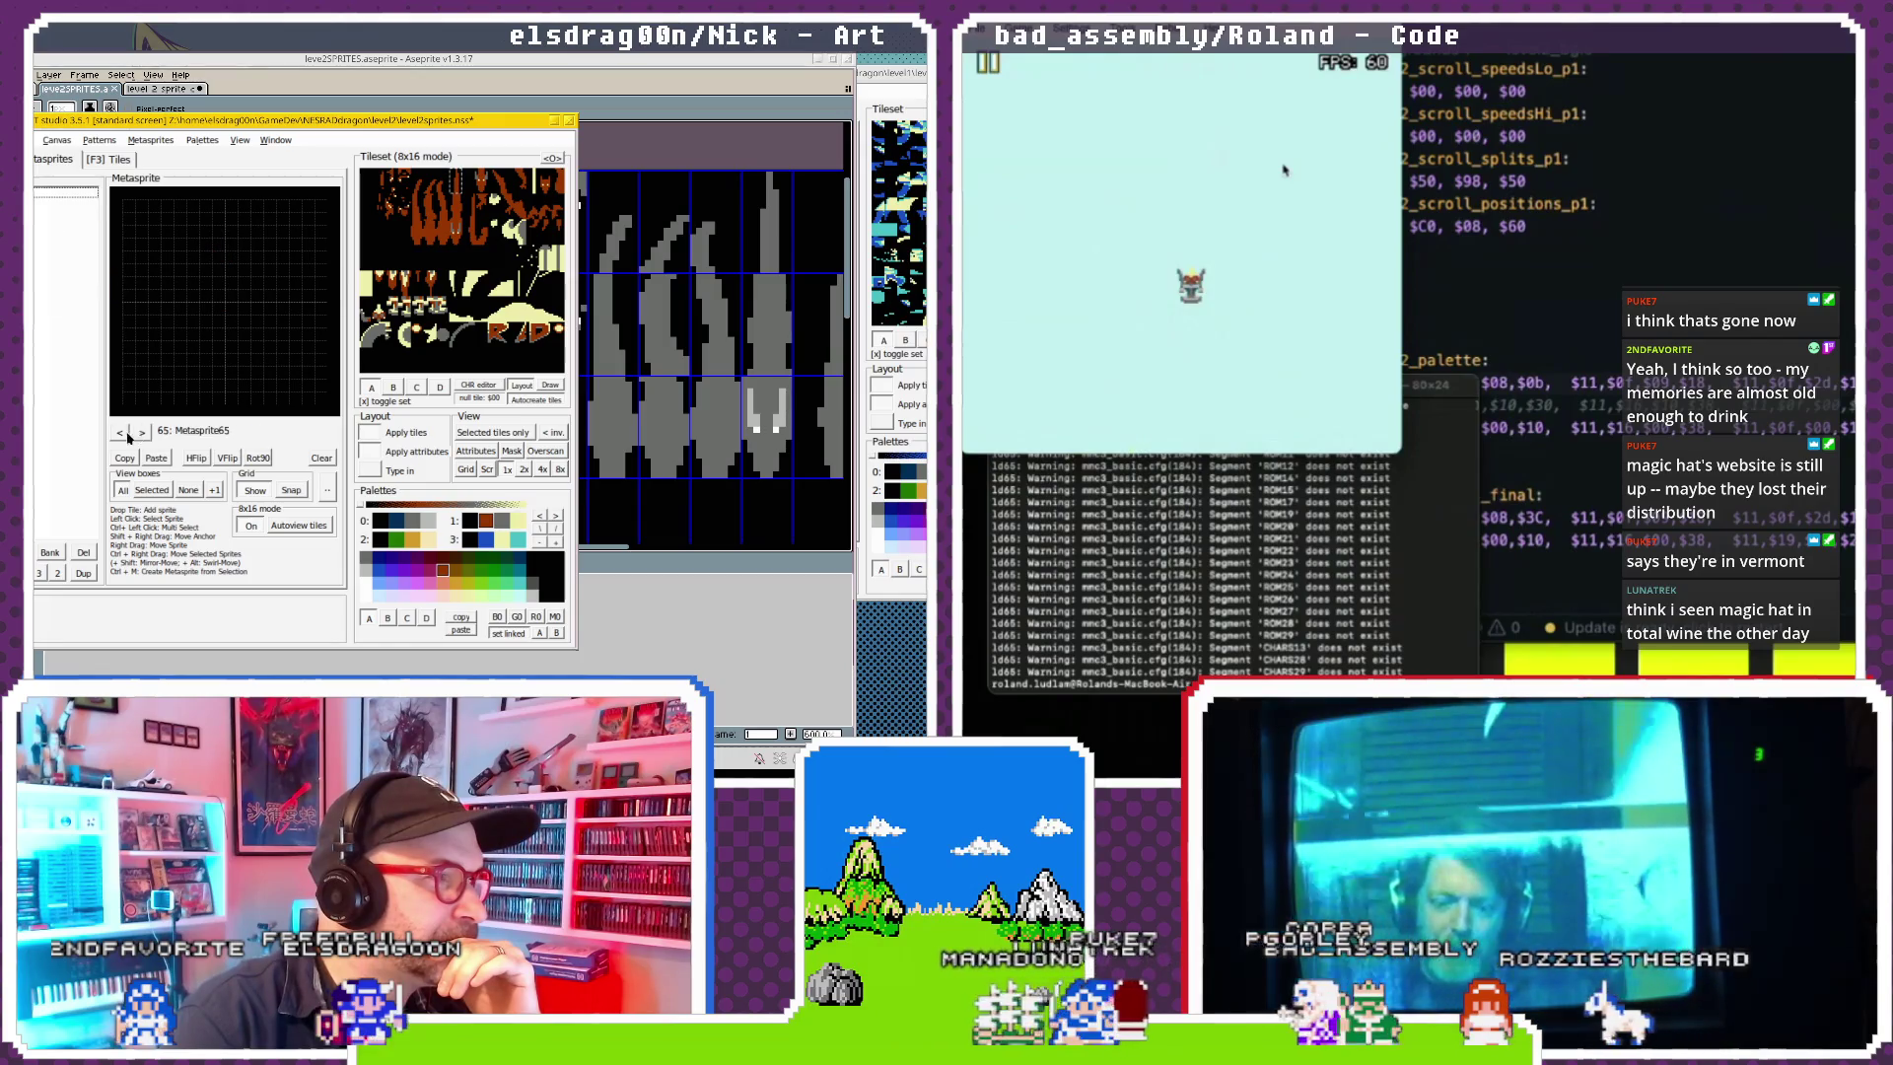
click(120, 434)
click(119, 433)
click(119, 434)
click(119, 434)
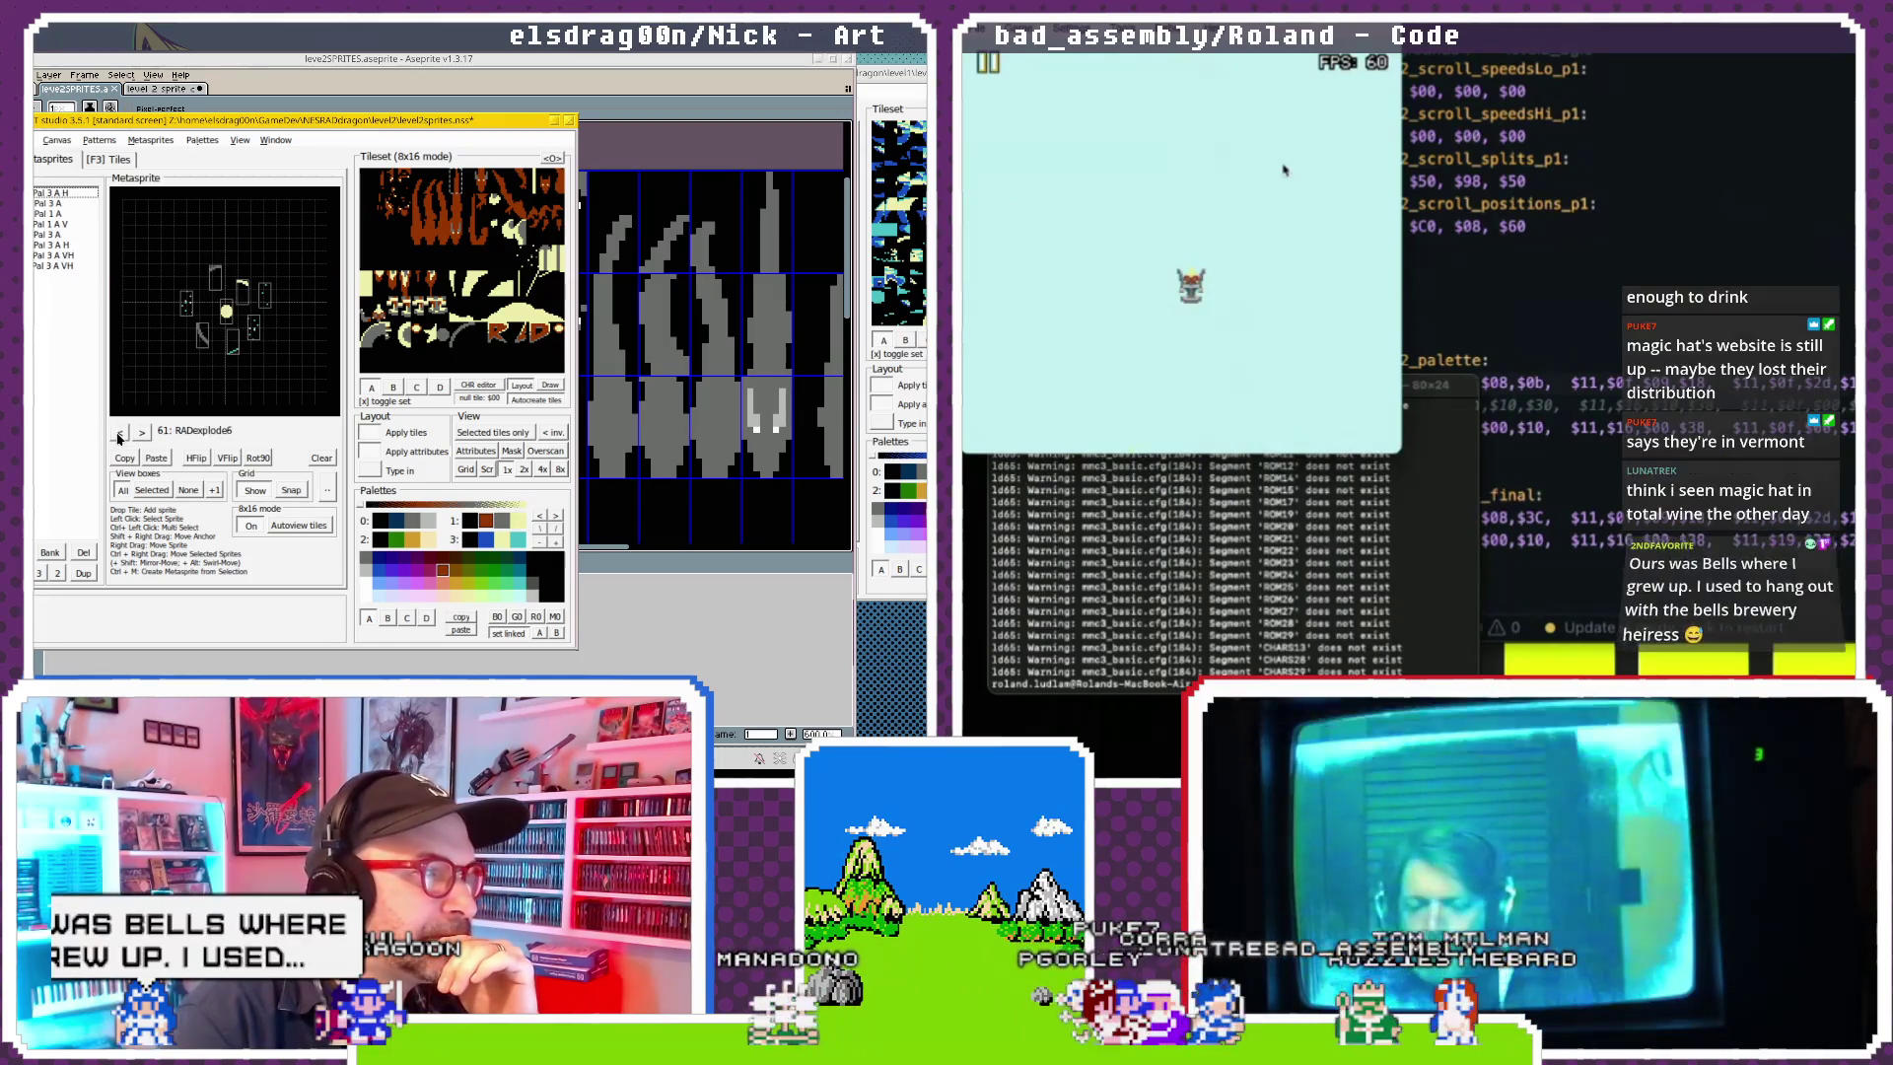
click(139, 434)
click(139, 434)
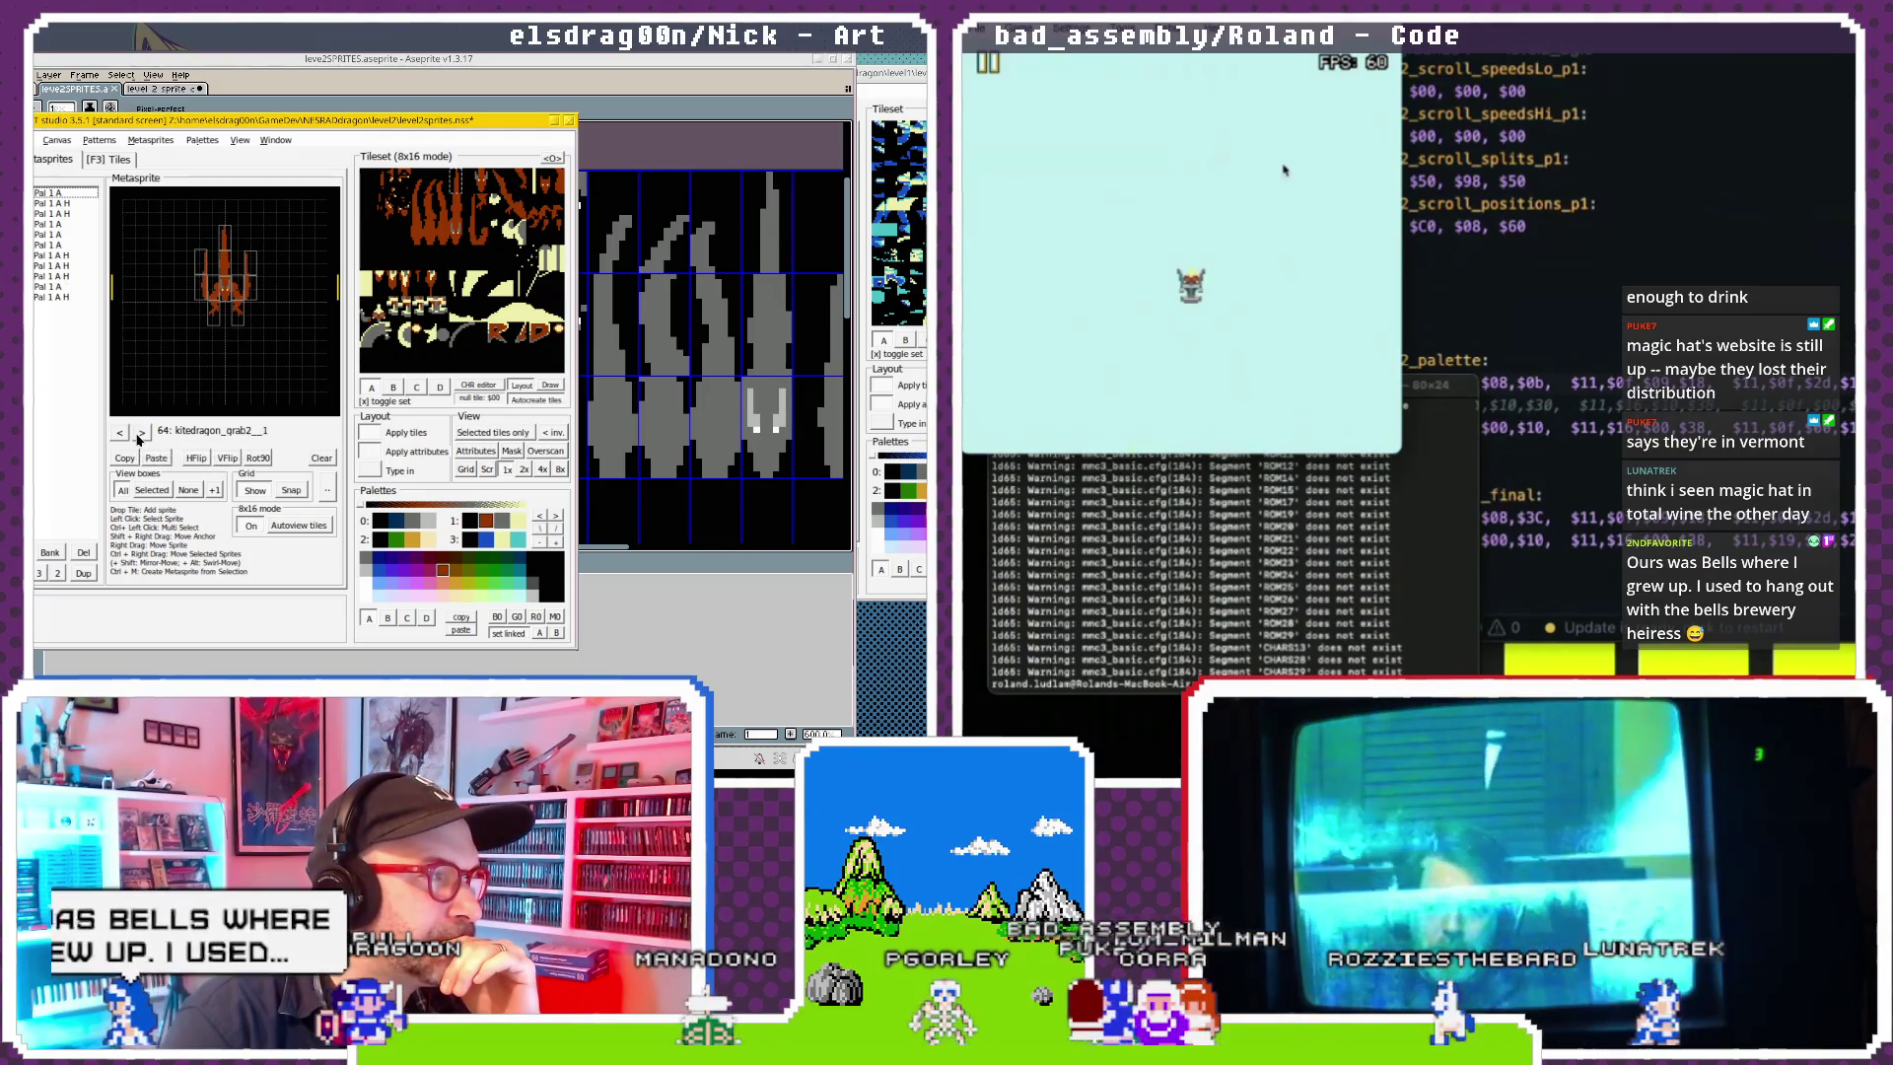
click(141, 434)
Rename metasprite 64 to kitedragon_death.
click(225, 236)
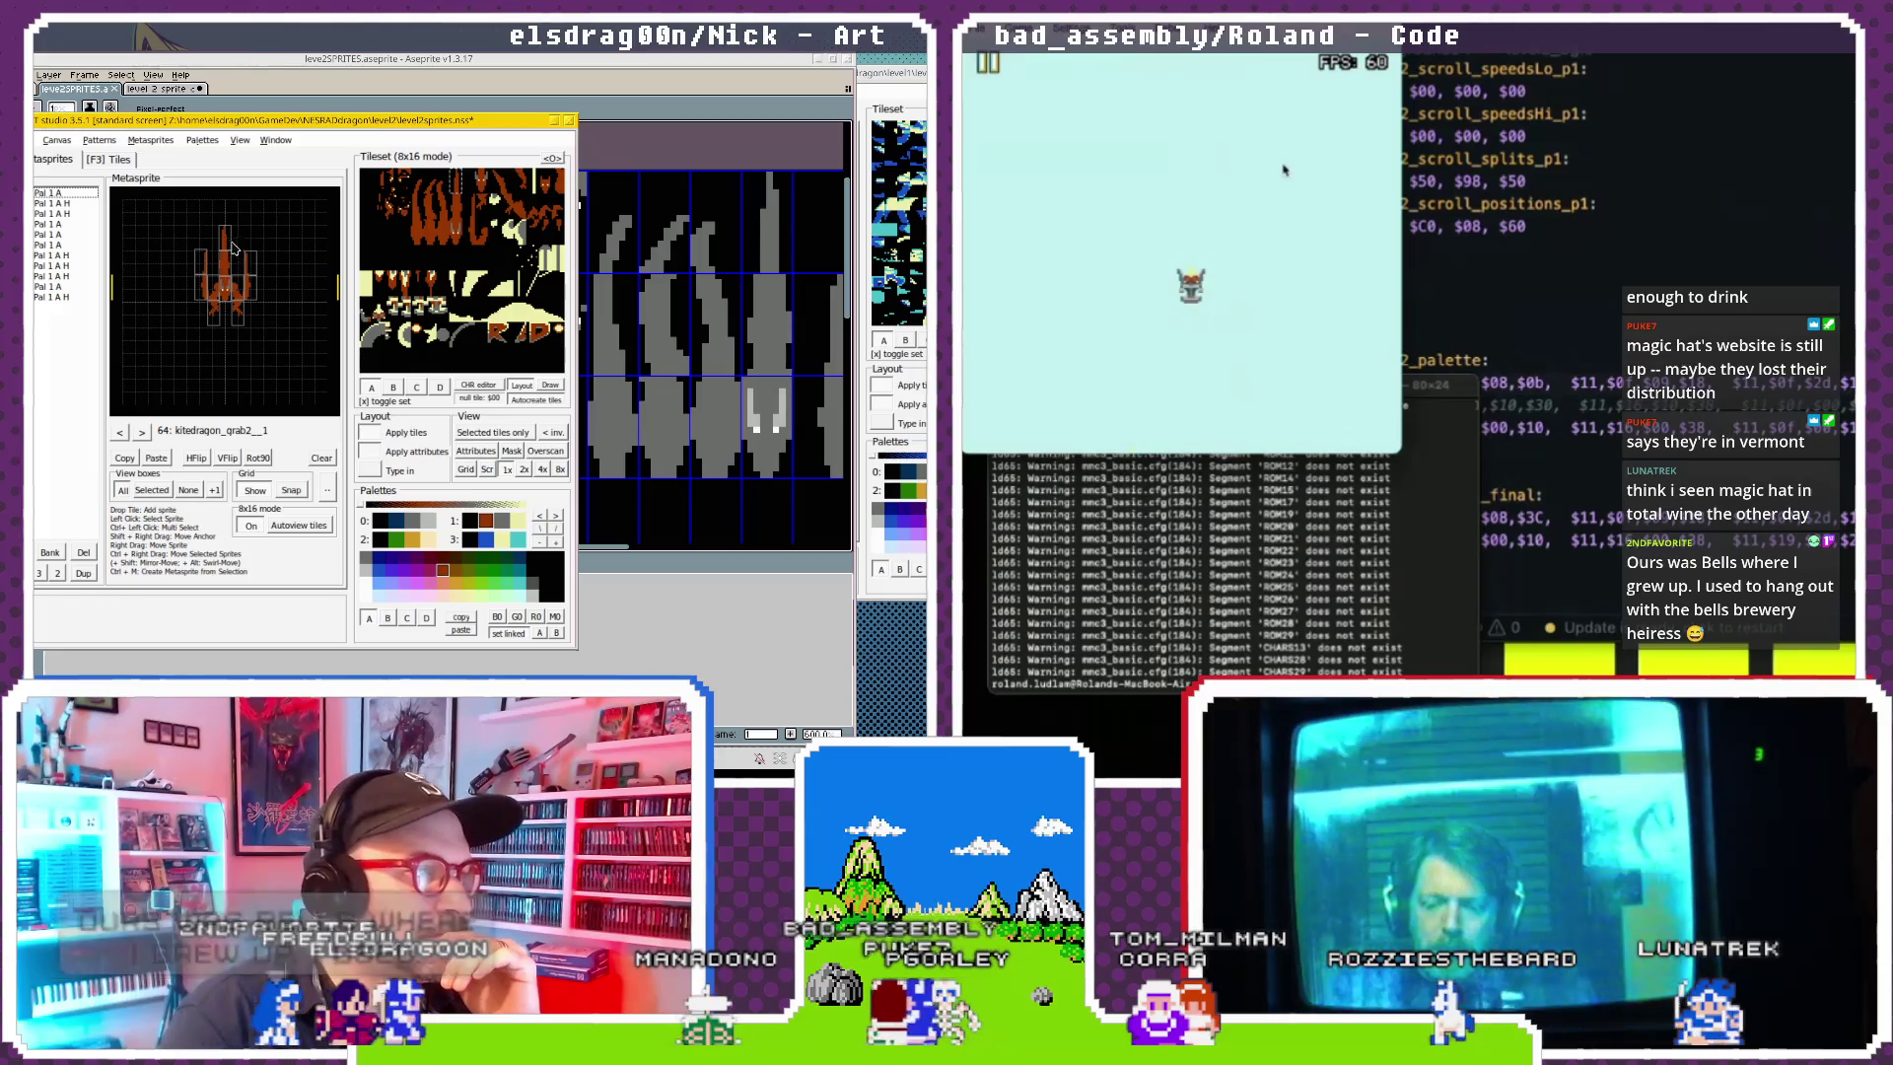
double_click(218, 432)
text(kitedragon_death)
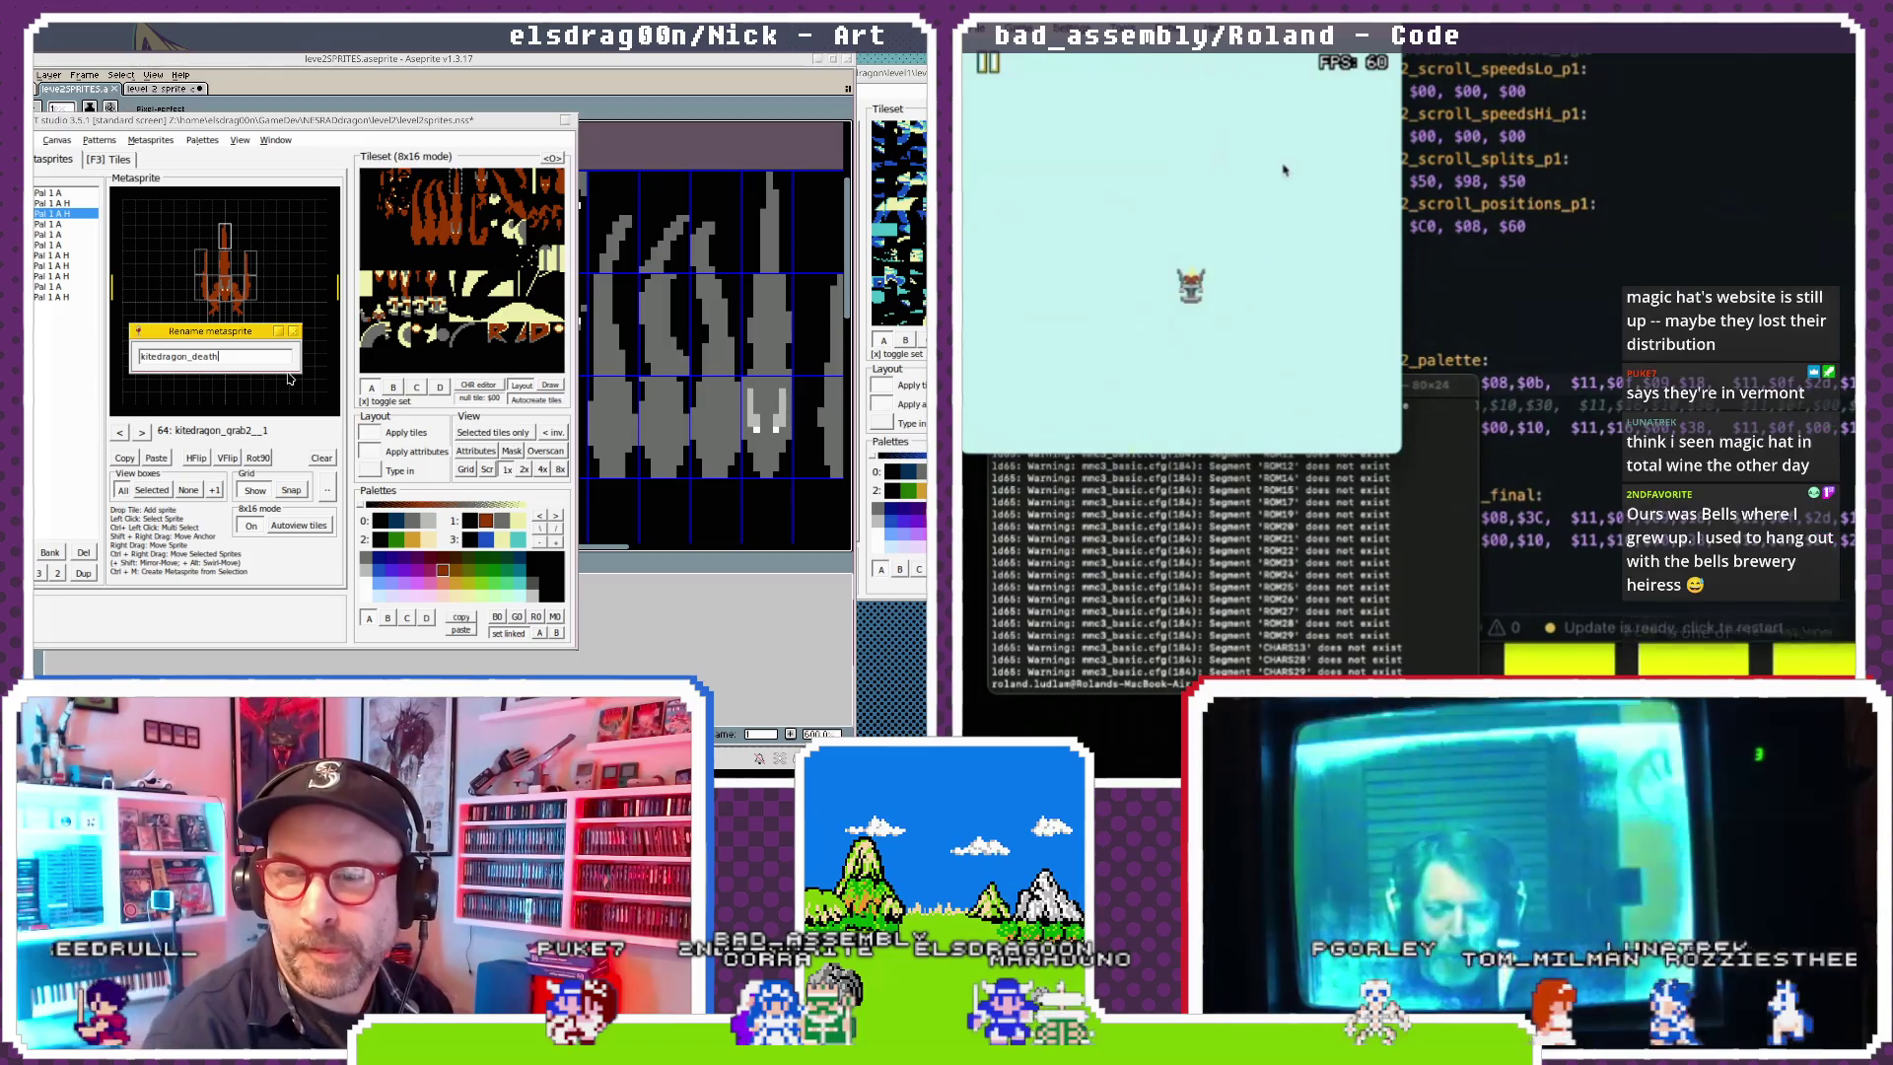
key(Return)
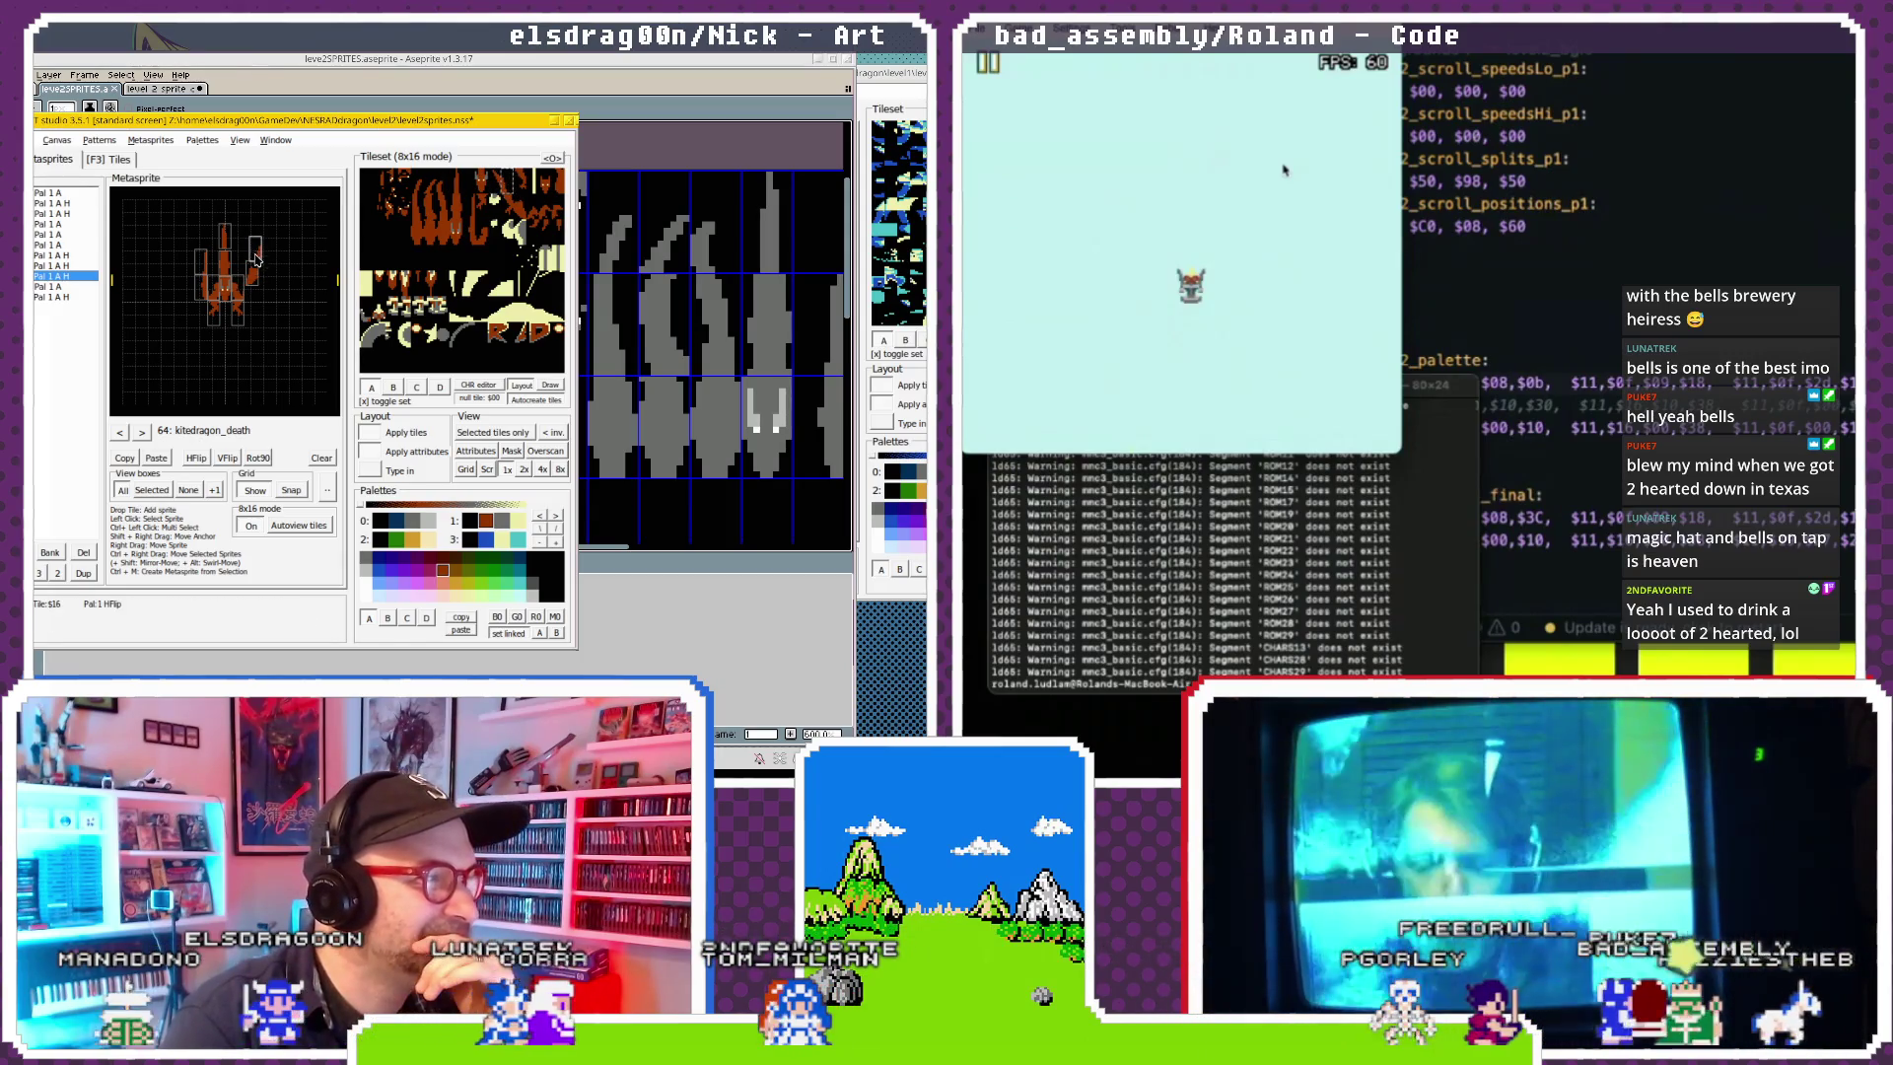
Reset the game in the emulator to check the current build.
click(1529, 180)
click(1218, 56)
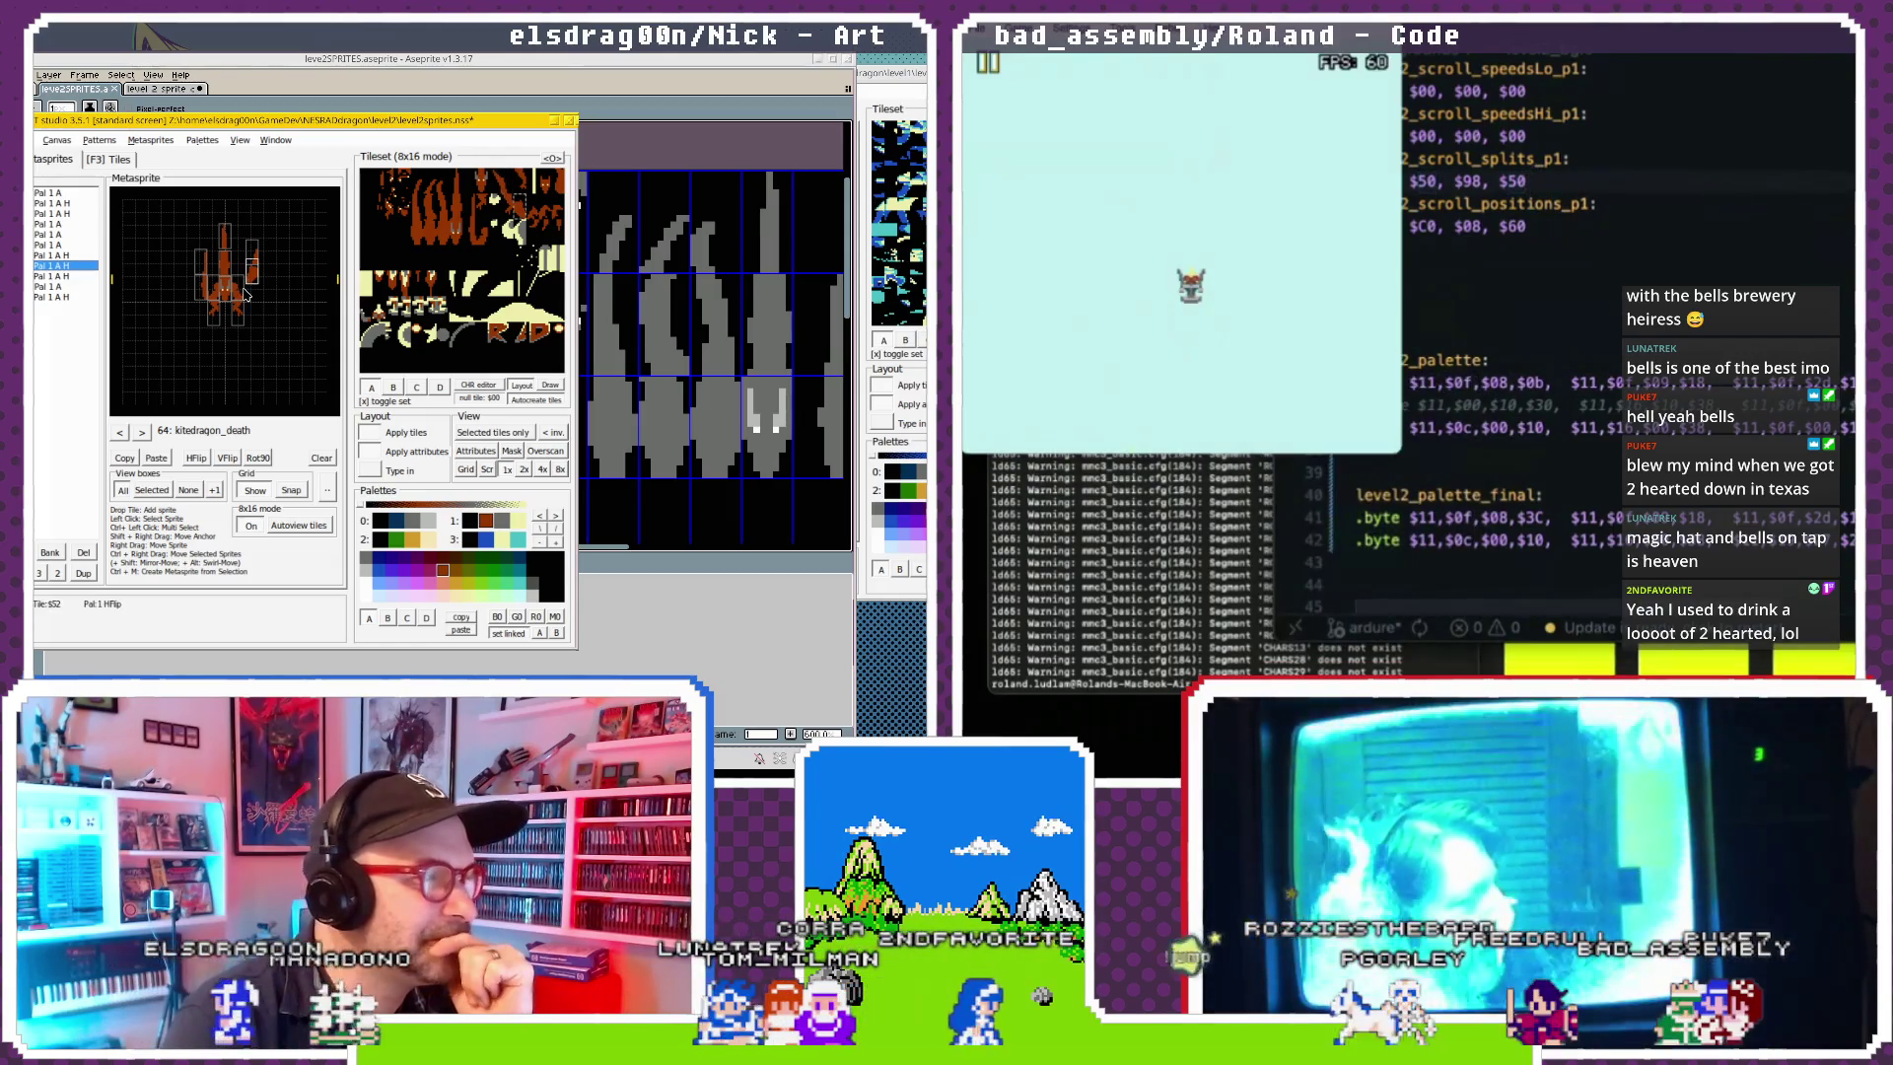
click(201, 292)
click(1044, 58)
click(1043, 71)
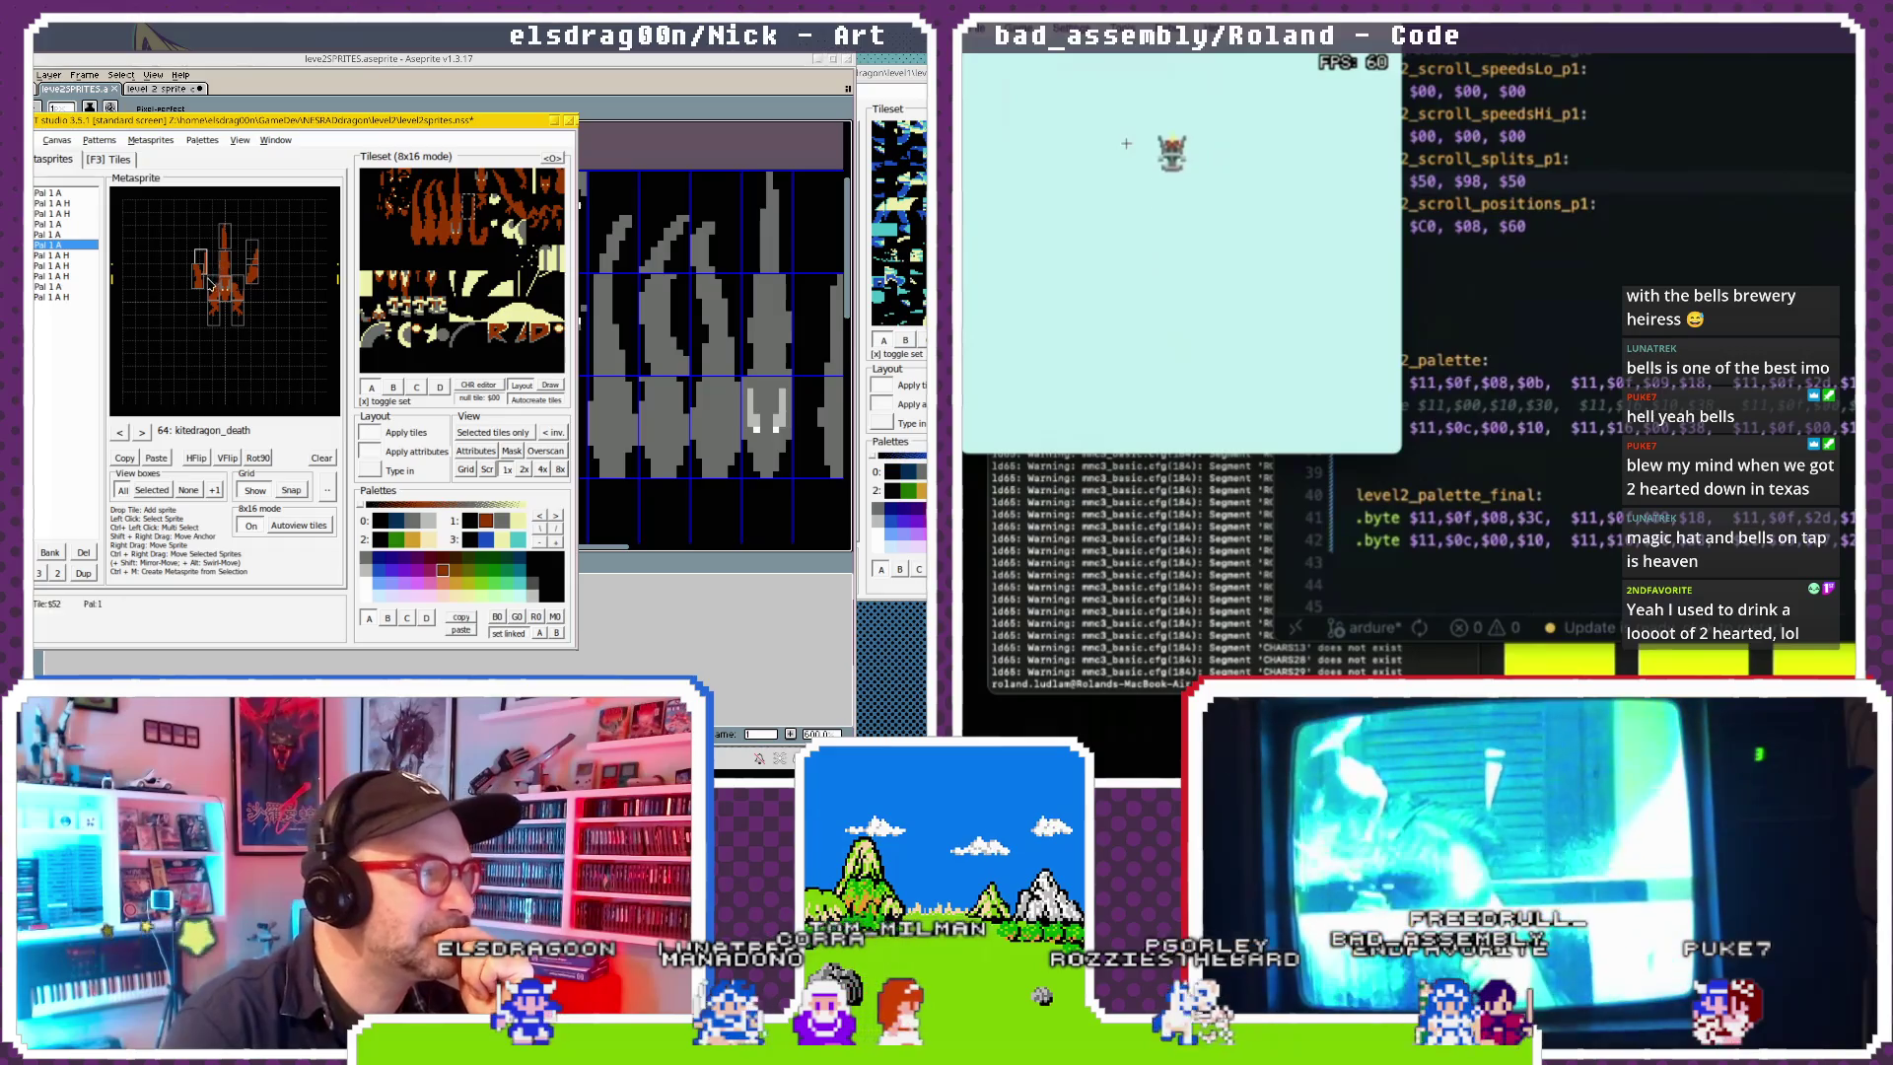
Select the kitedragon_death pieces with tiles $2C, $32 and $52 to reposition them.
click(208, 283)
click(213, 317)
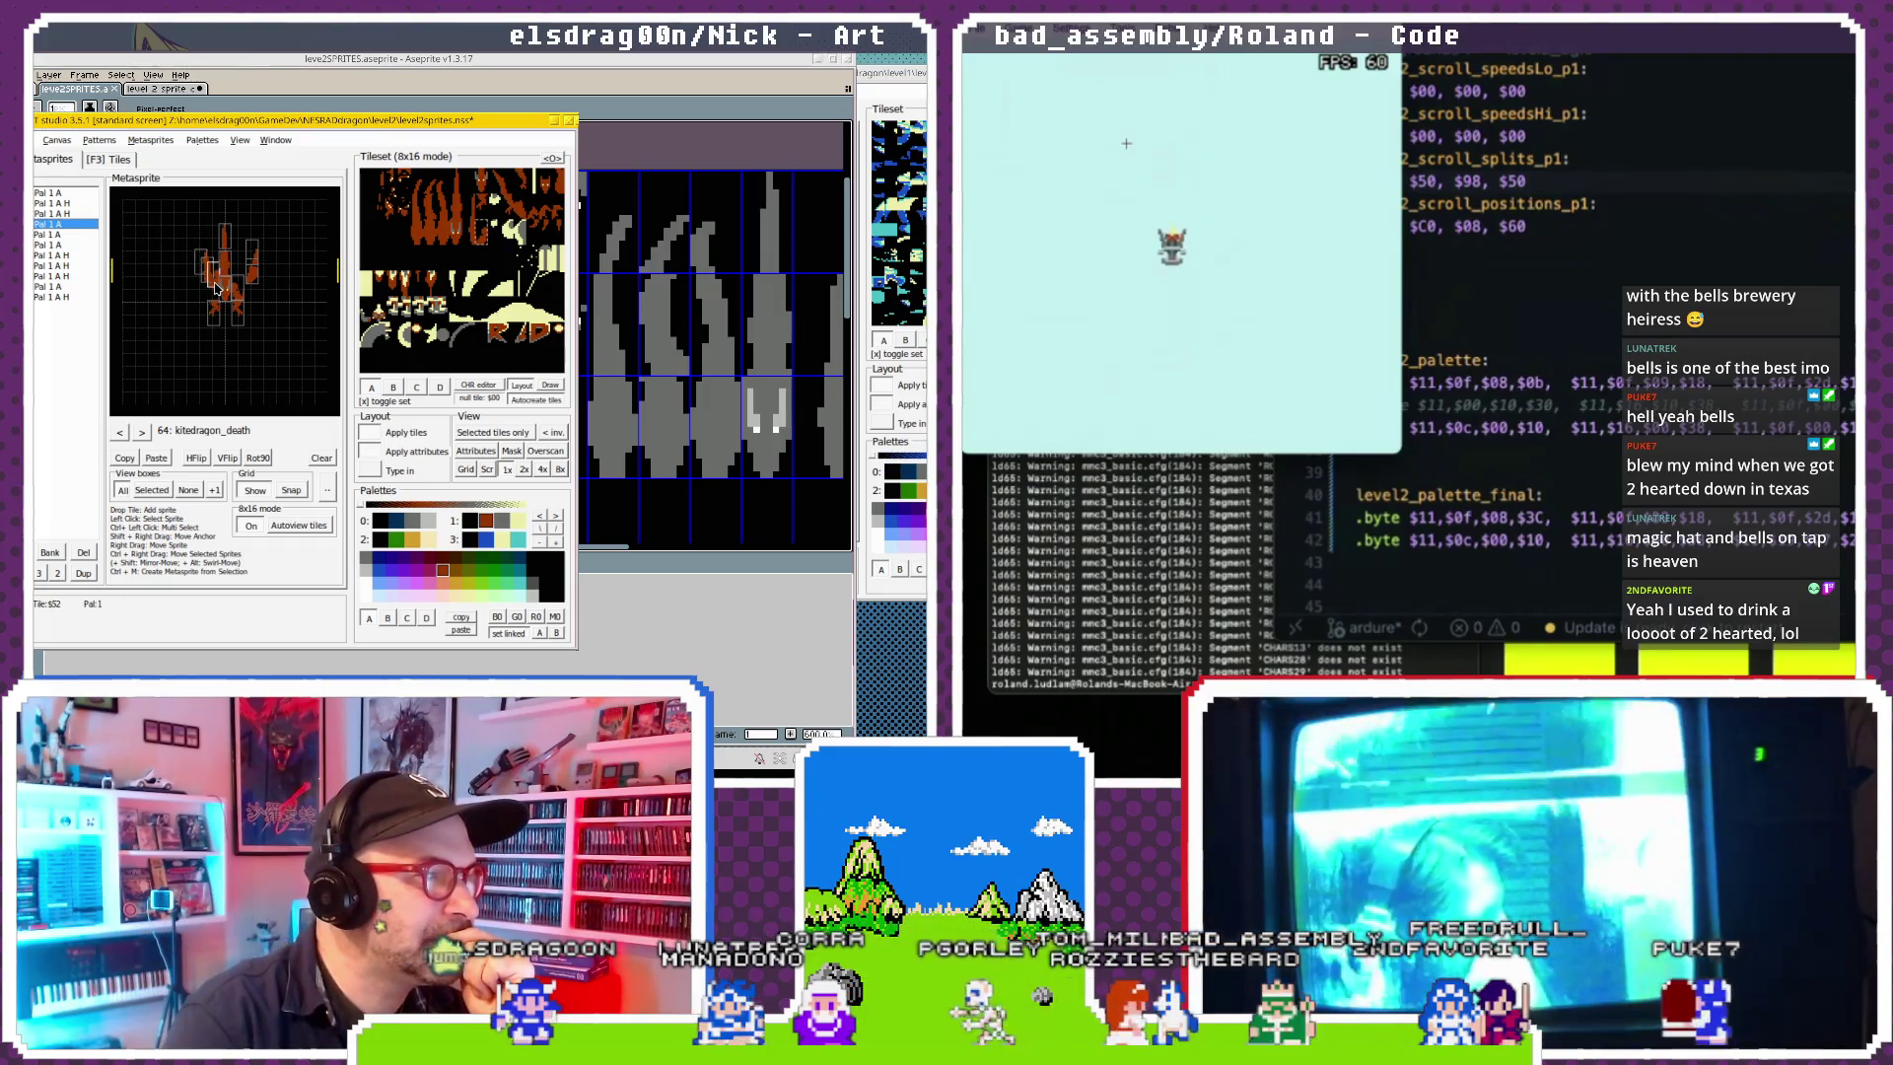
click(240, 296)
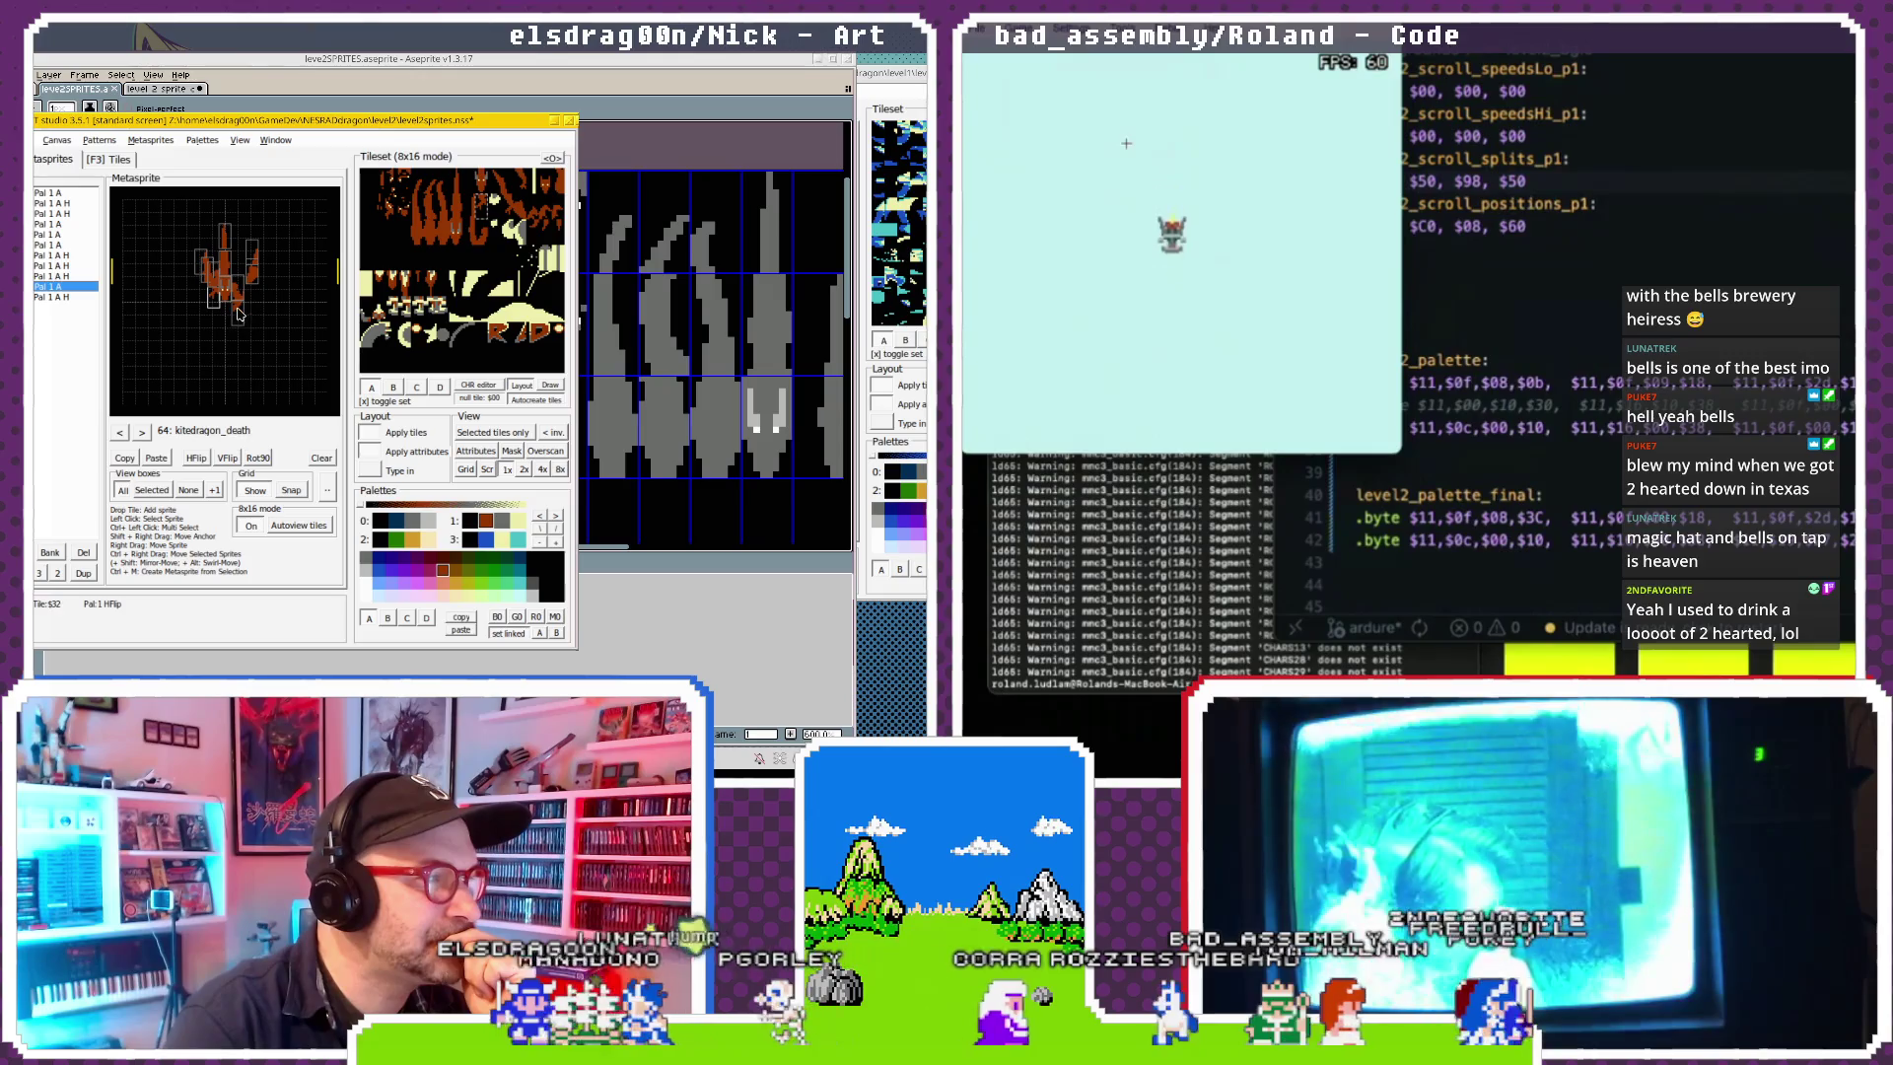
click(237, 311)
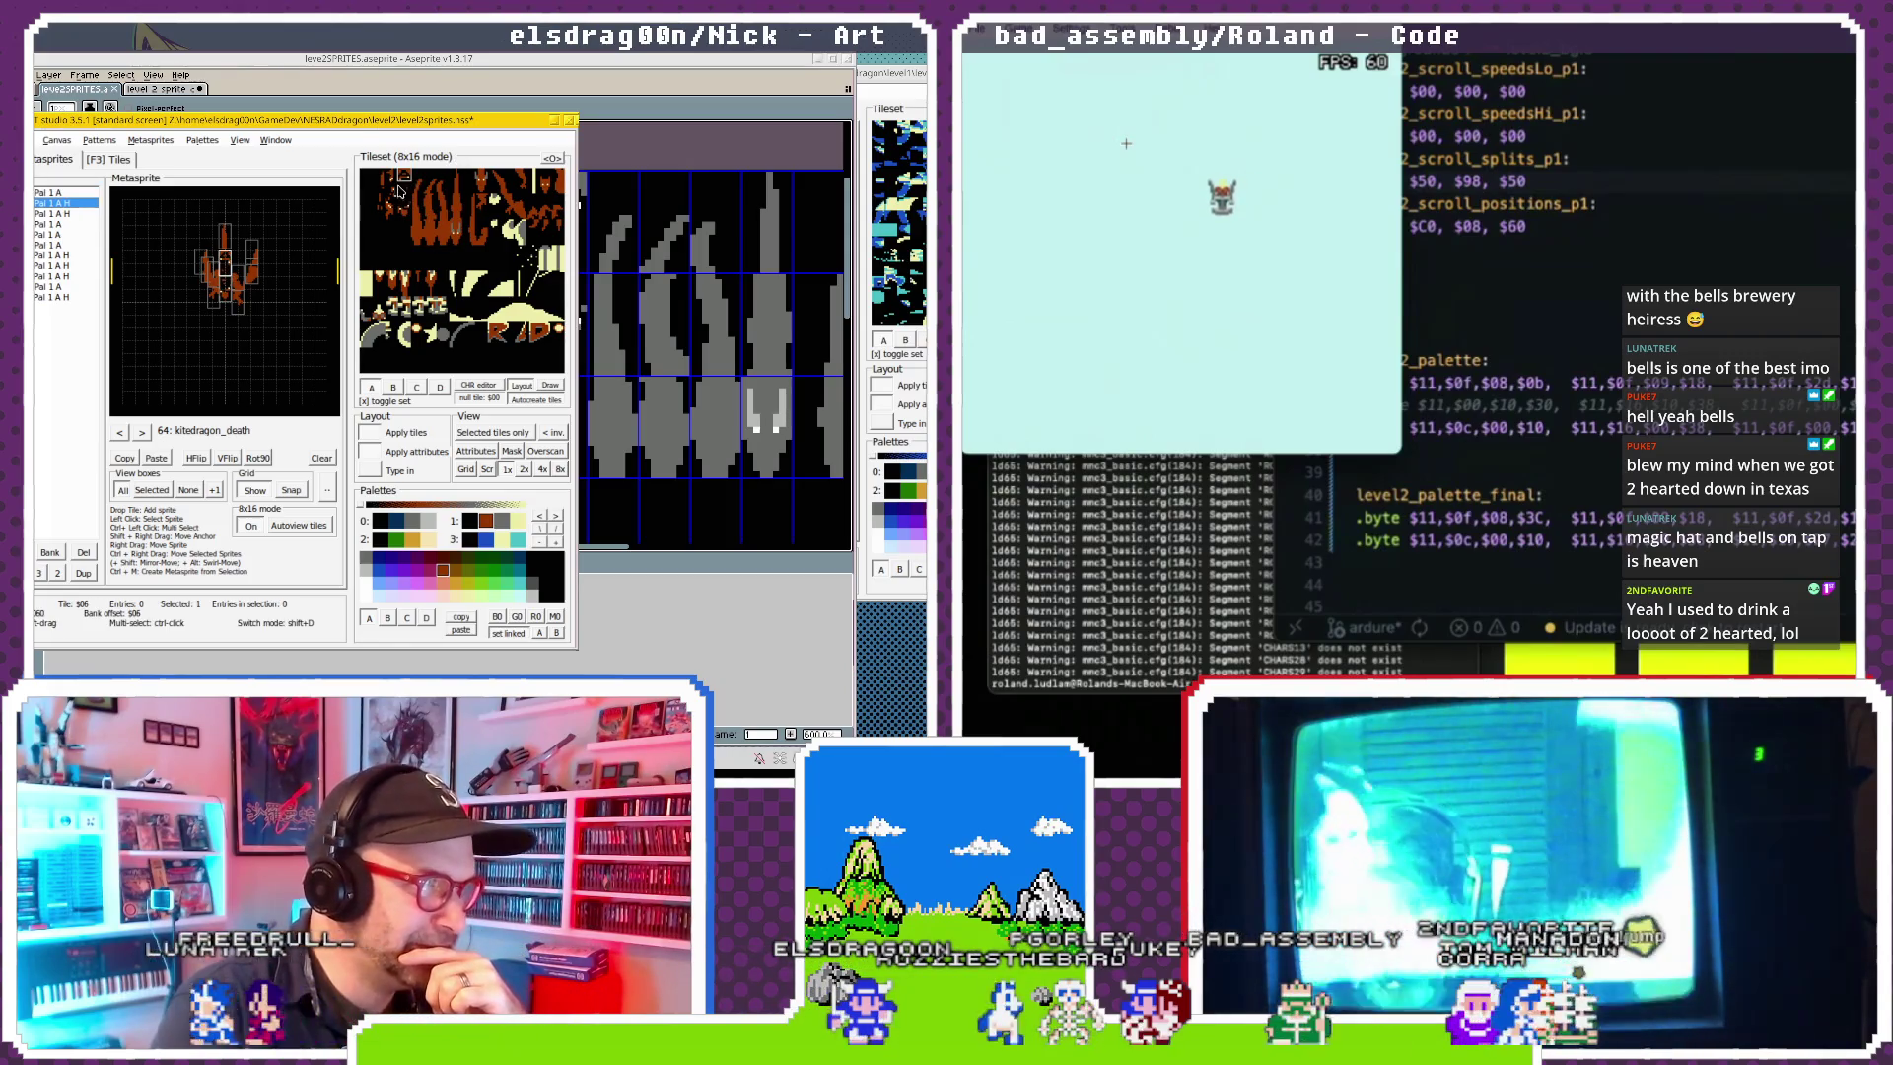
Move the selection to another dragon piece in the new death frame.
key(Down)
key(Down)
key(Down)
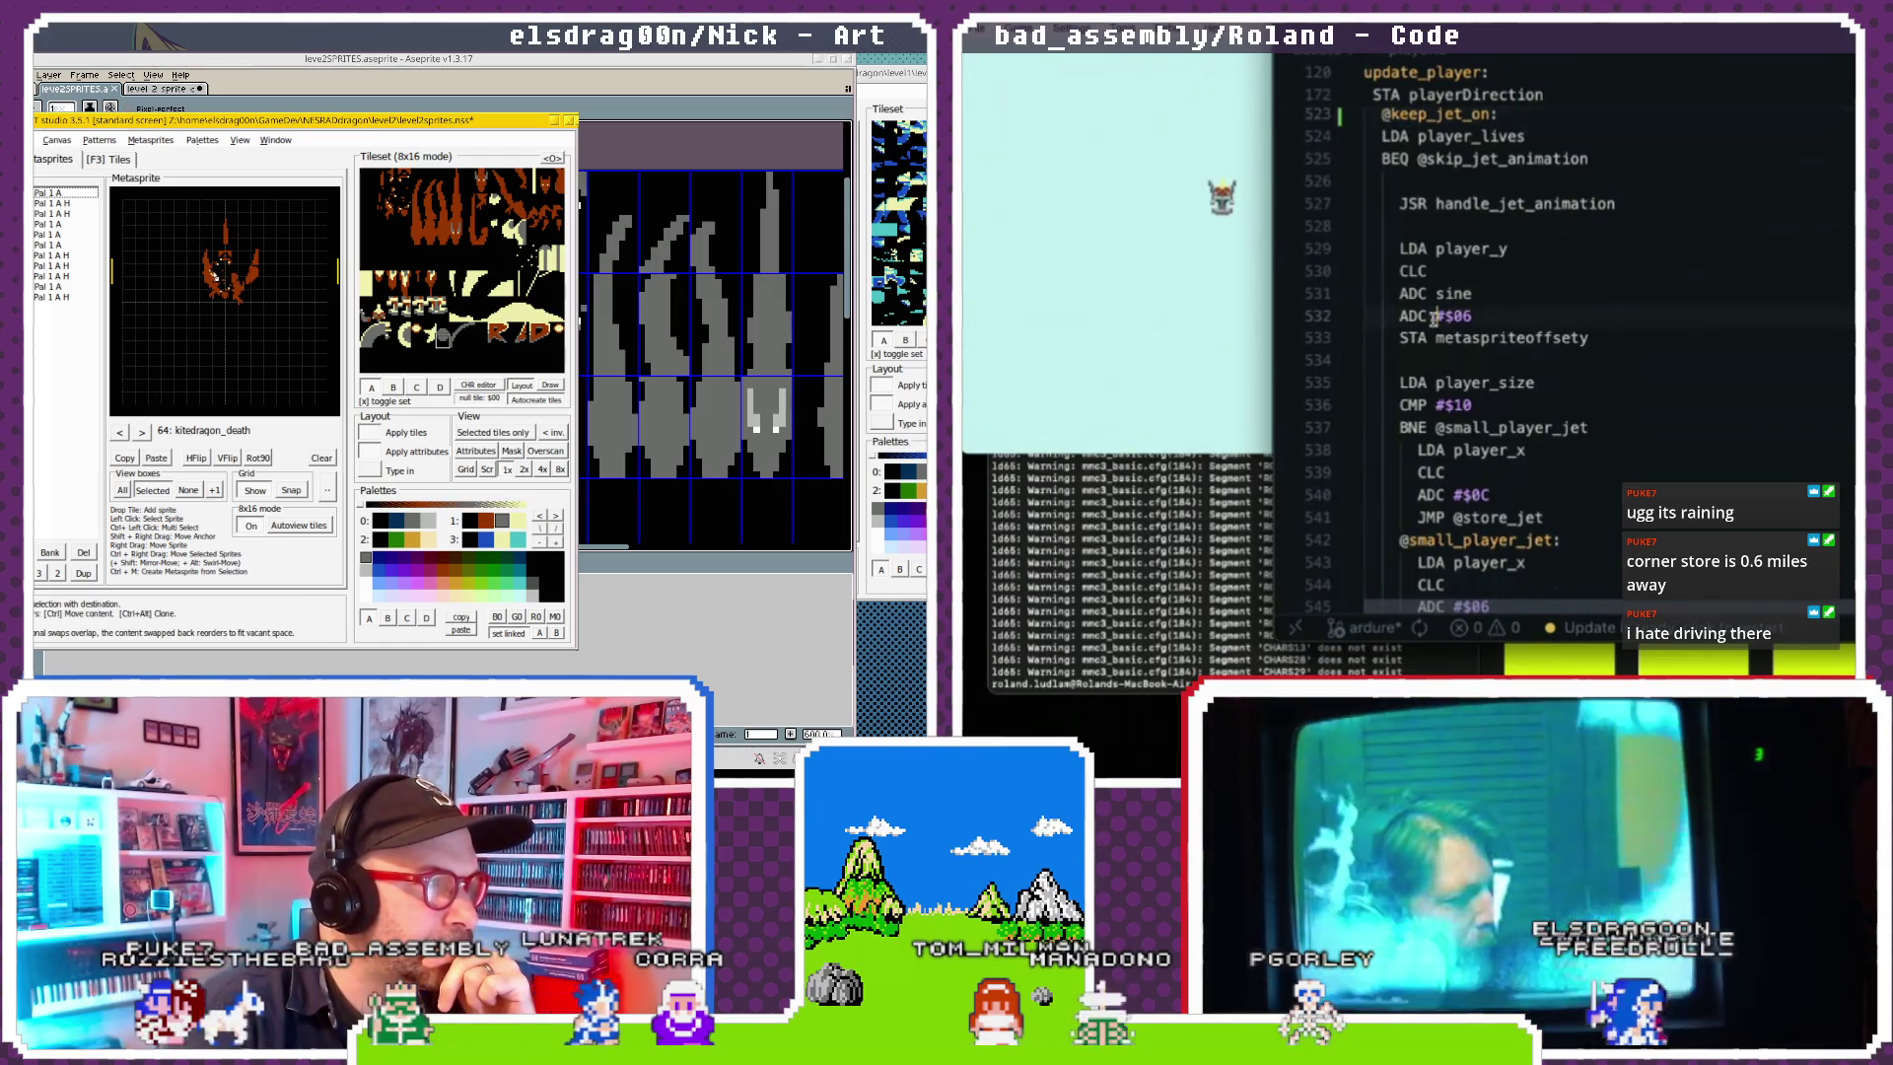
Select sprites in kitedragon_death and preview the tiles with palette 3.
click(225, 286)
text(player_jet_off)
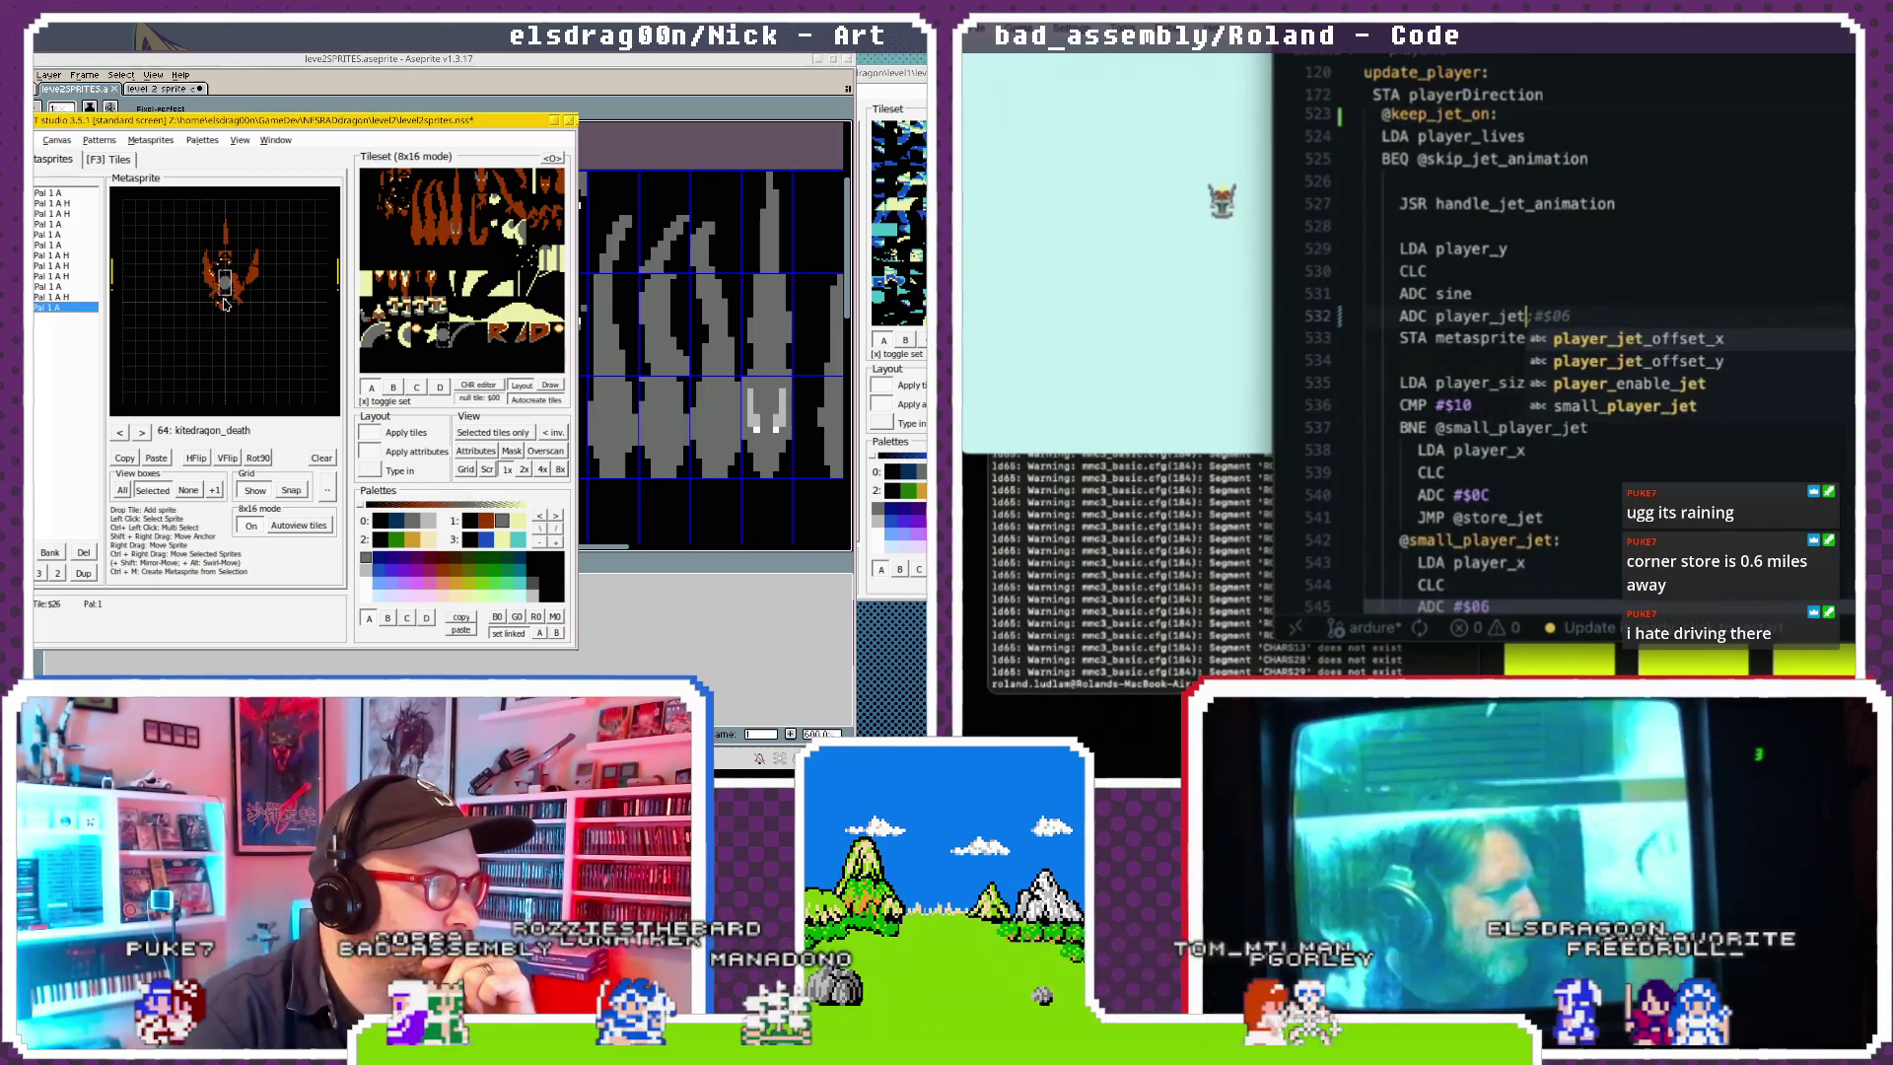
click(234, 301)
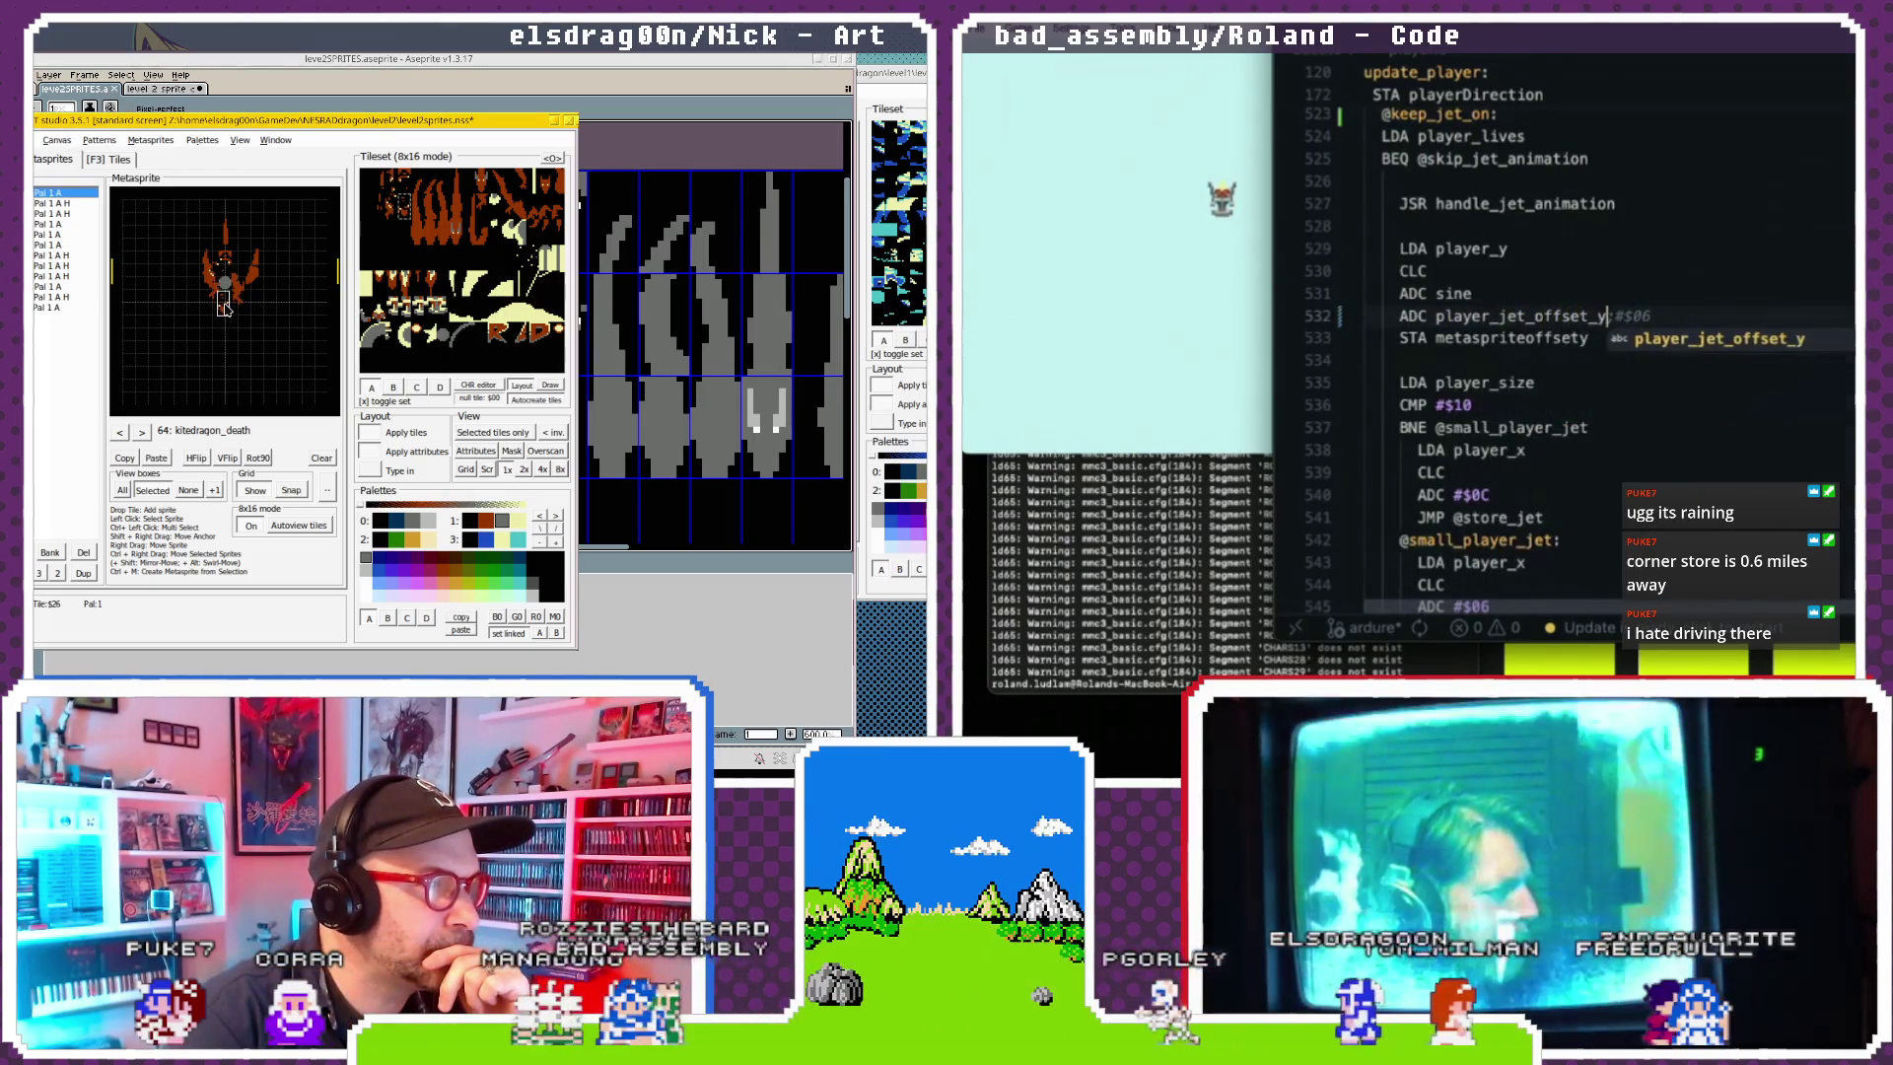
click(239, 304)
click(1457, 293)
scroll(1489, 296, down, 2)
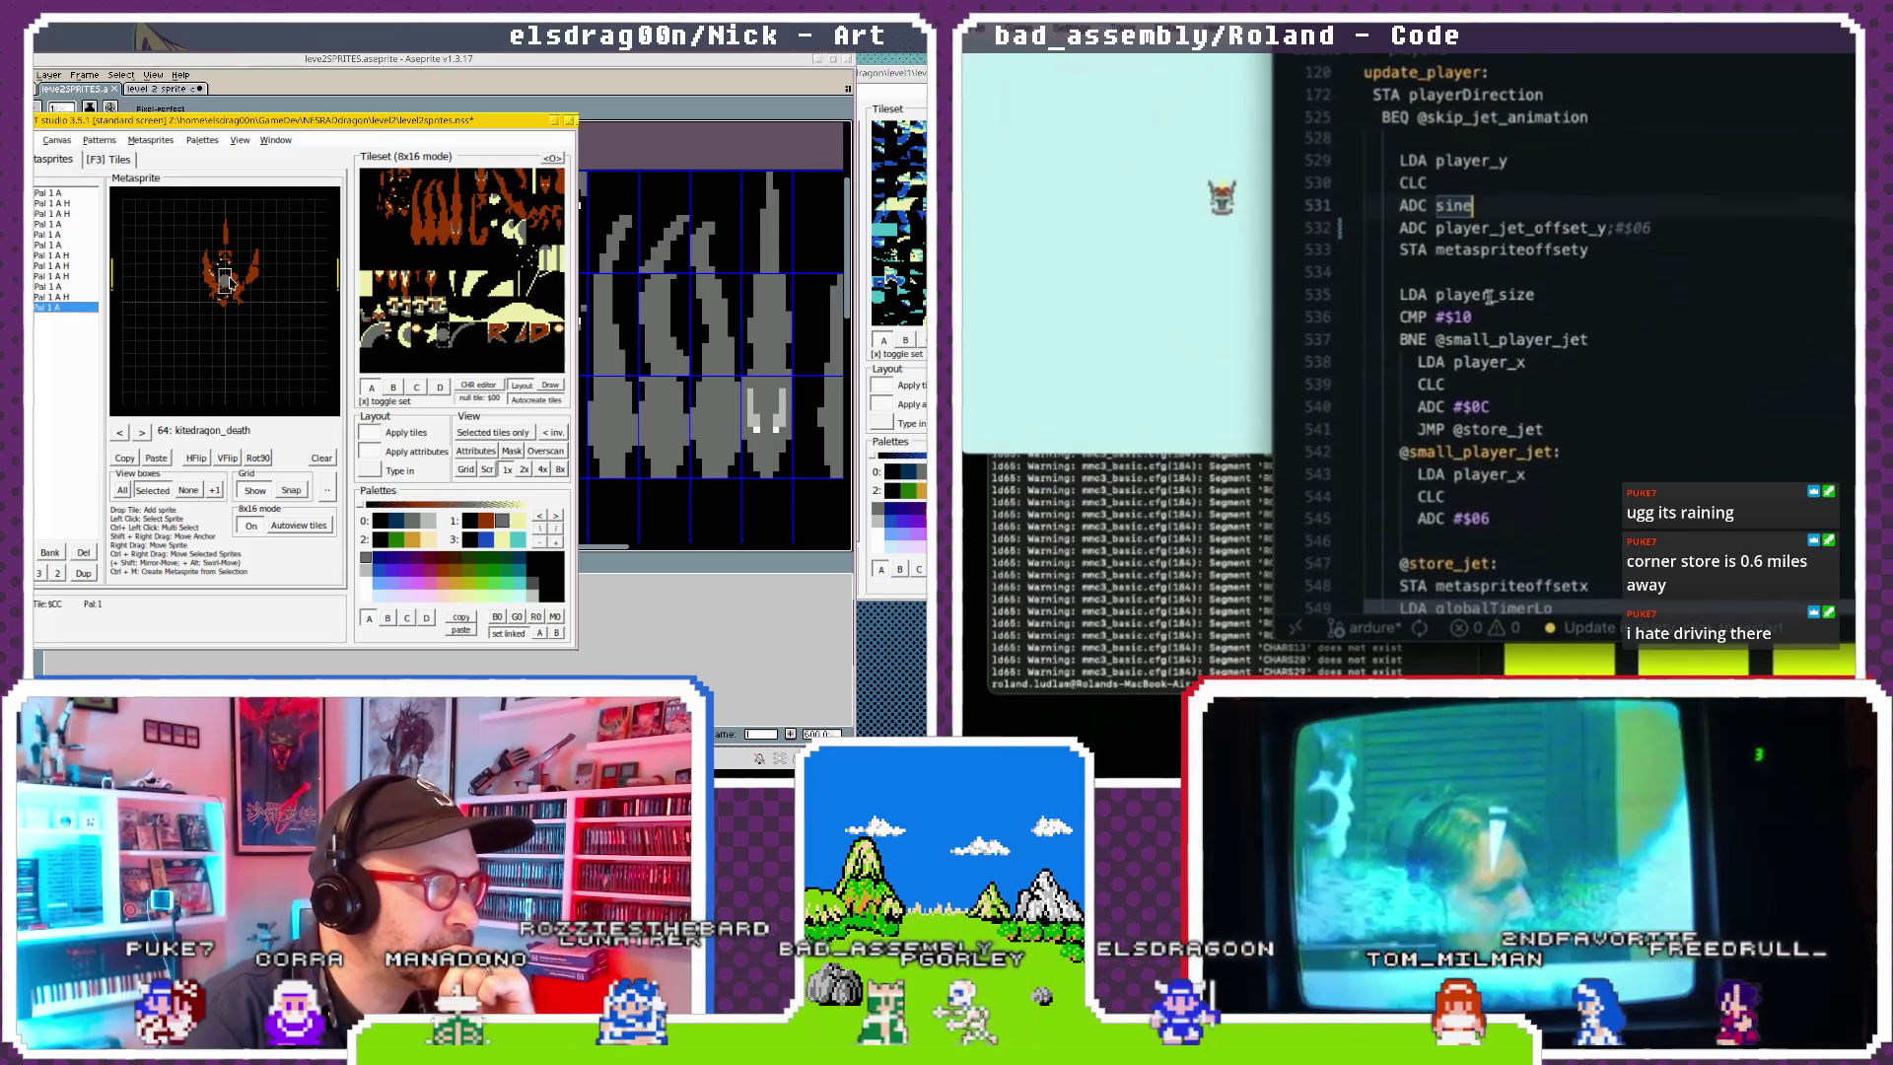
scroll(1479, 325, down, 2)
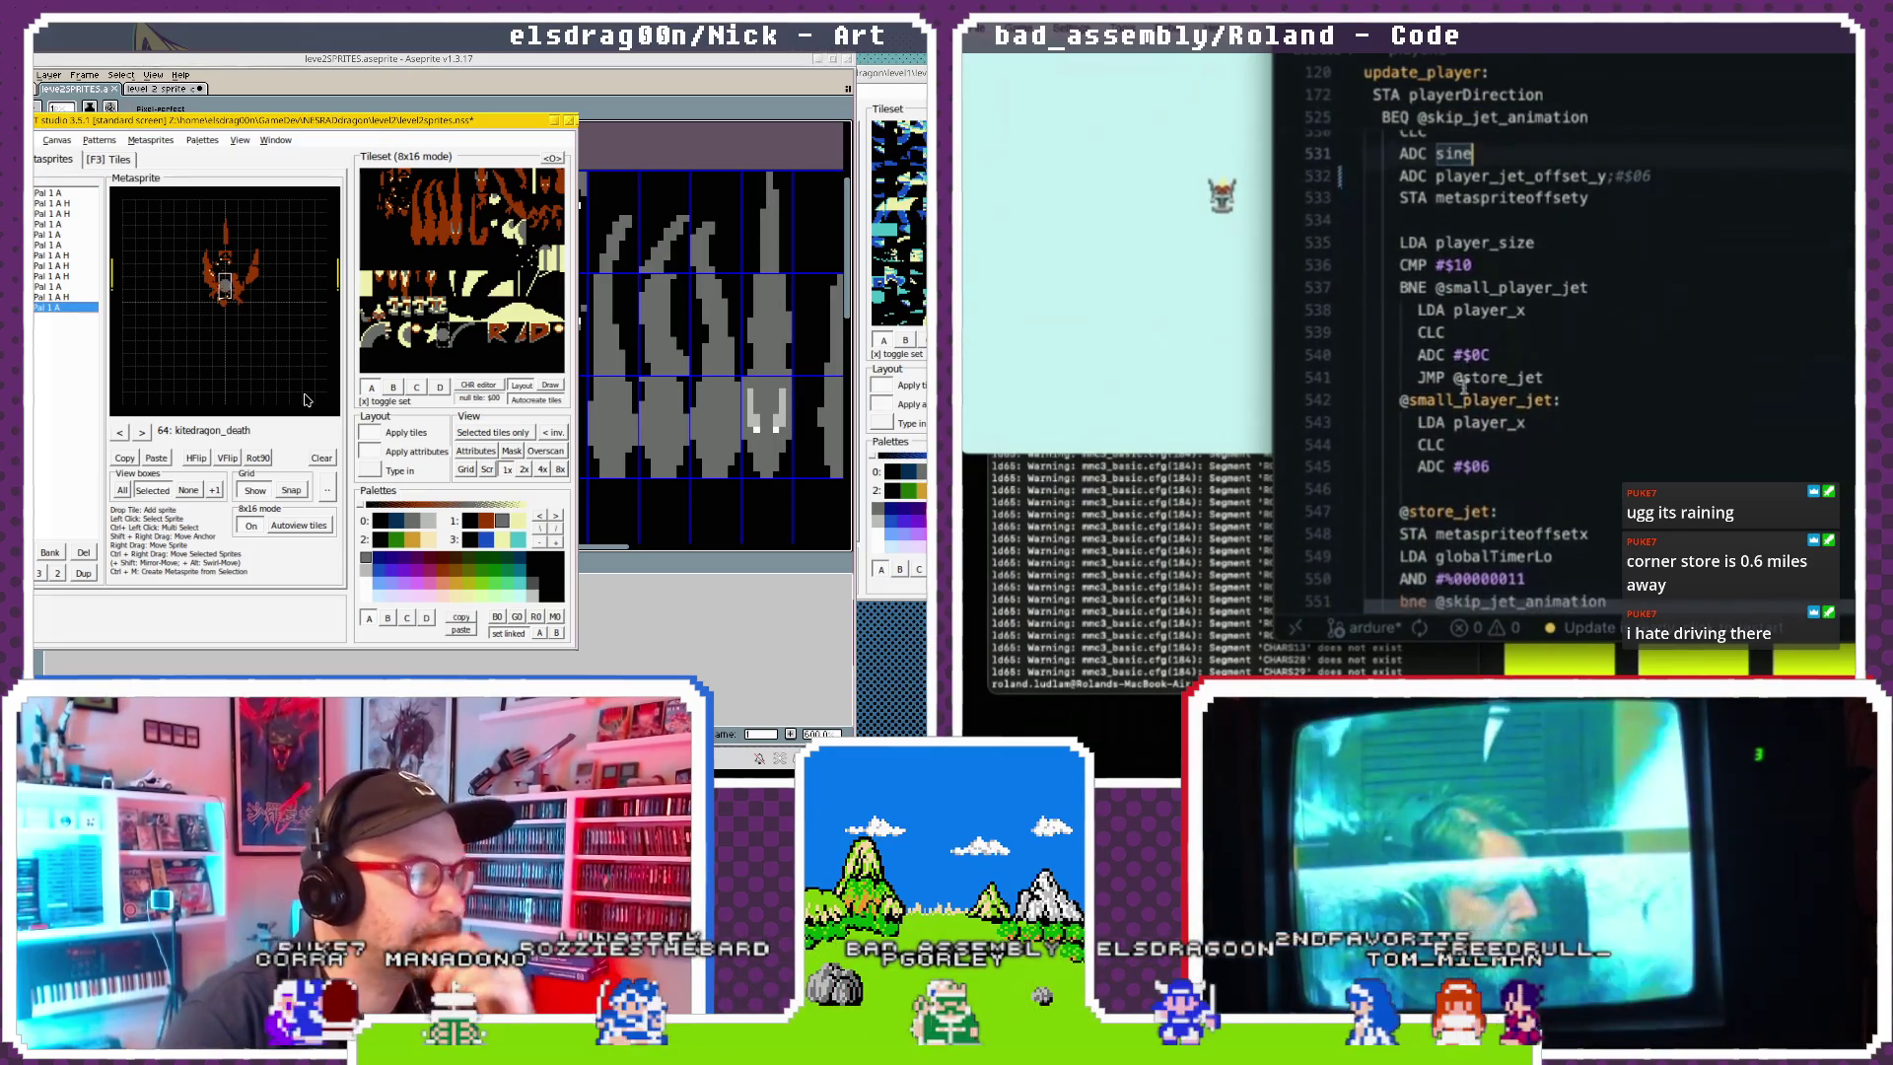
click(501, 540)
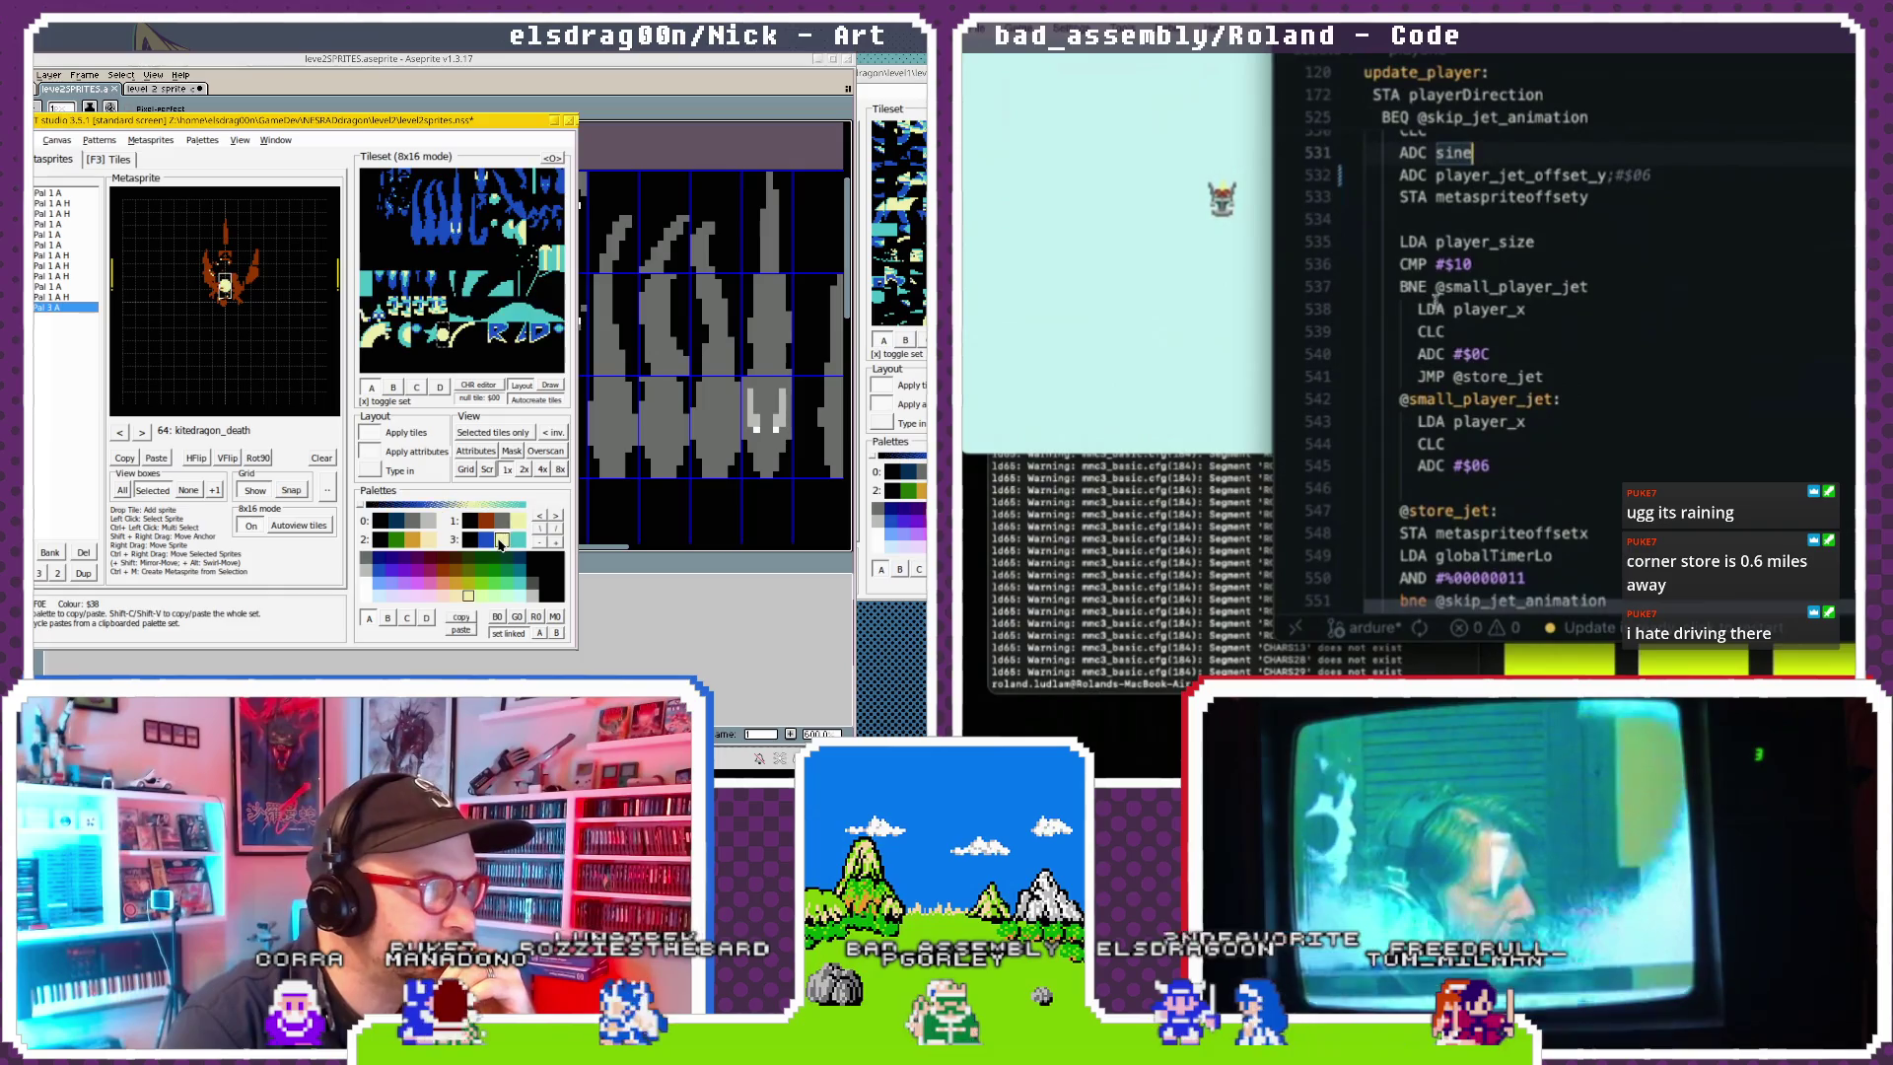
Page between the kitedragon_death1 frame and the RADexplode6 frames.
click(142, 434)
click(1398, 242)
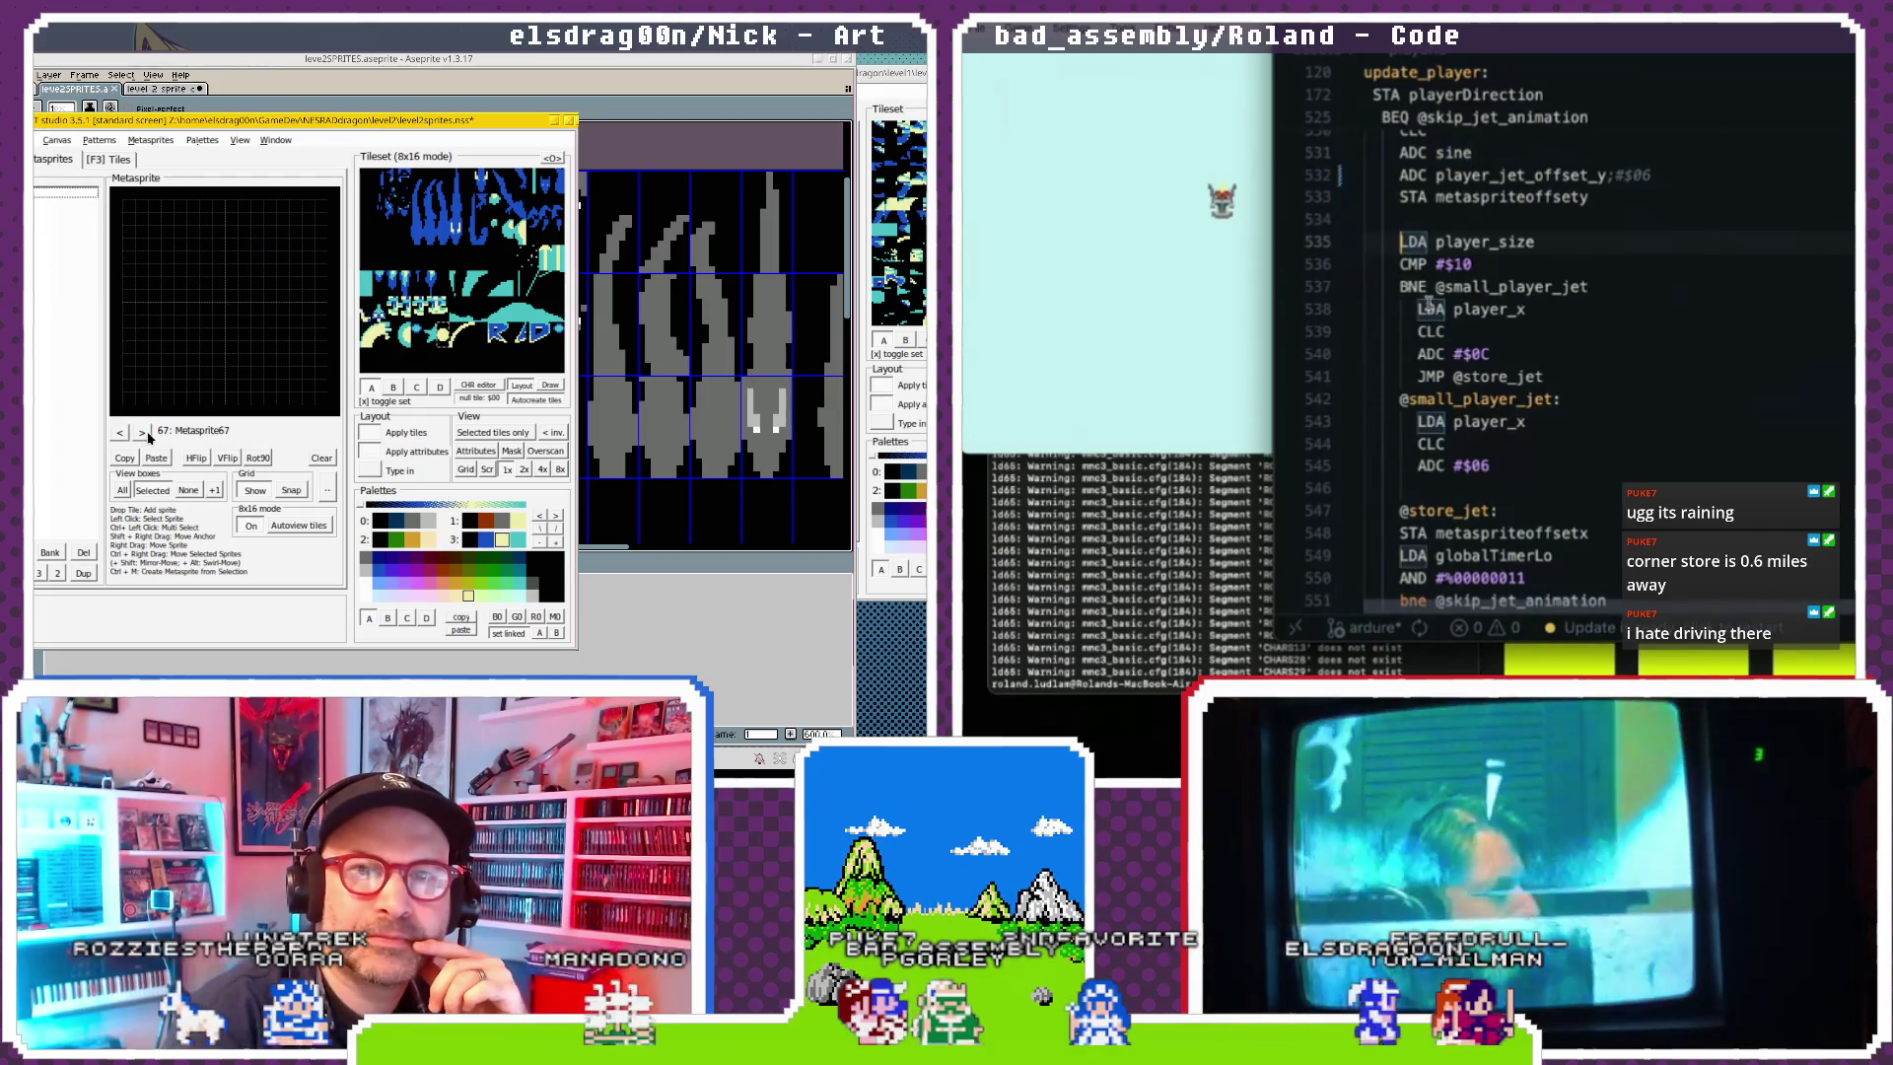
click(119, 432)
click(119, 432)
scroll(1479, 325, down, 1)
click(142, 433)
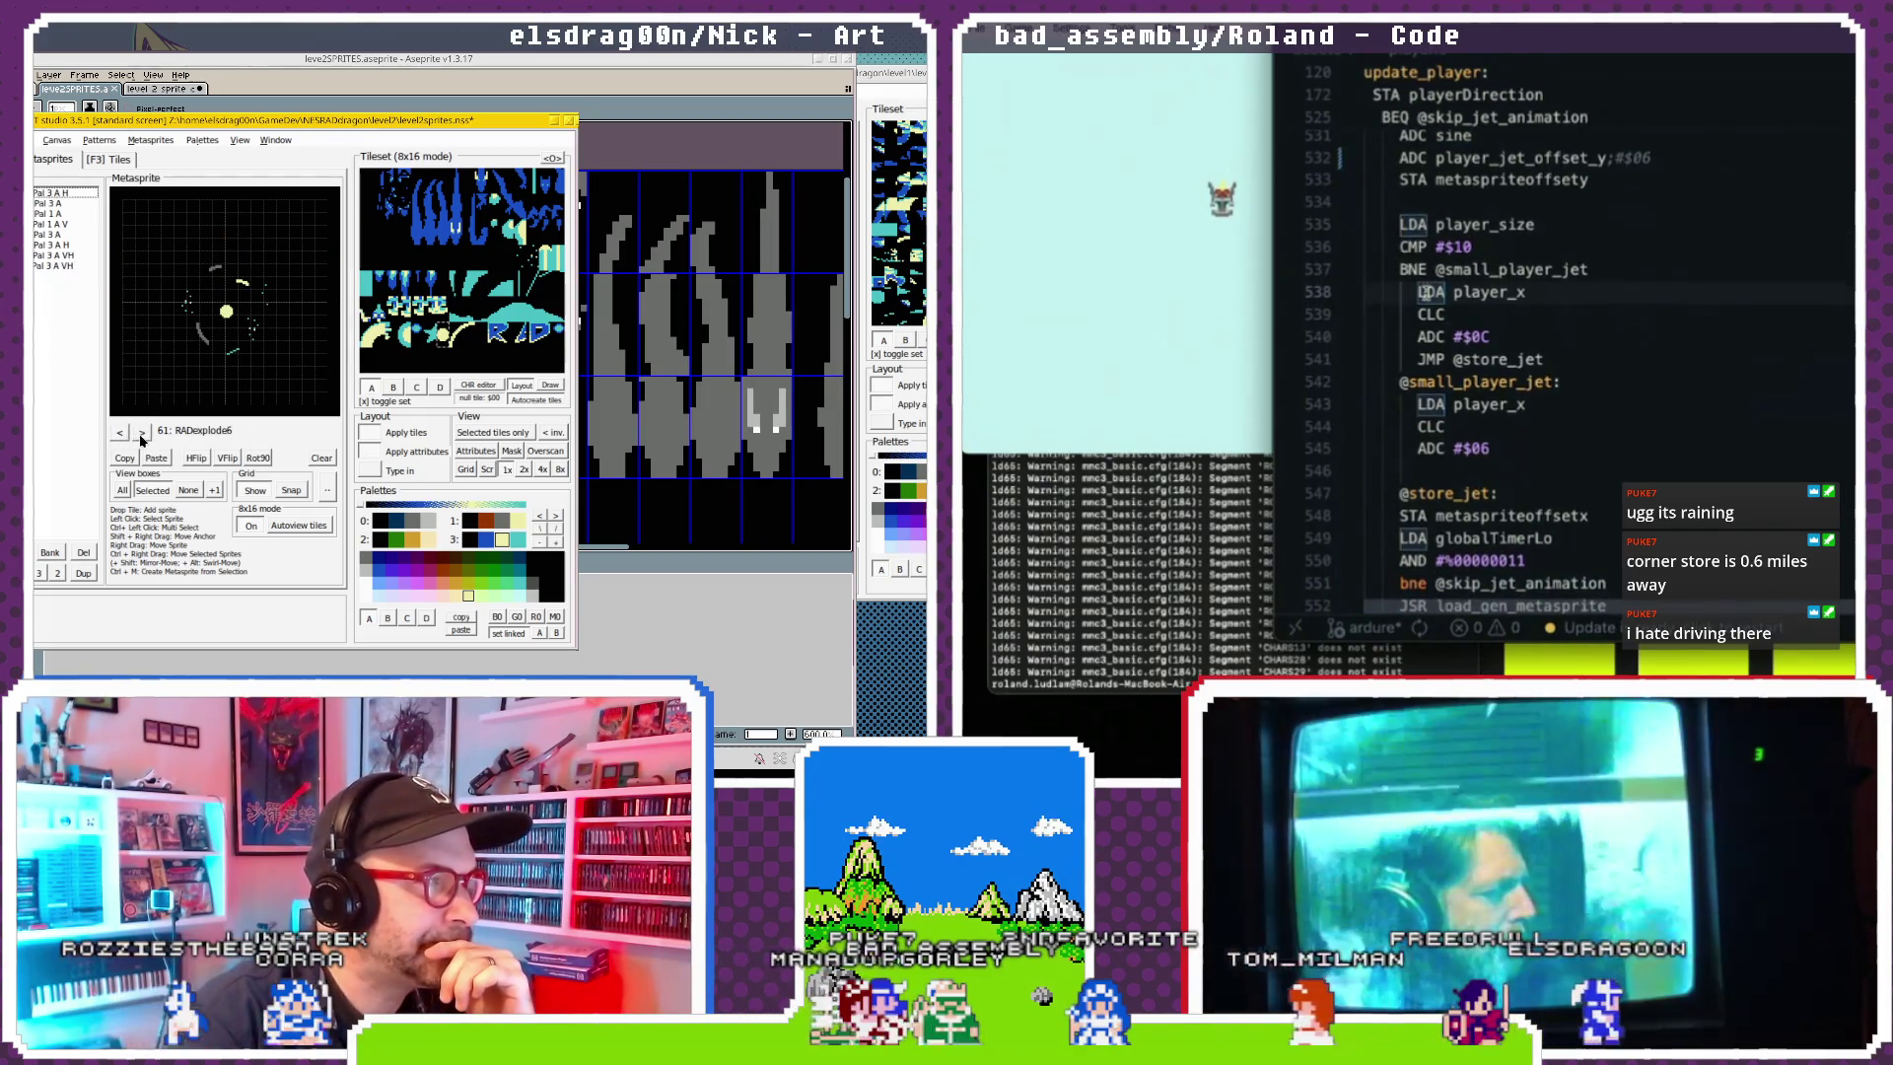
click(119, 433)
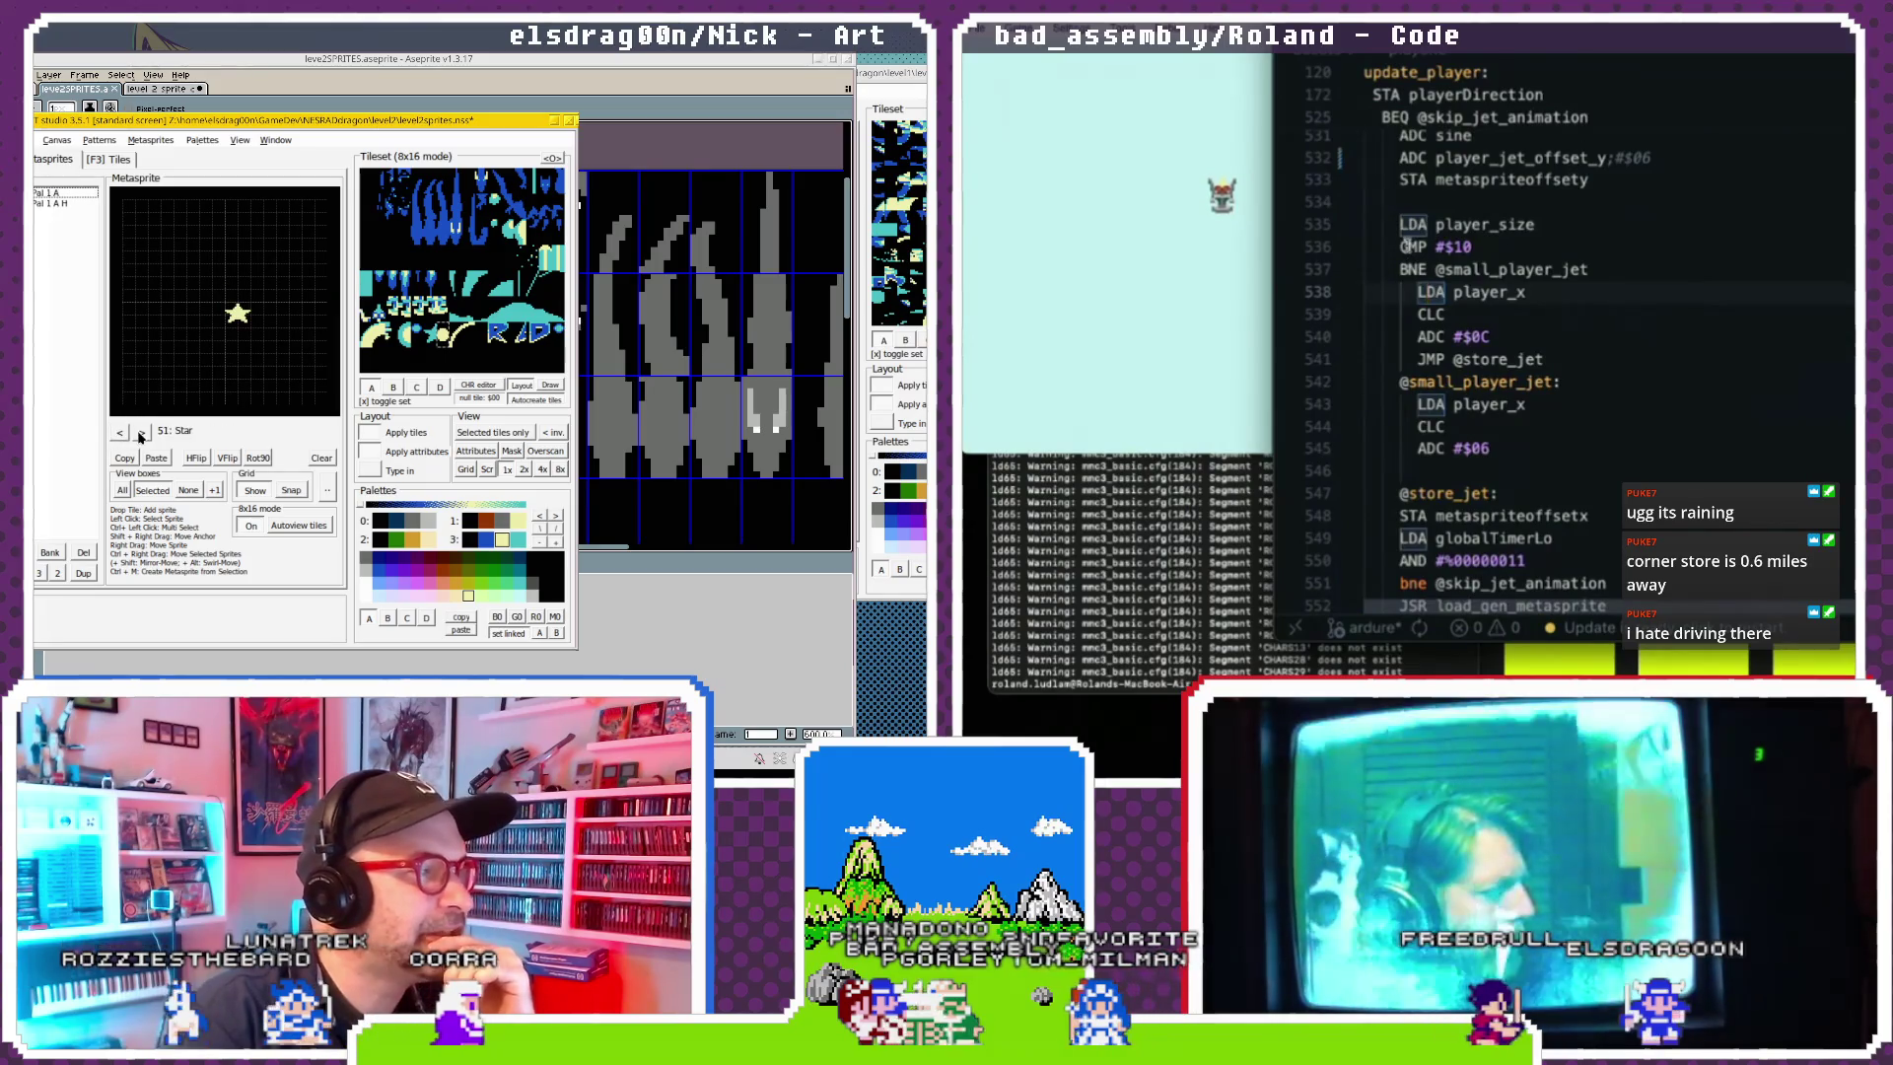
Step forward to the empty Metasprite66 with the orange kitedragon tile colours restored.
click(142, 433)
click(142, 432)
click(142, 433)
click(142, 432)
click(142, 432)
click(142, 433)
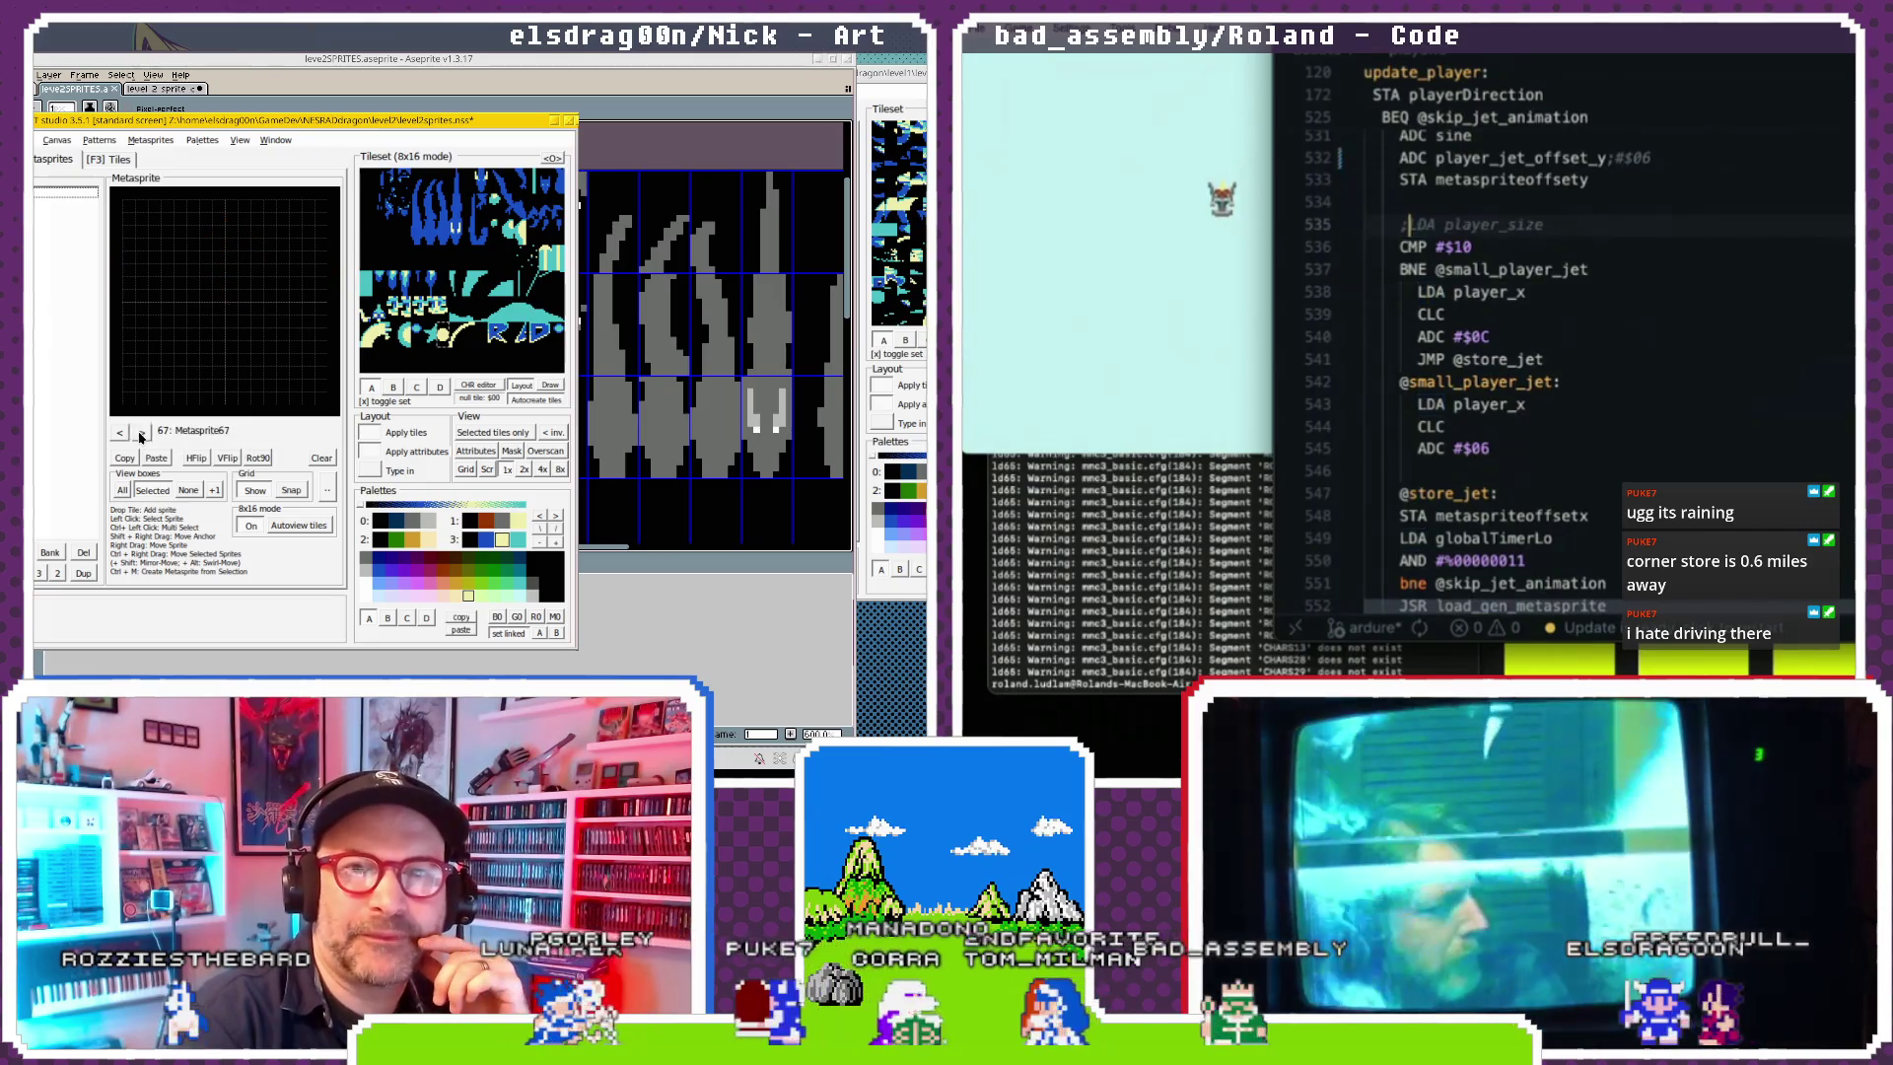
click(119, 433)
click(119, 433)
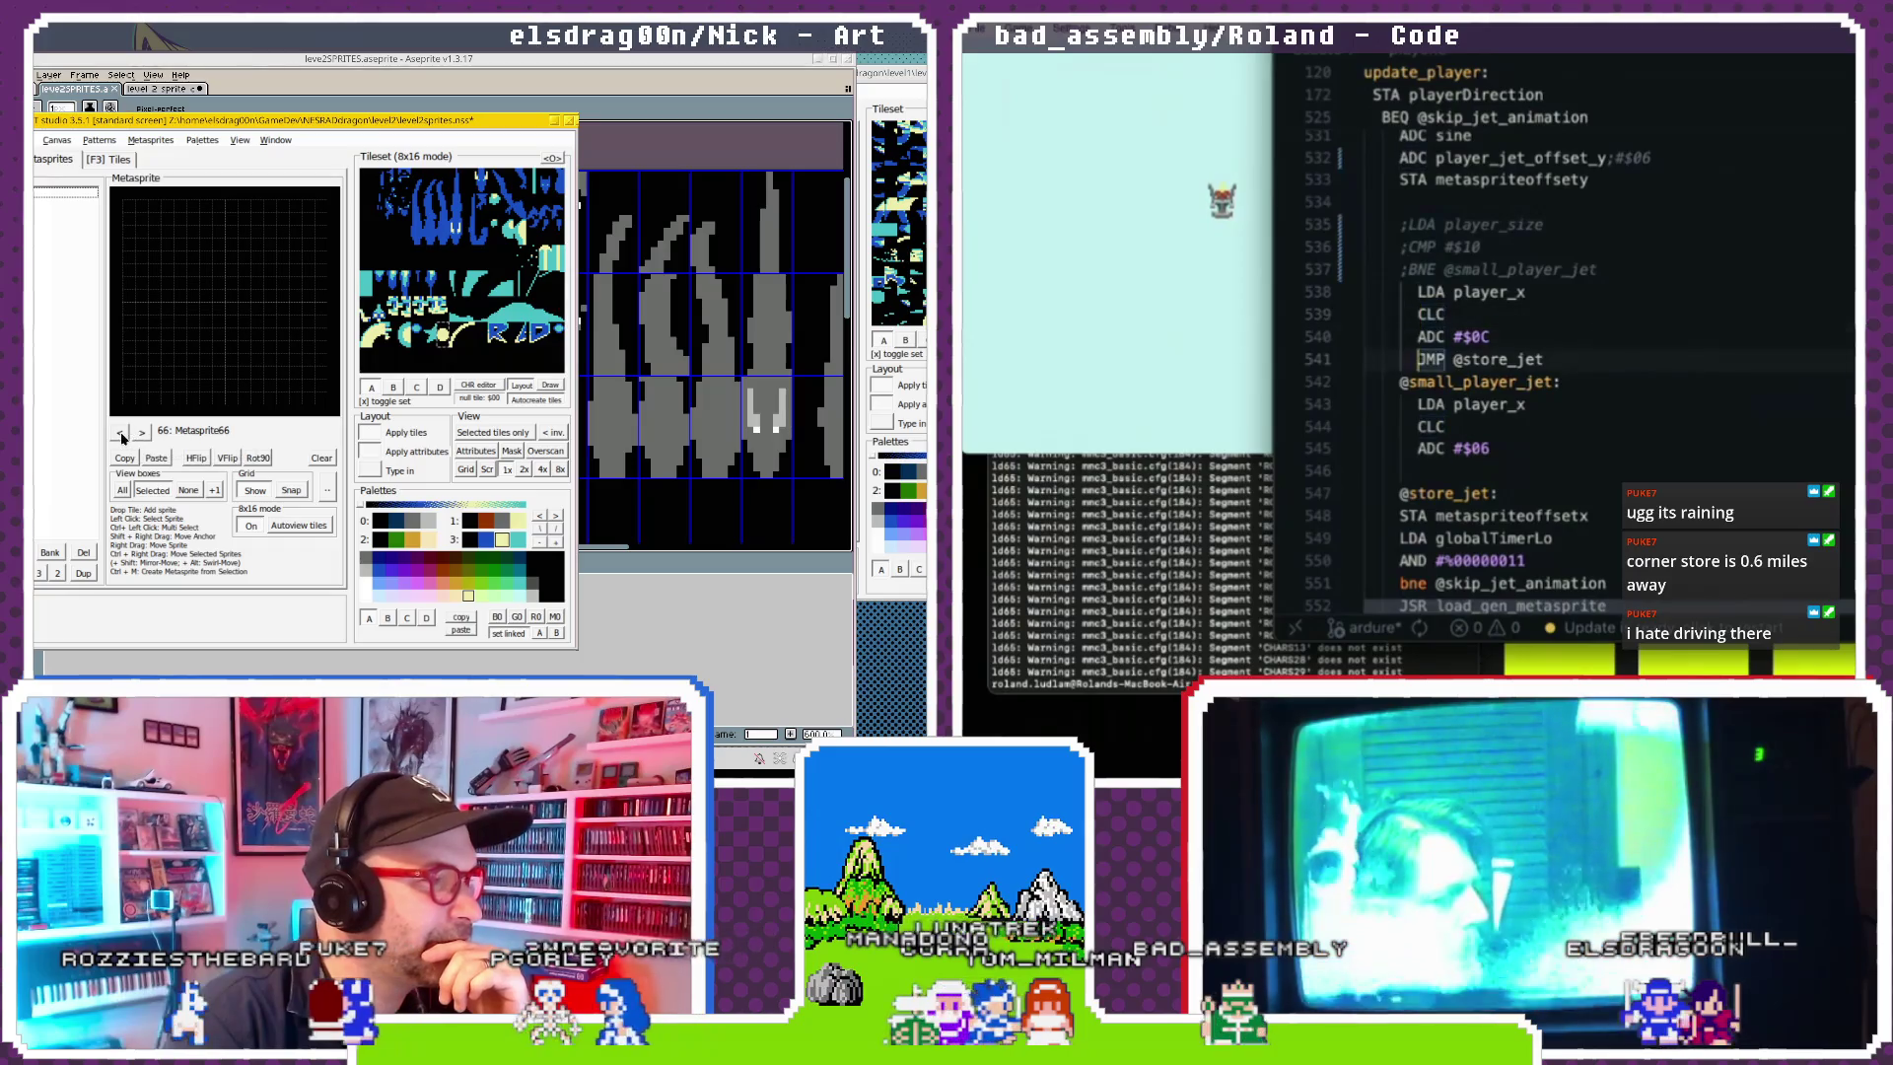
click(142, 433)
click(142, 433)
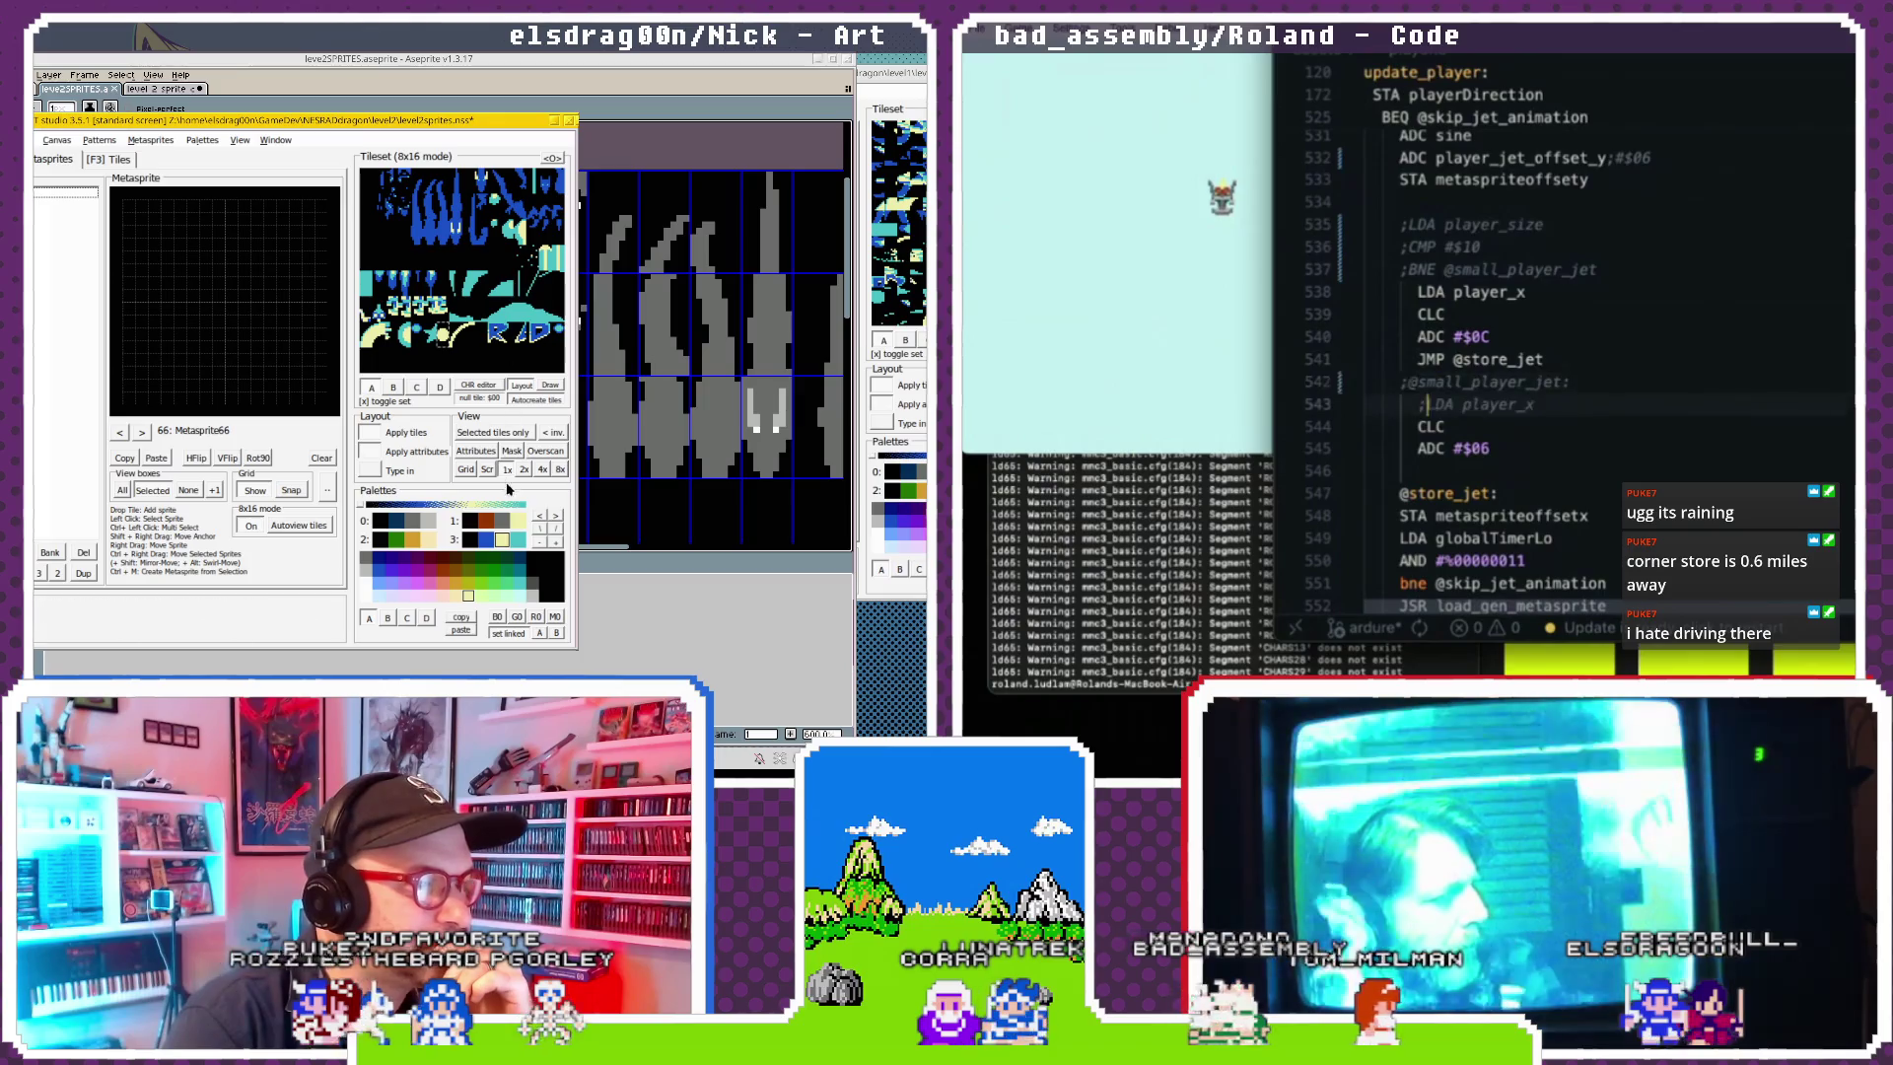
click(120, 433)
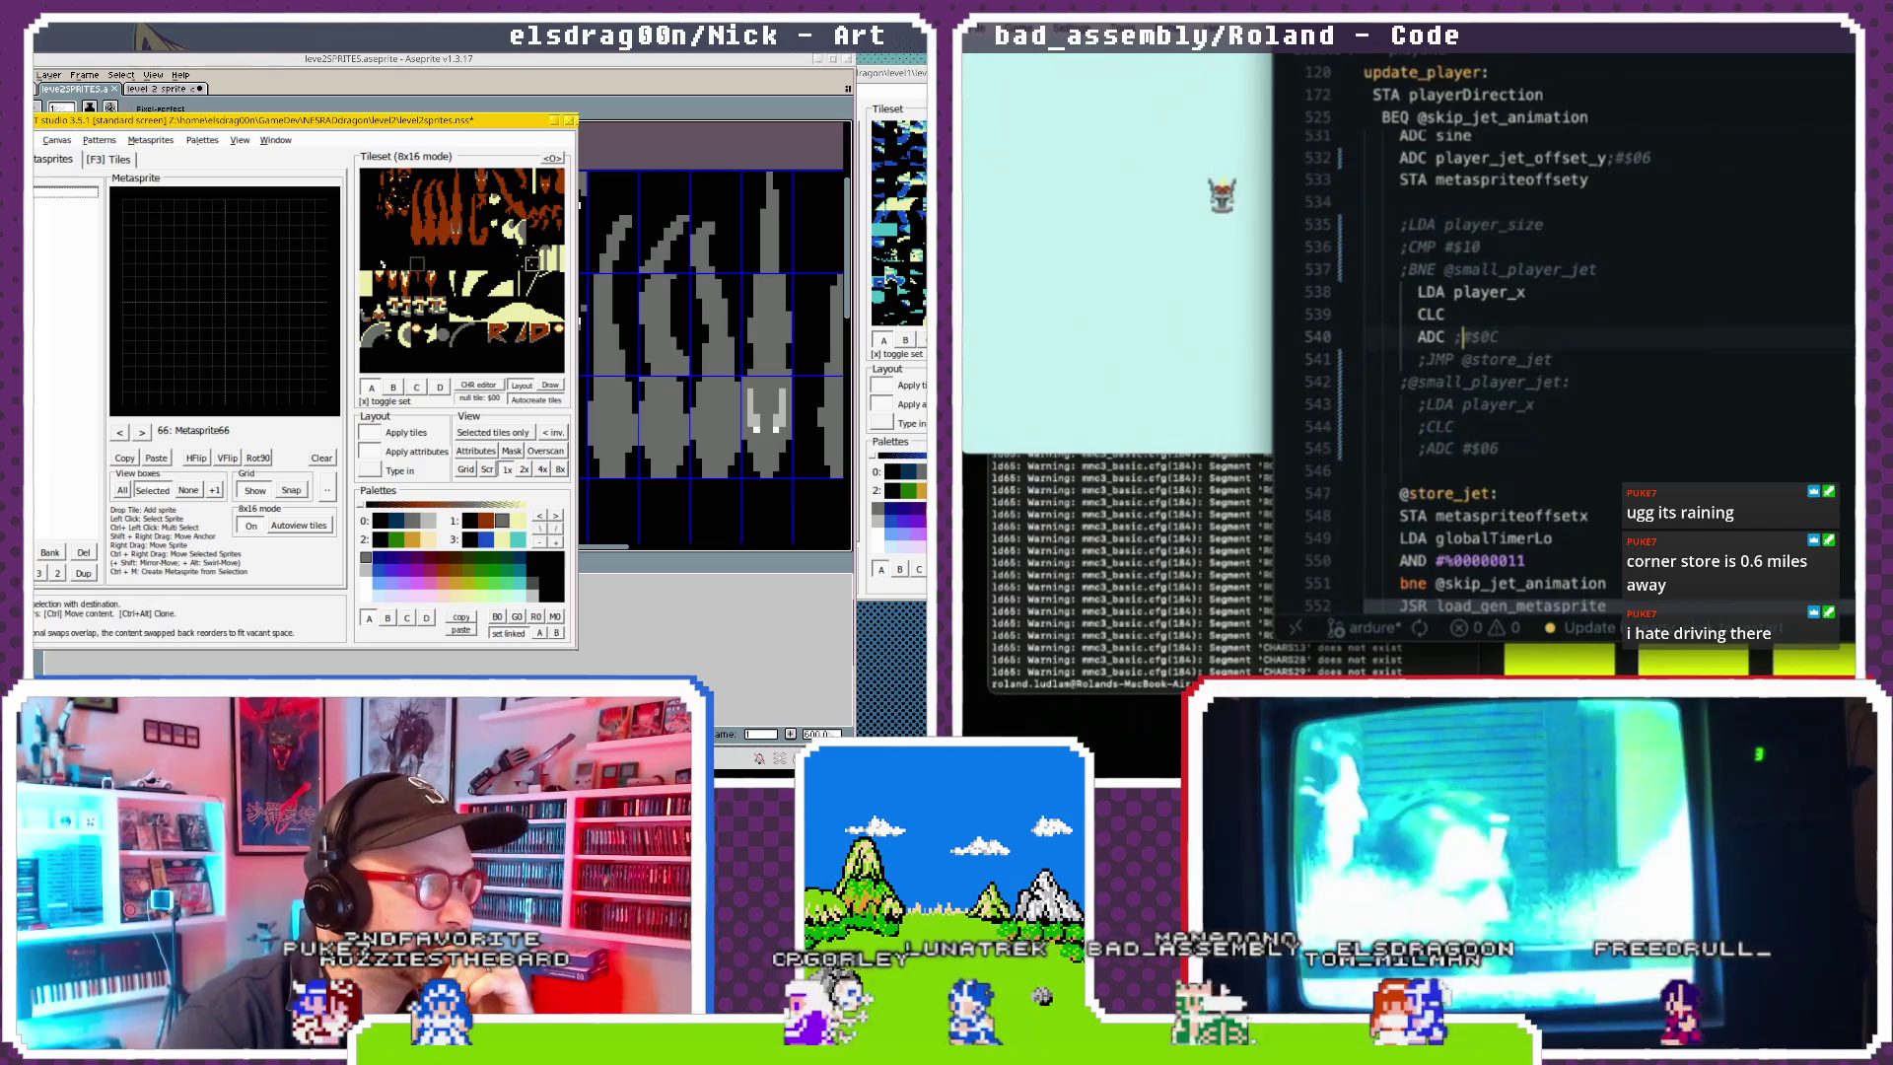
Place two tiles from the tileset into Metasprite66.
text(player_jet_)
click(205, 239)
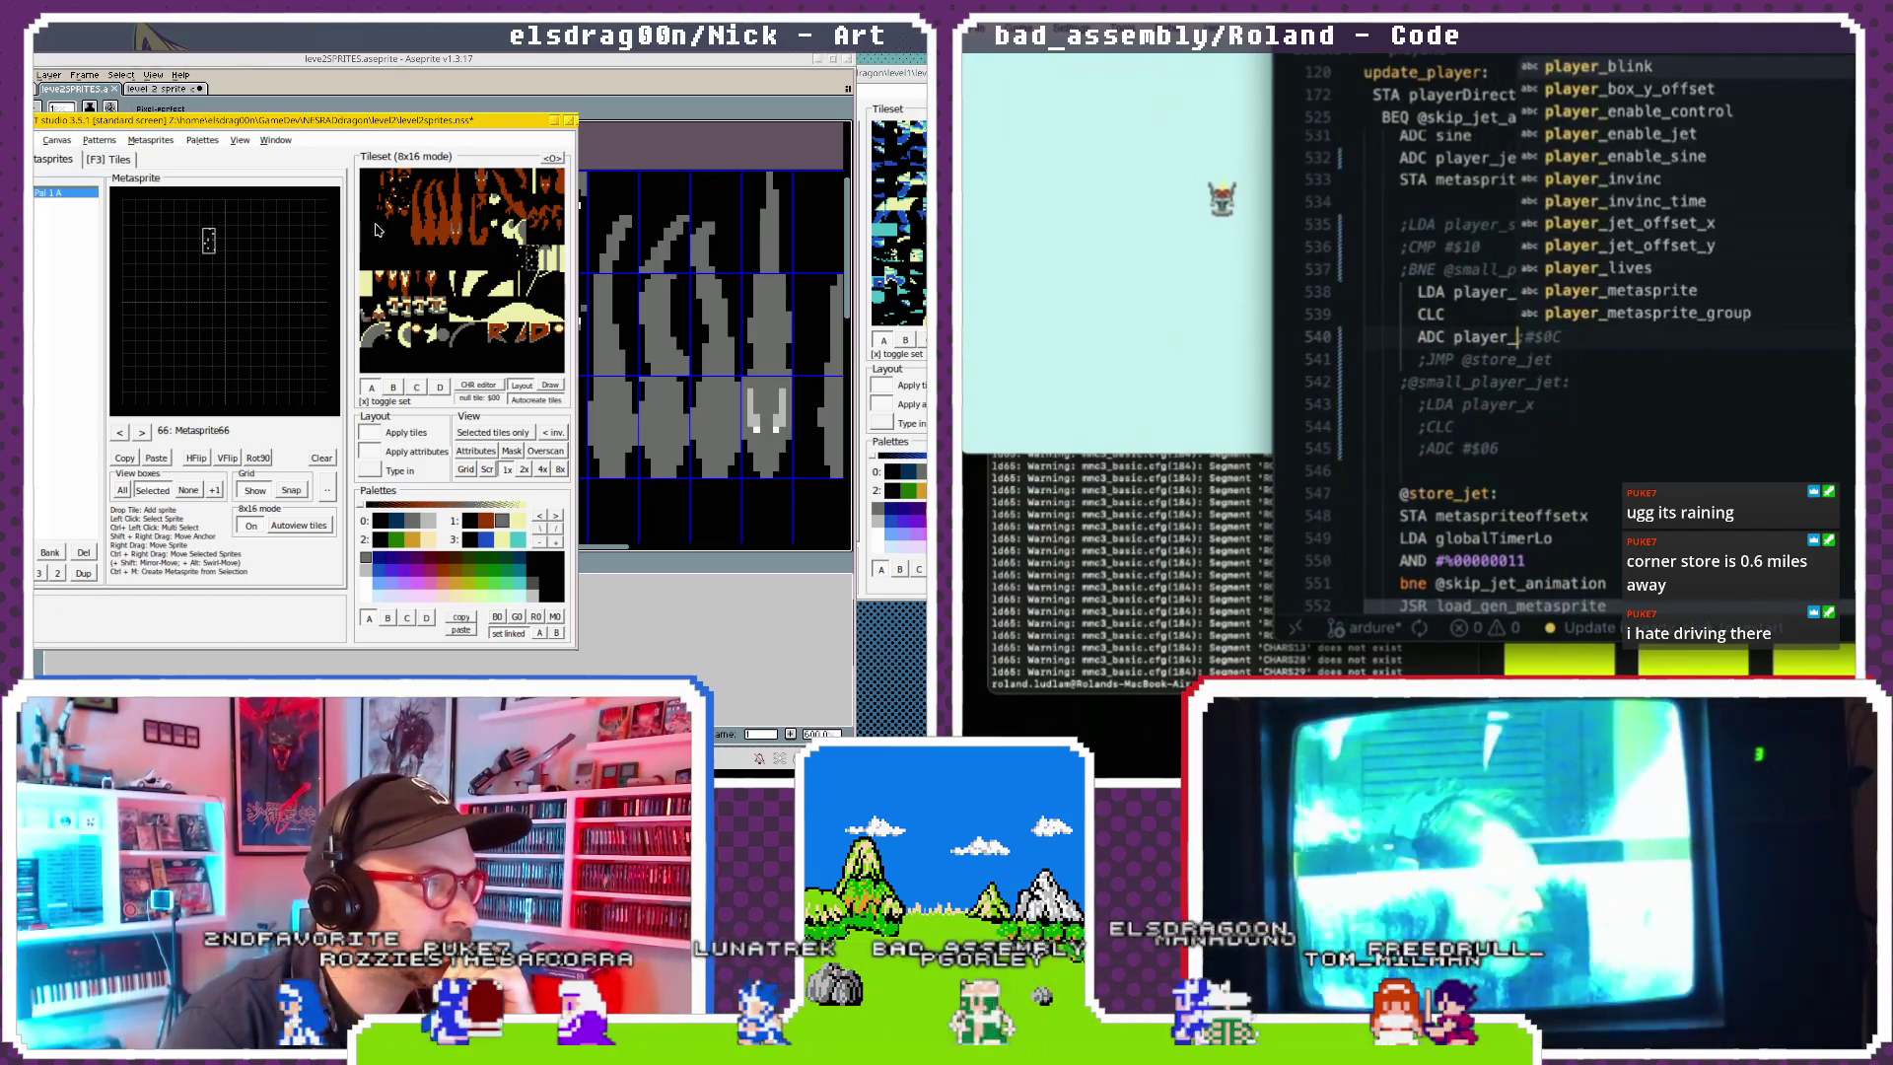
text(offset_x)
drag(389, 190, 238, 240)
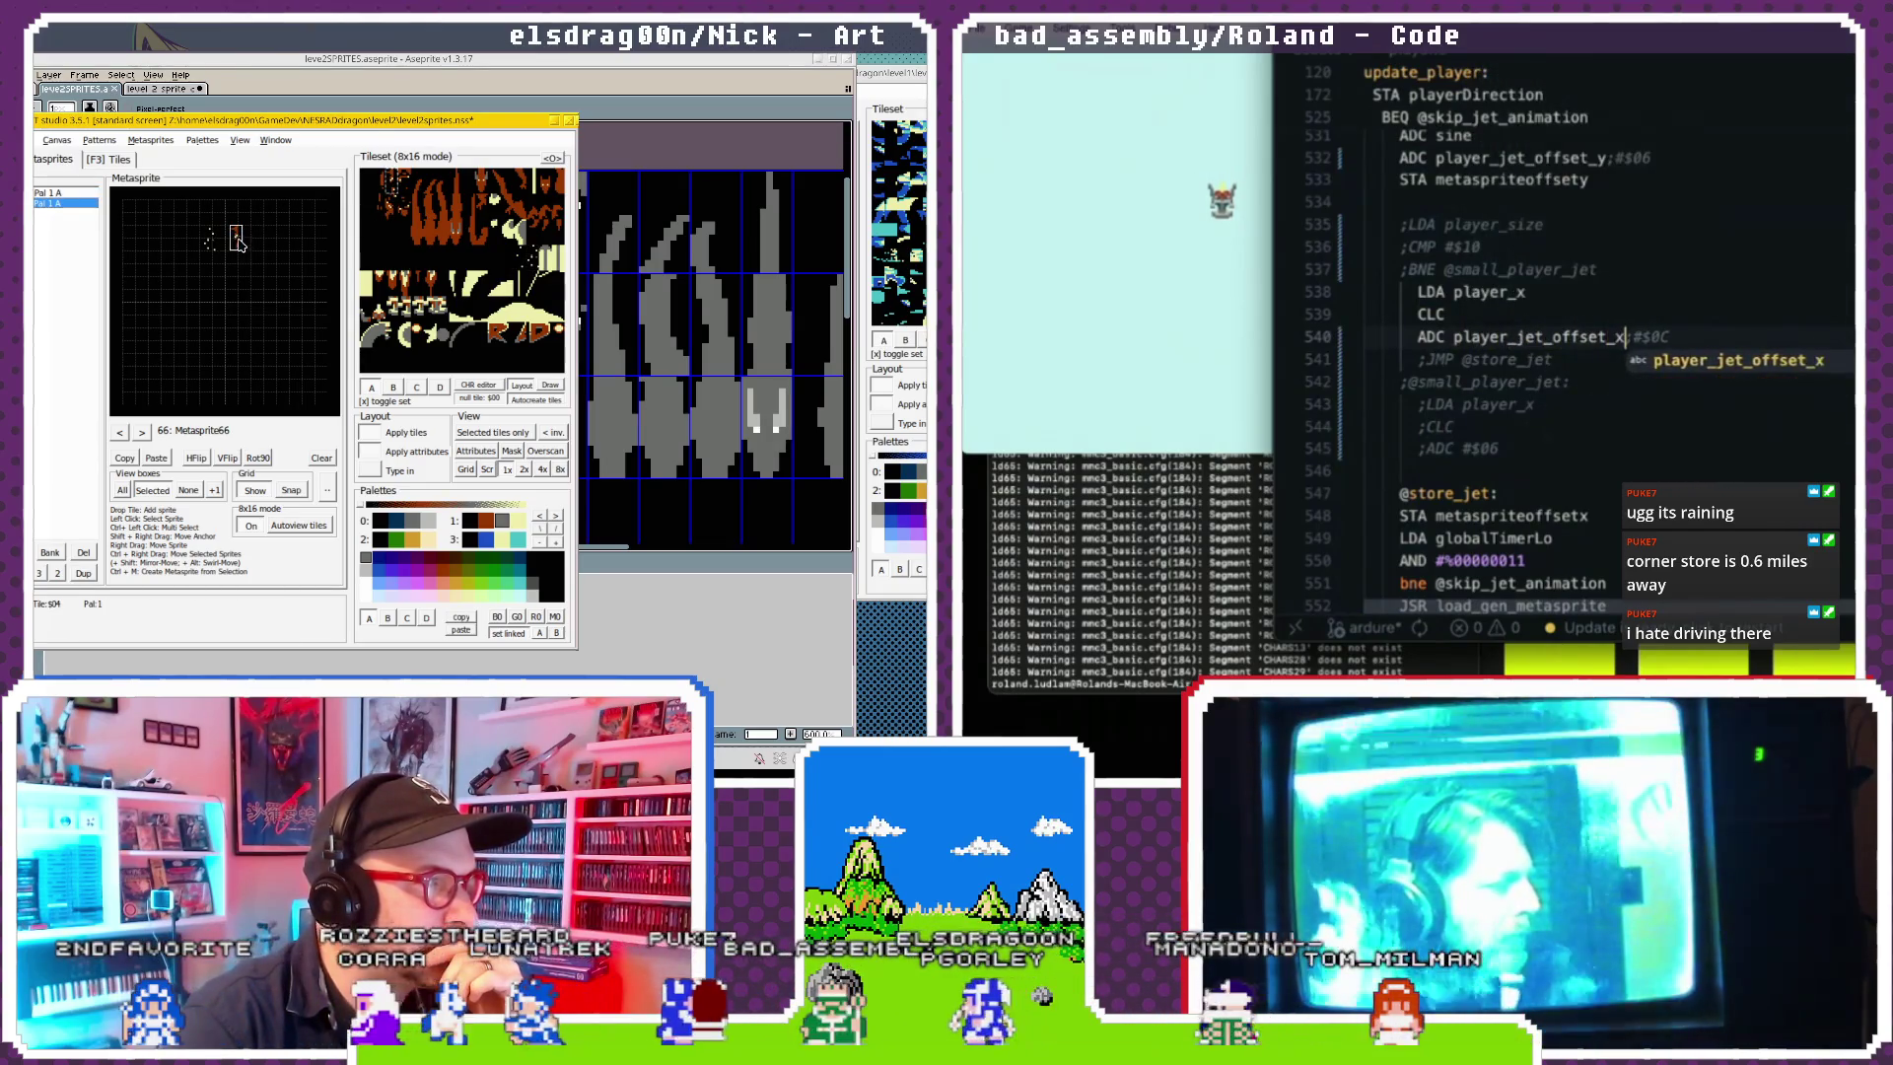
scroll(1480, 289, down, 3)
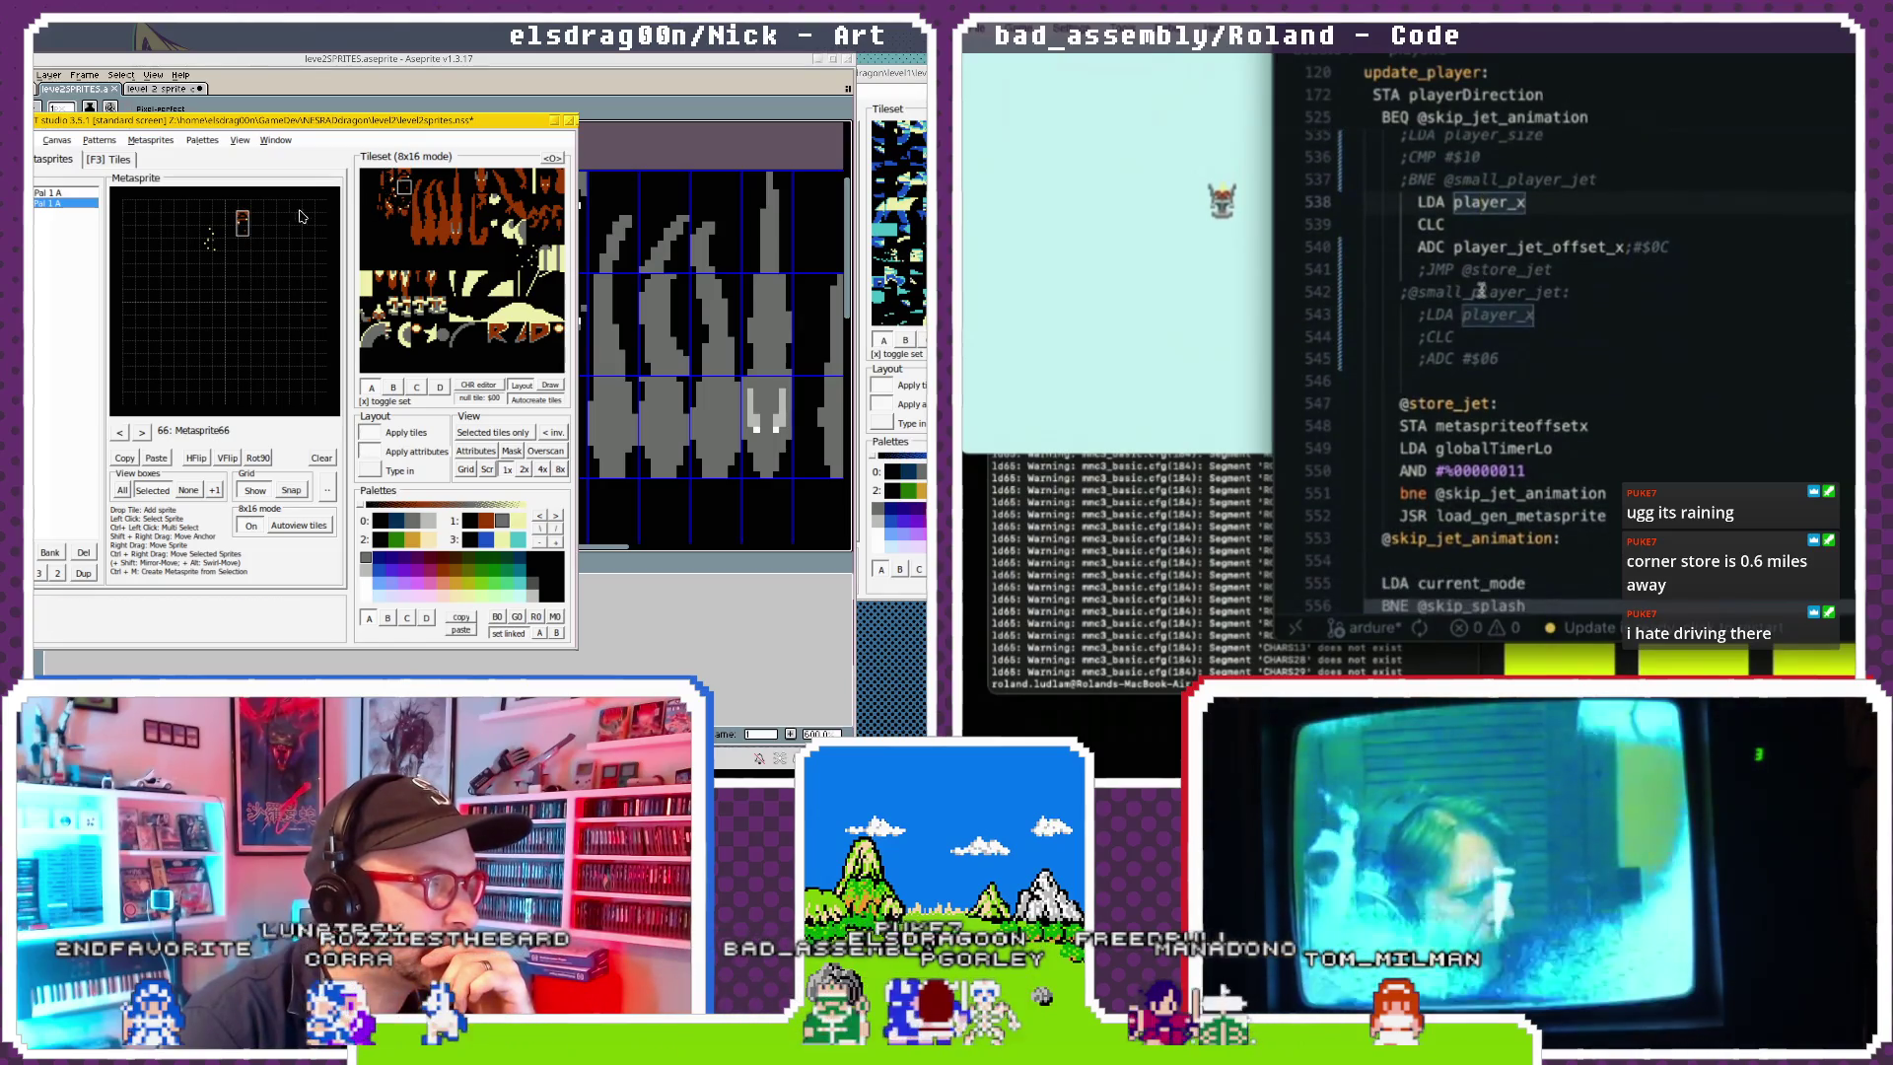
scroll(1481, 289, up, 3)
scroll(1481, 290, up, 1)
scroll(1481, 290, up, 1)
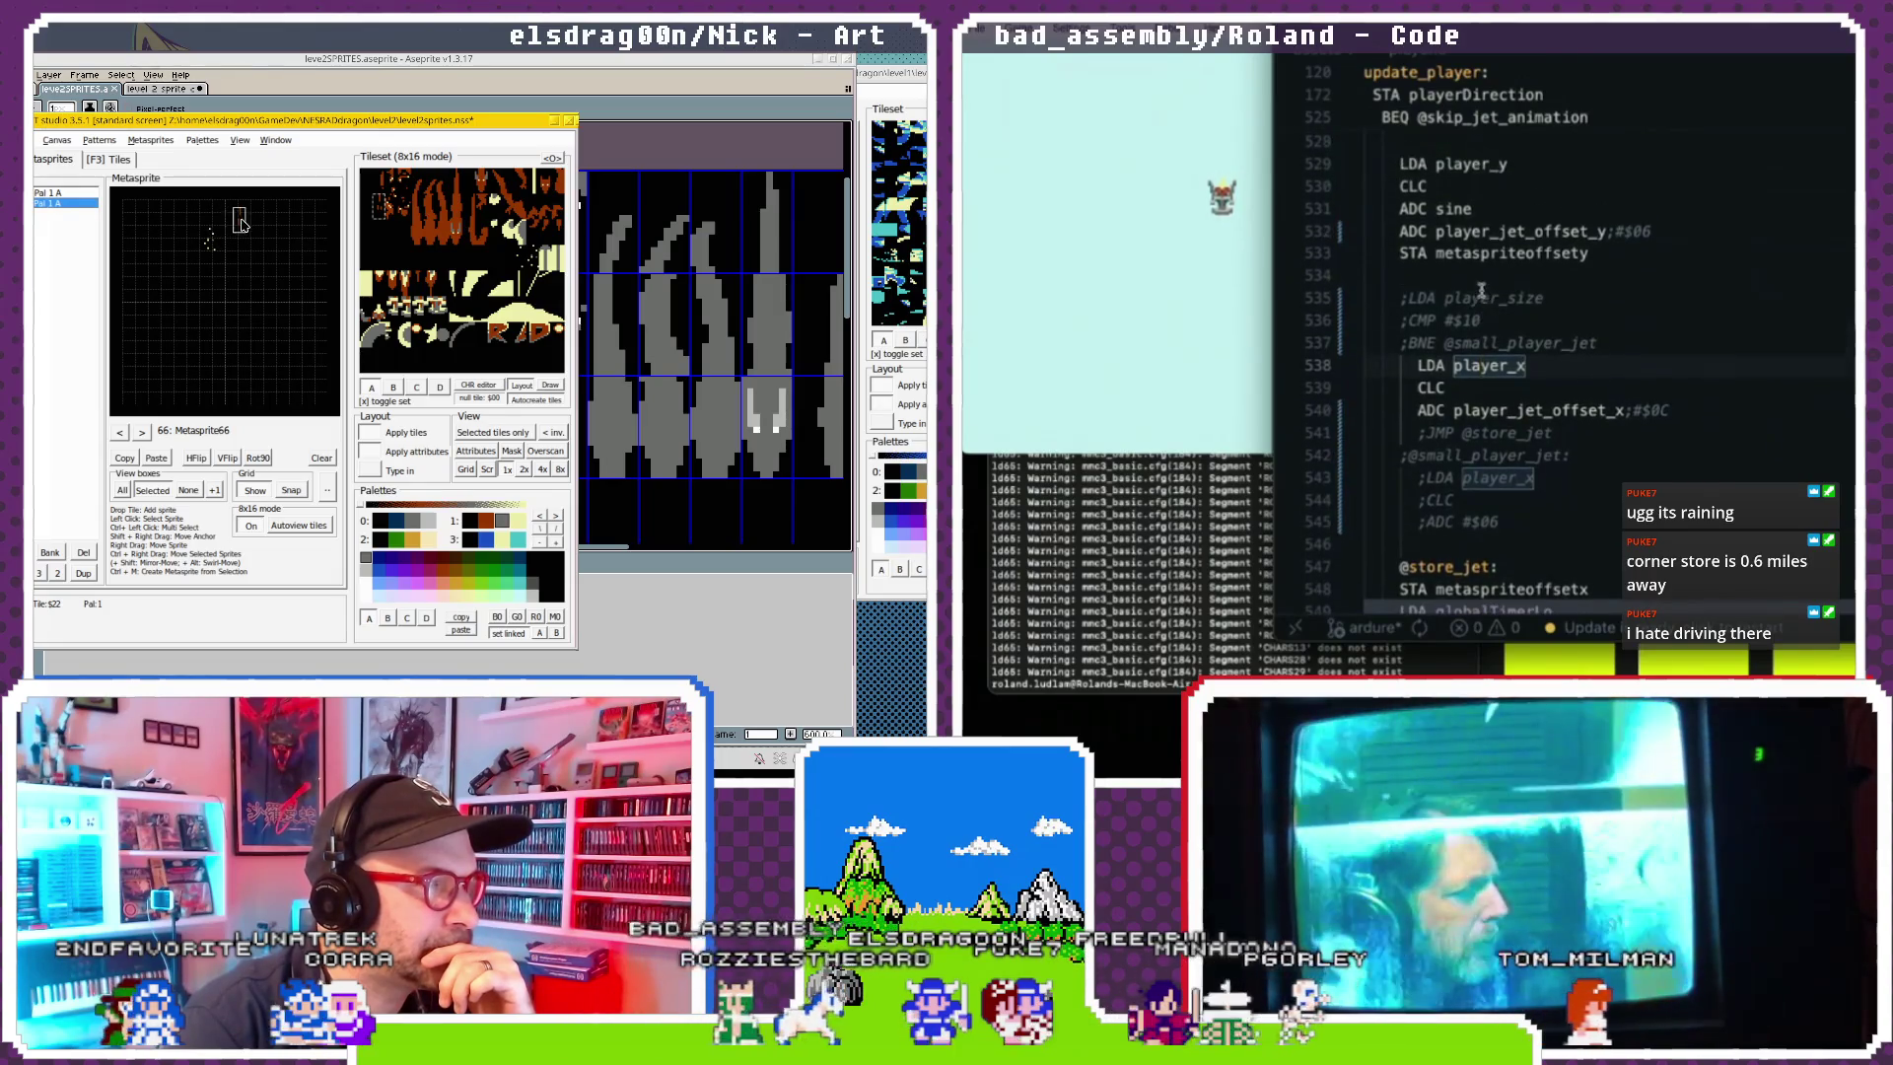
Step back through the earlier metasprites to 47: Slash1.
click(122, 433)
click(121, 434)
scroll(1625, 271, down, 1)
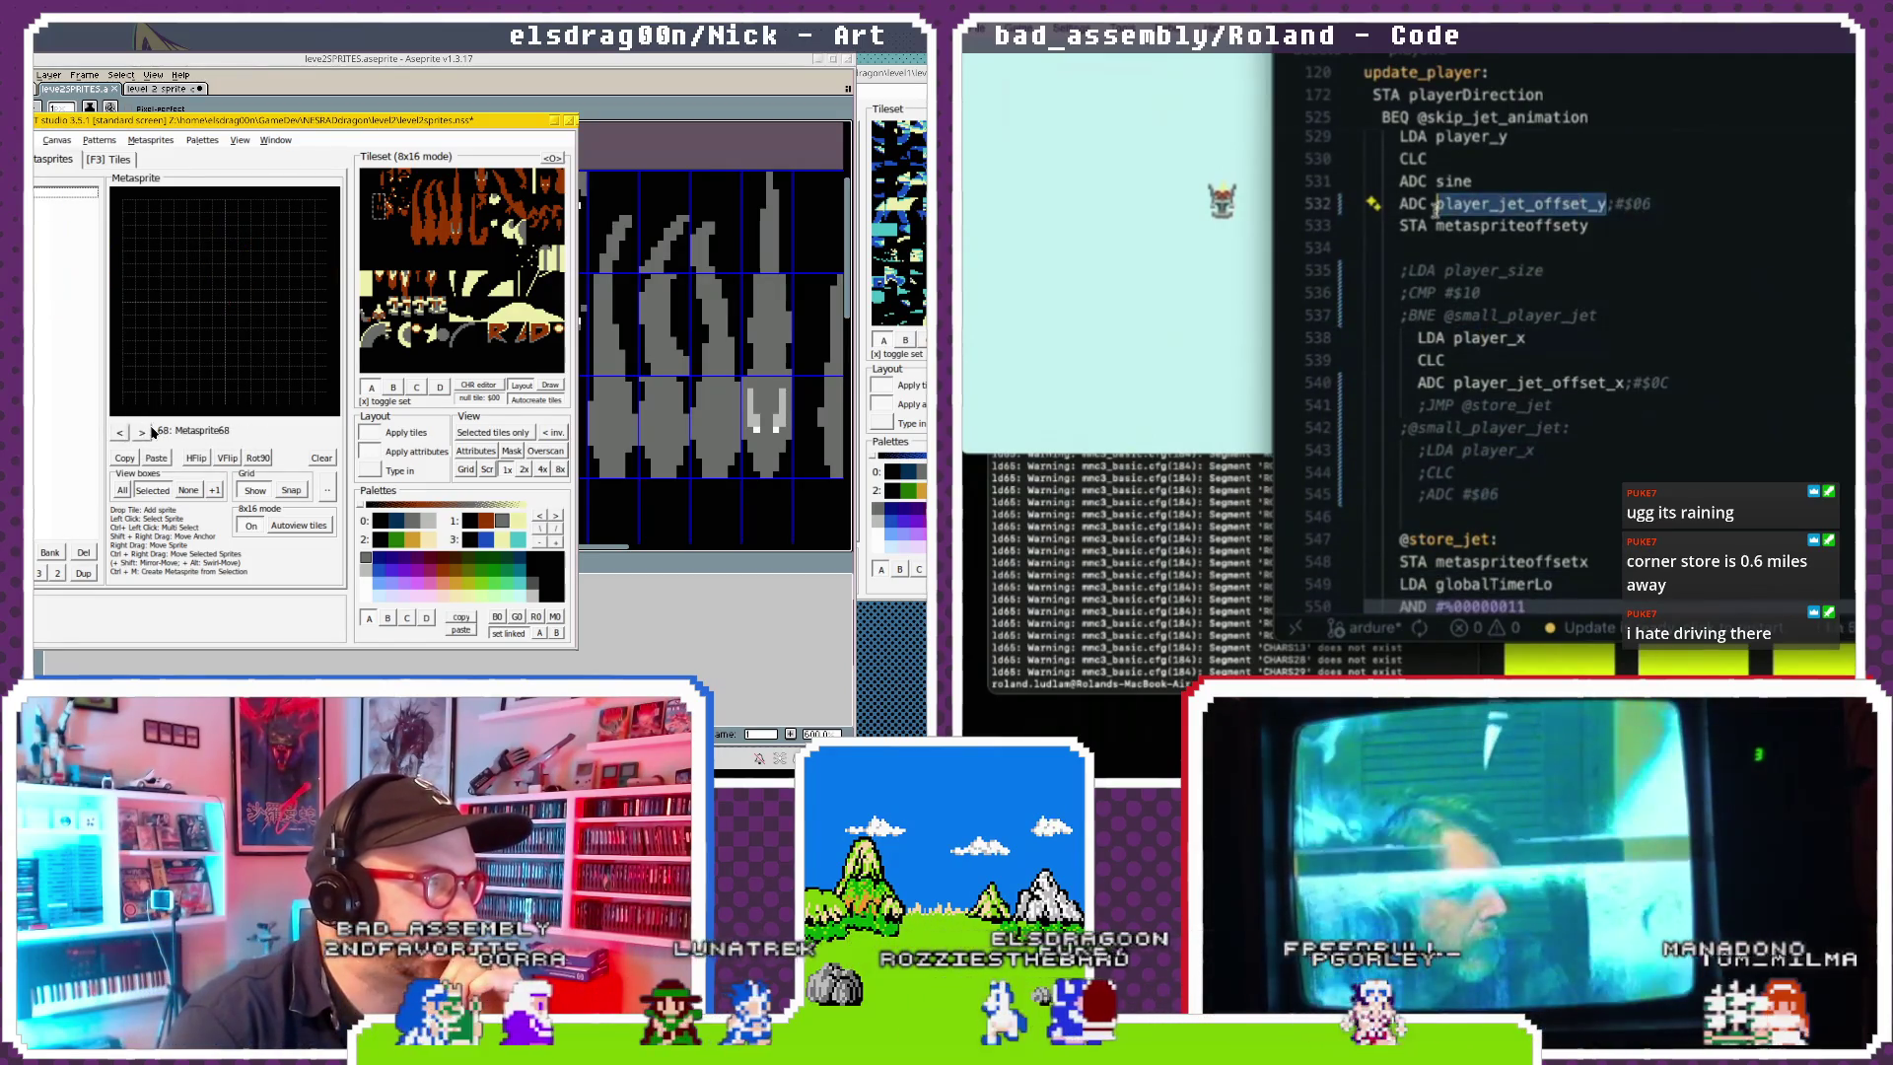
click(122, 434)
click(122, 434)
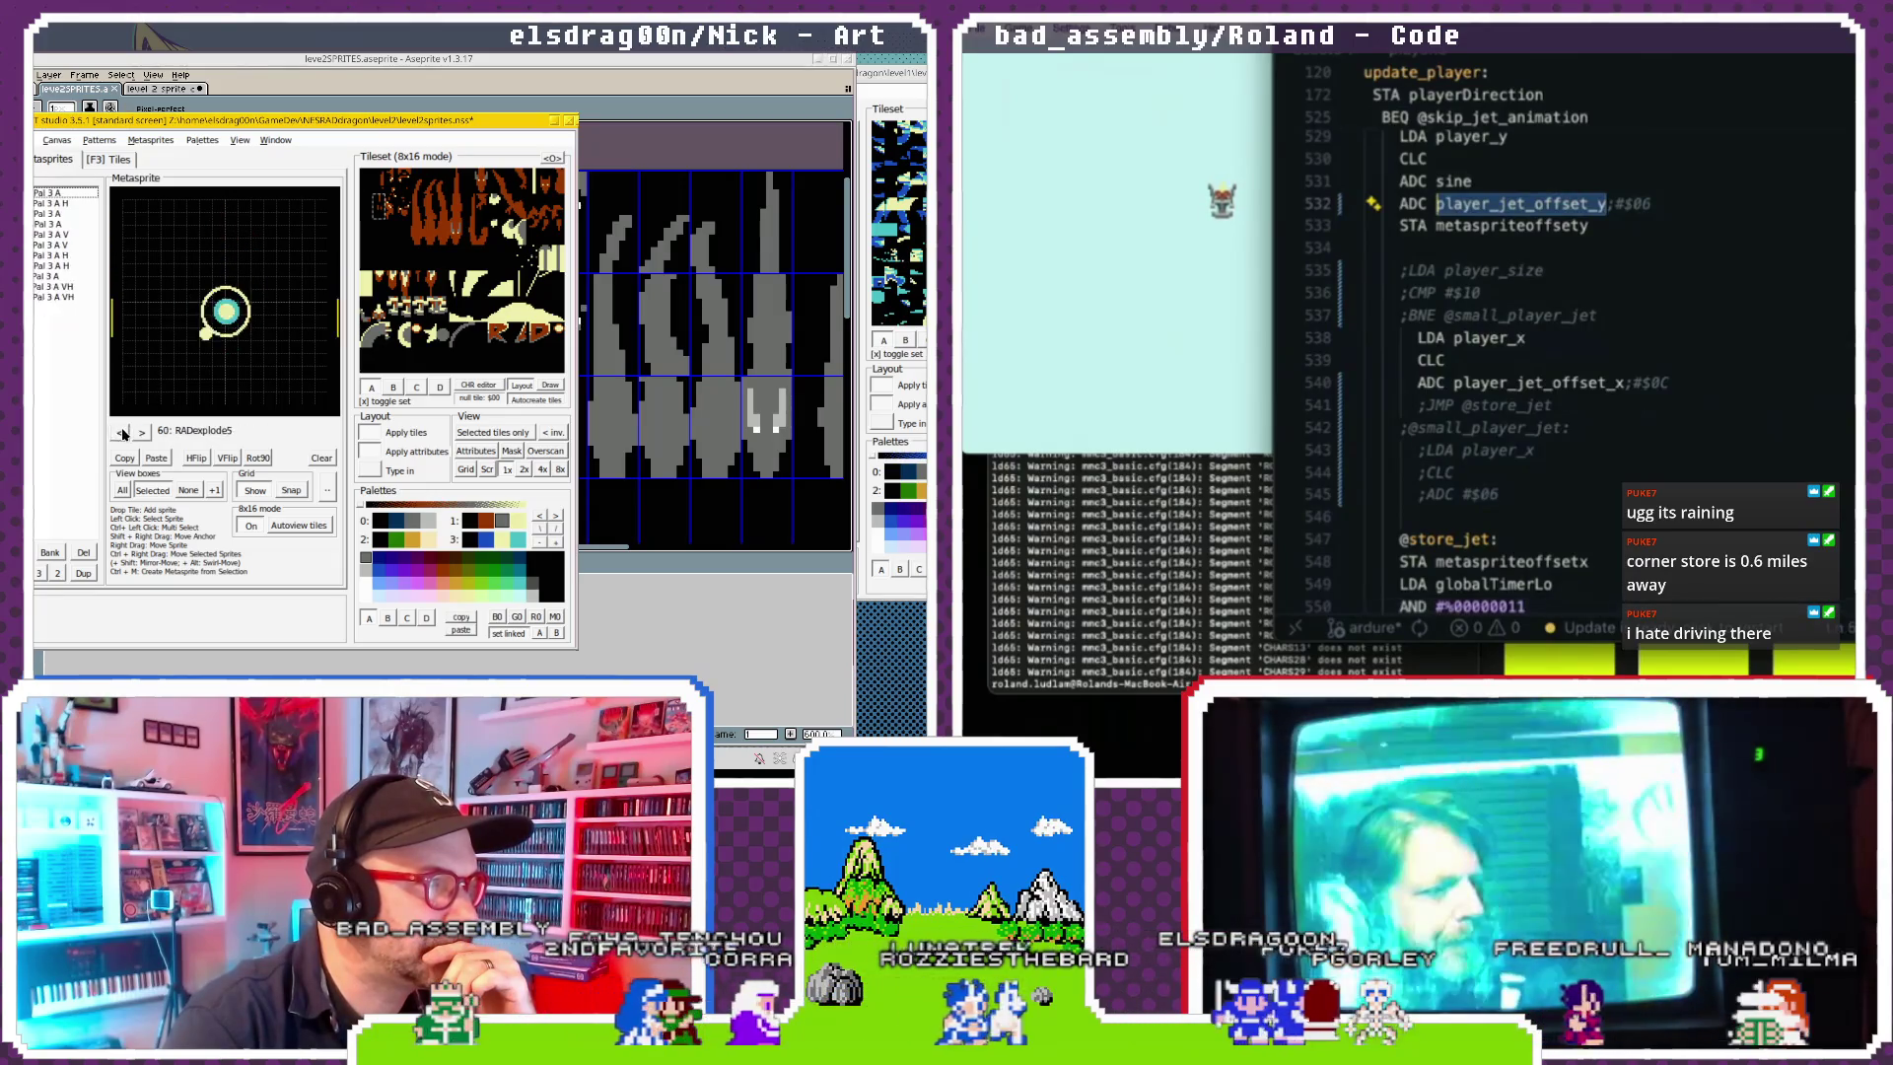
click(122, 434)
click(122, 434)
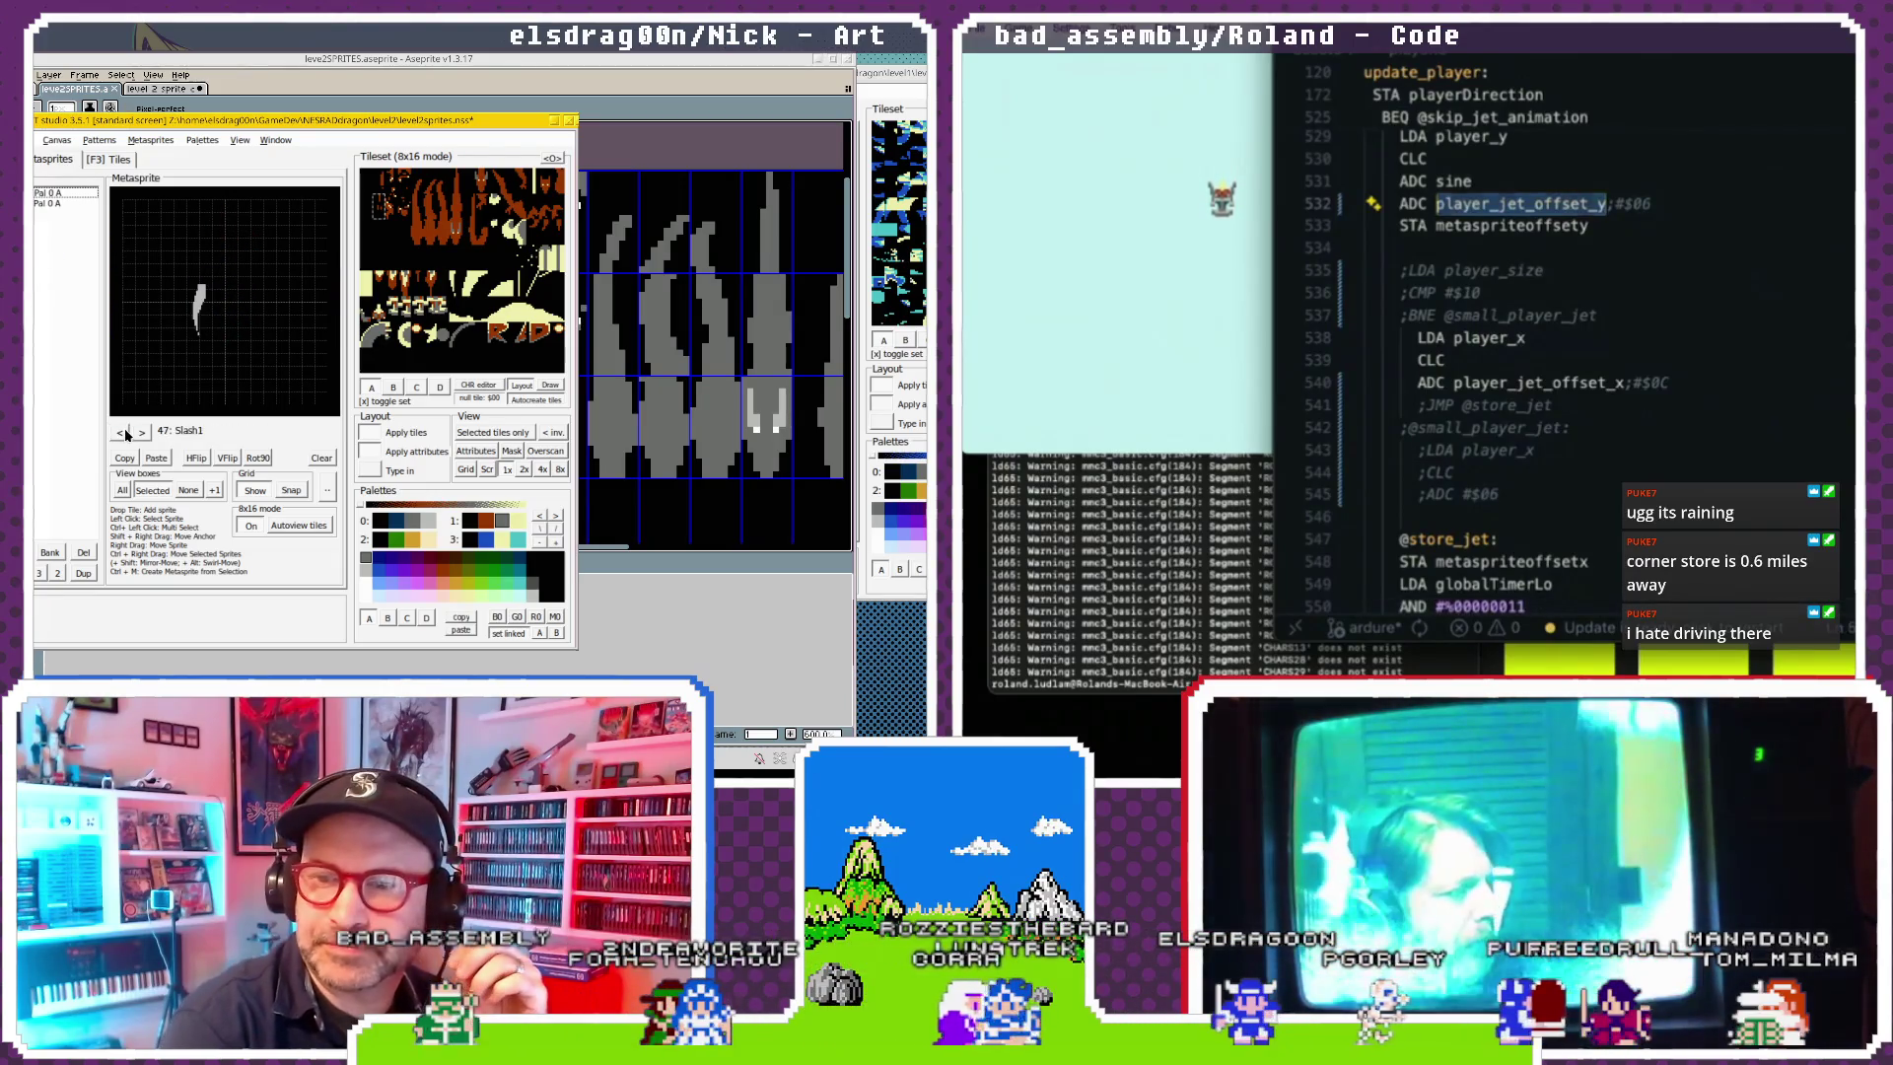
click(122, 433)
Add an LDA #$06 / STA jet offset line after the scroll split count store.
scroll(1557, 335, down, 12)
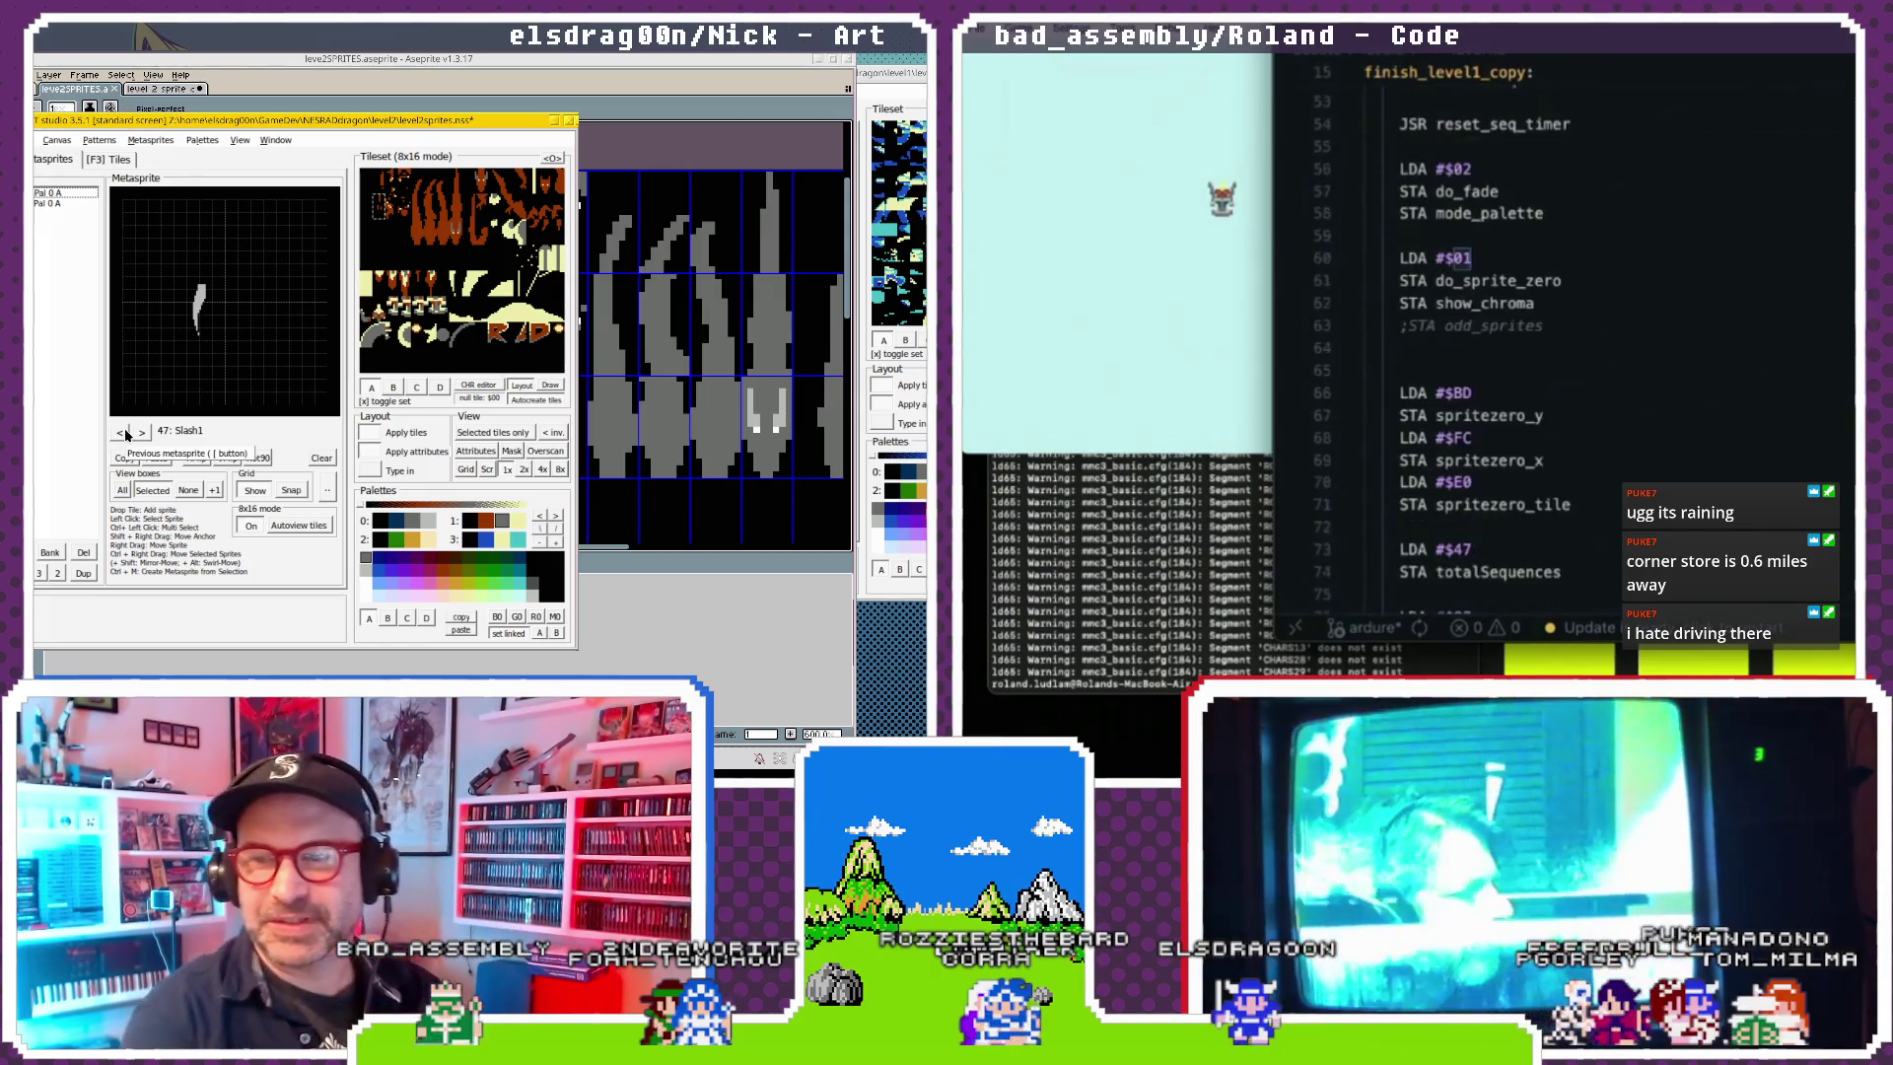
scroll(1738, 388, down, 15)
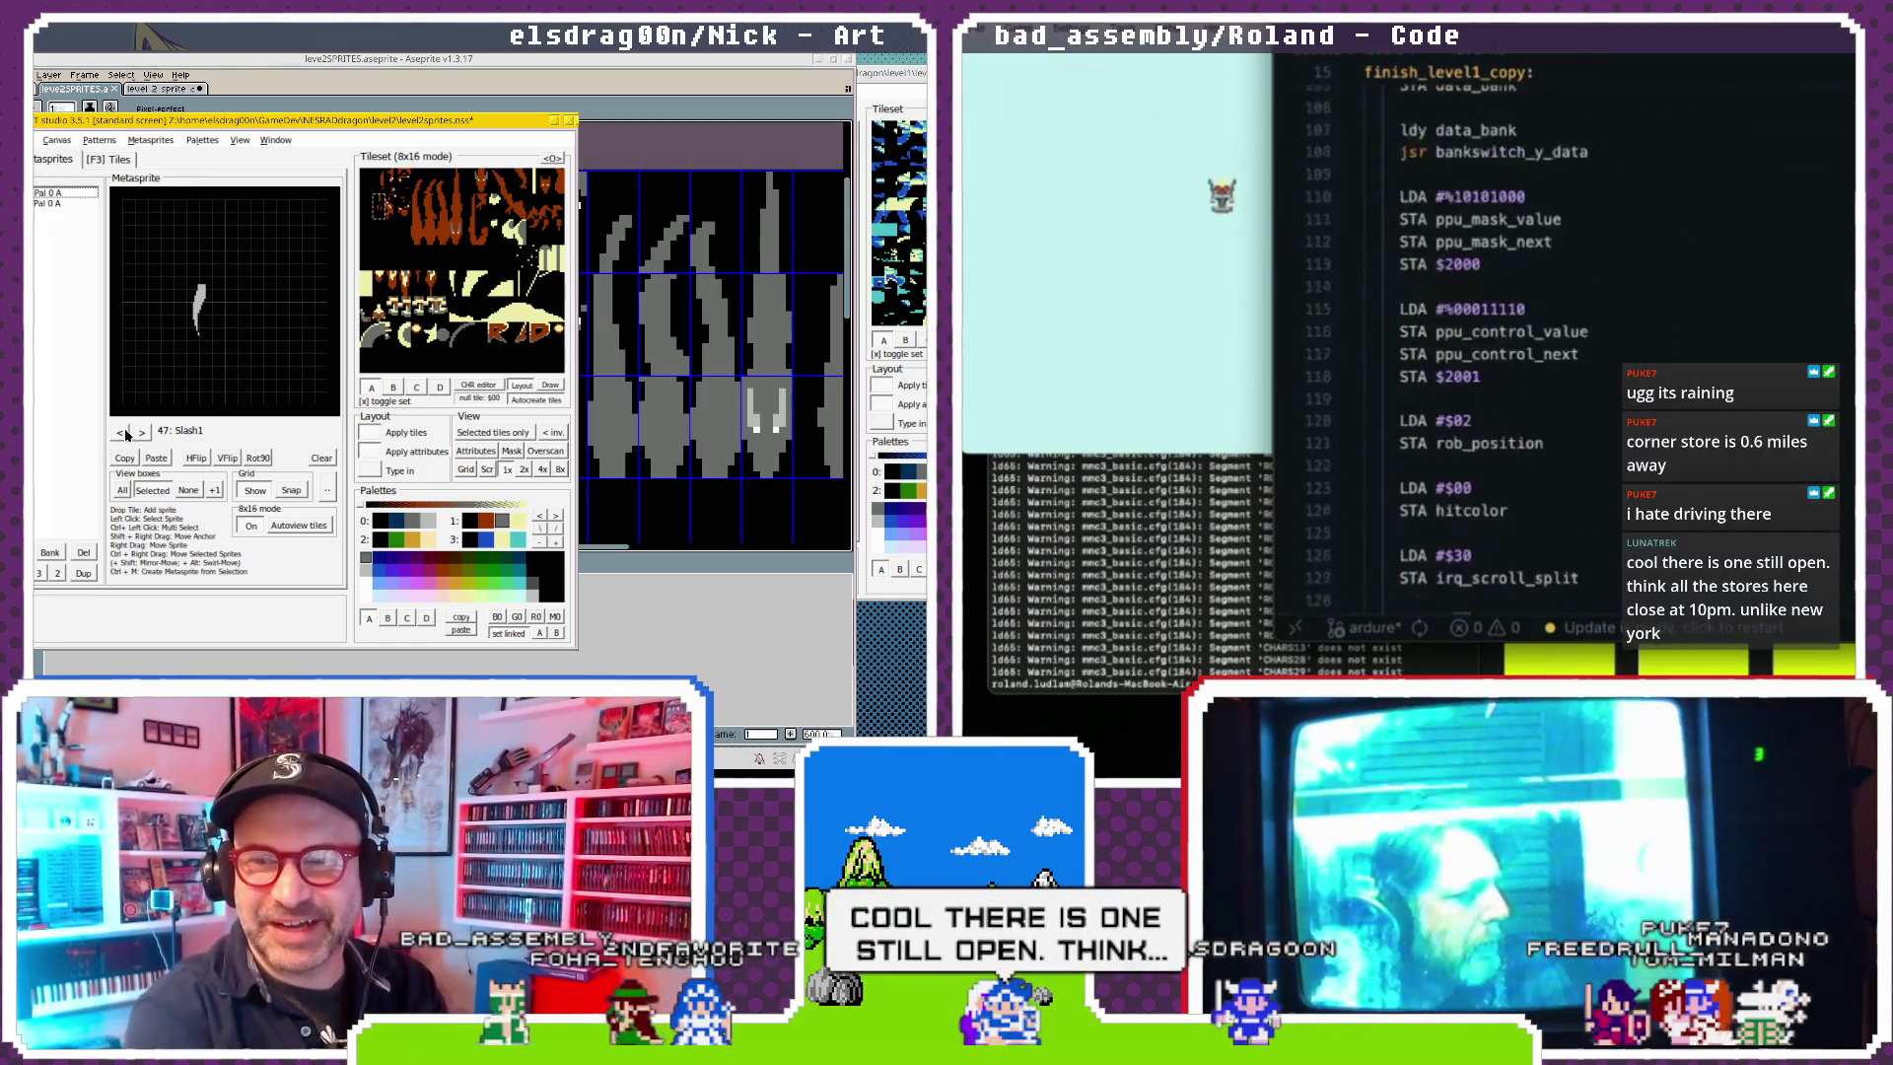
click(1738, 387)
key(Return)
key(Return)
text(LDA #$06 )
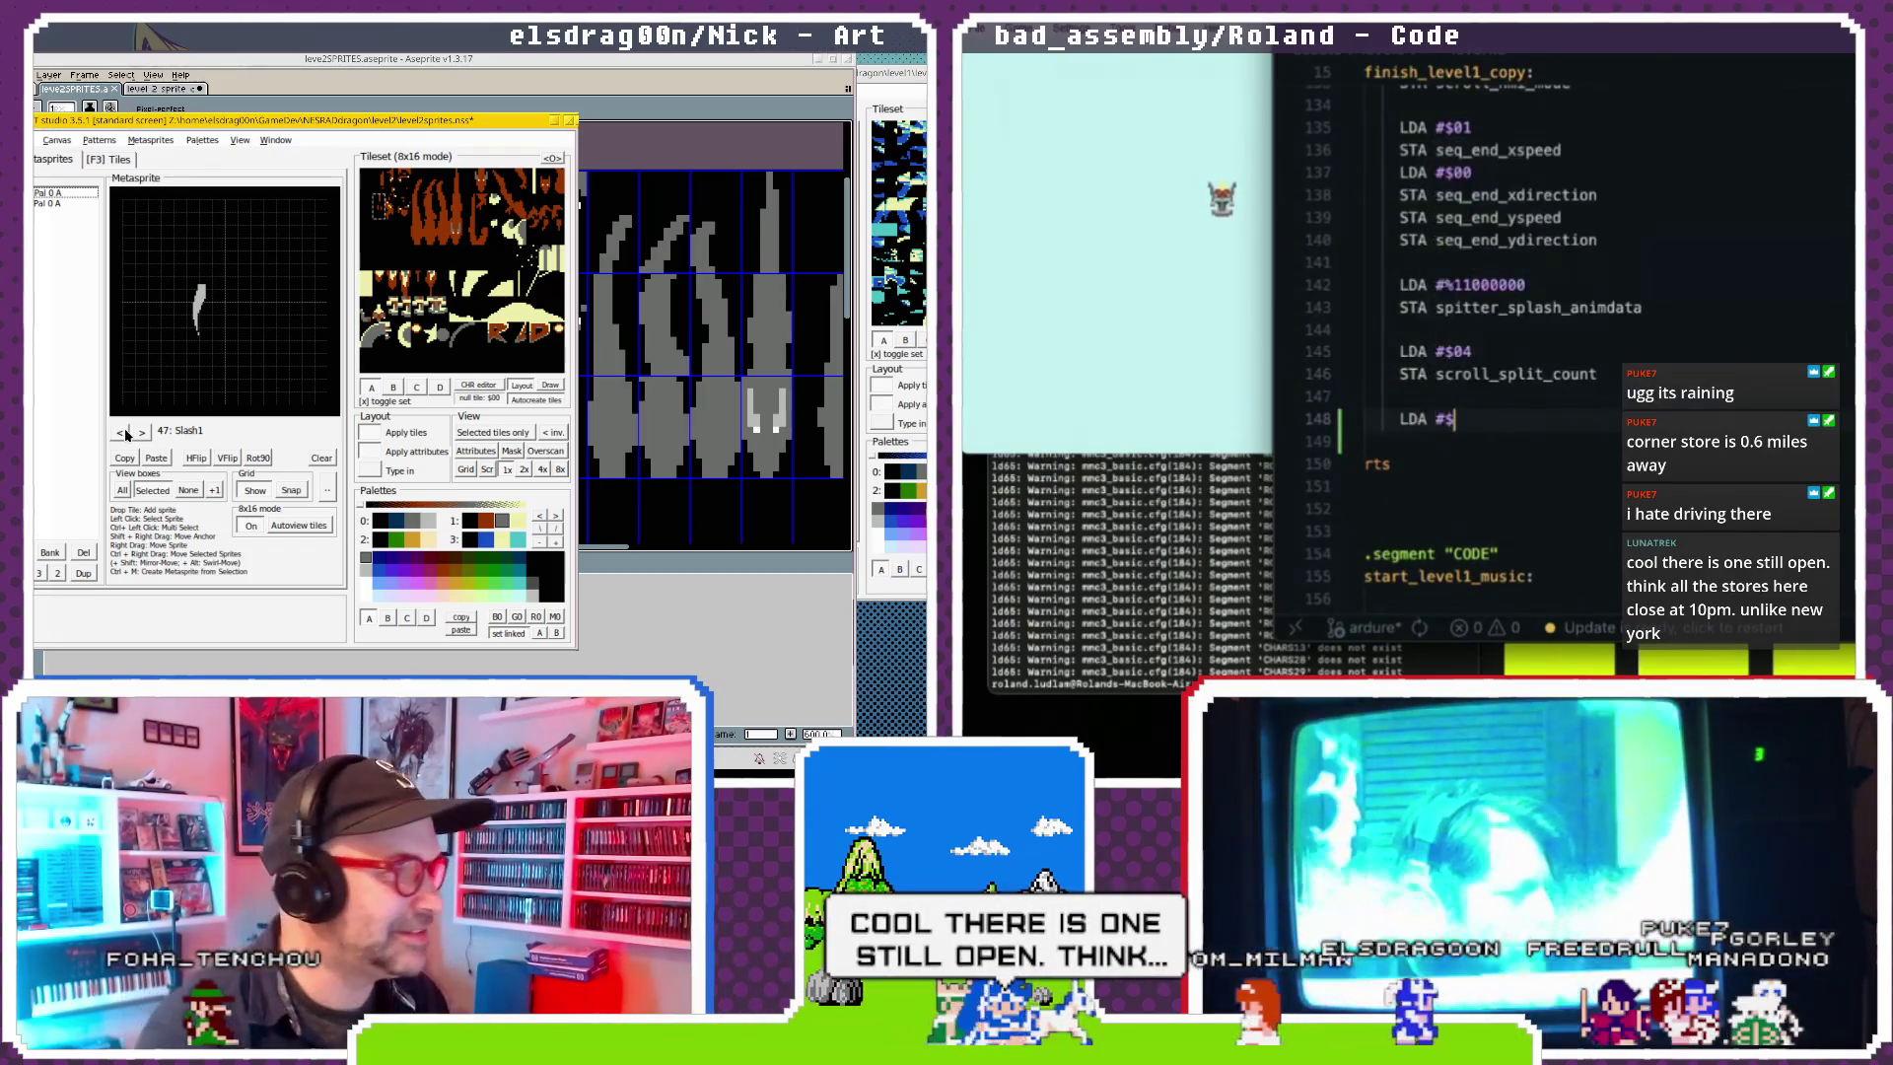
text(STA)
Page back through the chargeshot, exploder and cloud4 frames, then jump to 64: kitedragon_death.
click(125, 431)
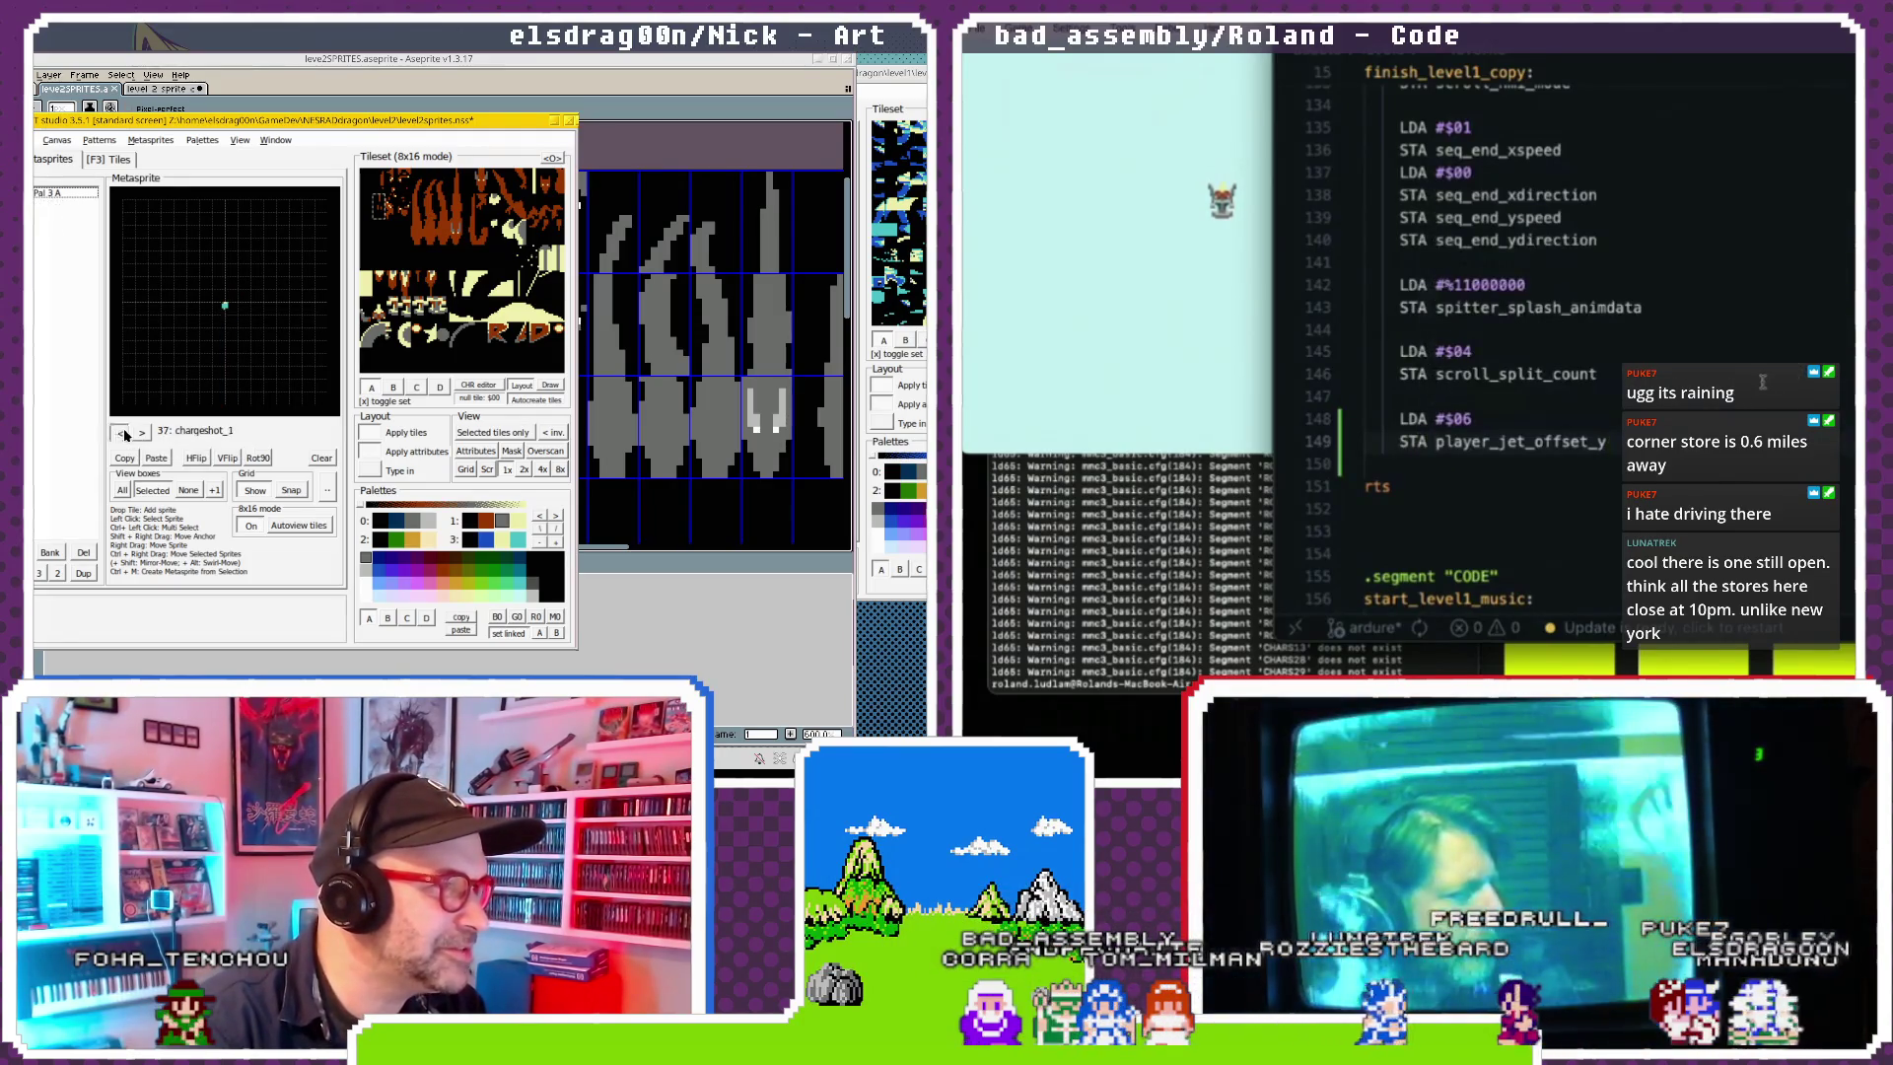
text(LDA)
click(124, 434)
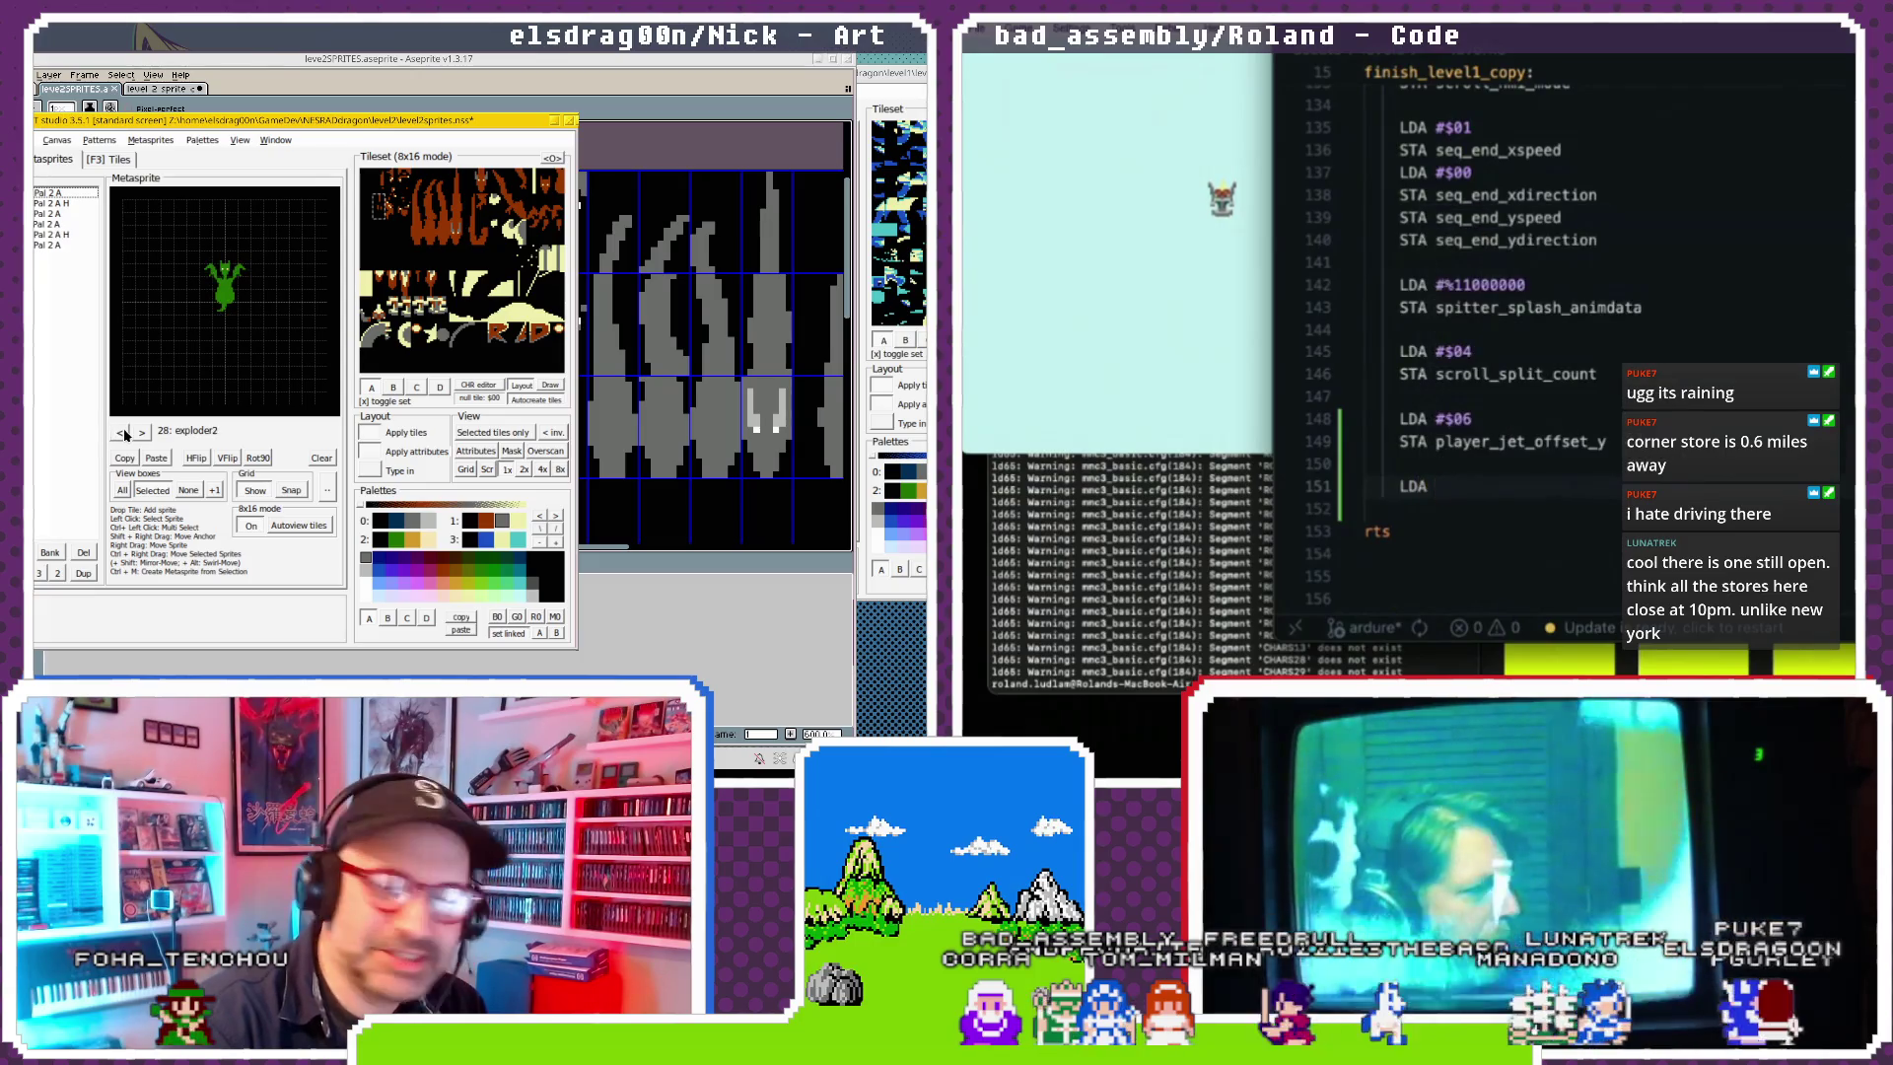
click(124, 433)
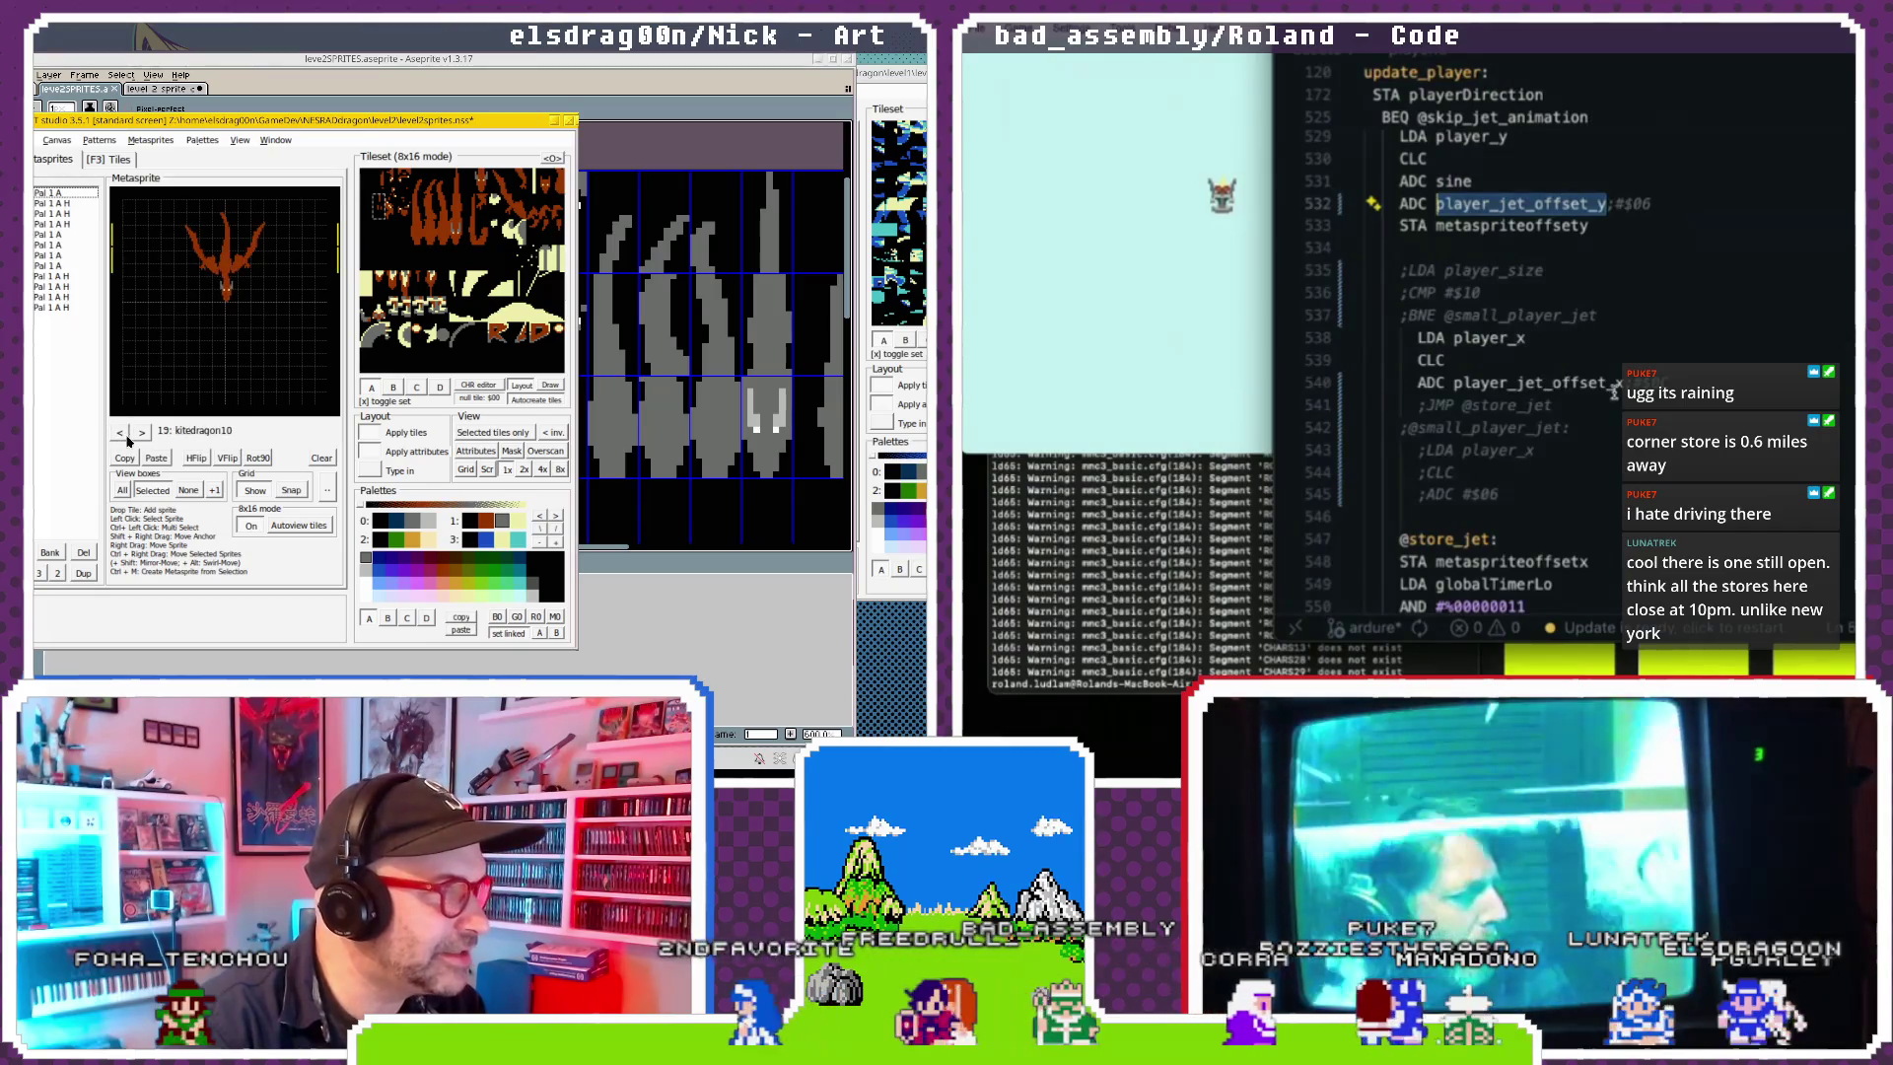
click(119, 431)
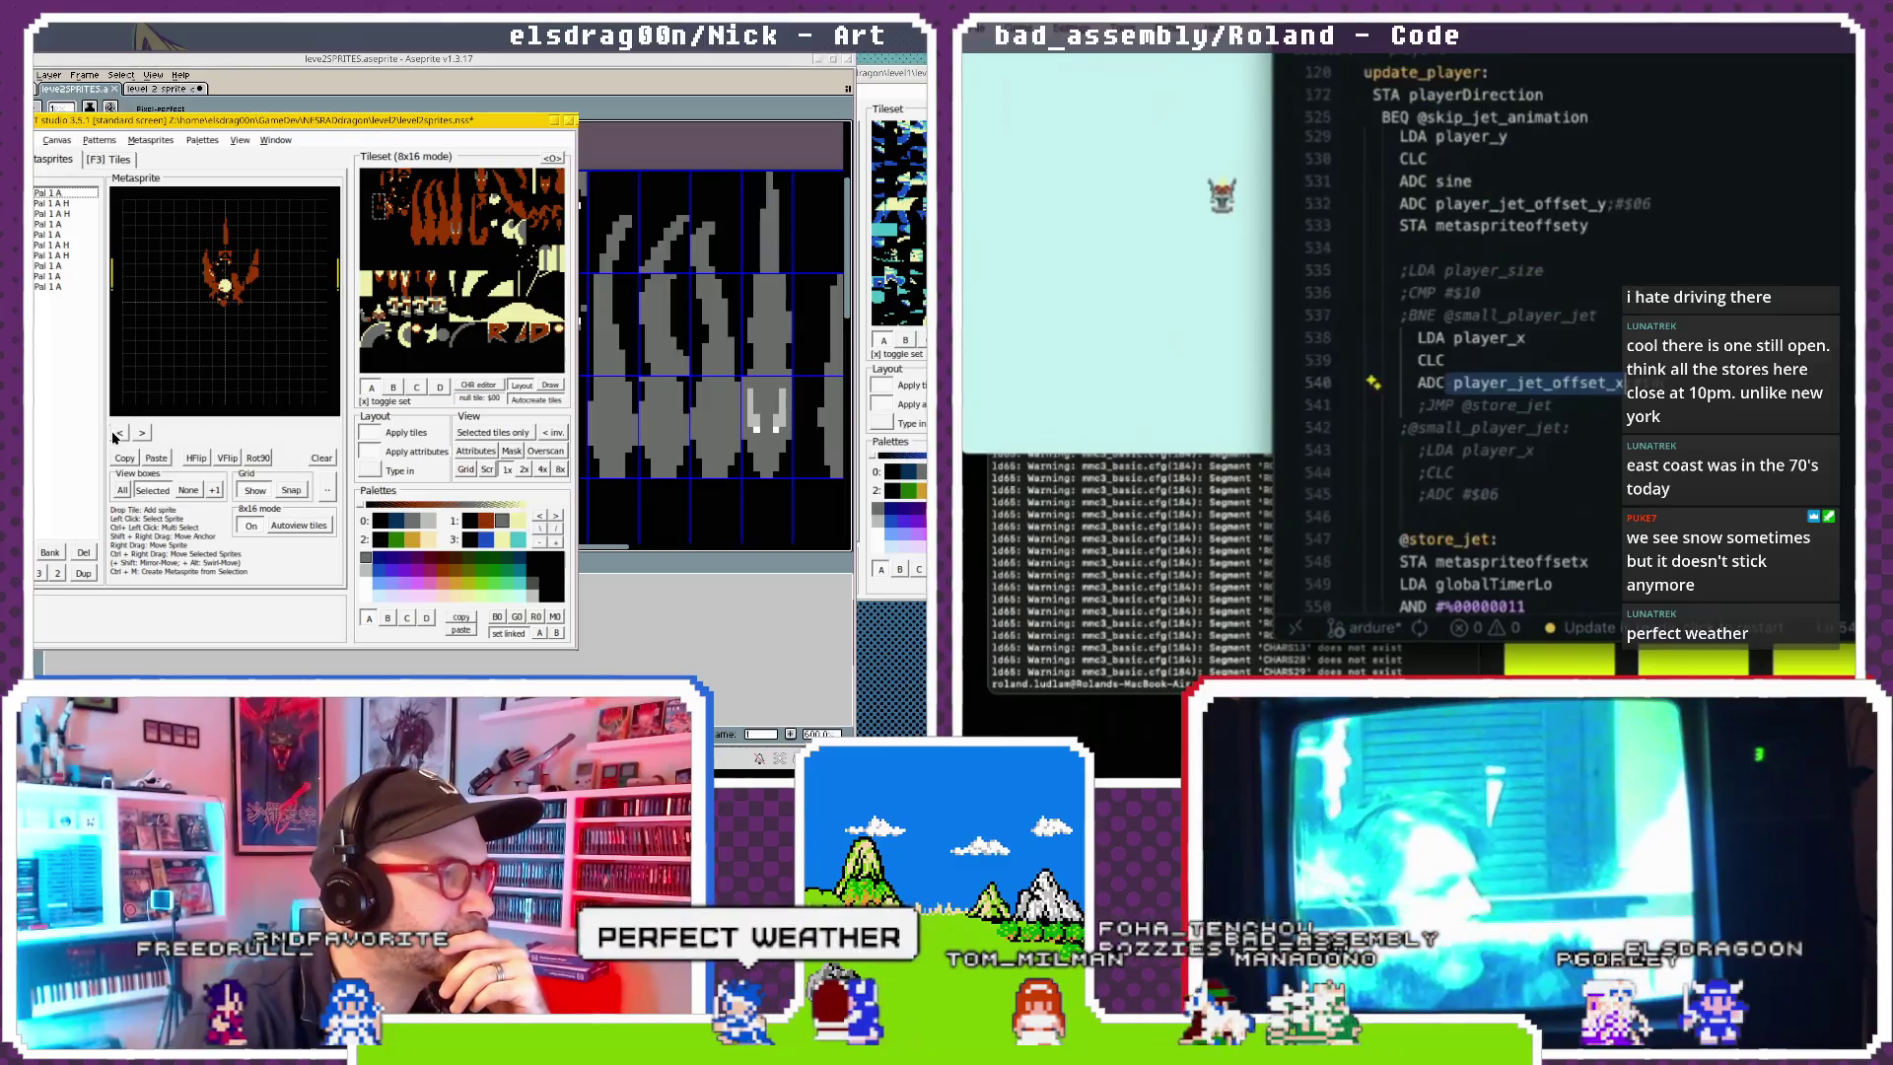
Rename metasprite 64 to kitedragon_death1 and confirm metasprite 65's name.
double_click(226, 433)
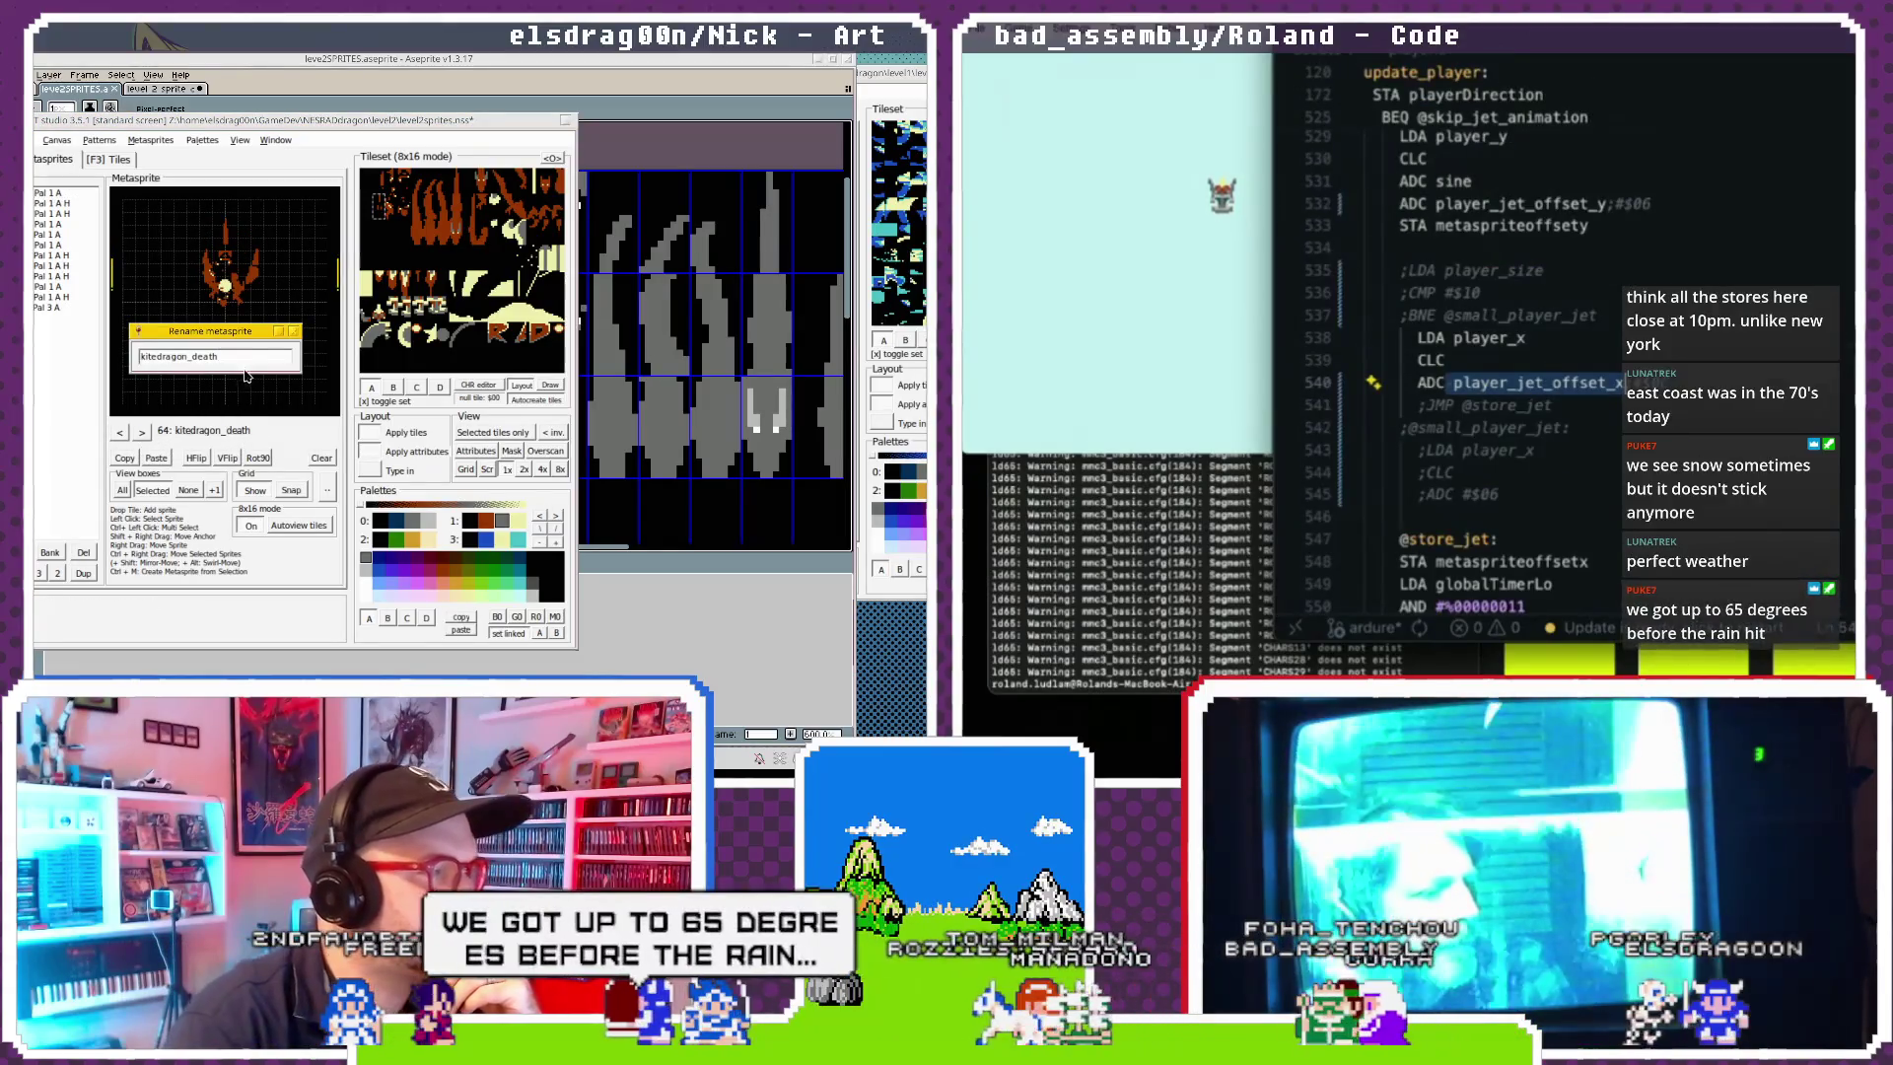
key(Return)
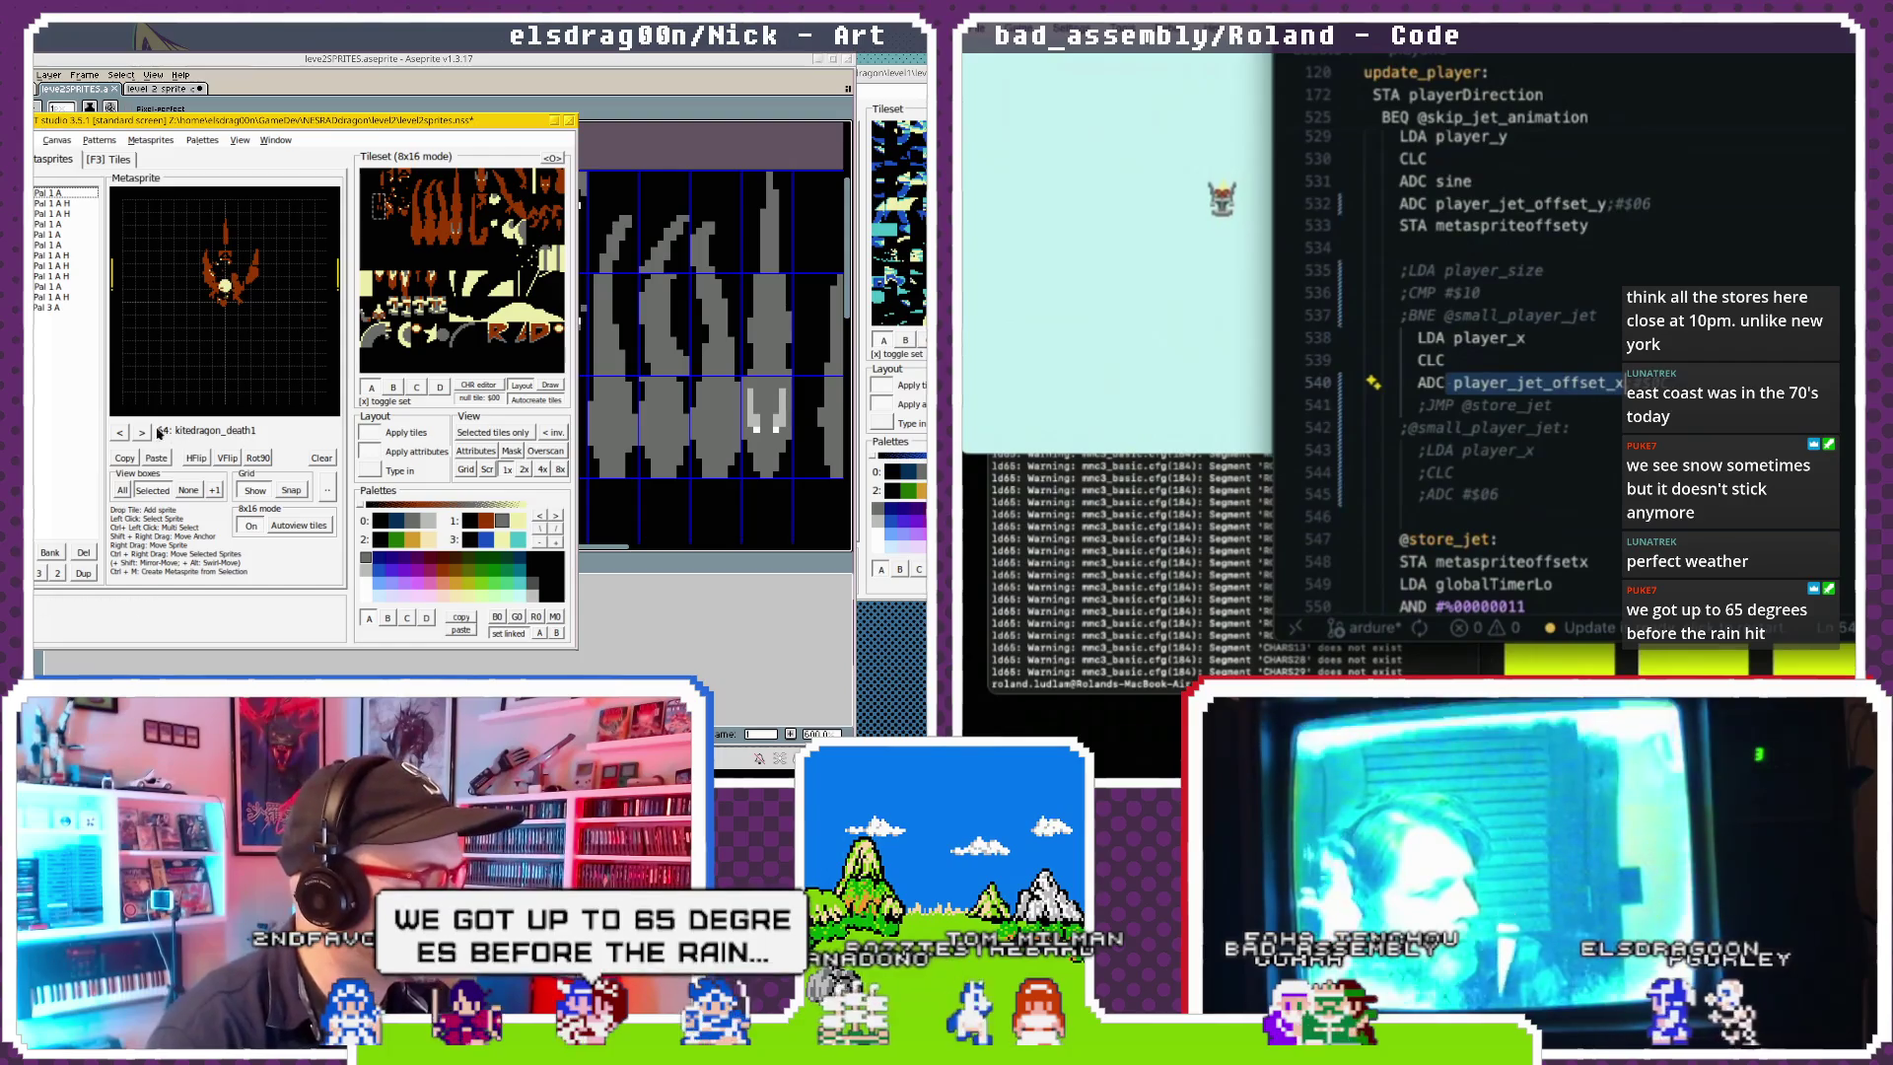
double_click(245, 434)
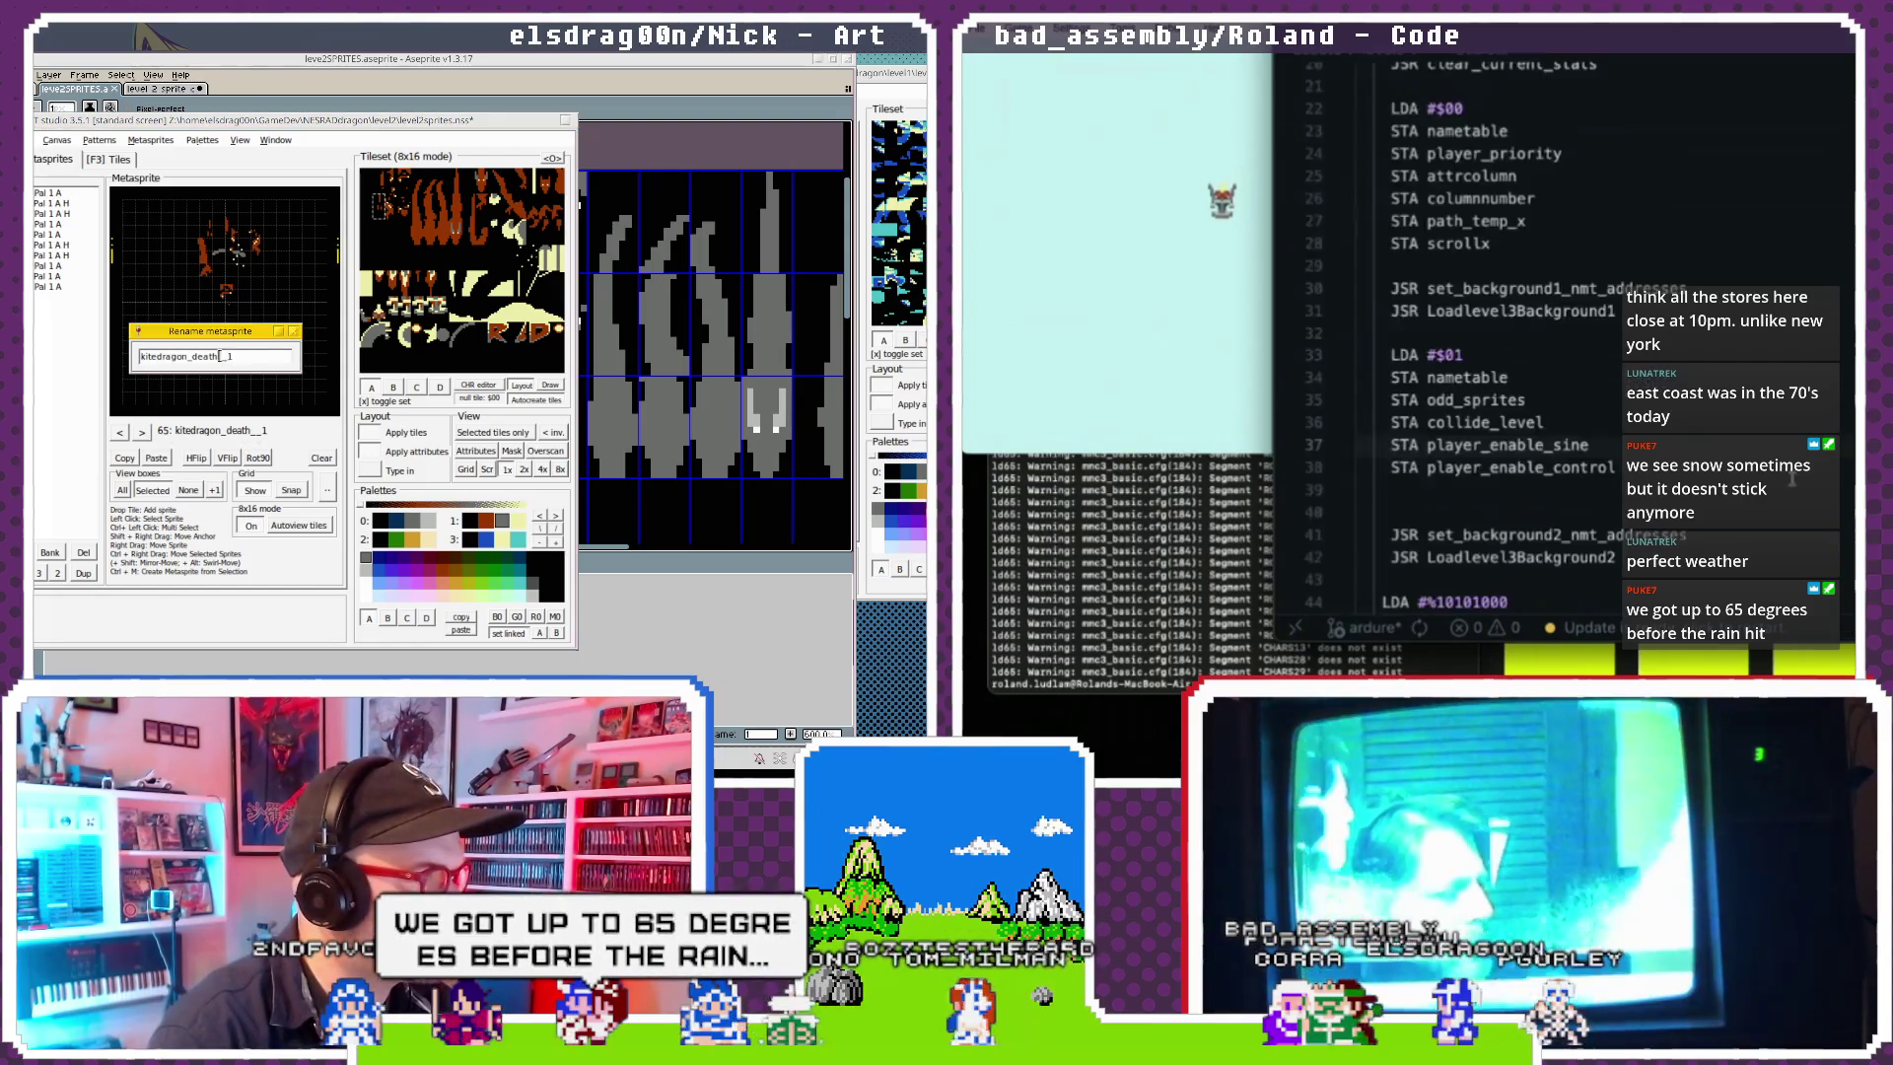
key(Return)
click(141, 432)
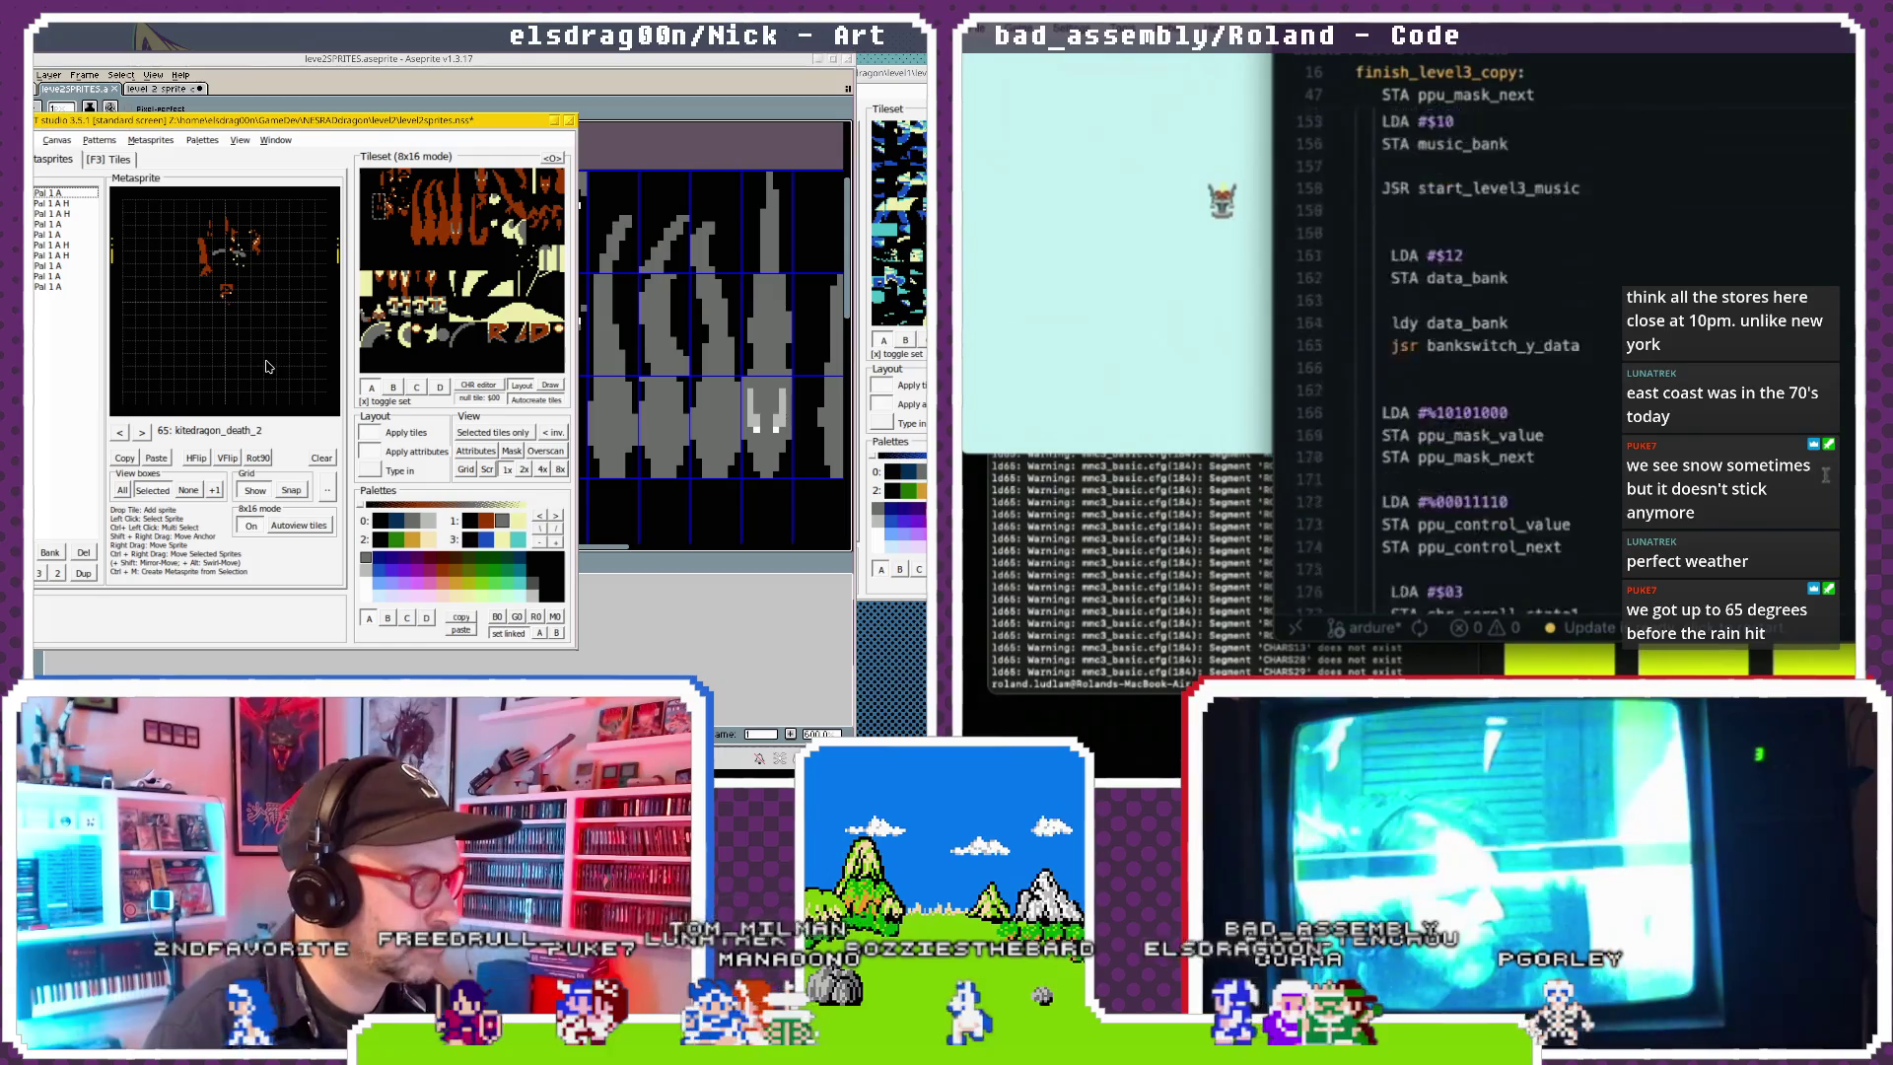
Paste the four jet offset setup lines and jump to where player_jet_offset_x is used.
text(LDA #$06     STA player_jet_offset_y      LDA #$0C     STA player_jet_offset_x)
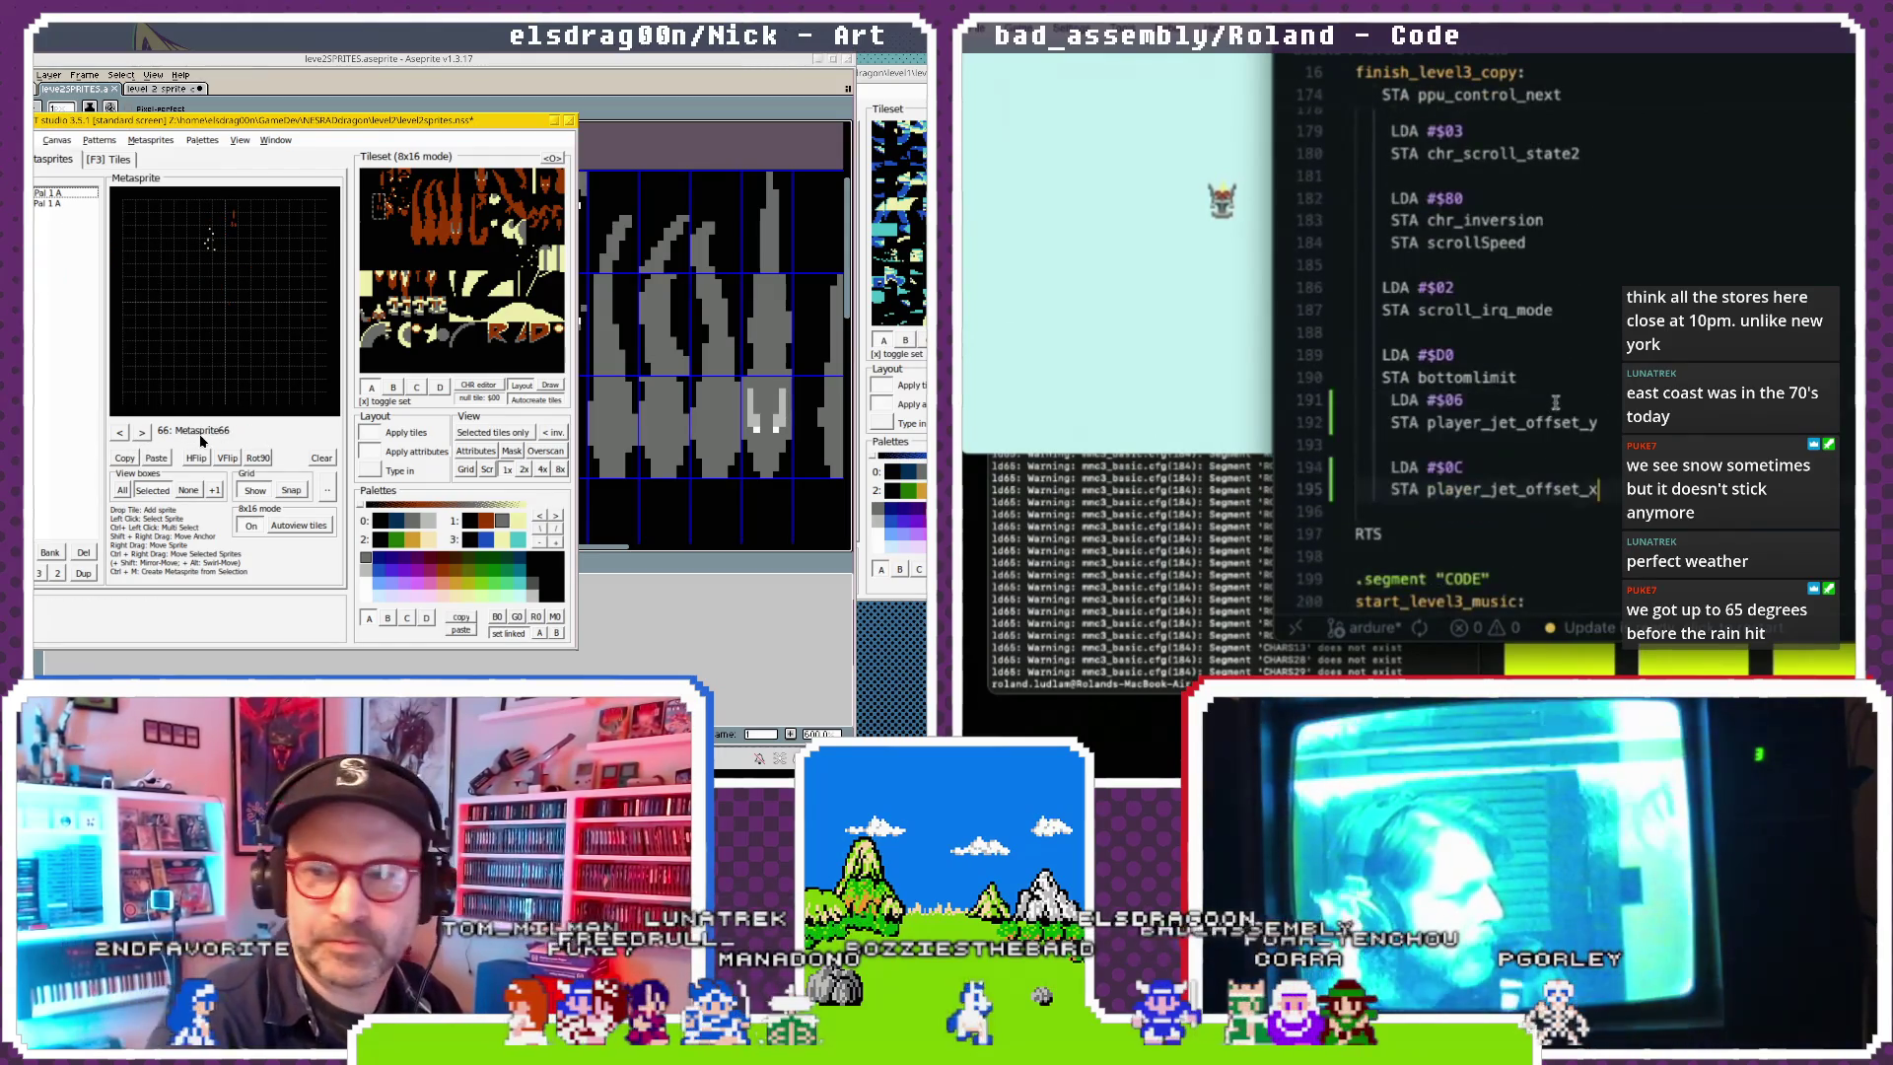
drag(1312, 404, 1320, 424)
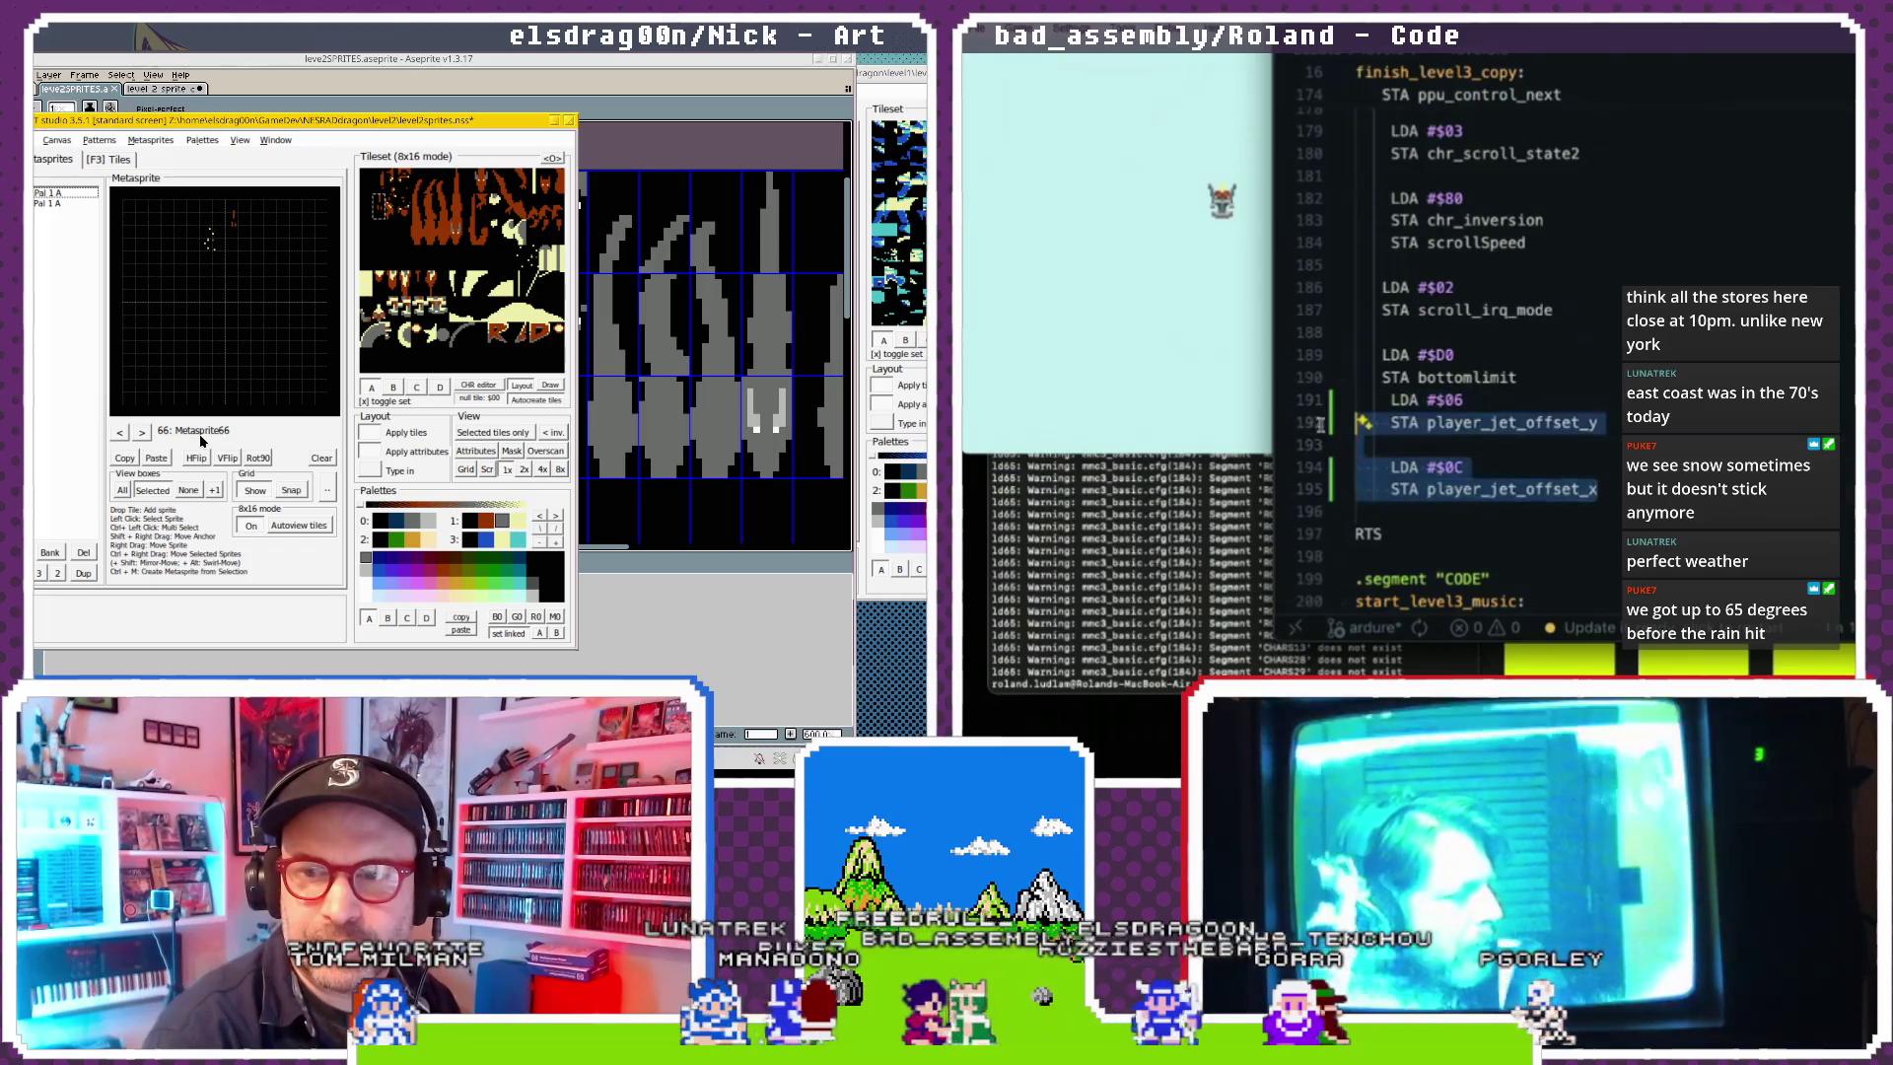
click(1382, 402)
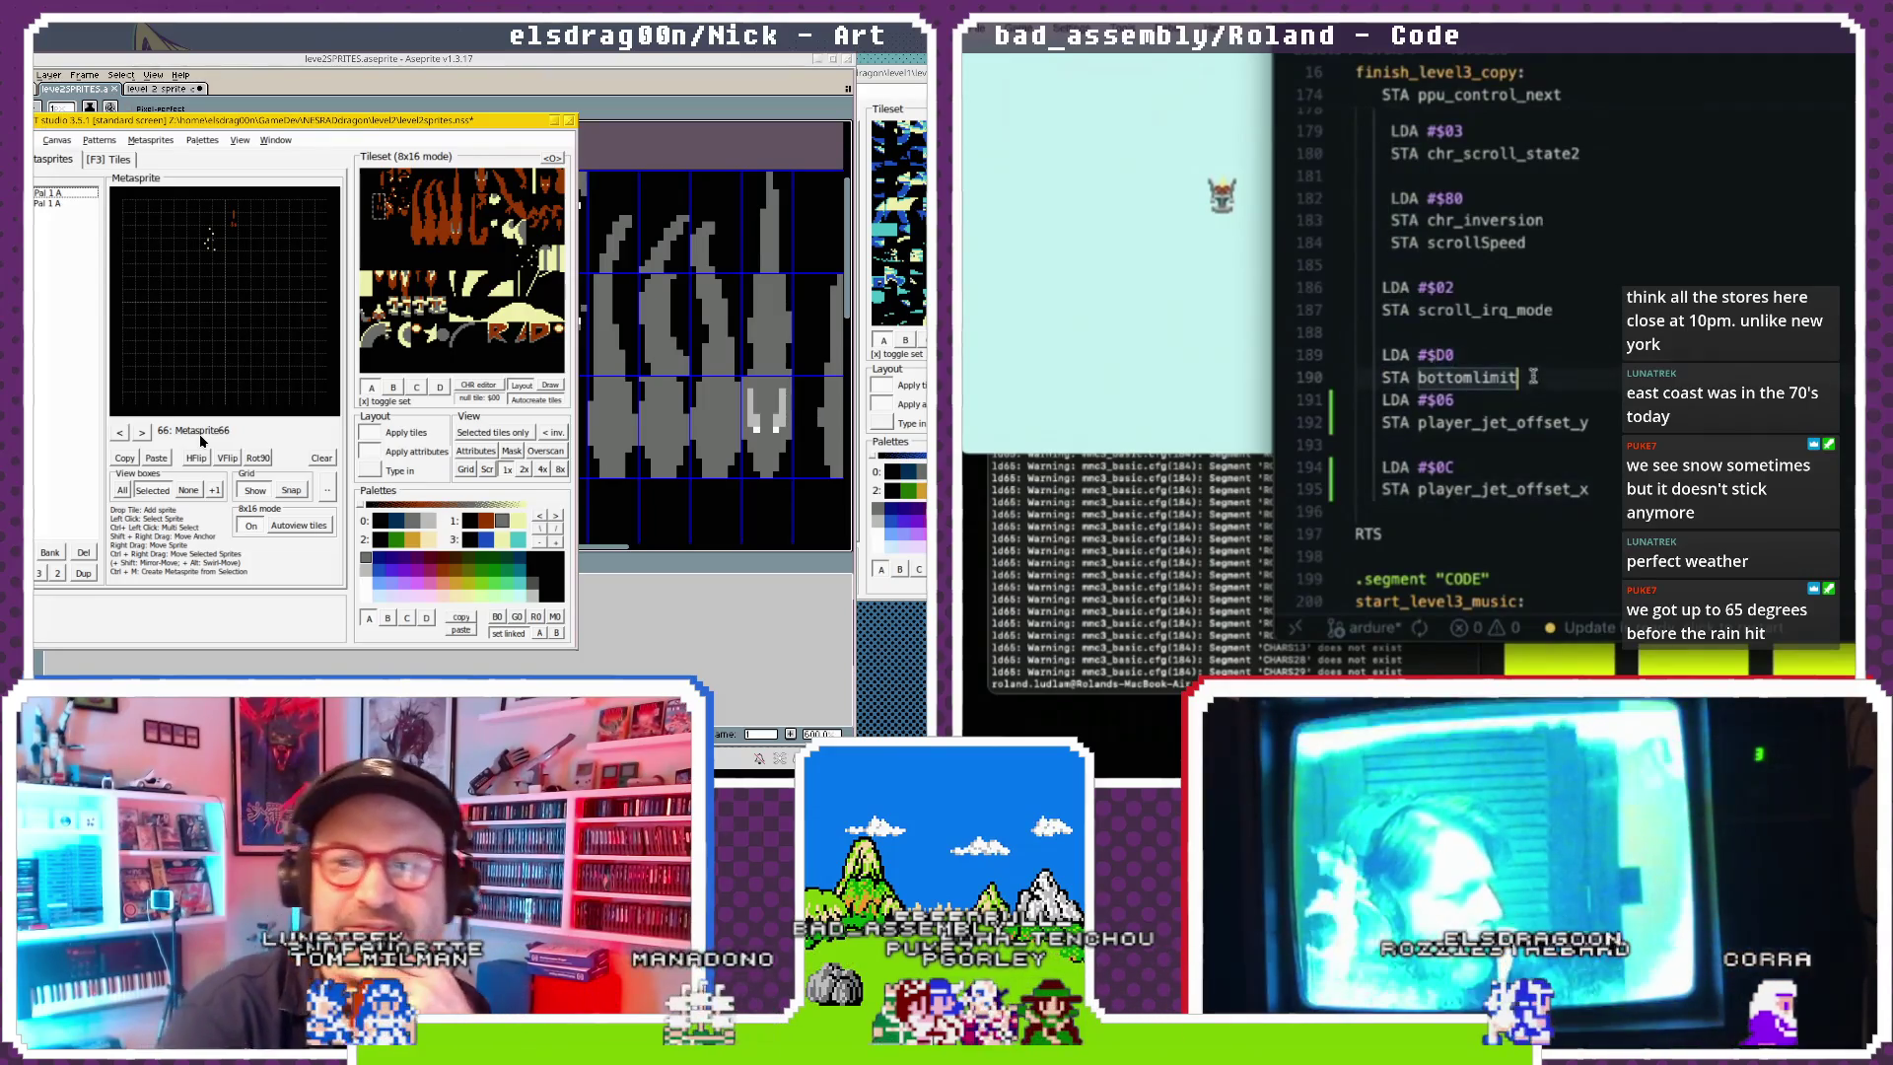
key(Return)
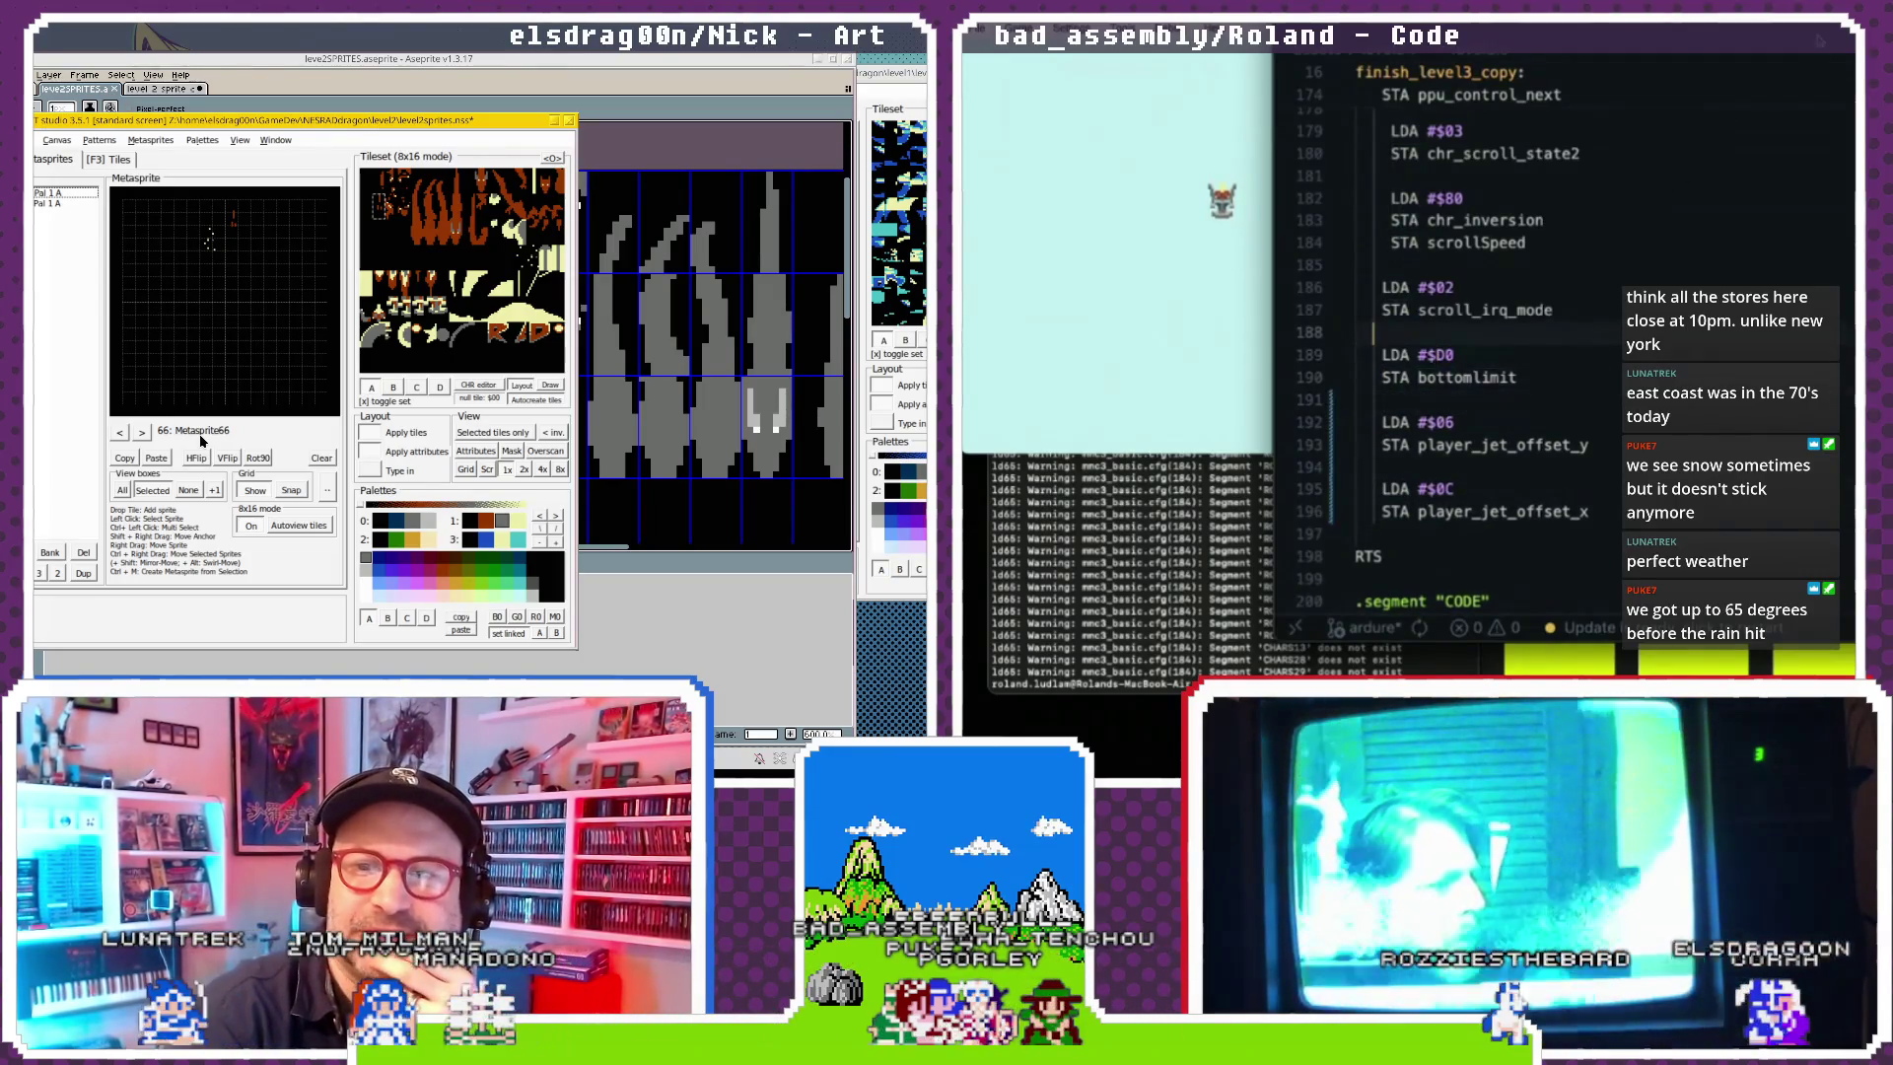
key(F3)
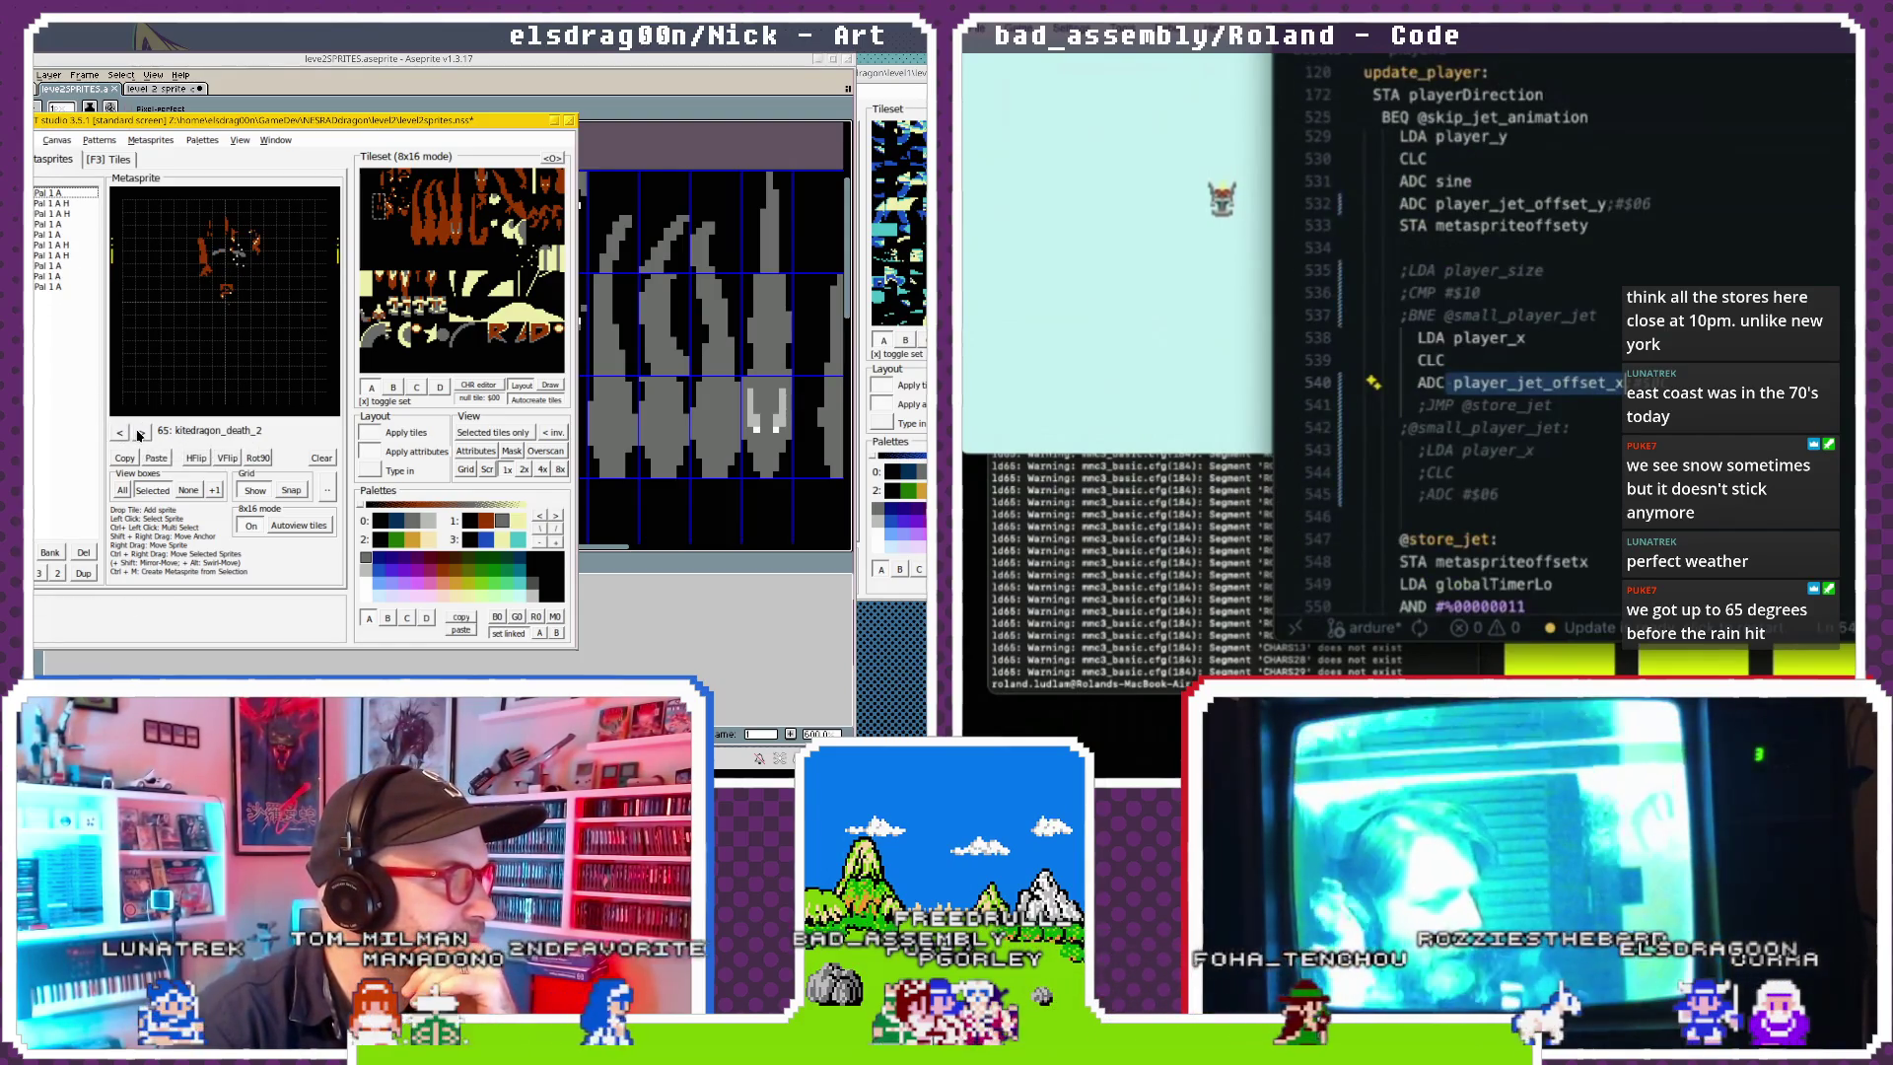
Start renaming the empty metasprite slot, then dismiss the rename prompt.
click(141, 431)
click(192, 430)
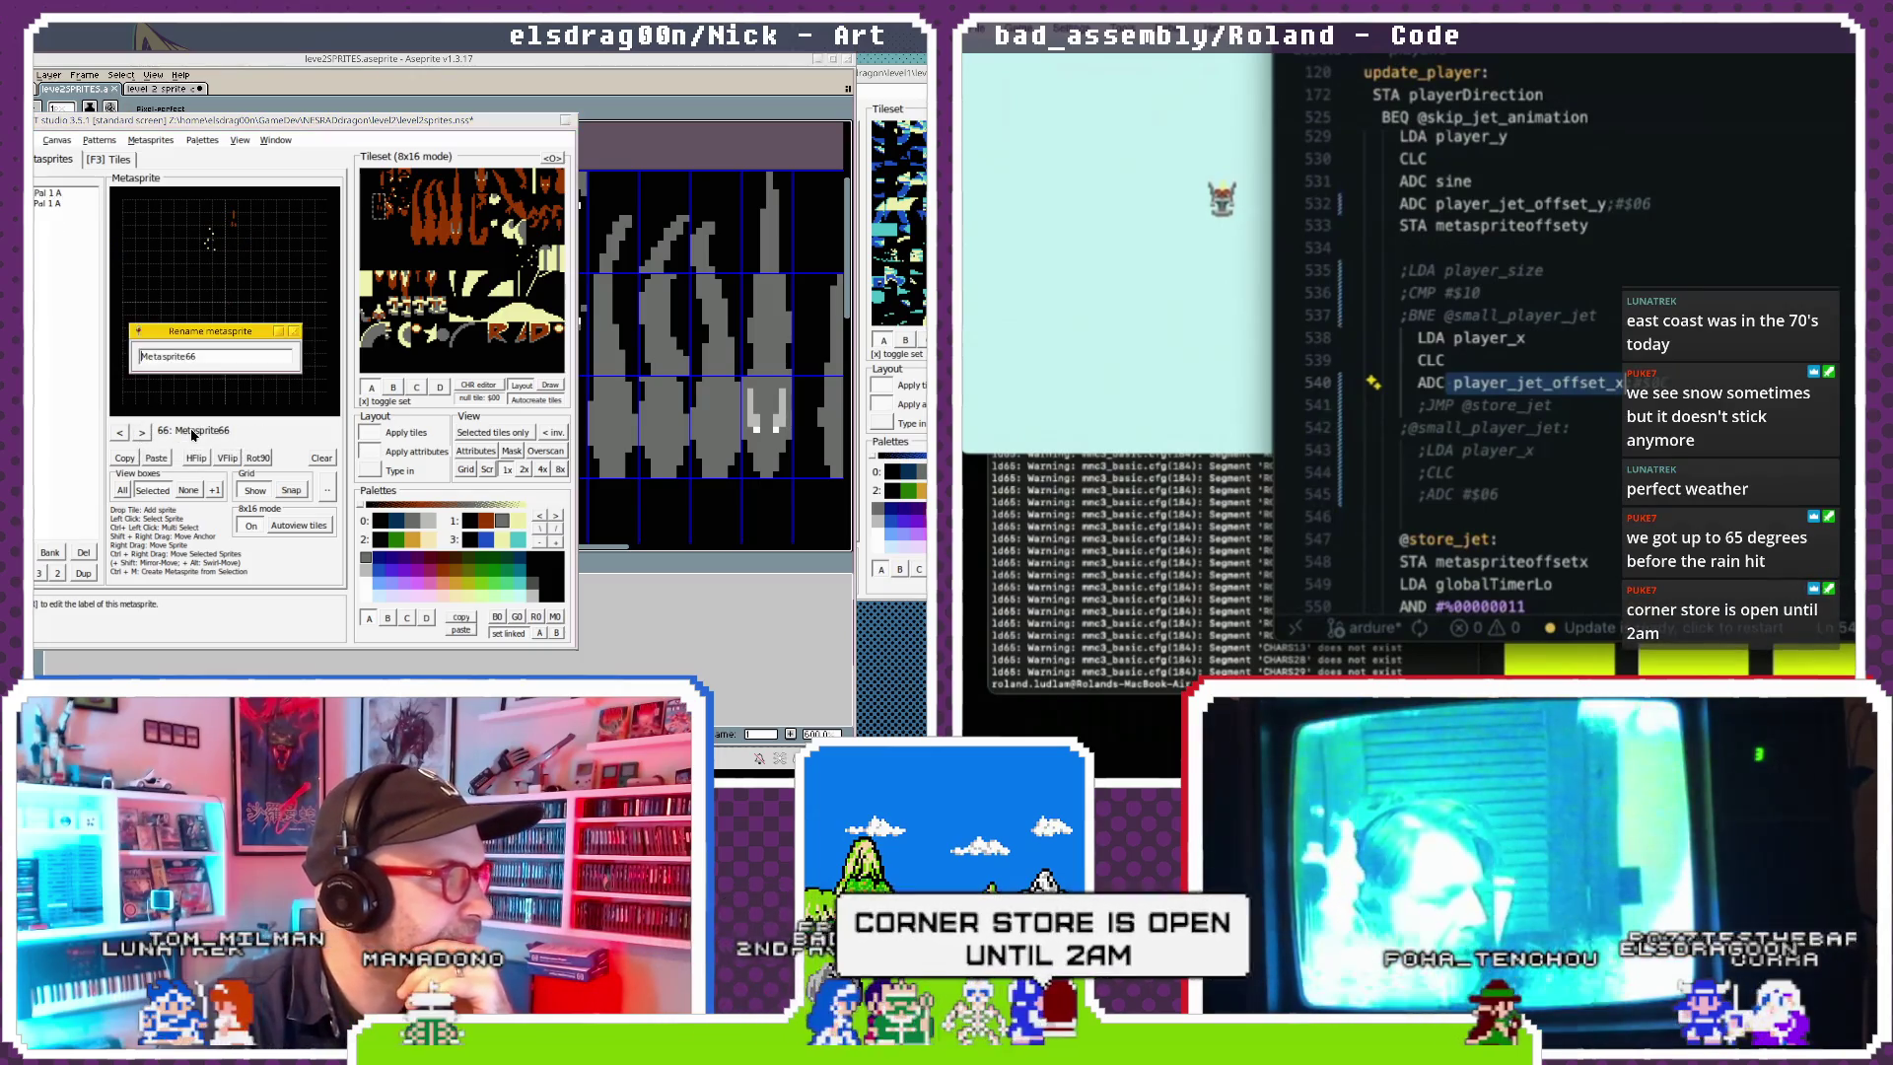
key(Return)
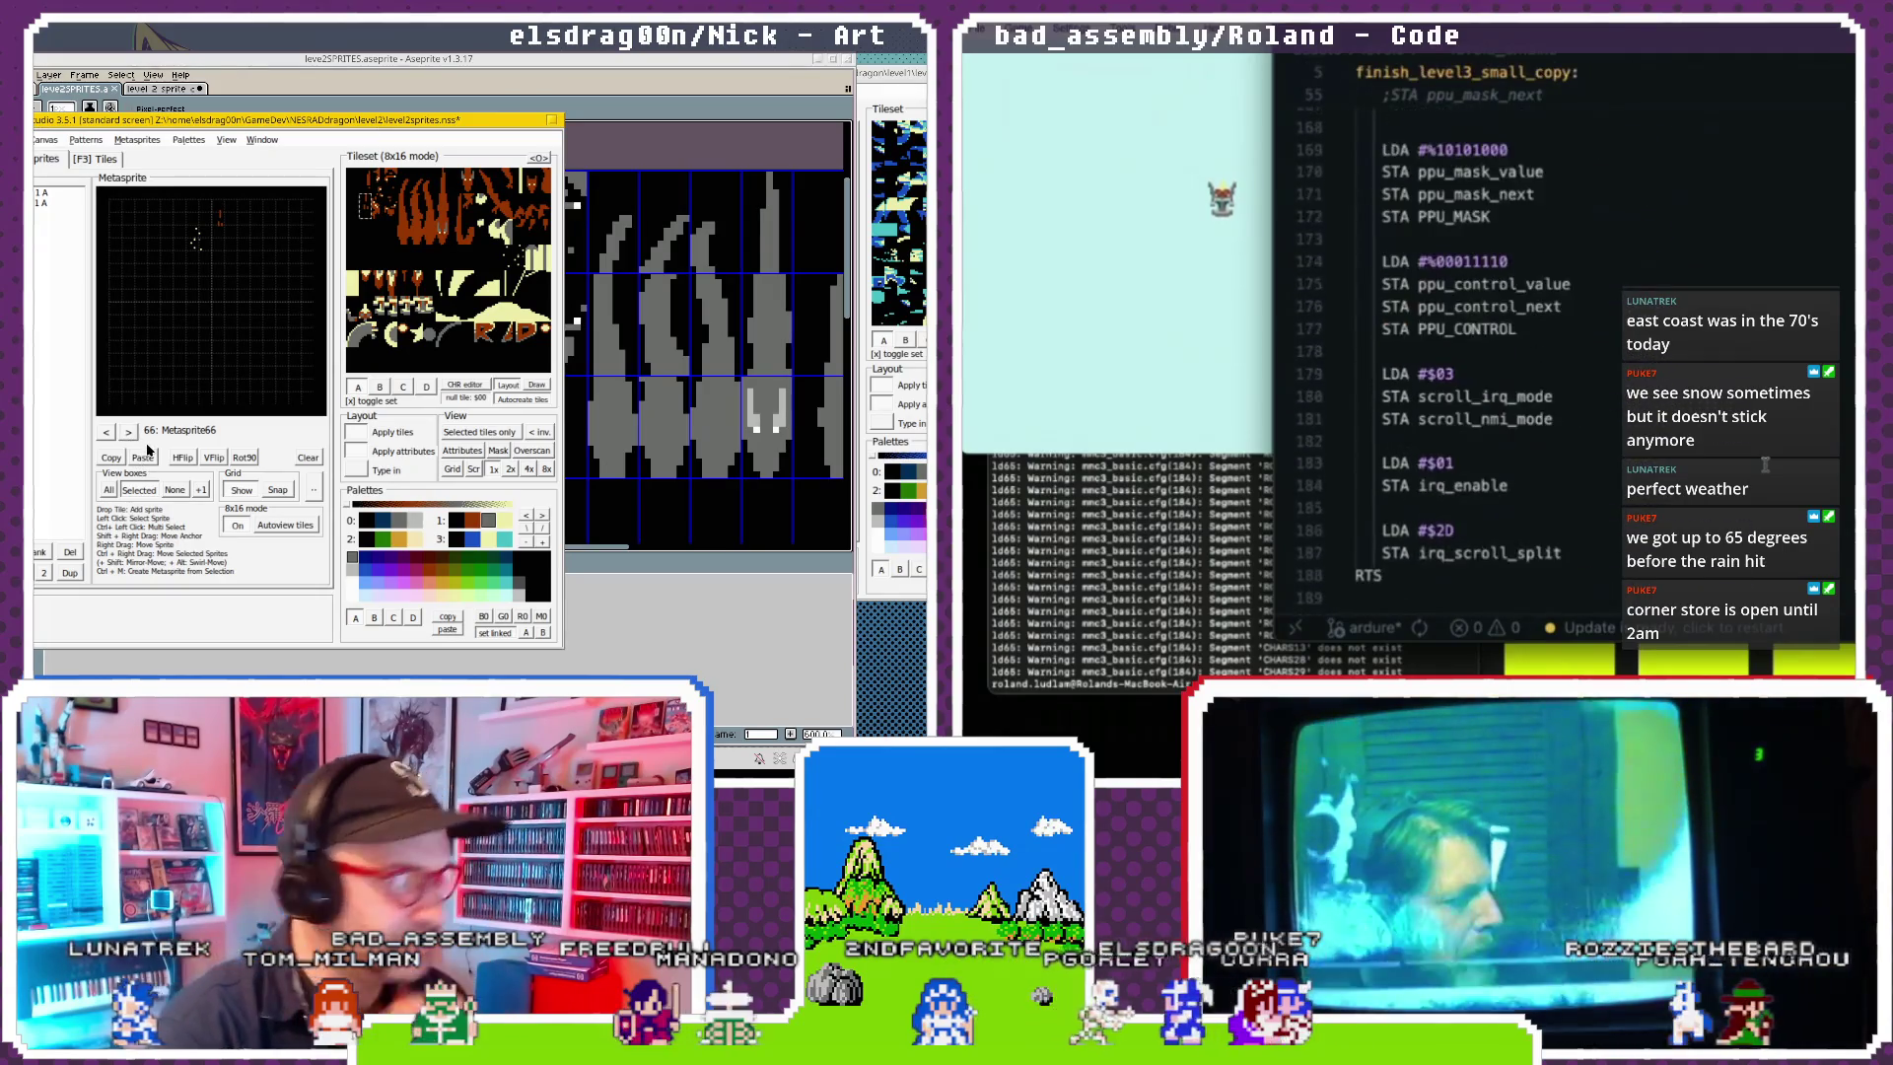
key(super+w)
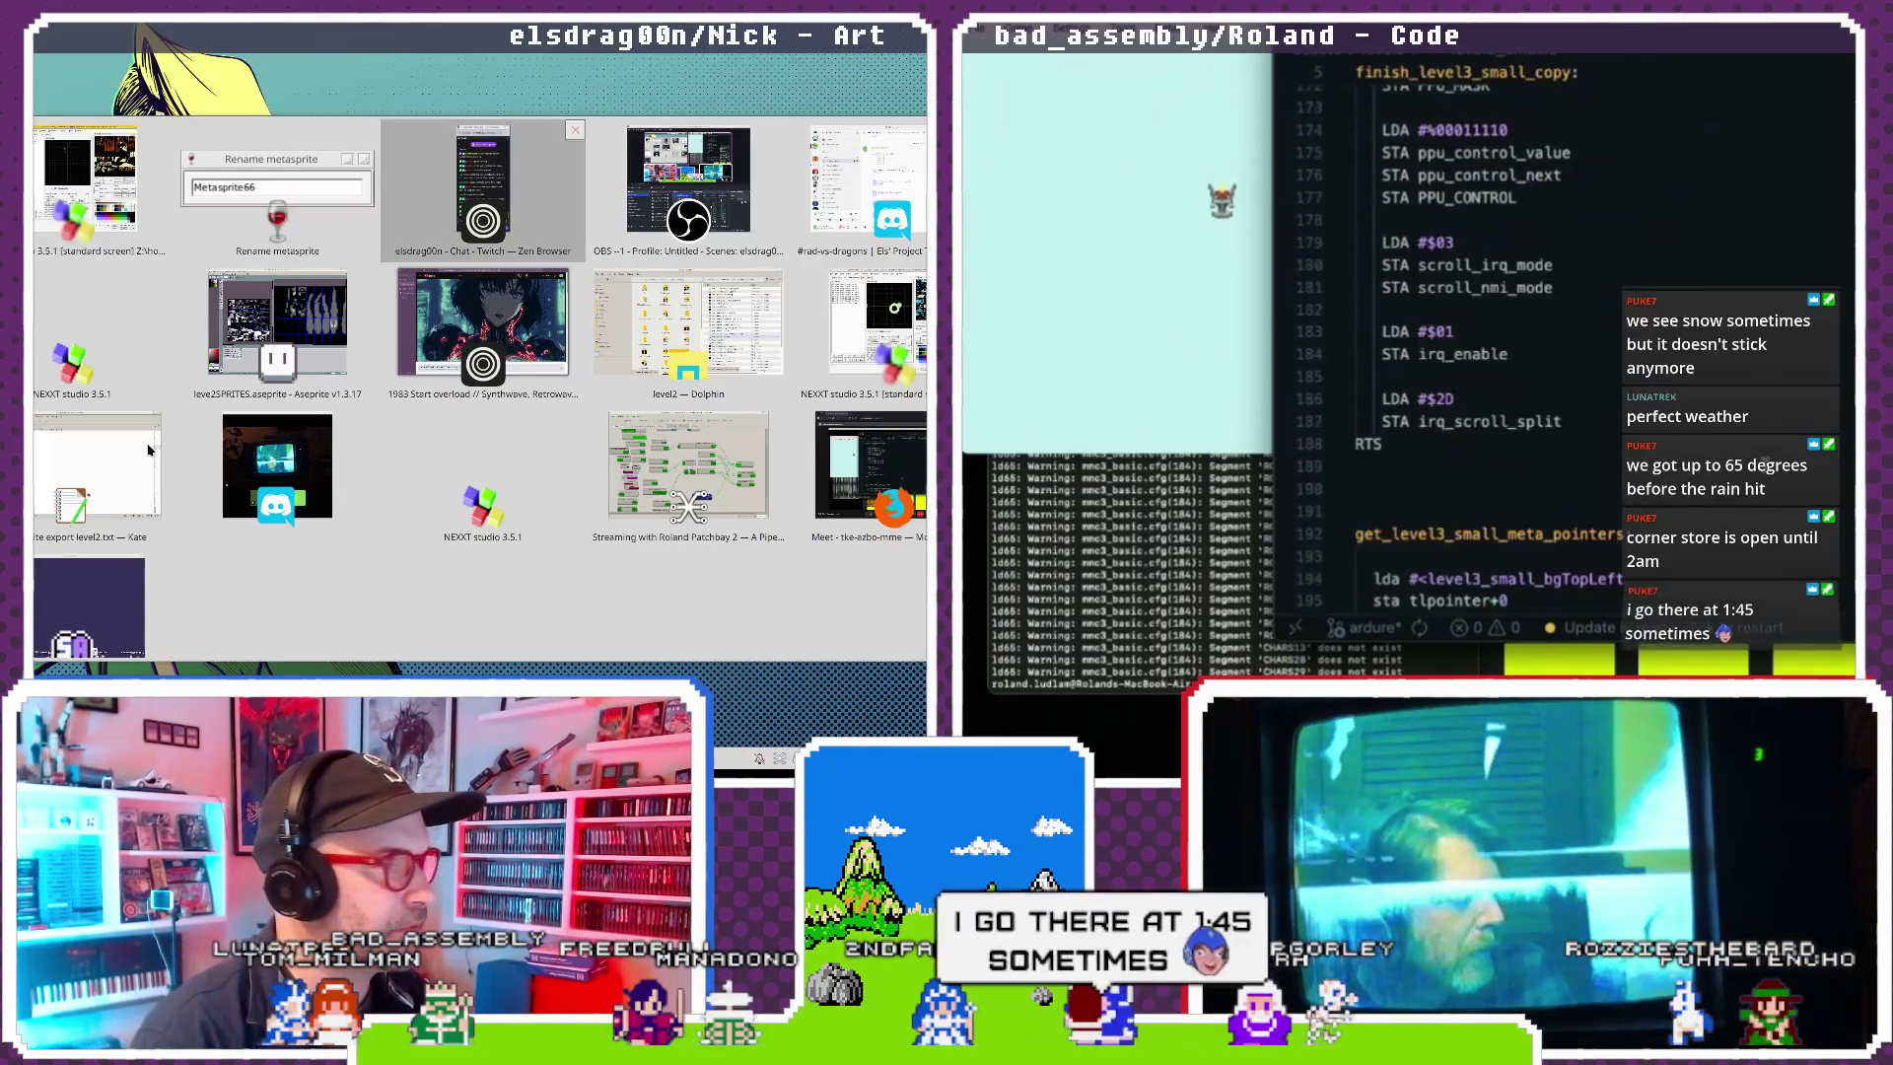
key(Escape)
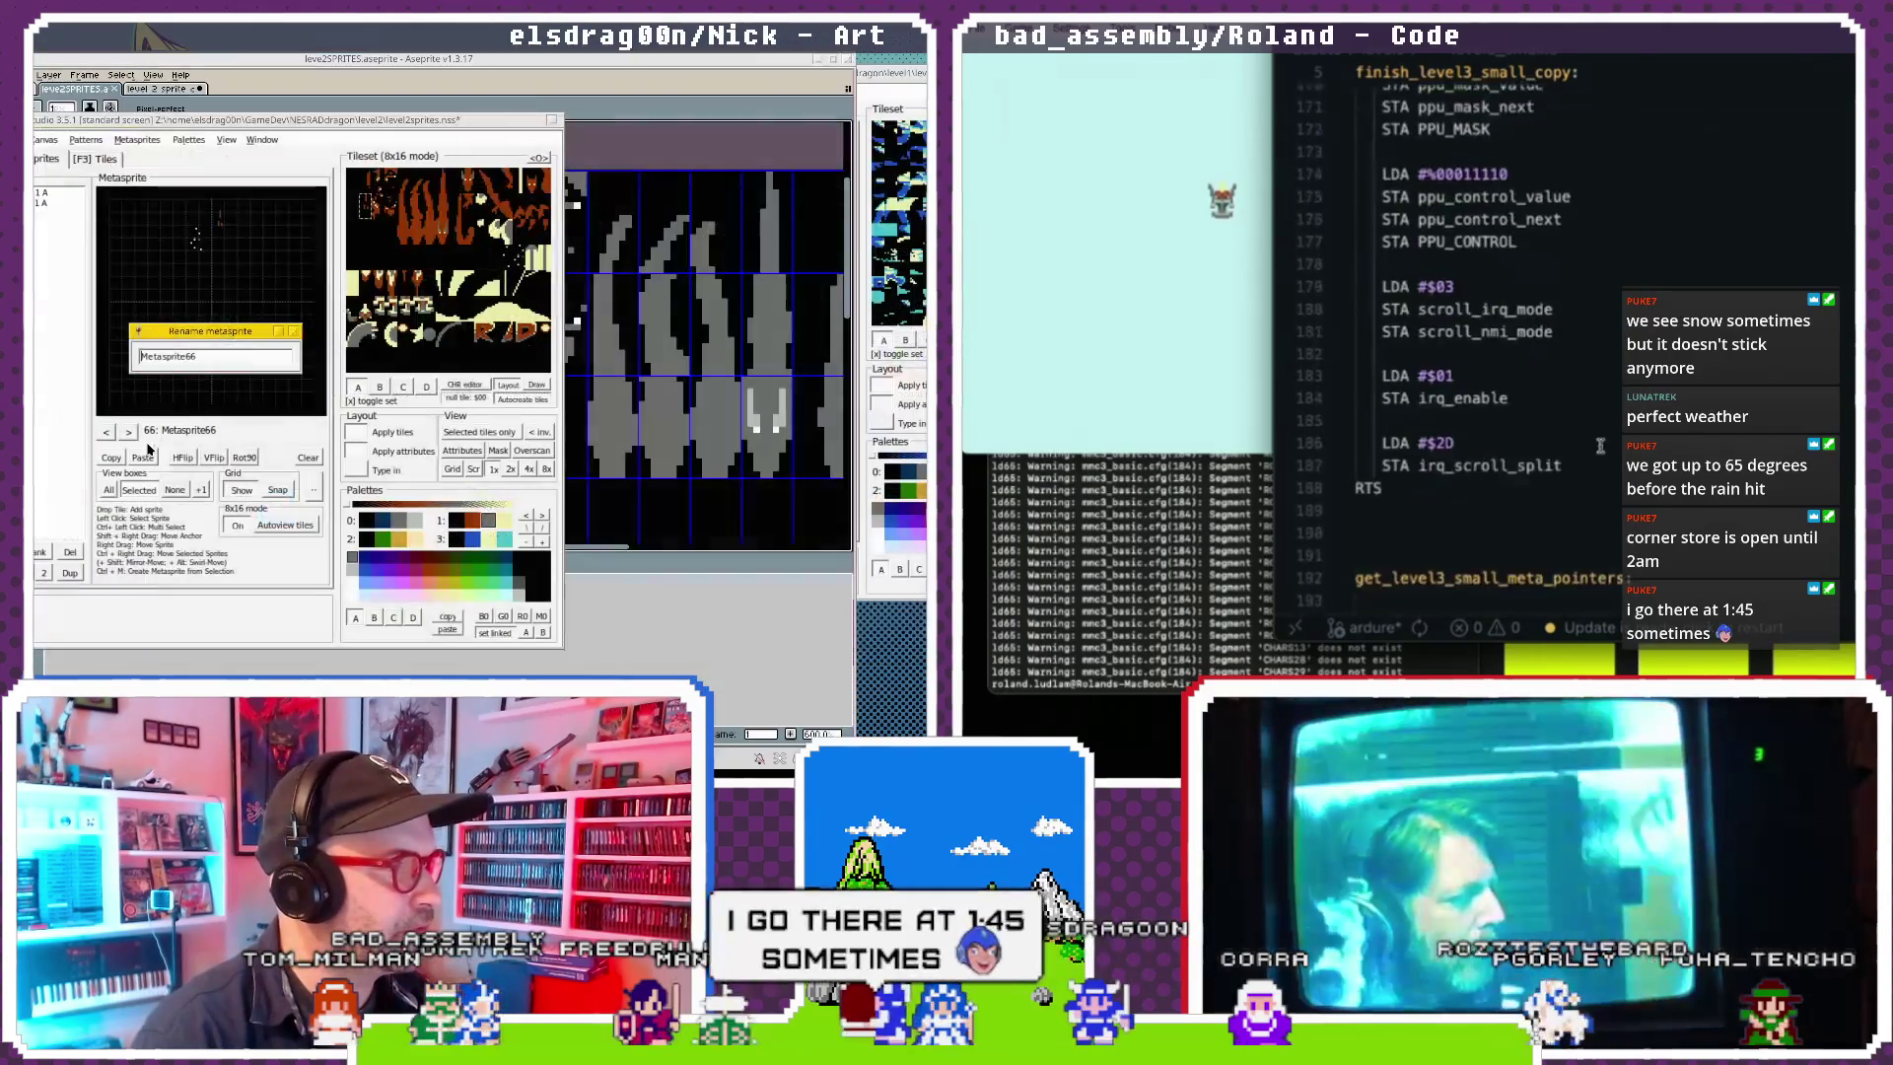
key(Return)
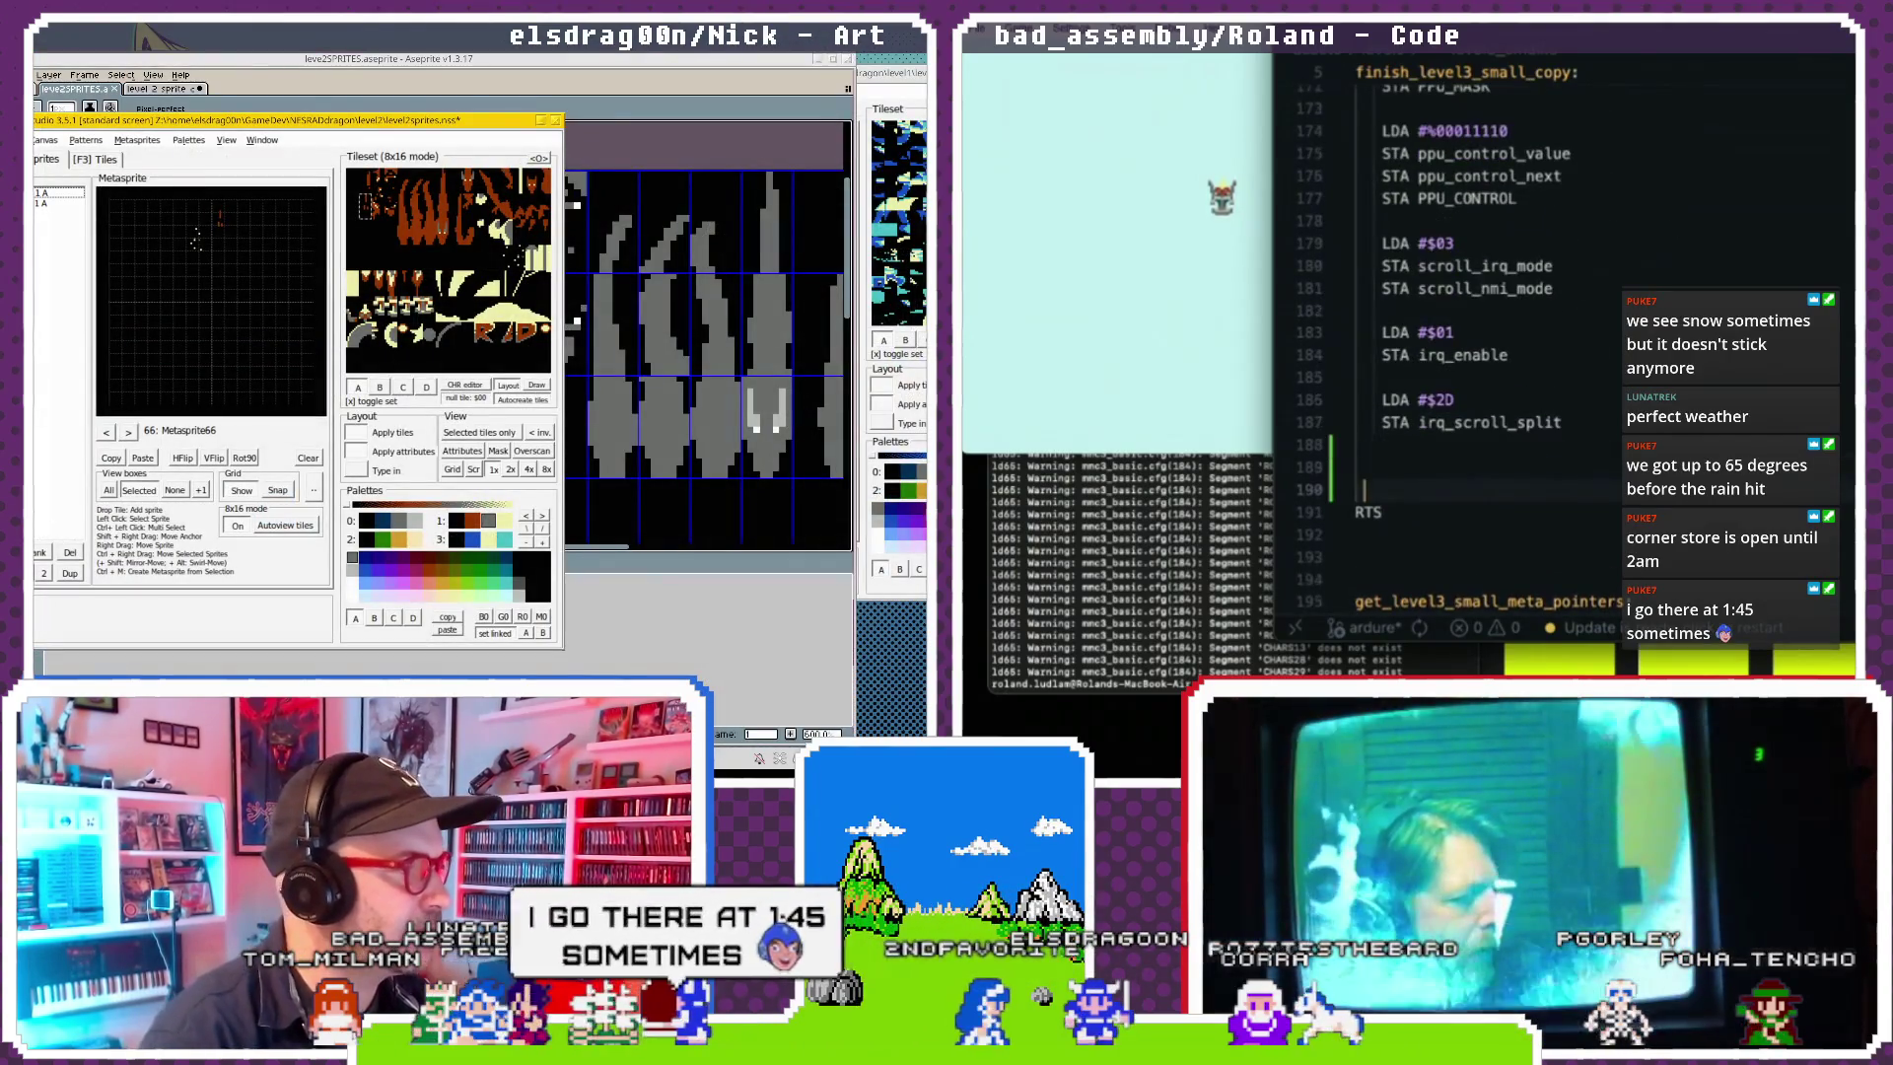
Review kitedragon_death1 and _2, then name slot 66 kitedragon_death_3.
click(106, 433)
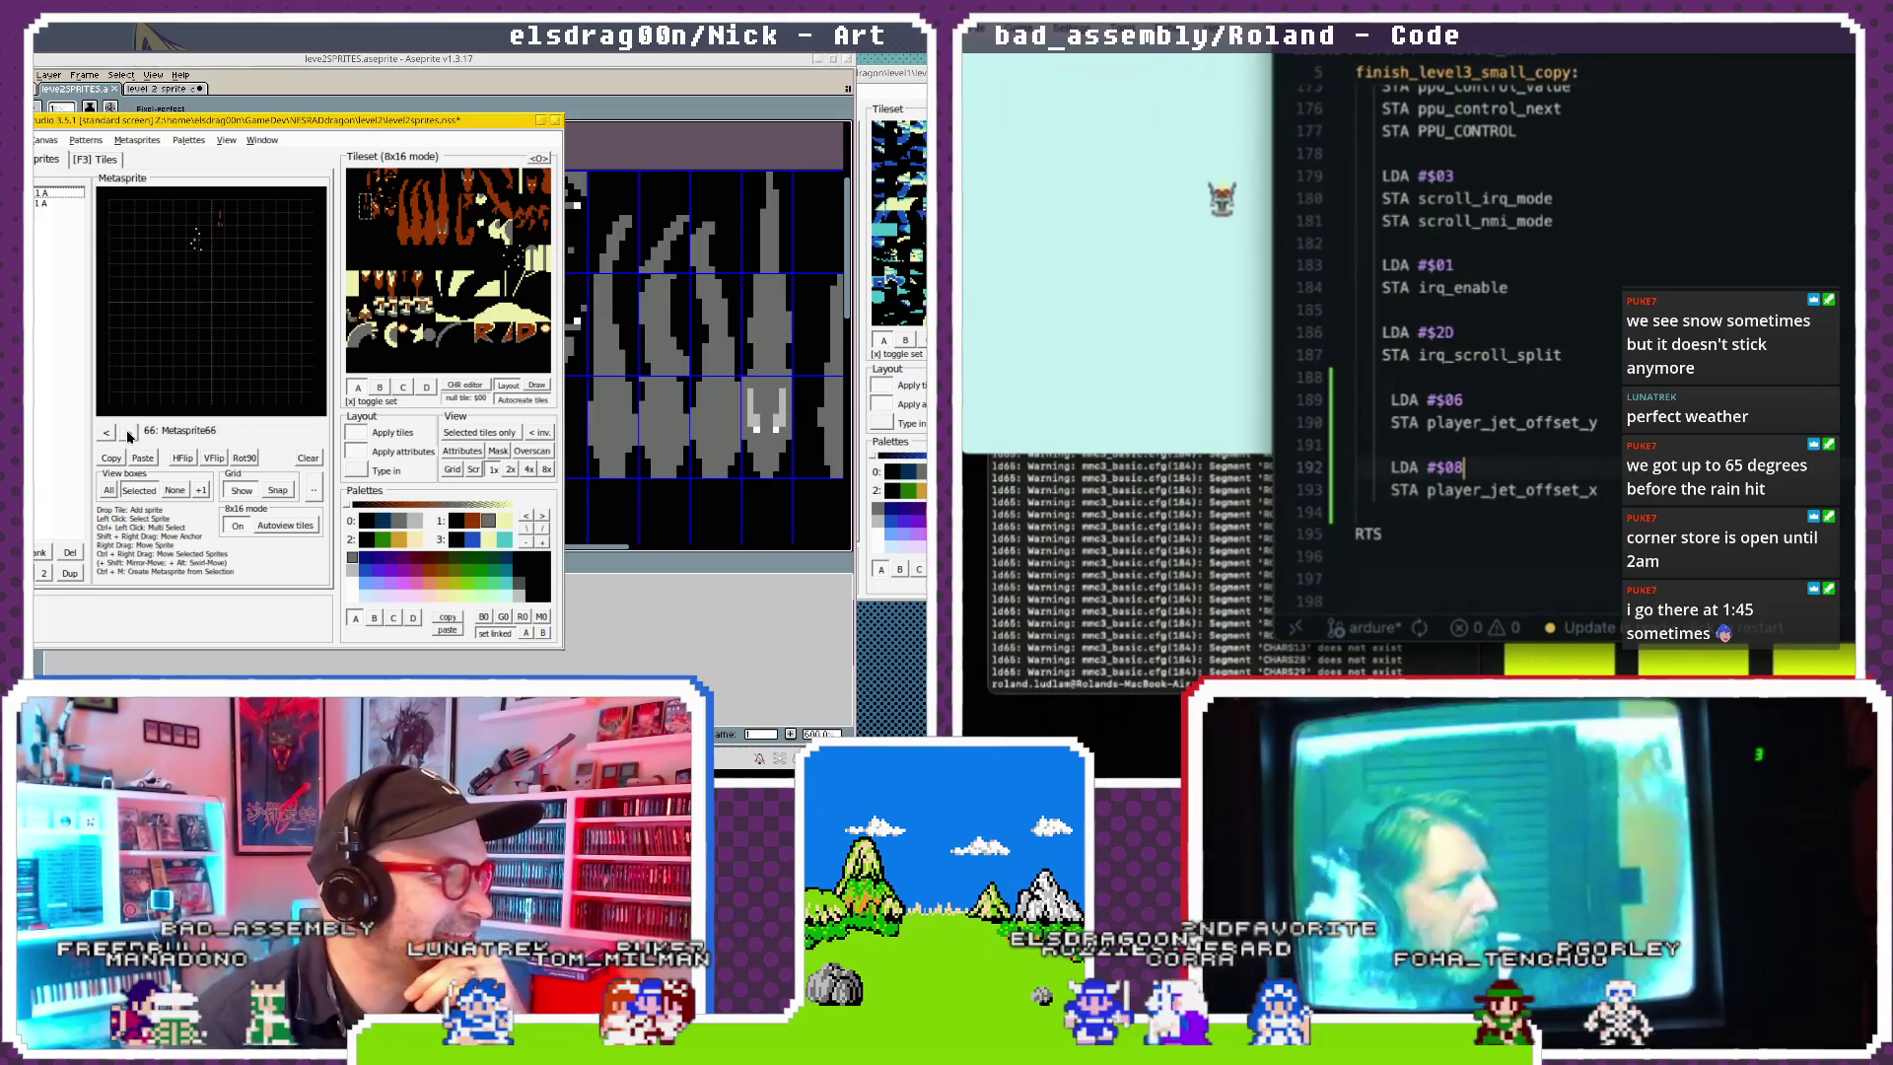
click(107, 435)
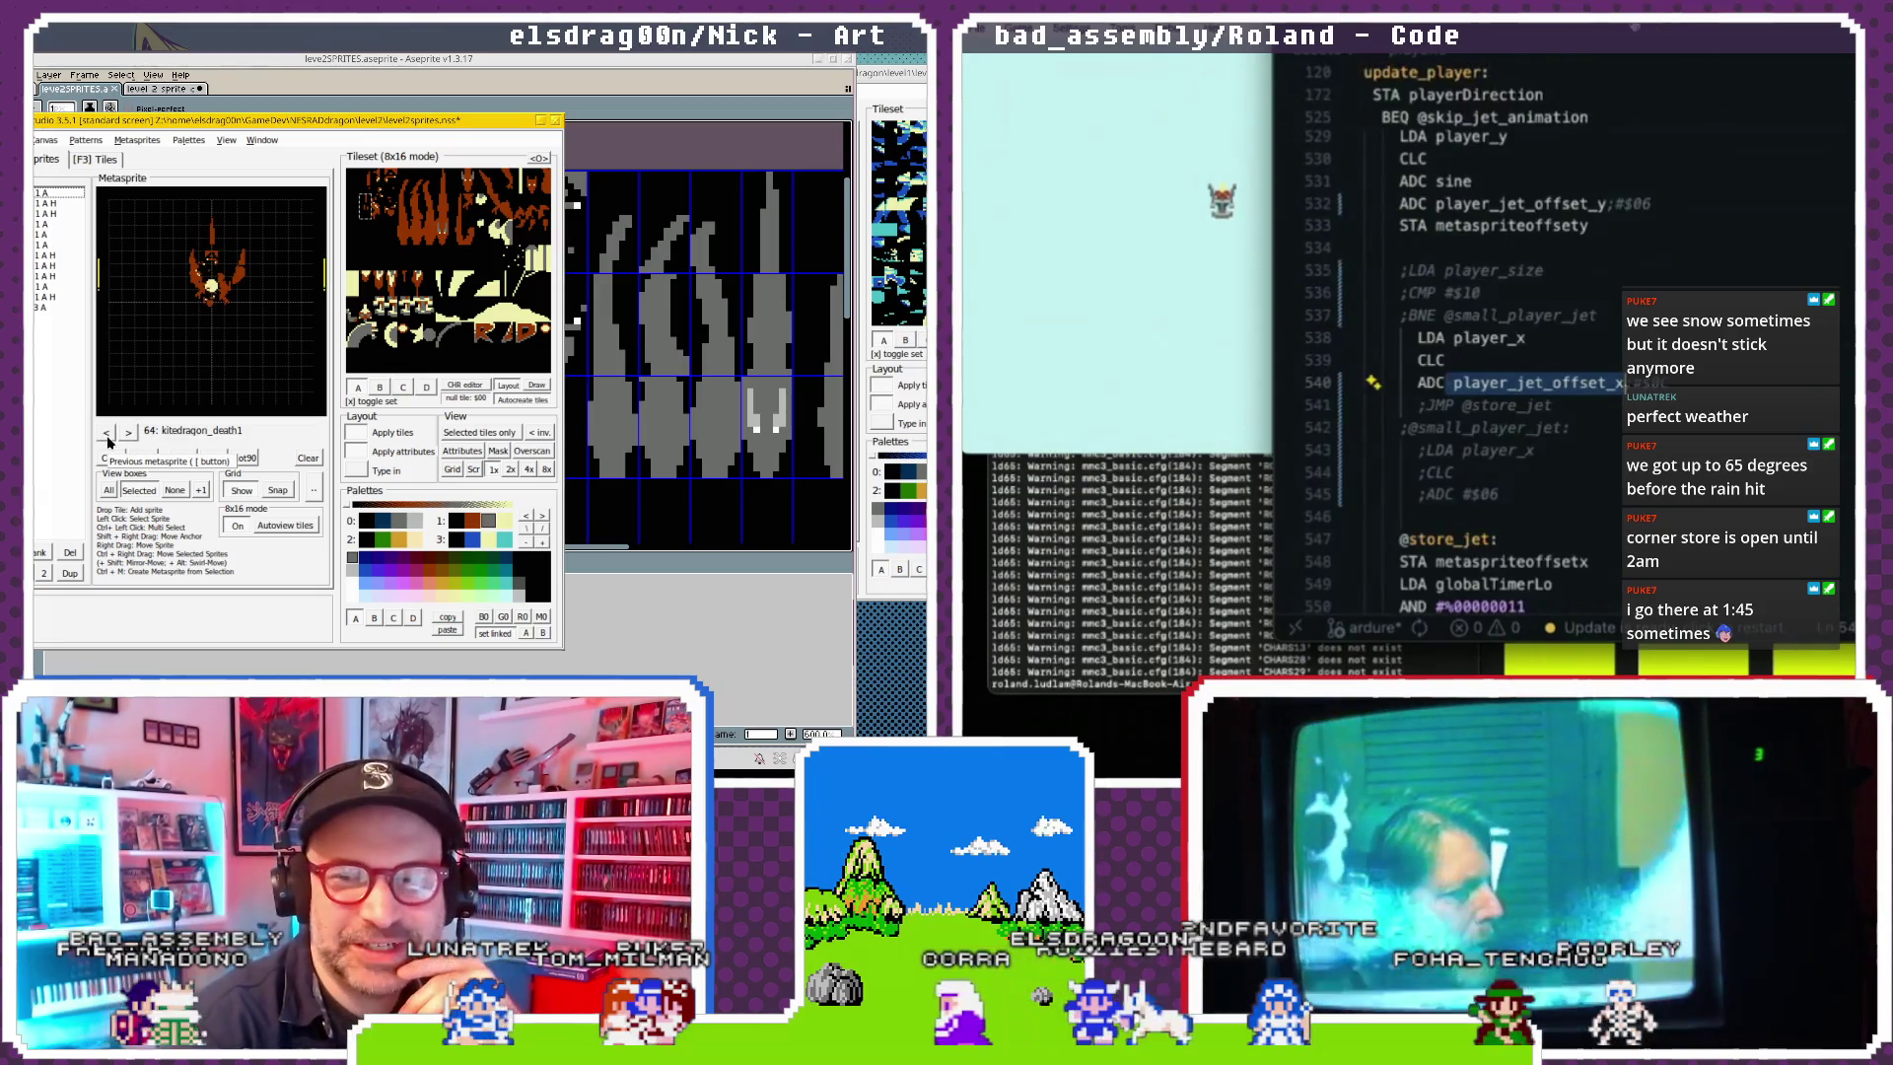
click(128, 433)
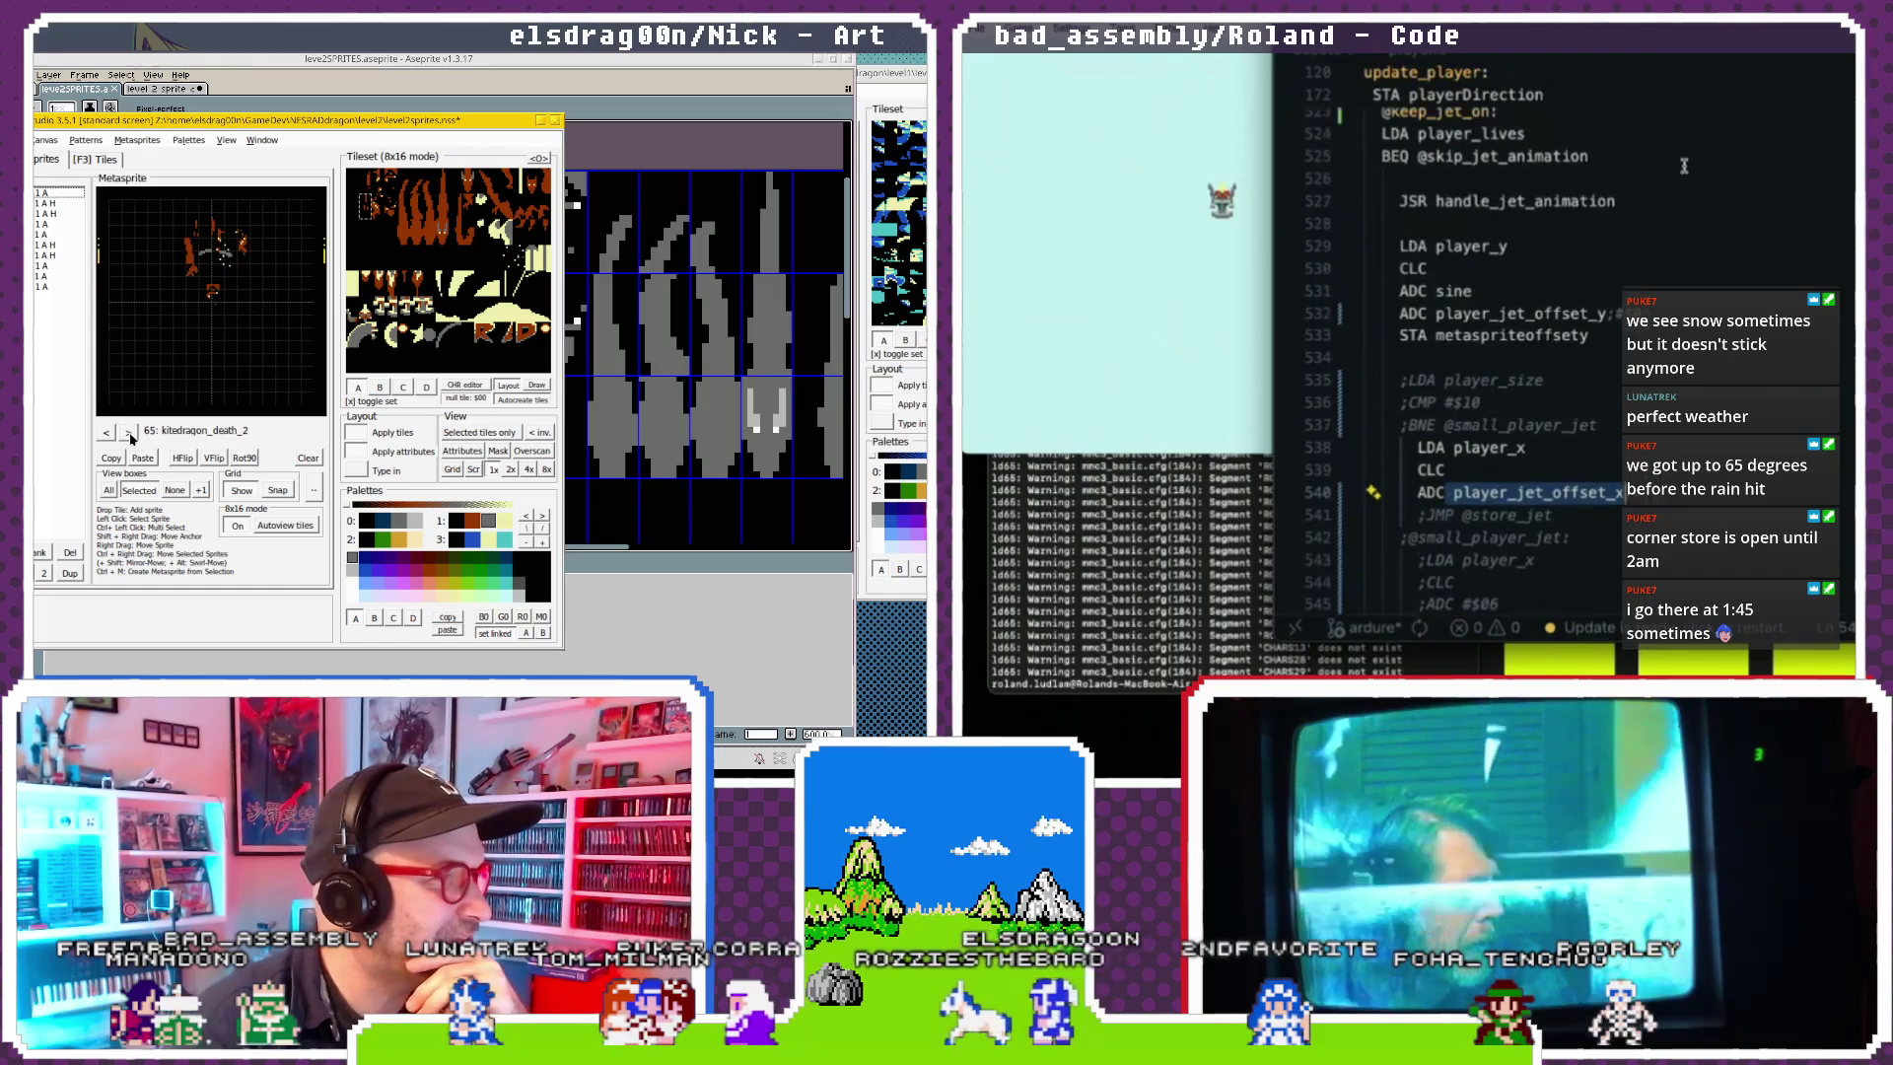
click(129, 432)
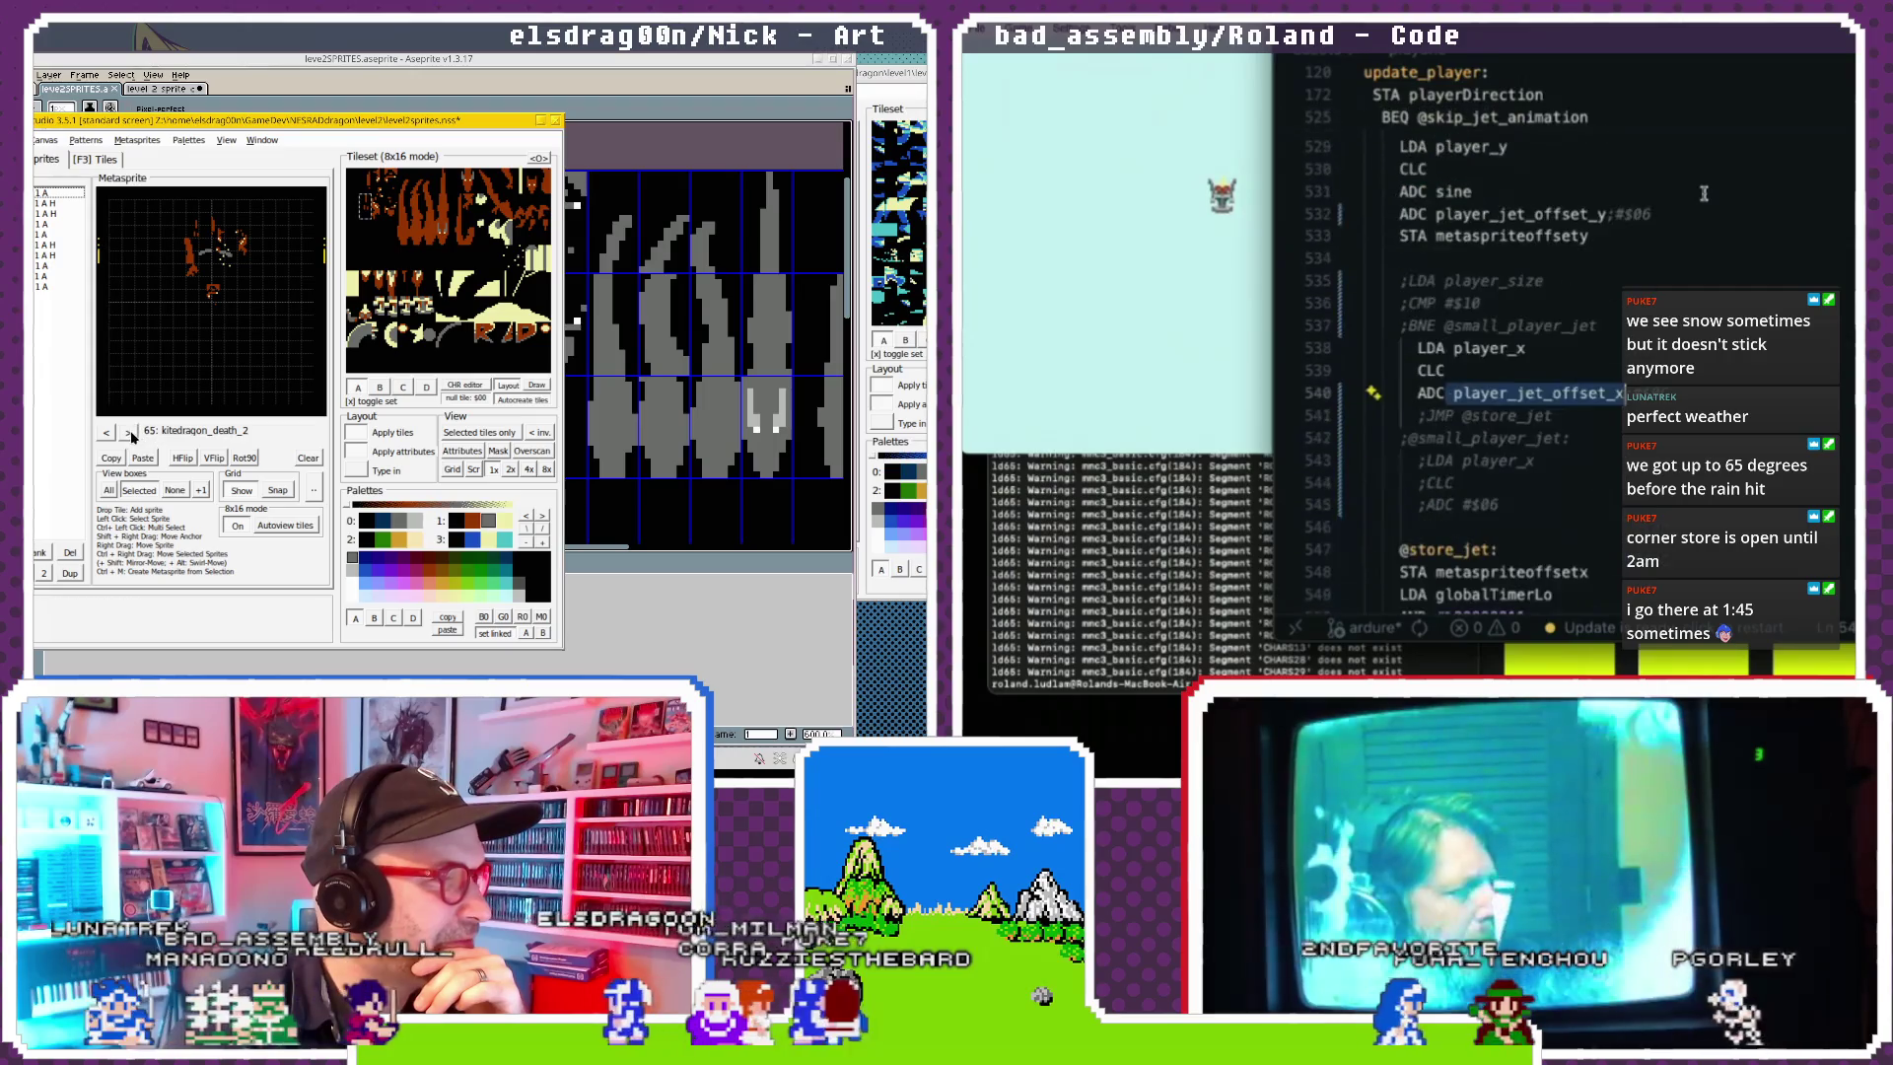
click(180, 431)
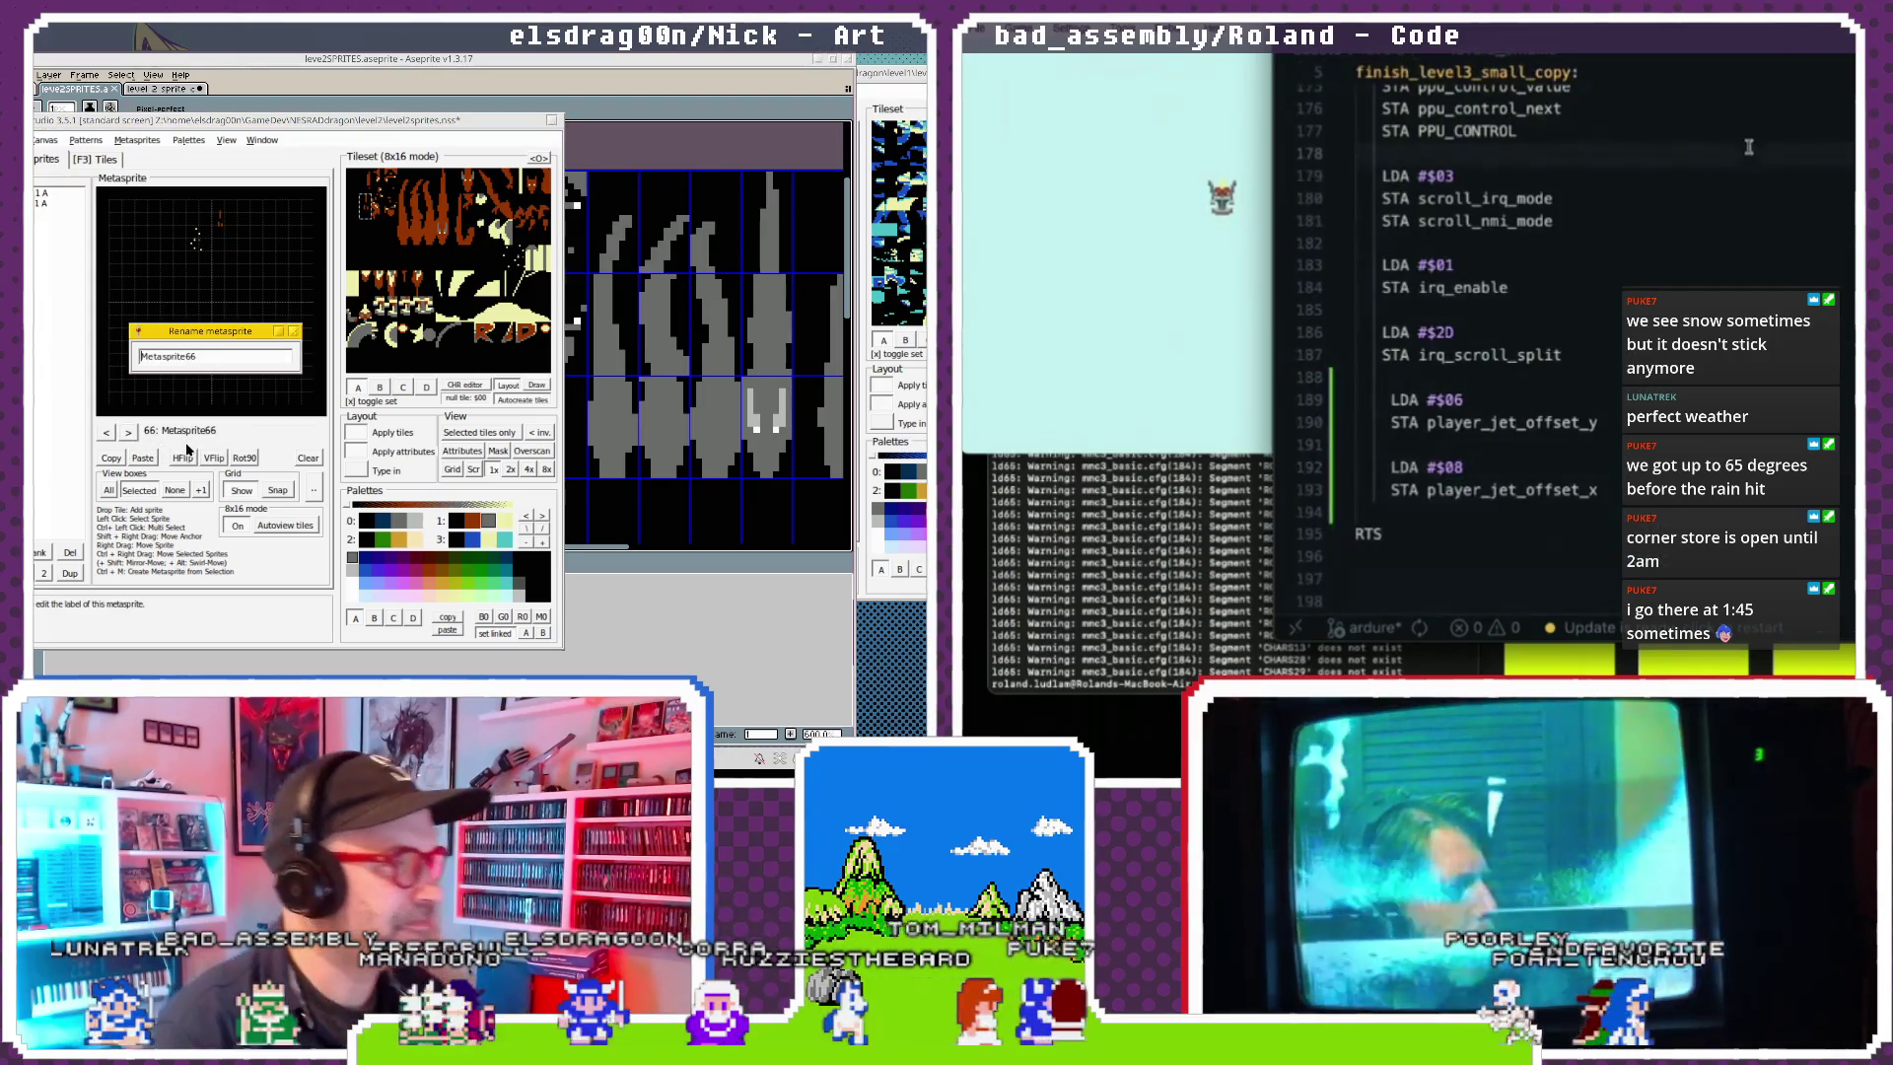
text(kitedrag)
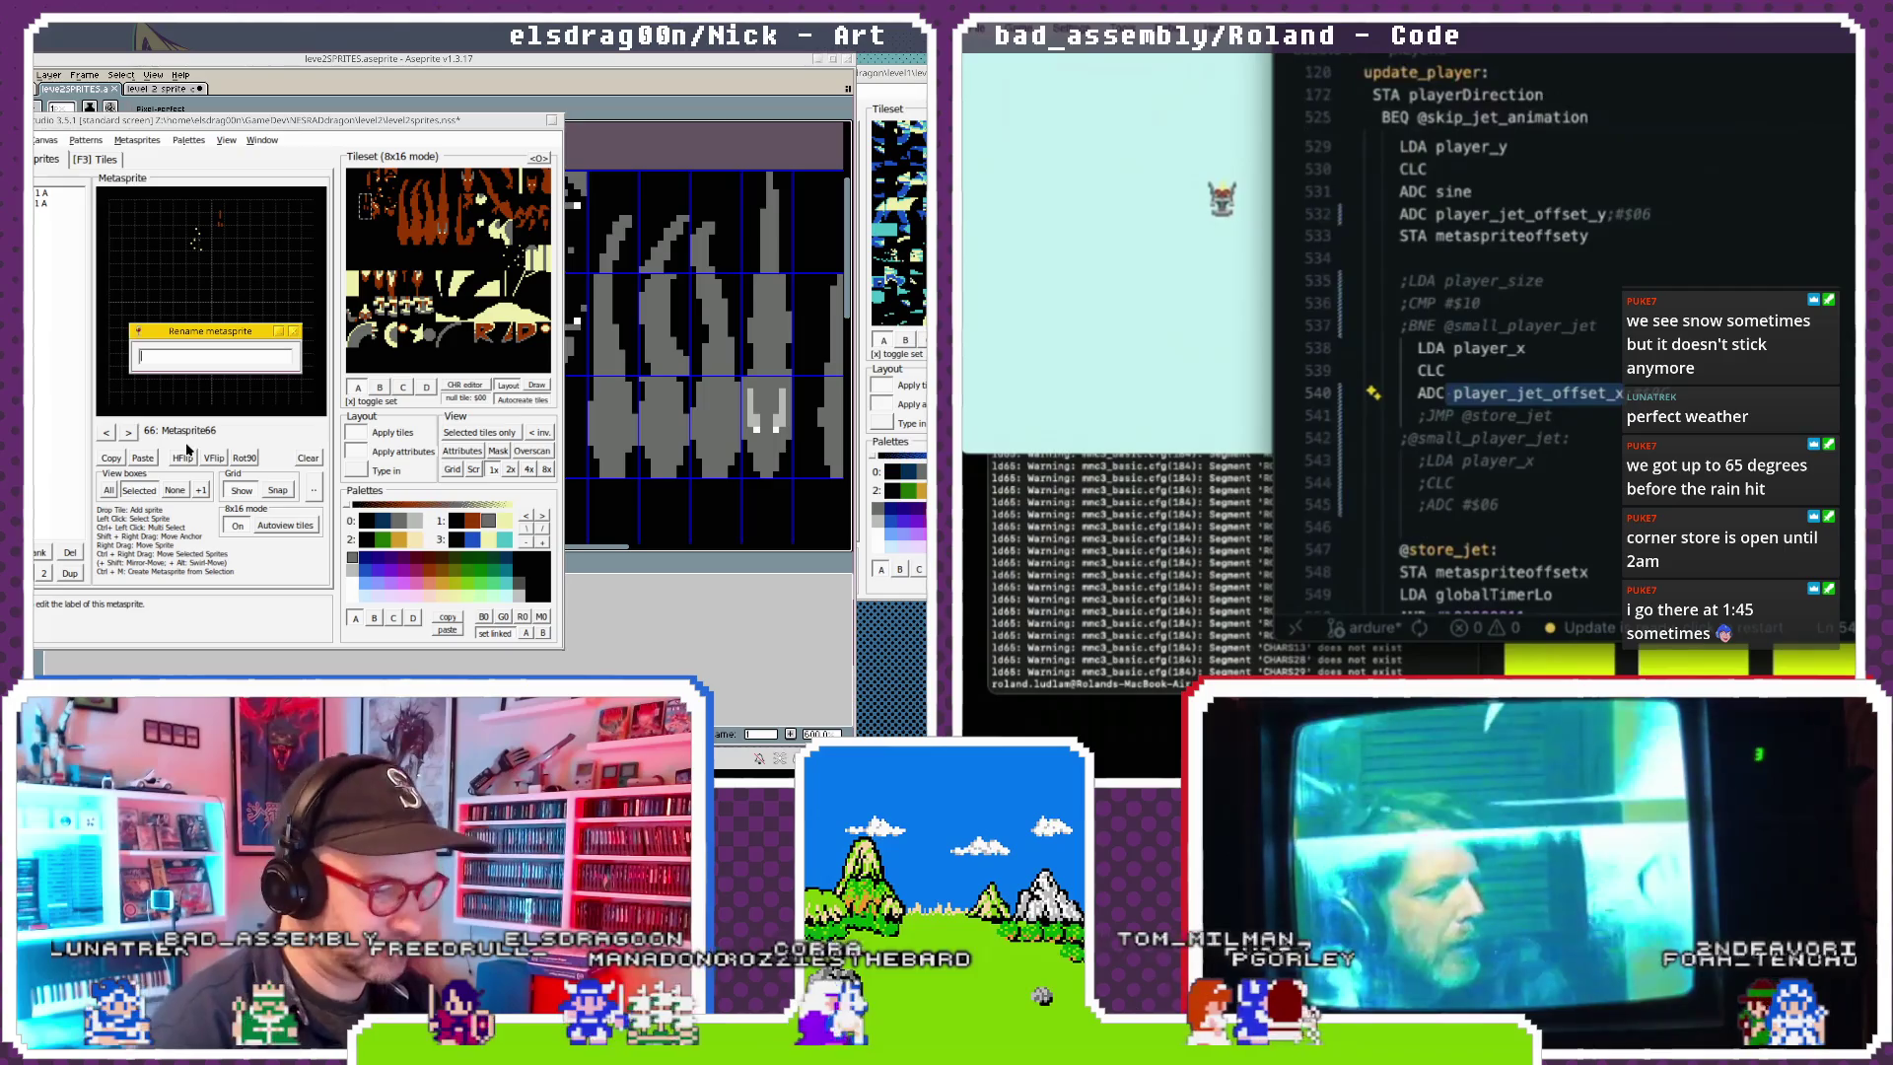
text(on)
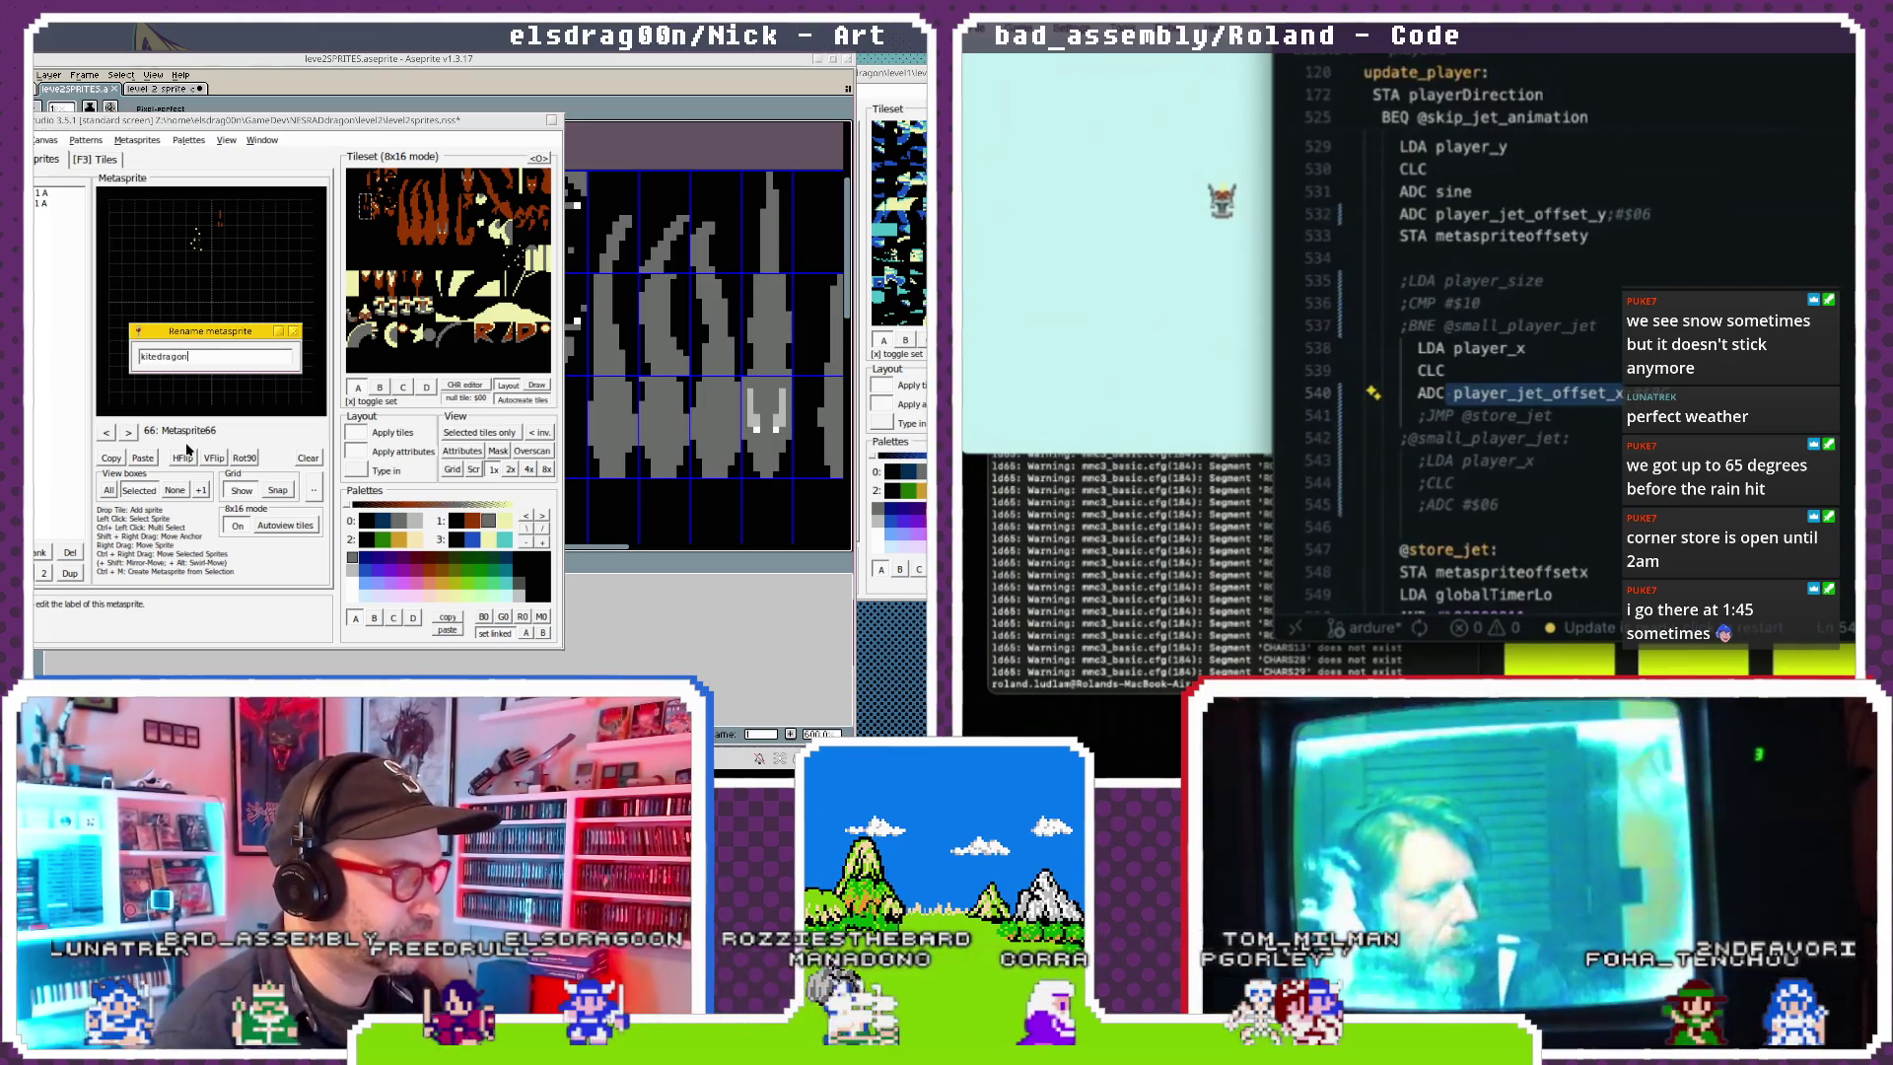
text(_death_3)
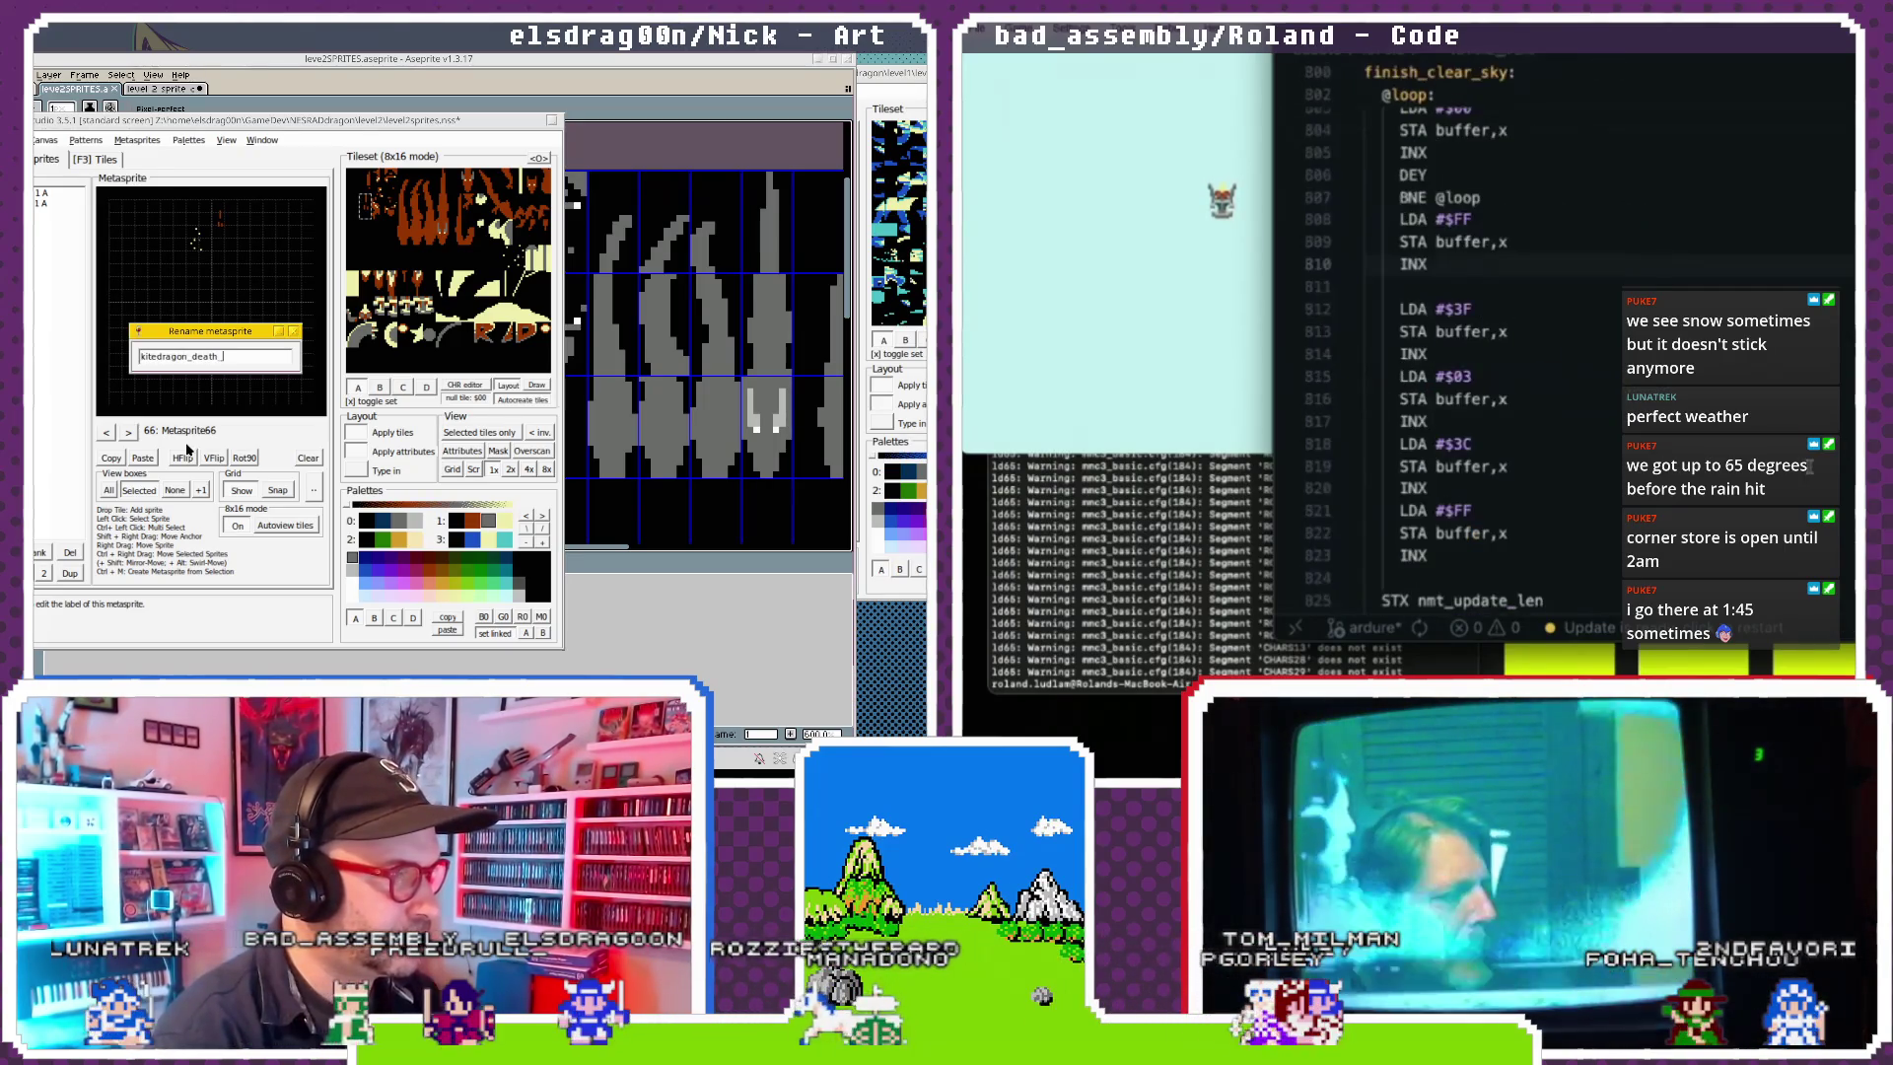
key(Return)
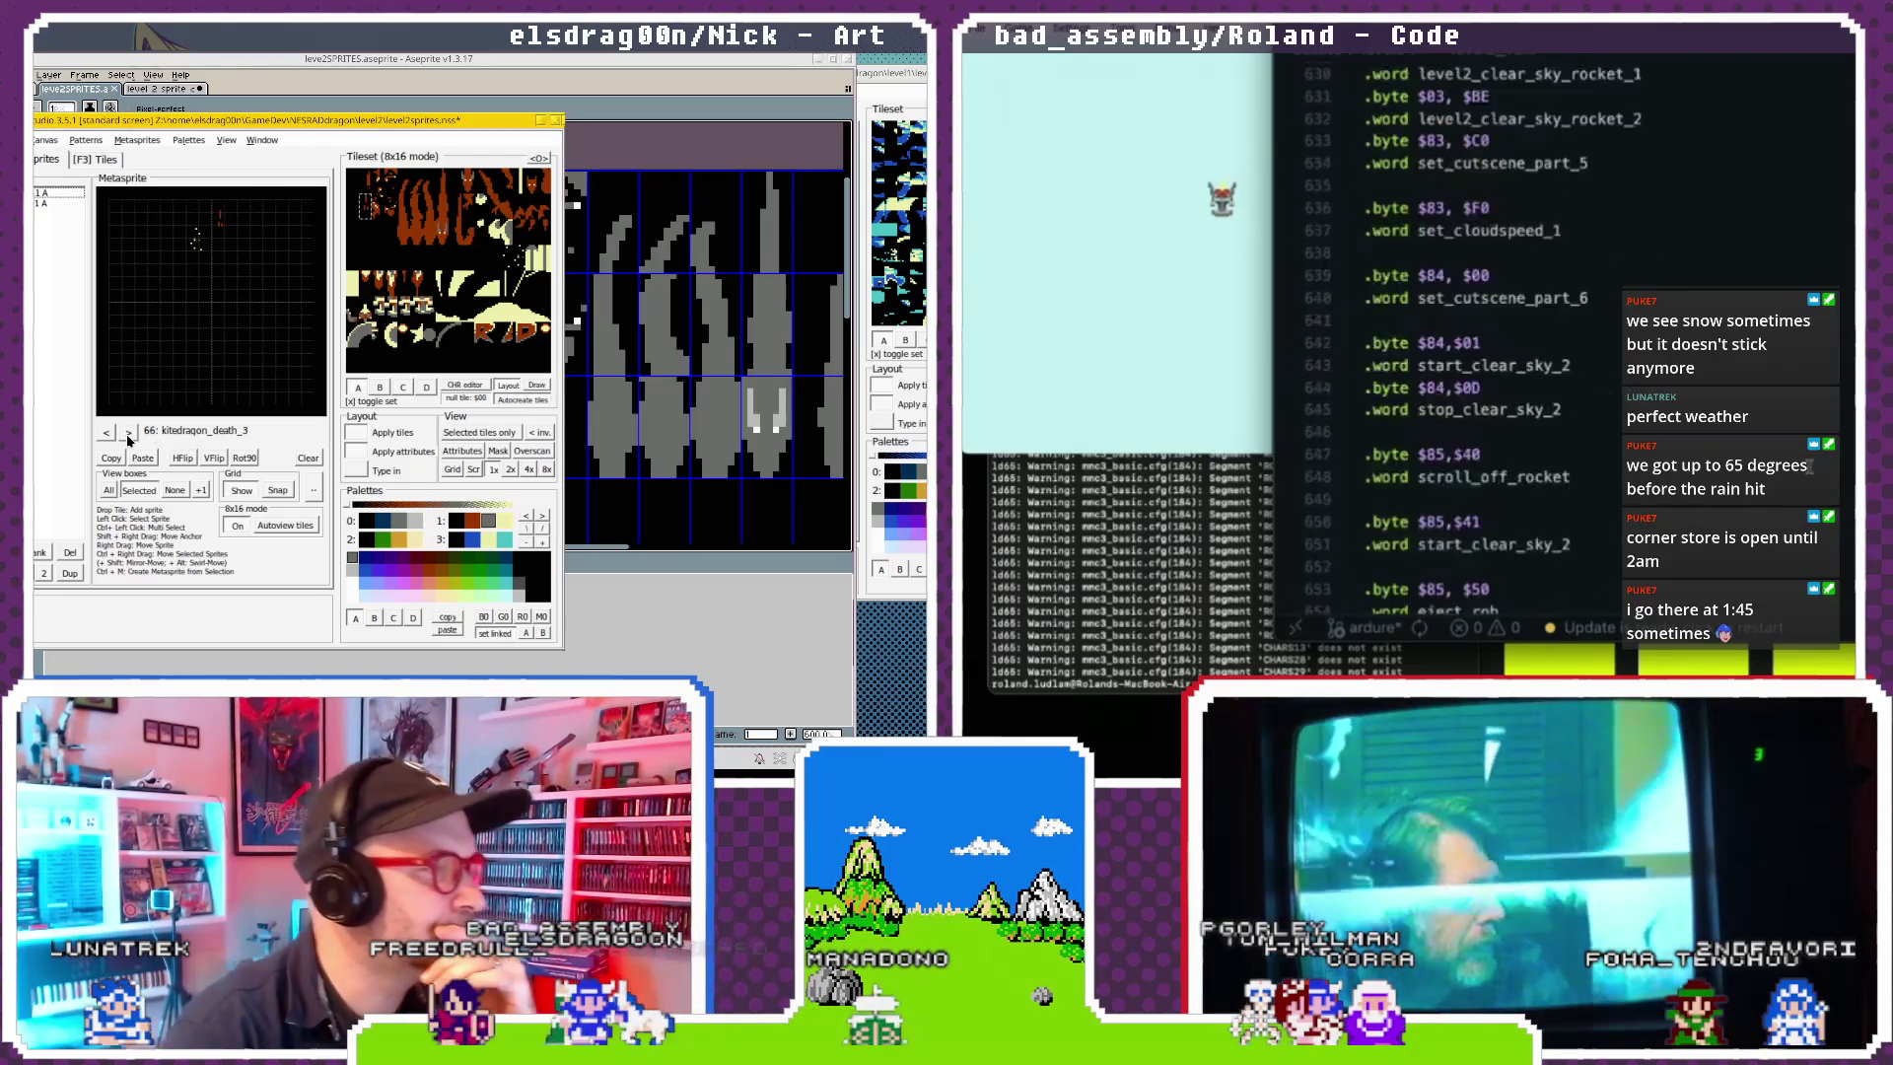
scroll(1557, 345, down, 10)
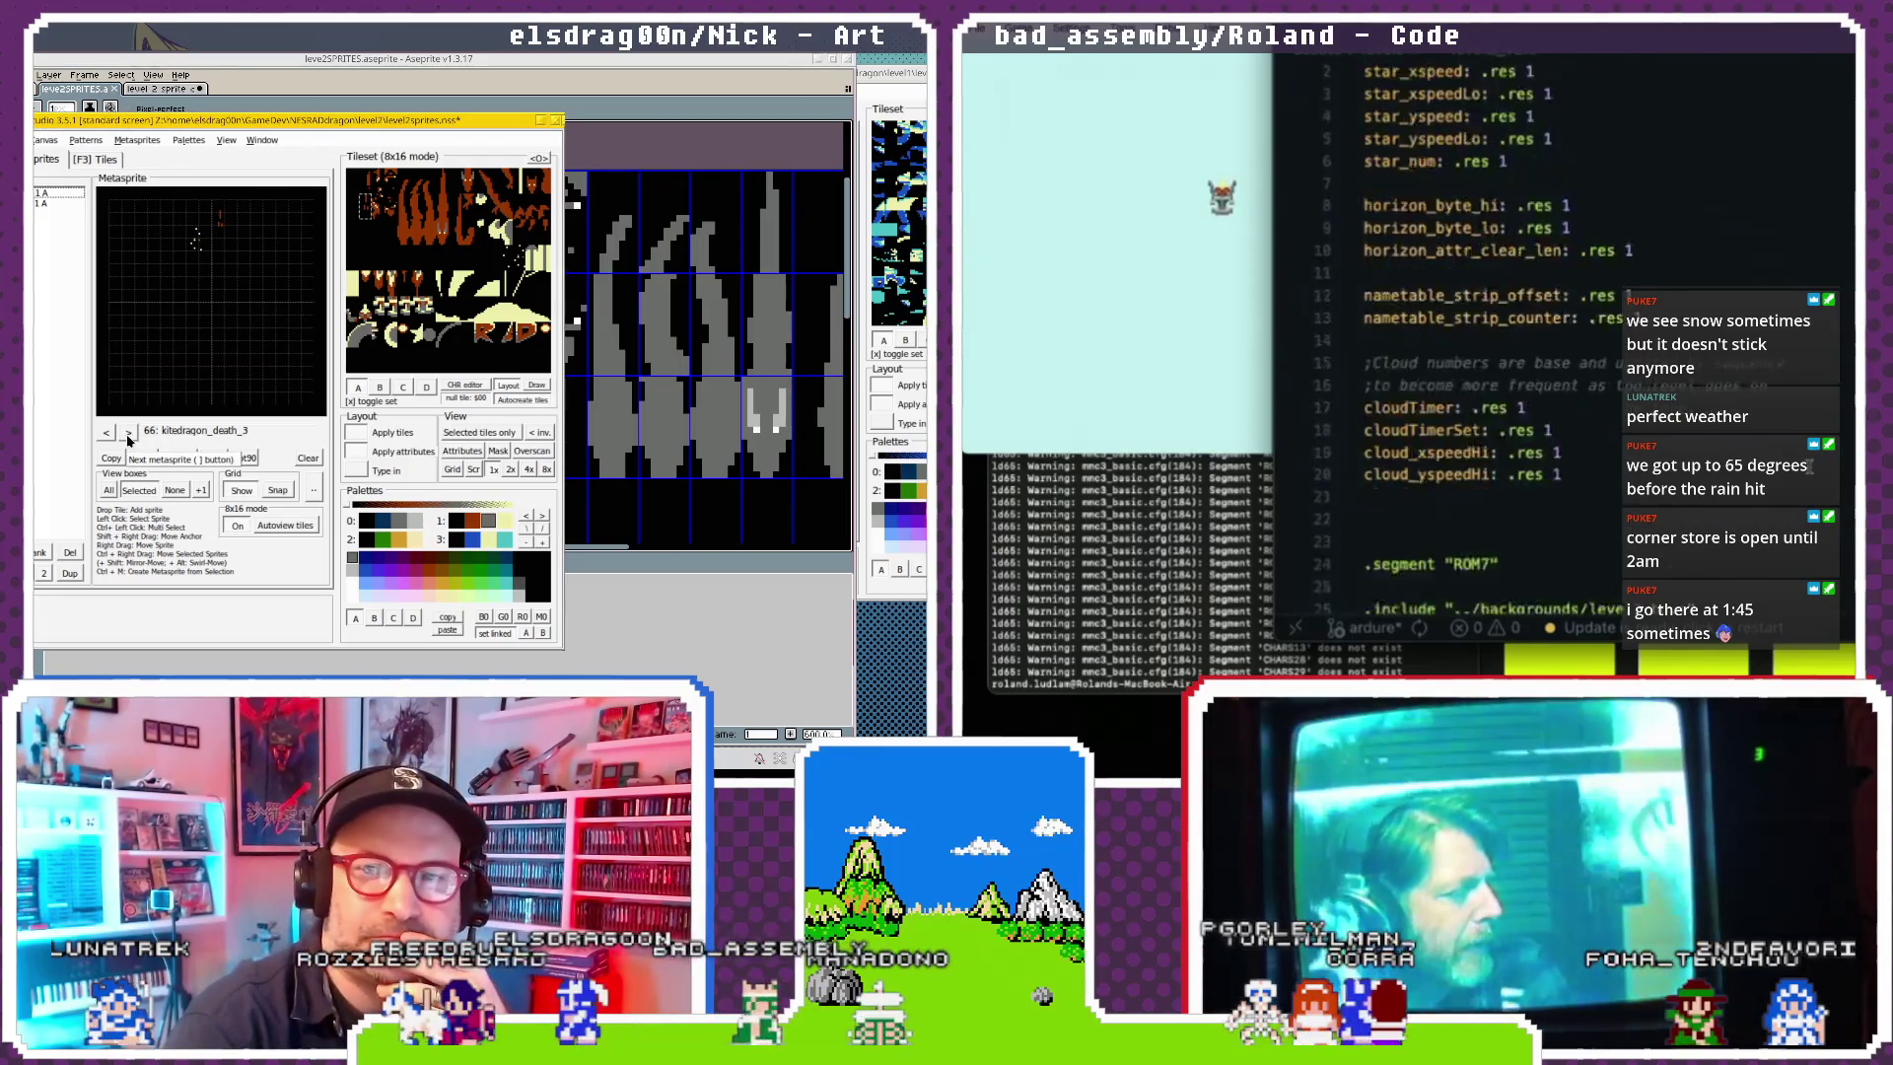
Paste the jet offset lines above rts and set their values to $00.
scroll(1809, 467, down, 20)
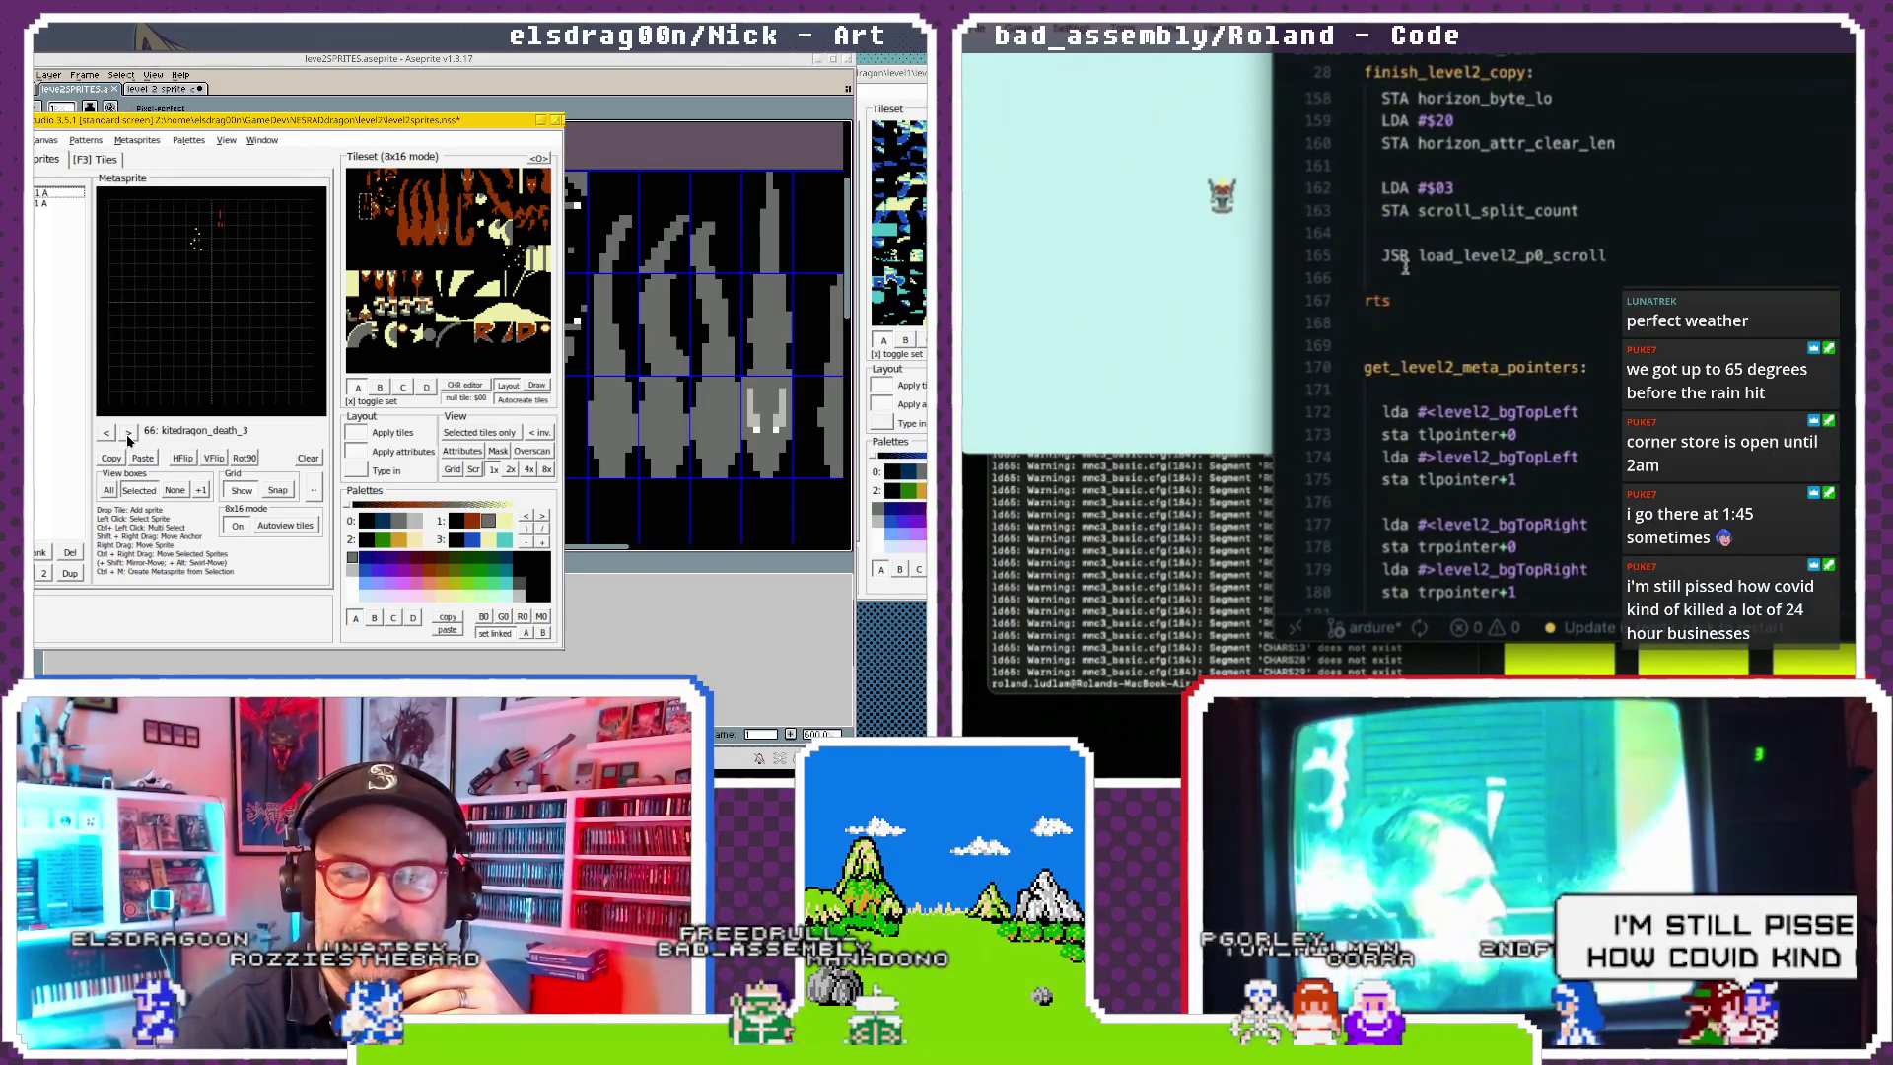
key(ctrl+v)
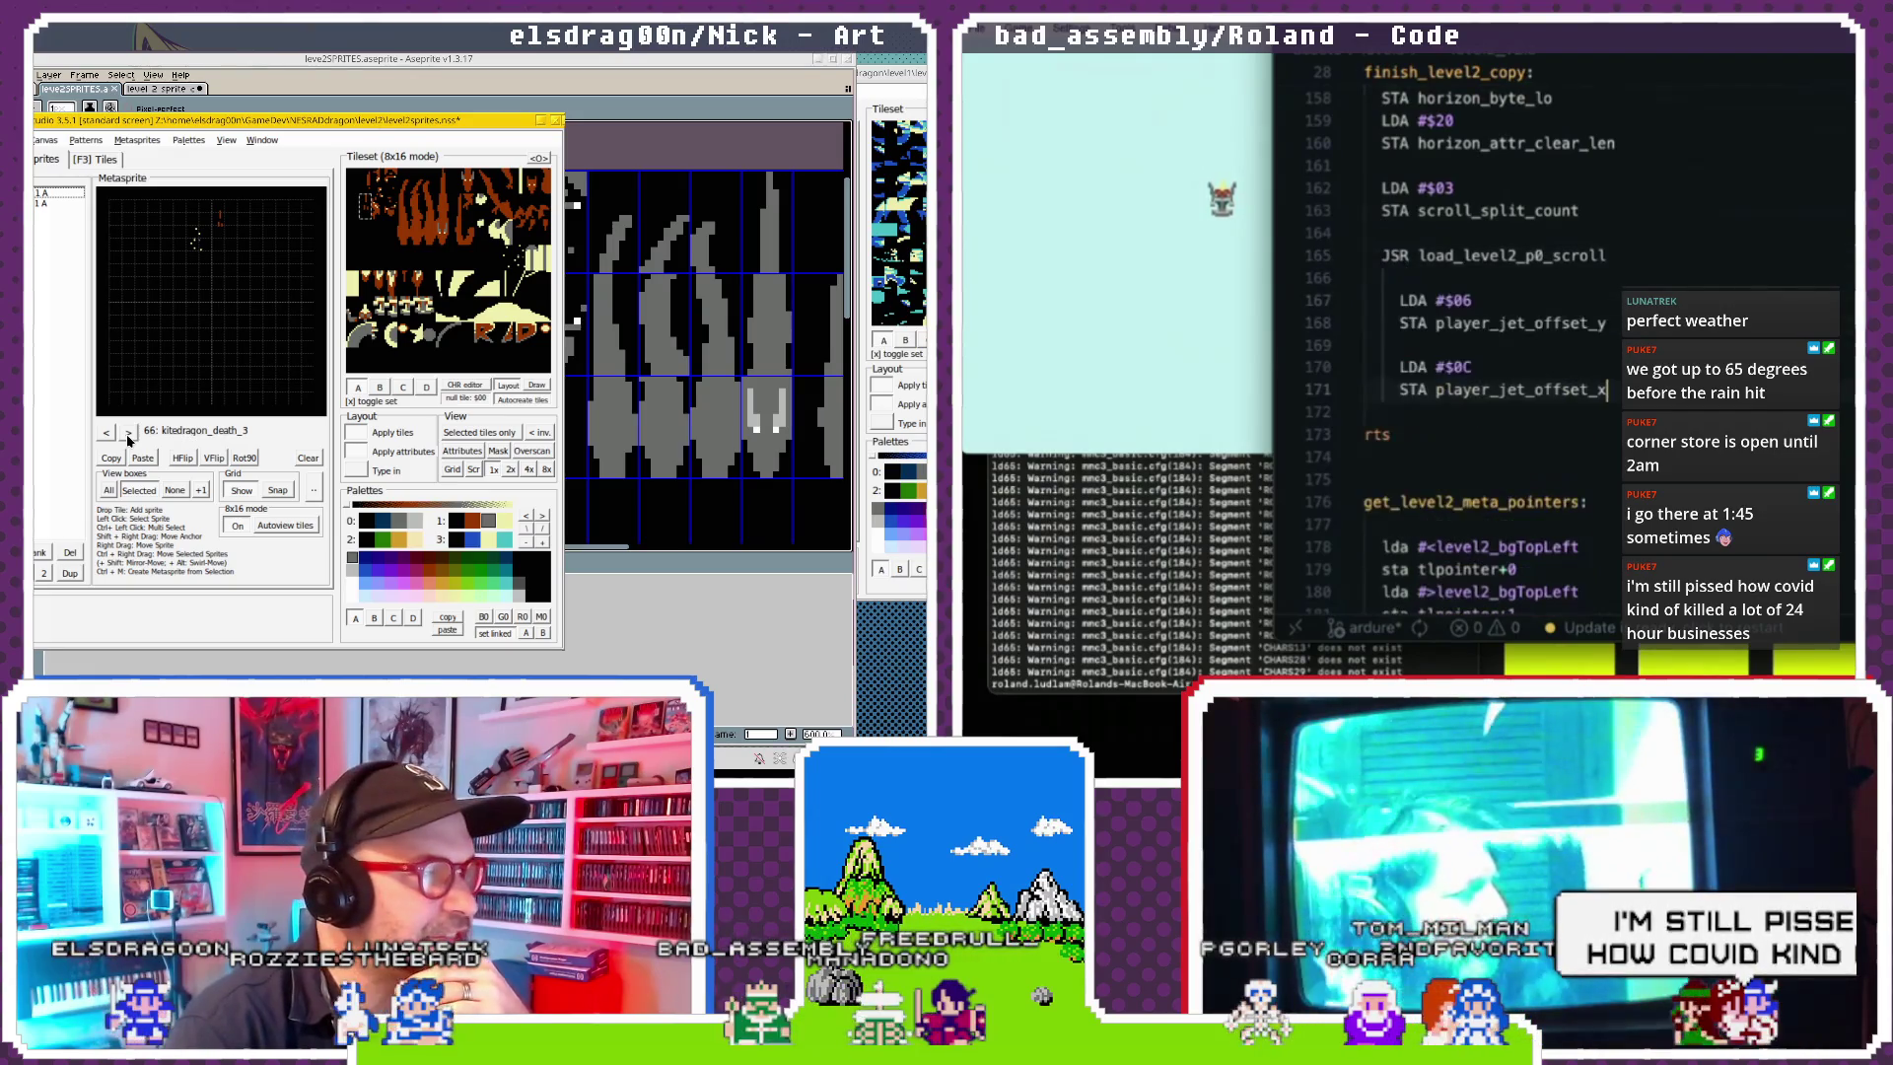
text(00)
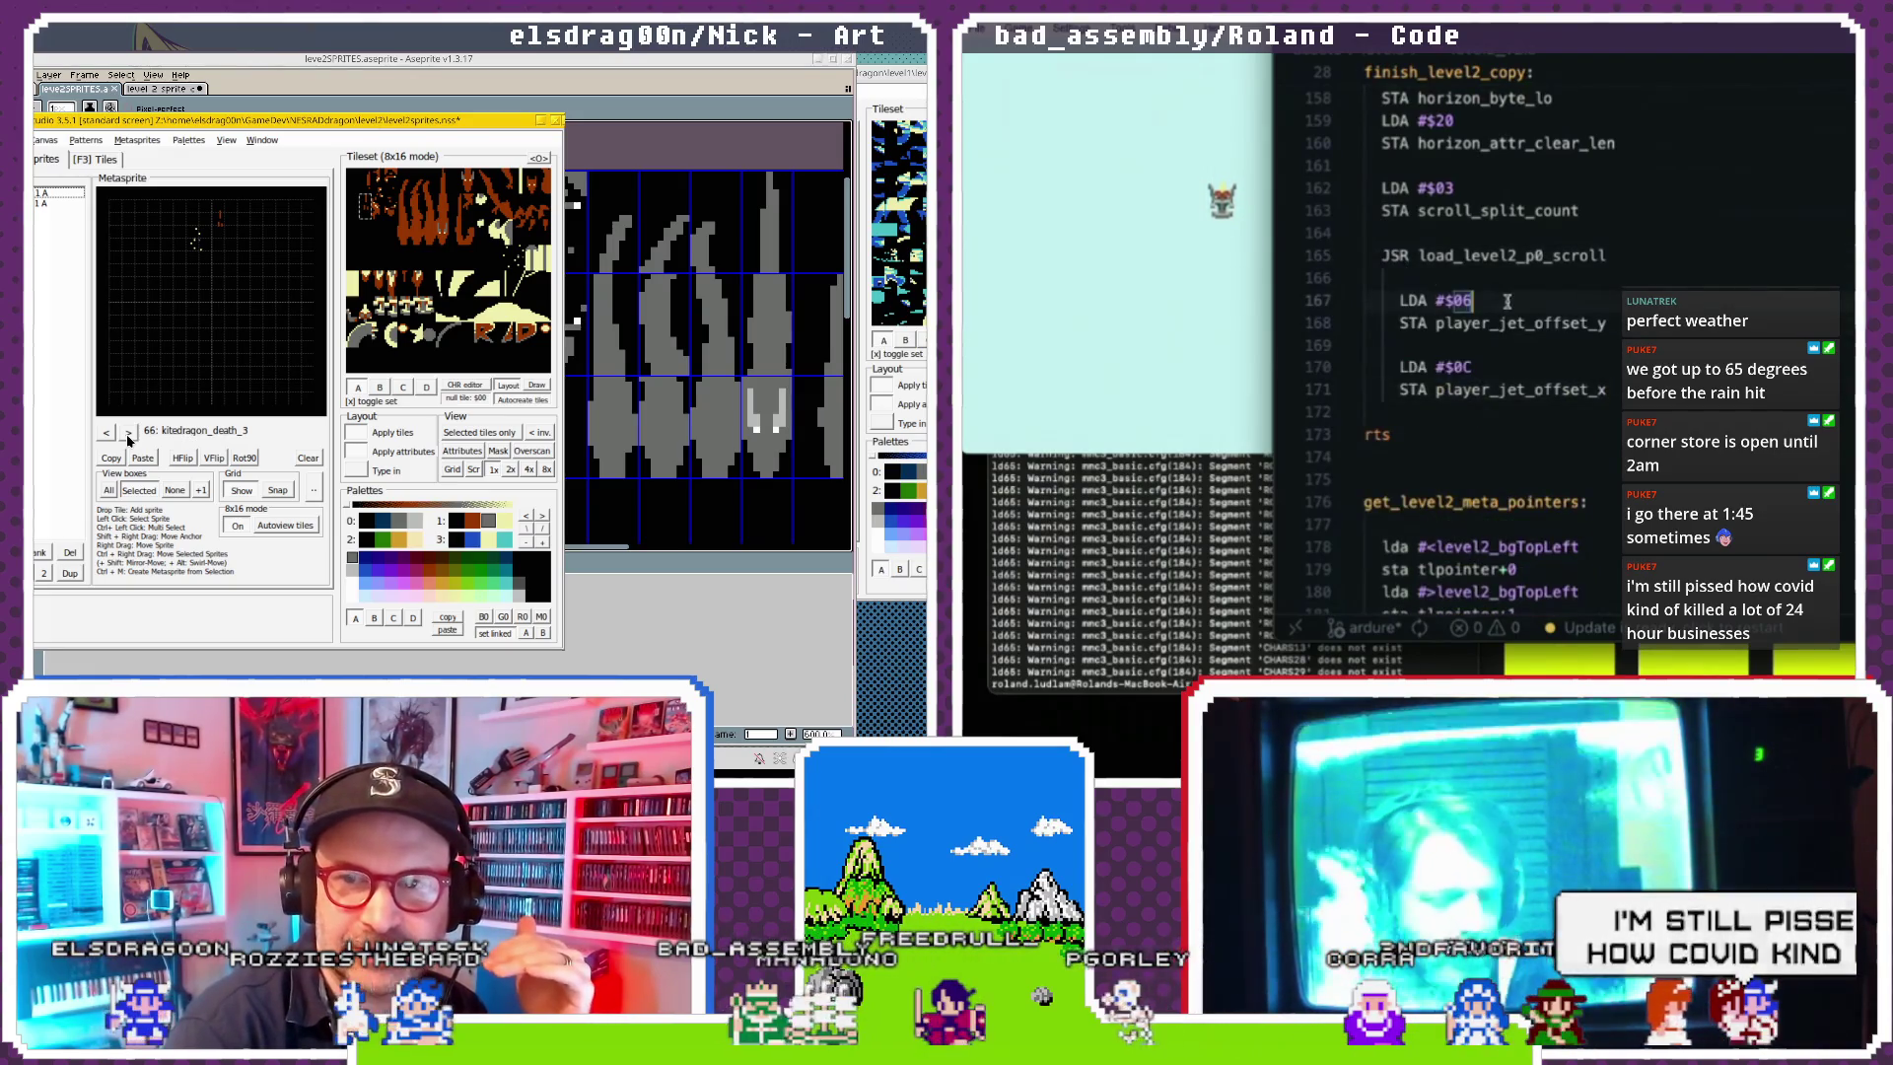
text(00)
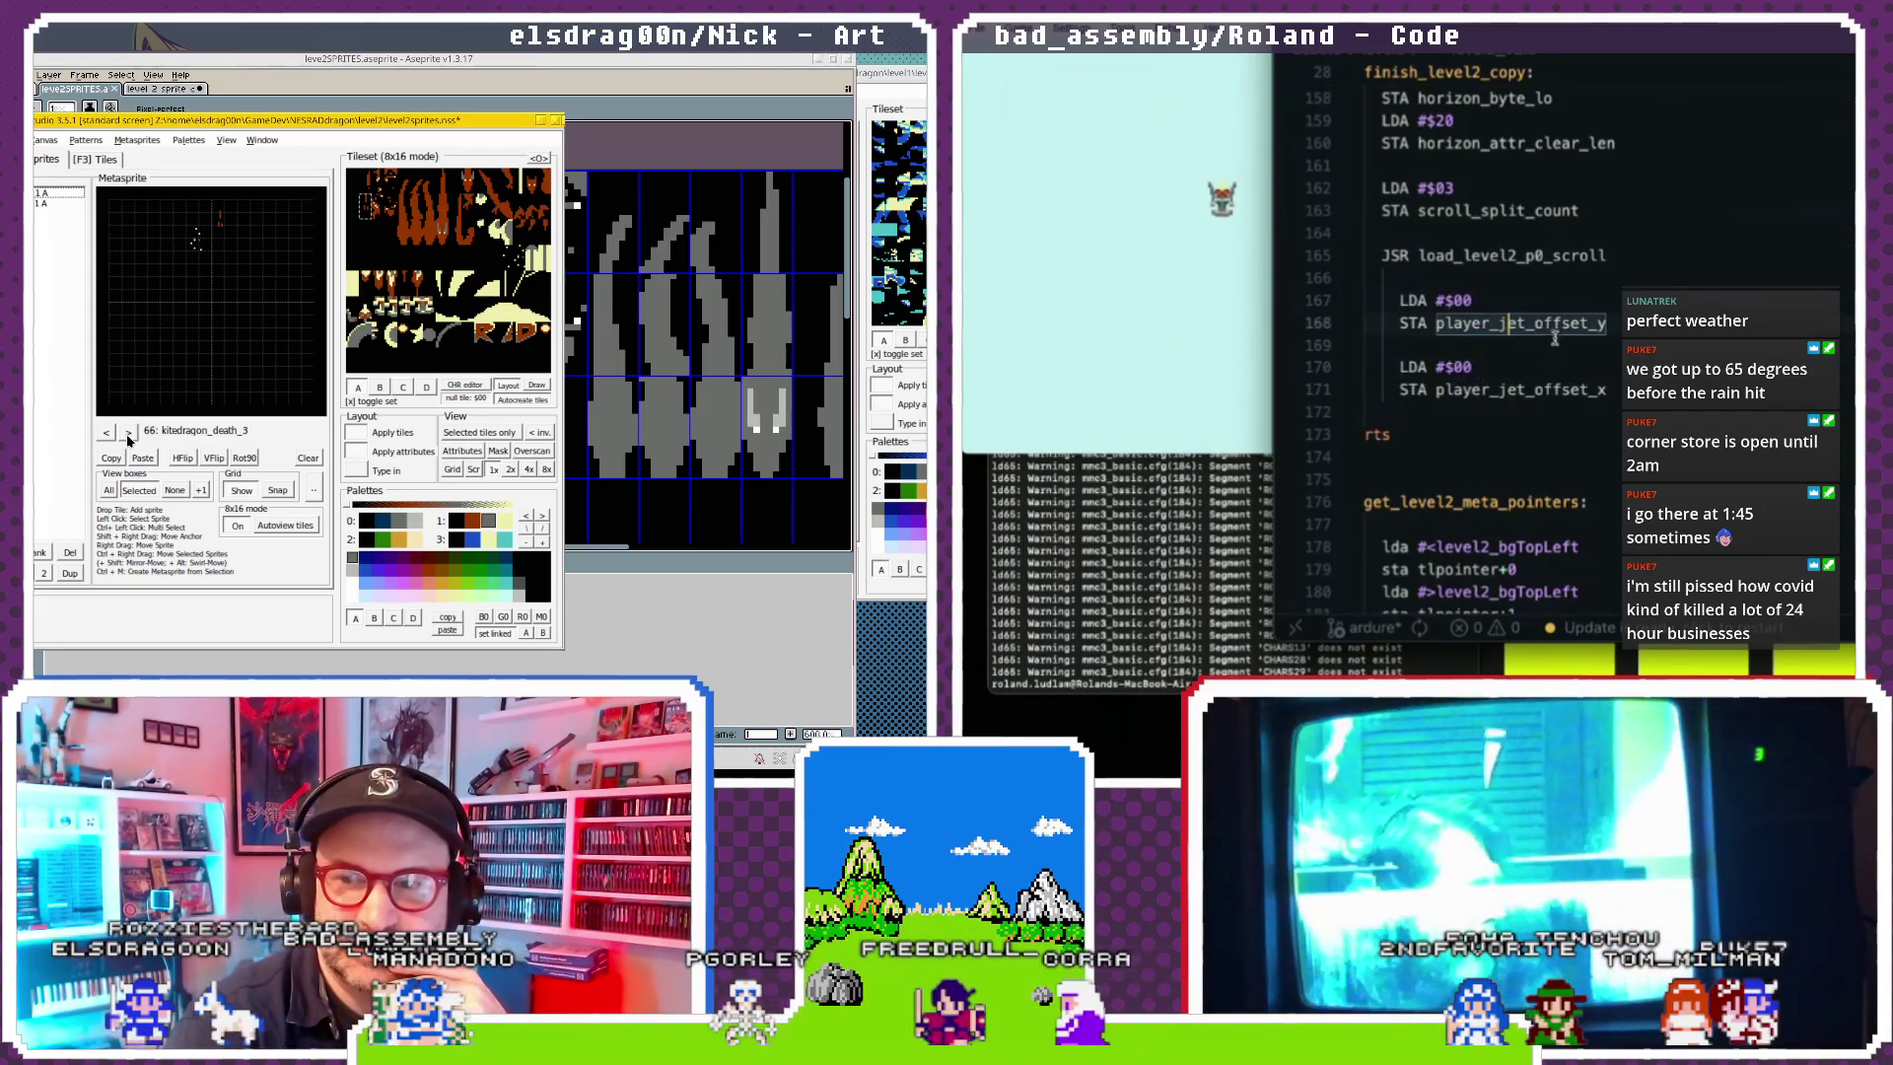
scroll(1615, 402, up, 1)
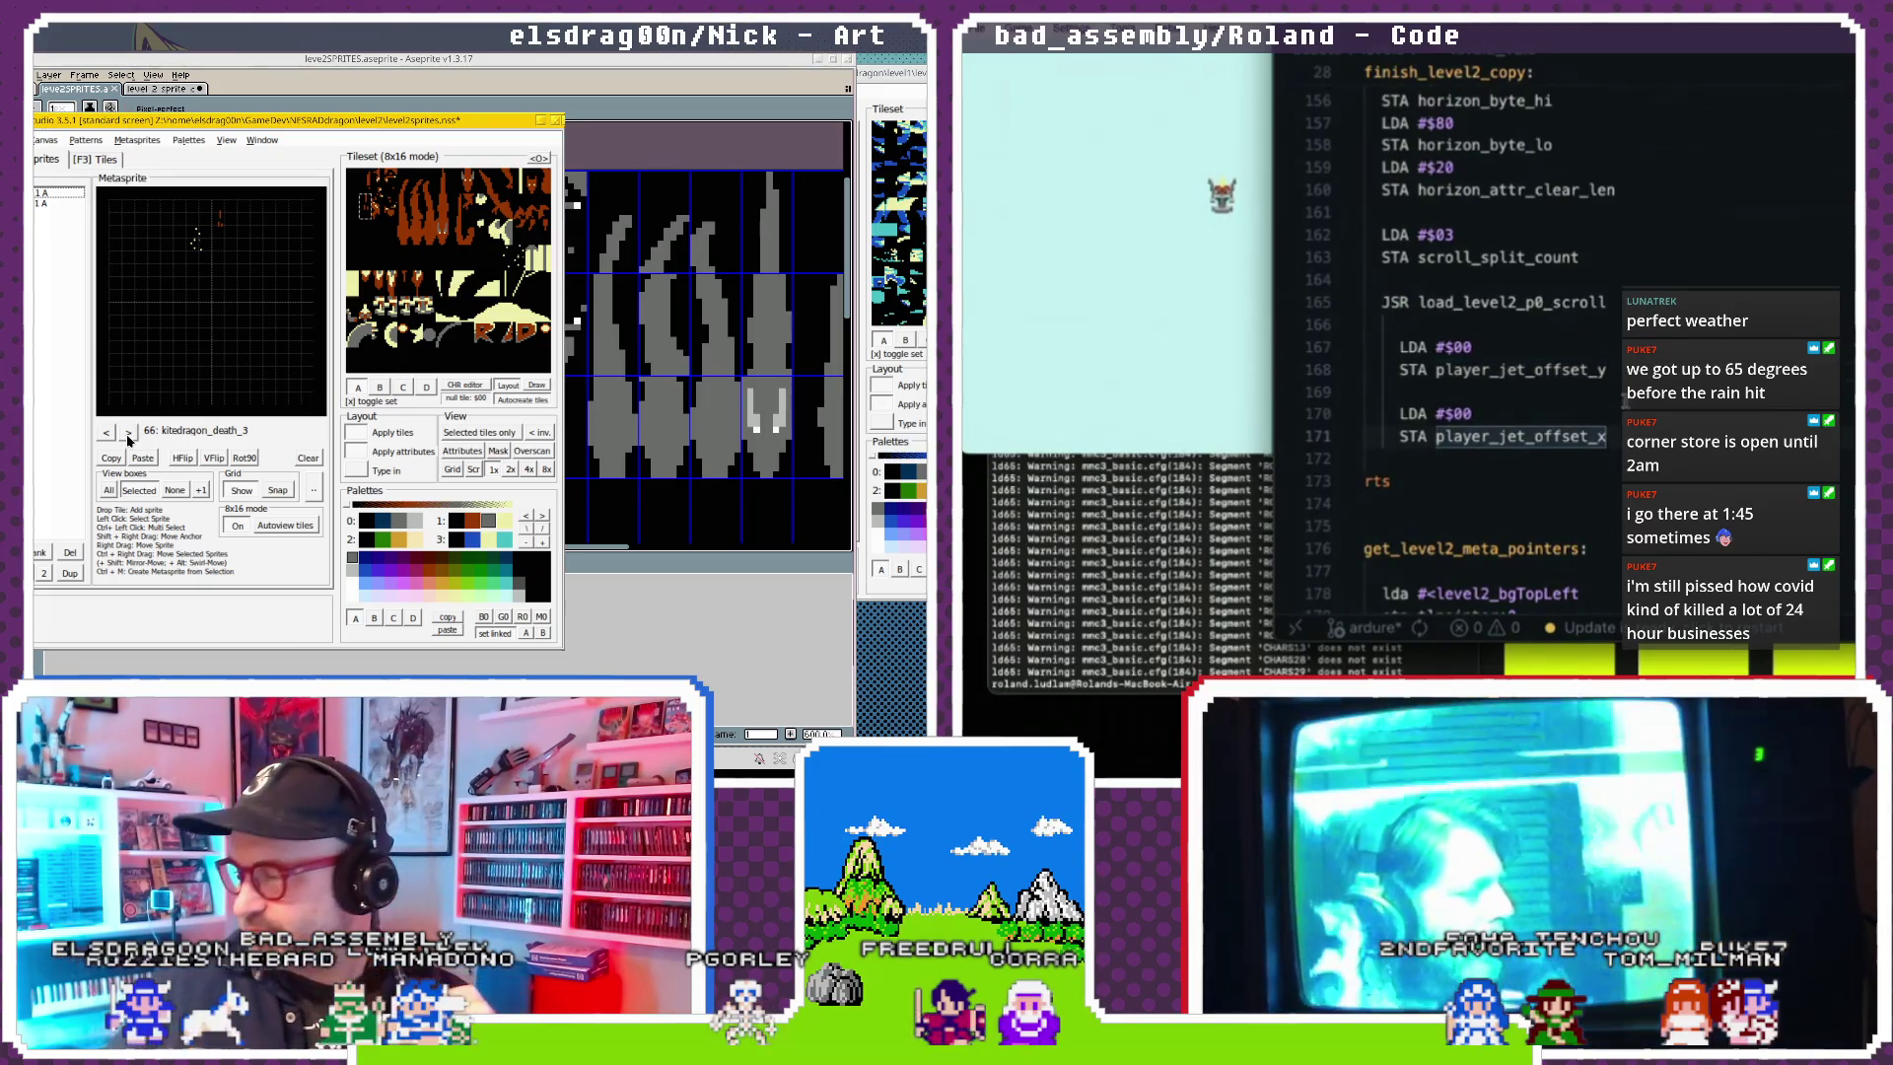
scroll(1607, 490, up, 3)
scroll(1607, 490, down, 1)
Delete the redundant LDA #$00 line and cut the two jet offset store lines.
drag(1607, 490, 1336, 441)
click(1510, 492)
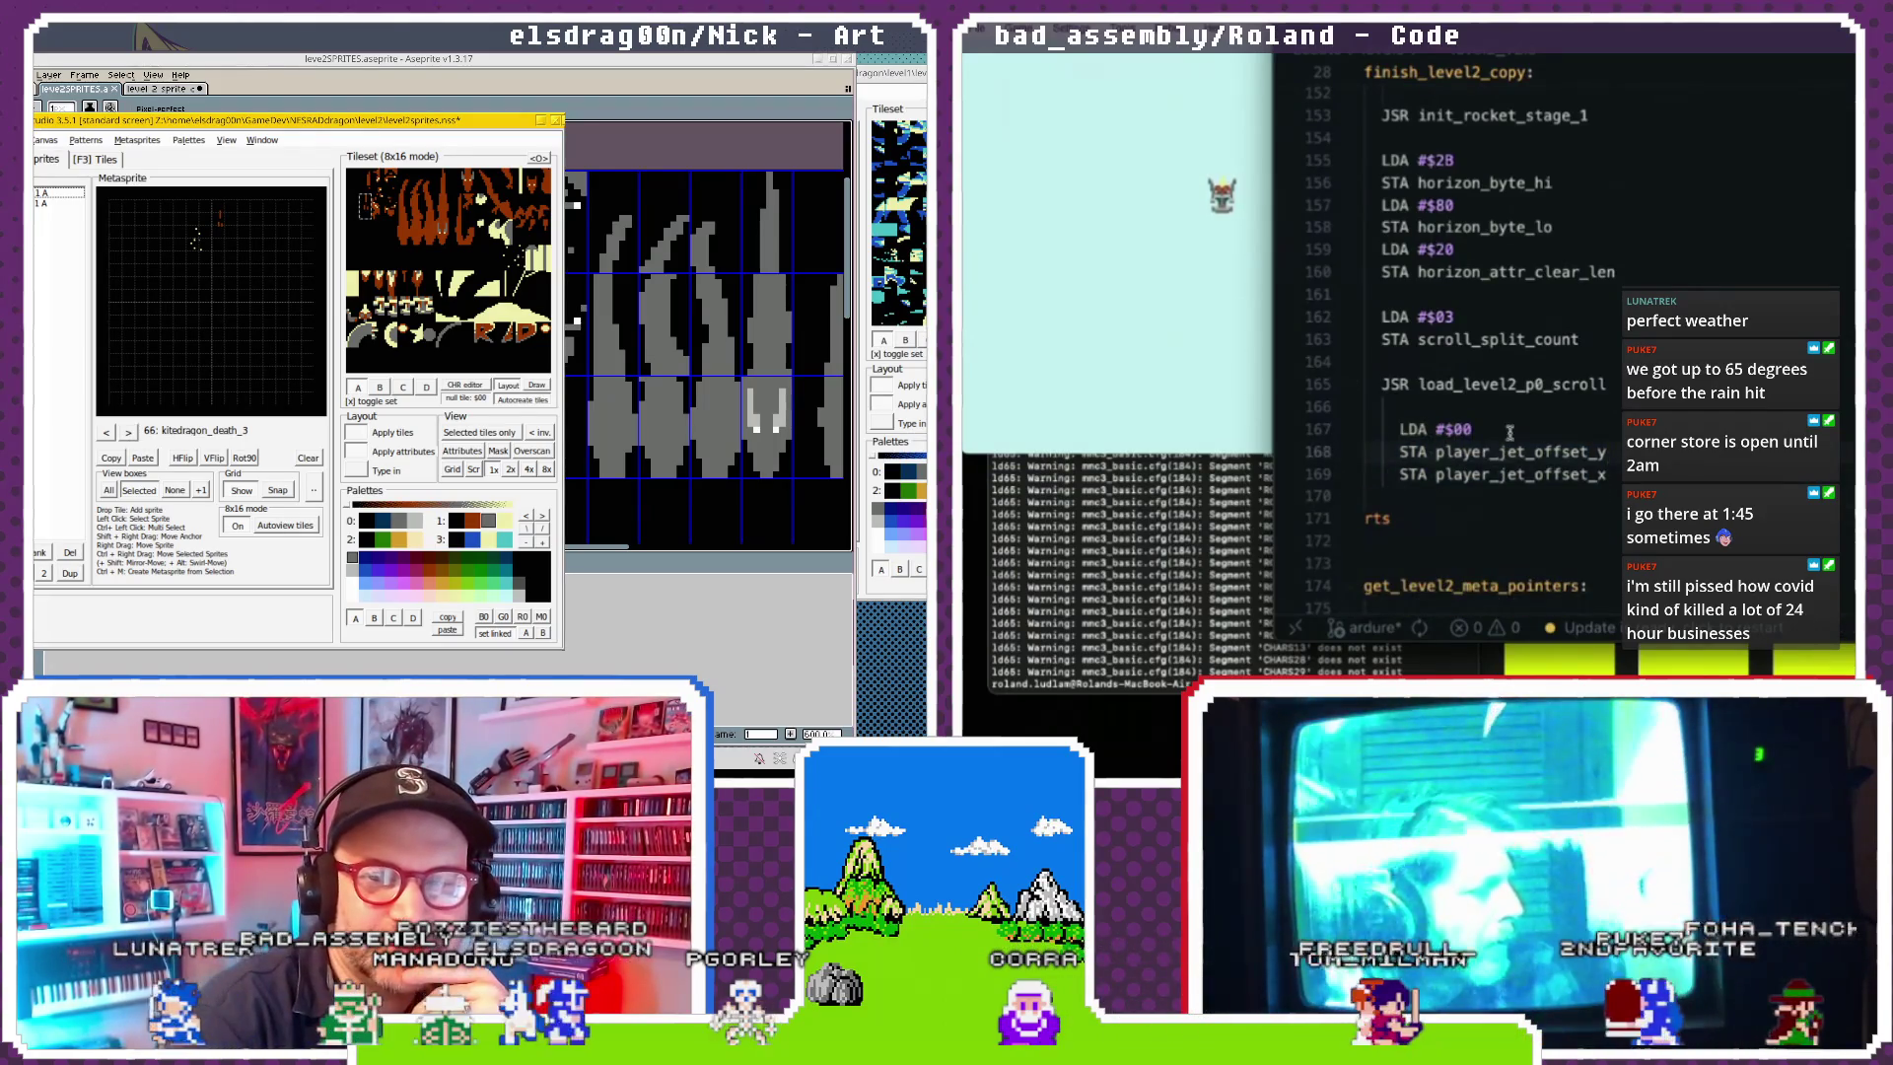
key(shift+Home)
key(BackSpace)
key(BackSpace)
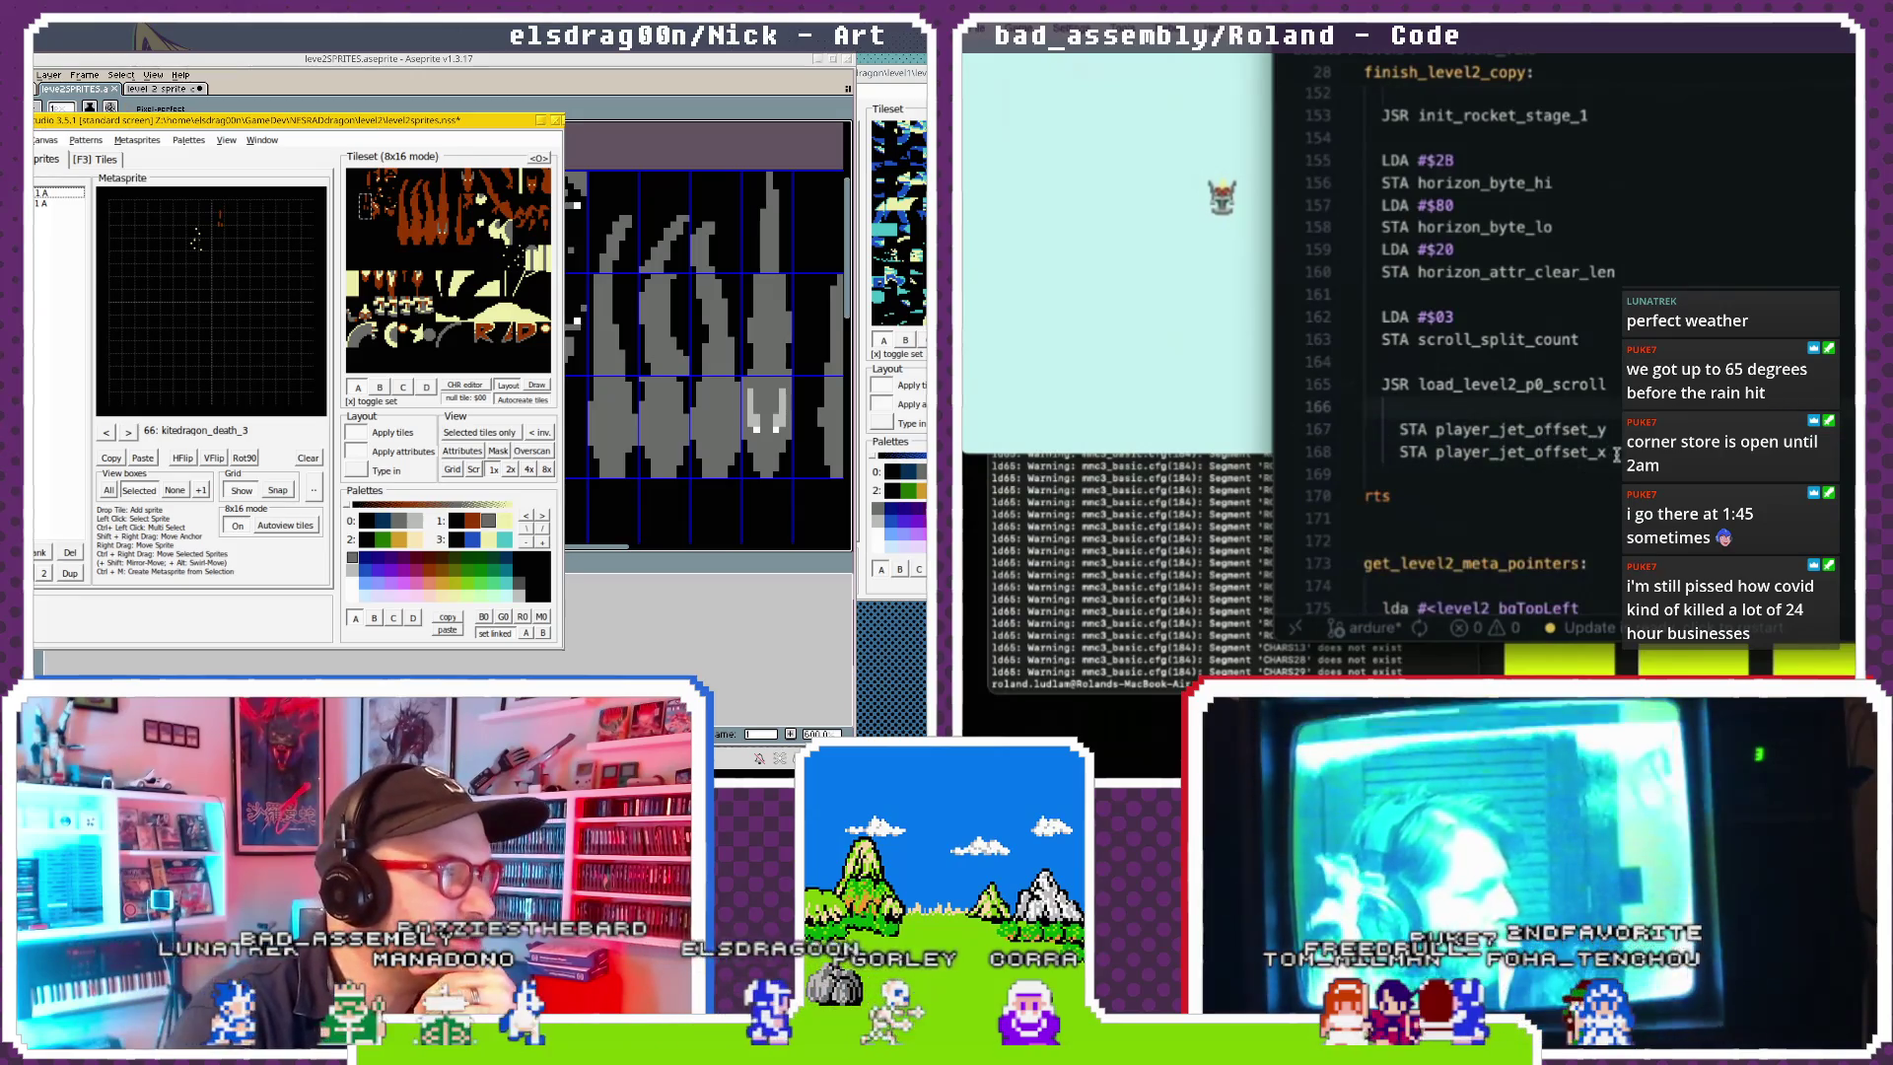
drag(1616, 453, 1385, 429)
key(ctrl+c)
key(BackSpace)
Paste the two jet offset stores after STA player_enable_sine.
scroll(1409, 399, up, 4)
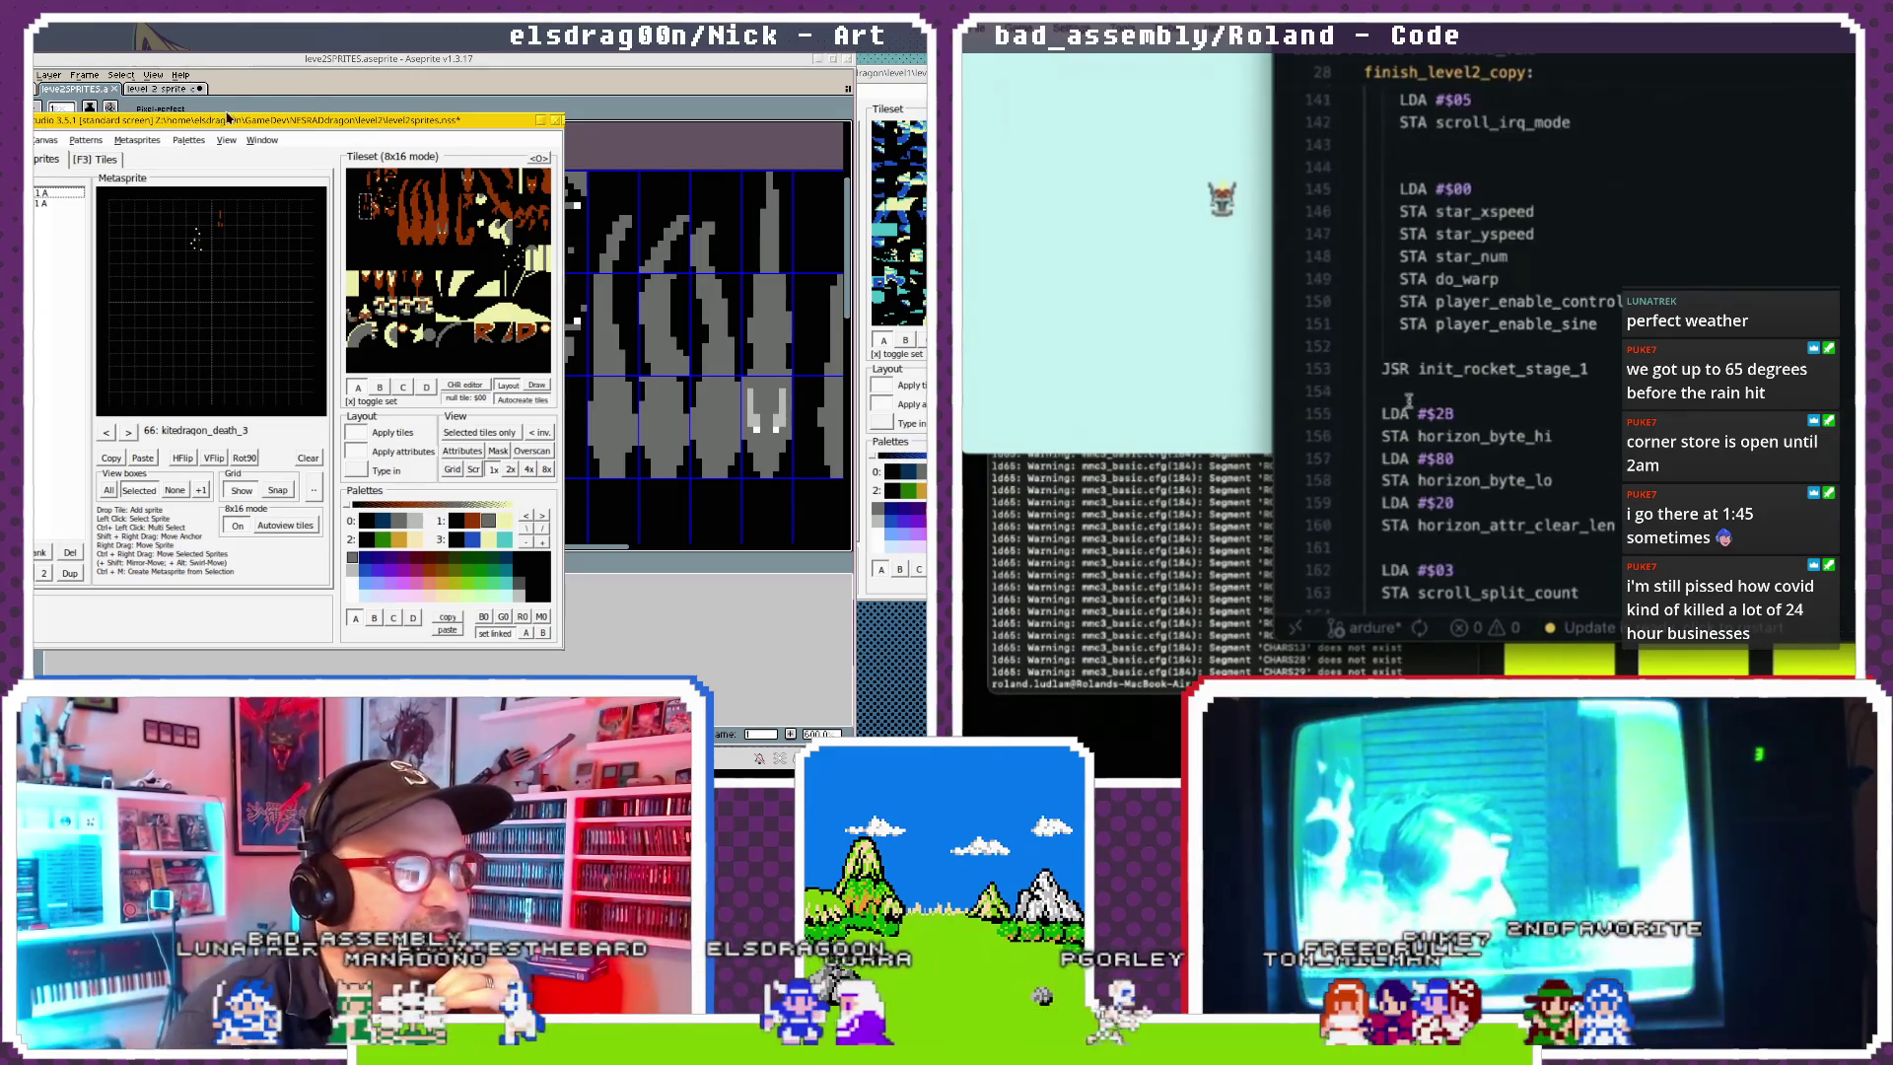
scroll(1410, 399, up, 3)
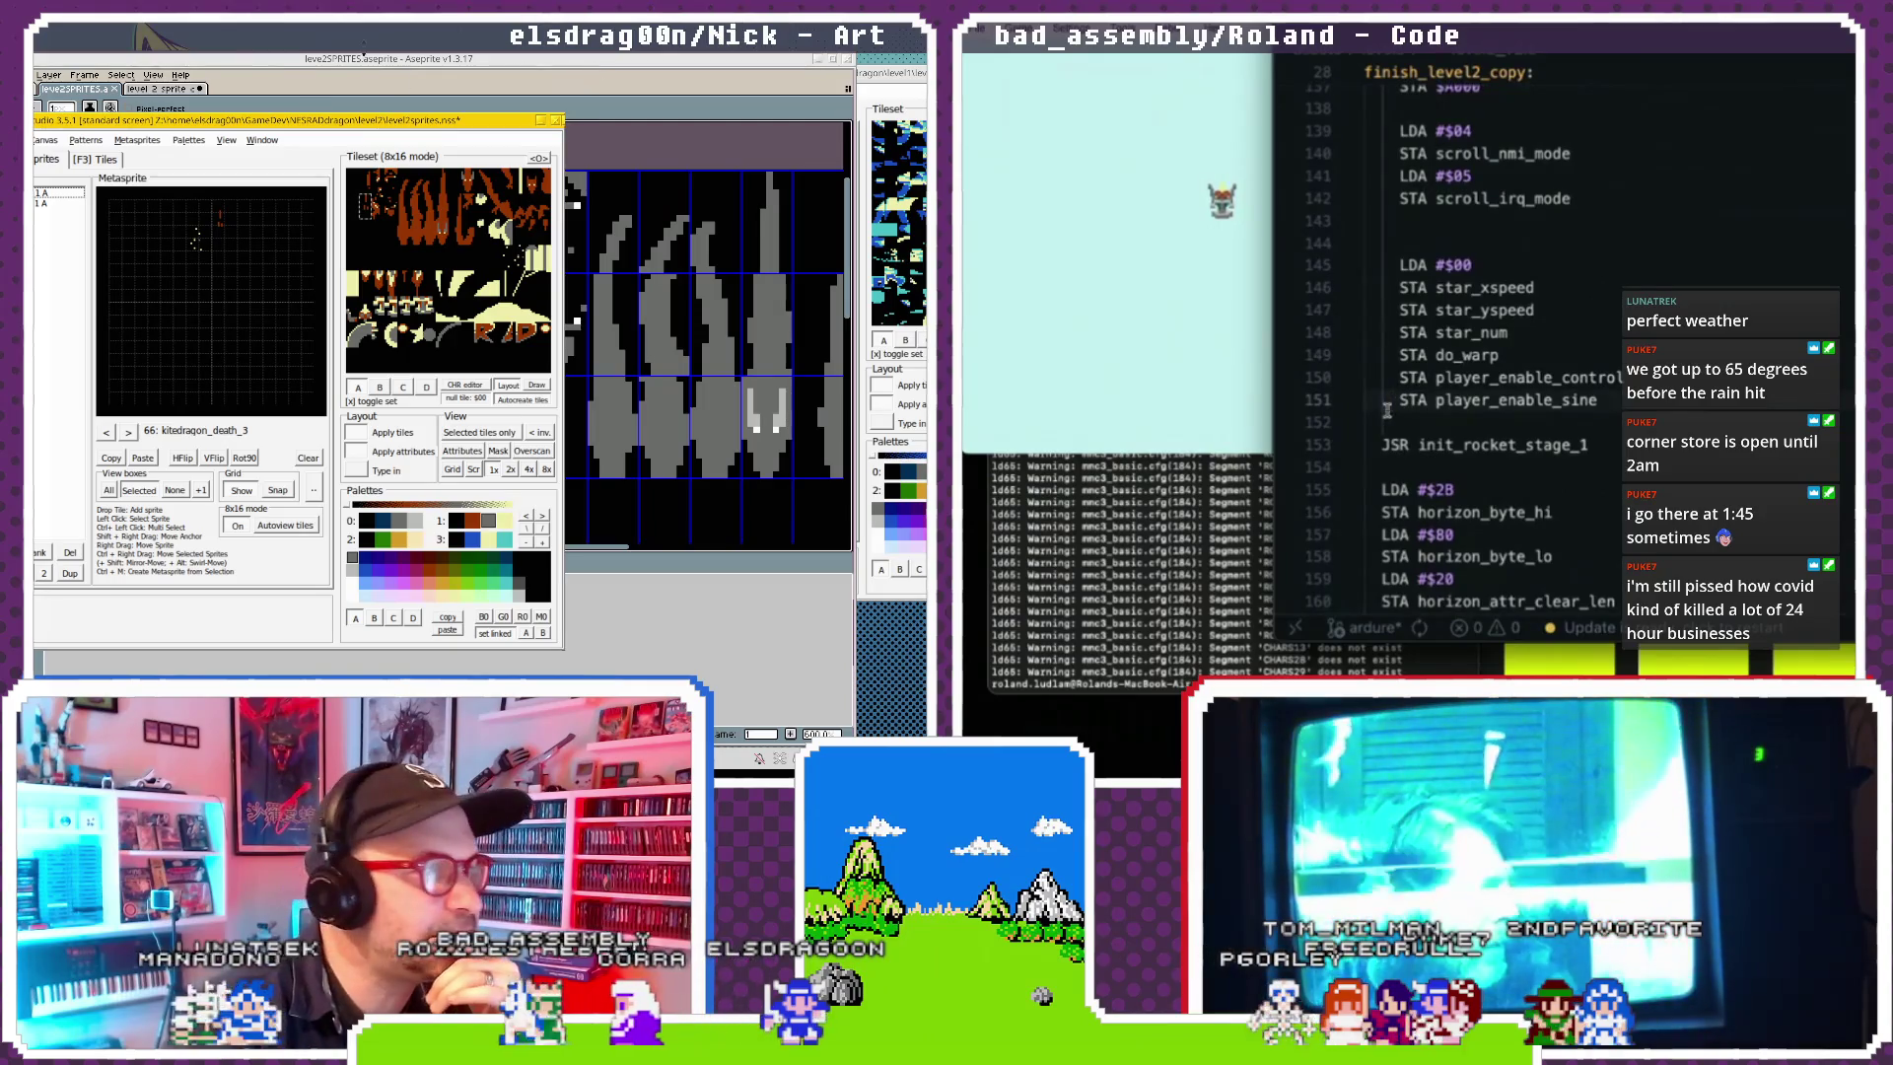
key(Return)
key(Return)
key(ctrl+v)
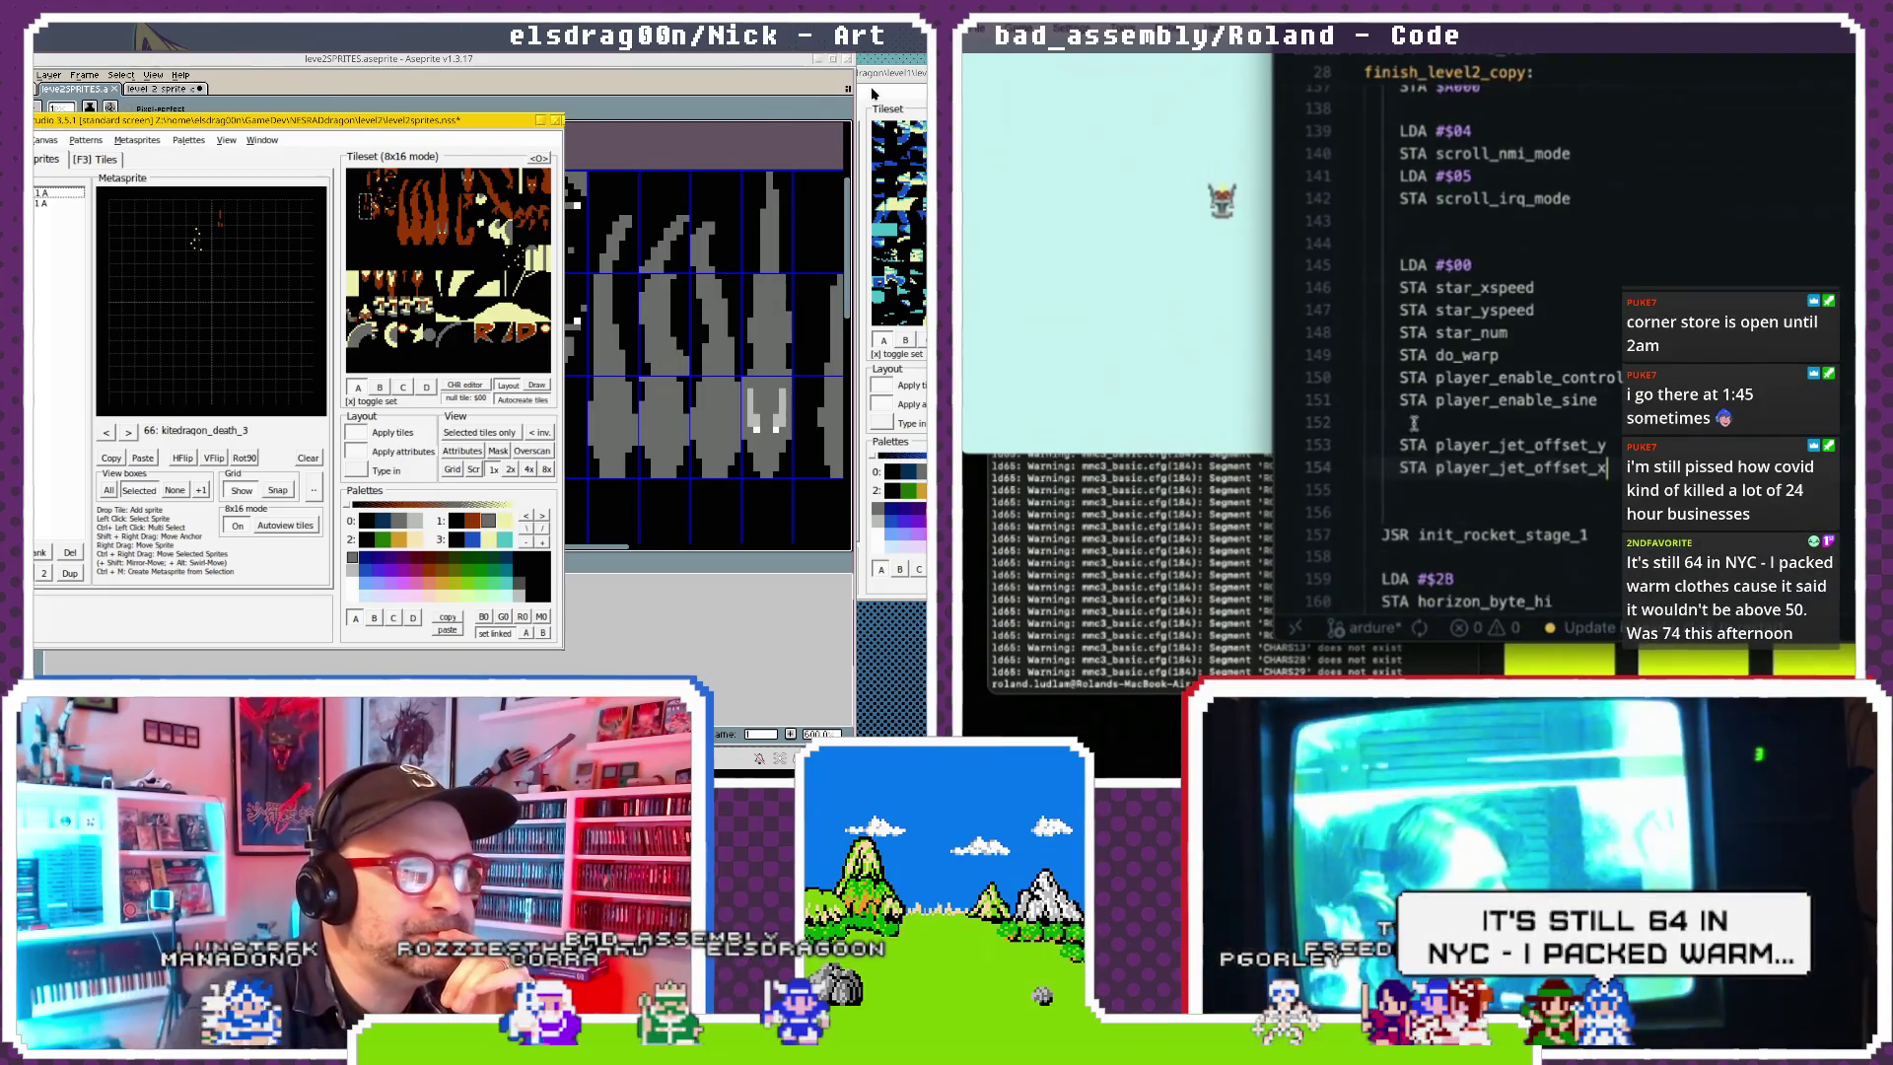
click(881, 87)
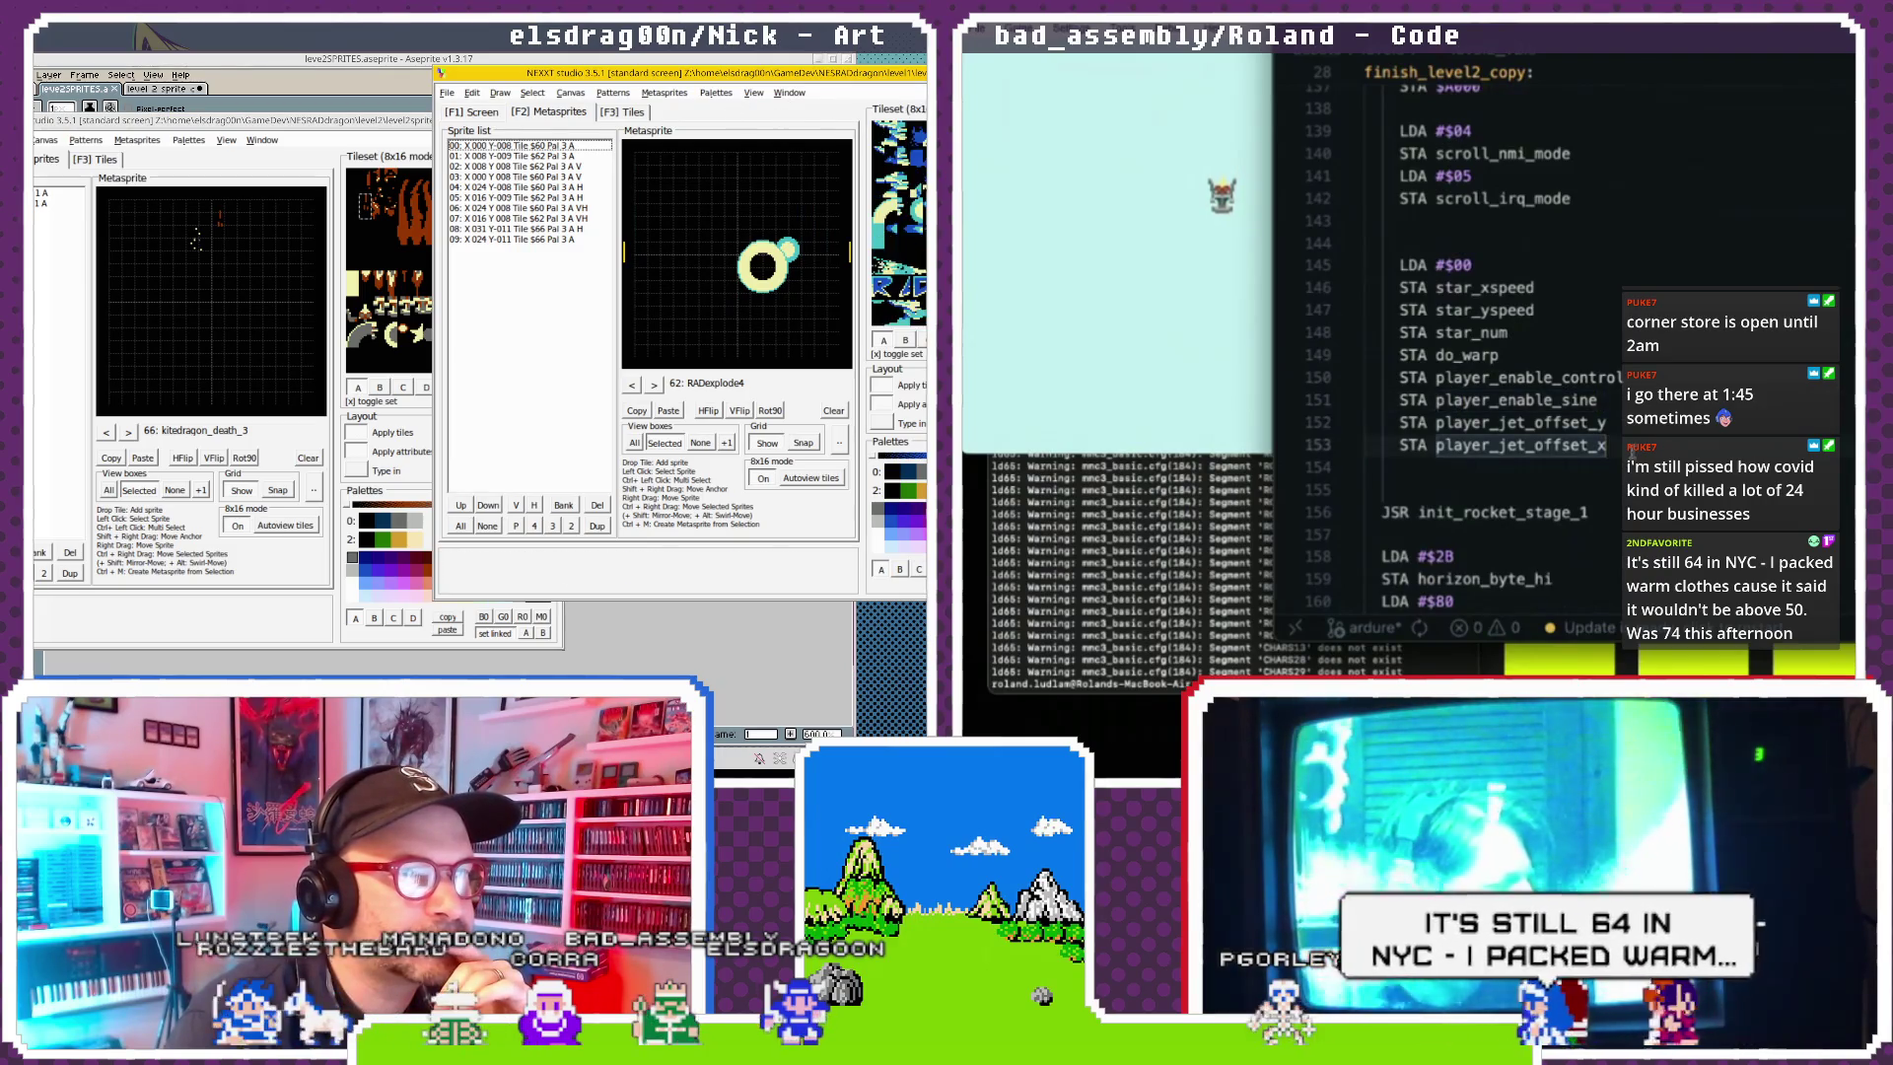
Add LDA #1 and STA player_j code lines while stepping forward to the empty slot after the explosion frames.
key(Return)
key(Return)
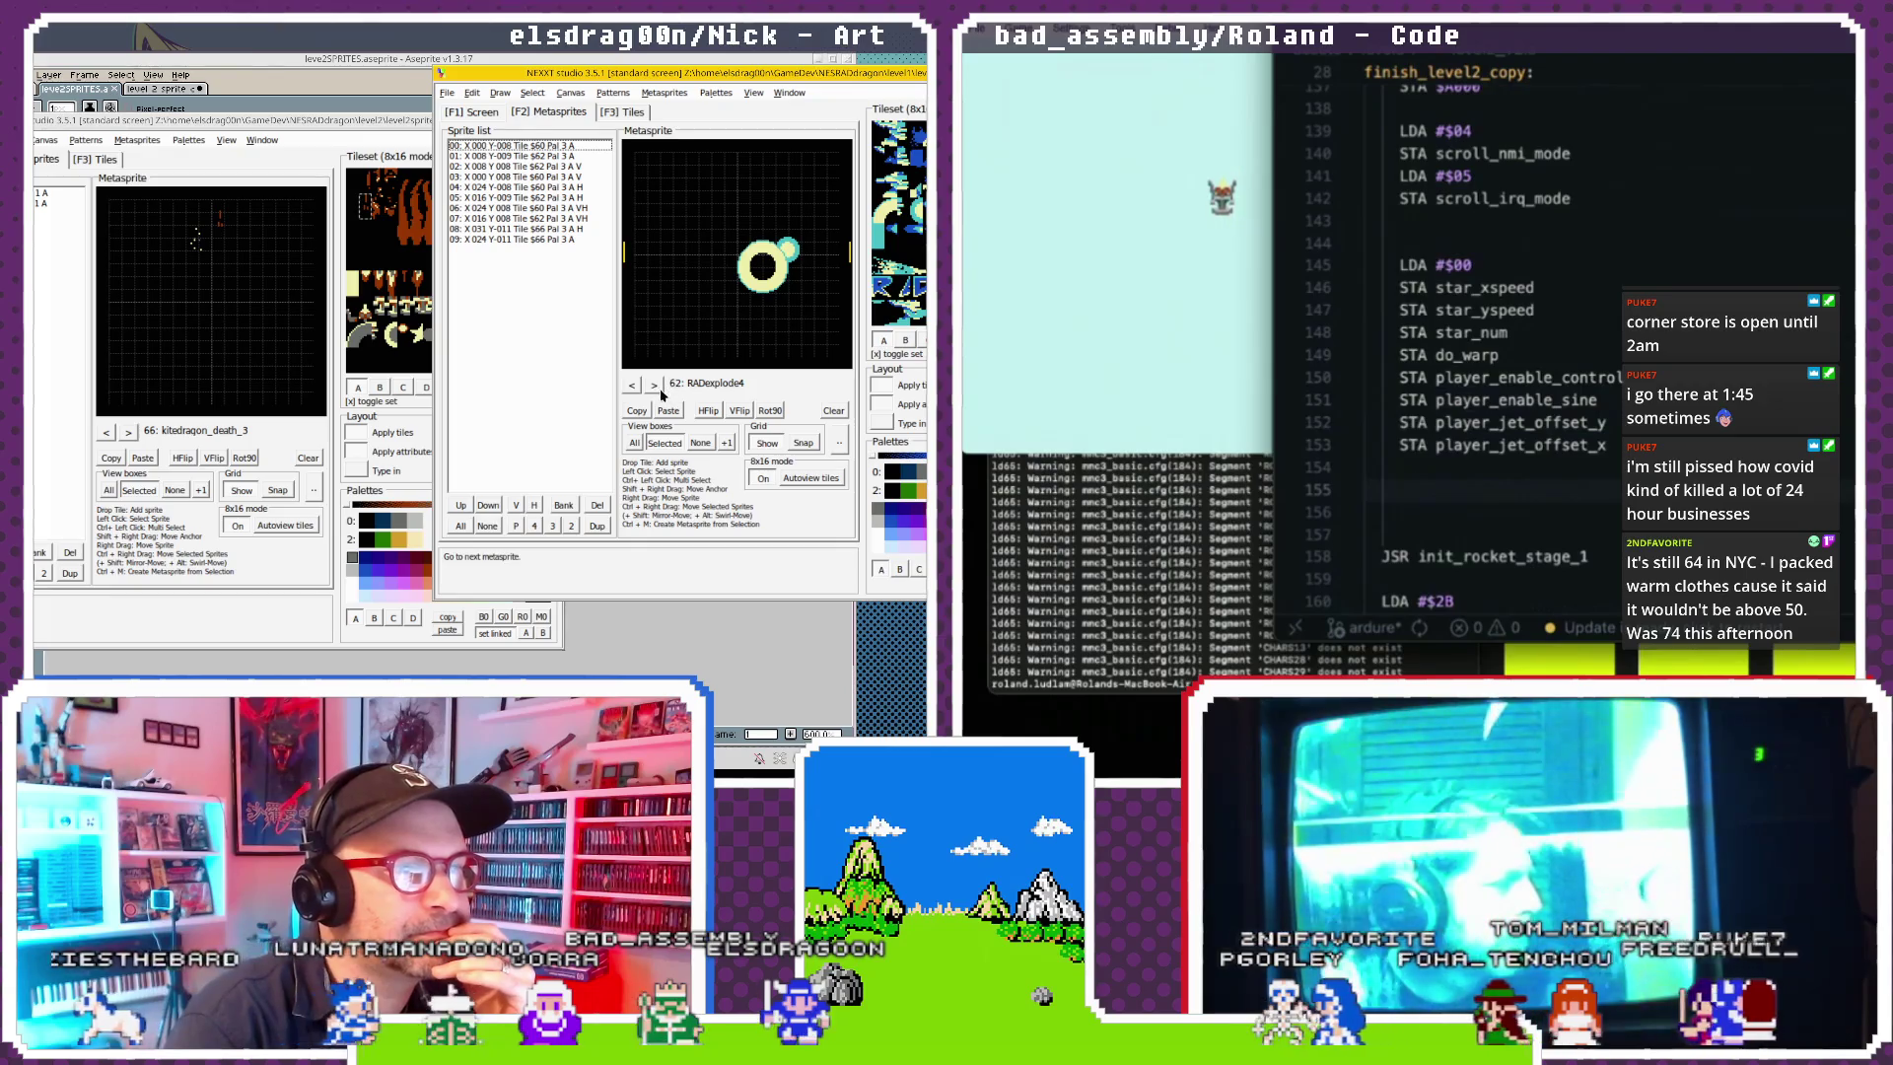
click(656, 386)
text(LDA #)
click(654, 385)
click(653, 386)
text(1)
key(Return)
click(653, 386)
click(654, 385)
text(STA player_j)
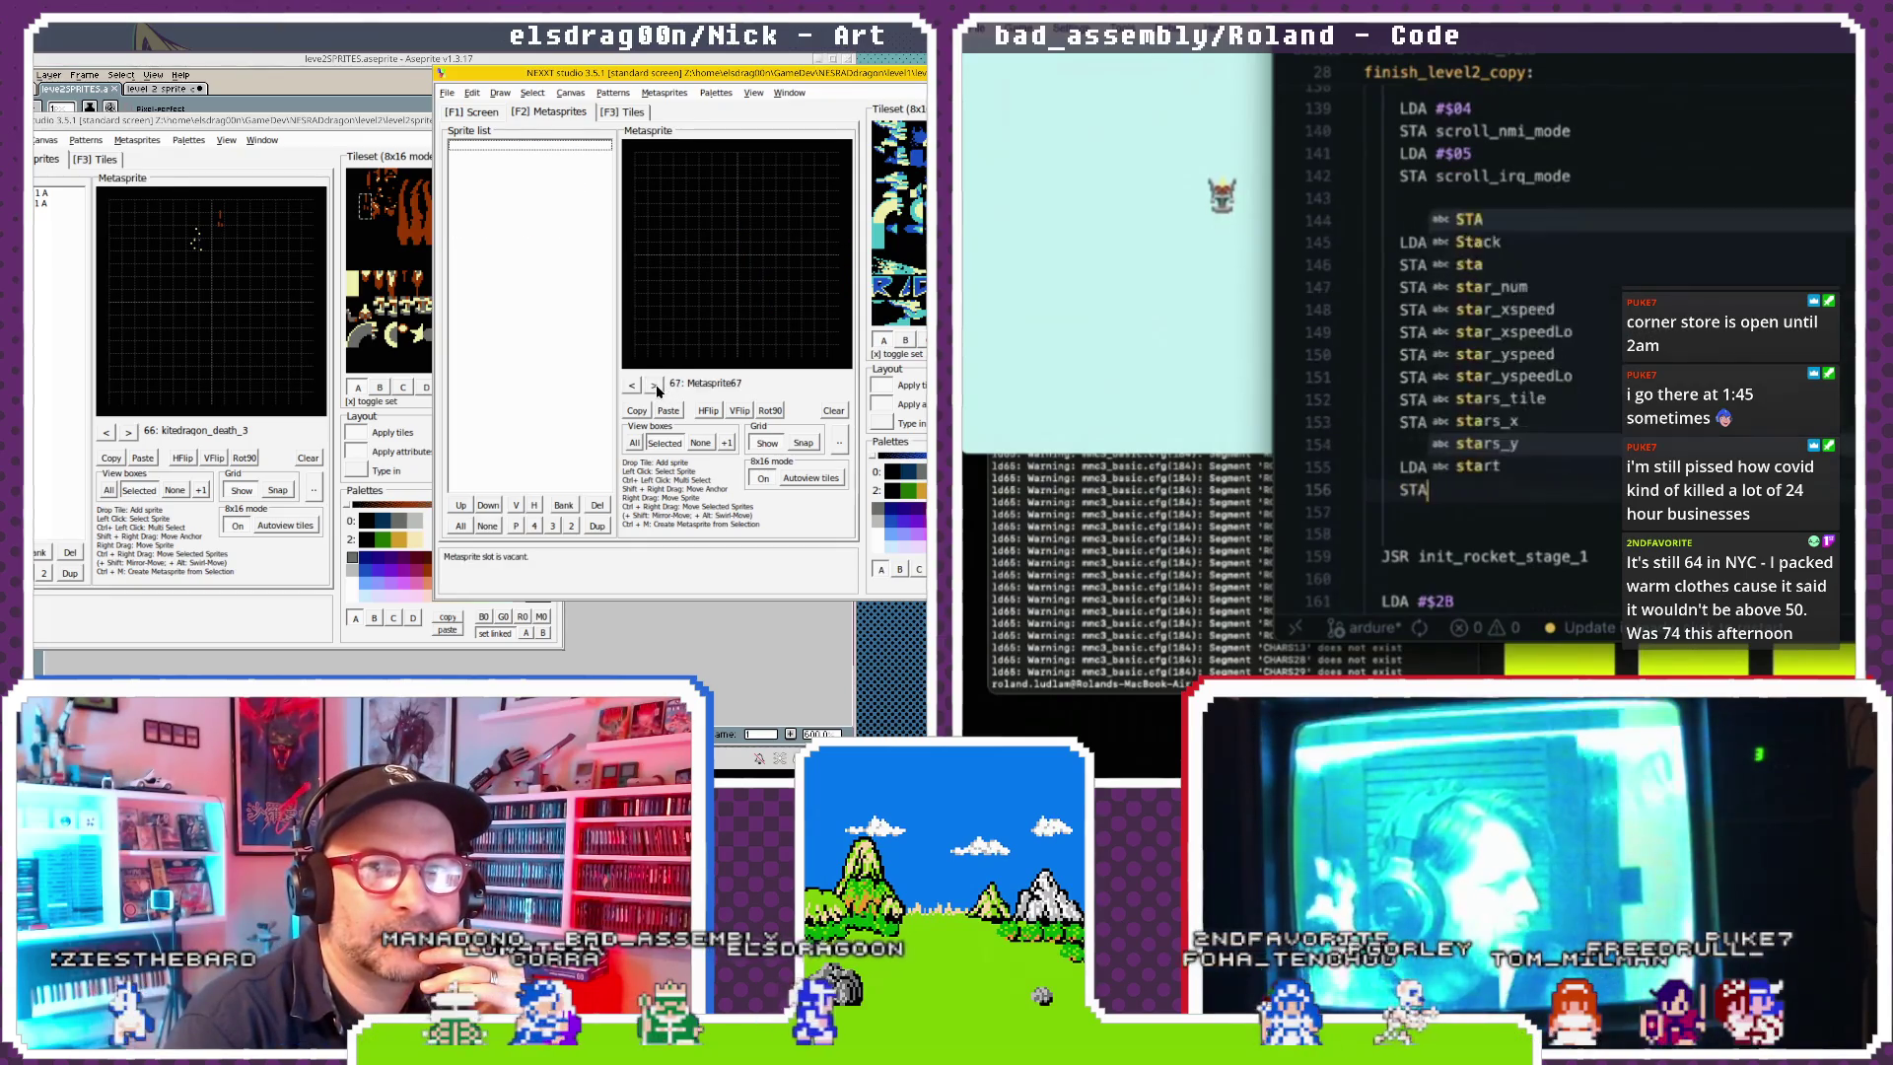
click(654, 386)
Page back through earlier metasprite frames toward Metasprite46, typing enable_j in the code.
click(641, 387)
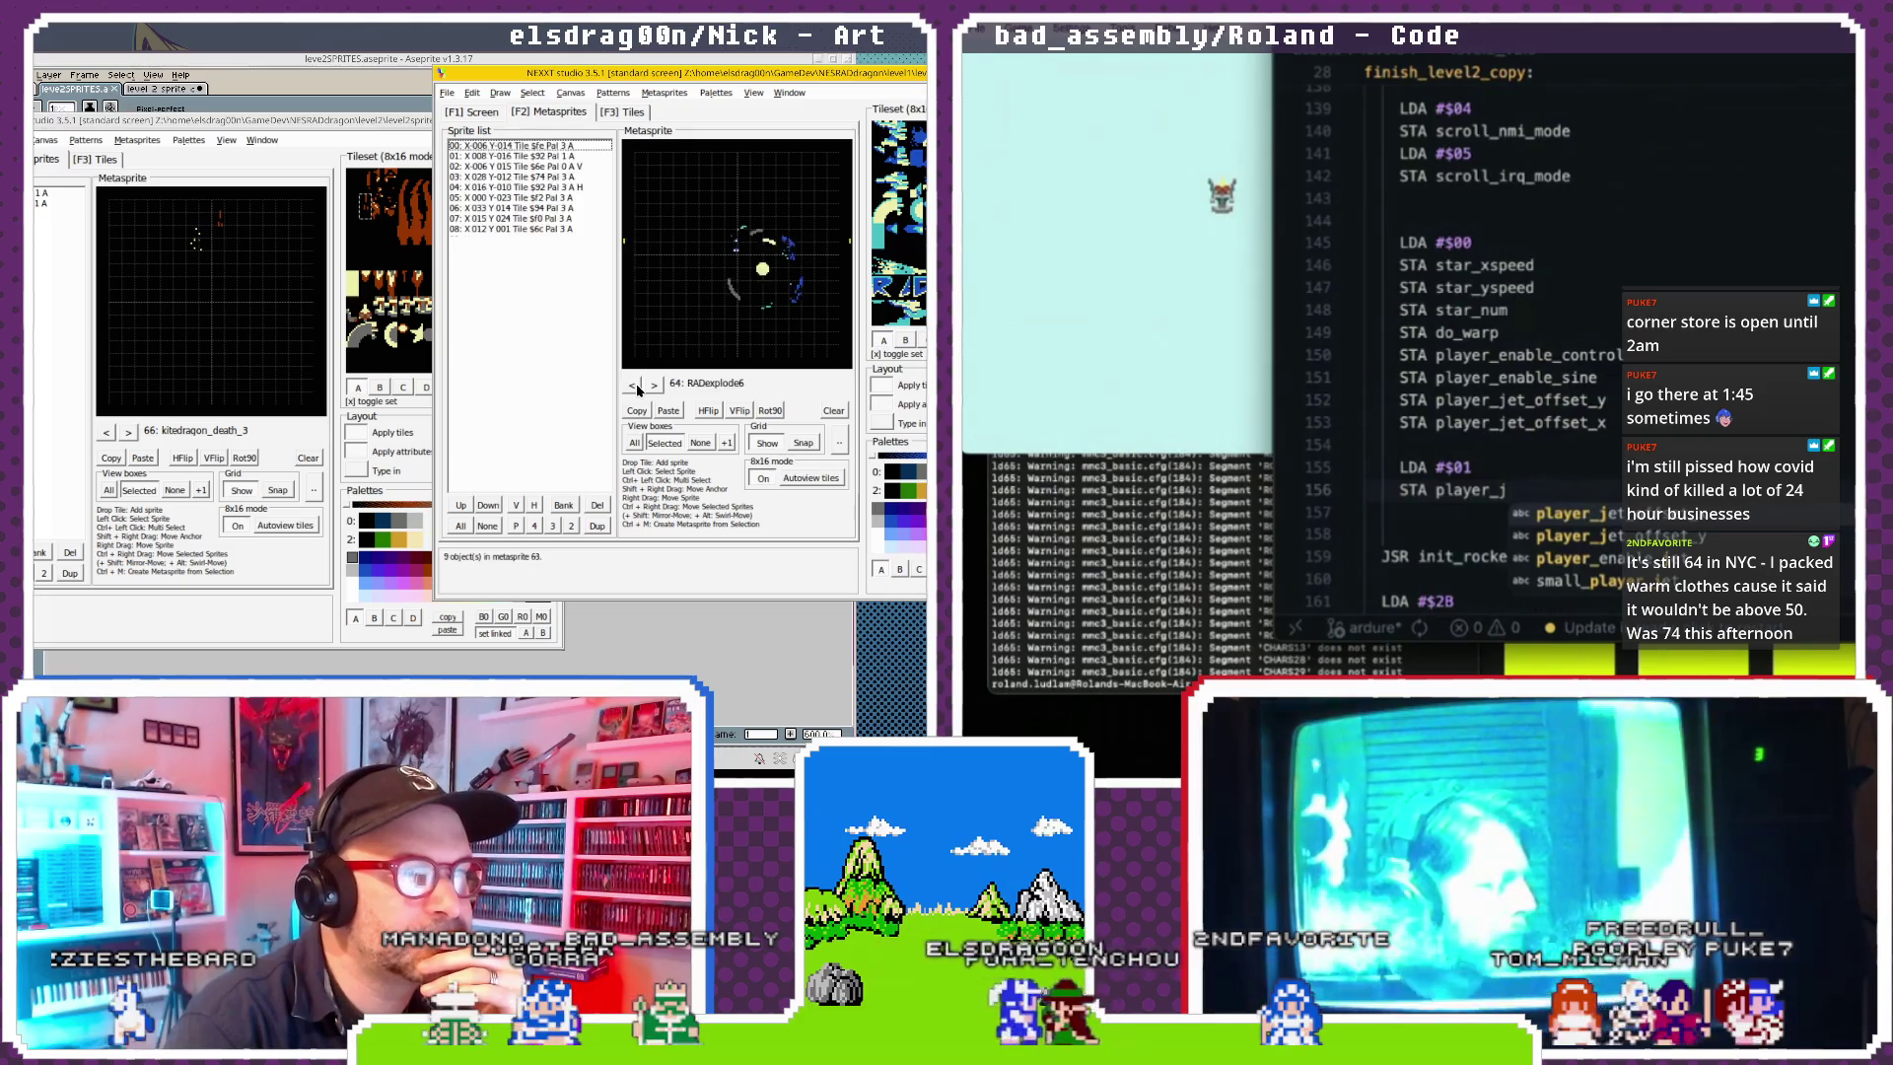
click(640, 387)
click(639, 388)
text(enable_j)
click(638, 390)
click(637, 389)
click(638, 389)
click(638, 389)
click(638, 389)
click(637, 390)
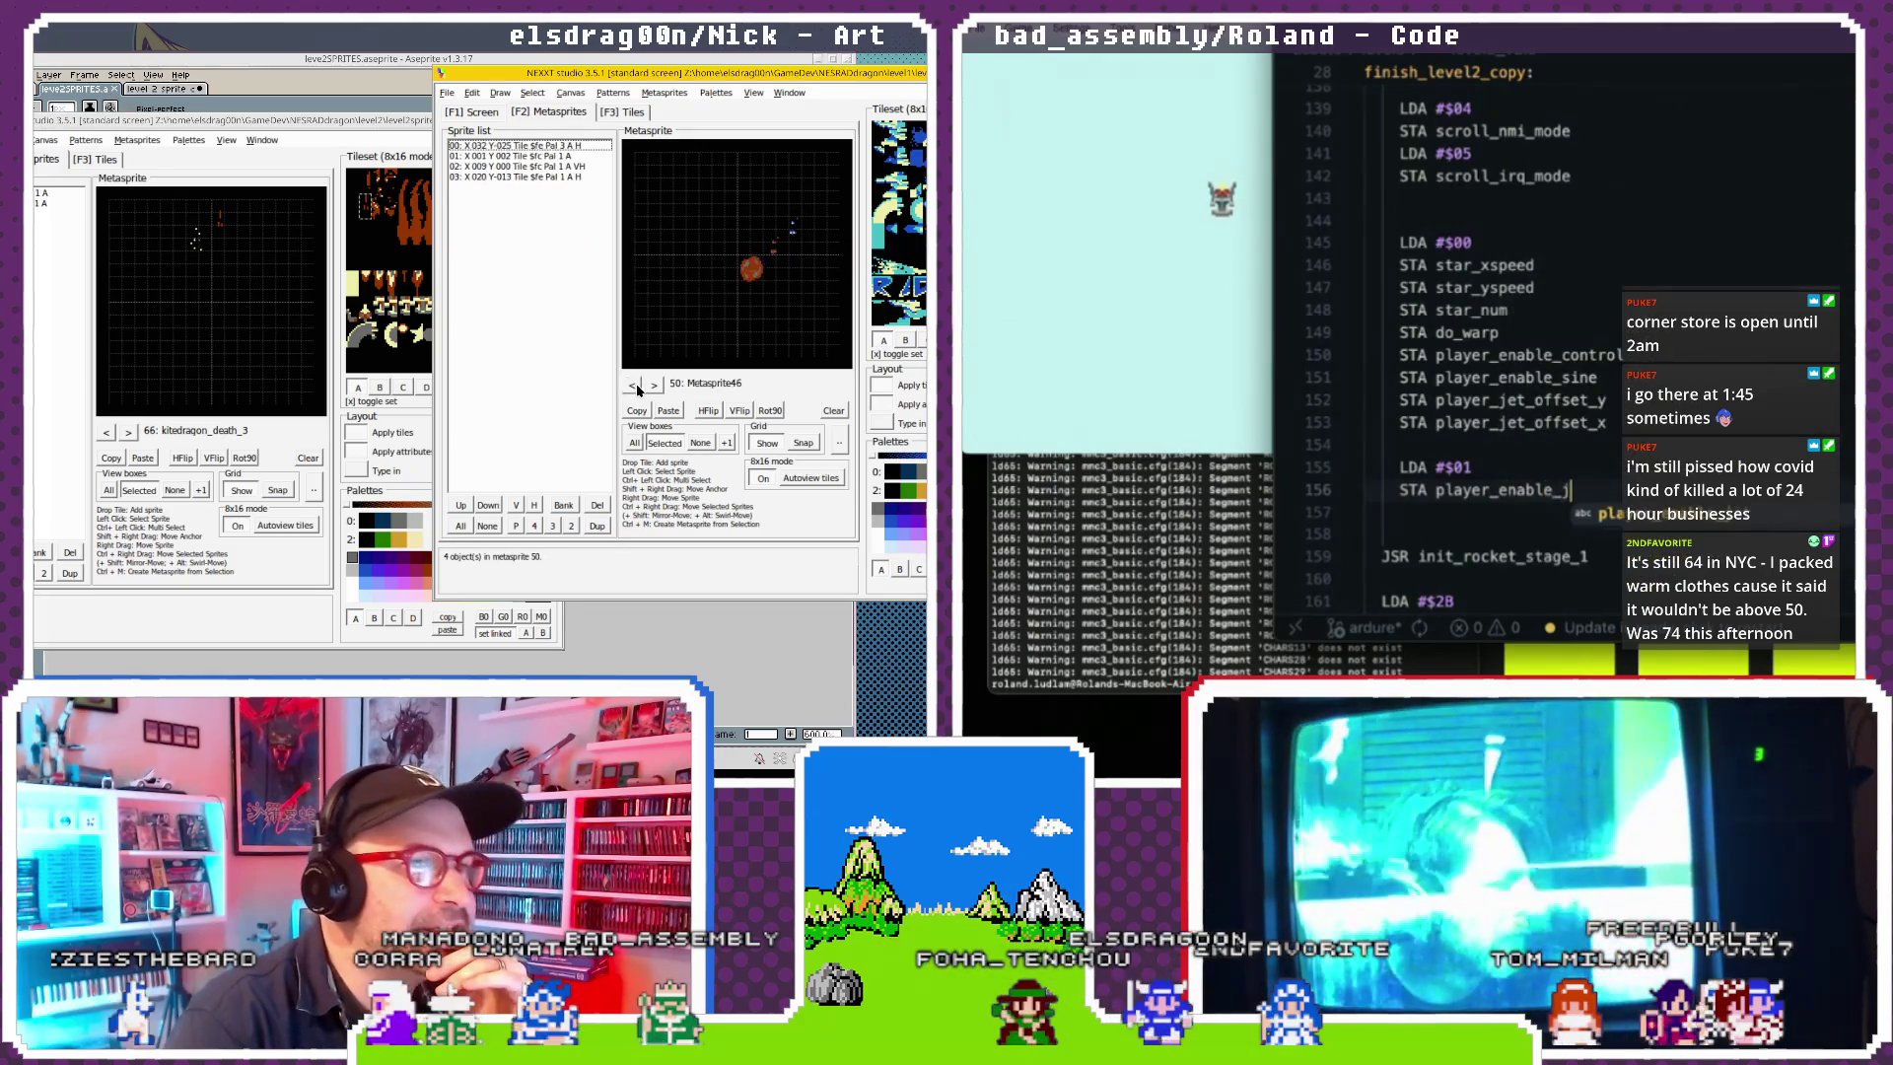
click(638, 390)
click(638, 389)
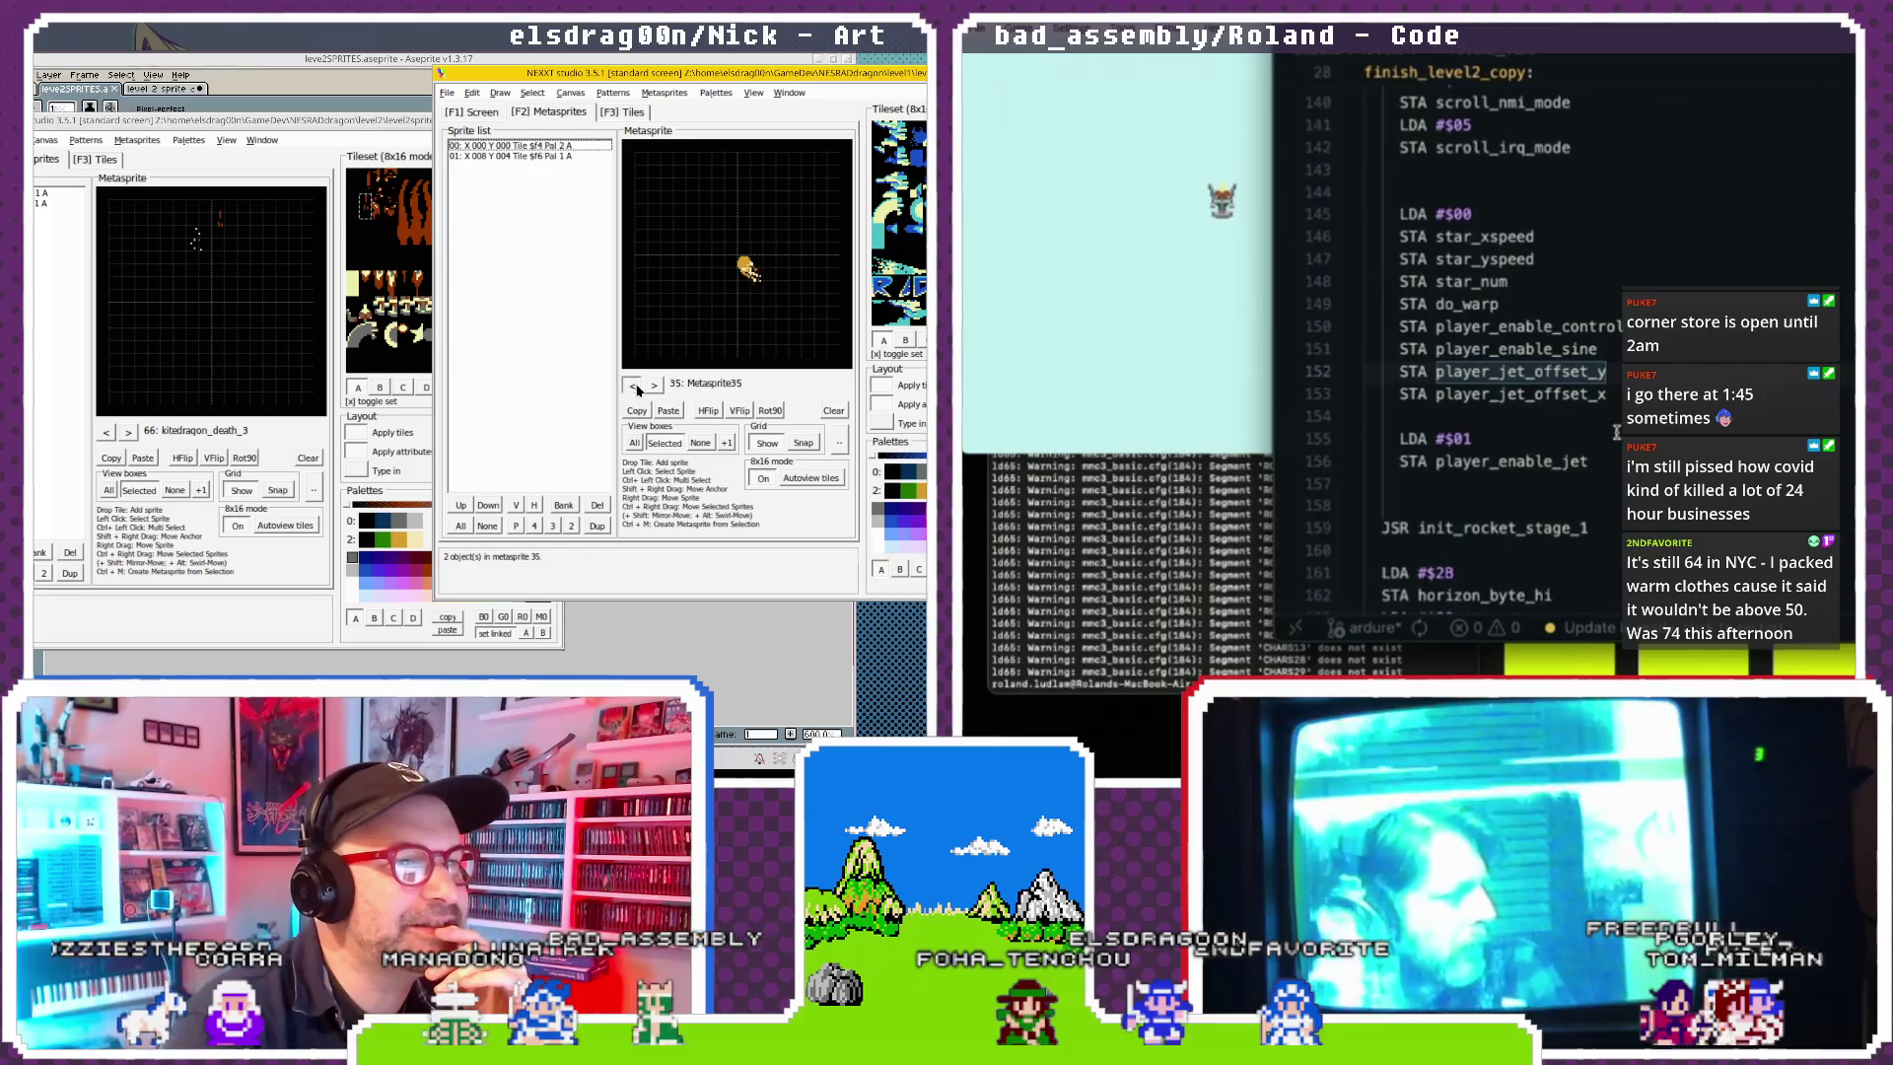
click(638, 390)
click(638, 389)
click(638, 390)
click(638, 390)
click(638, 390)
click(638, 390)
Step forward to metasprite 37, bringing the code editor back in front of the terminal.
click(654, 386)
click(655, 386)
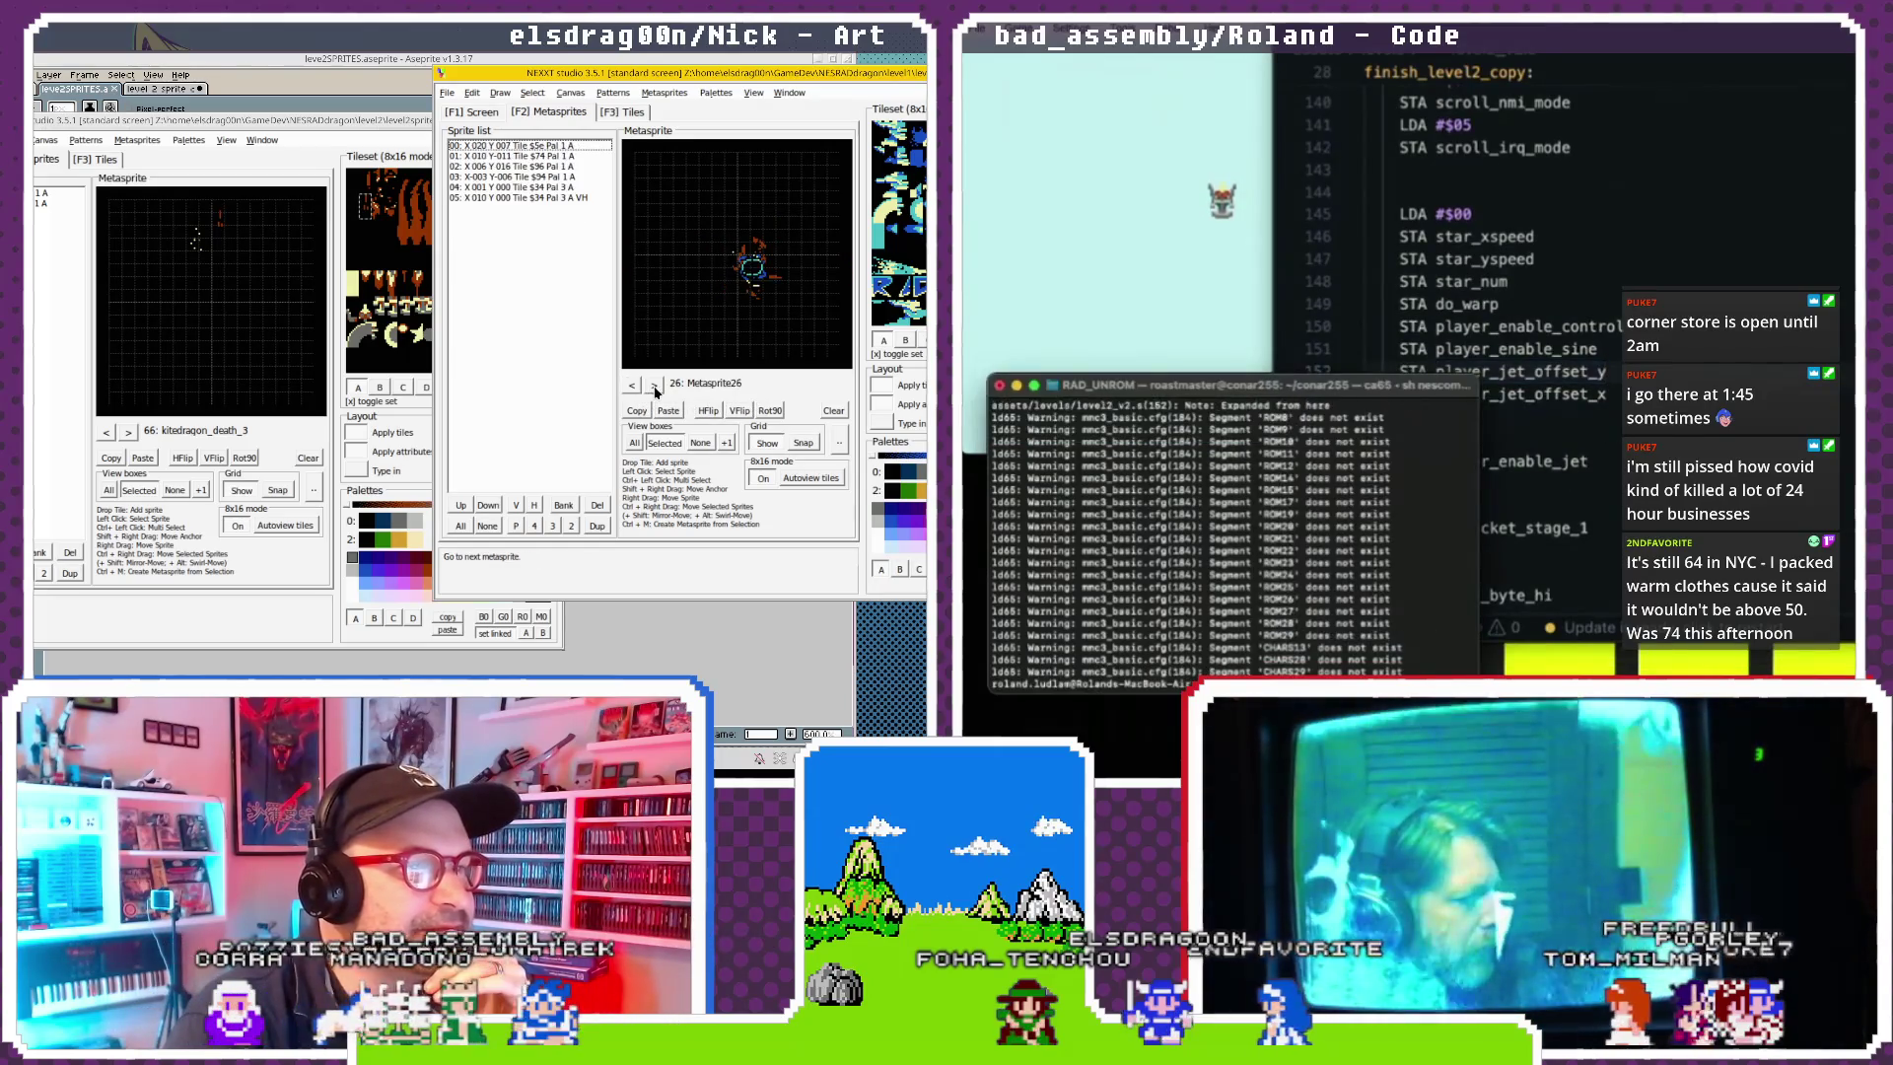
click(654, 387)
click(655, 386)
click(655, 386)
click(655, 386)
click(654, 386)
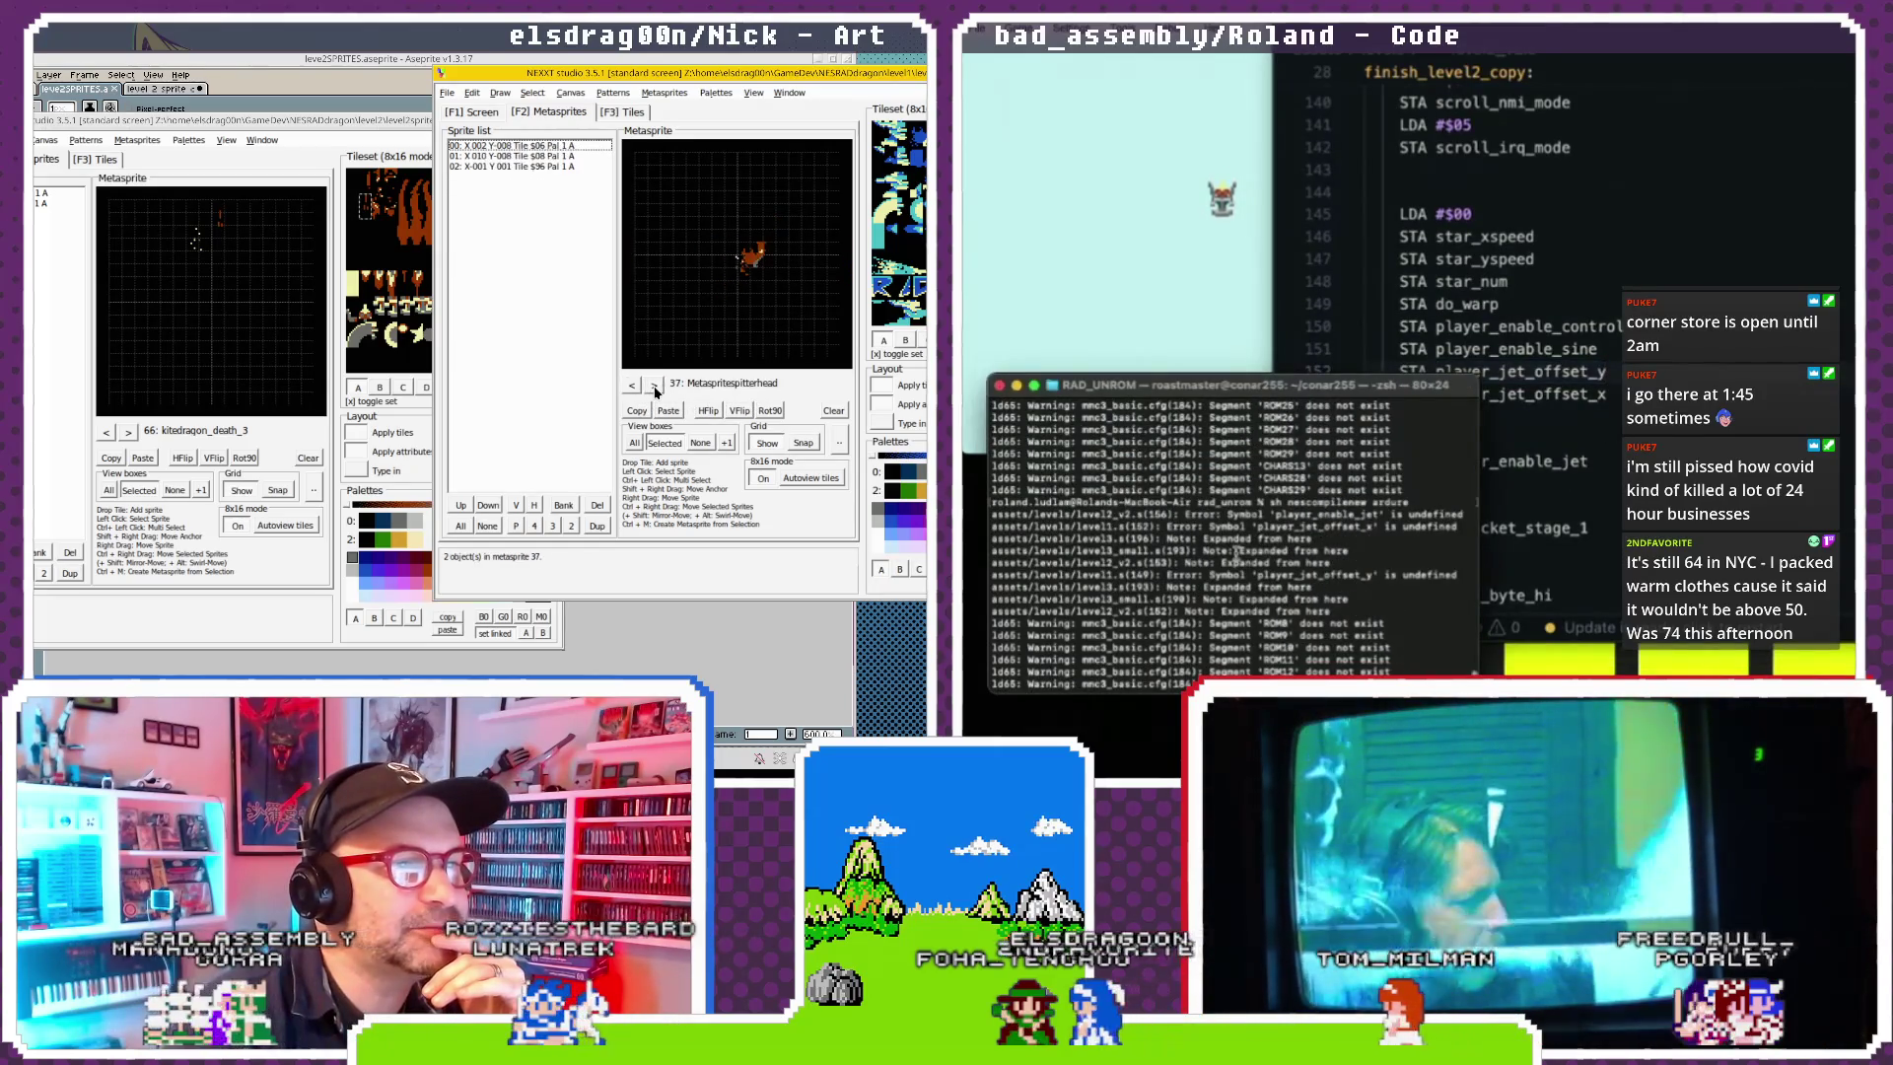
click(1496, 330)
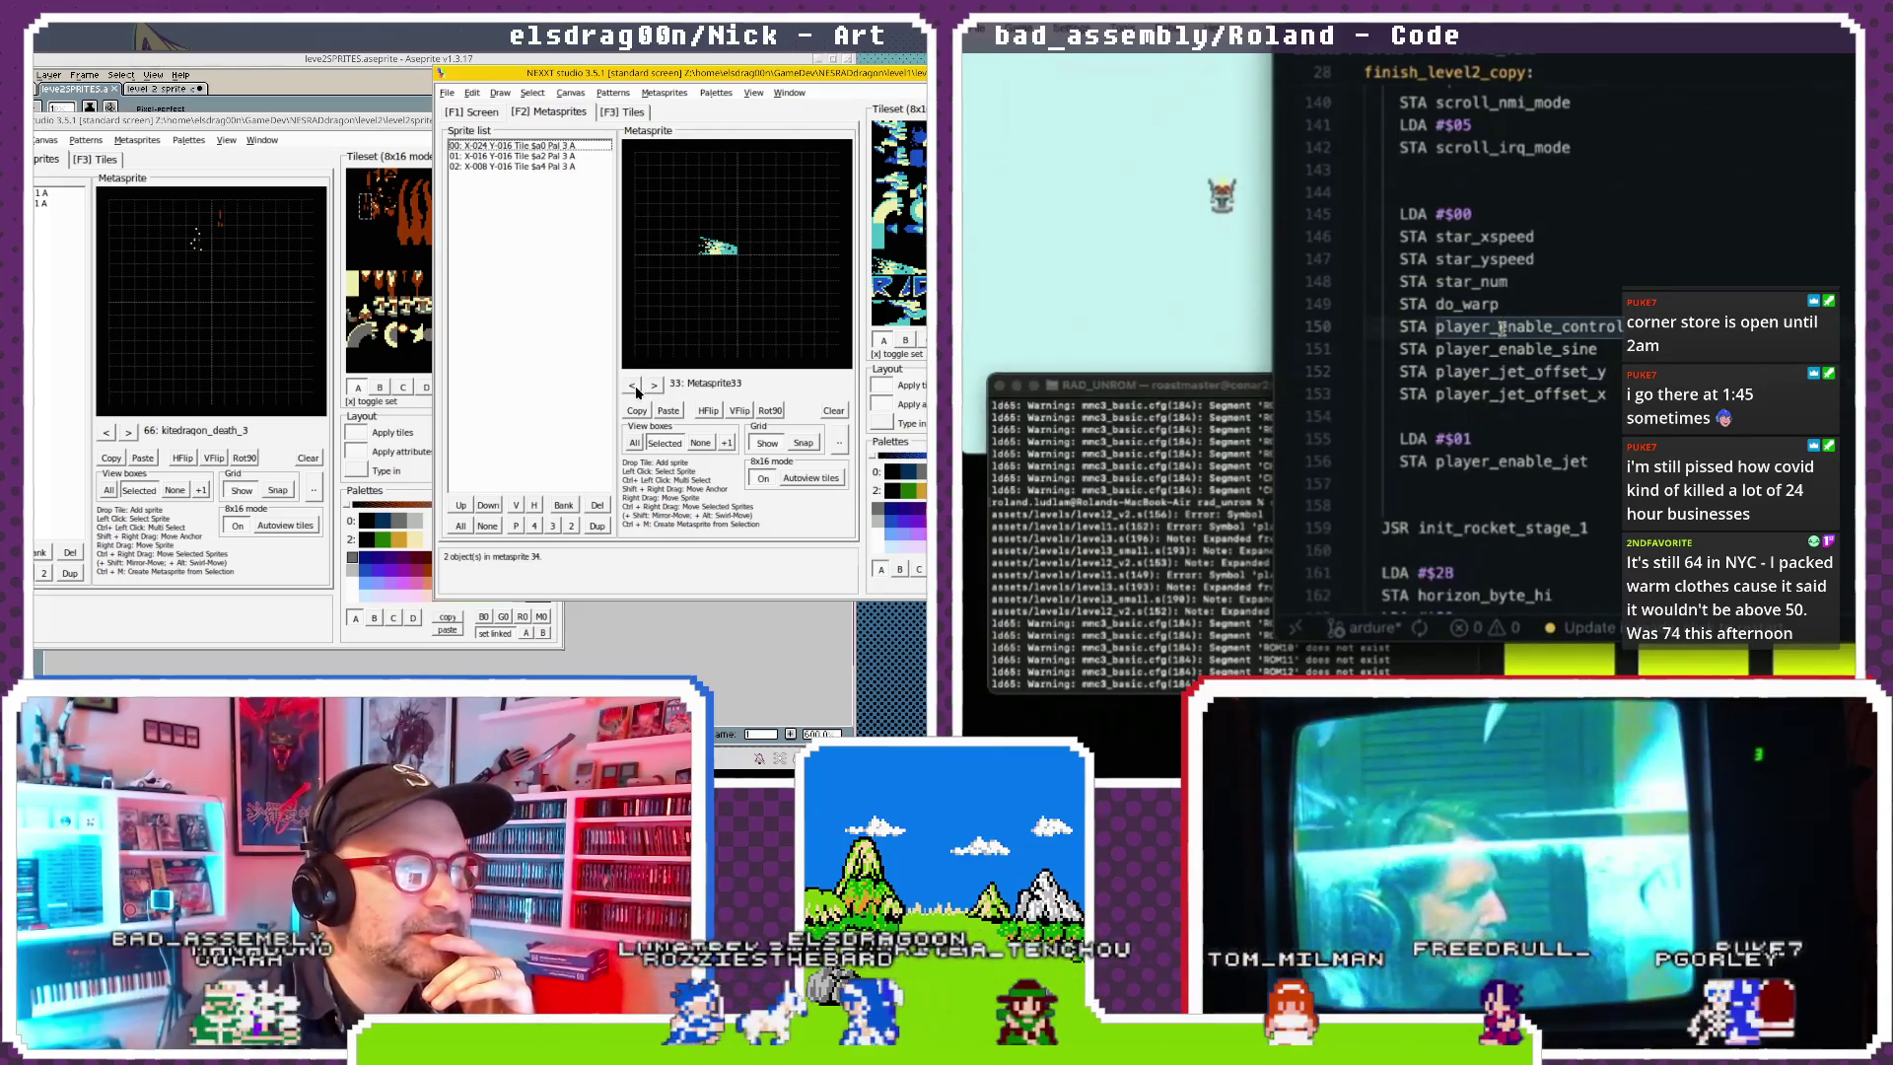
click(653, 386)
click(654, 385)
scroll(1681, 172, down, 20)
click(1681, 173)
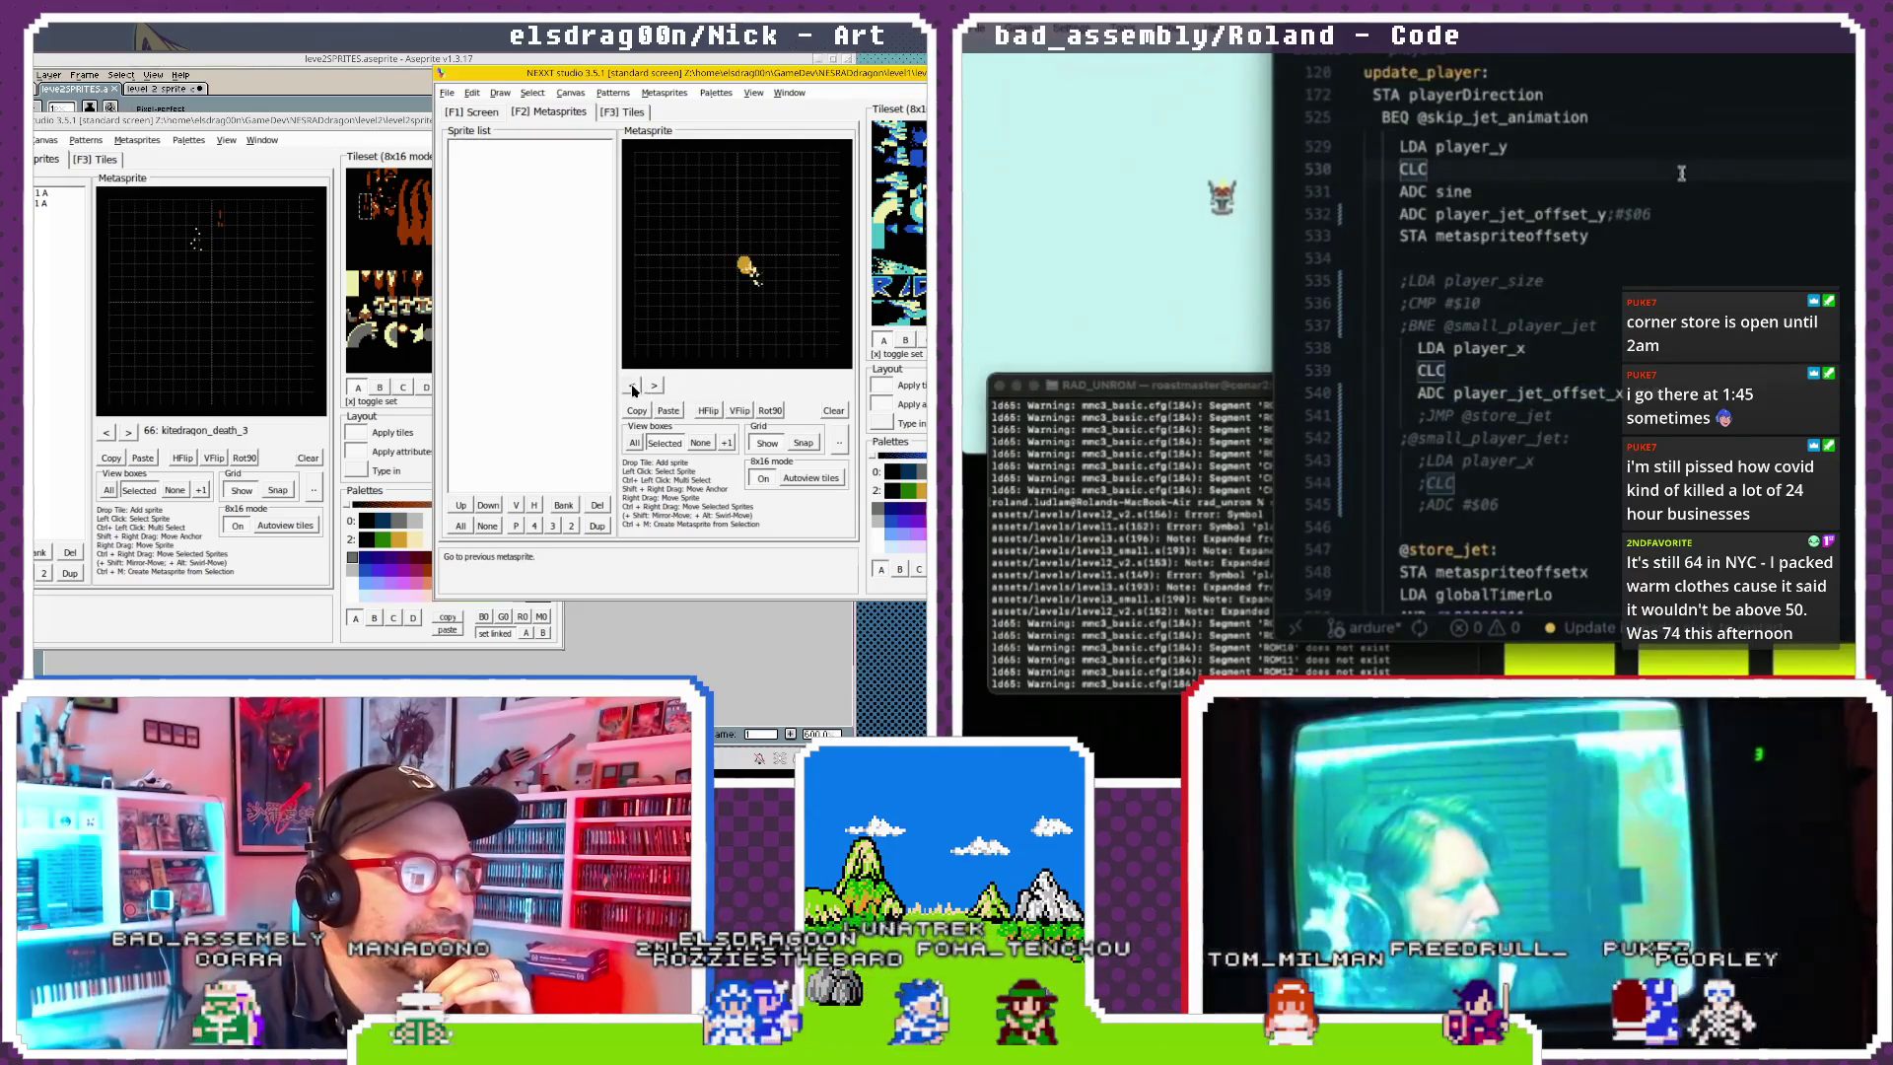
Step back three frames to 34: Metasprite34.
click(632, 386)
click(632, 385)
click(632, 386)
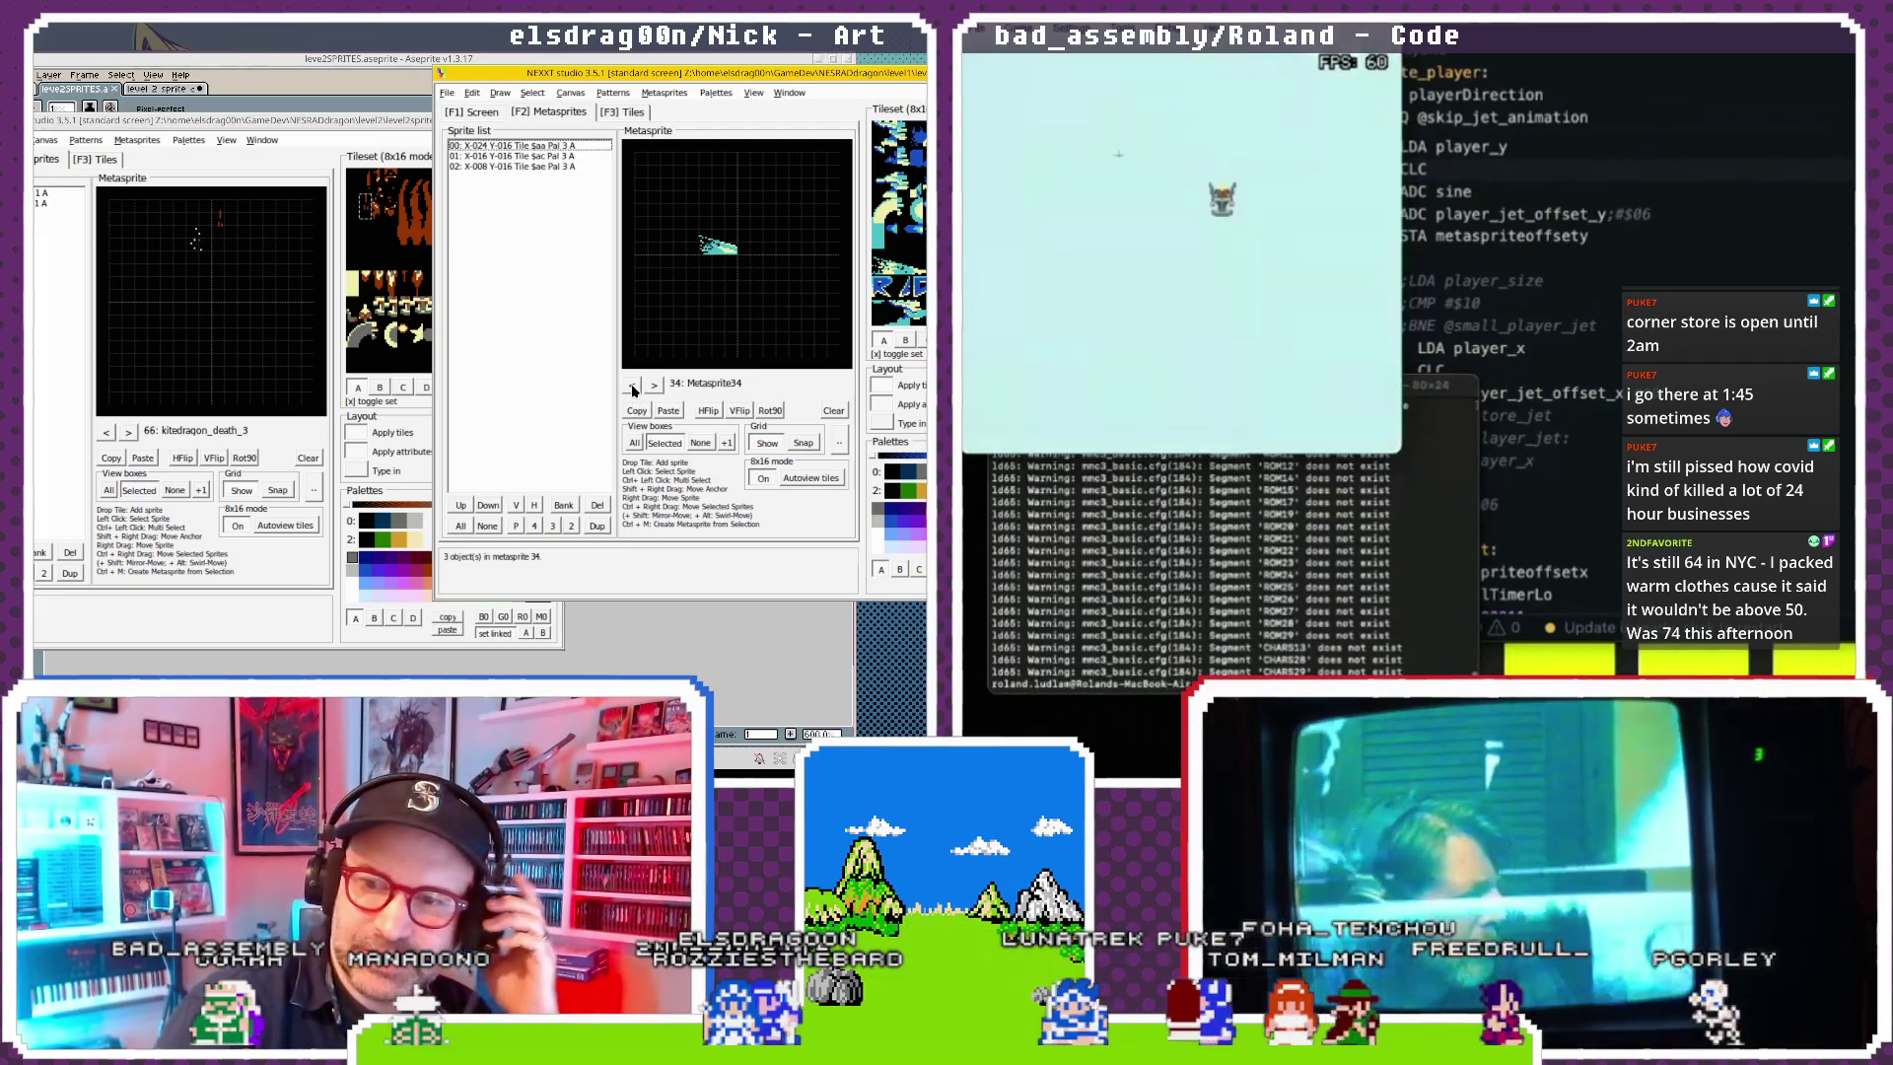
Reload the ROM in the emulator and bring NEXXT's level 2 sprite window forward.
right_click(1001, 44)
click(1048, 110)
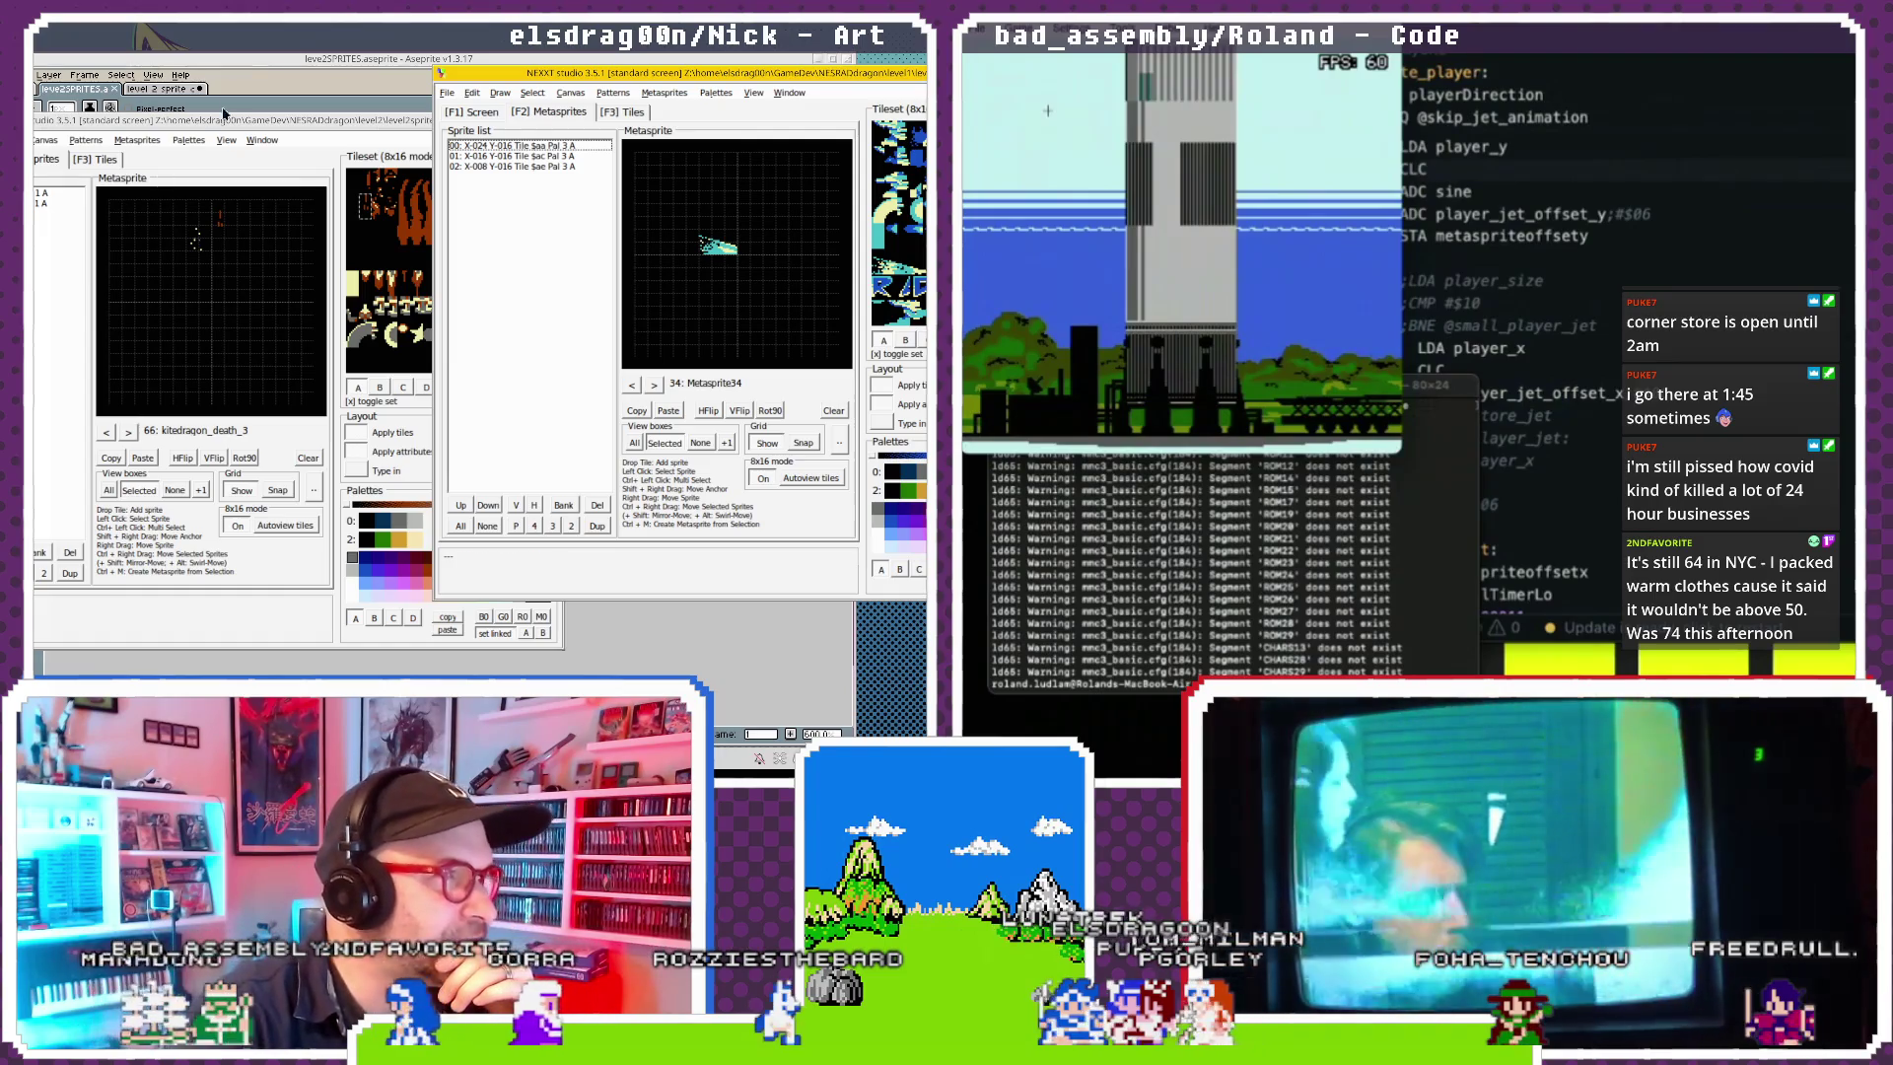
drag(231, 121, 232, 131)
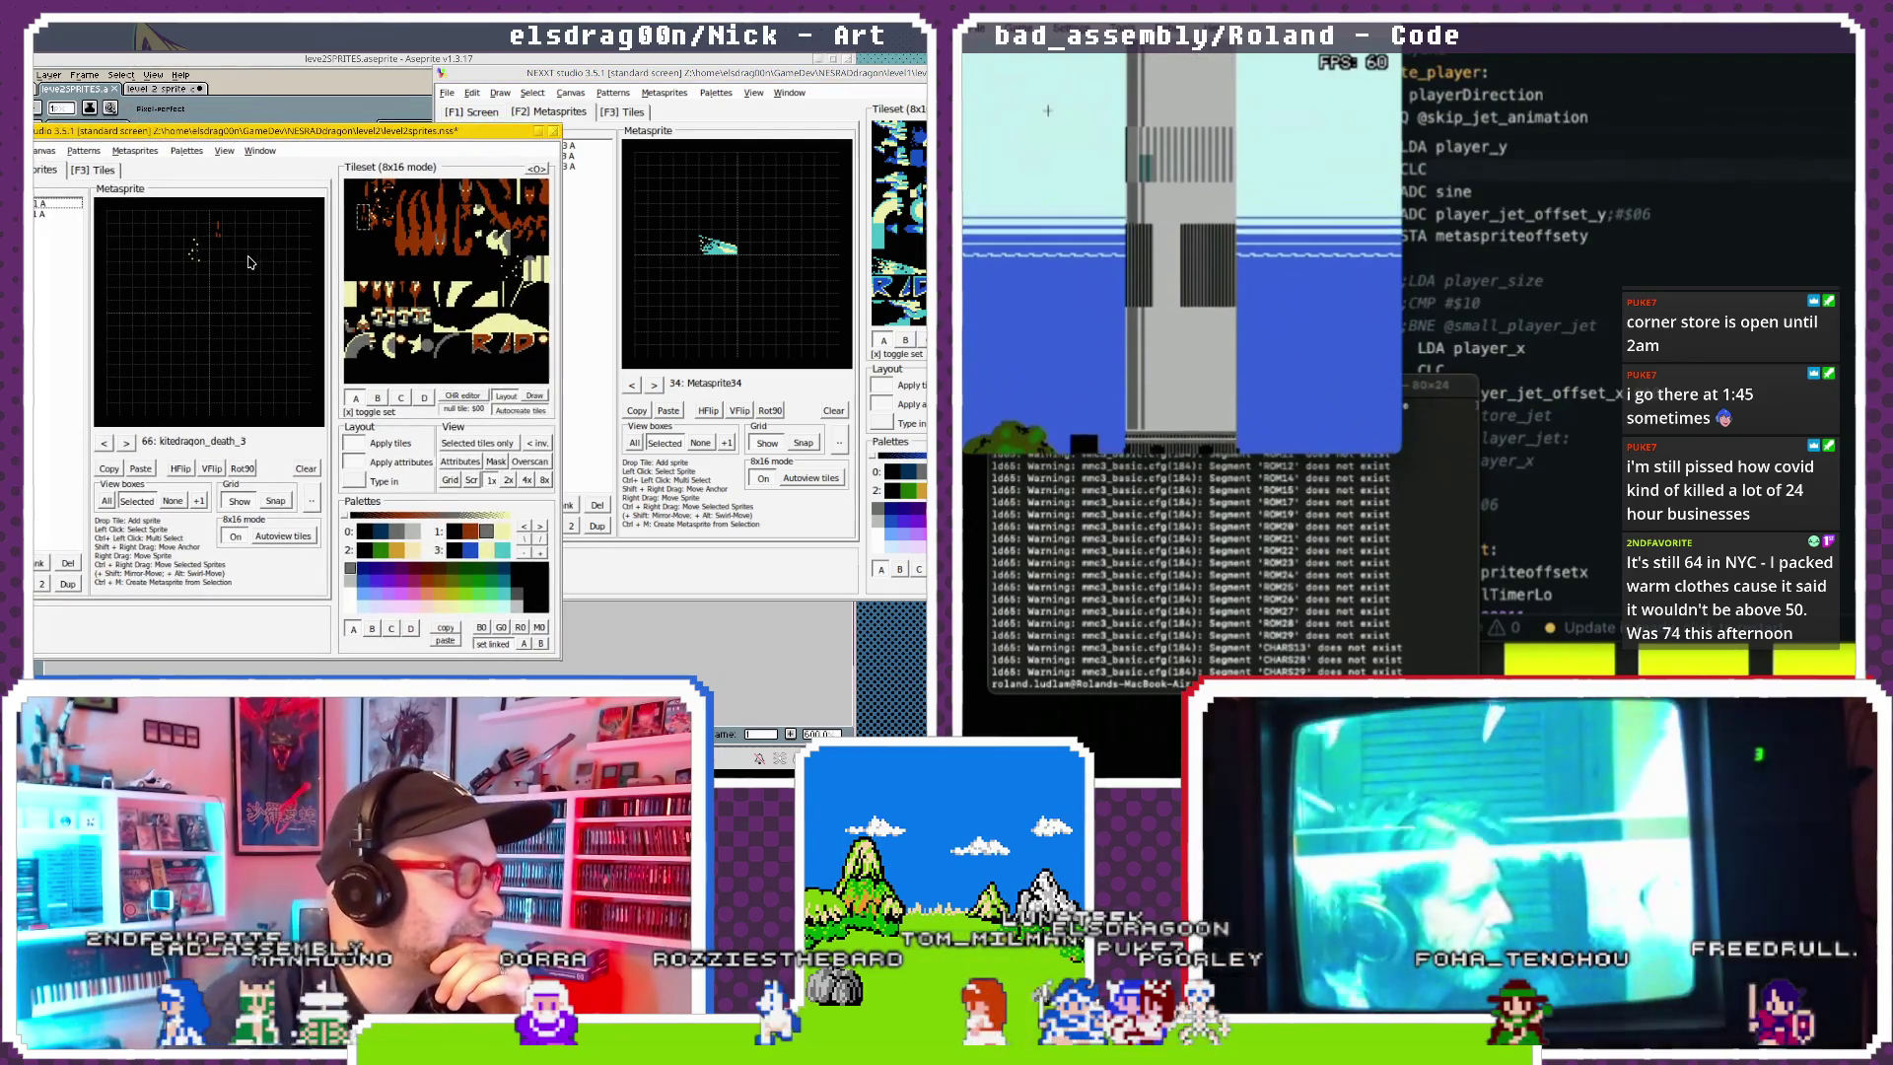
Page back past kitedragon_death1 to the enemydeath2 frame.
click(102, 444)
click(102, 444)
click(102, 444)
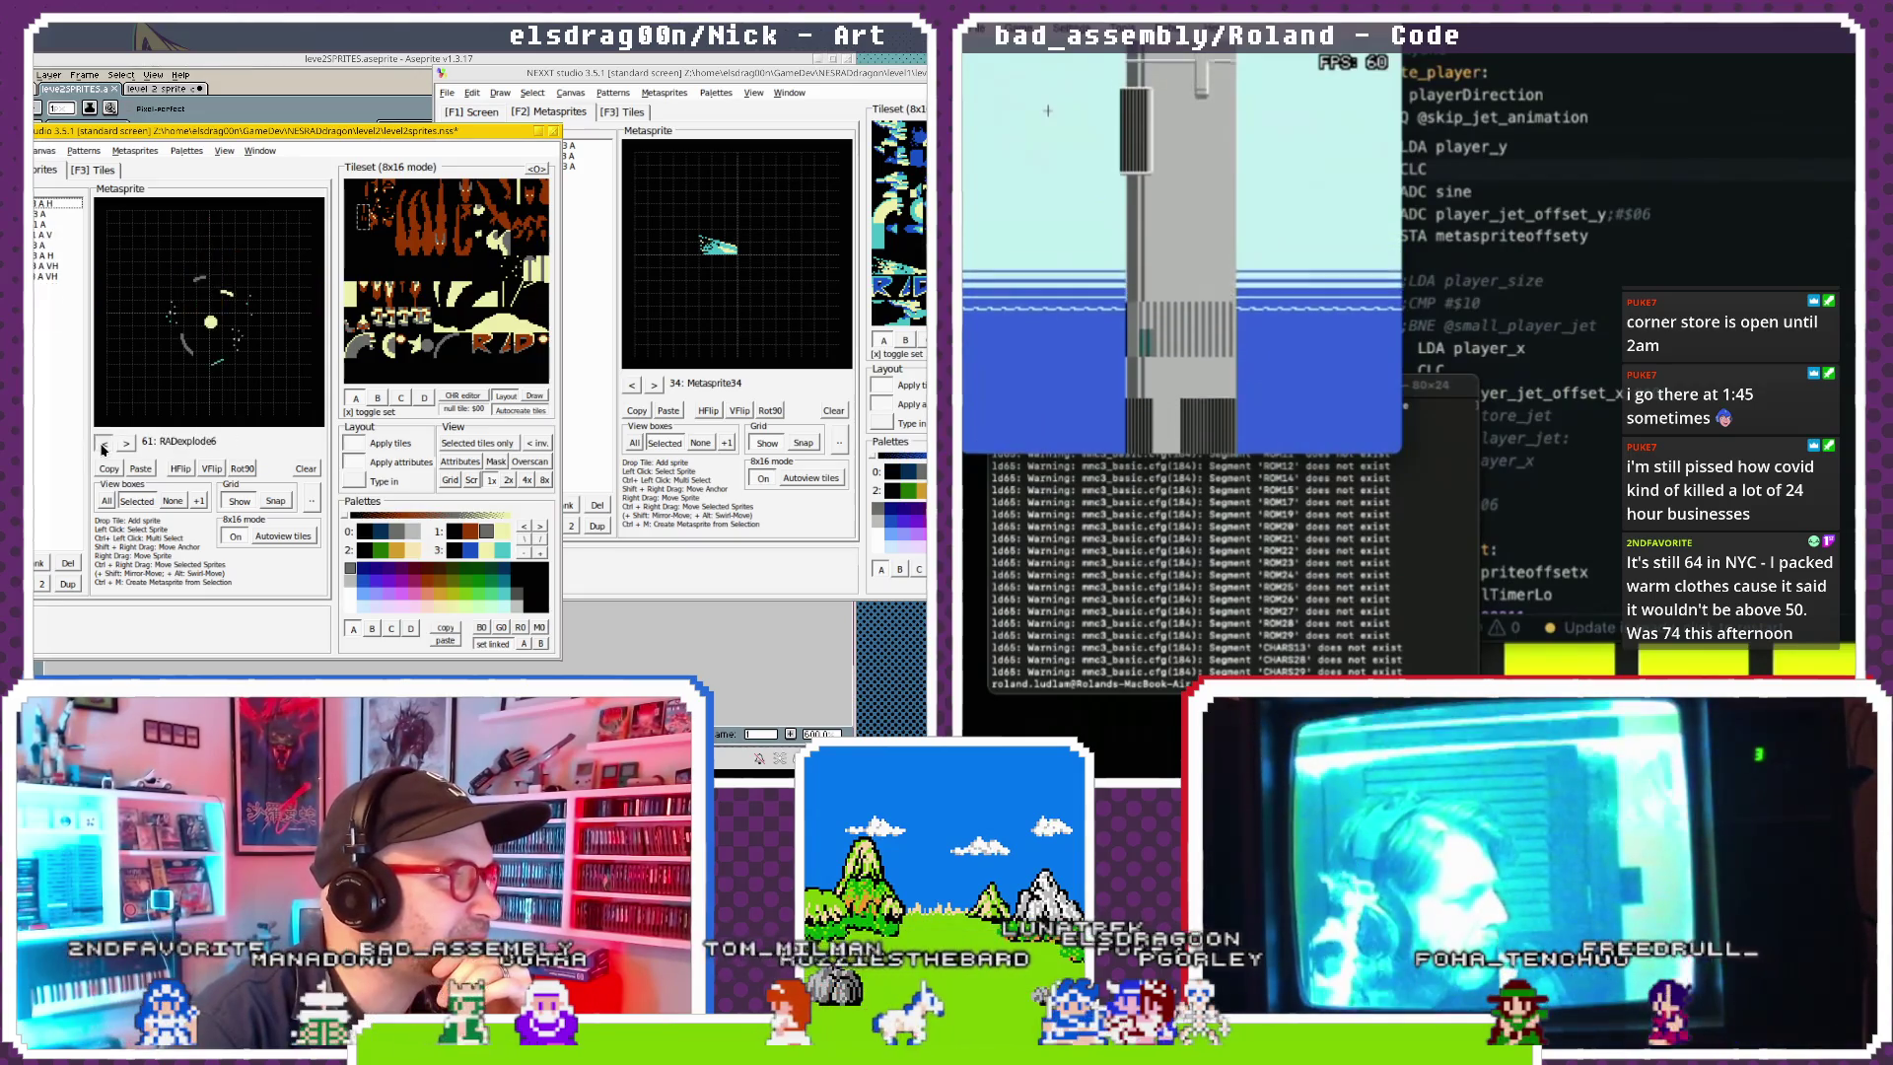
click(102, 444)
click(103, 444)
click(102, 444)
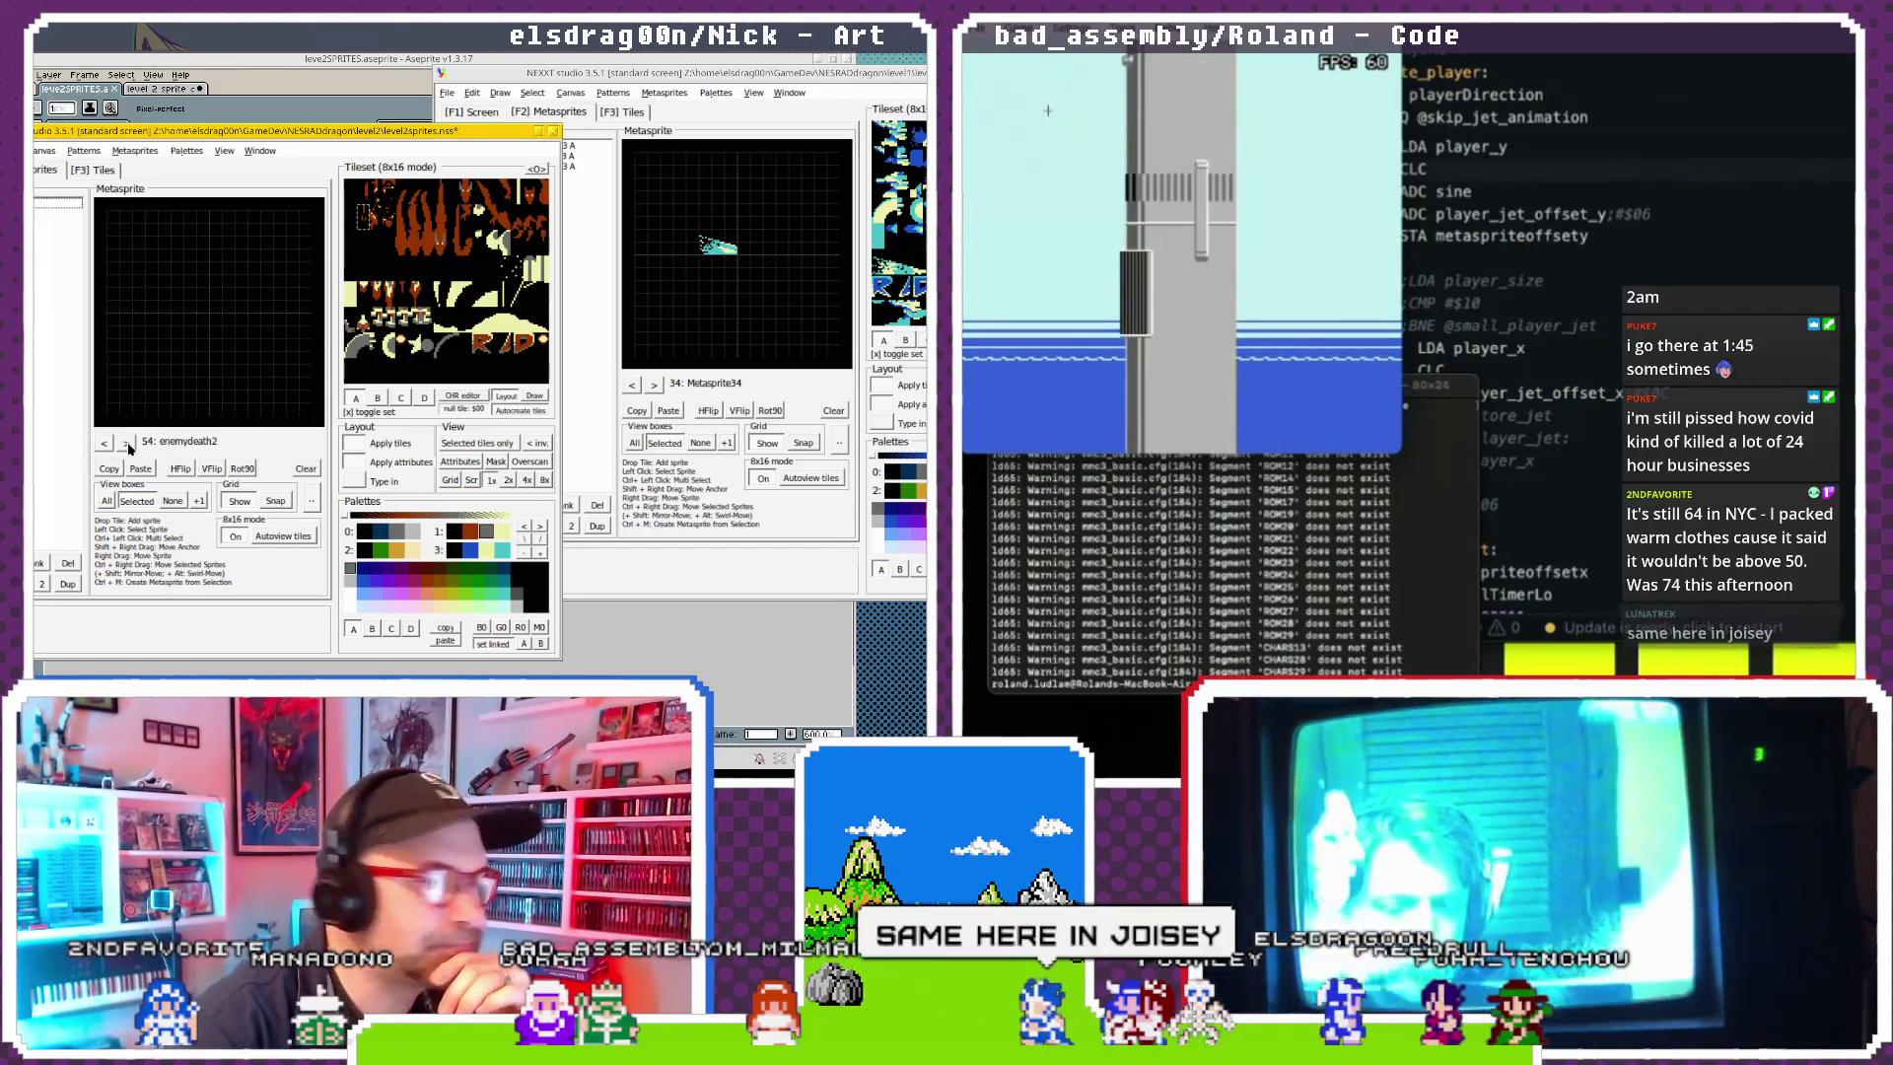
Advance to the RADexplode5 explosion frame, then back to RADexplode4.
click(127, 443)
click(127, 443)
click(127, 442)
click(127, 442)
click(127, 443)
click(127, 443)
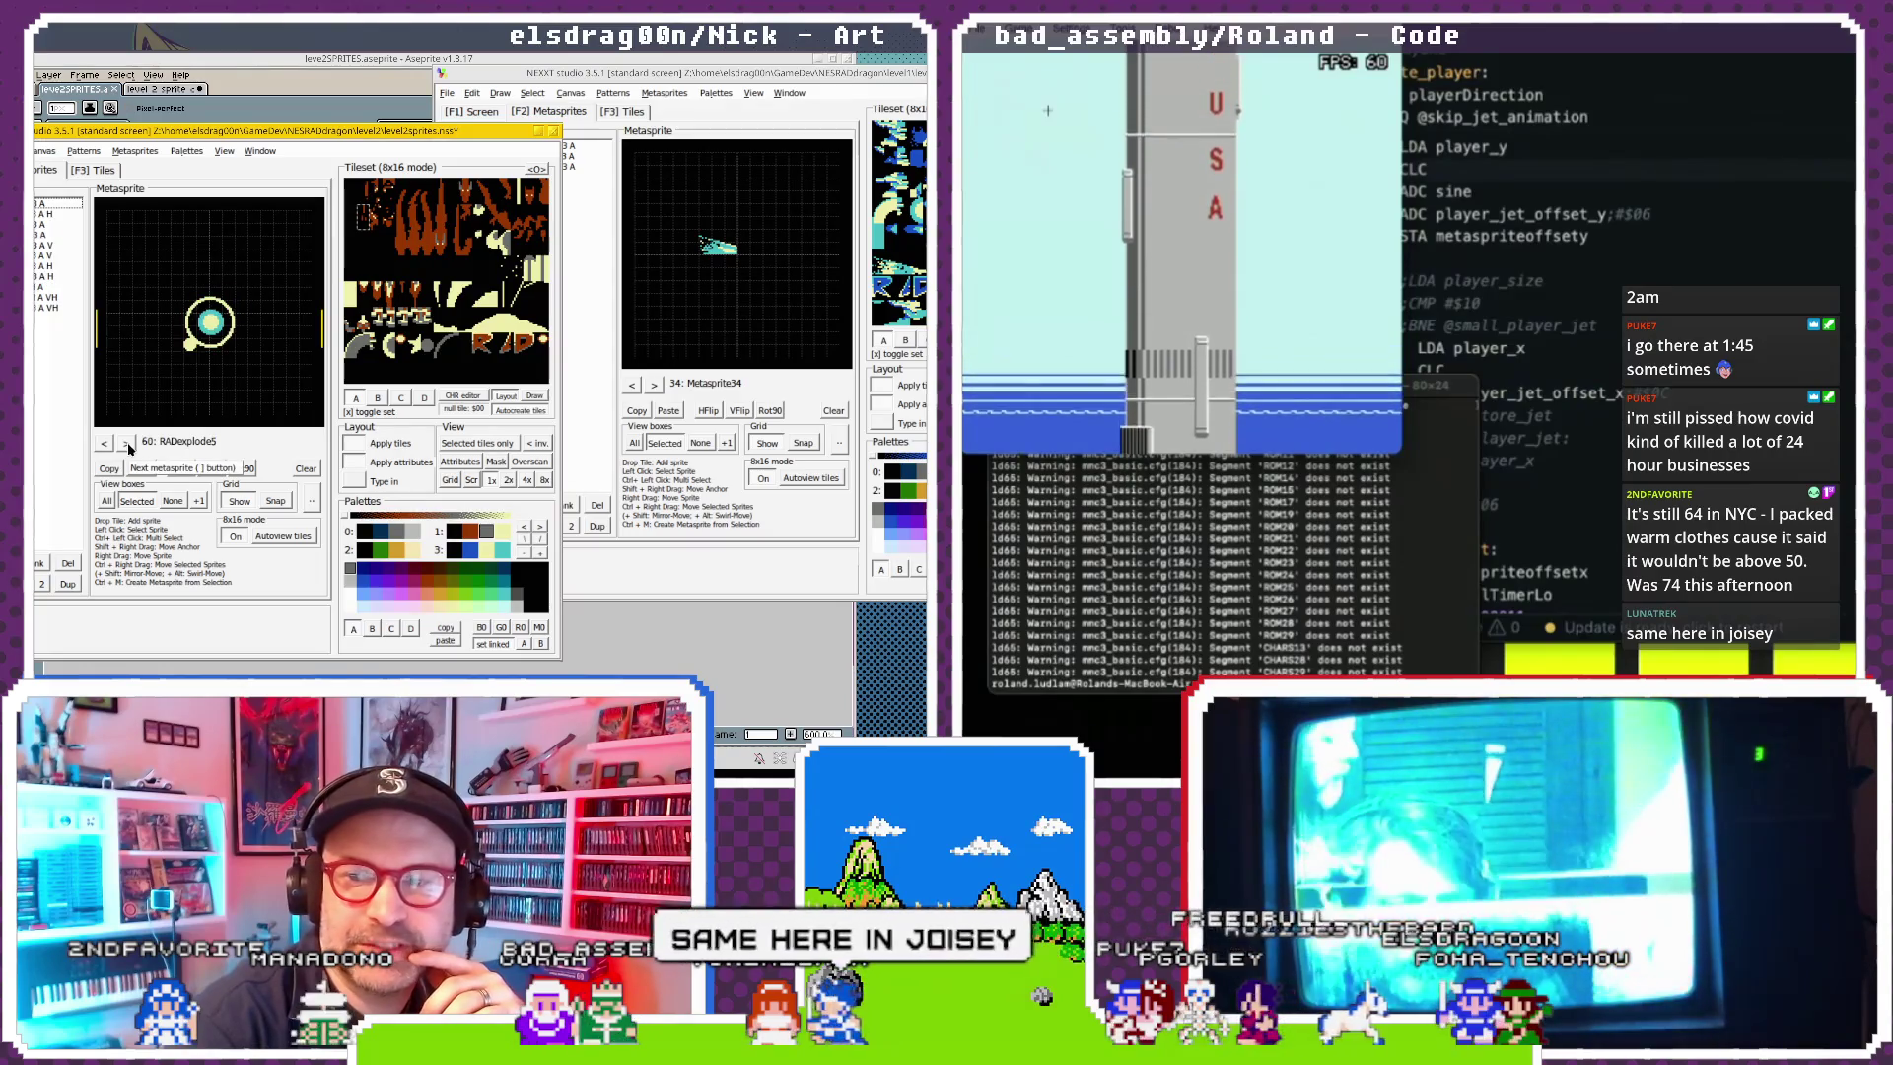
click(127, 443)
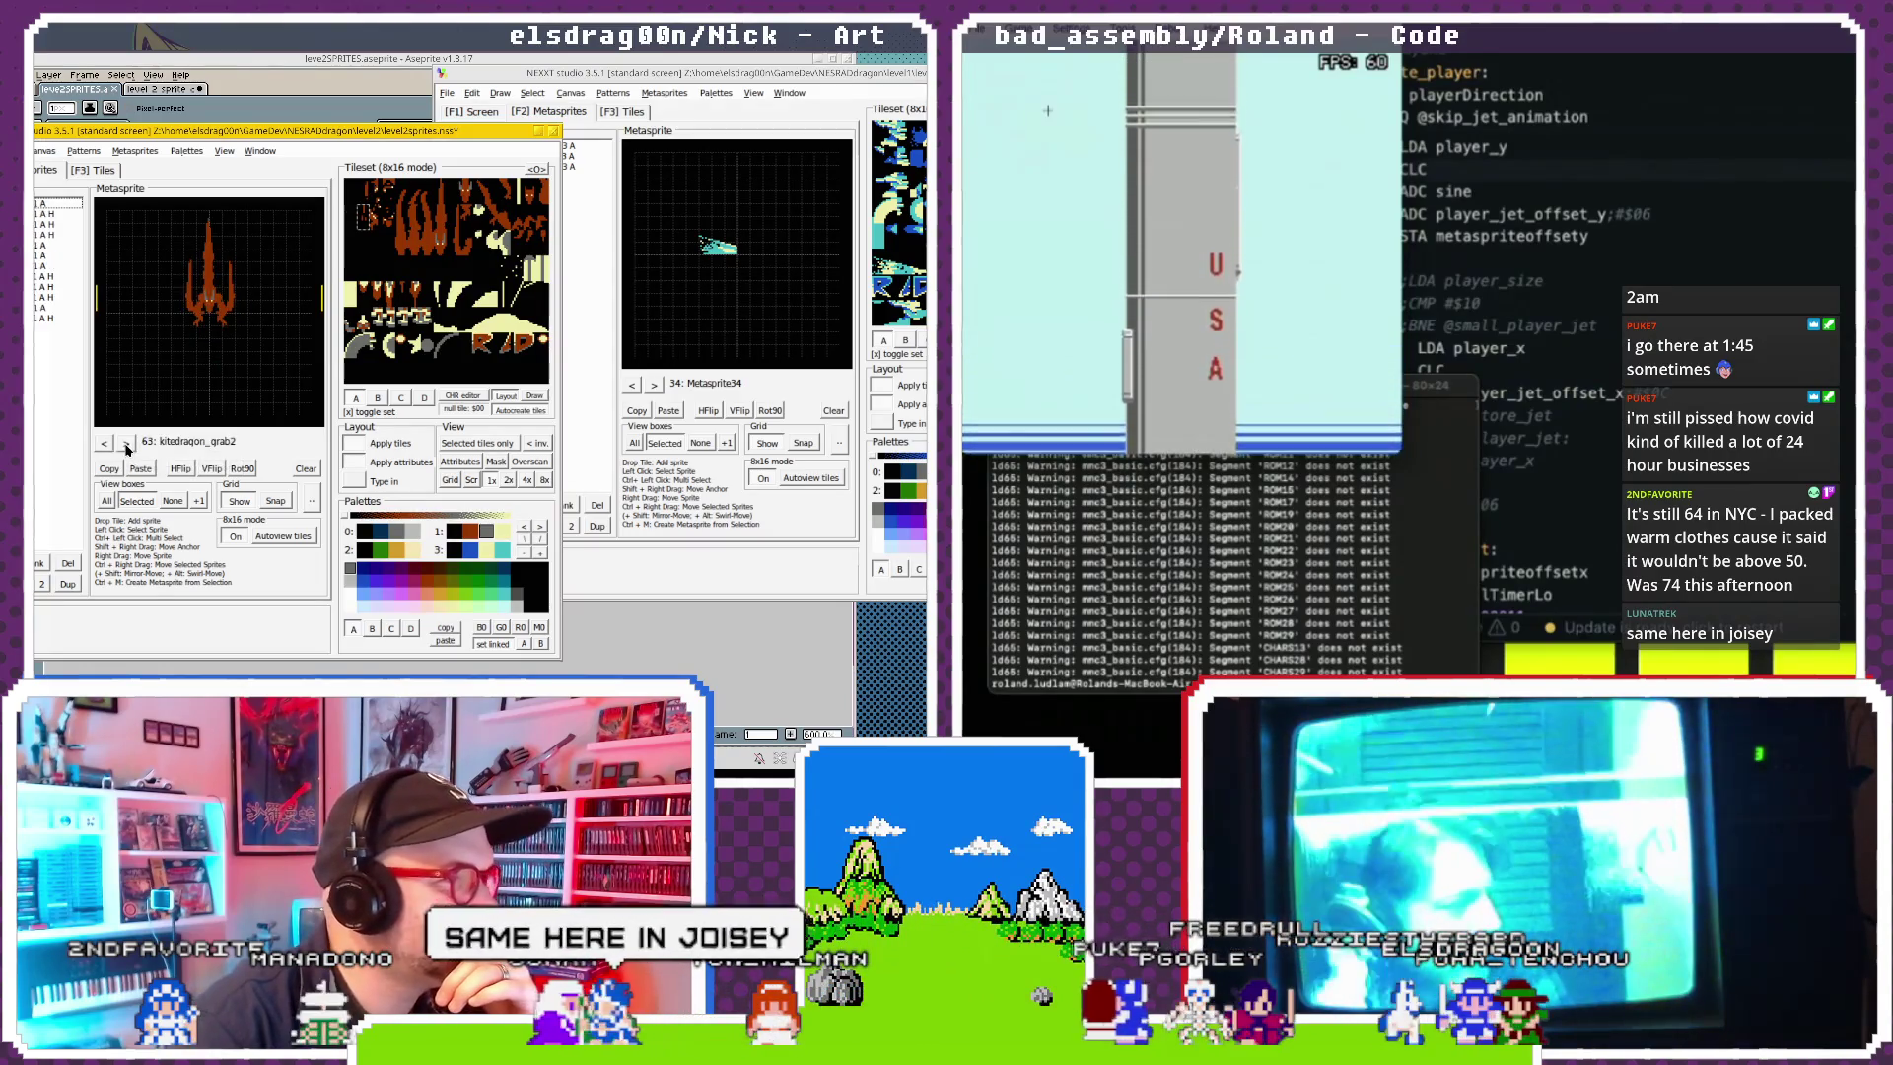
click(103, 443)
click(103, 444)
Advance through kitedragon_grab2 and kitedragon_death1 to the kitedragon_death_3 frame.
click(123, 445)
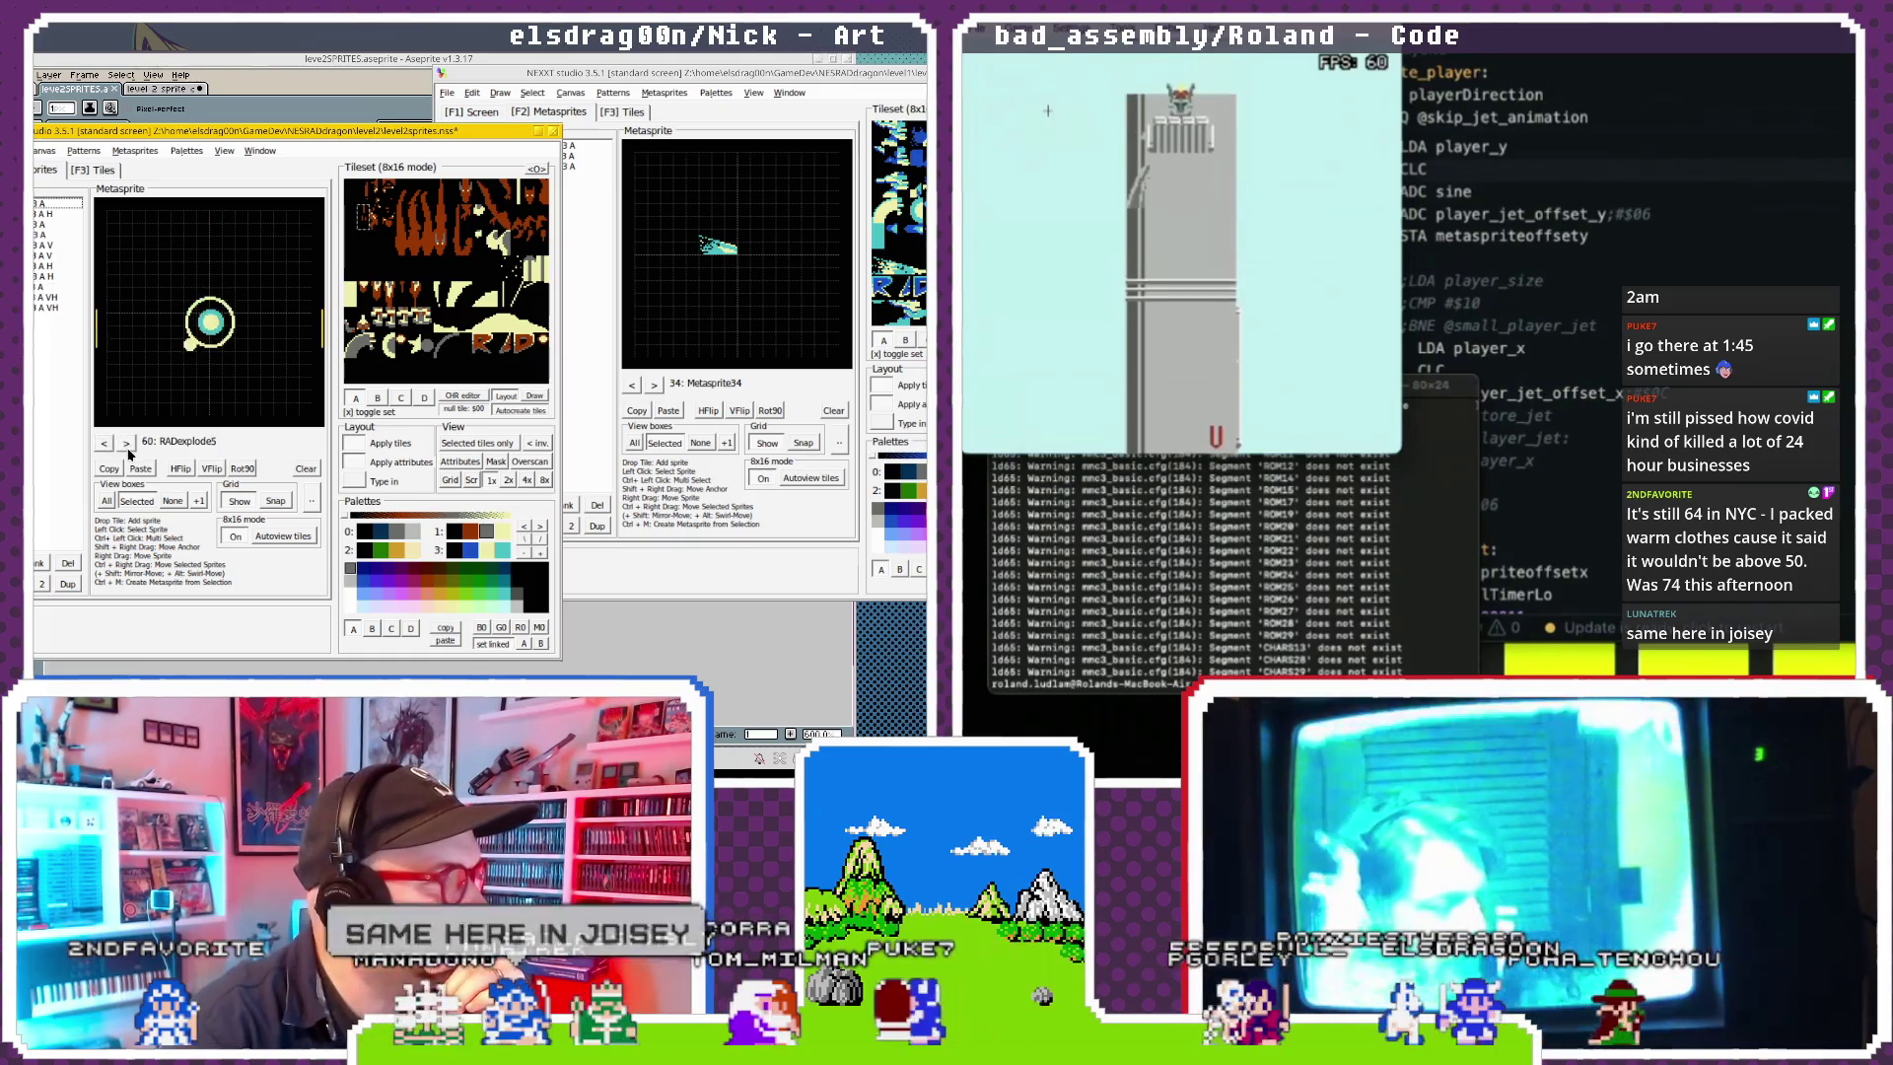
click(126, 445)
click(127, 445)
click(128, 446)
click(126, 445)
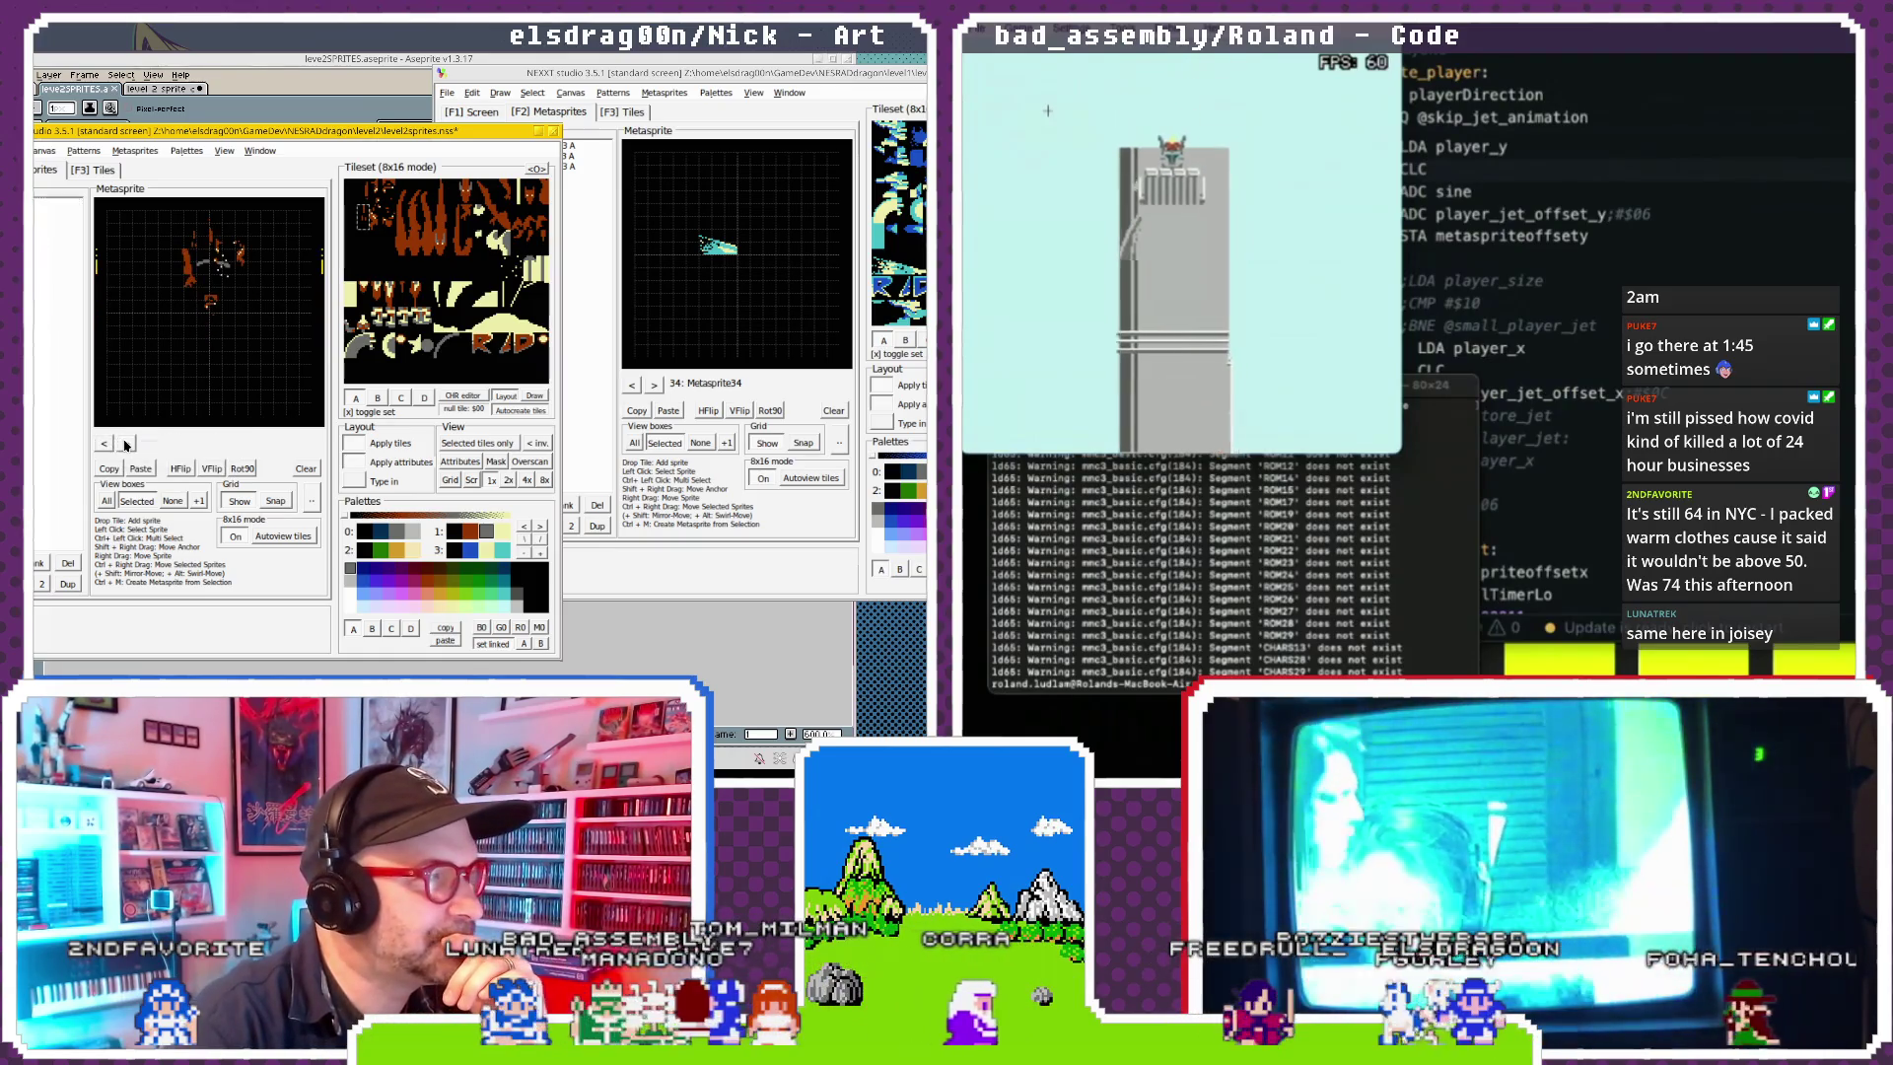
click(127, 445)
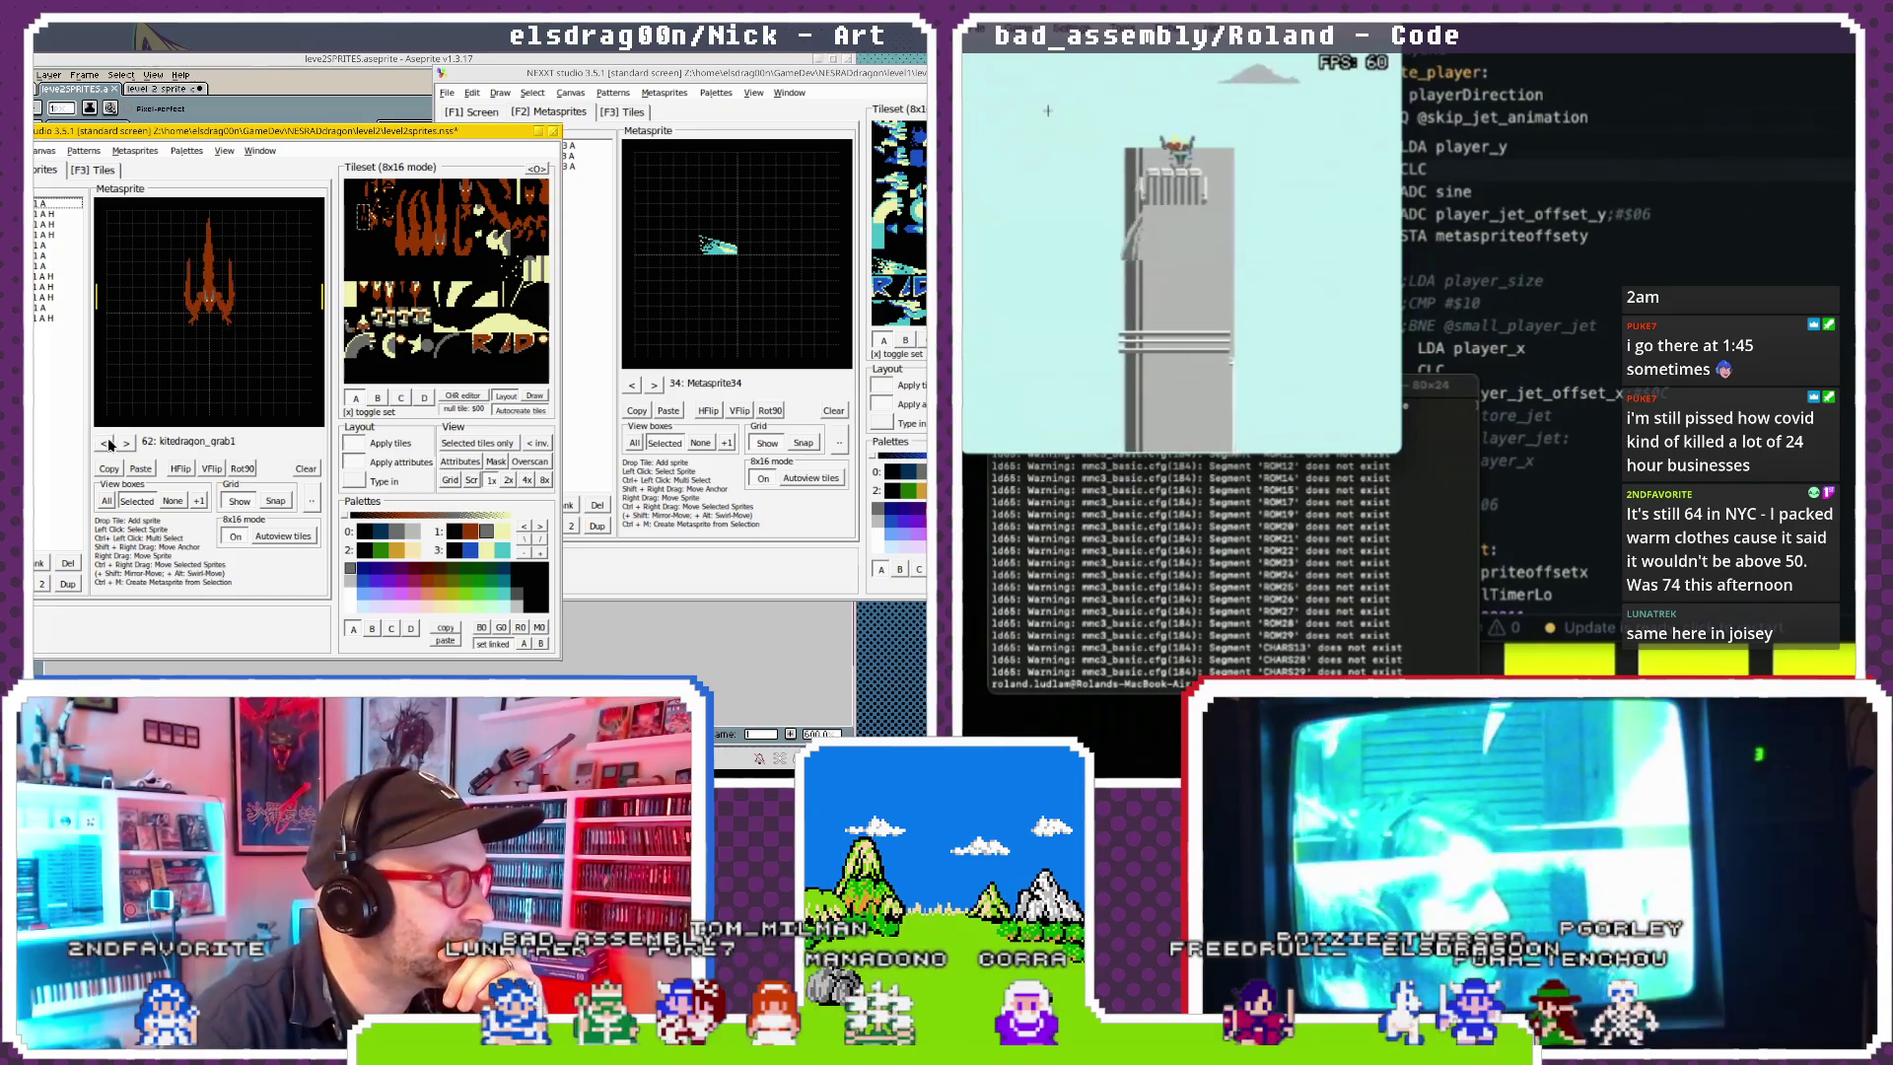
click(123, 445)
click(122, 444)
click(122, 445)
click(122, 444)
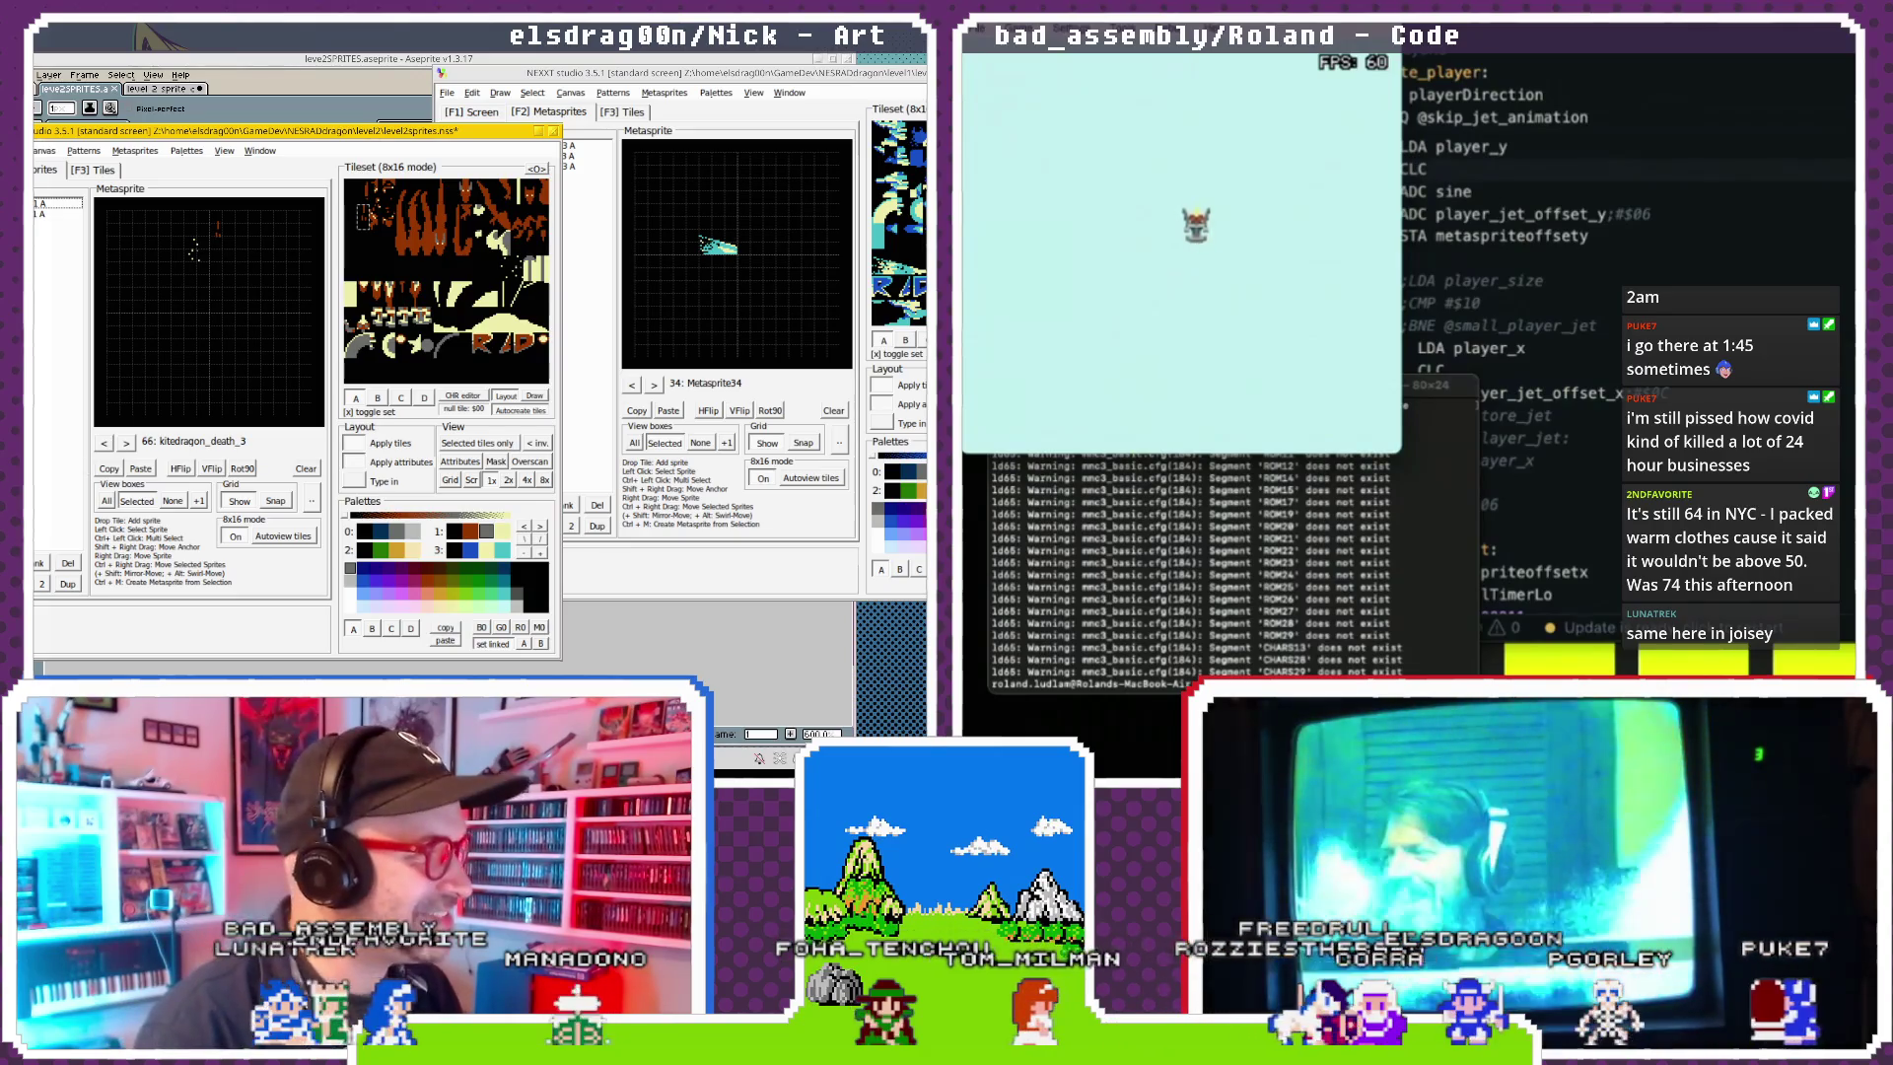
Let the game run past the rocket tower to the plain pale-blue sky, NEXXT on kitedragon_death_3.
click(128, 443)
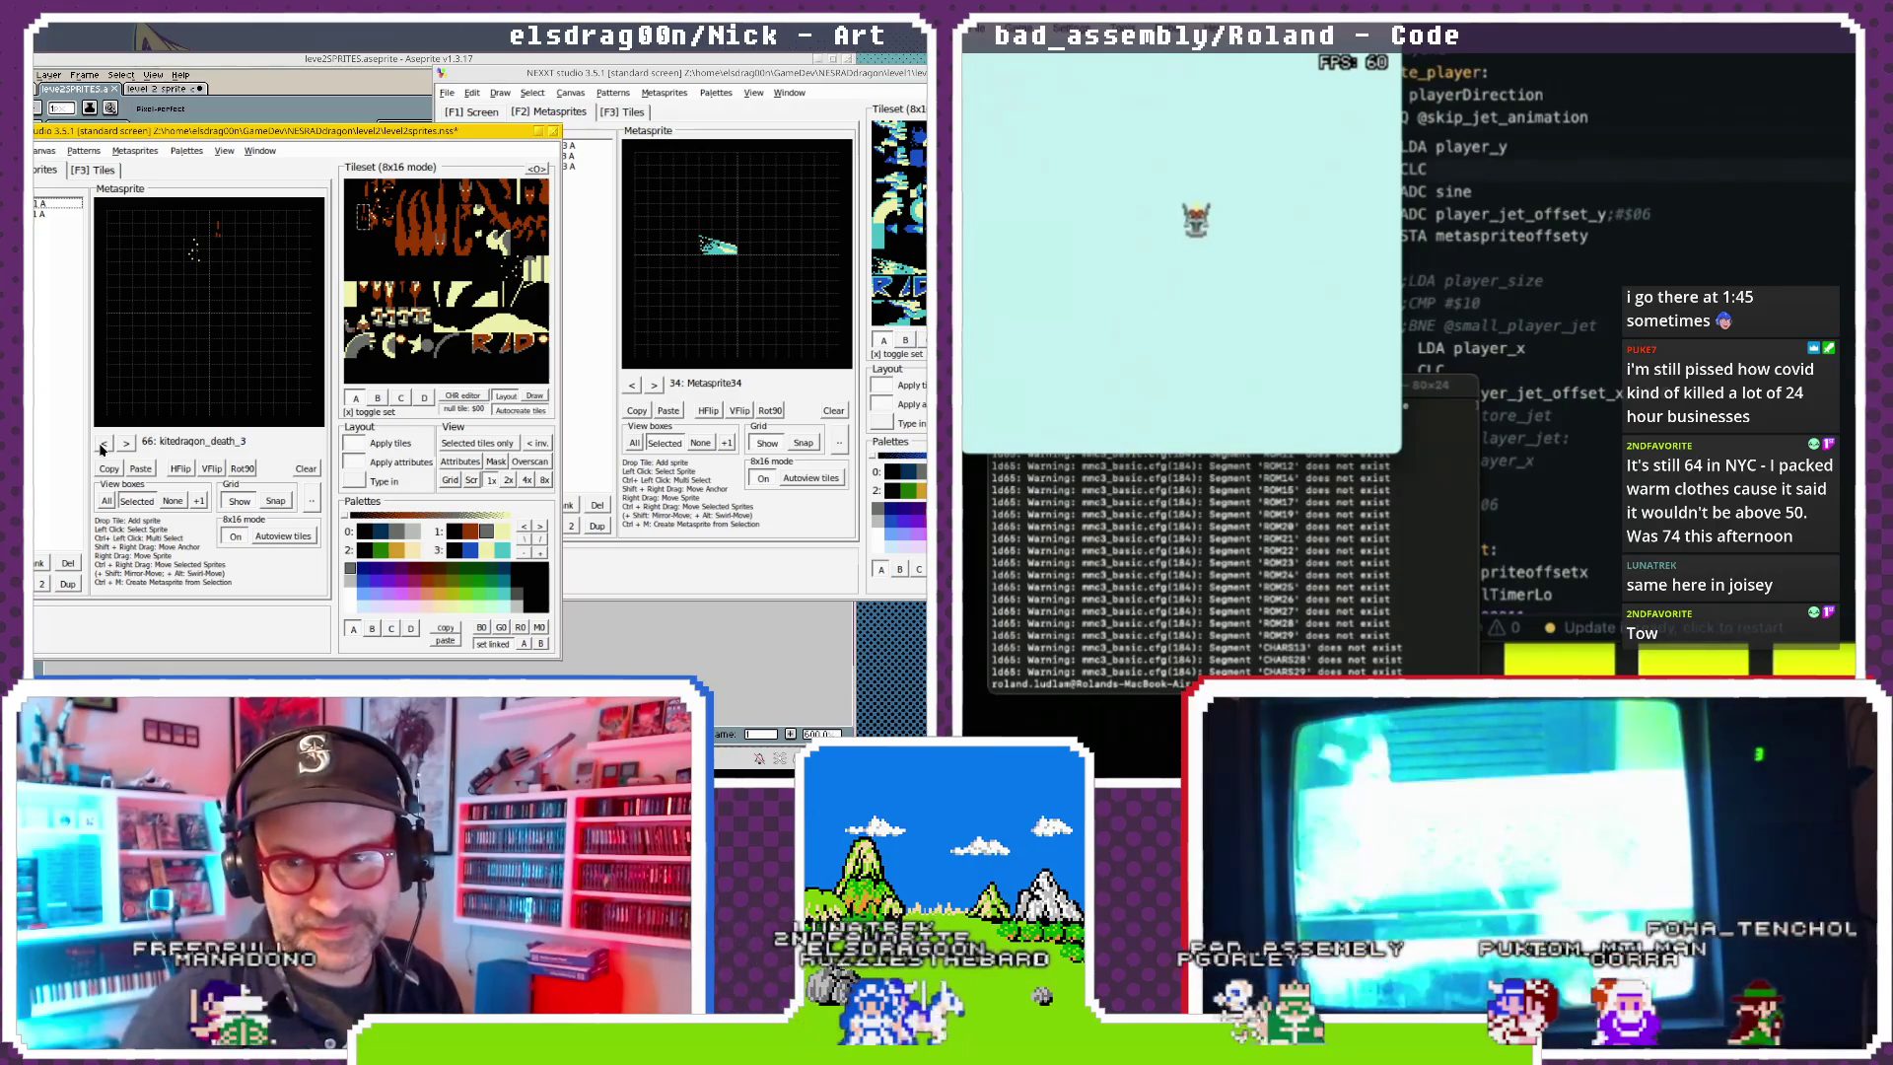
Insert LDA #$FE on a new line after the jet y offset store.
double_click(1656, 213)
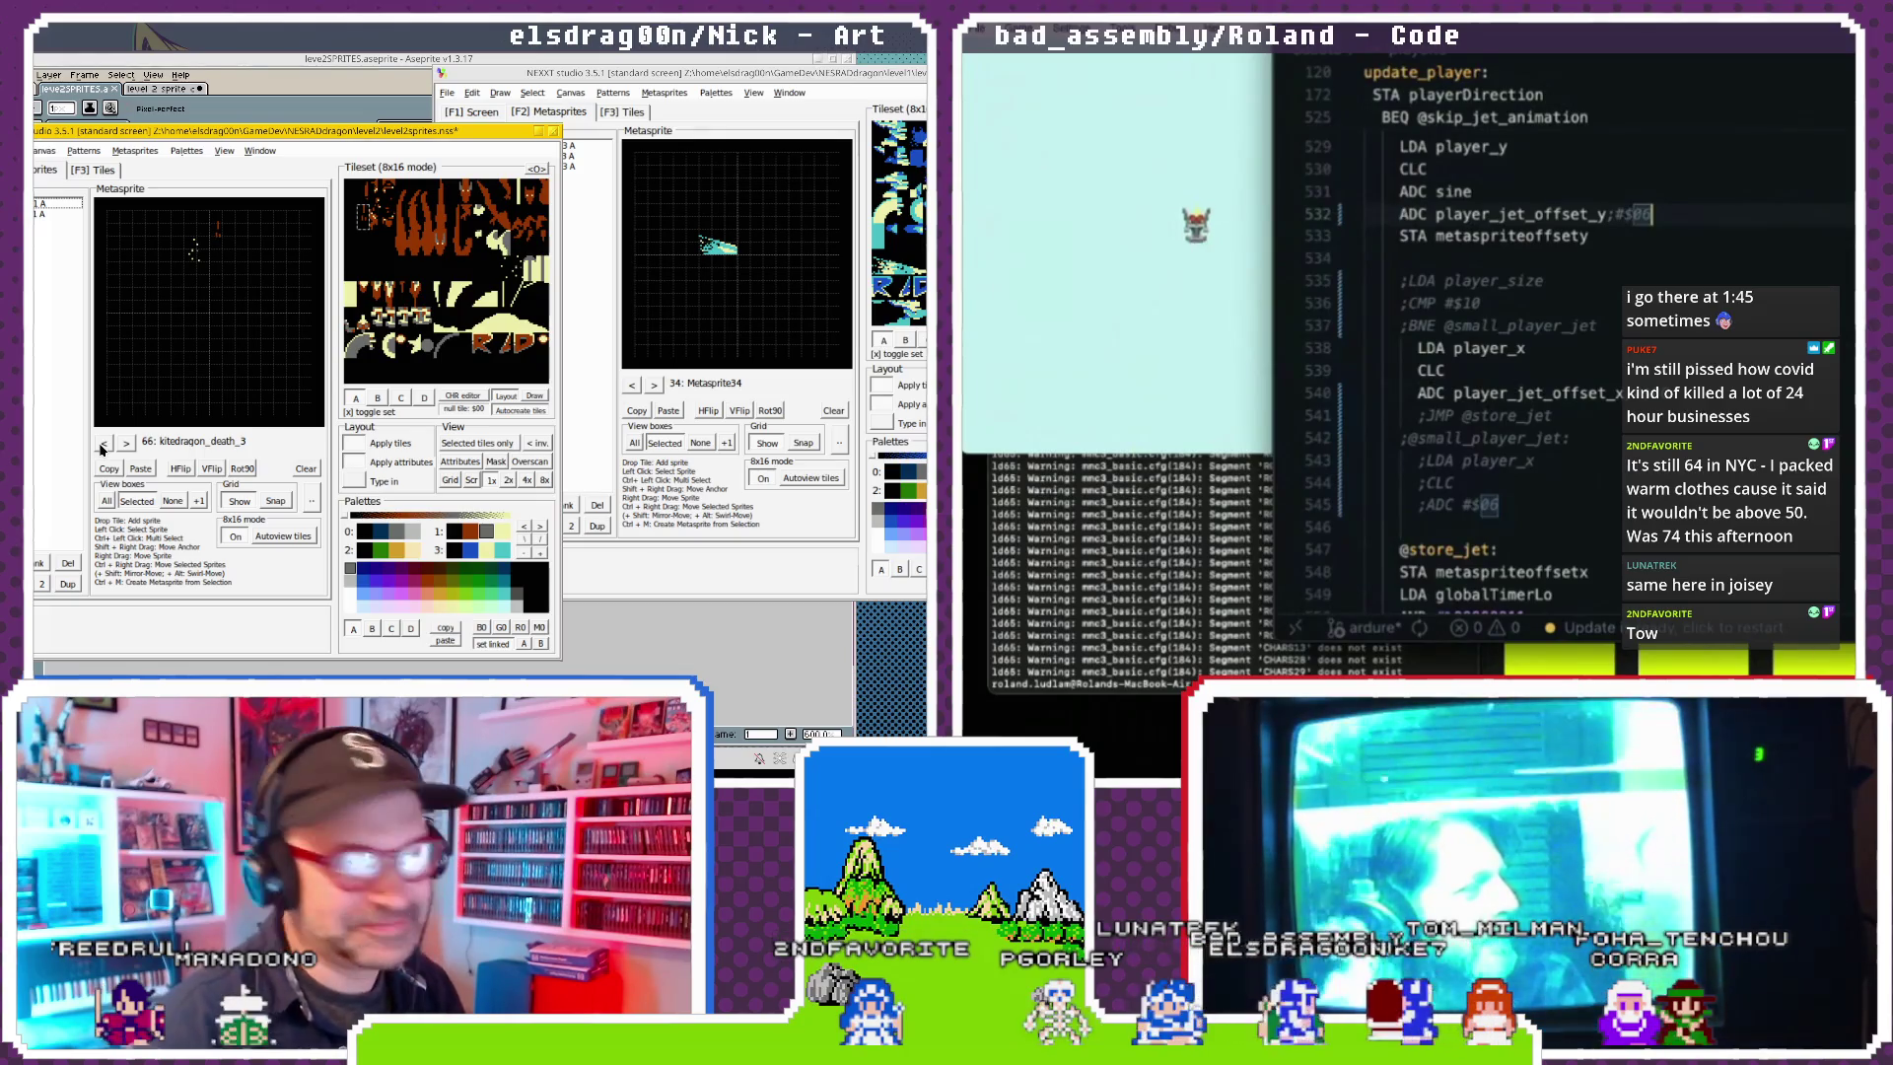
scroll(1506, 175, up, 20)
scroll(1505, 176, down, 2)
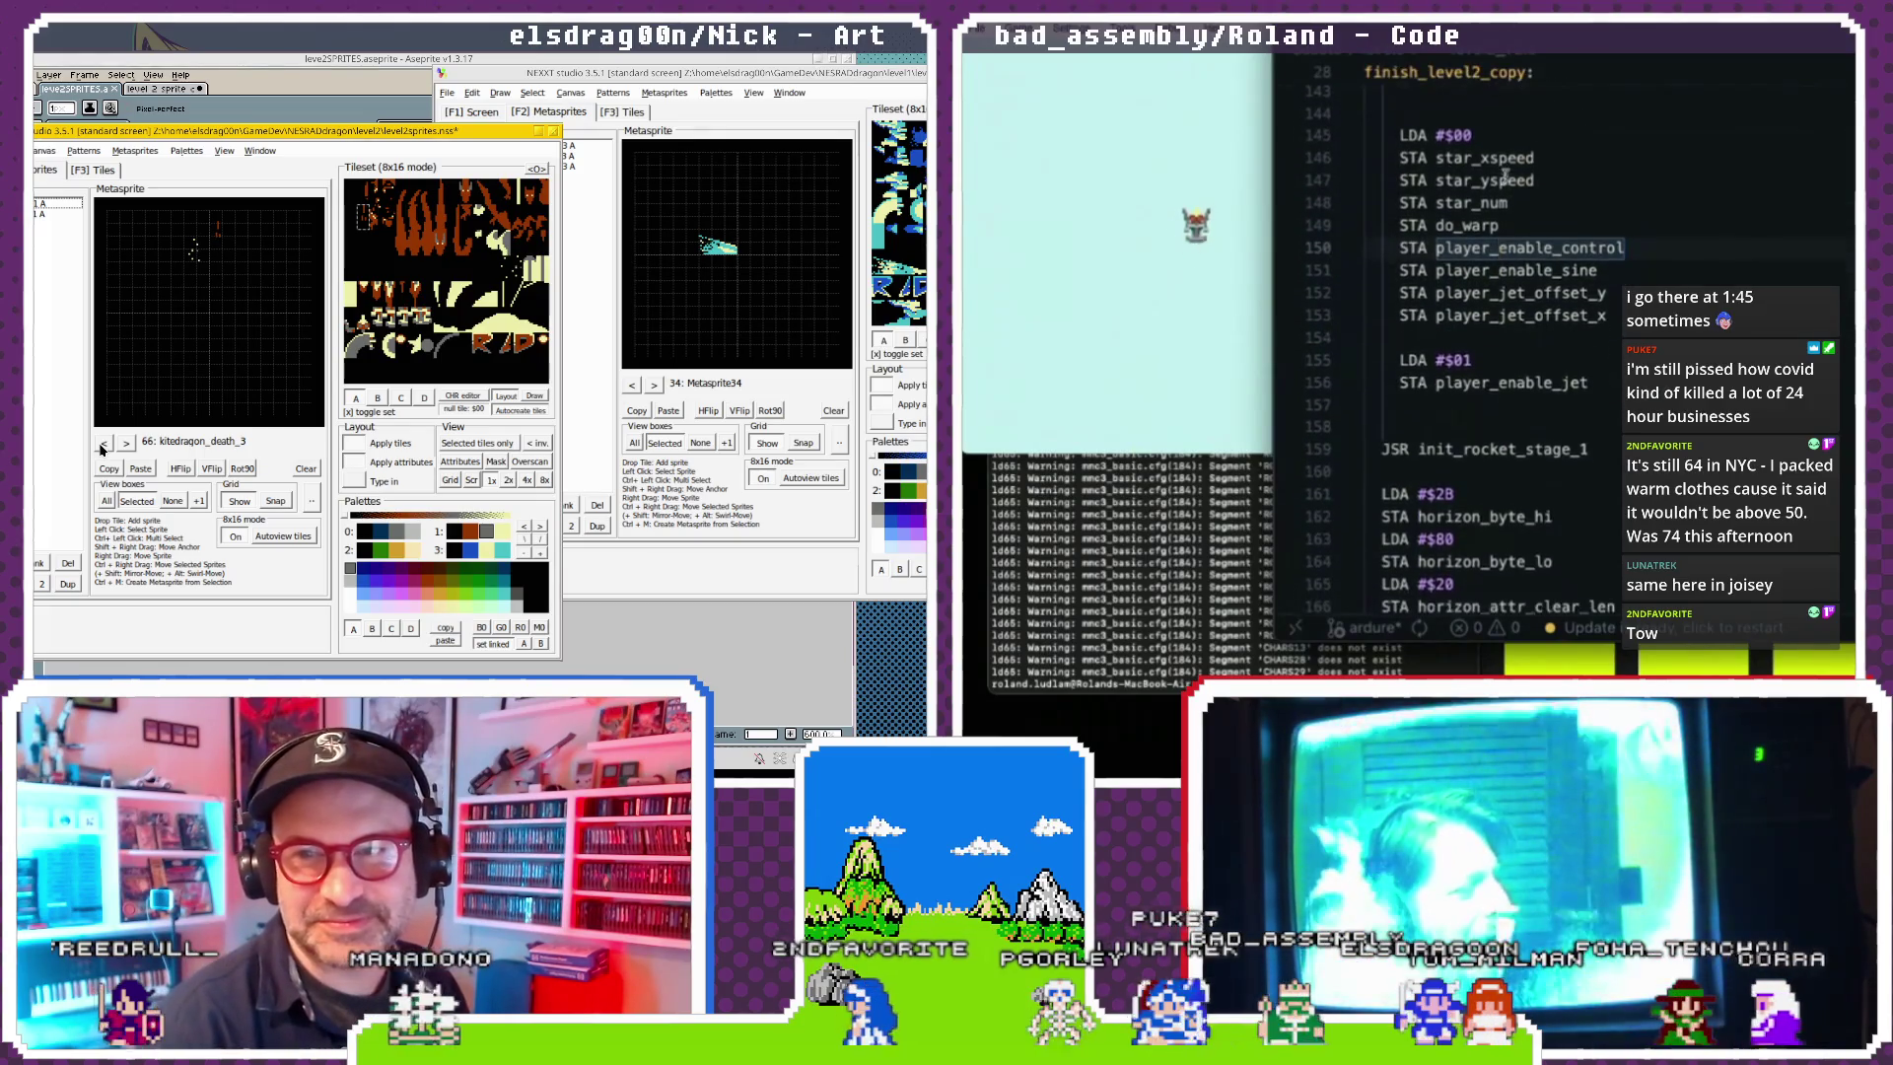
click(1615, 293)
key(Return)
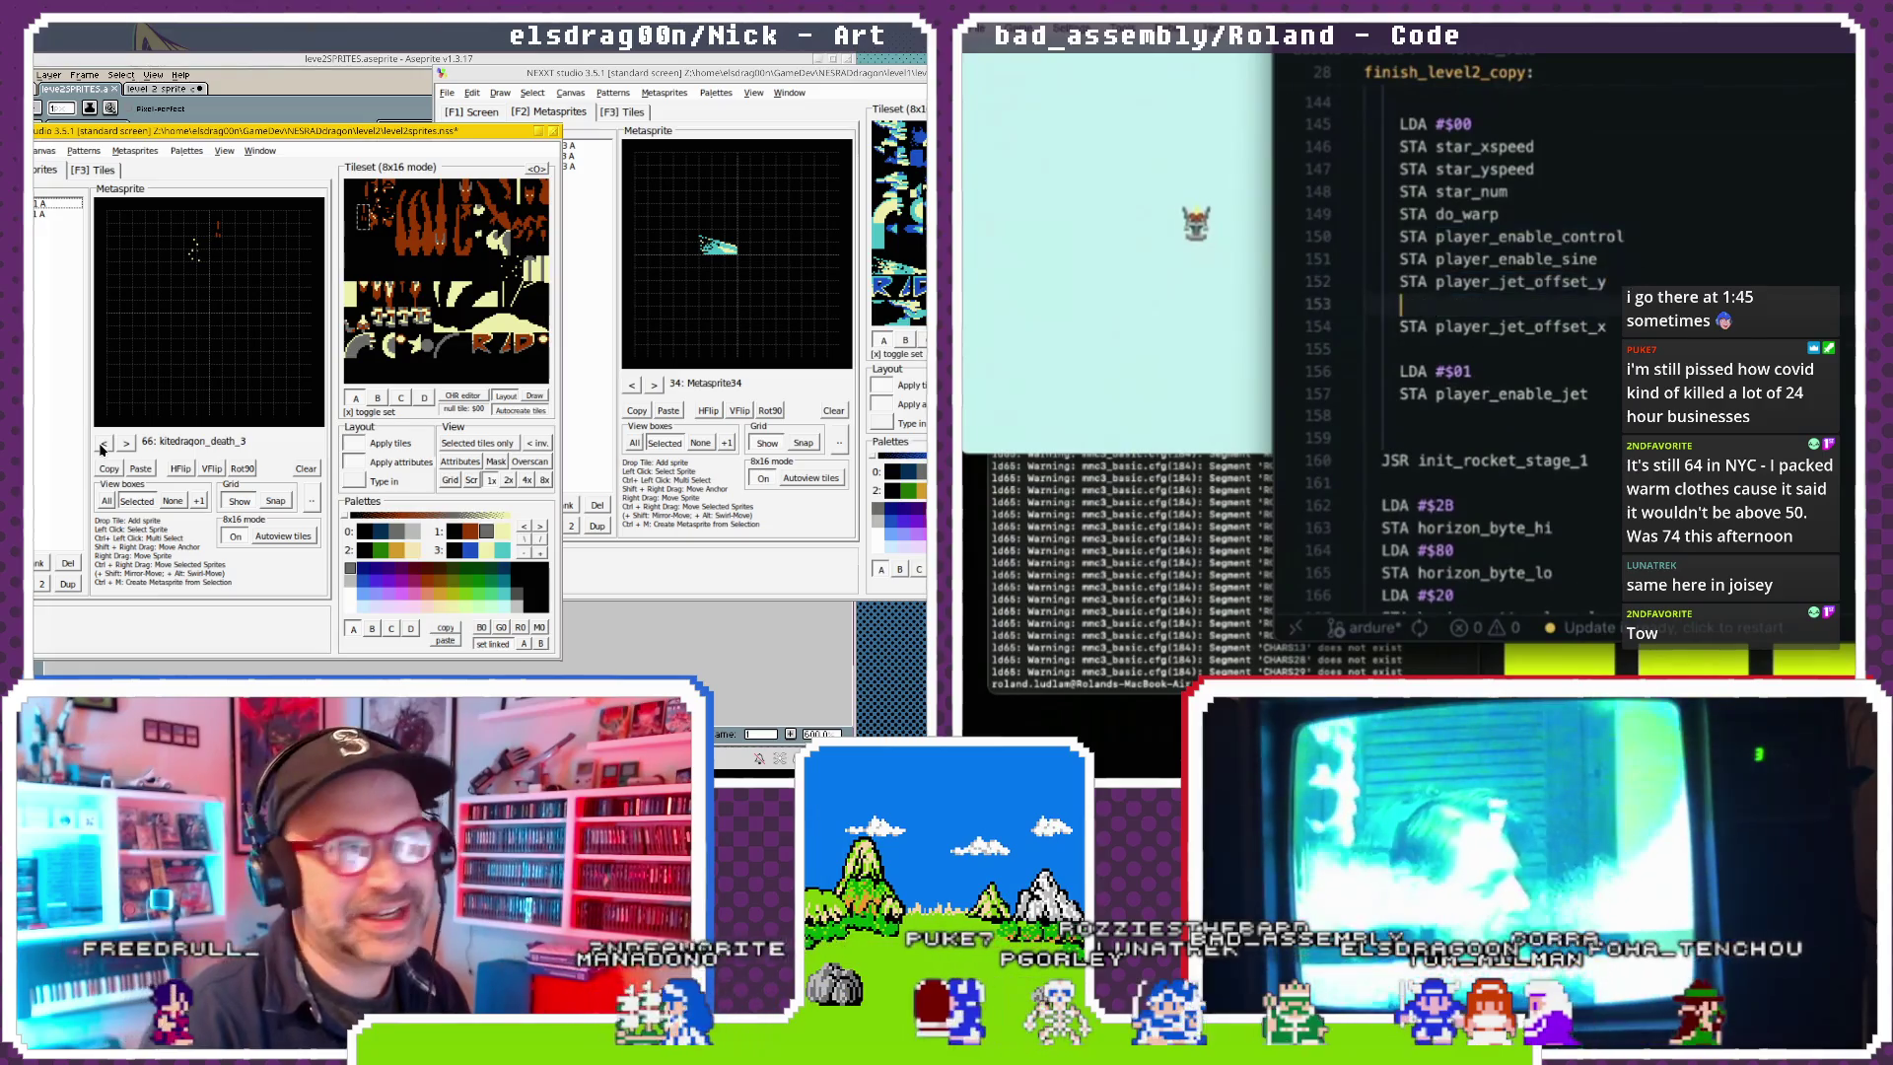
text(LDA #$FE)
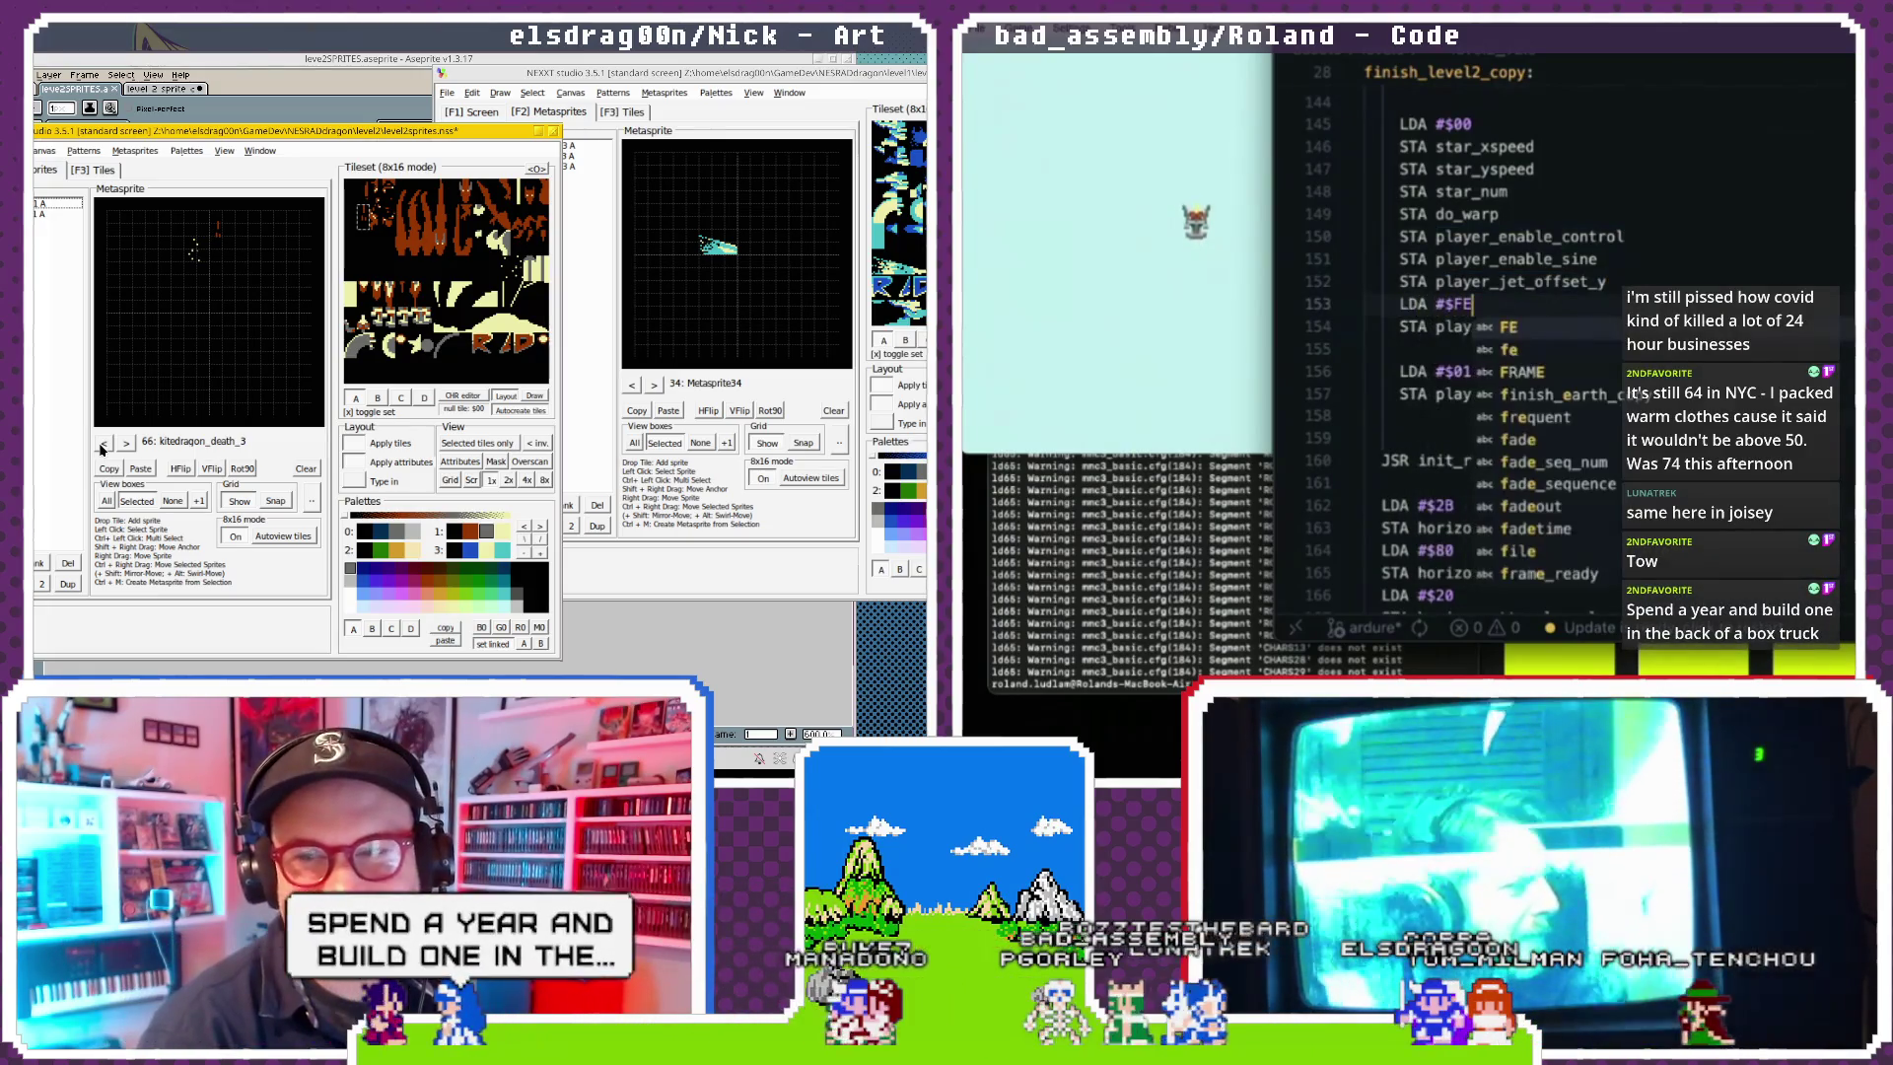
Rebuild the game in the terminal and reload the ROM in the emulator.
key(super+Tab)
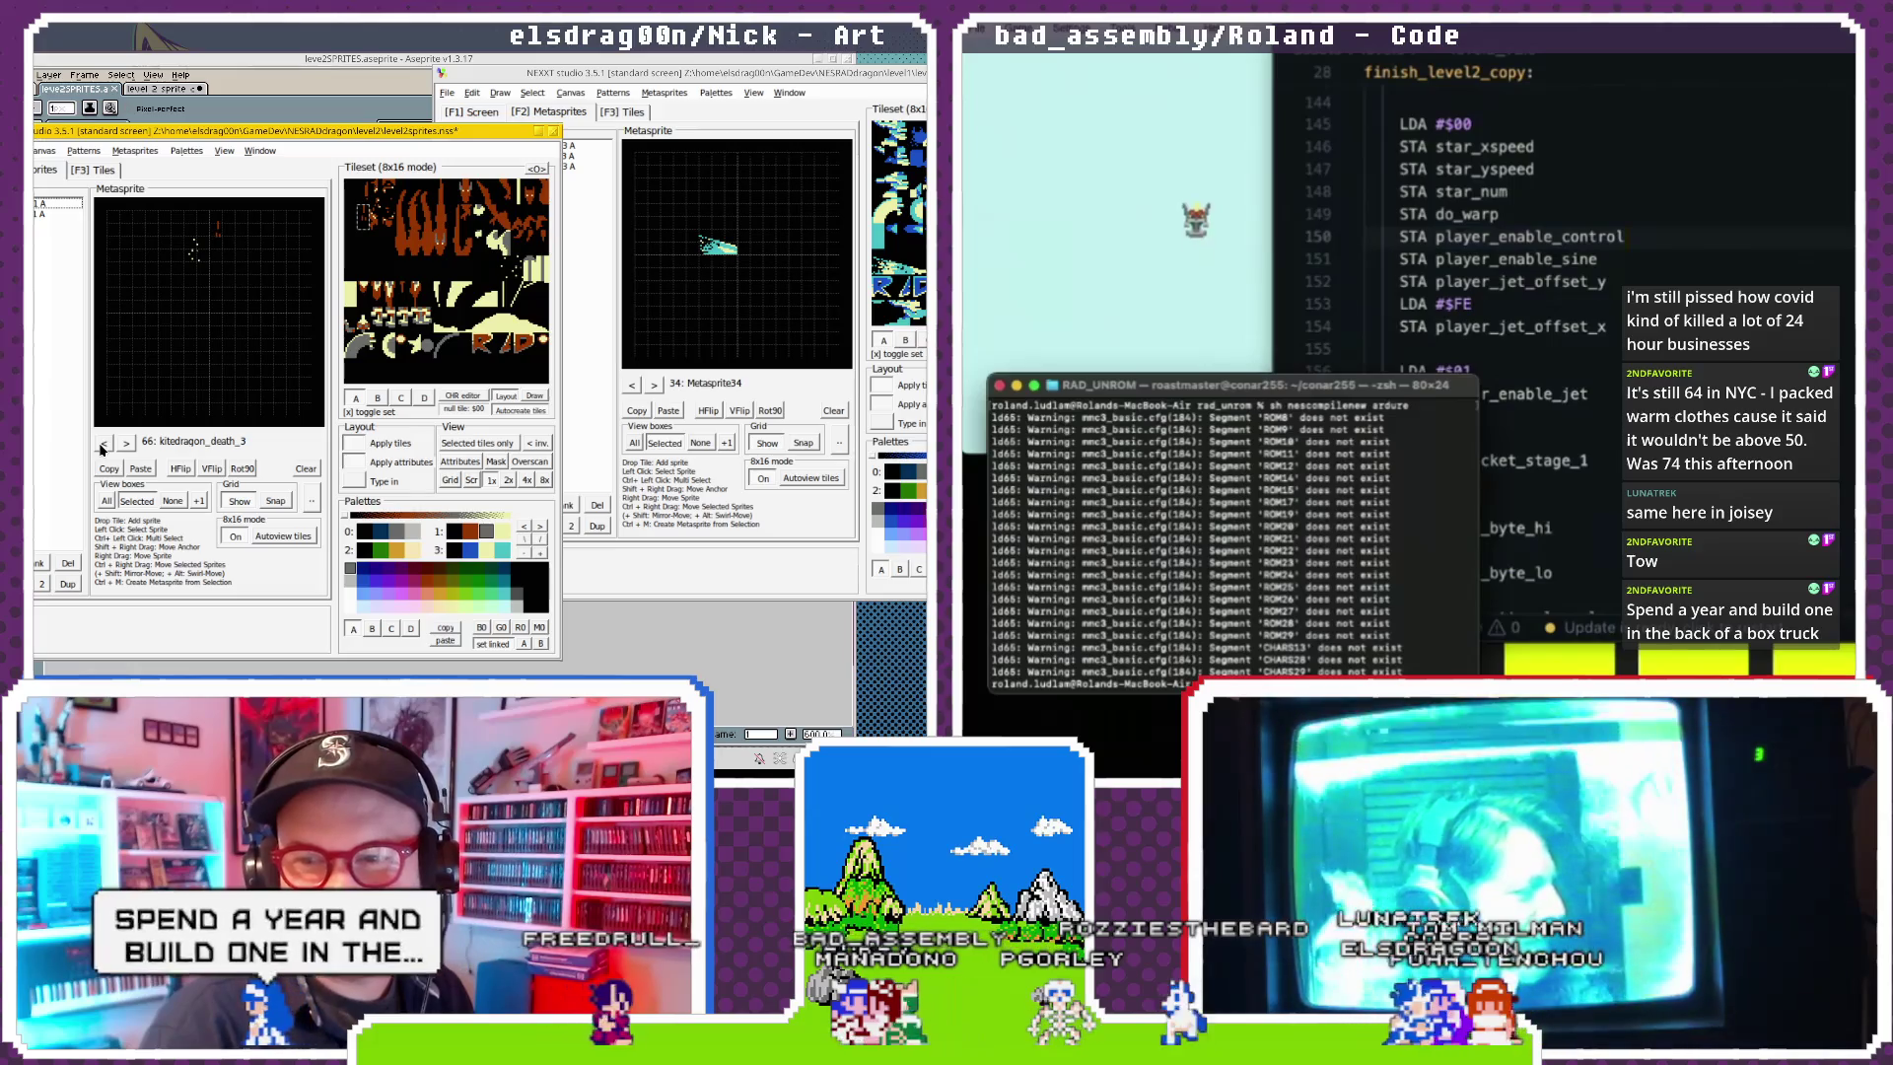
click(1015, 49)
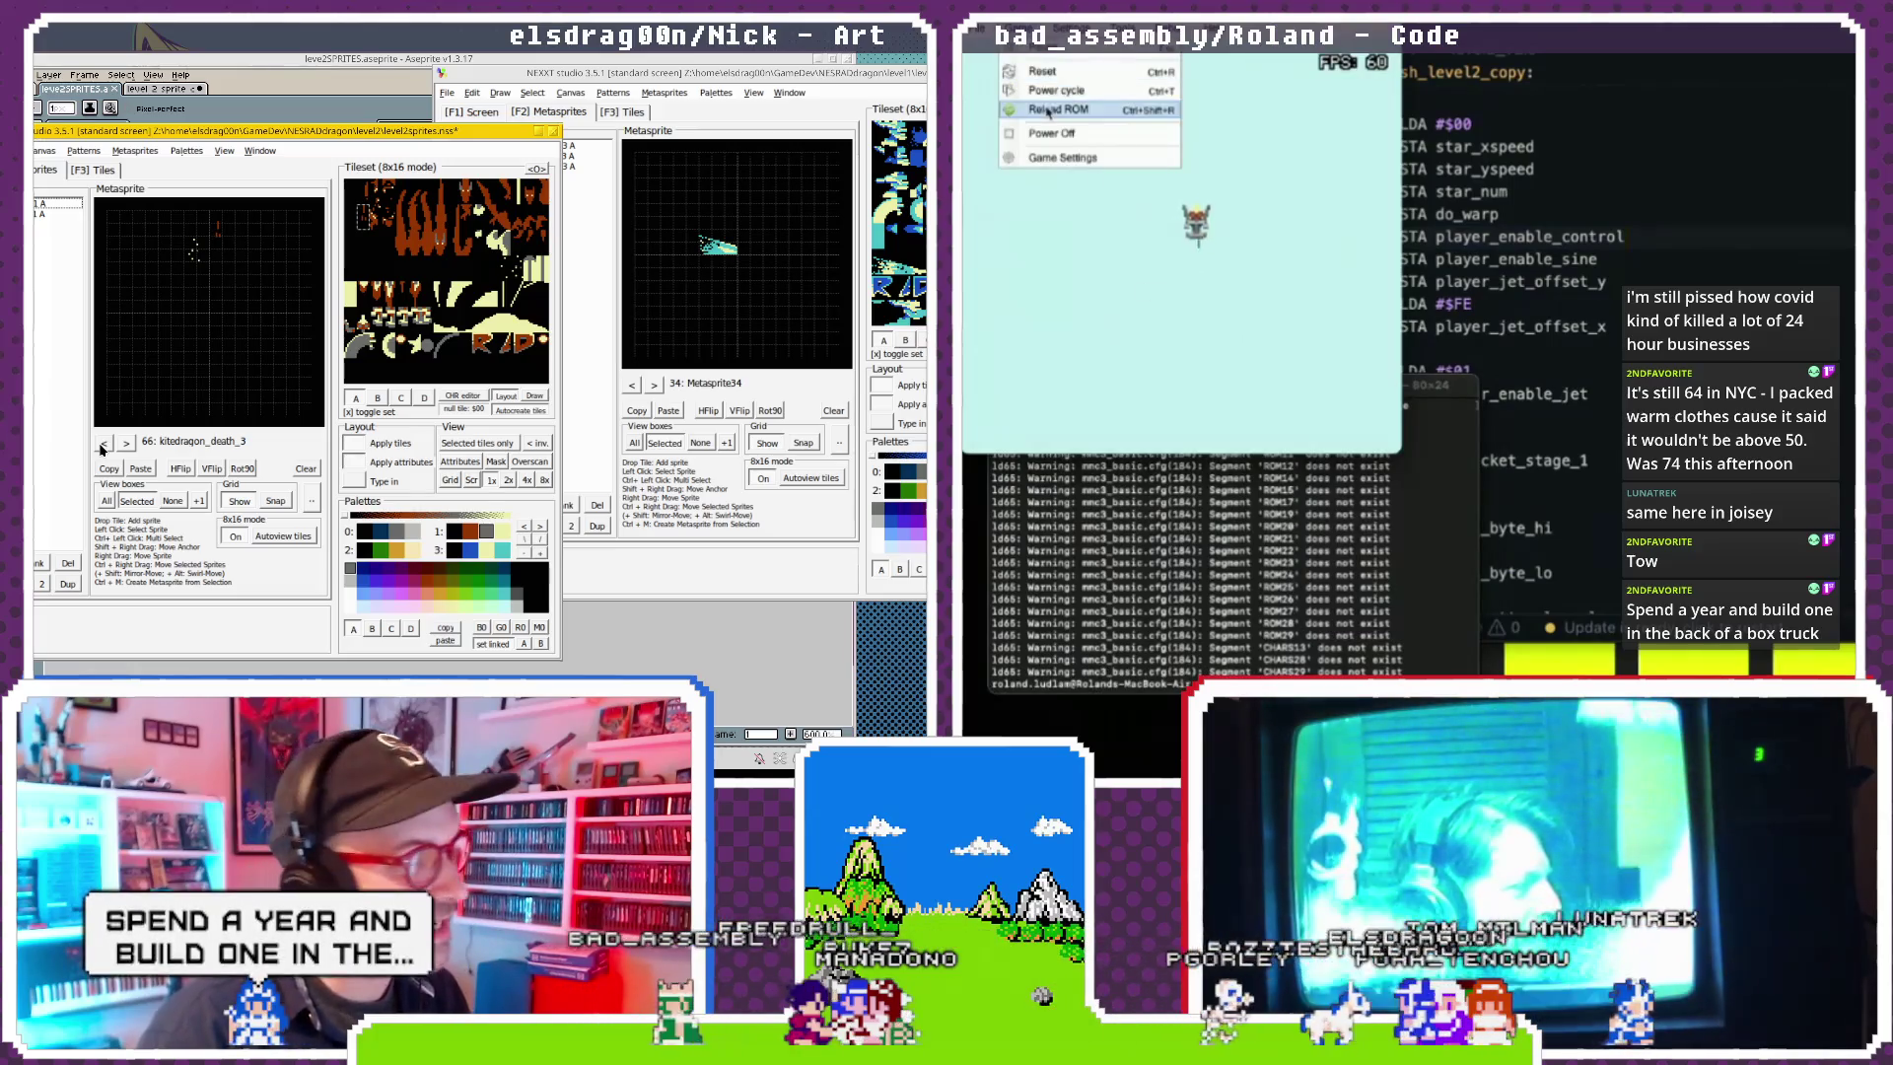
click(1047, 110)
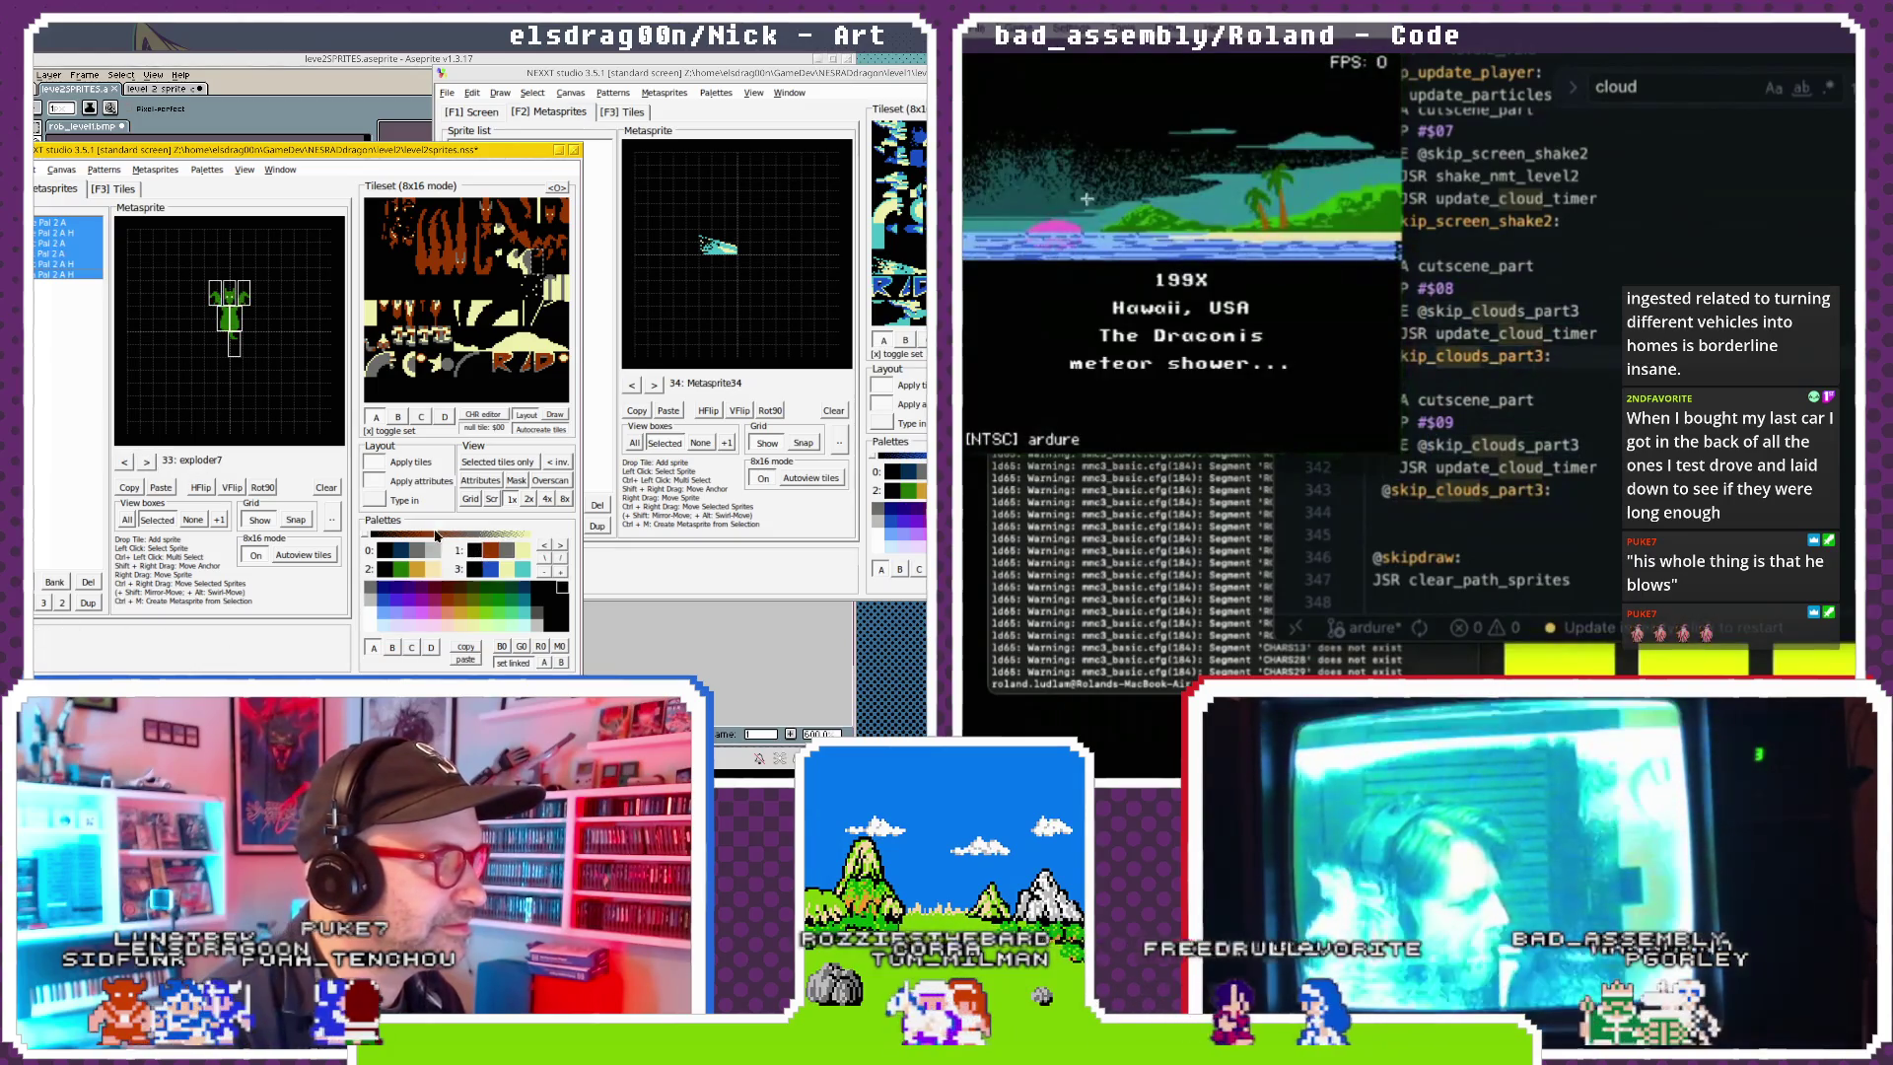
Step NEXXT forward through exploder7 and exploder9 to the exploder10 frame.
click(148, 463)
click(148, 462)
click(148, 462)
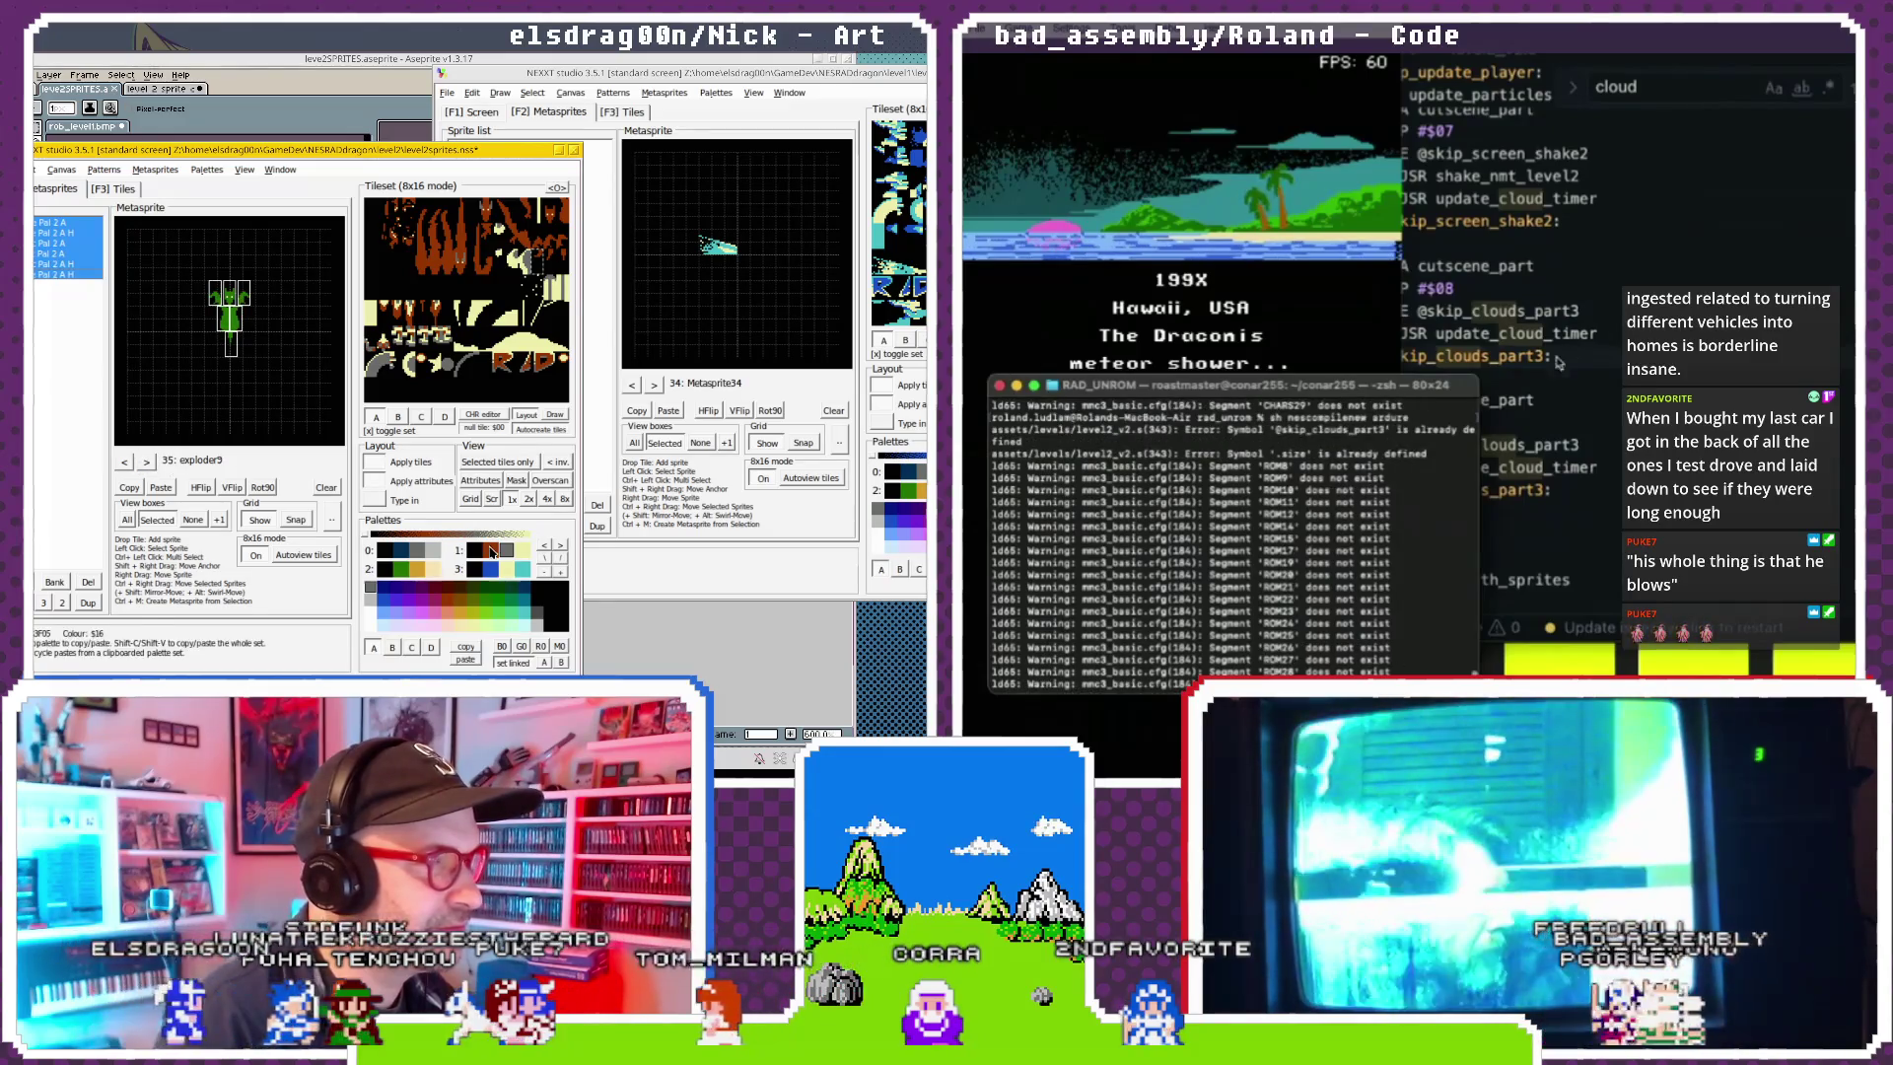
key(Right)
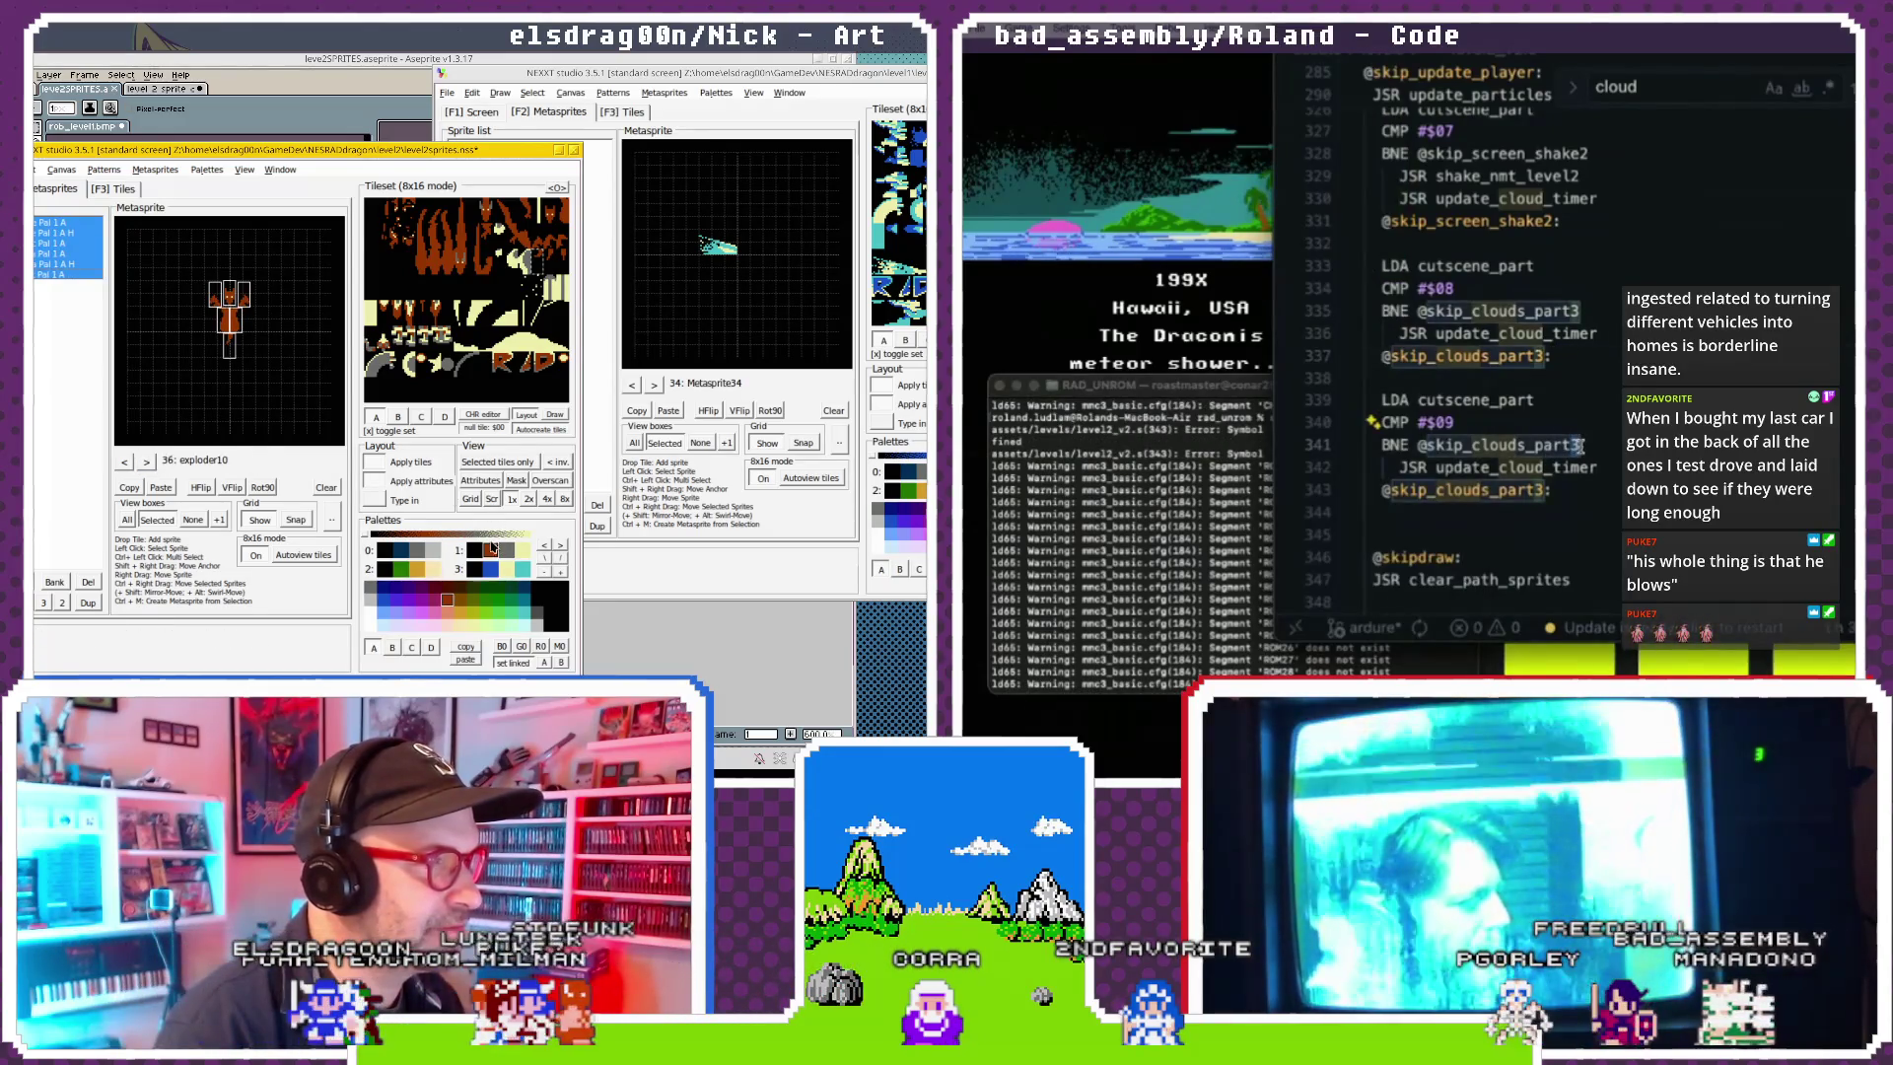
key(BackSpace)
text(4)
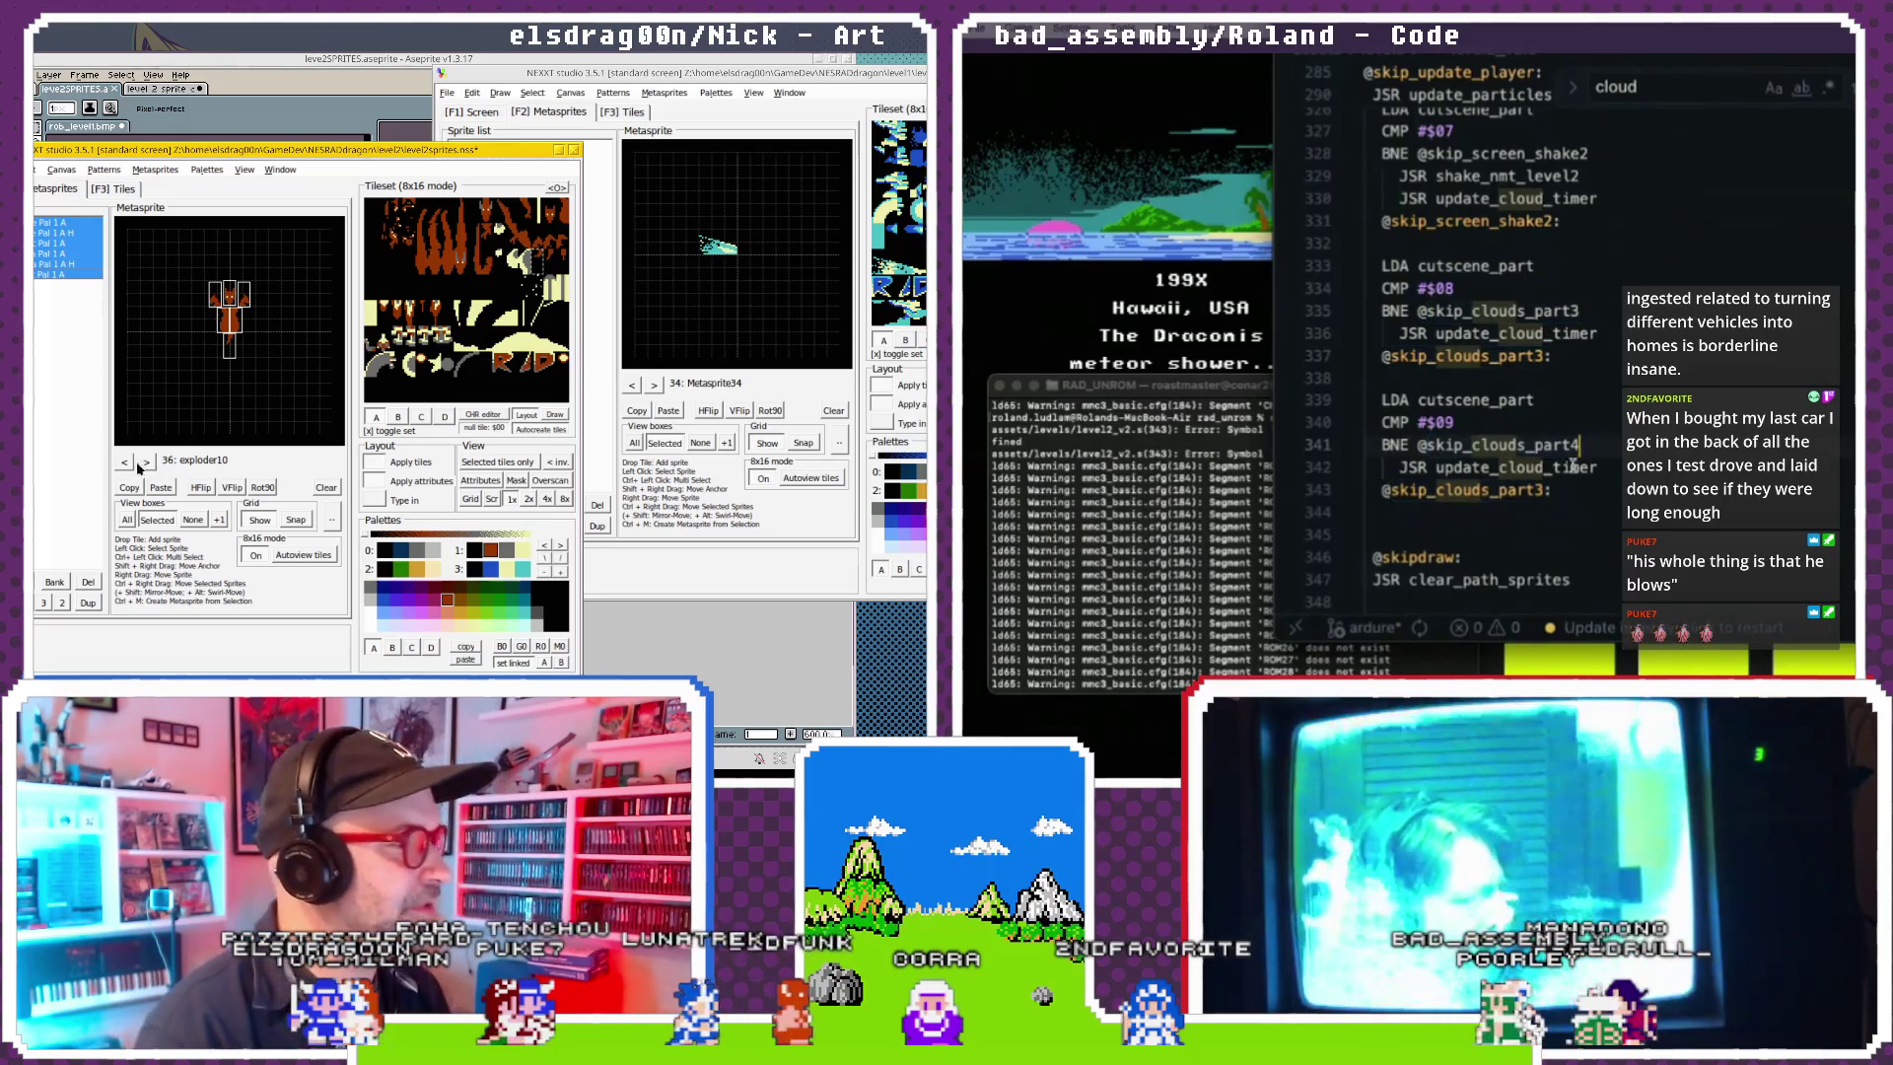
key(BackSpace)
text(4)
Advance through chargeshot_5 and enemydeath3 to the kitedragon_death_3 frame.
click(145, 462)
click(145, 462)
click(146, 463)
click(146, 462)
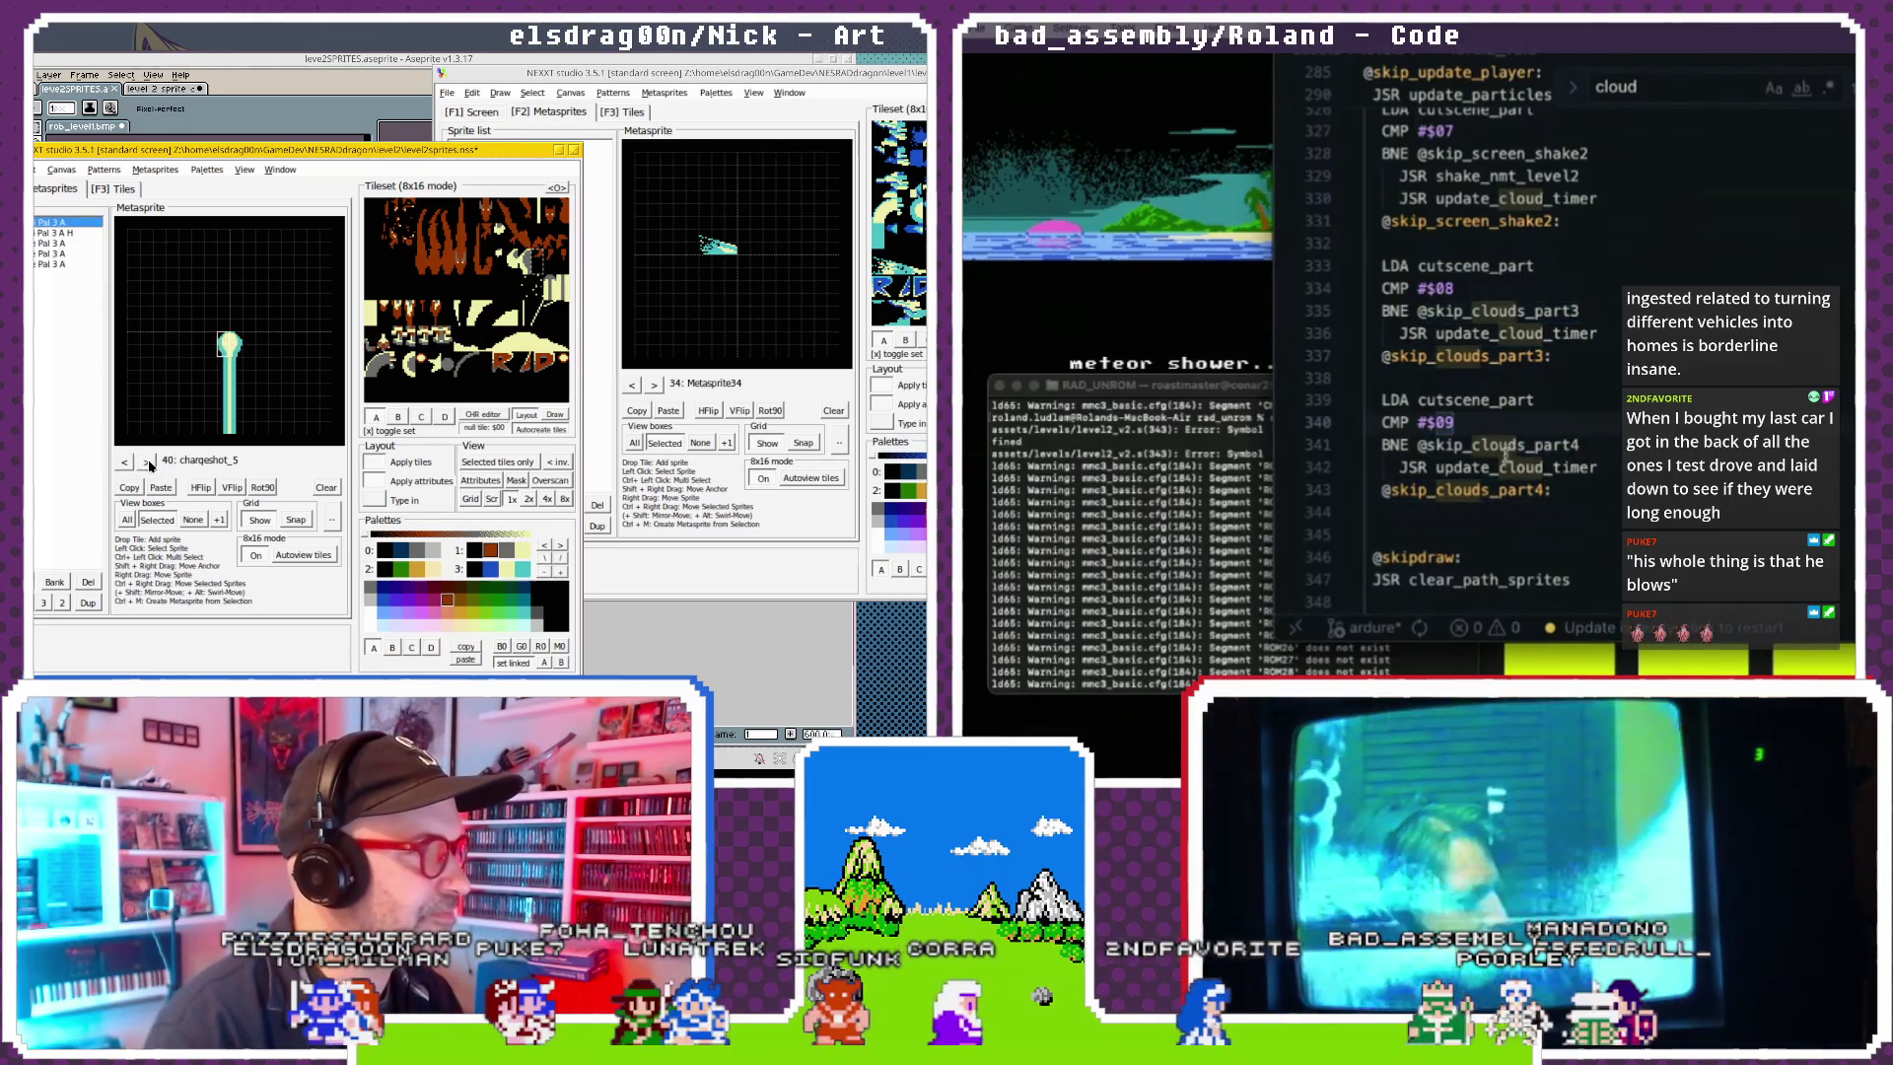
click(146, 462)
click(146, 462)
click(146, 462)
click(146, 463)
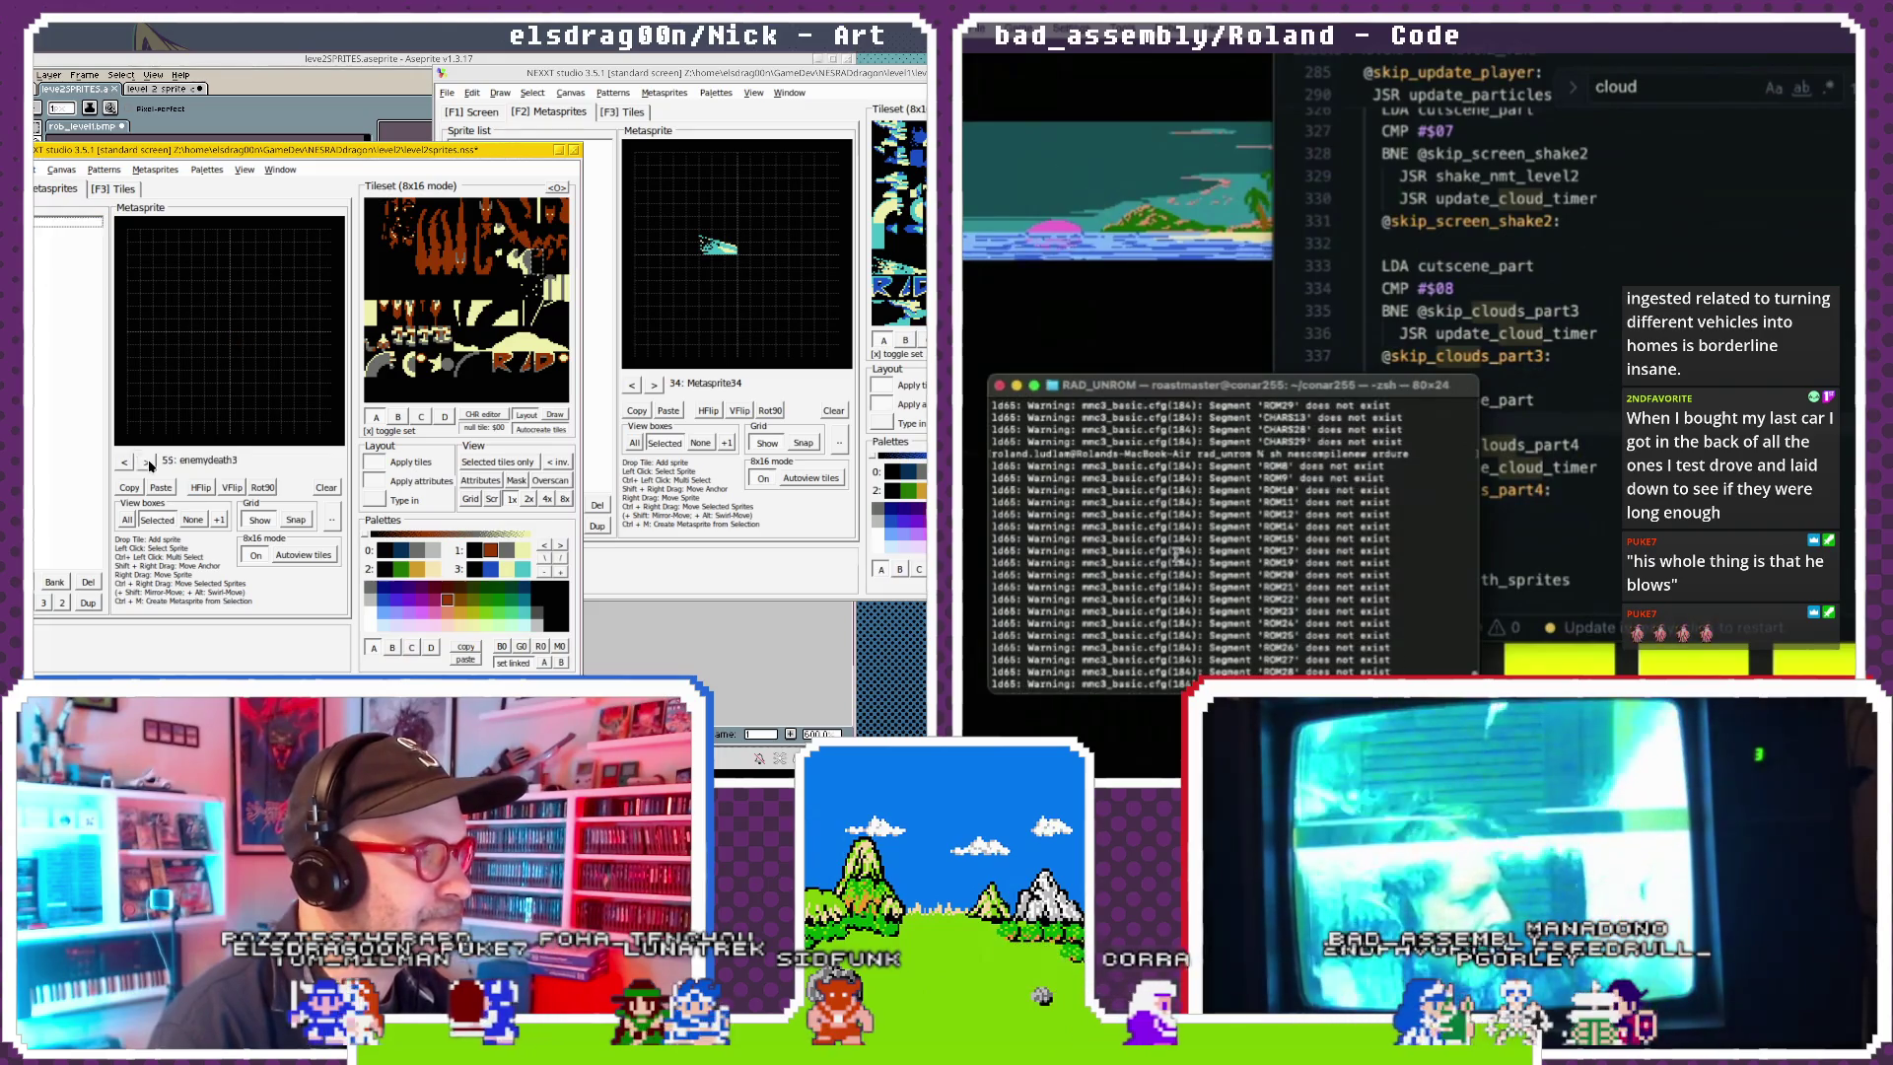
click(147, 463)
click(147, 463)
click(147, 464)
click(147, 463)
click(147, 464)
click(147, 464)
click(147, 464)
click(147, 464)
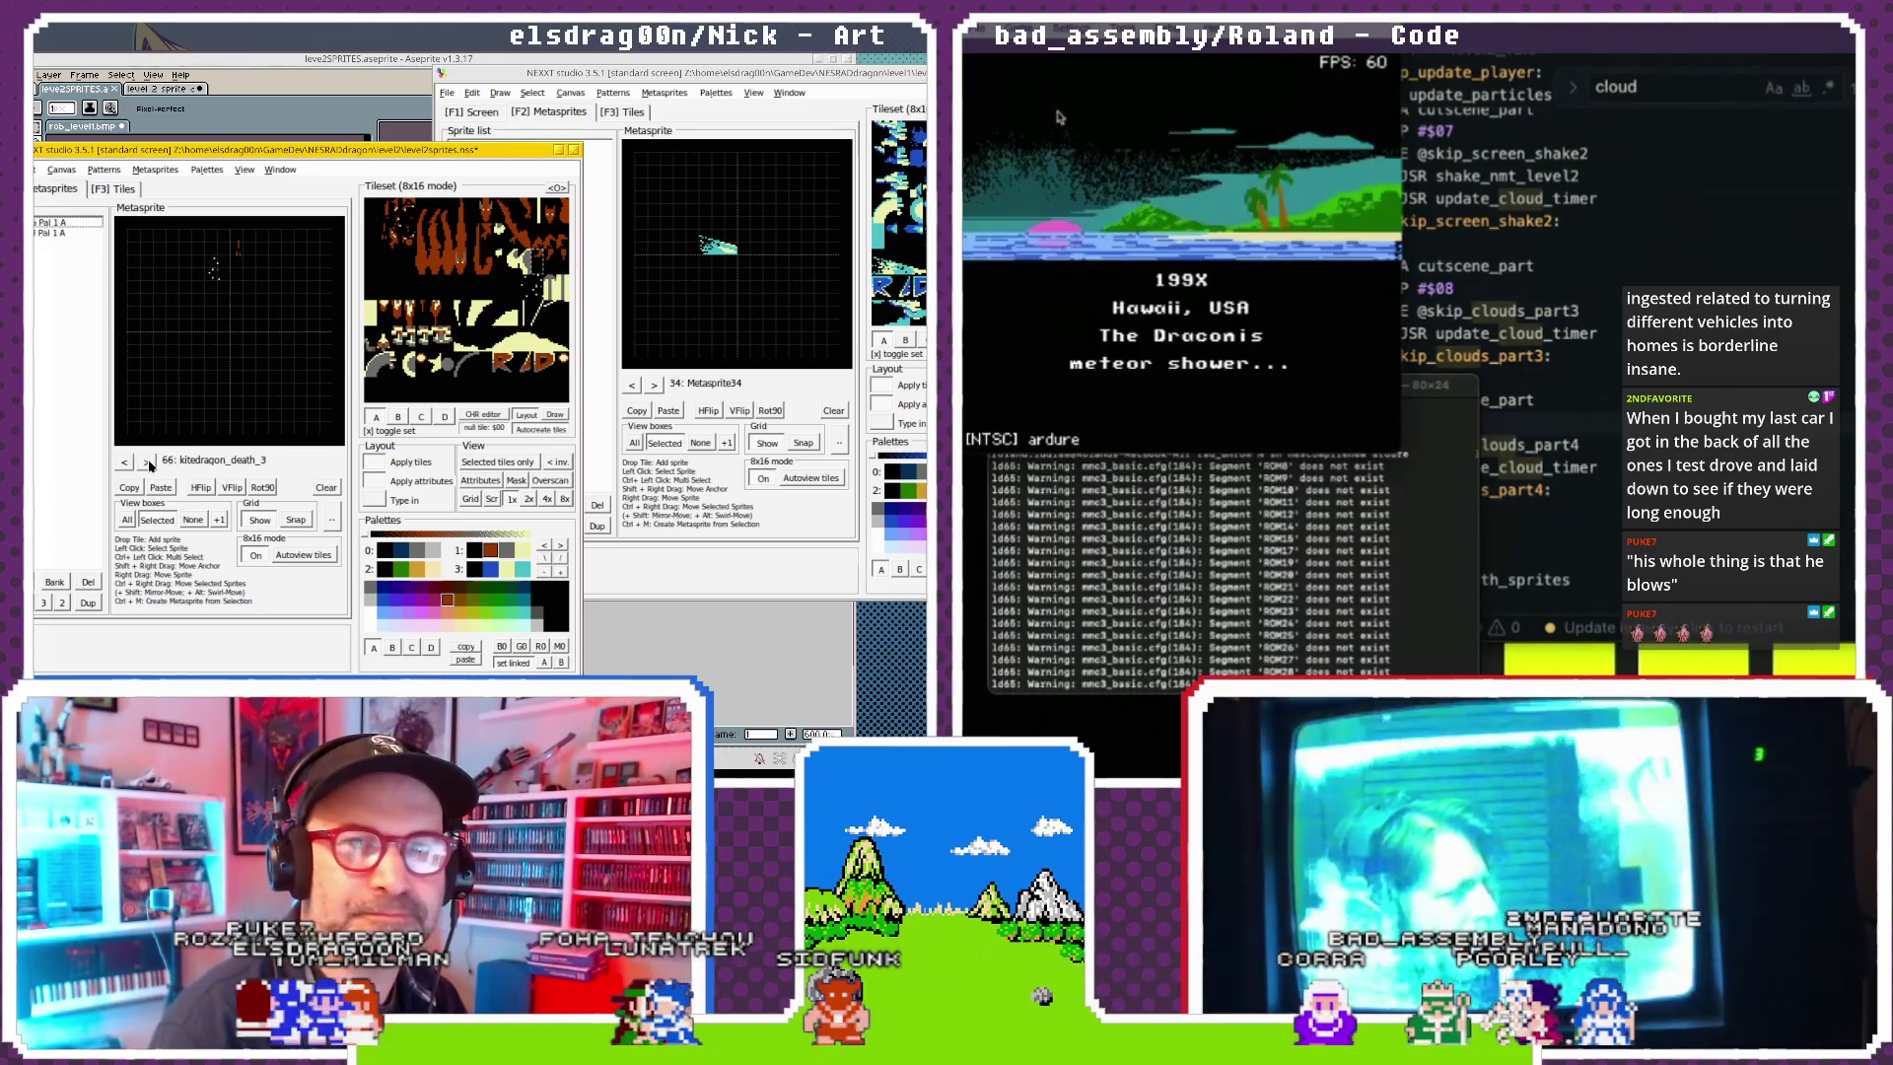
Return to empty metasprite slot 67, paste the copied sprite there and name it exploder_death.
click(148, 463)
click(125, 464)
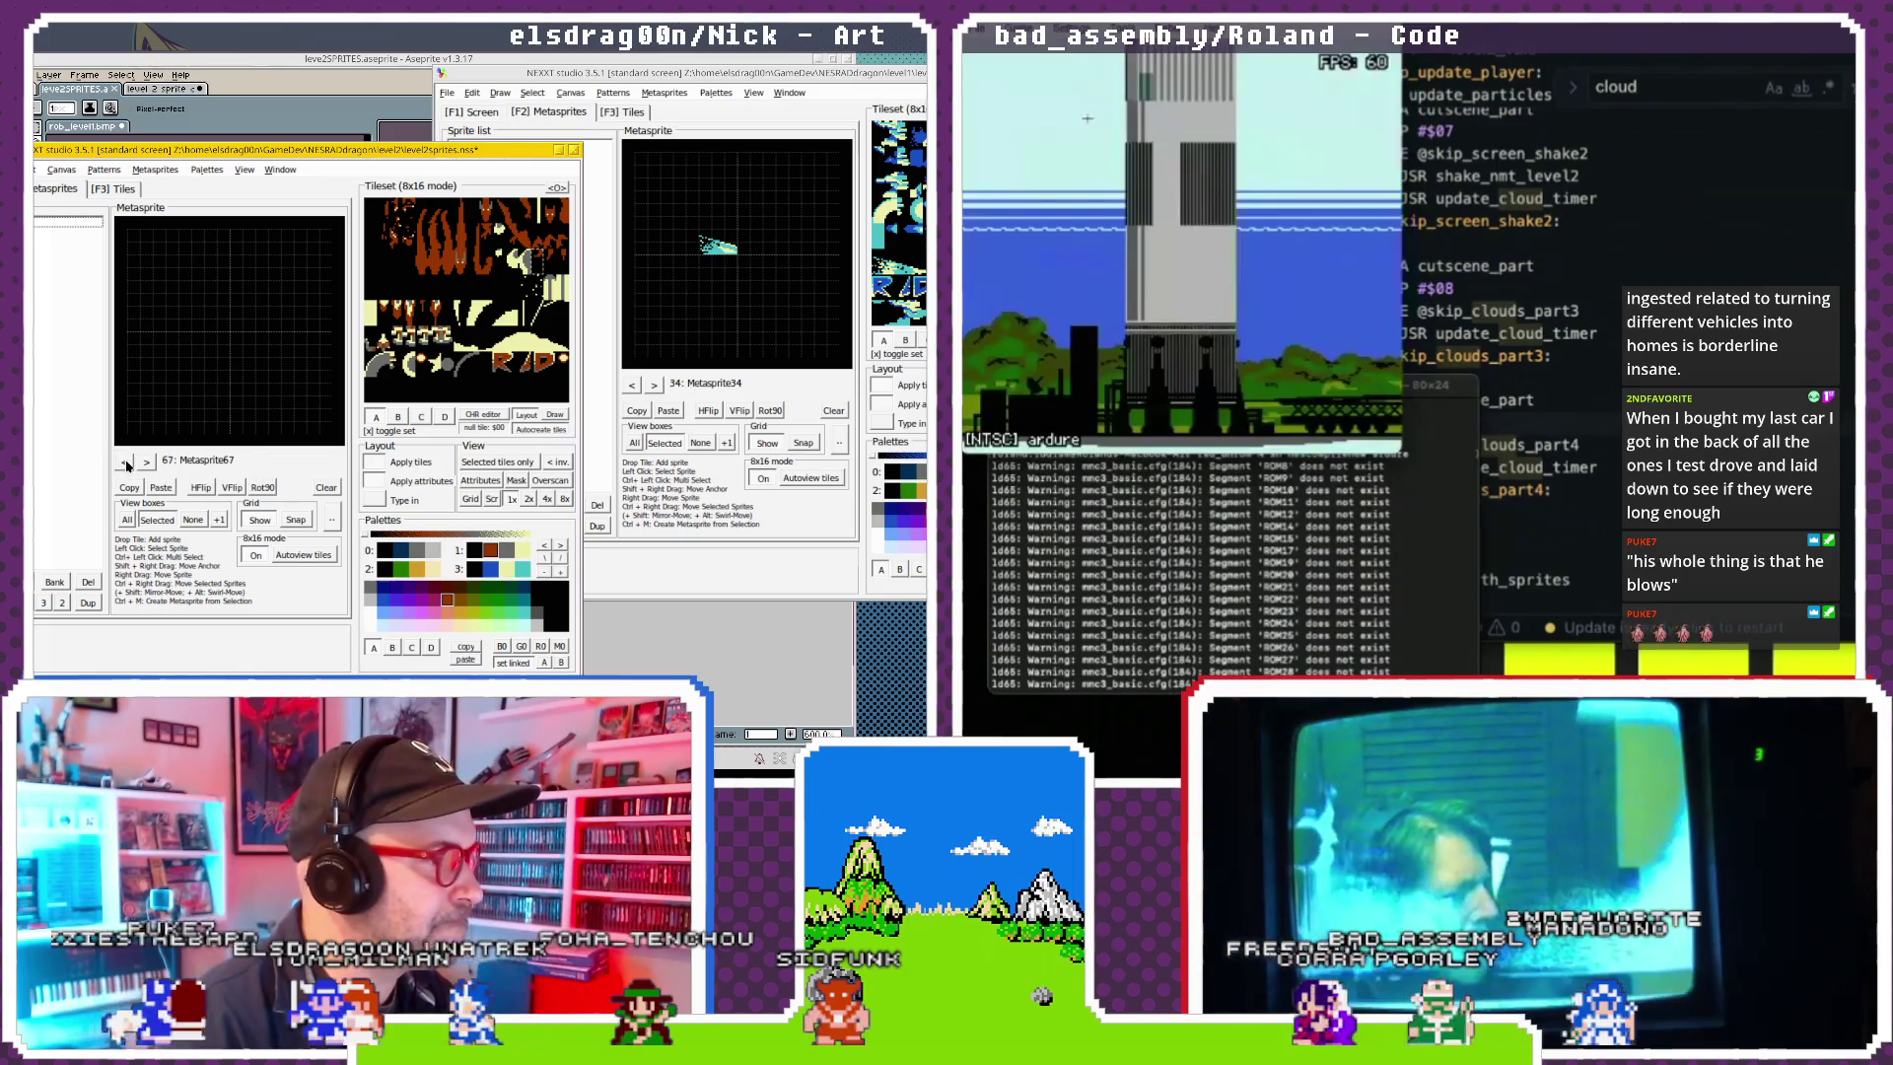
click(148, 464)
click(148, 463)
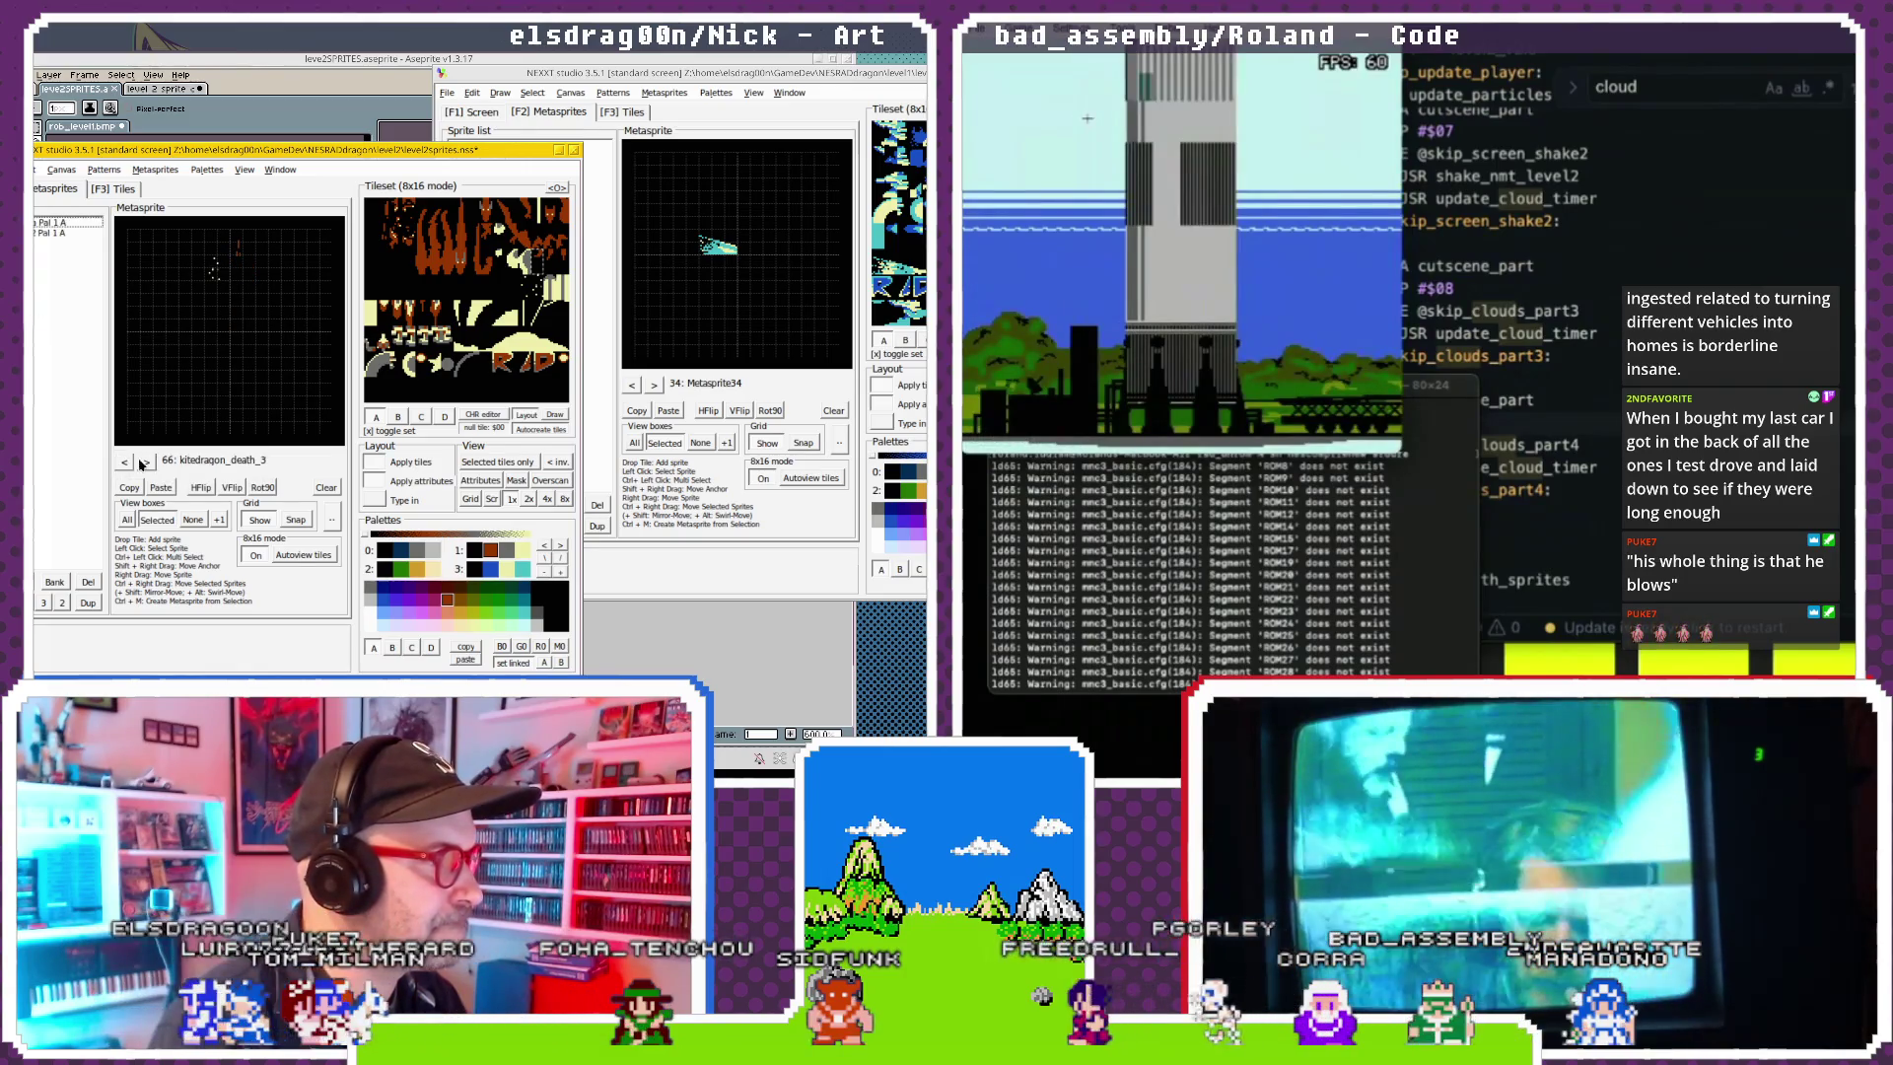
click(158, 487)
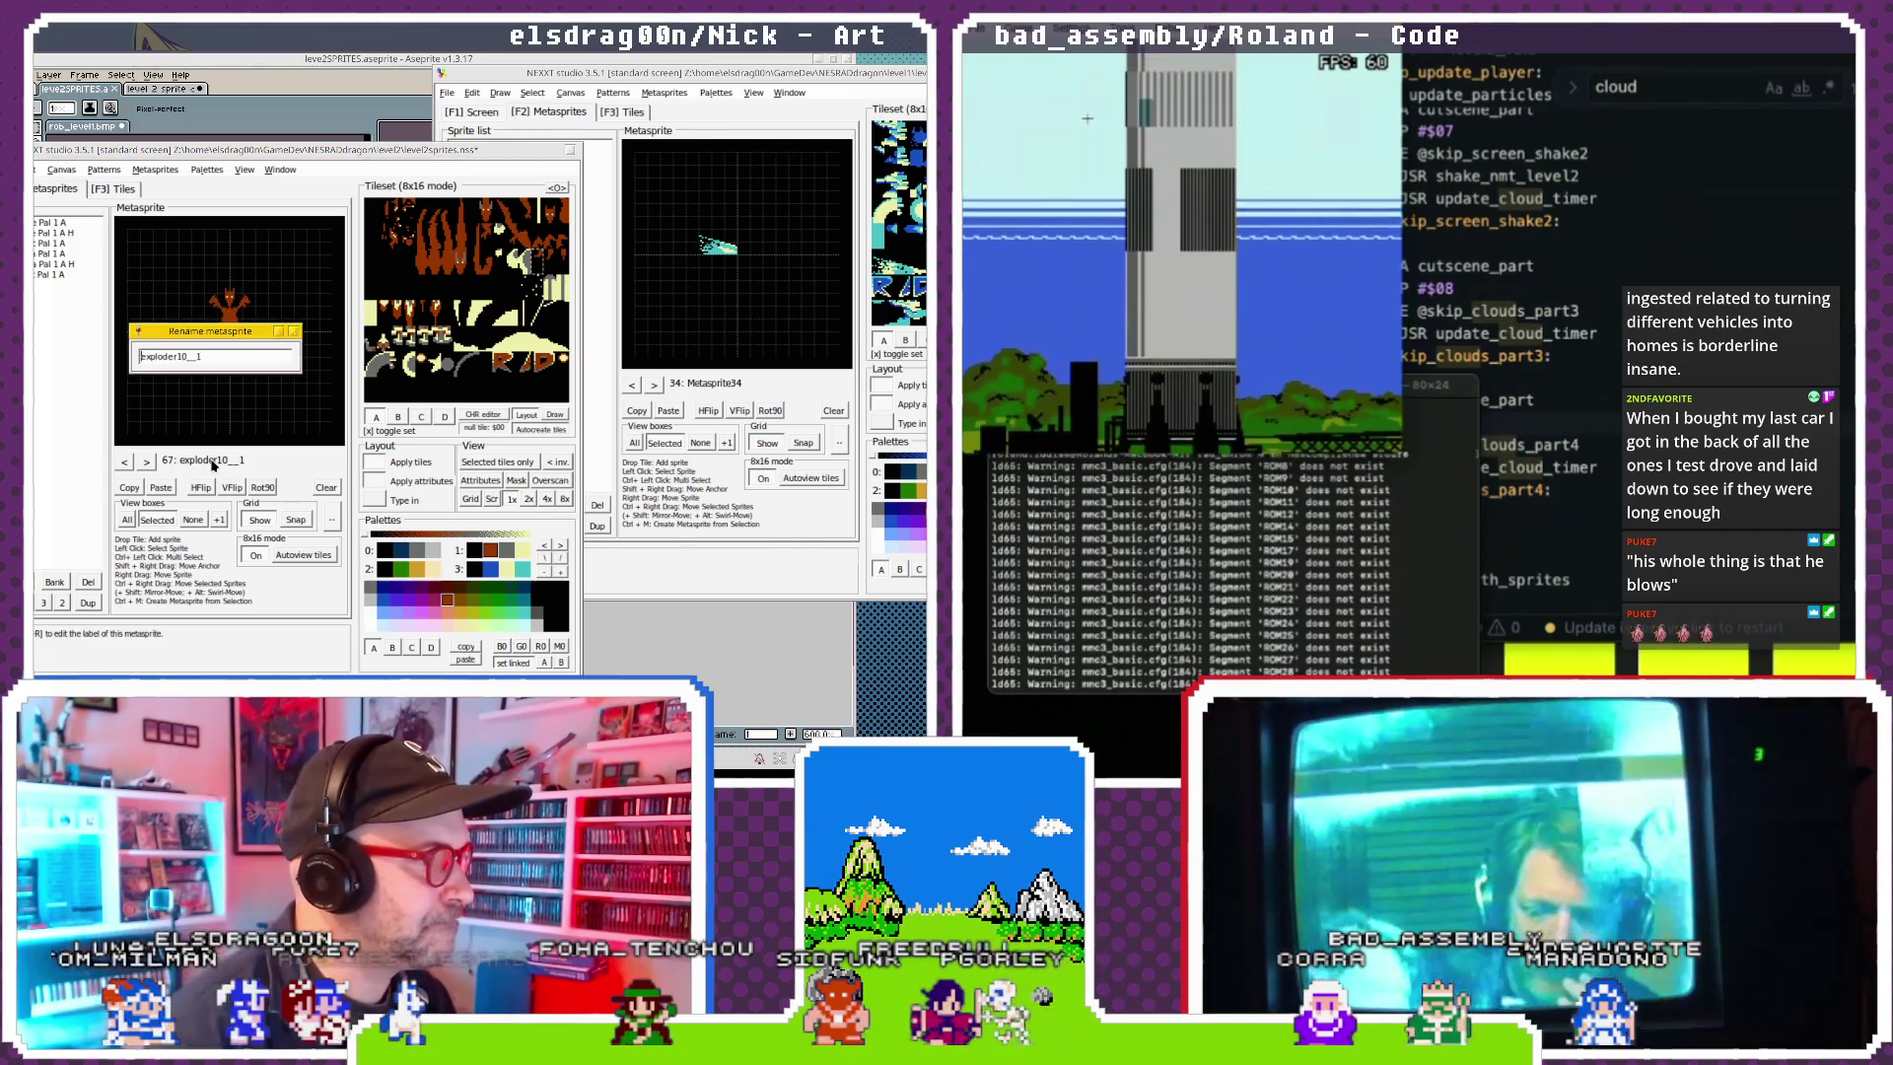
text(exploder_death)
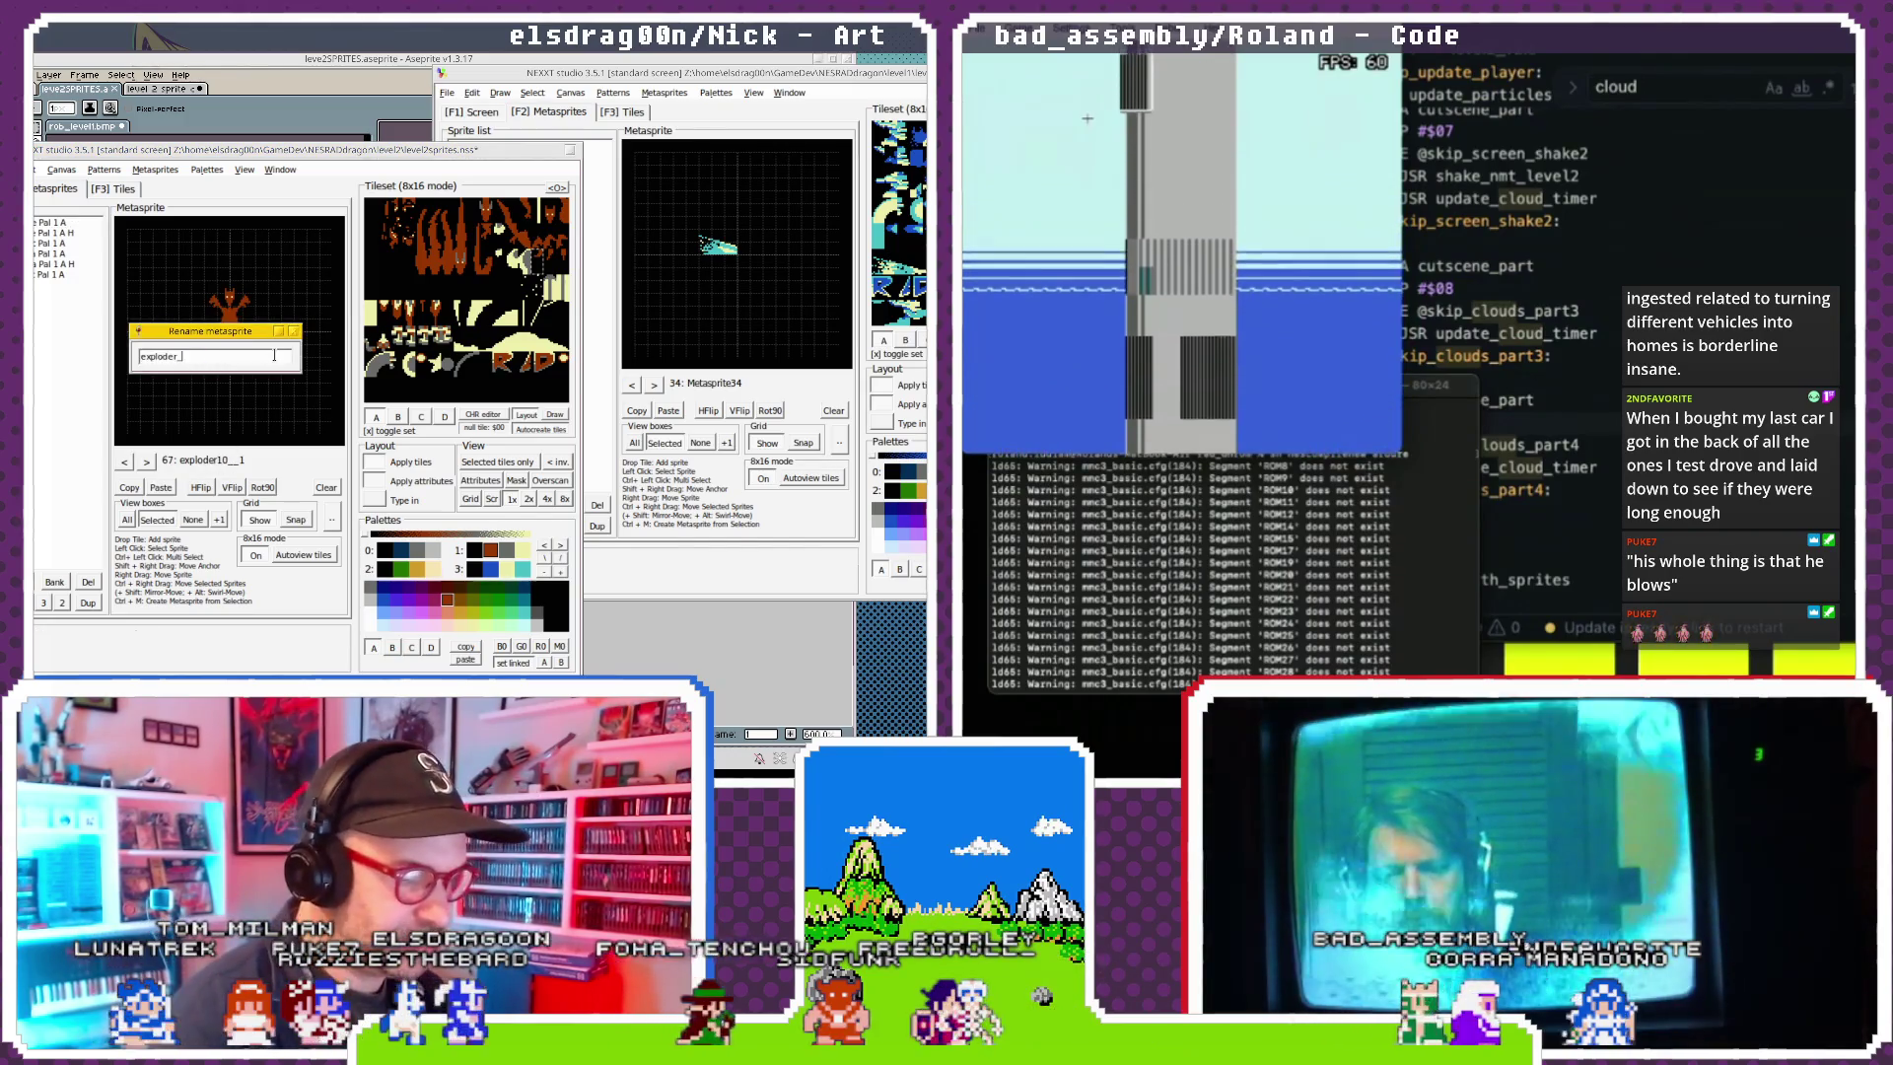
key(Return)
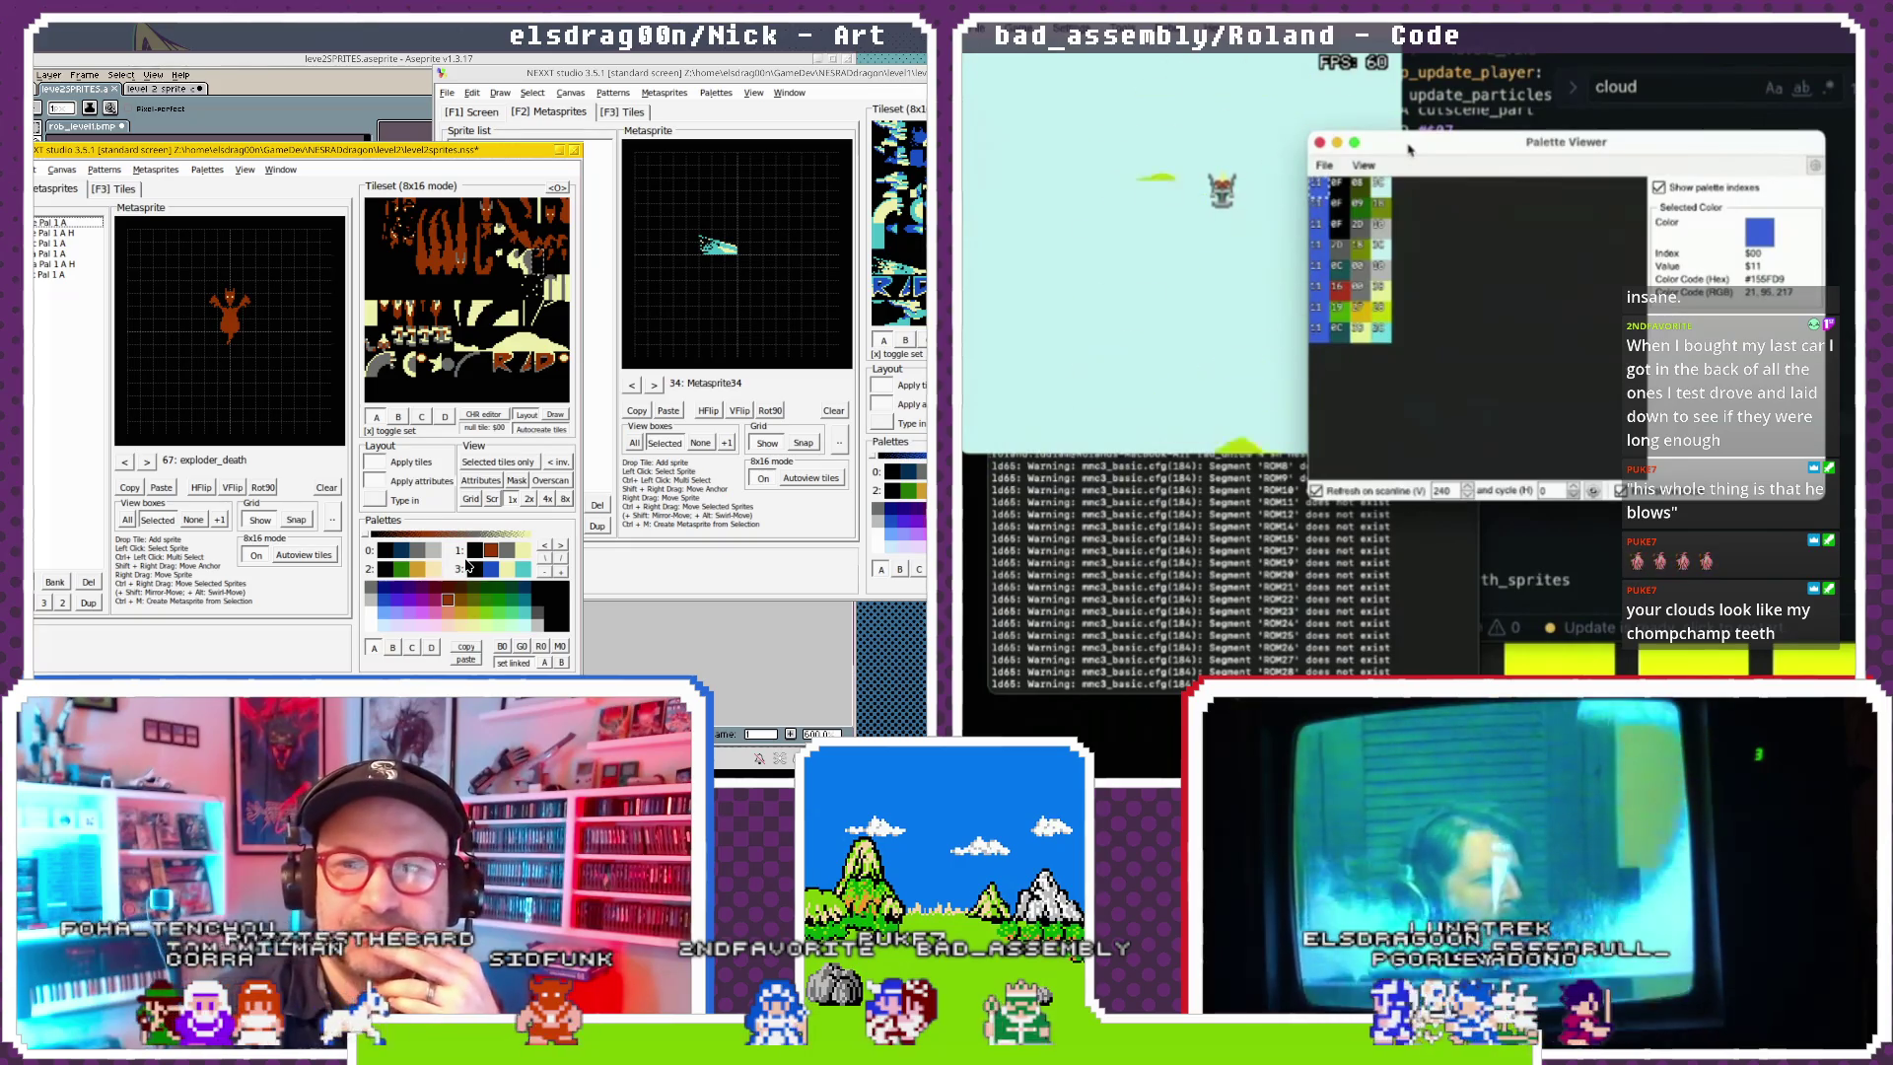
Inspect palette entry $1B, yellow-green #BCBE00, in the emulator's Palette Viewer.
mouse_move(1380, 309)
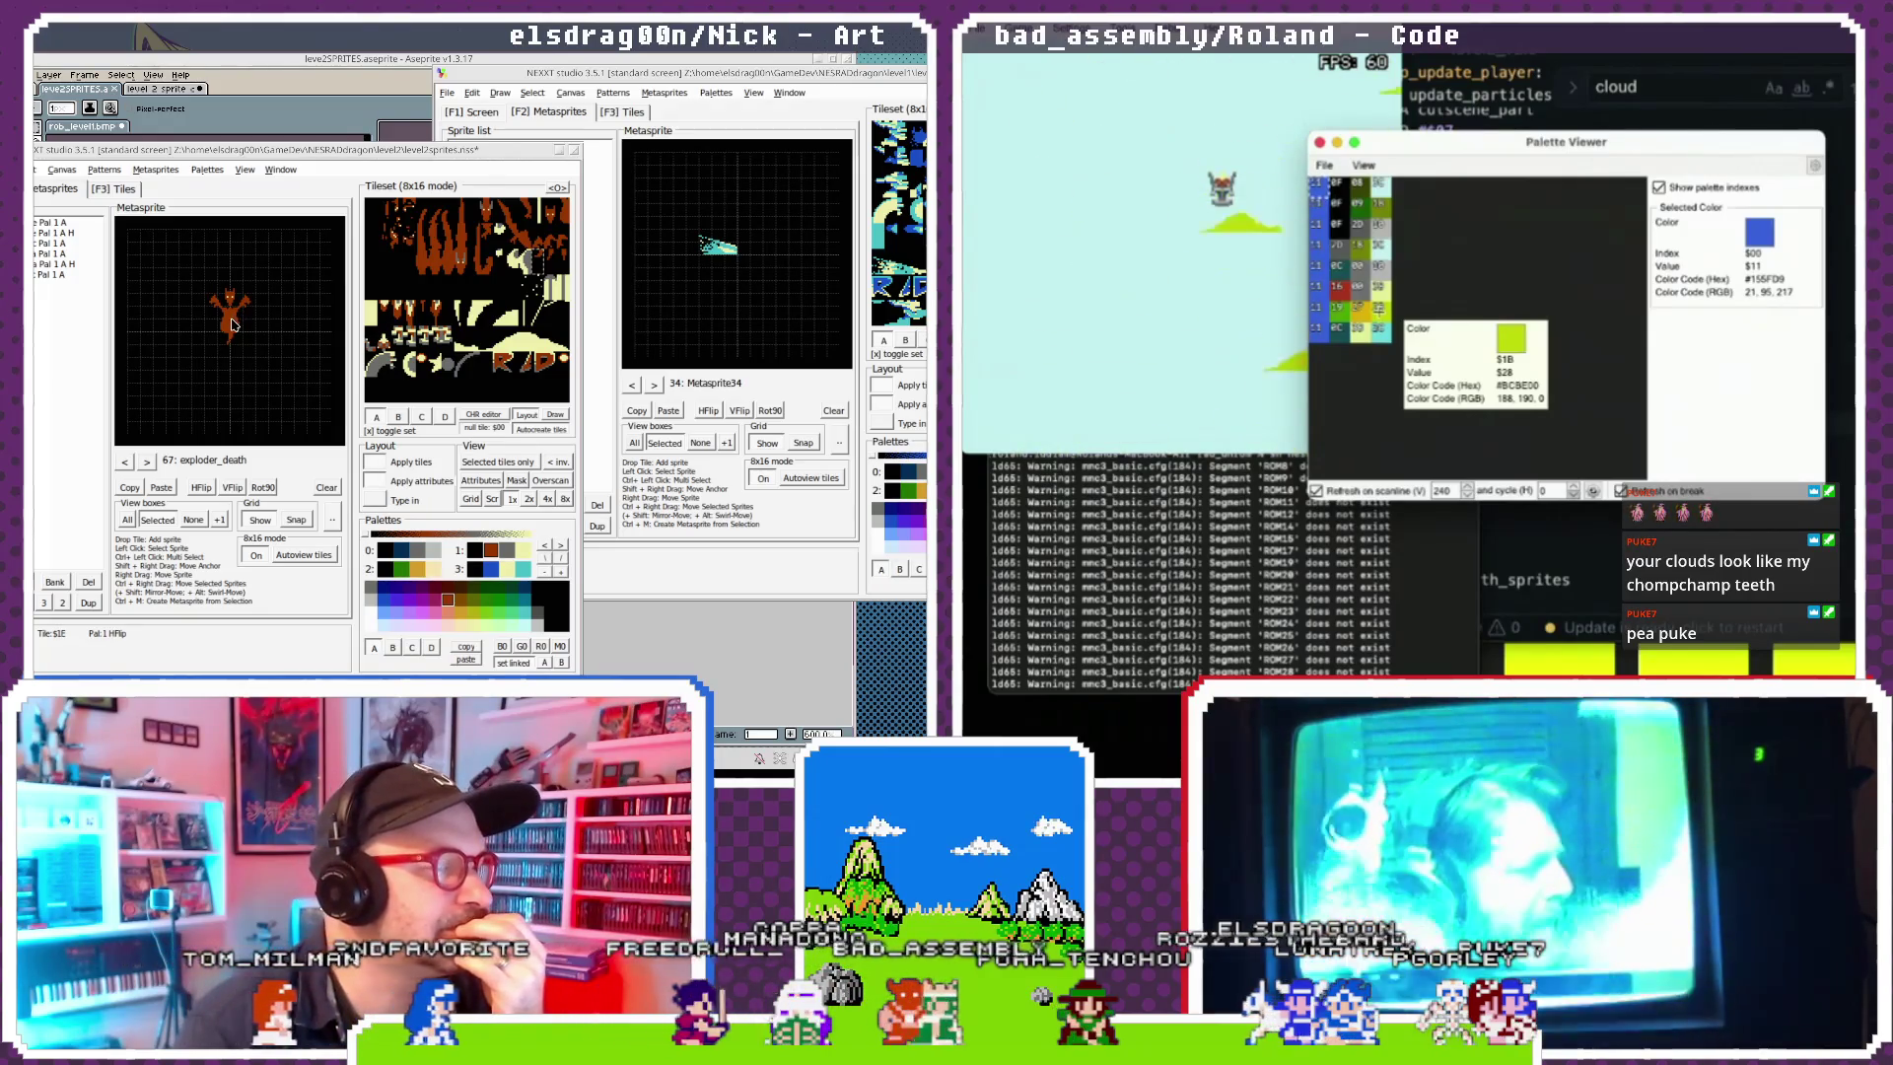
Try palette 3 on a flame piece, then return it to palette 1.
click(234, 324)
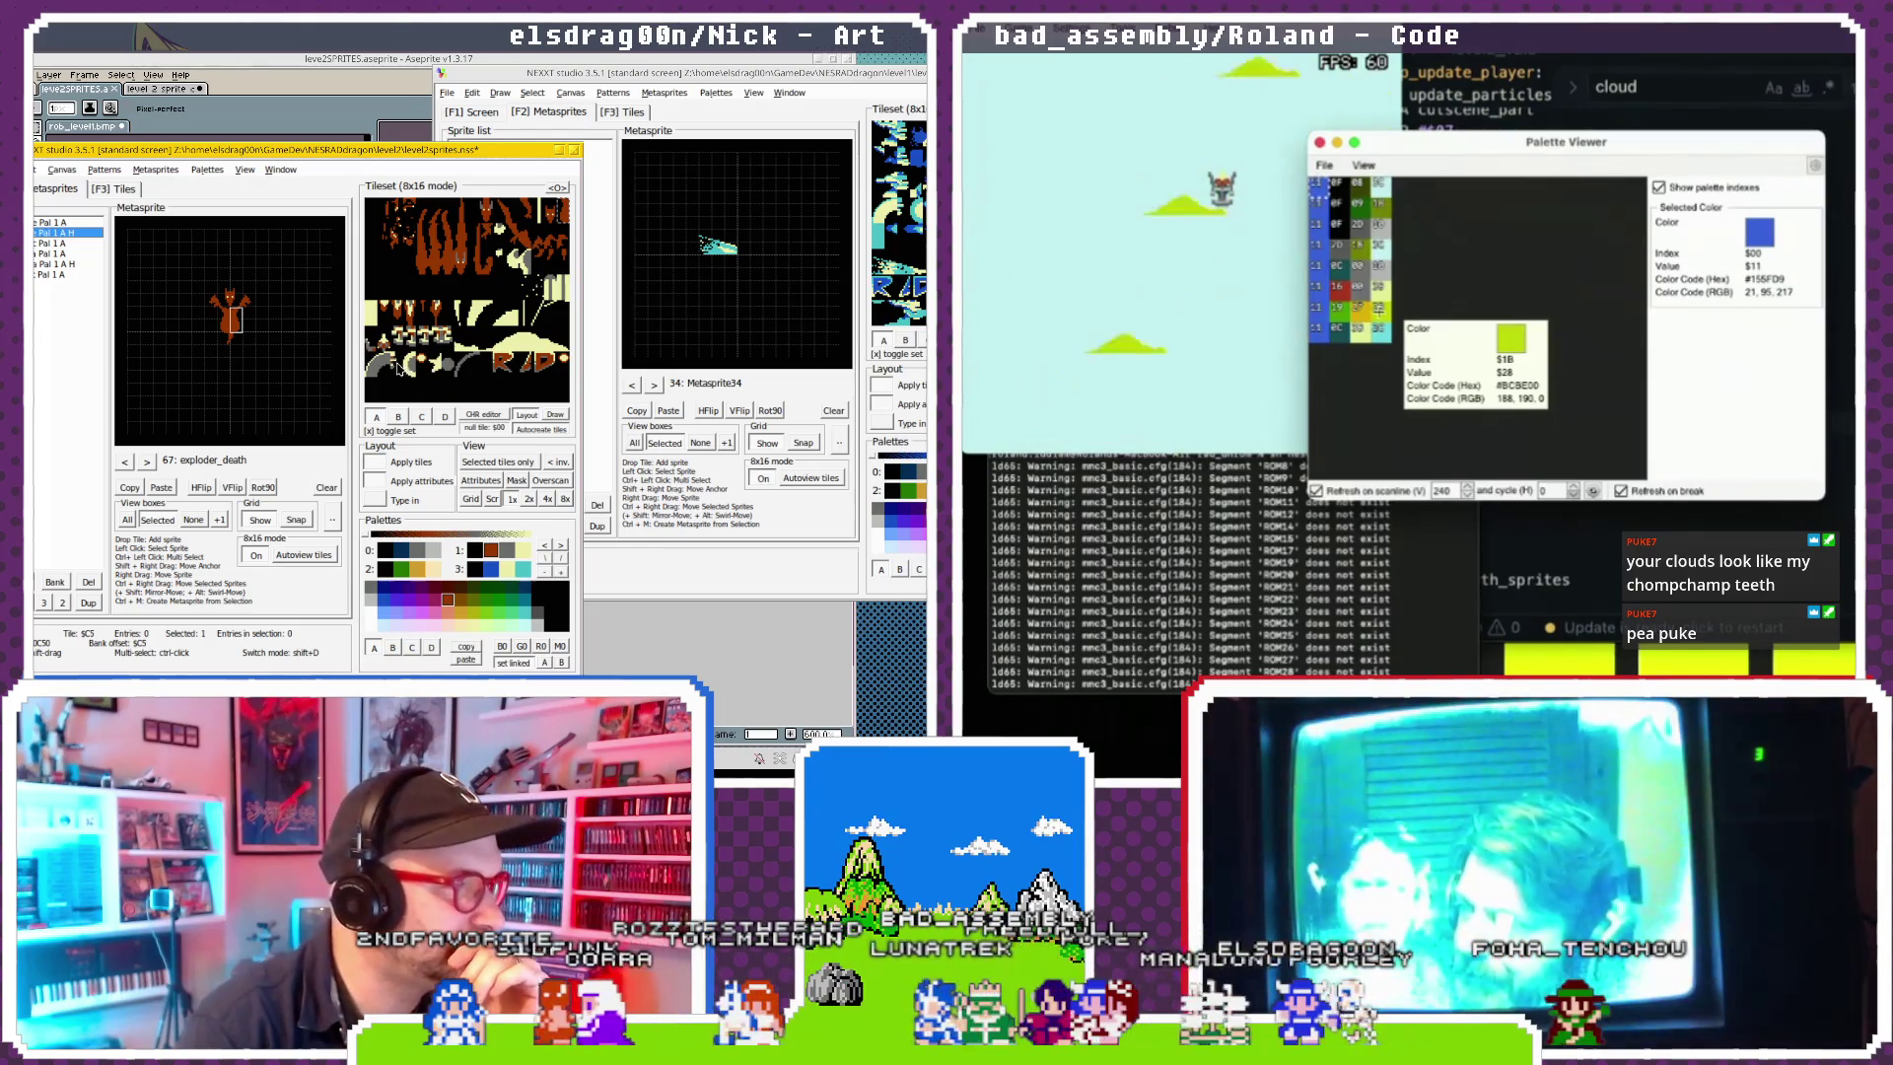
click(490, 569)
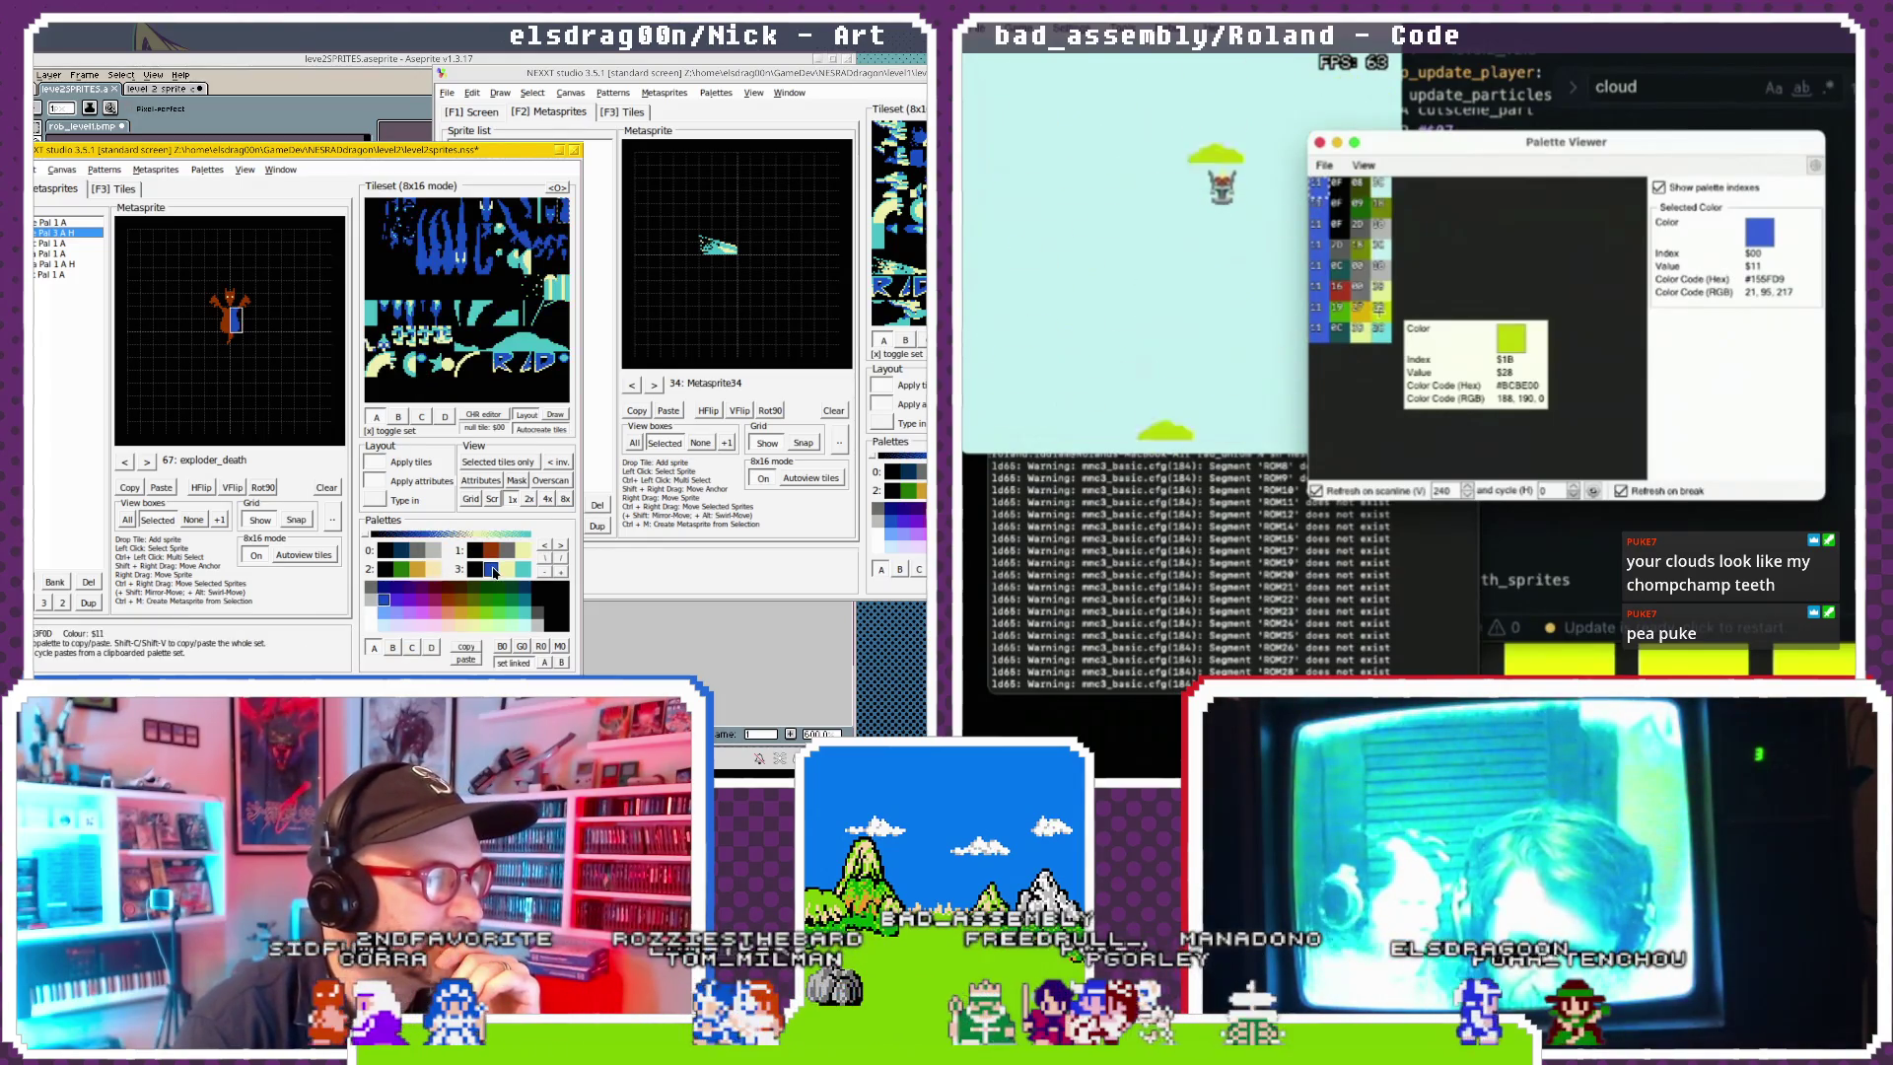
click(494, 550)
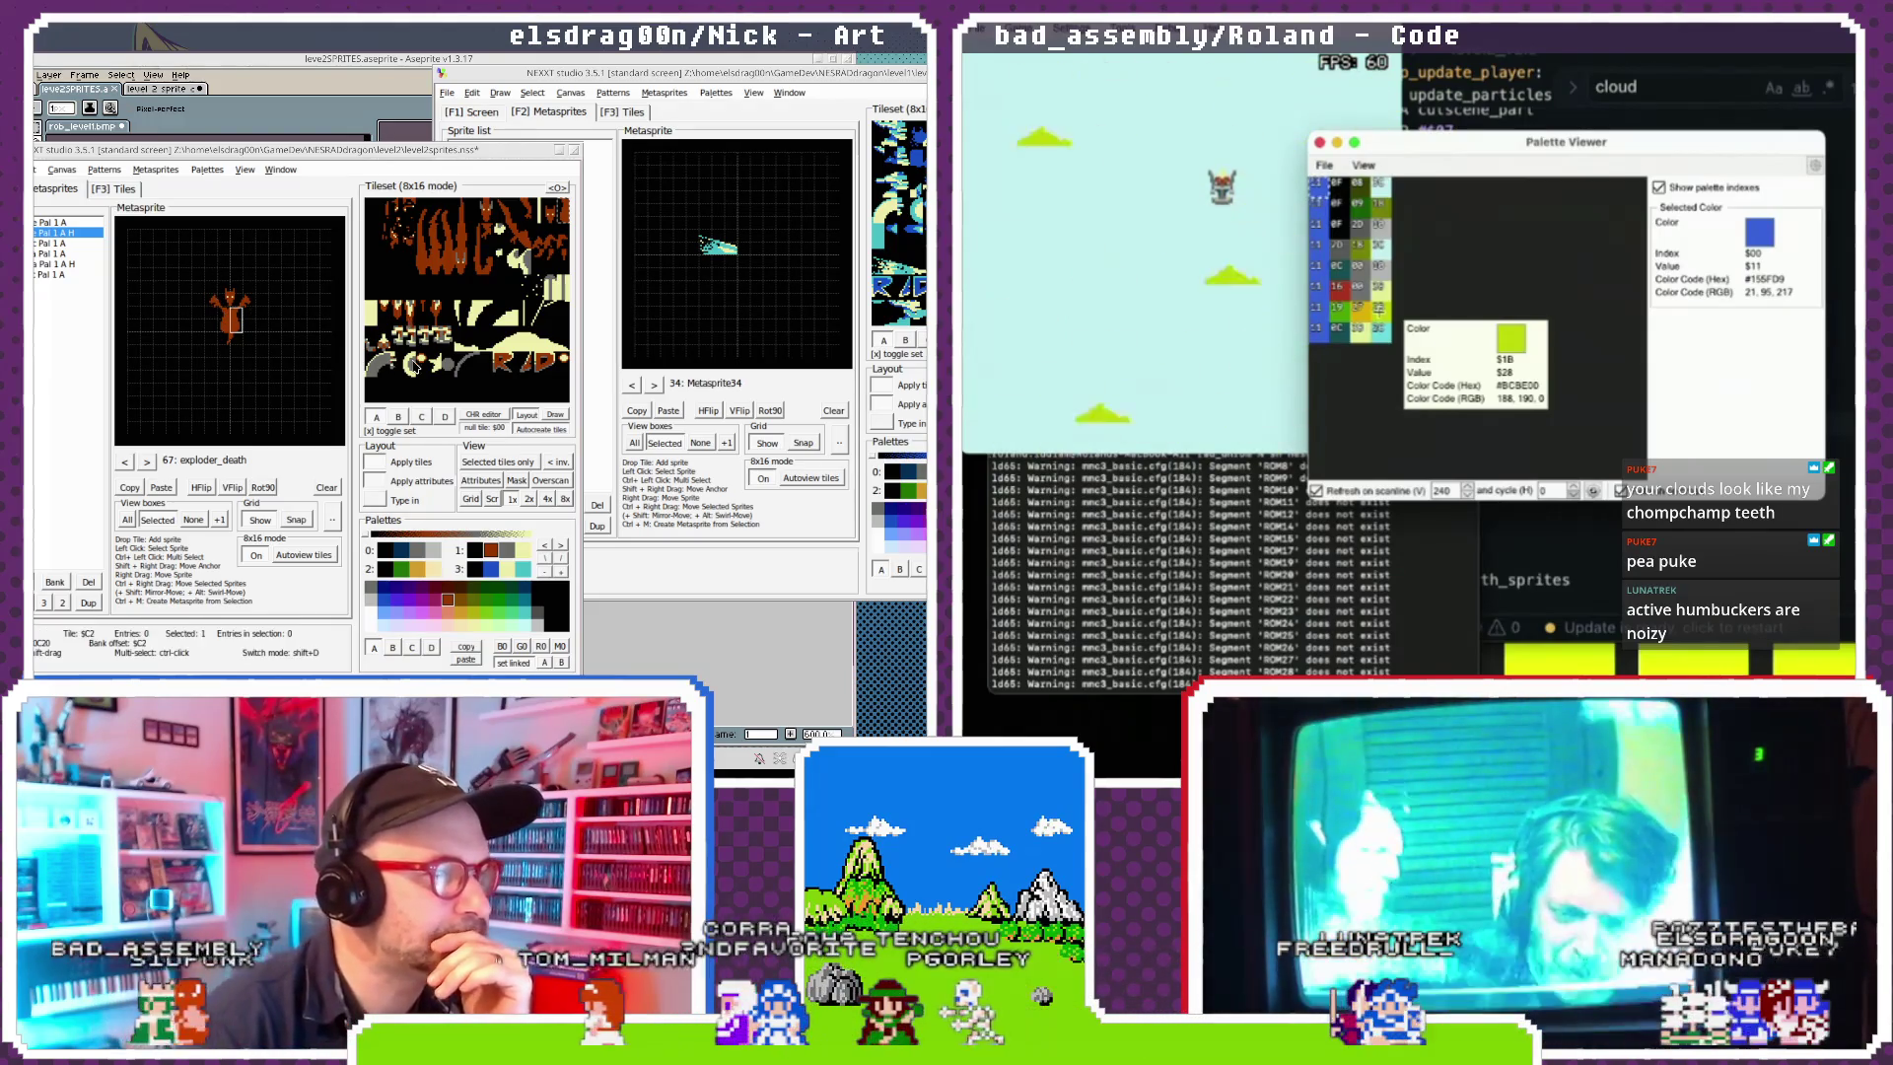
Place the round tile at the metasprite's centre and give it palette 3.
mouse_move(452, 369)
mouse_down()
mouse_move(234, 371)
mouse_move(227, 350)
mouse_up()
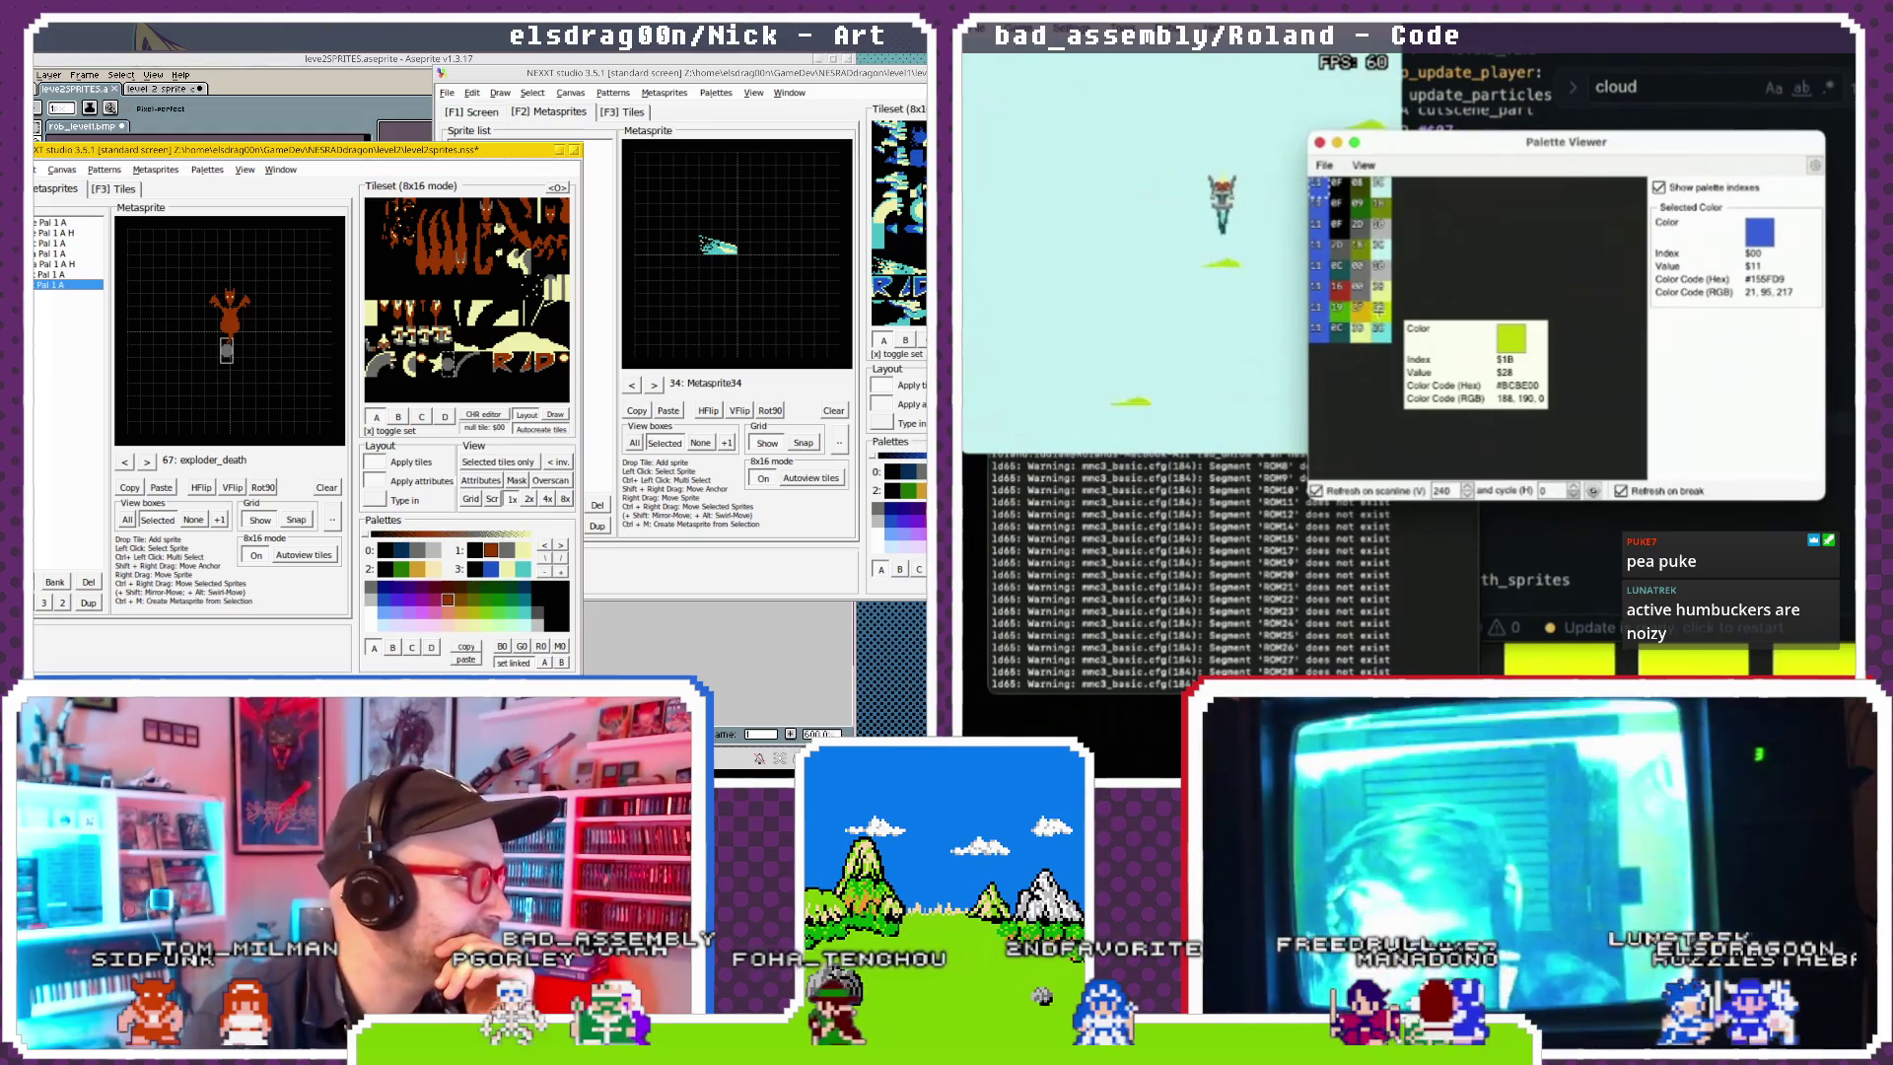
click(59, 222)
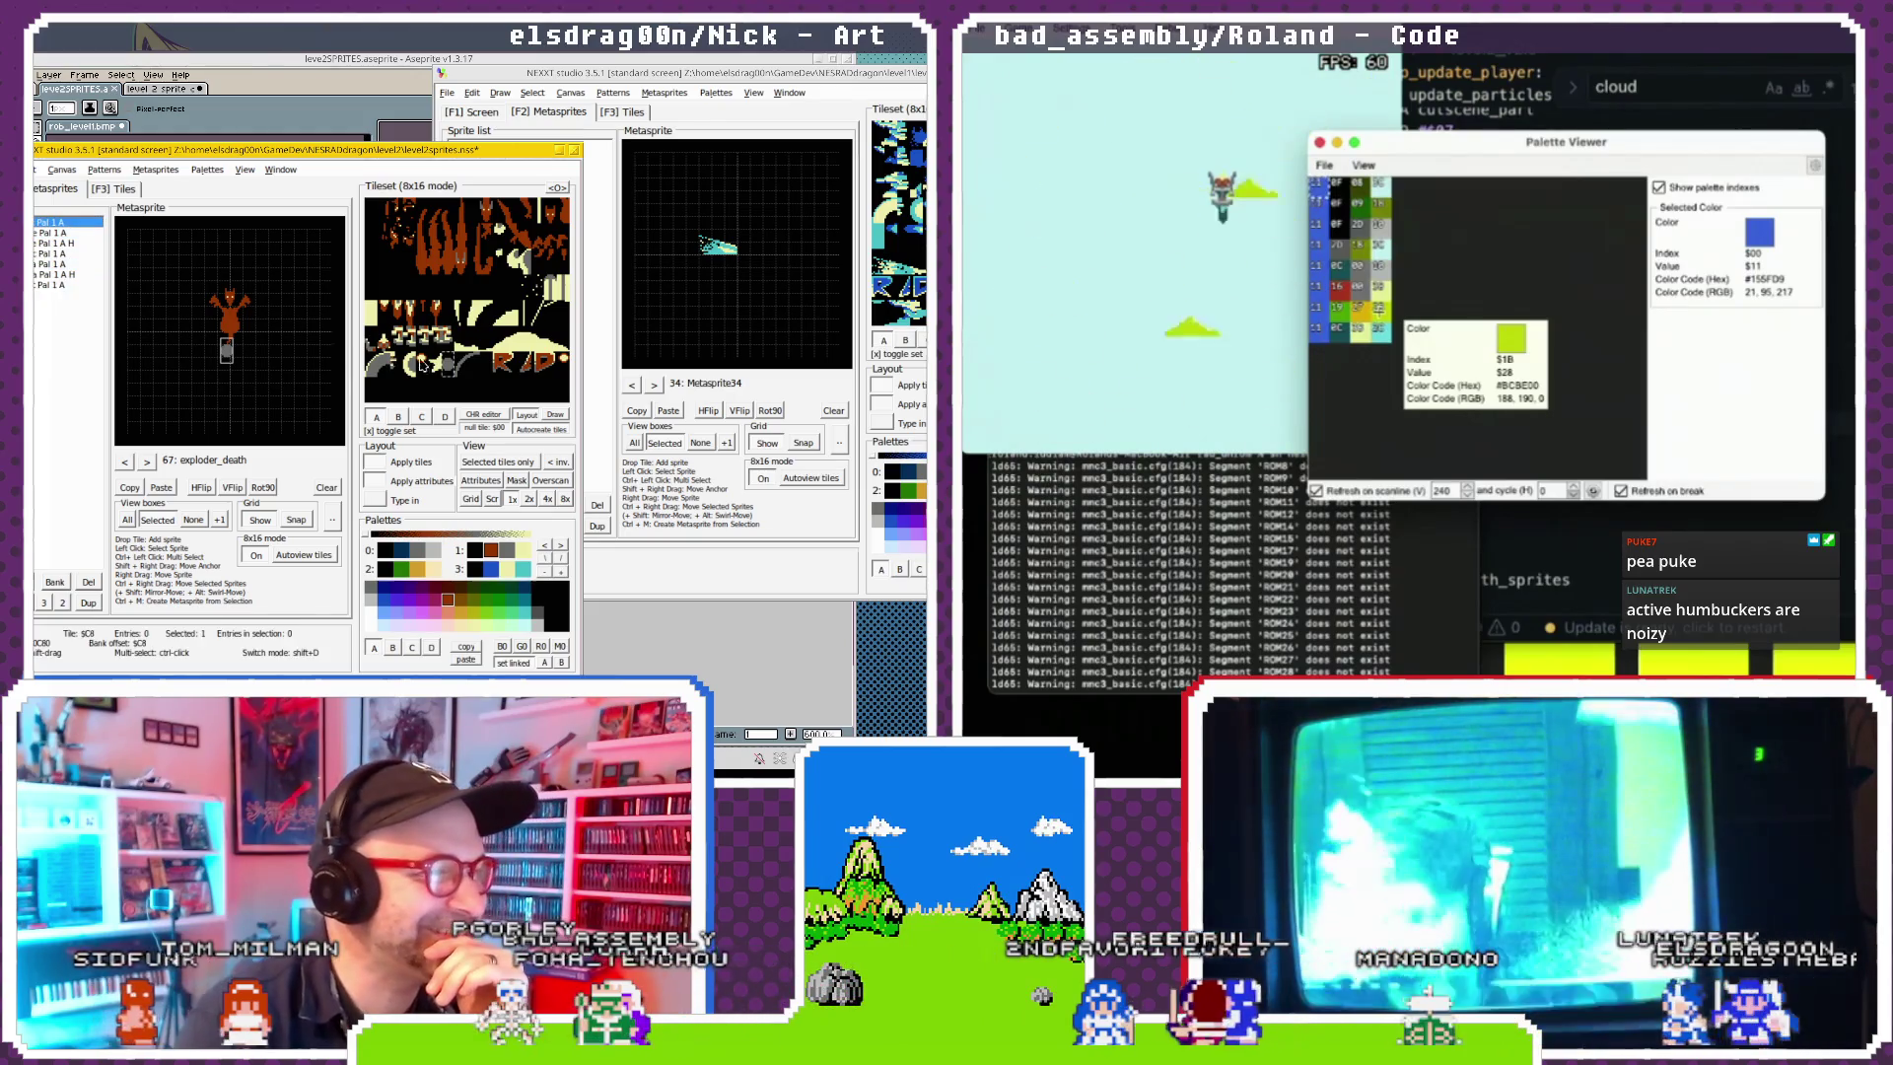
click(432, 569)
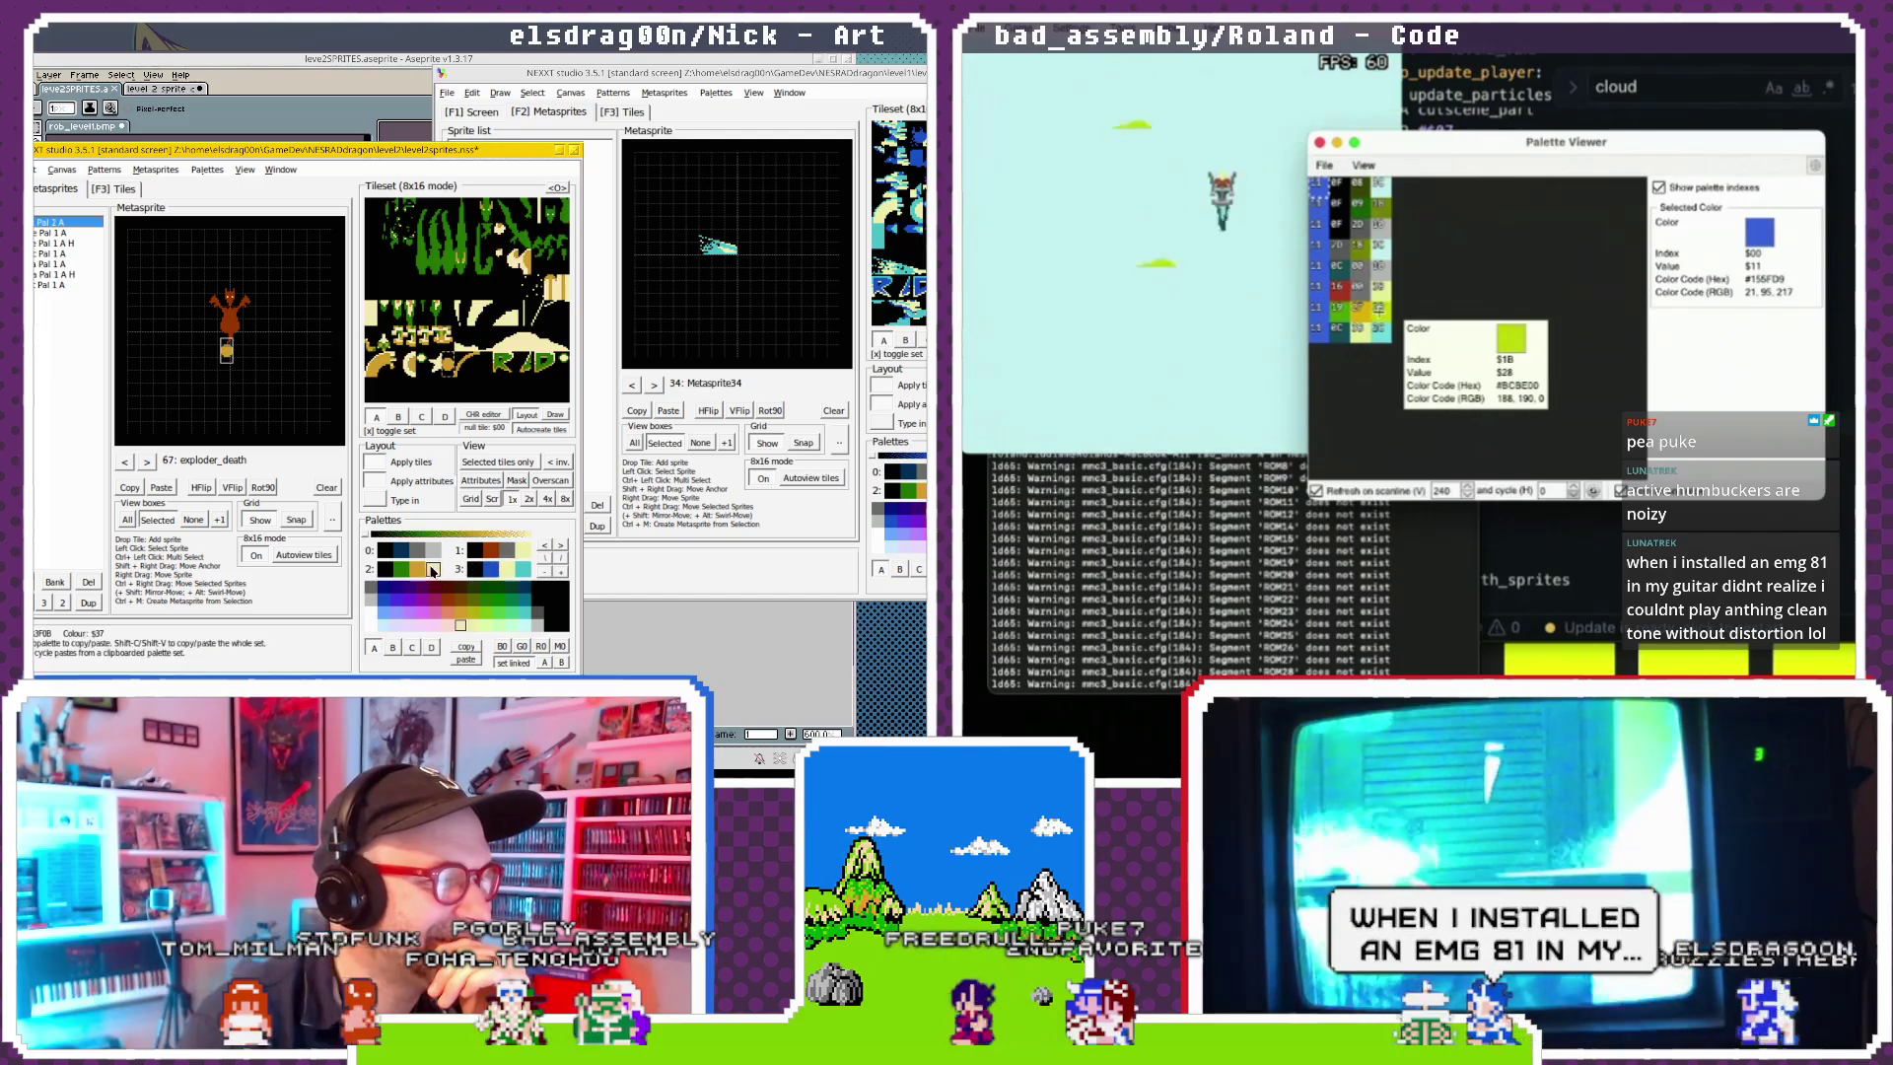
click(488, 569)
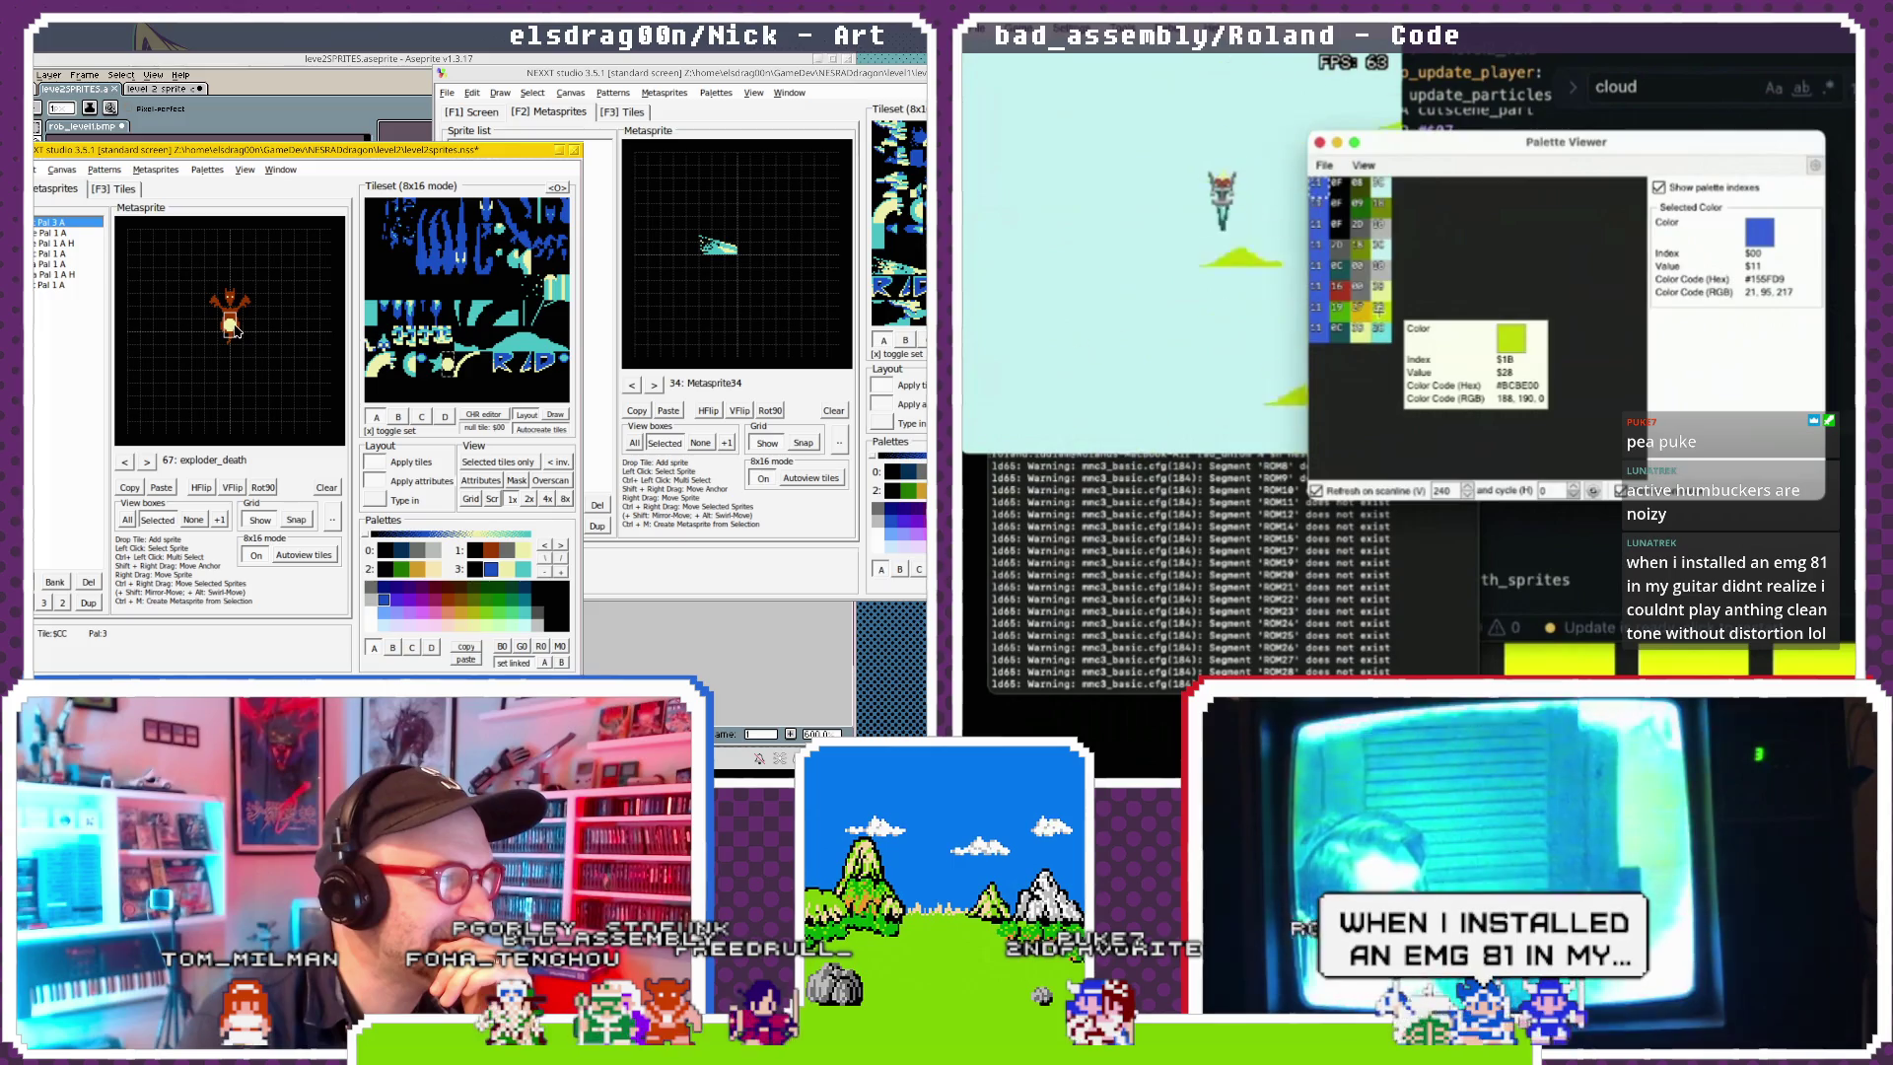
Select the mirrored flame pieces and the round core piece in turn.
click(246, 328)
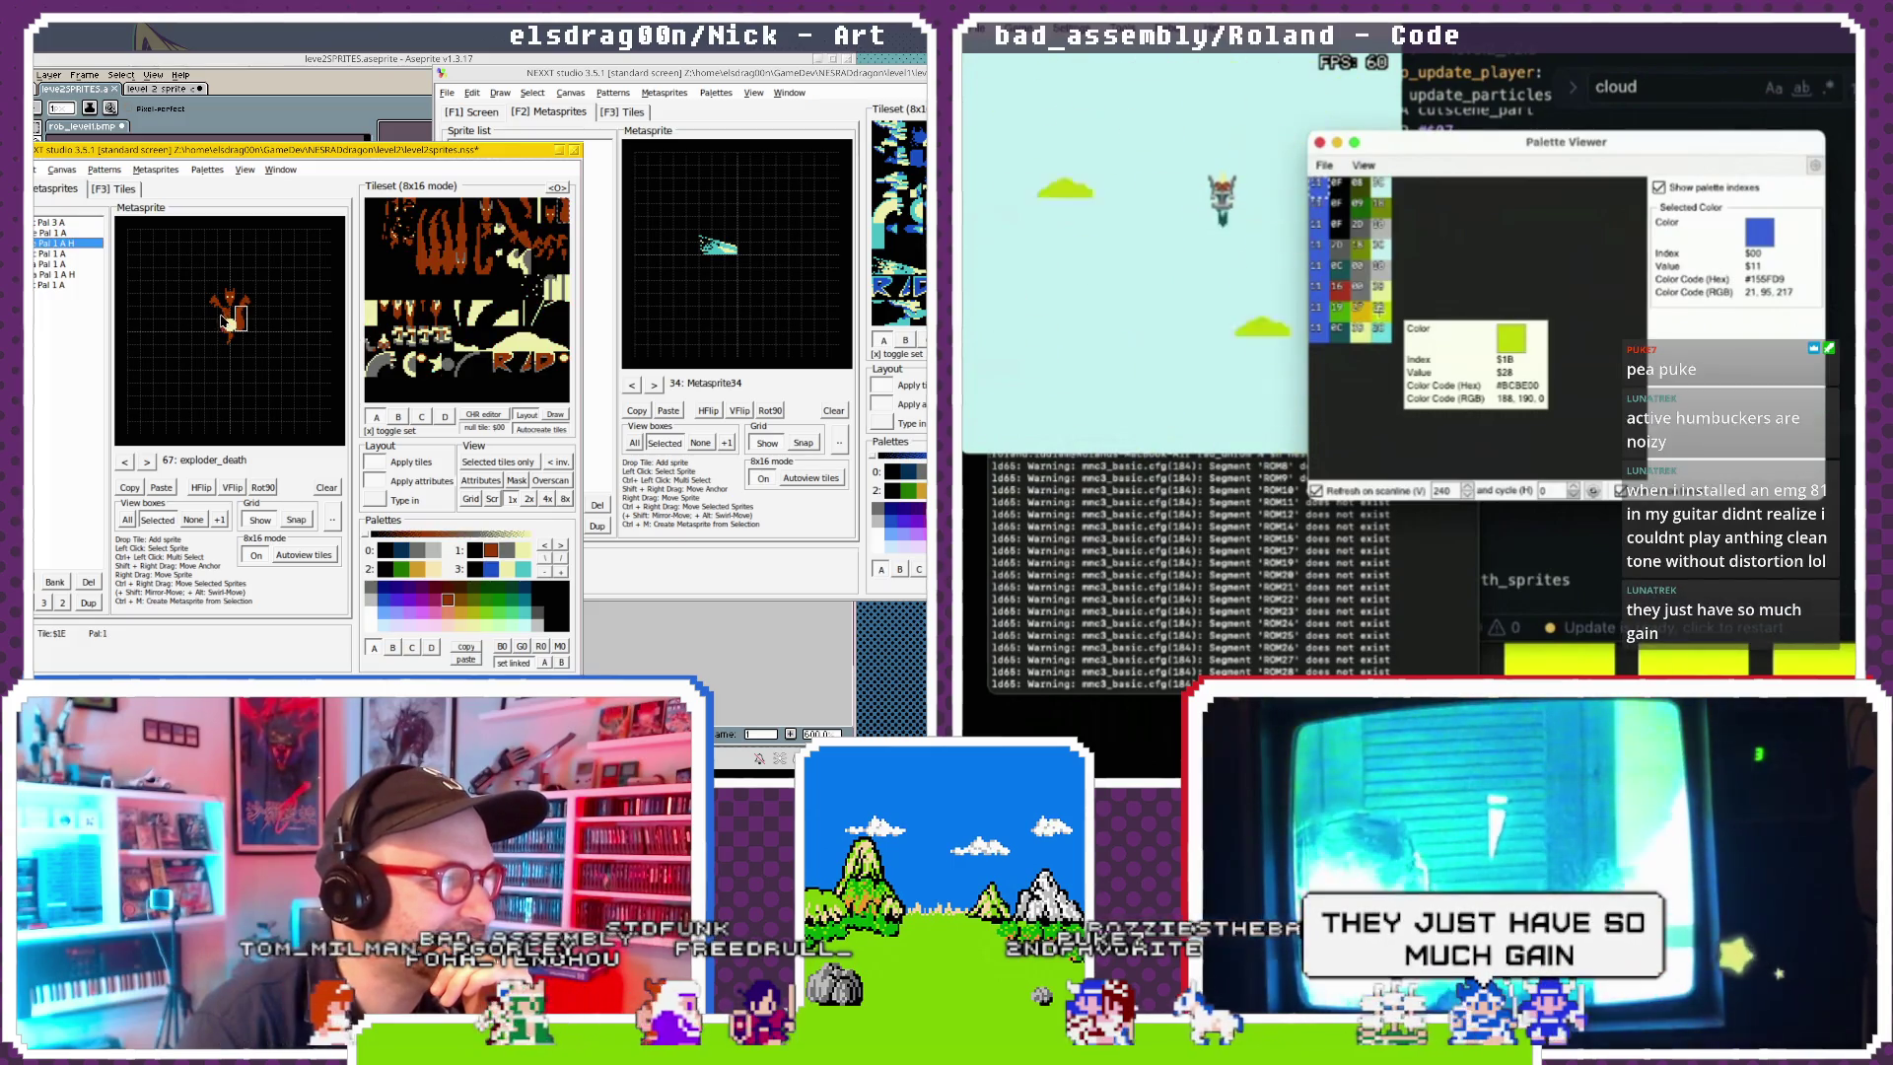
click(228, 321)
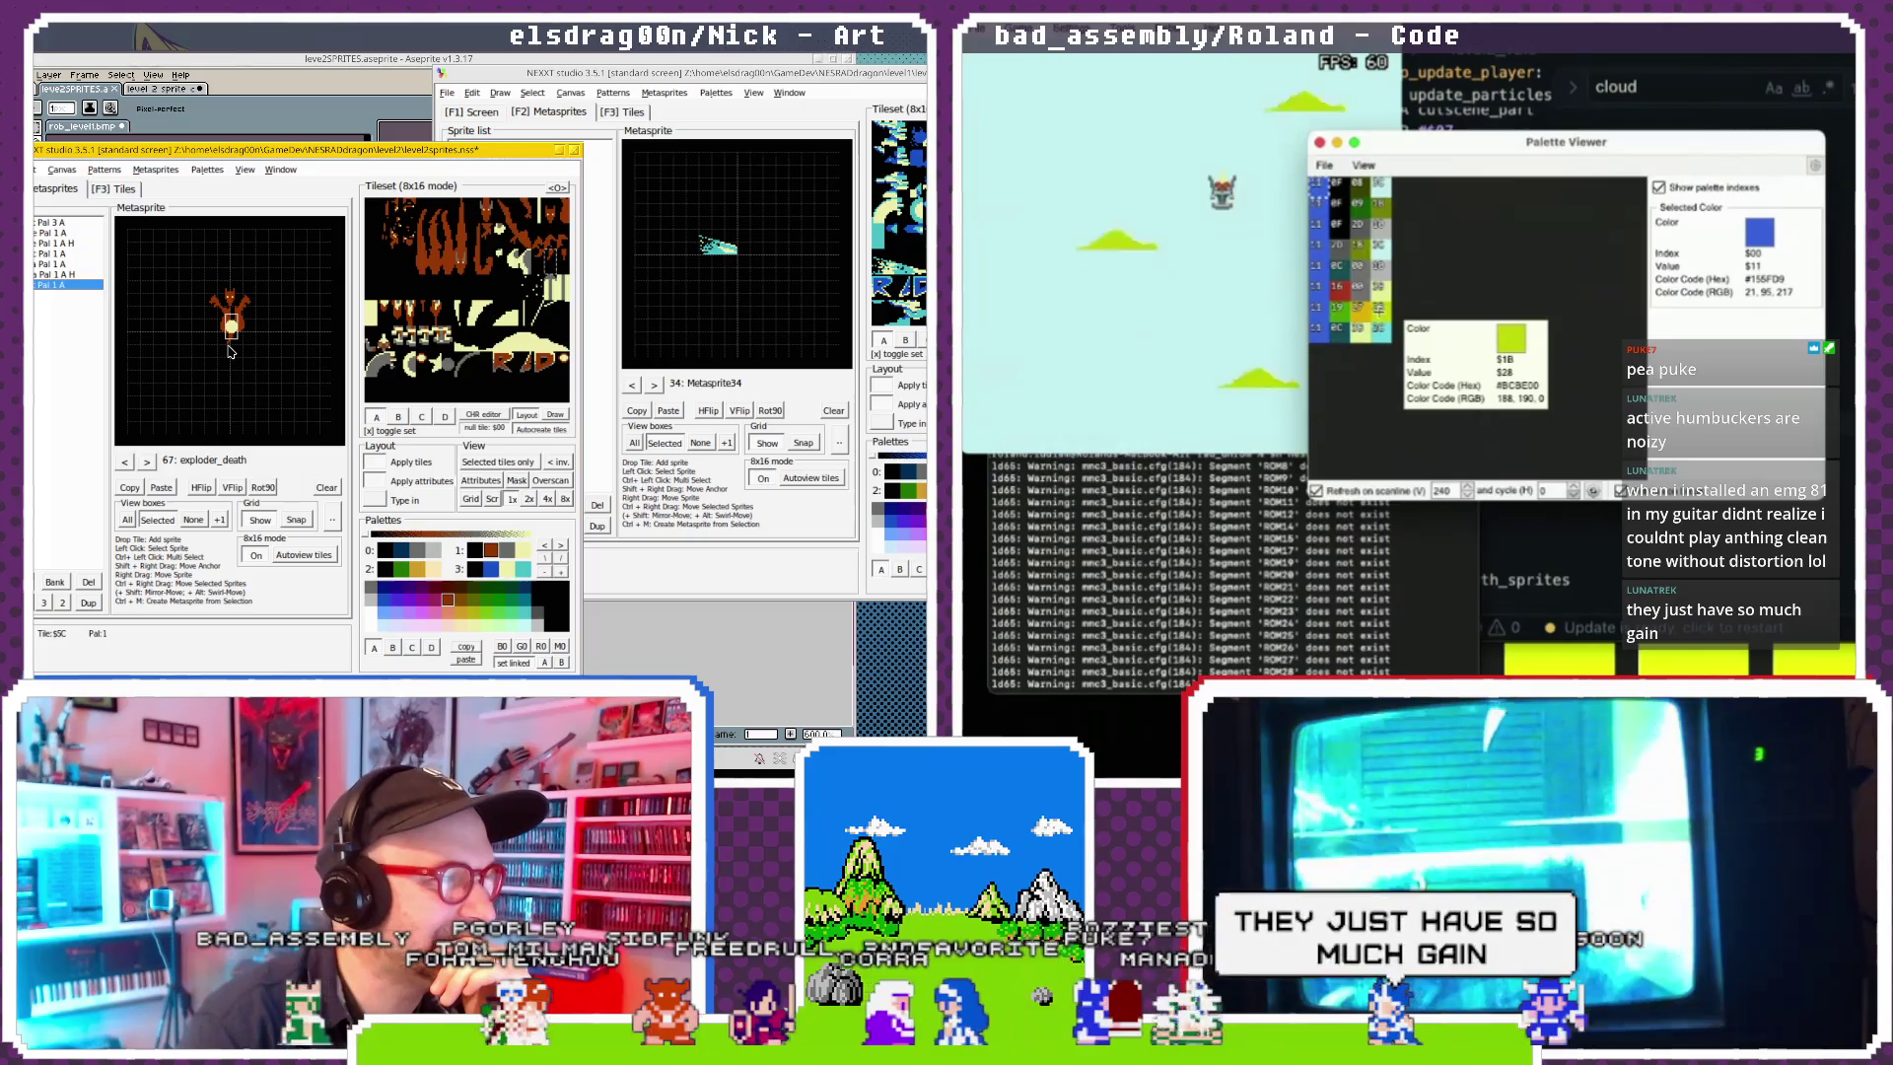
click(229, 322)
click(217, 318)
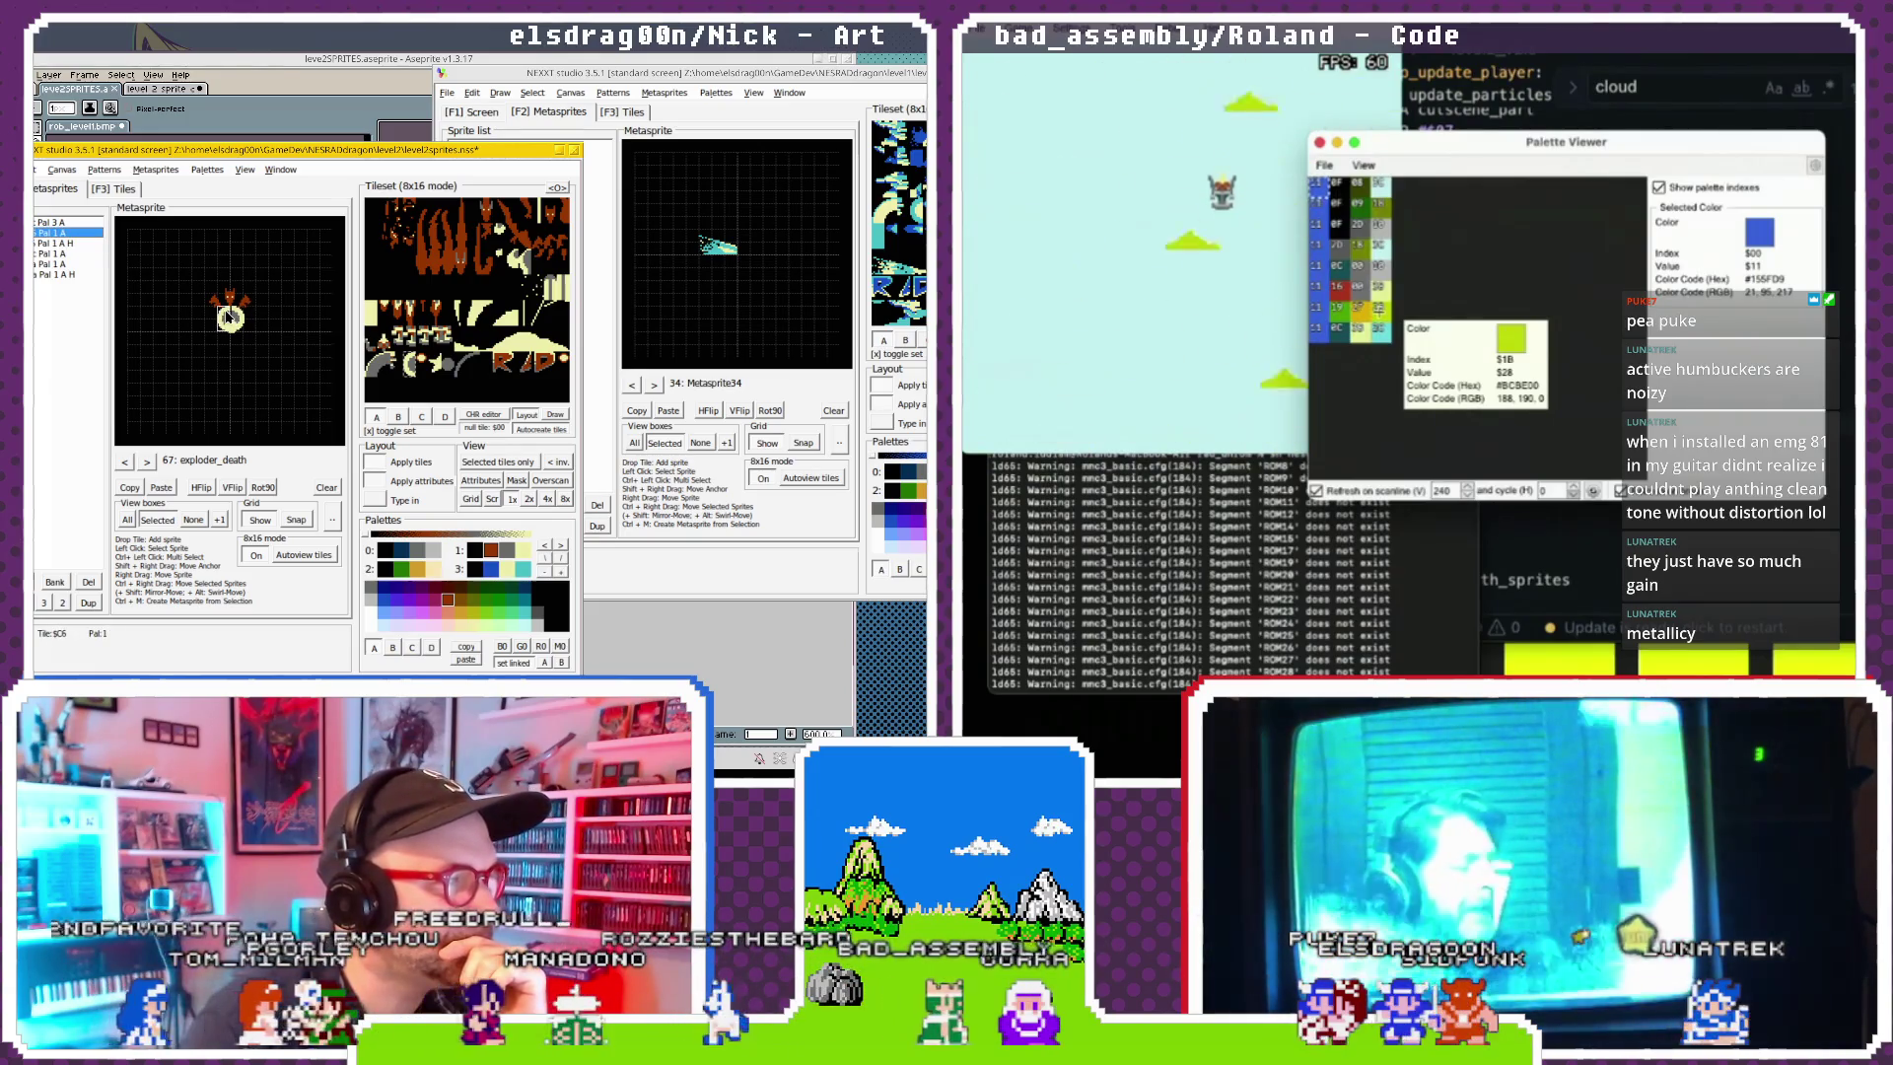
Pick out the left flame piece of exploder_death, mirror it with HFlip, then recheck neighbouring pieces.
click(234, 316)
click(244, 317)
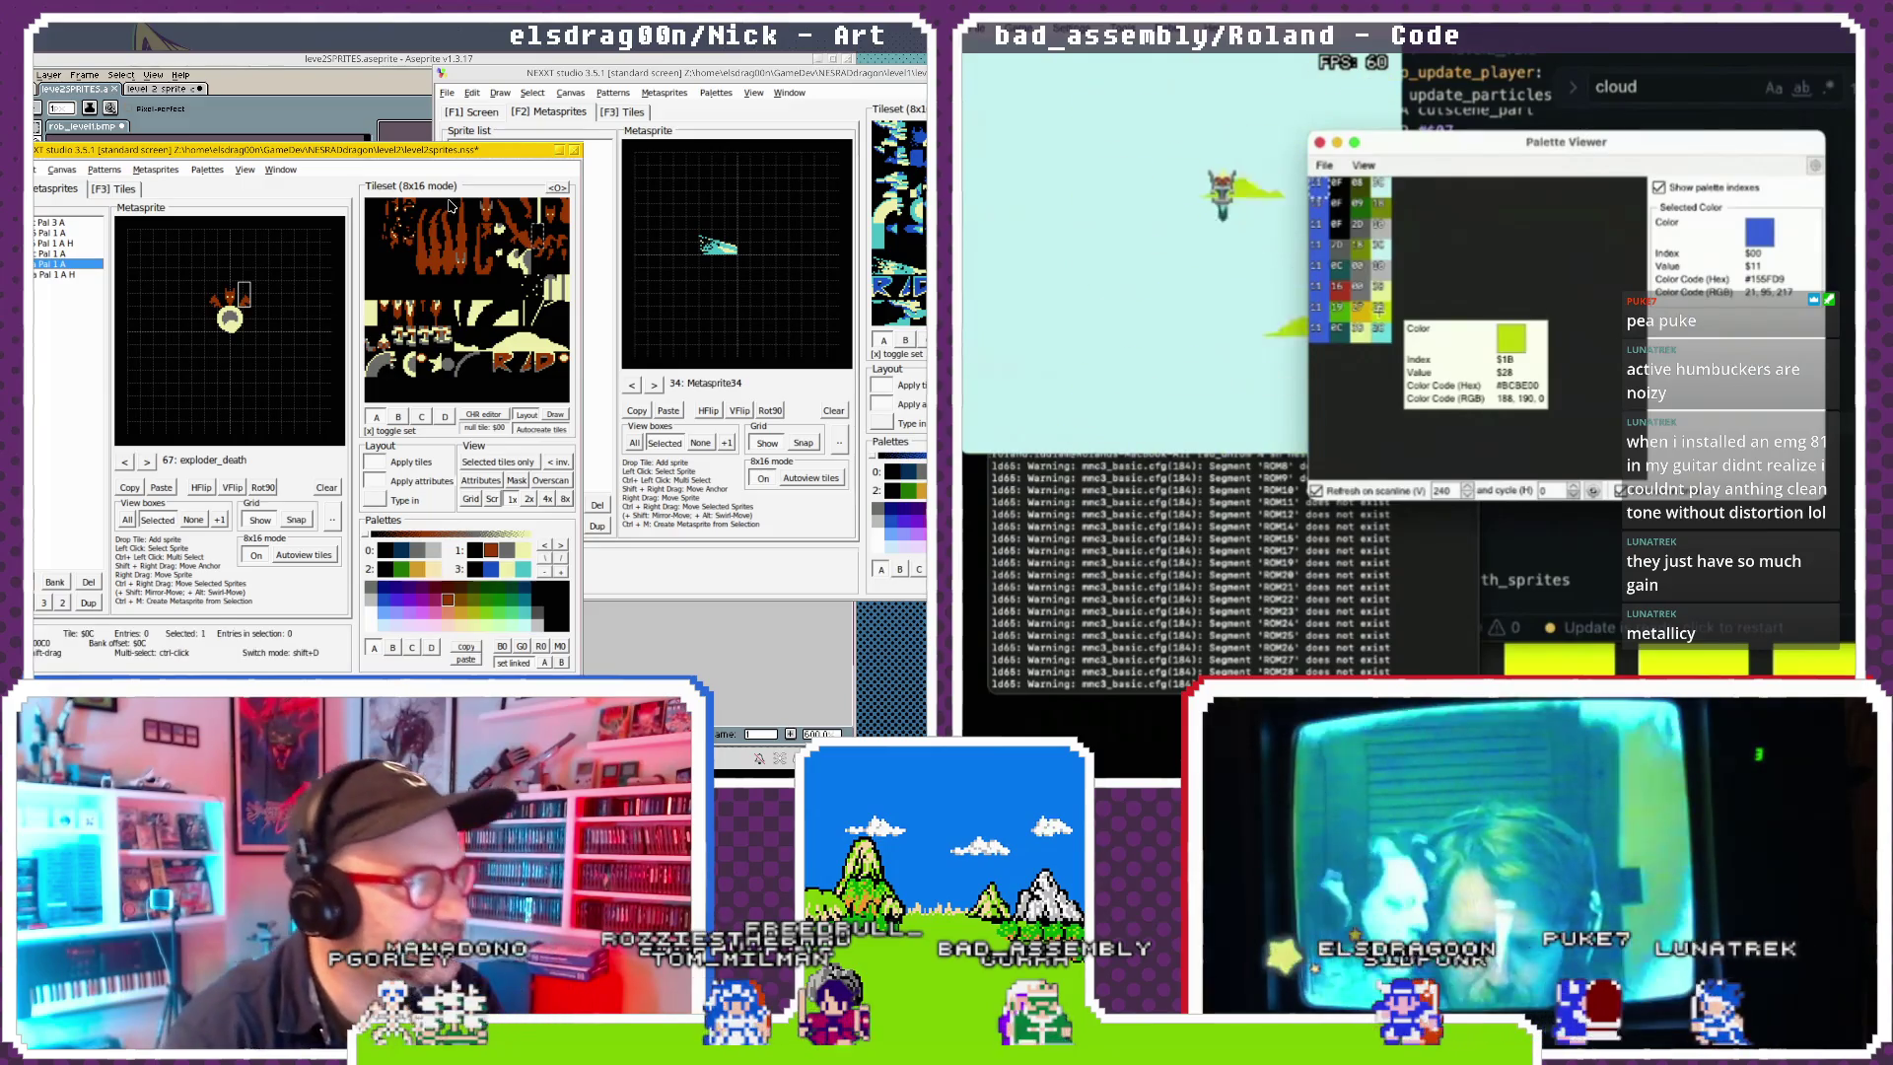
click(232, 295)
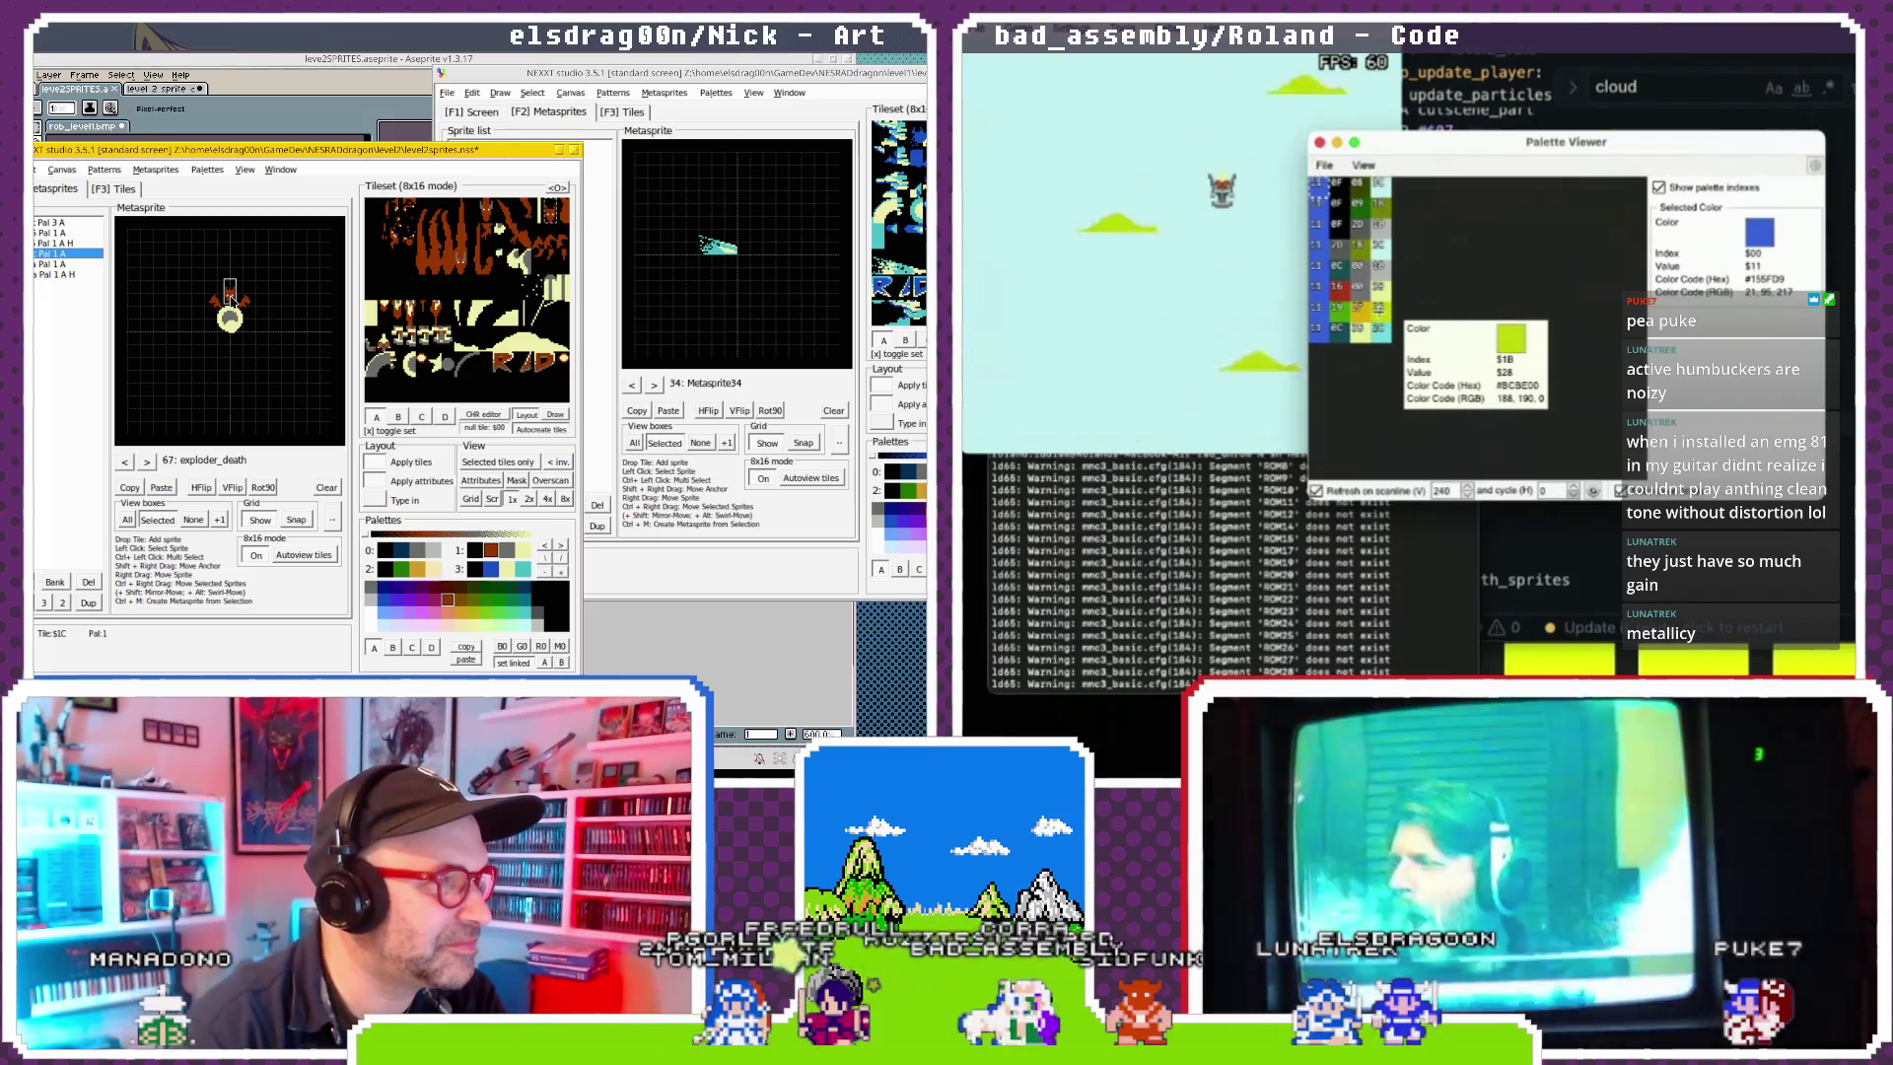
click(233, 327)
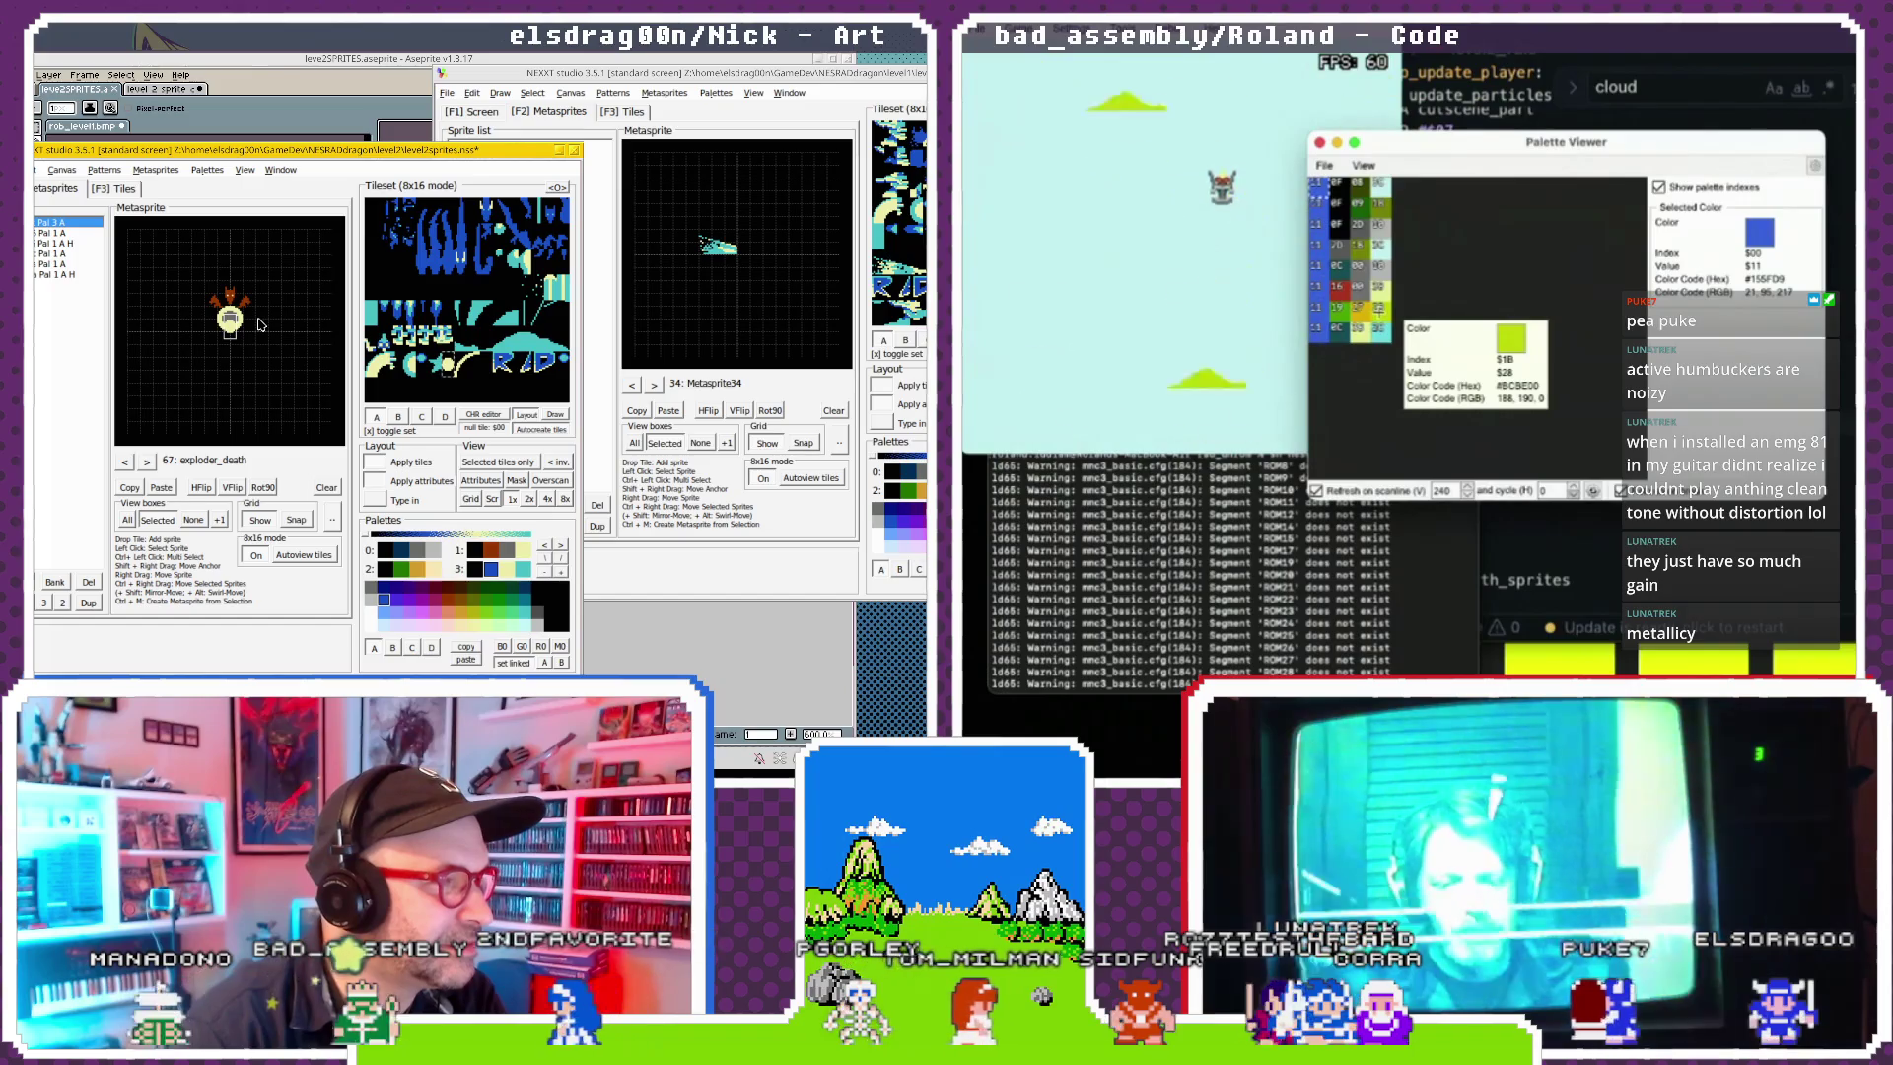
click(246, 305)
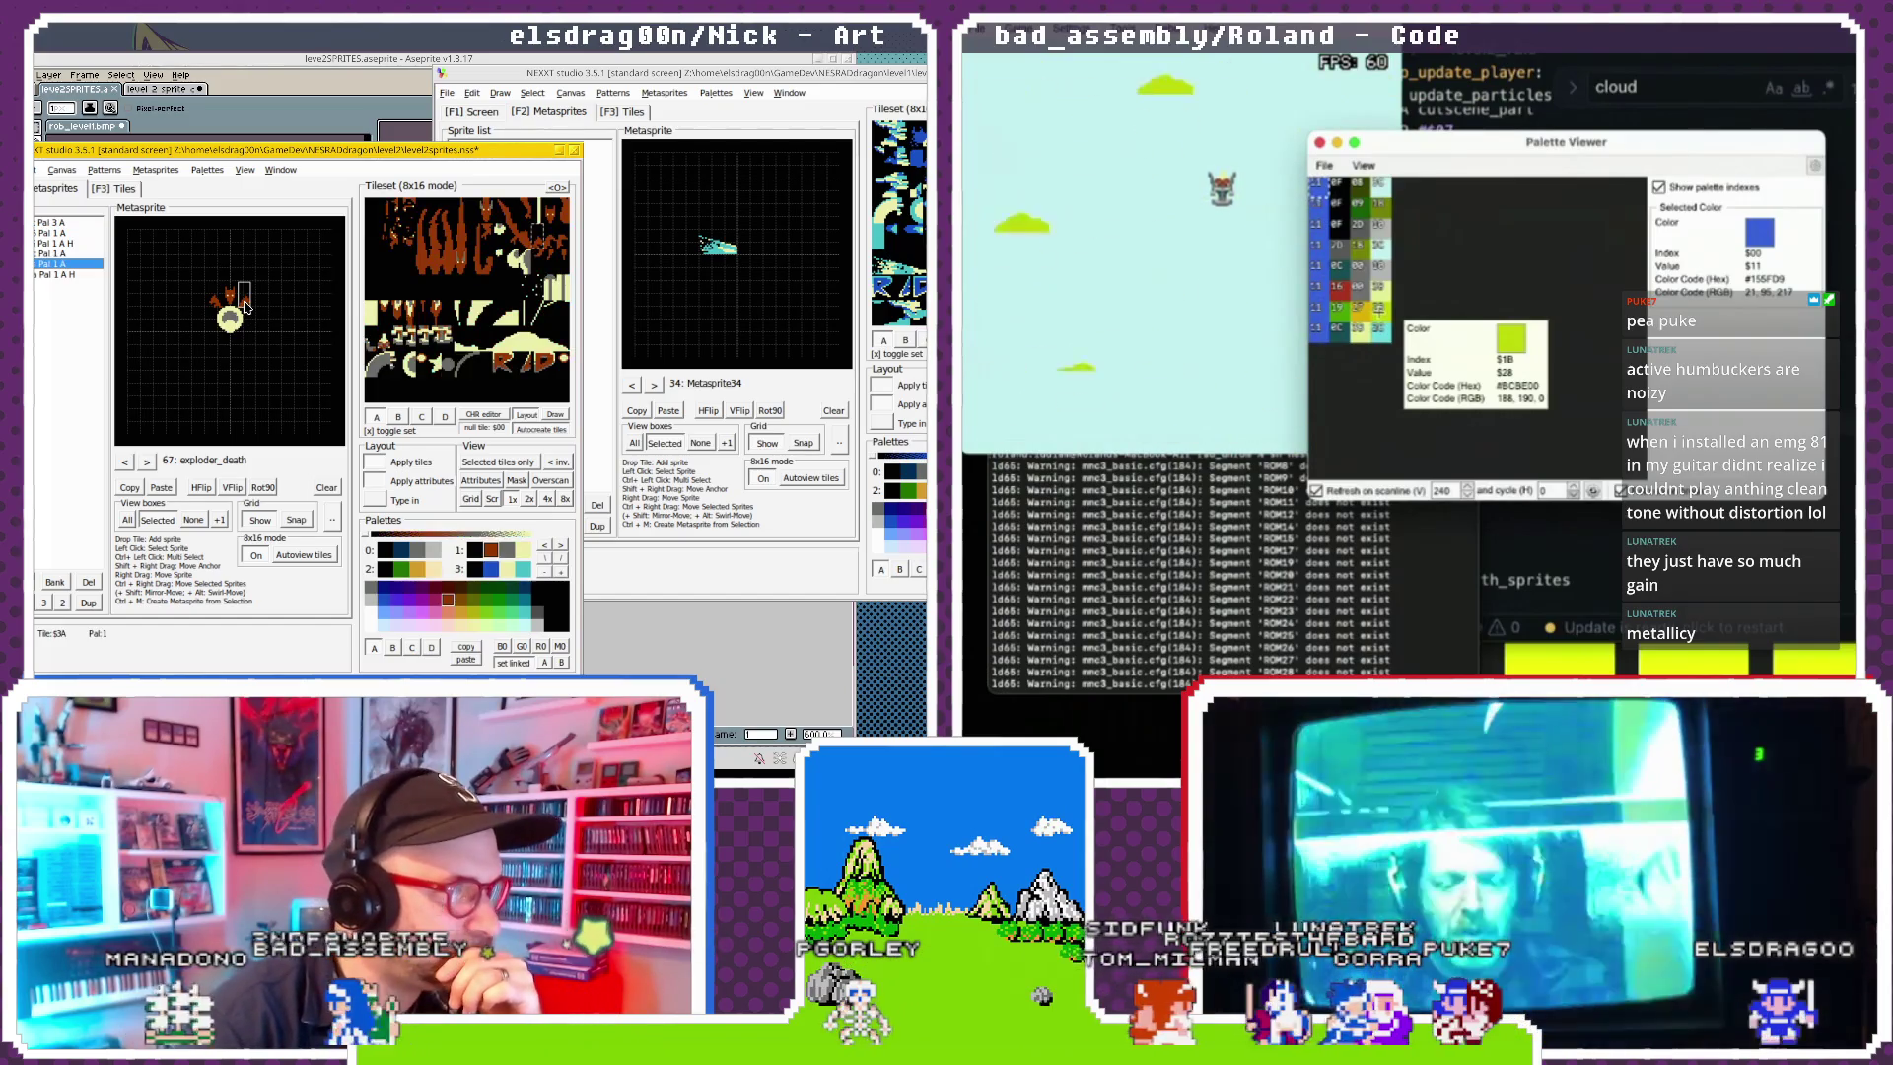
click(216, 294)
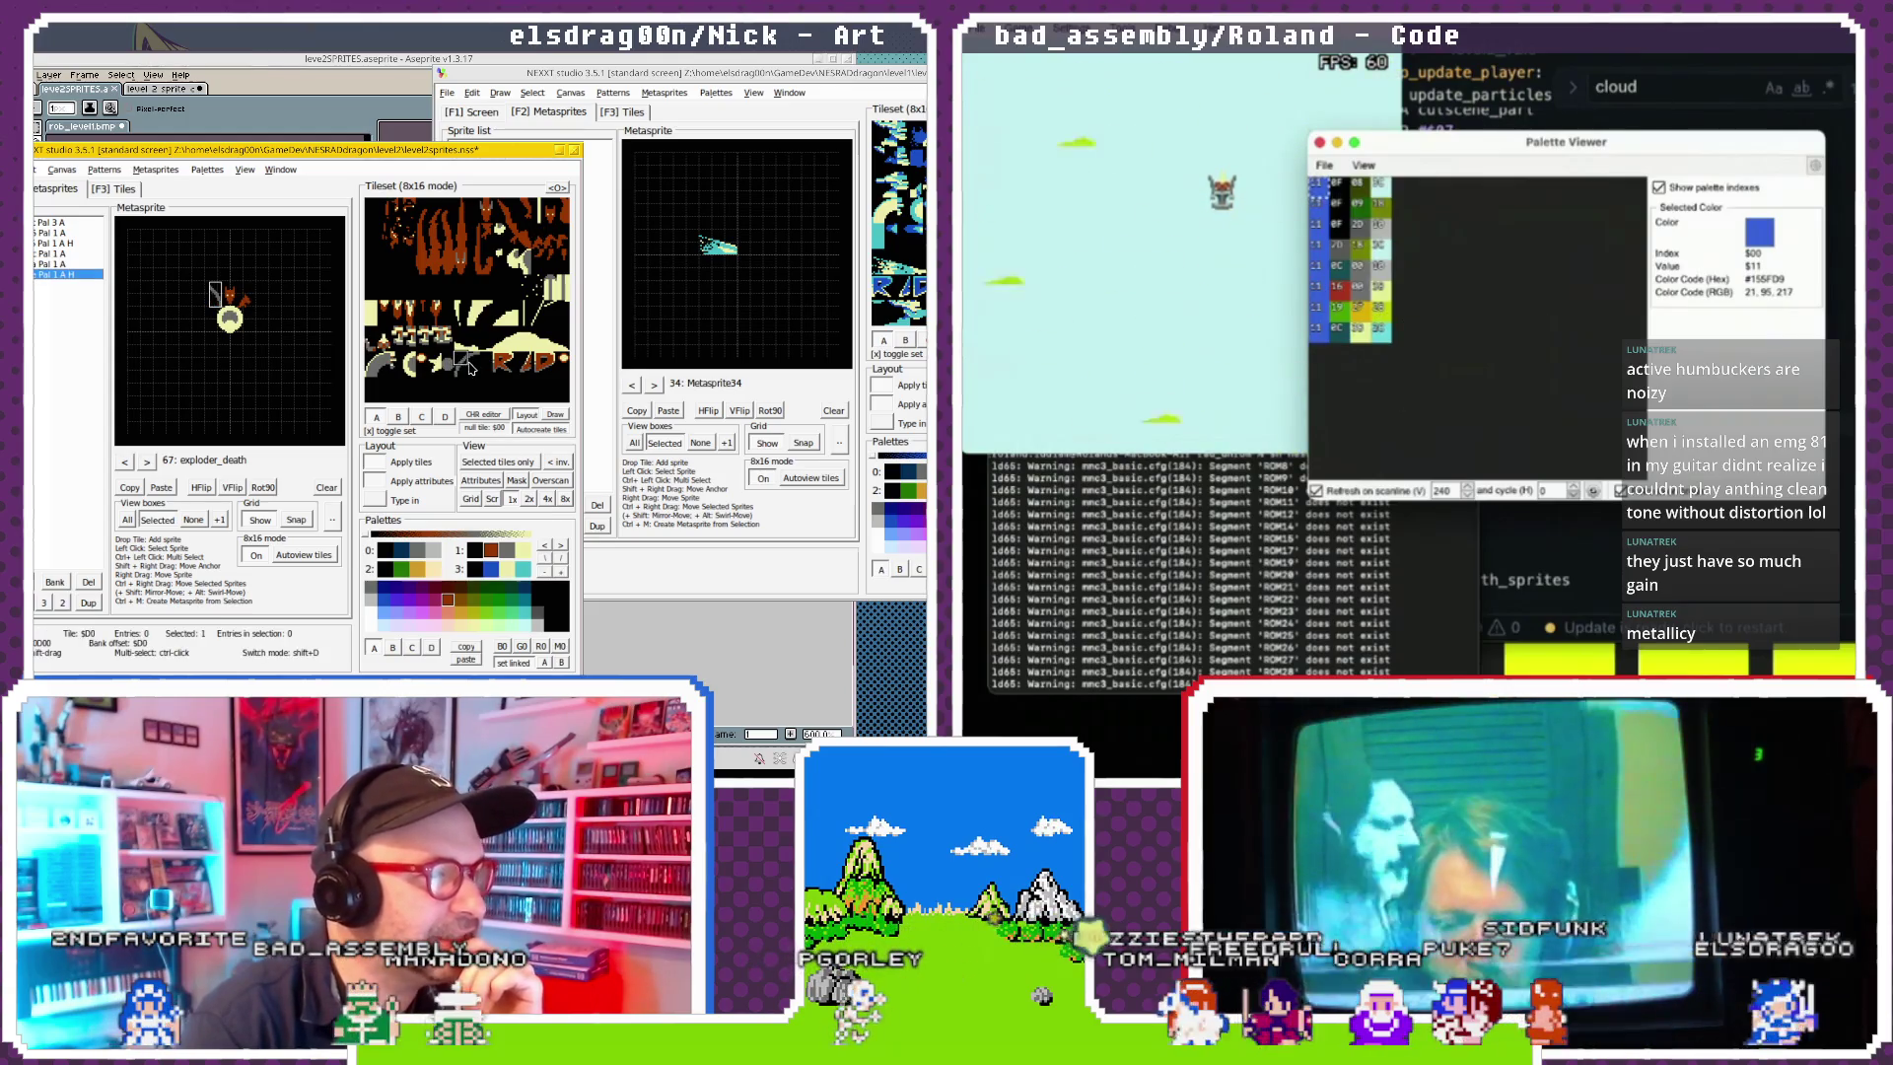
click(202, 488)
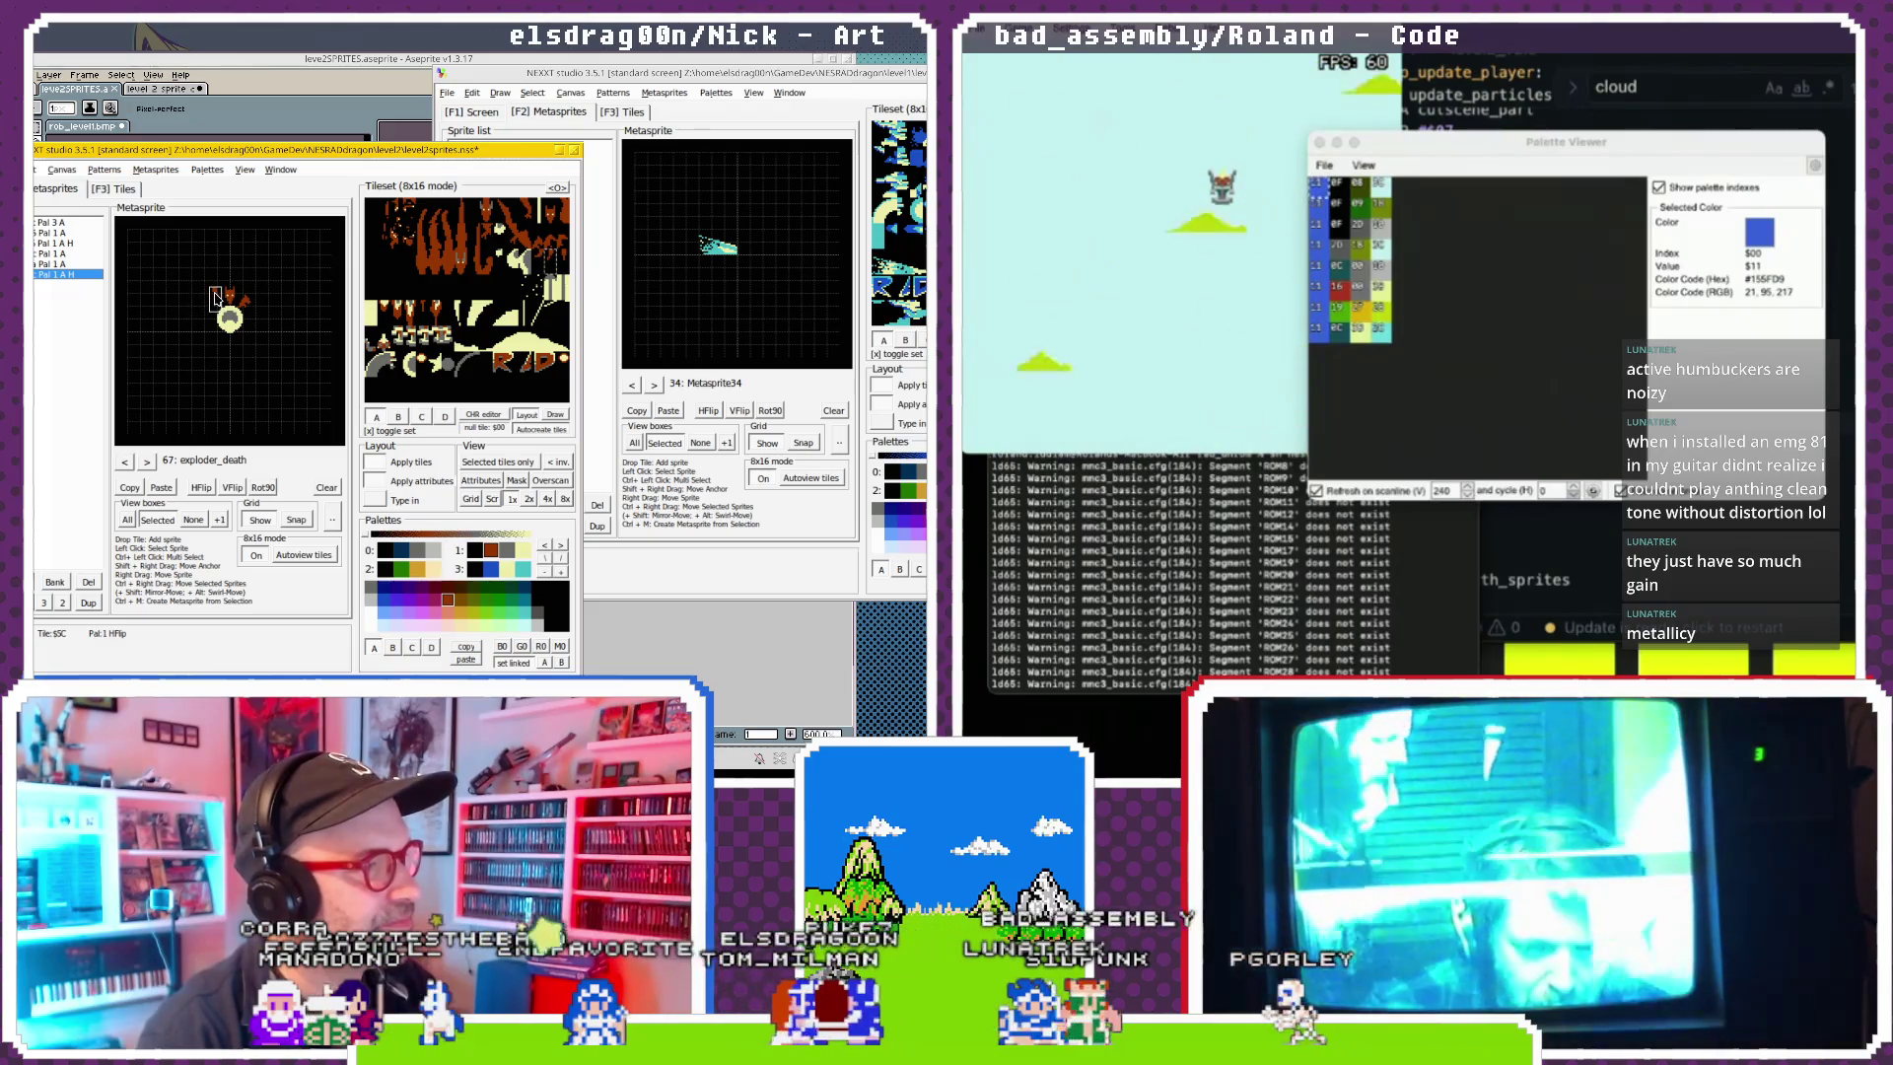
click(247, 304)
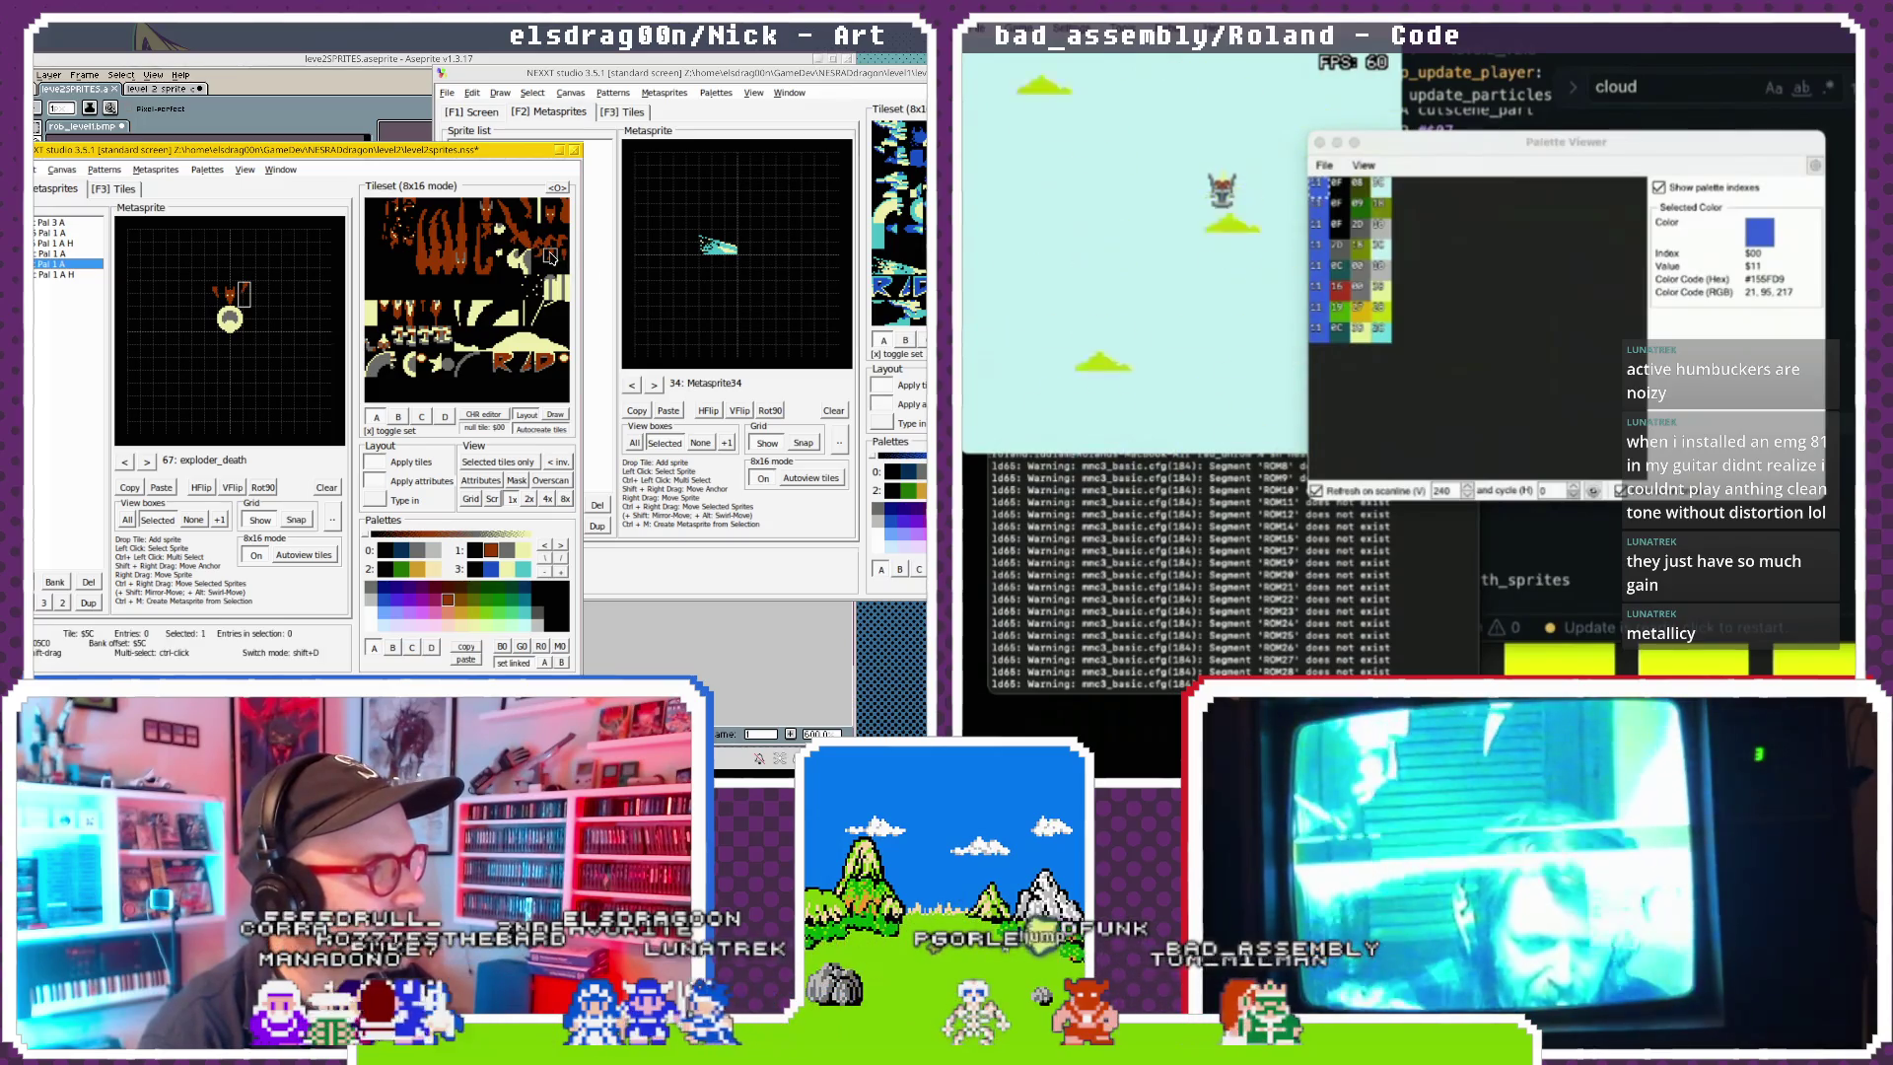
click(219, 300)
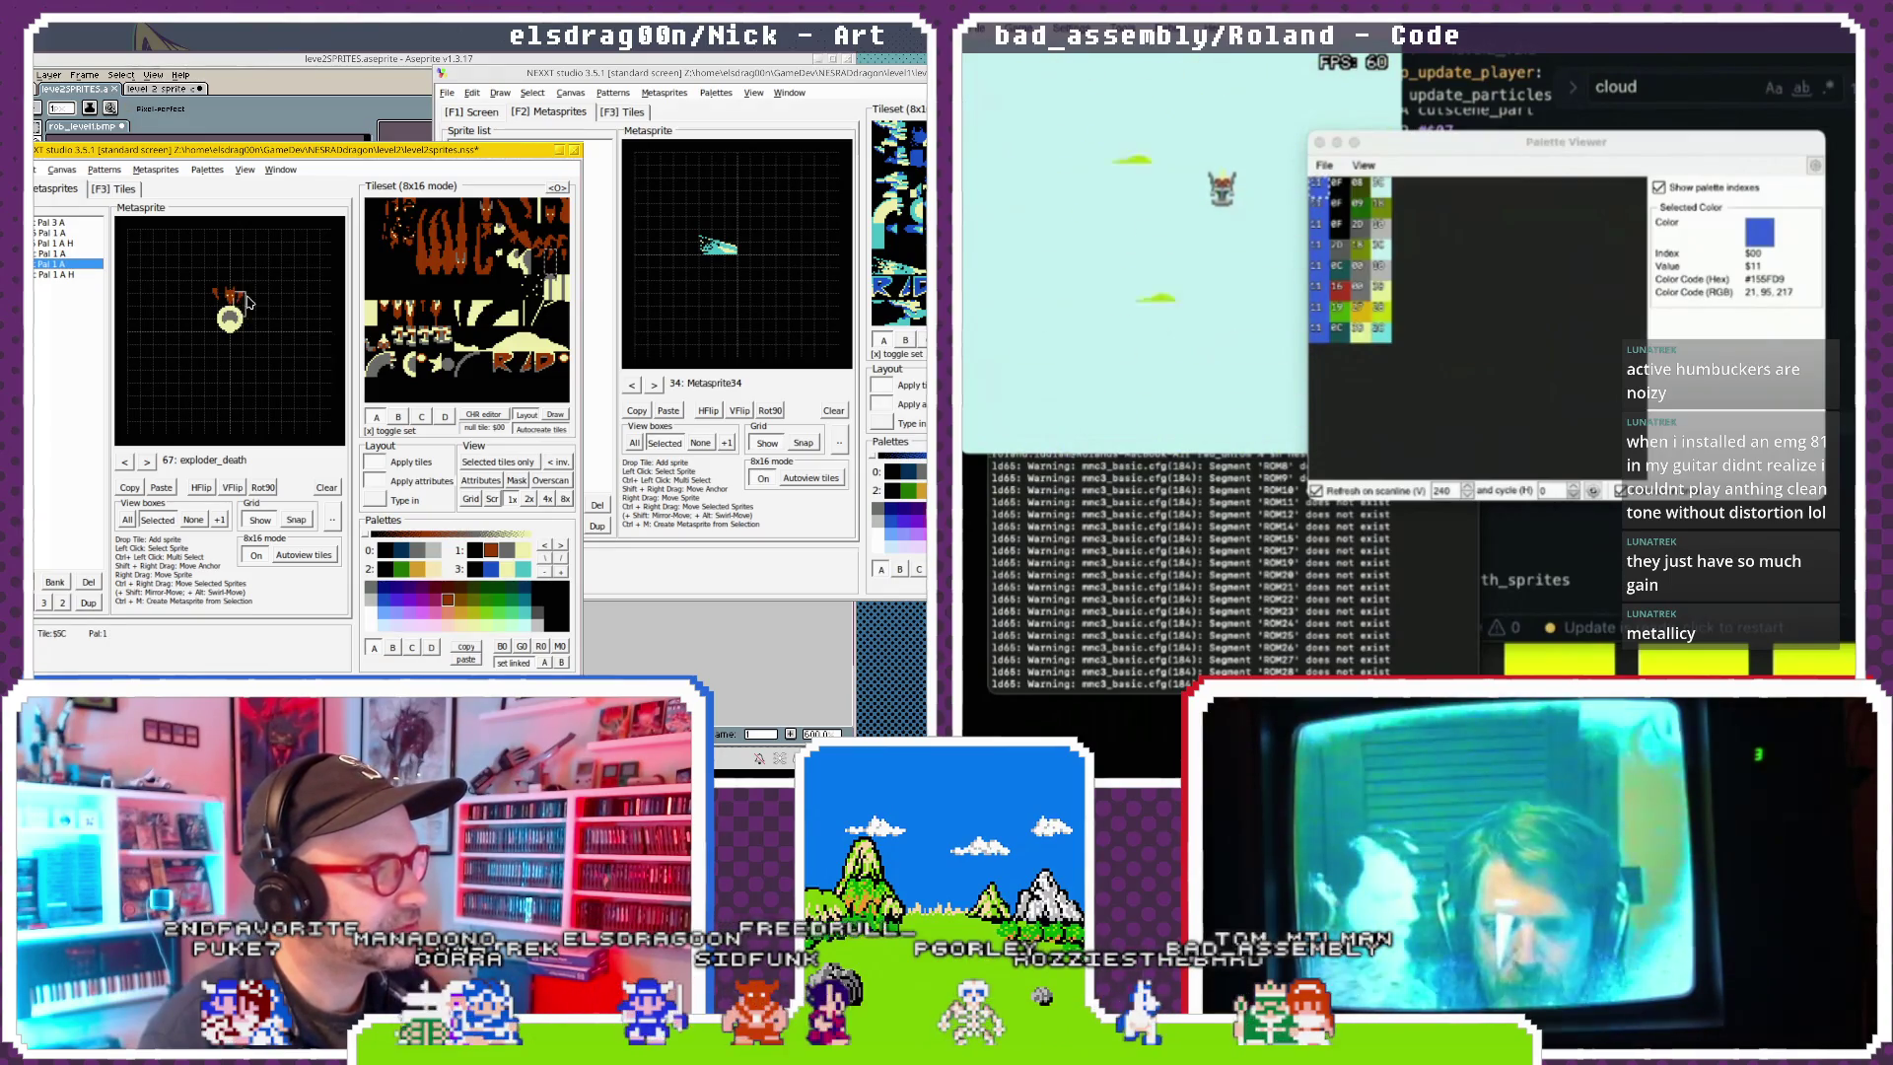
Scroll back through the metasprite bank and step back one frame to jet5.
scroll(141, 458, up, 7)
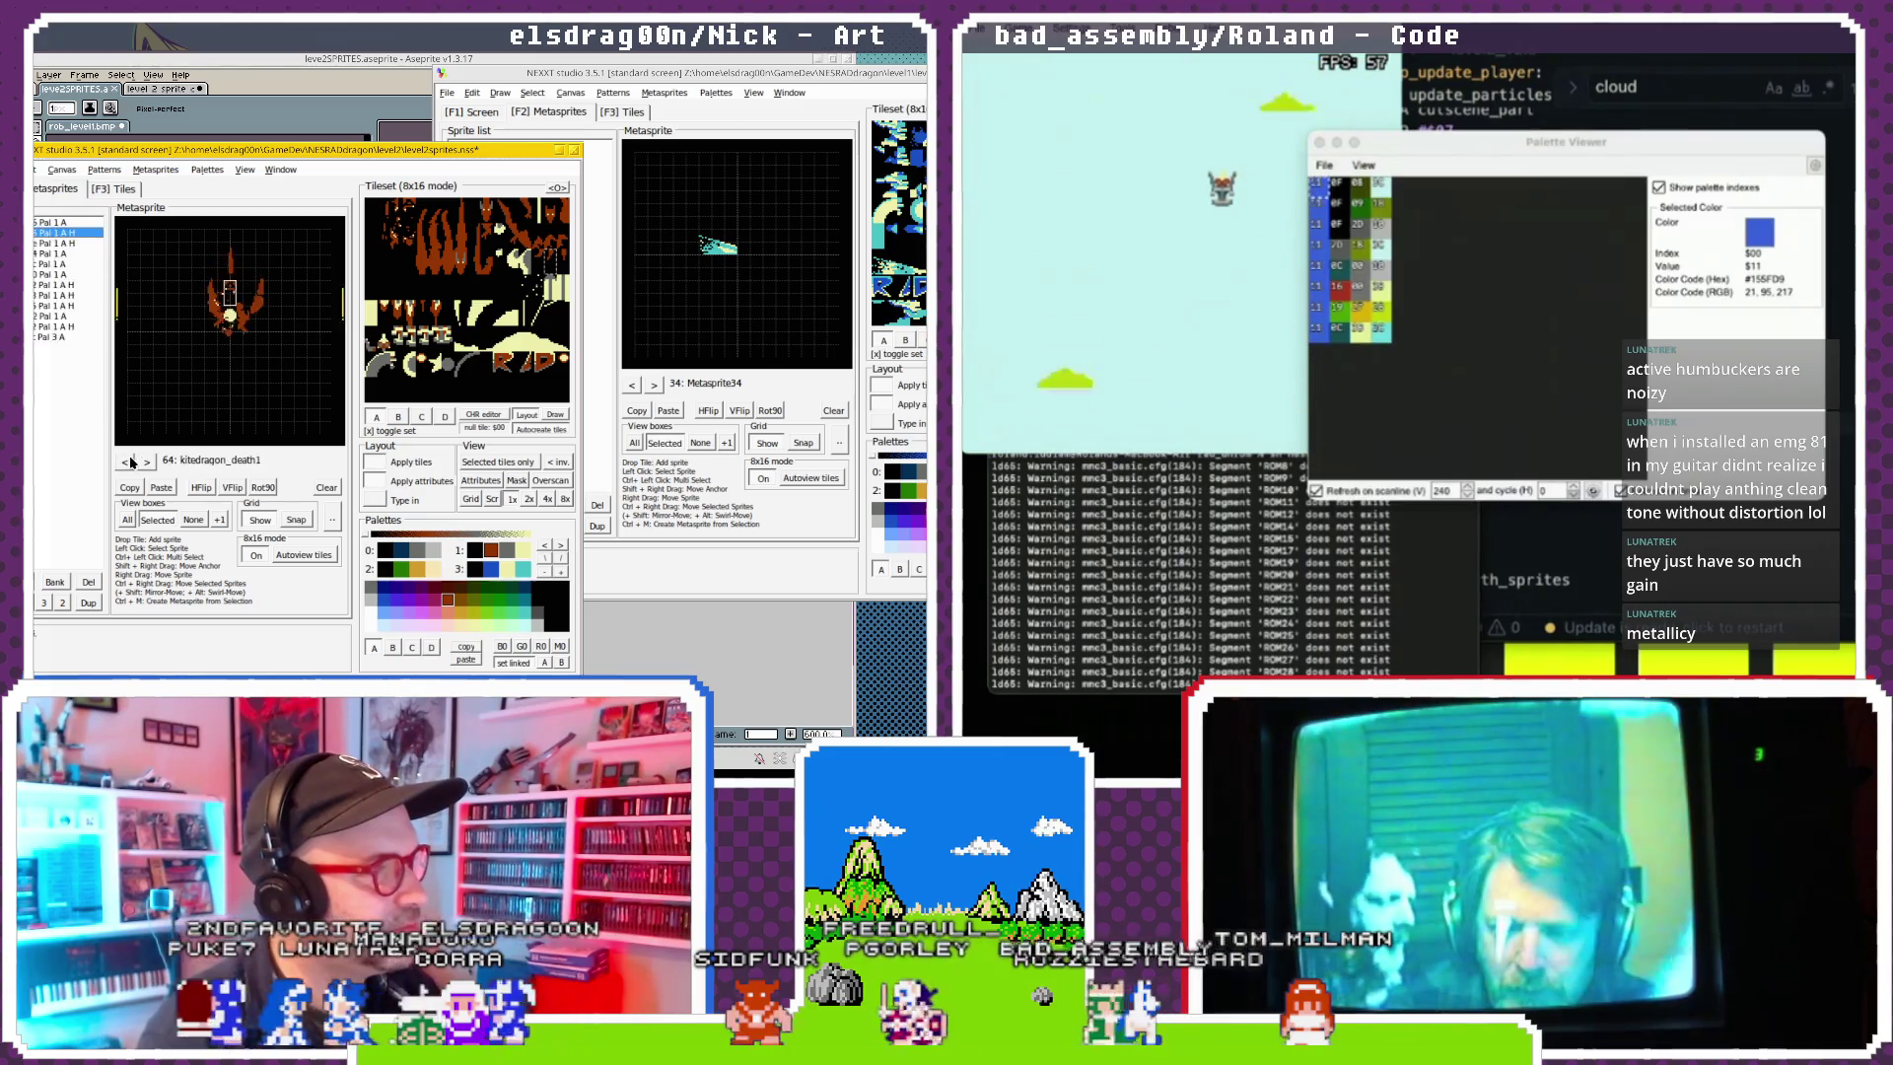
scroll(153, 463, down, 4)
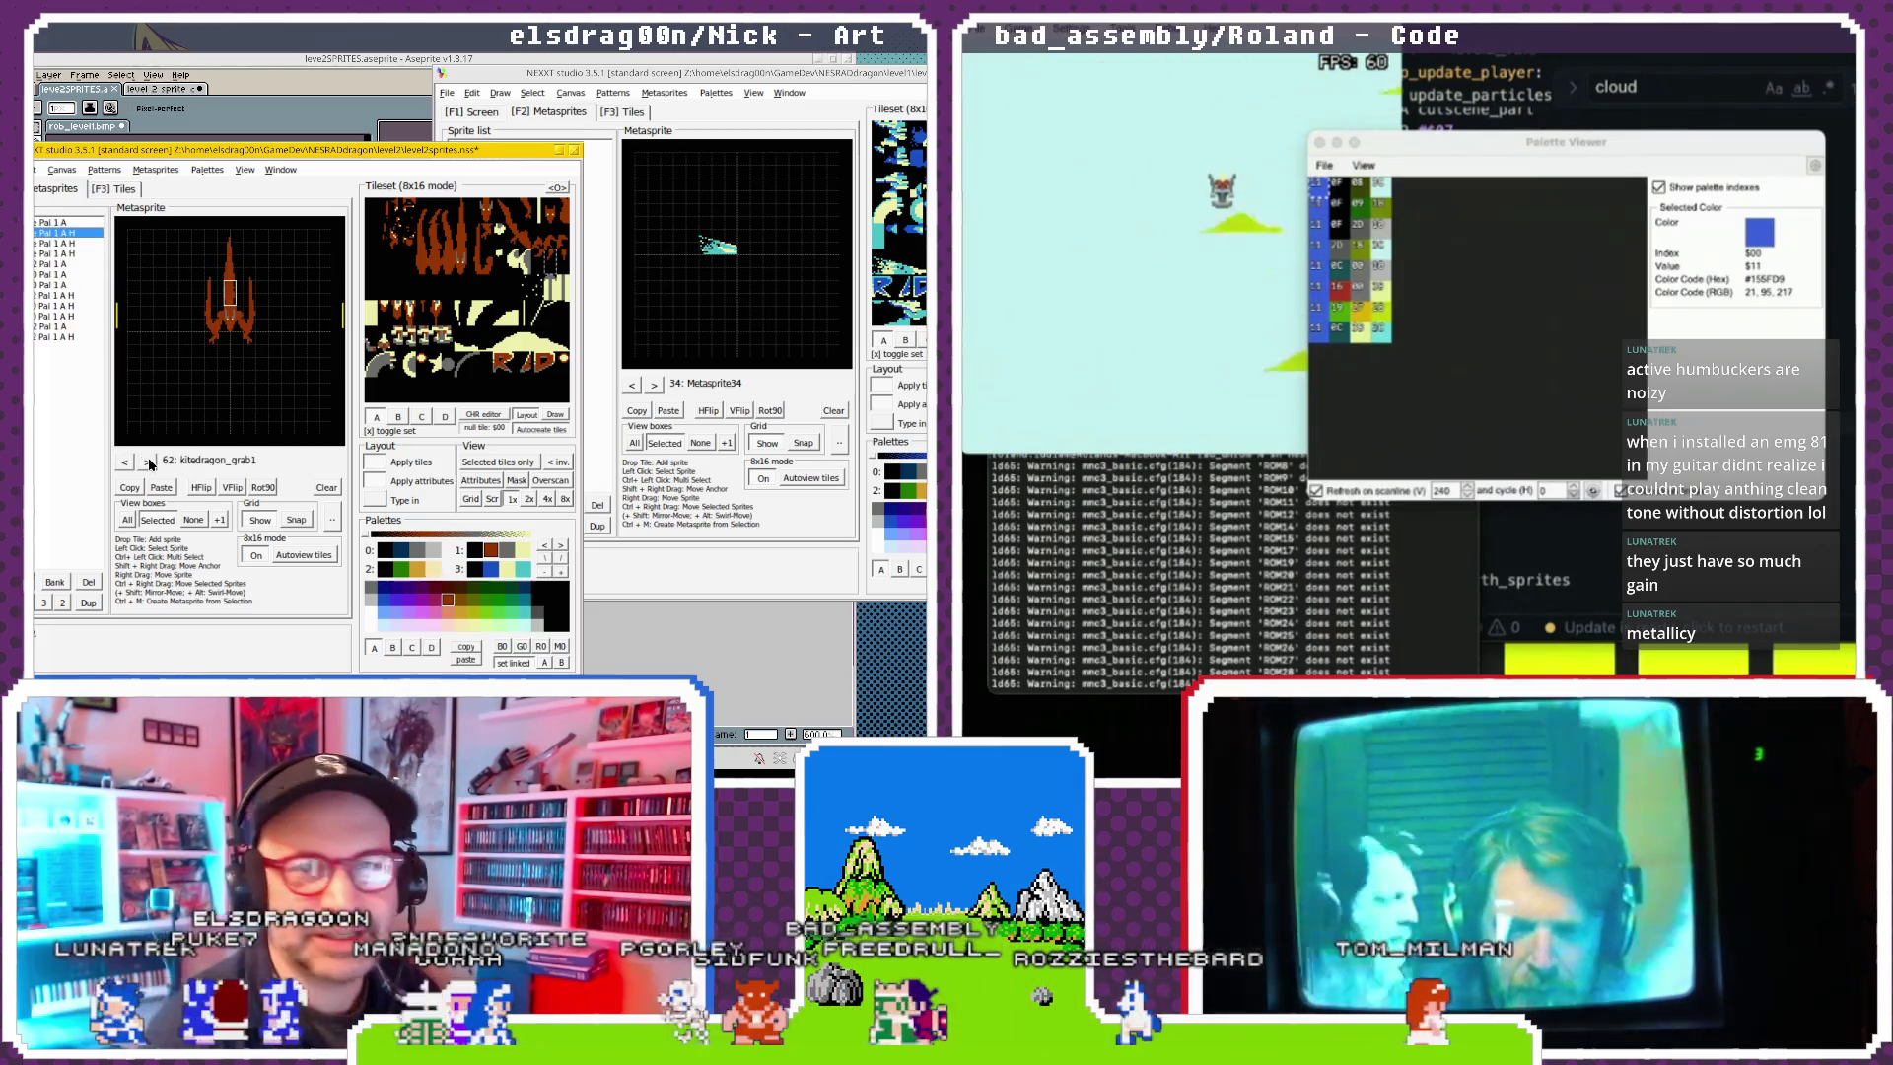
scroll(148, 463, down, 3)
scroll(146, 466, up, 6)
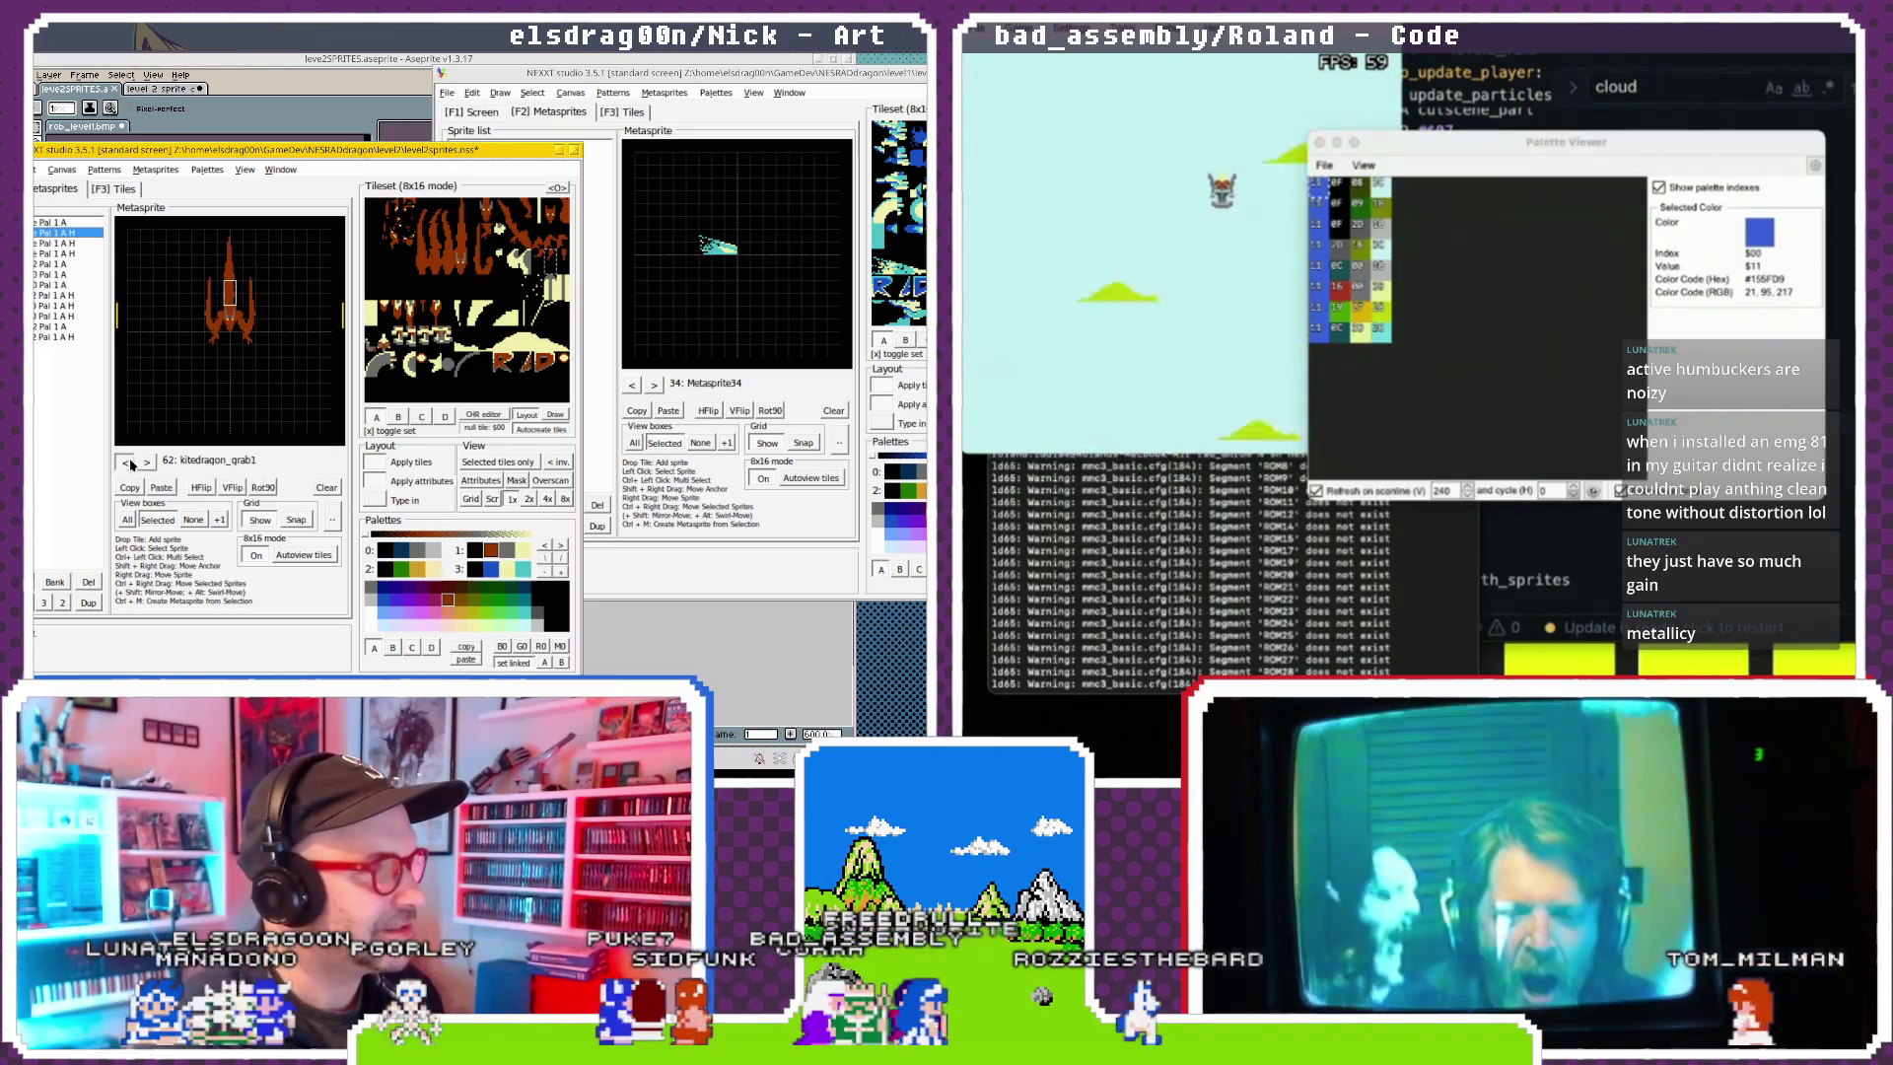
scroll(148, 463, down, 7)
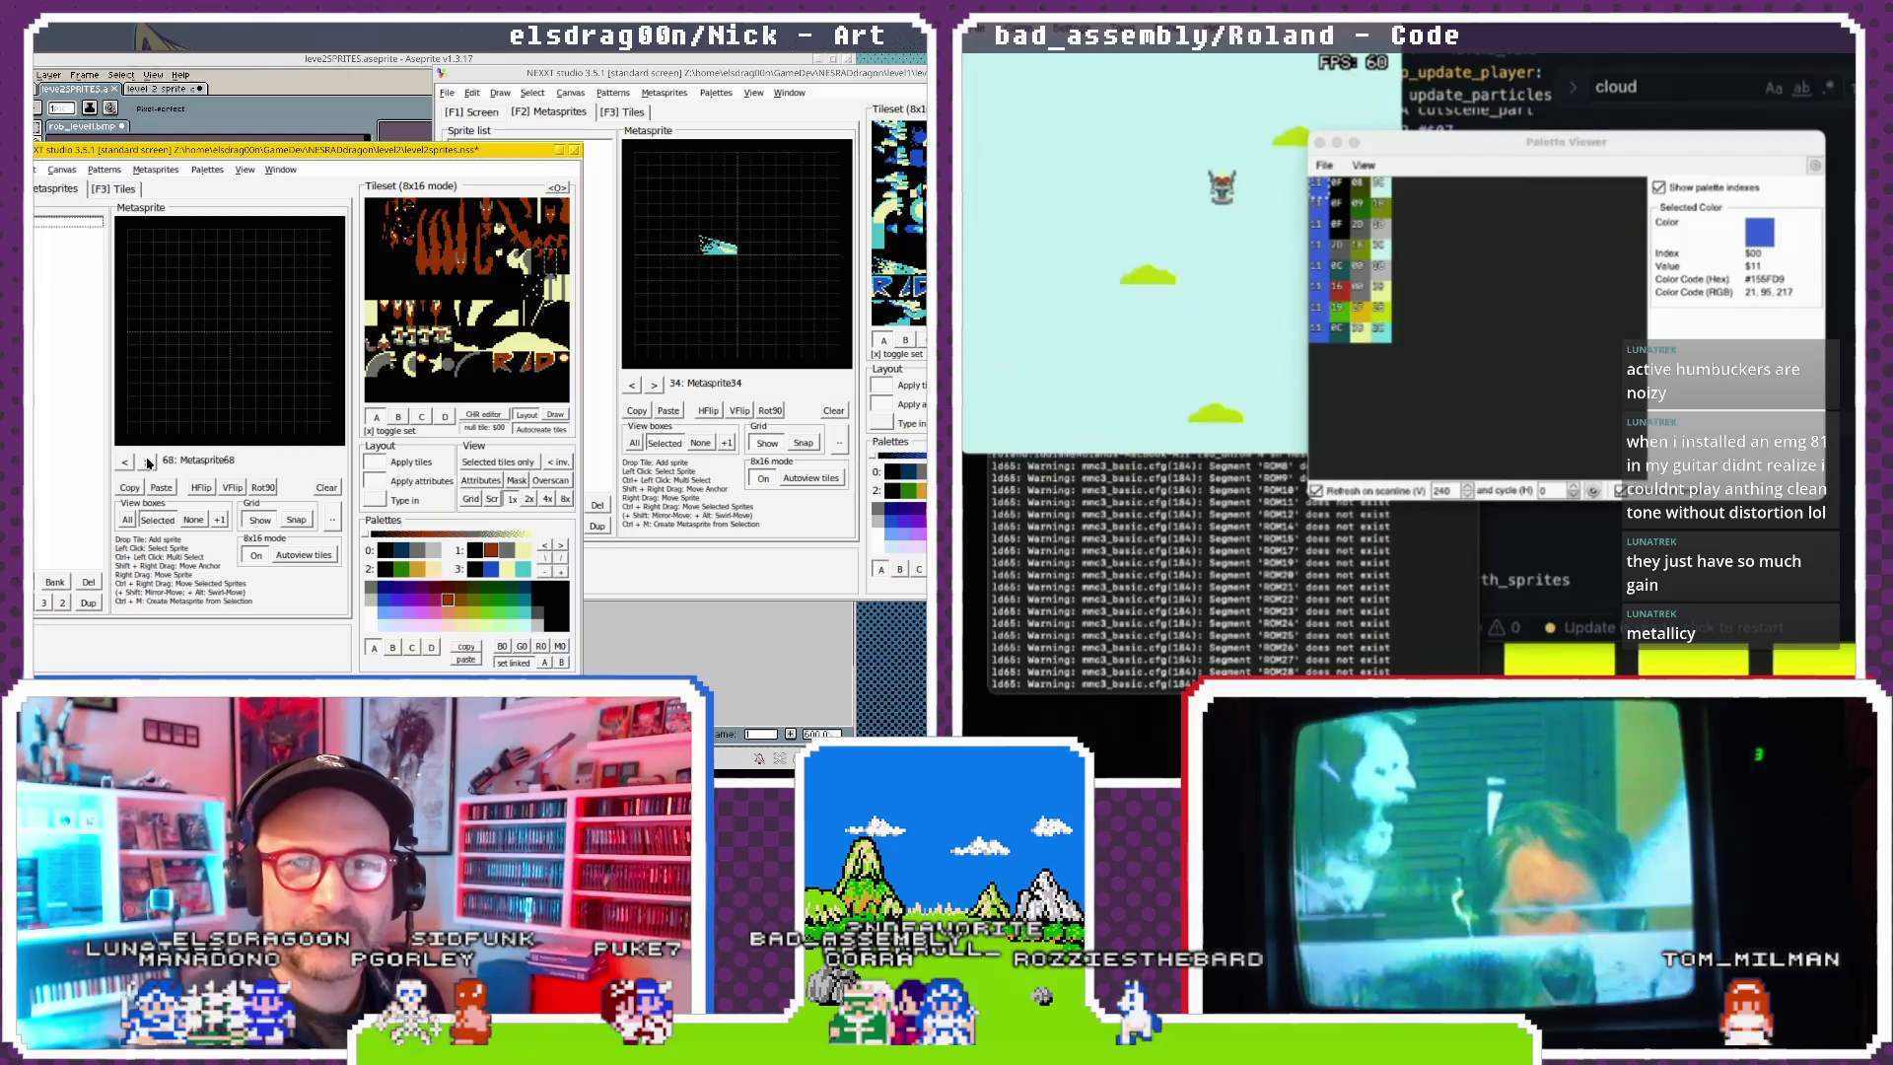
scroll(129, 464, up, 6)
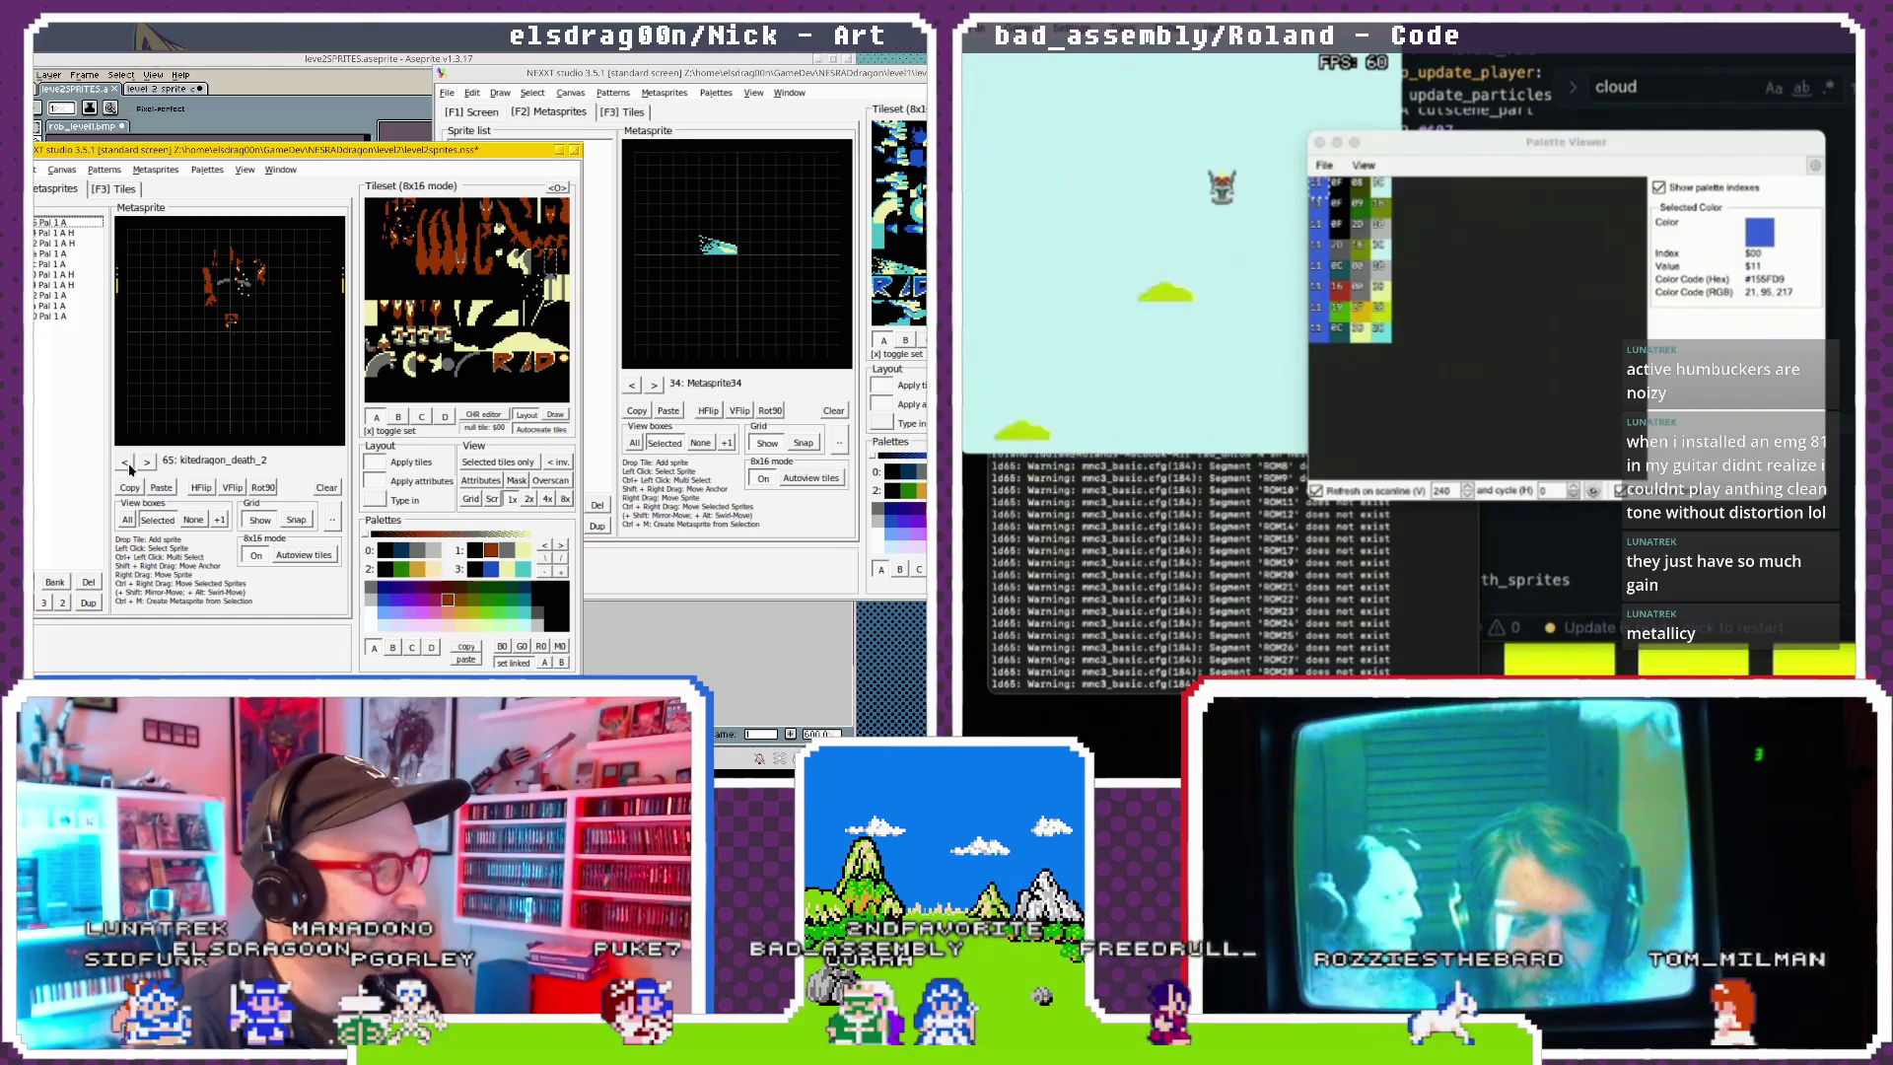
scroll(127, 463, down, 2)
scroll(127, 464, up, 2)
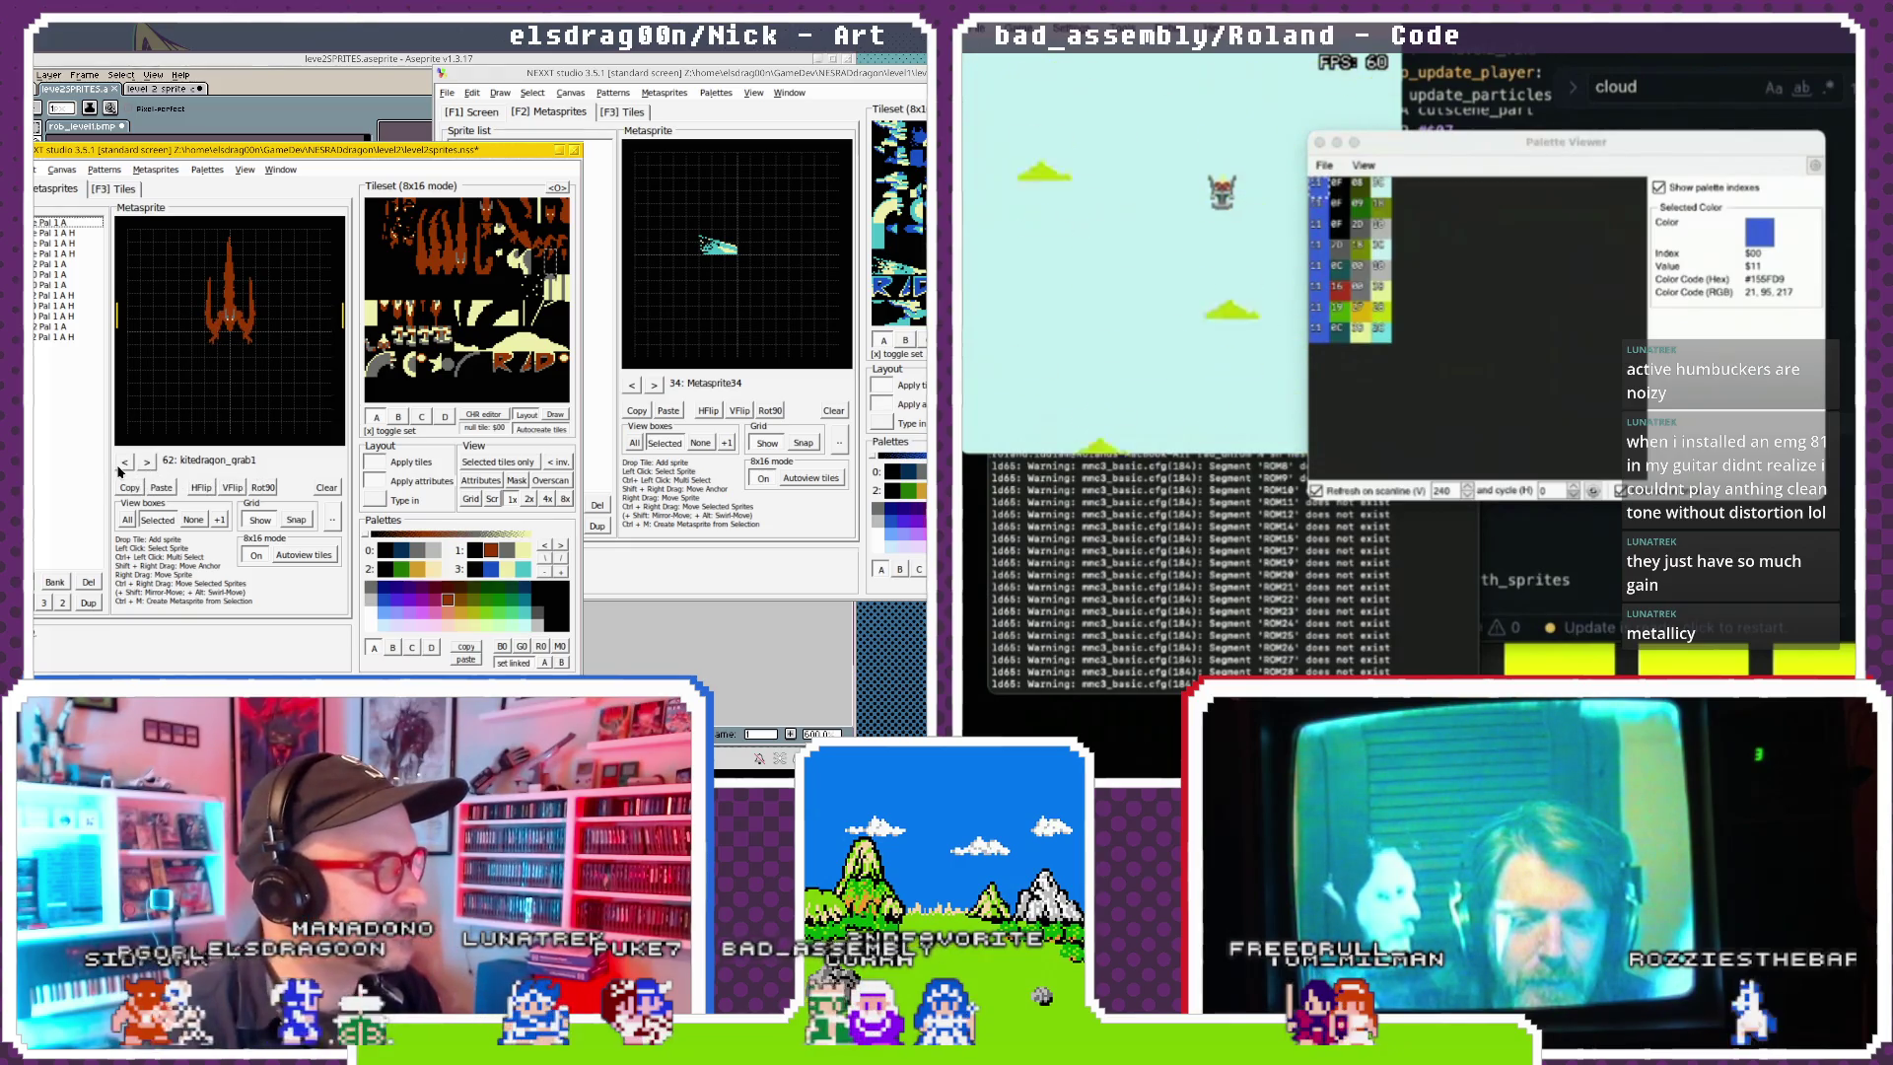
scroll(139, 463, up, 1)
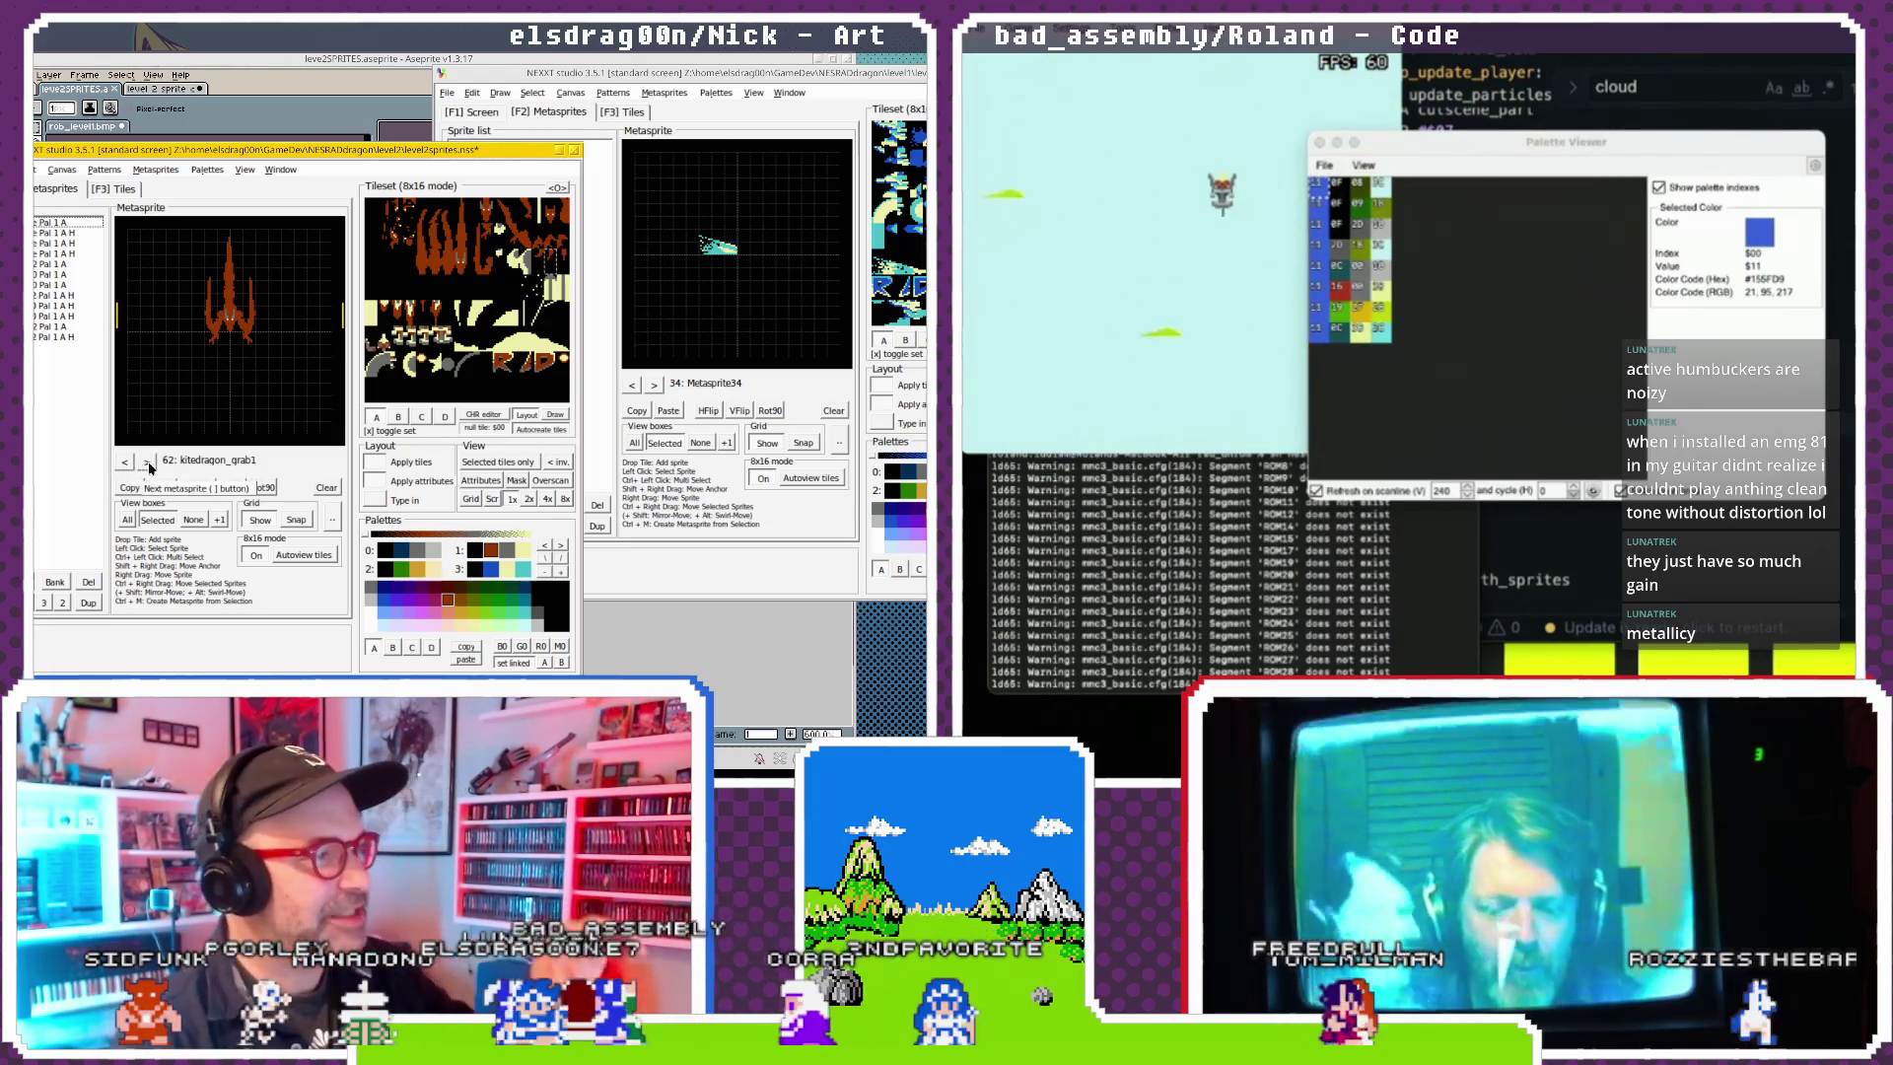
scroll(123, 461, up, 3)
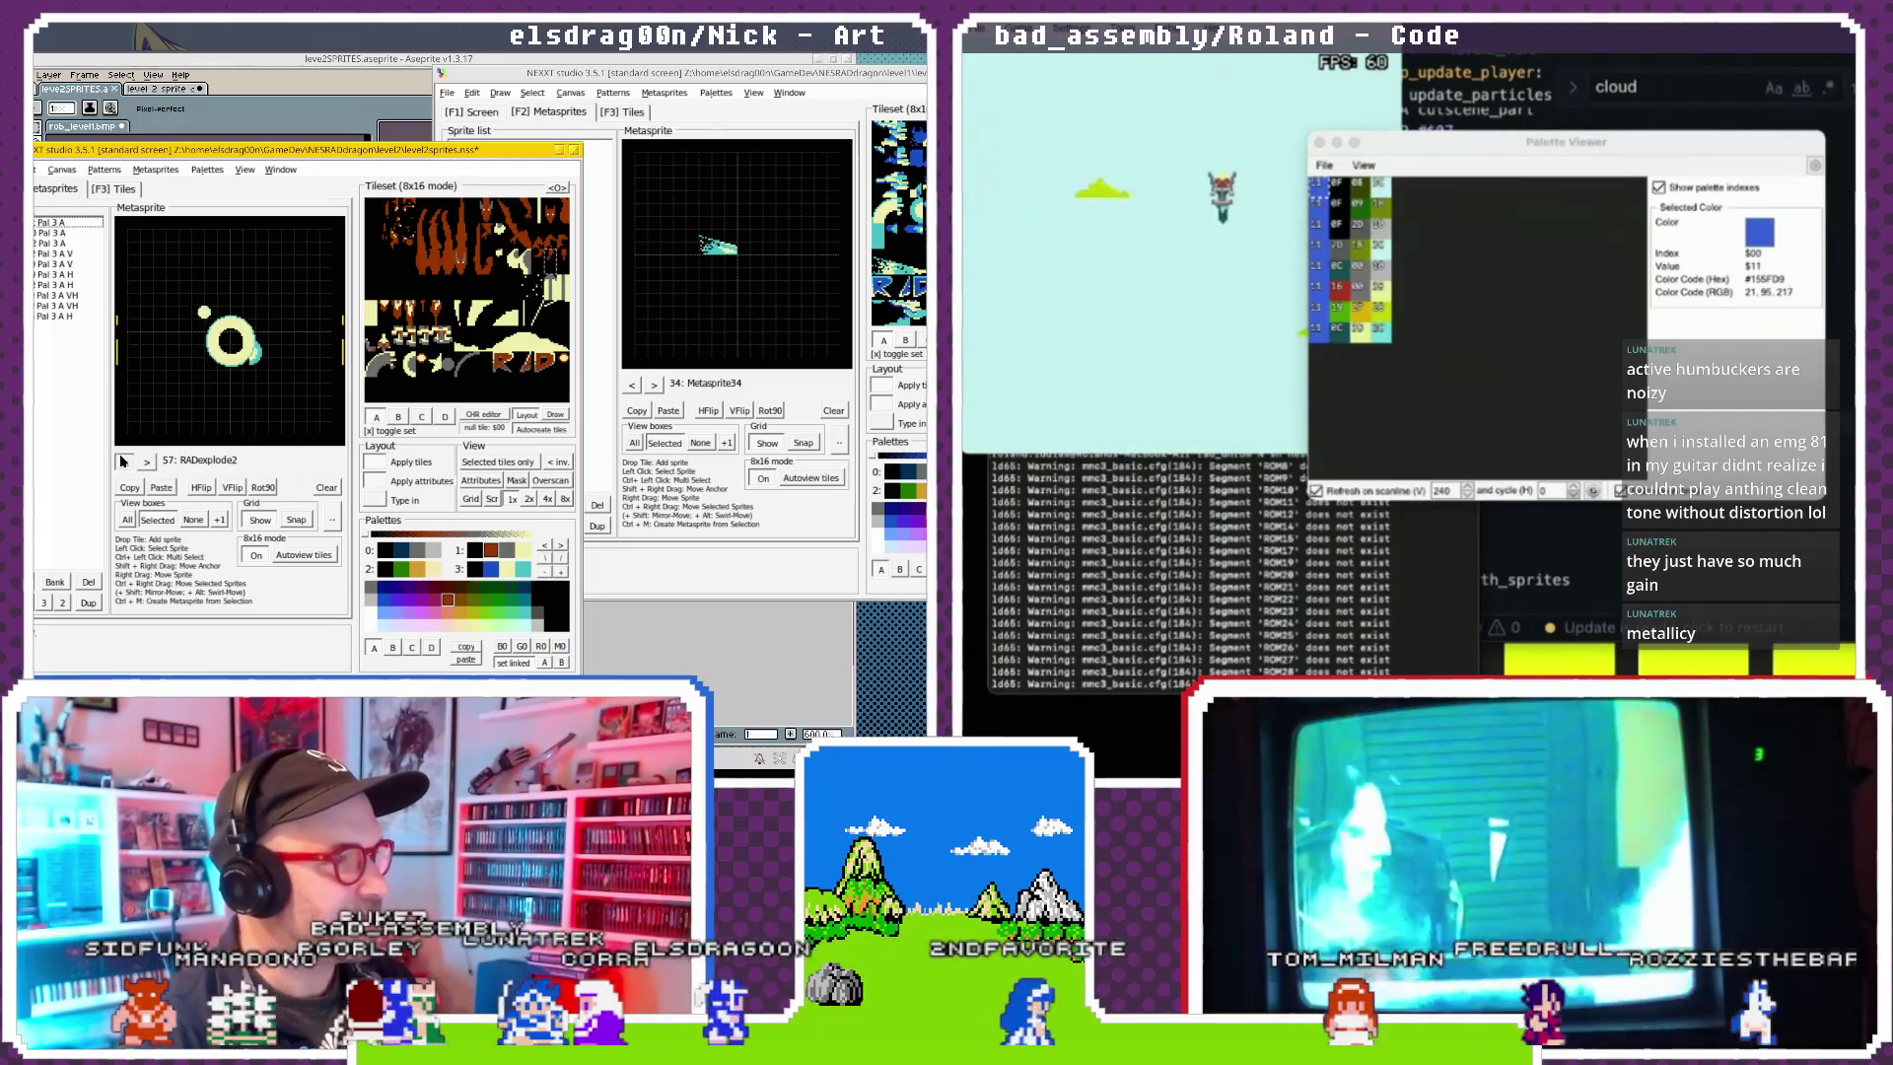
scroll(123, 462, up, 13)
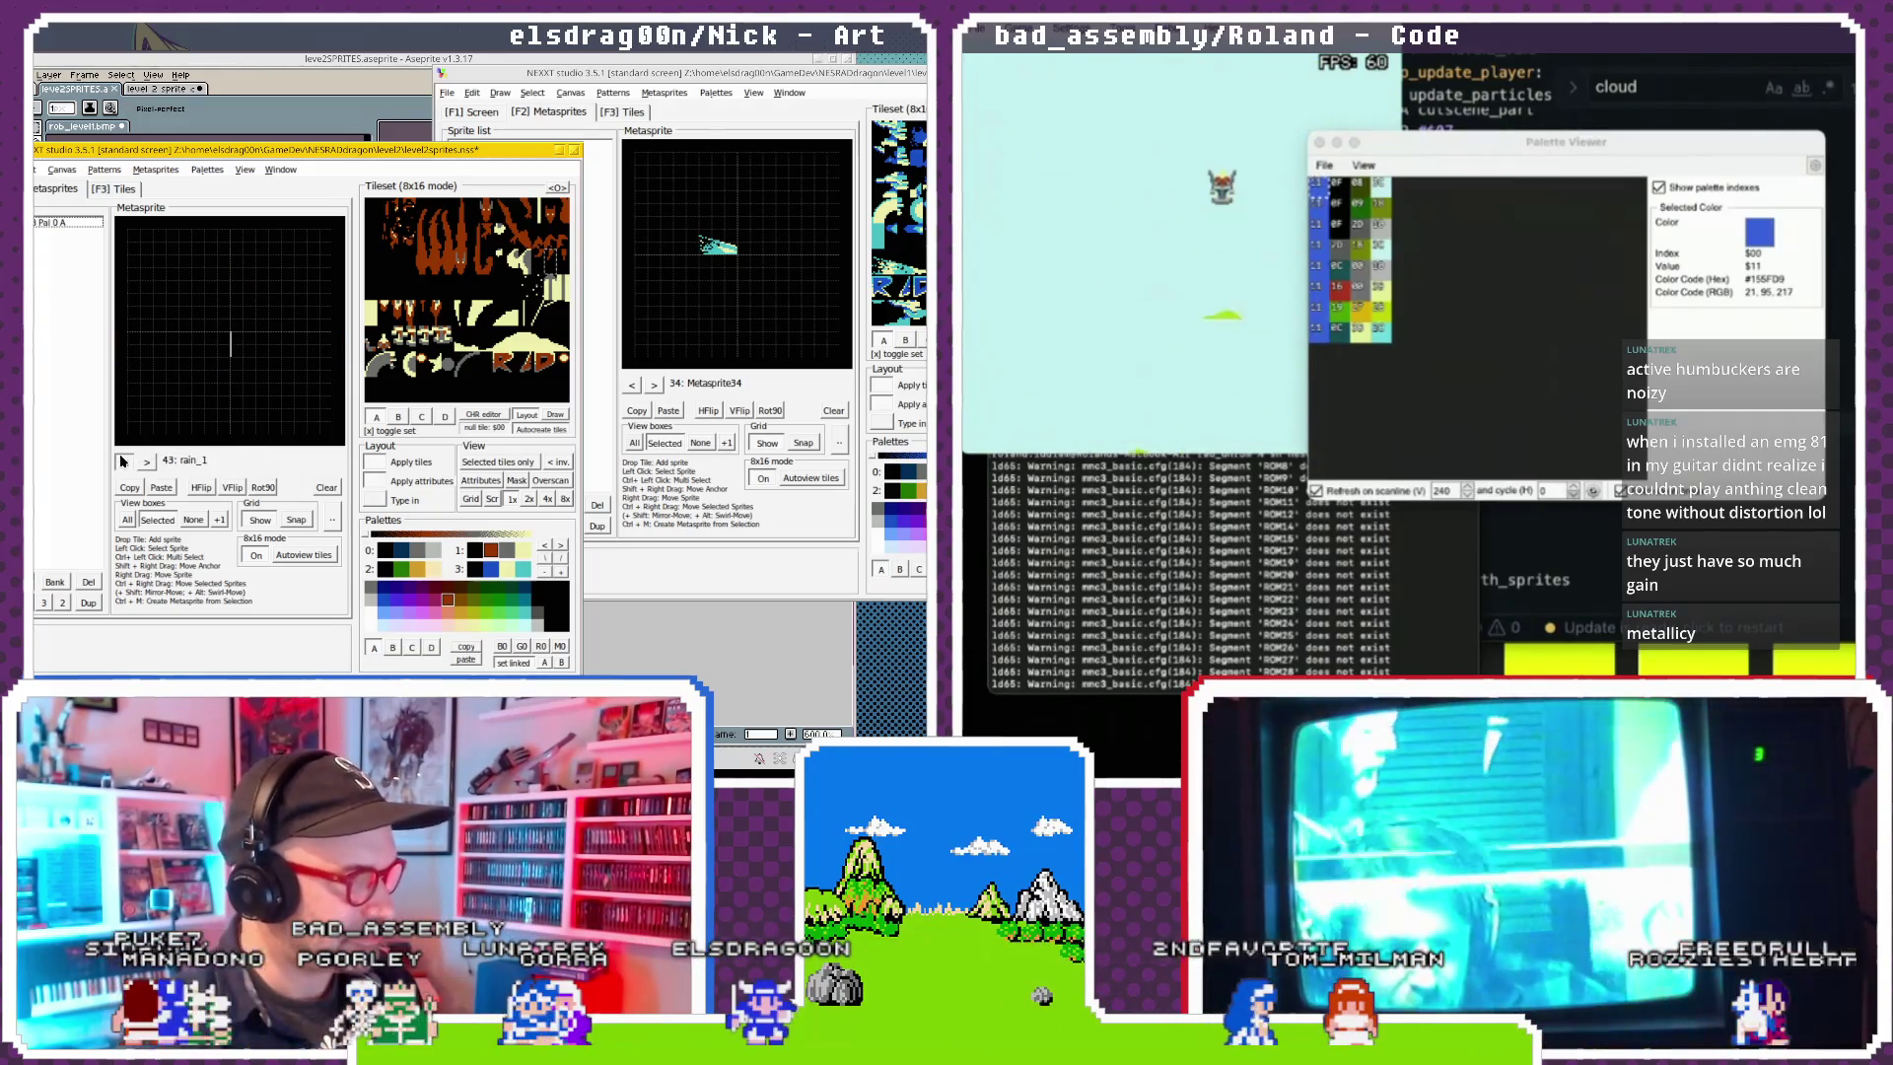
scroll(124, 460, up, 7)
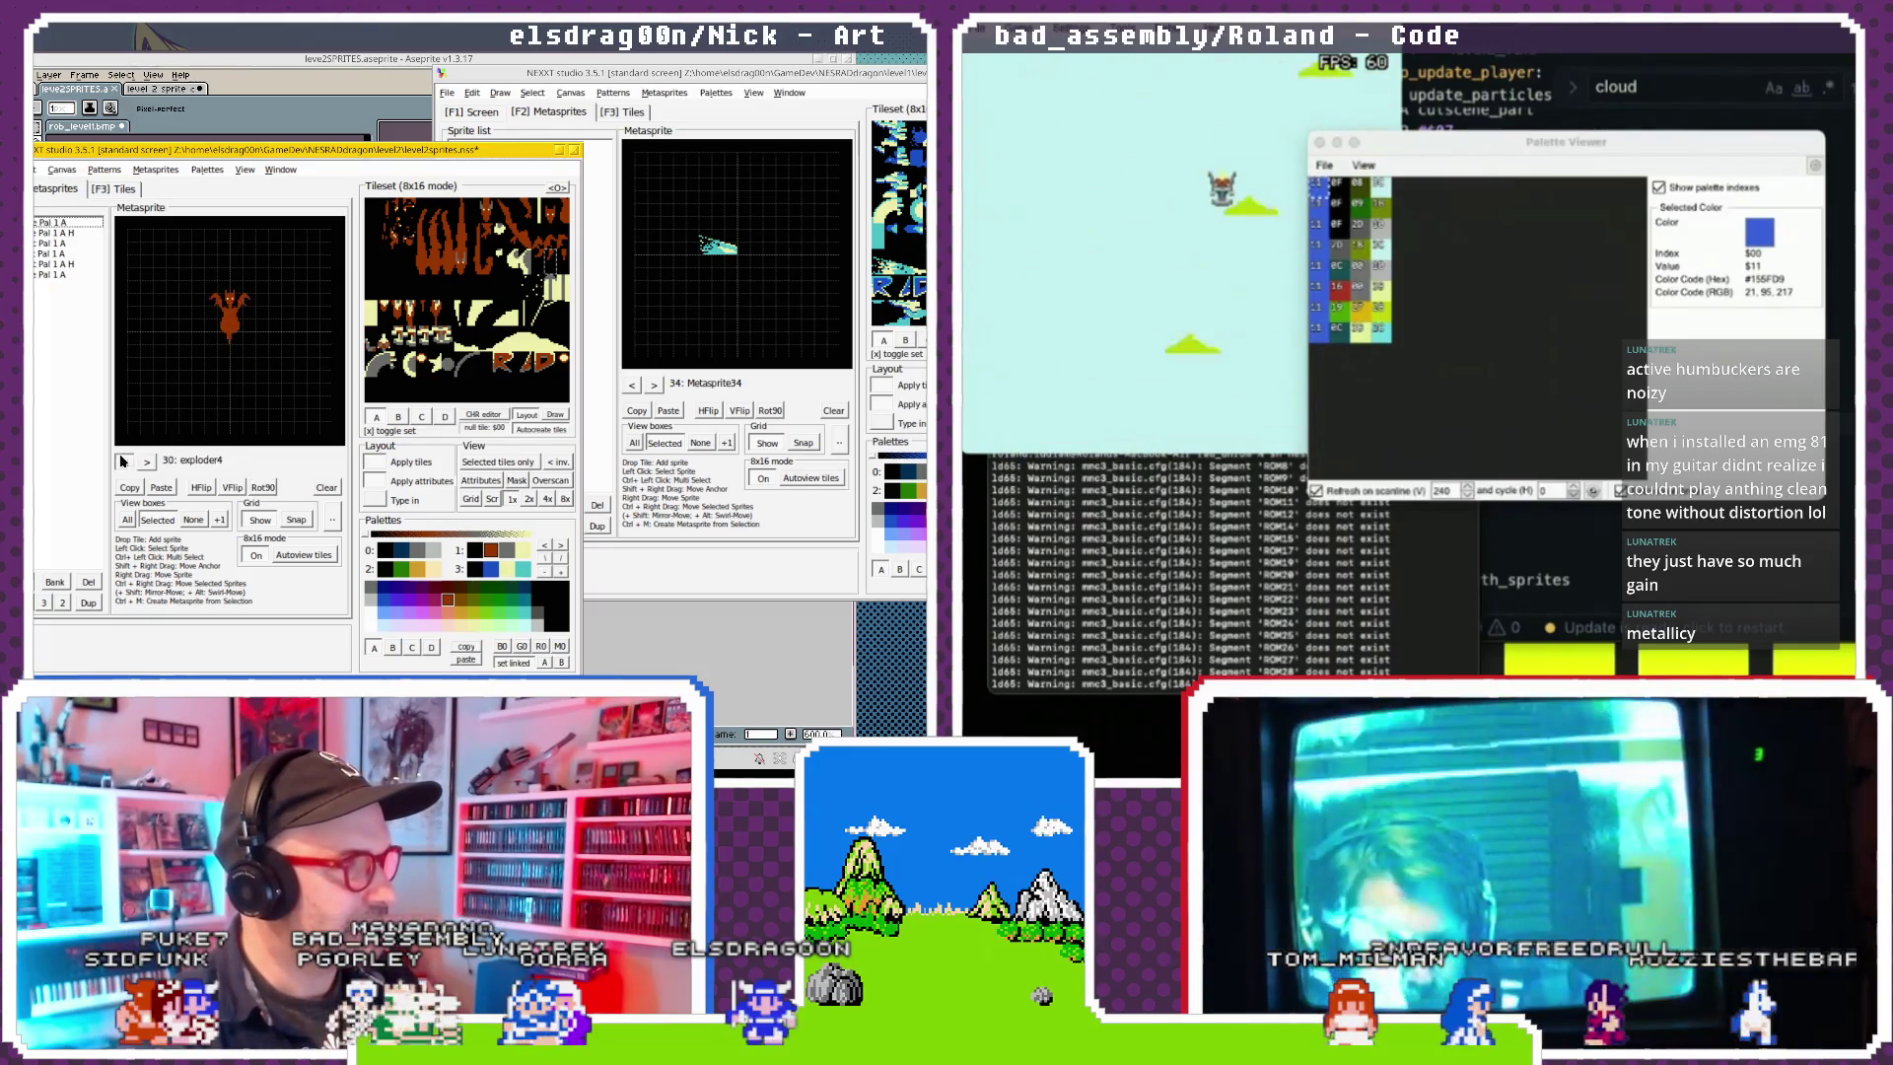
scroll(123, 460, up, 9)
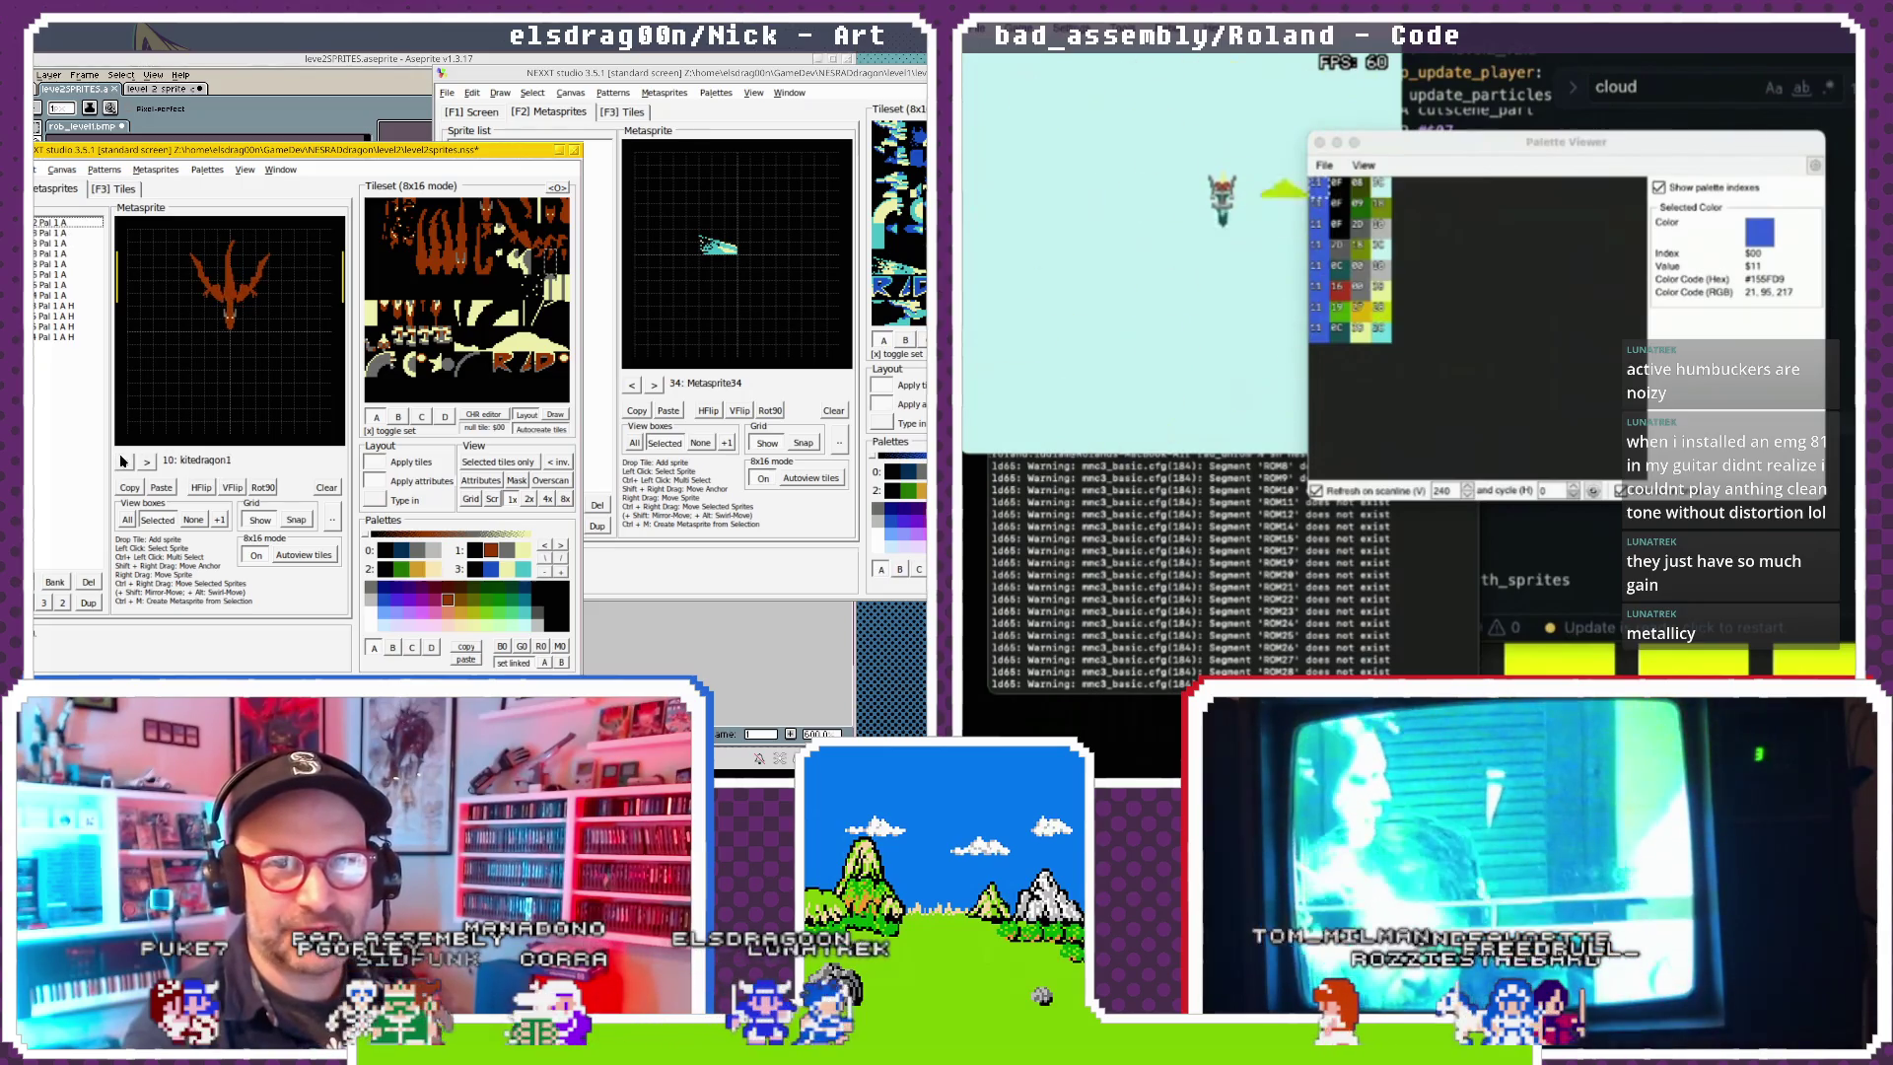
click(125, 463)
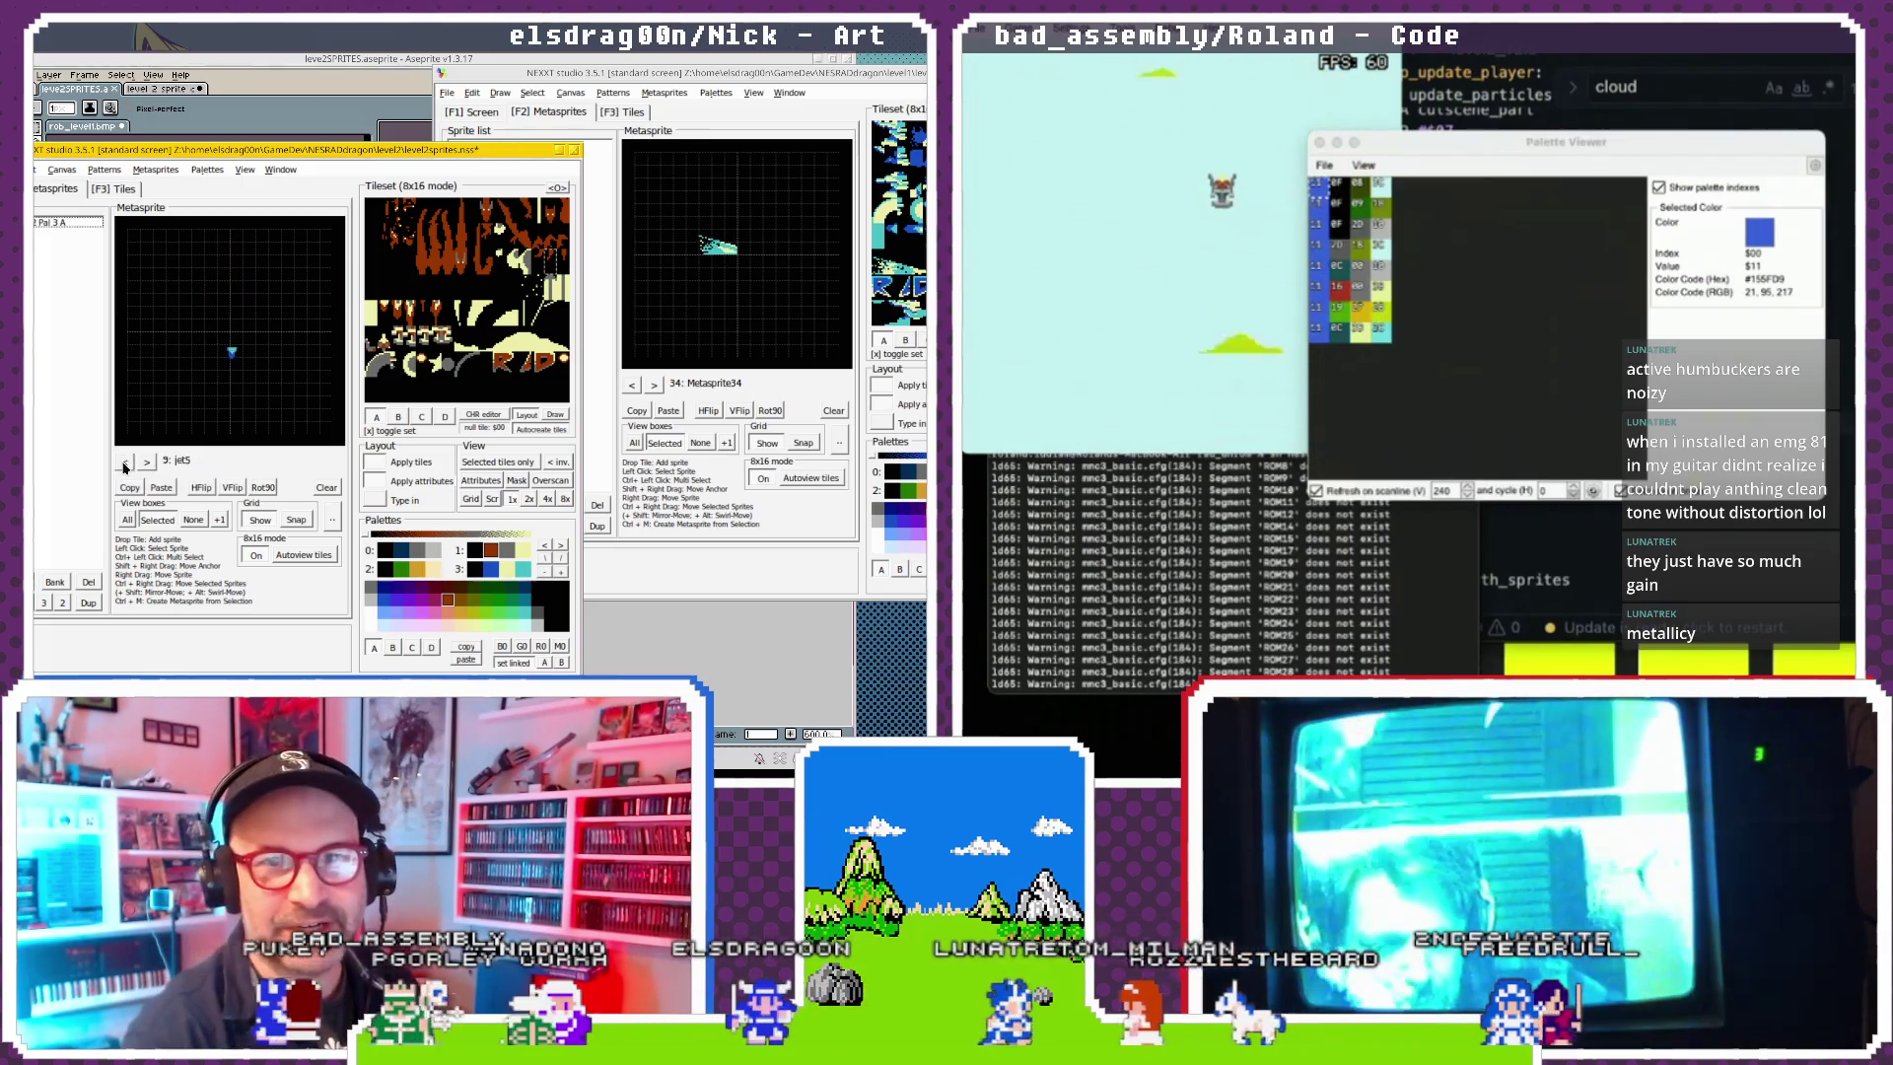
Page forward through the kitedragon3 and kitedragon5 frames to chargeshot_5.
click(146, 464)
click(146, 464)
click(146, 463)
click(146, 463)
click(146, 464)
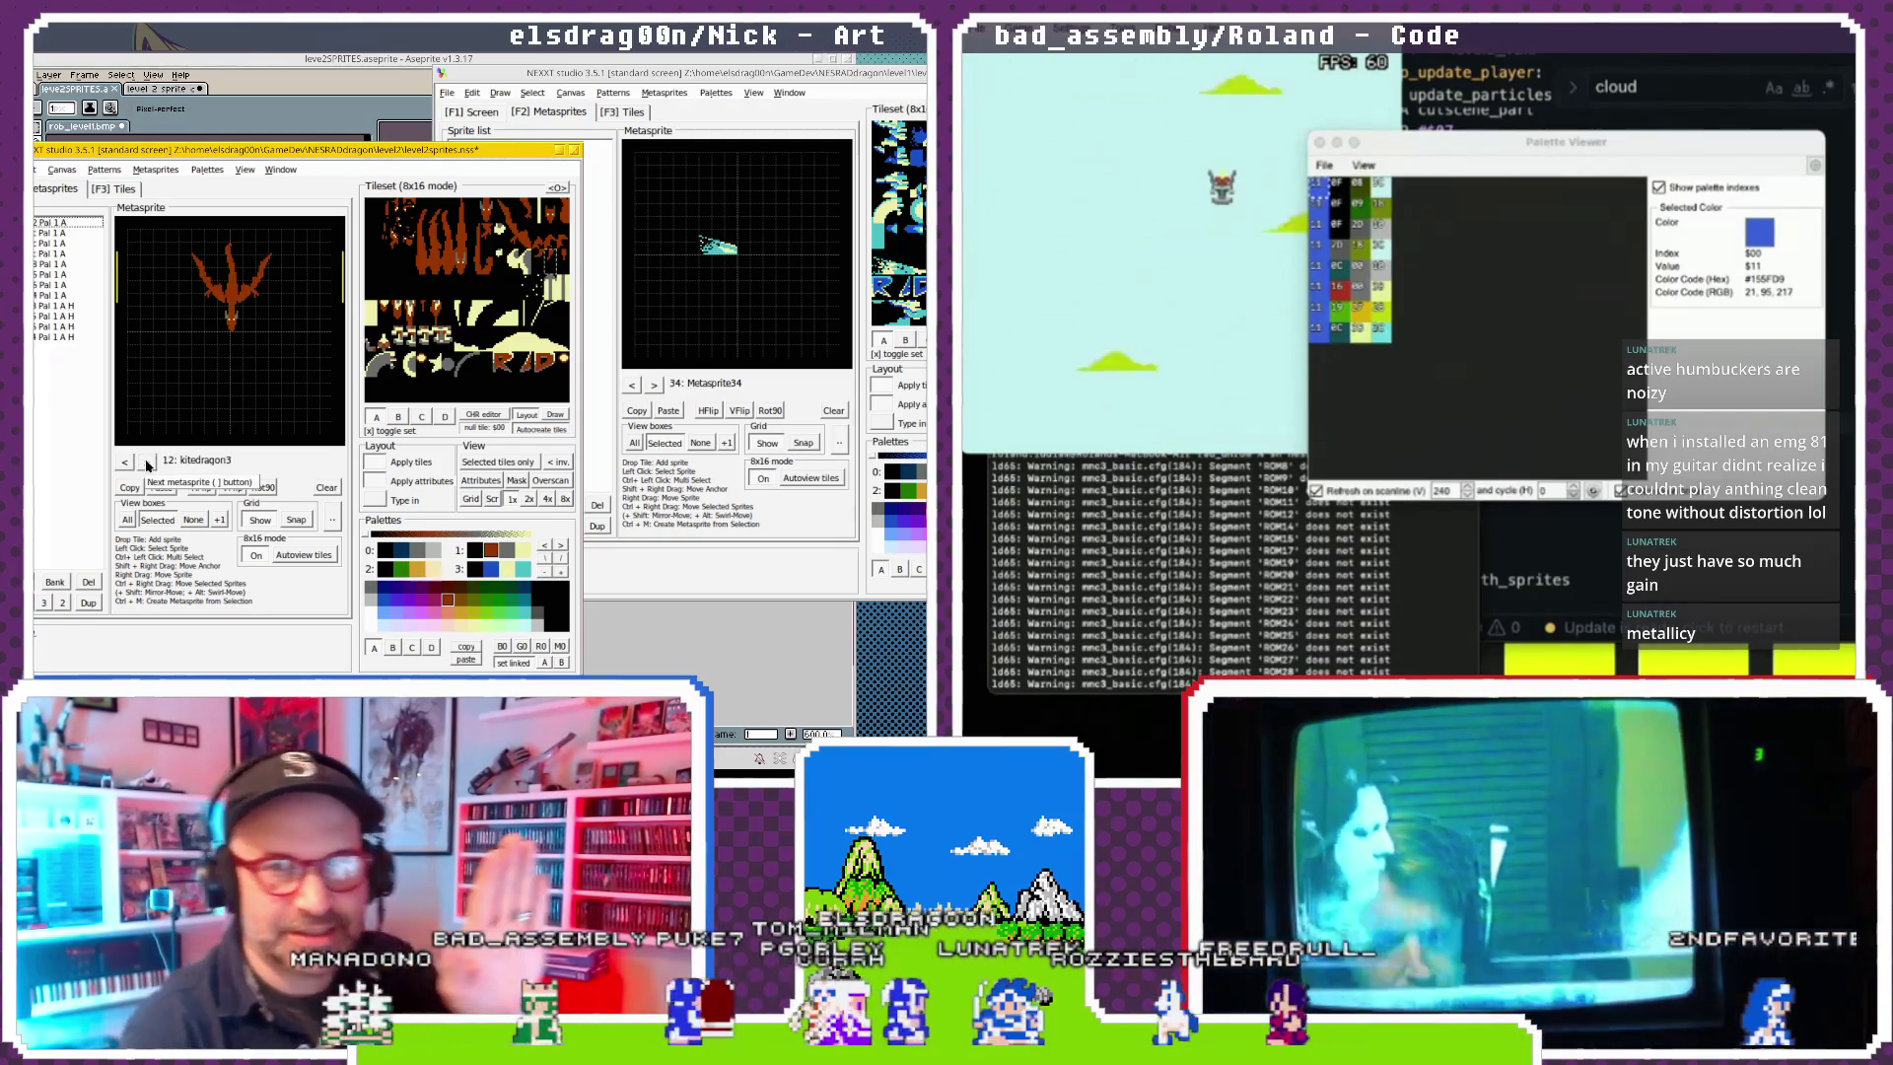
click(146, 464)
click(146, 464)
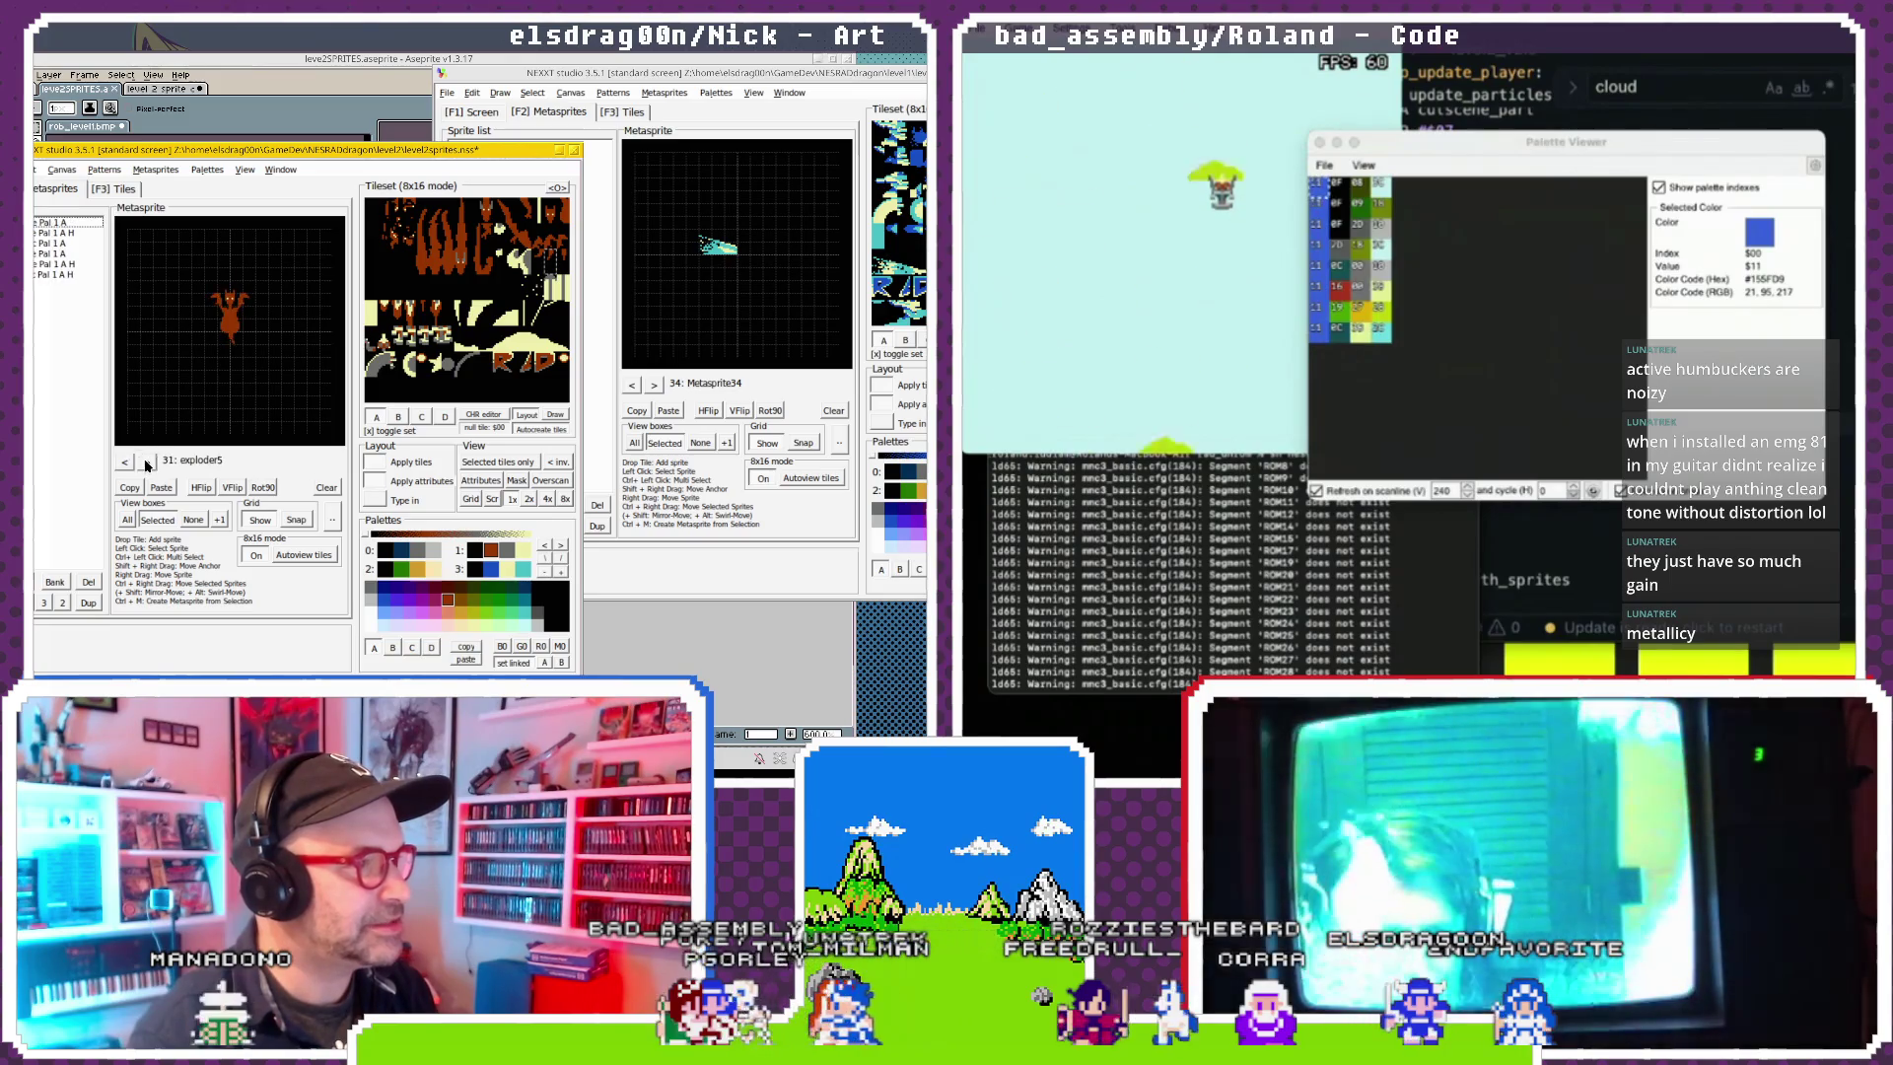
click(146, 463)
click(146, 463)
click(146, 463)
click(146, 464)
click(146, 463)
click(145, 464)
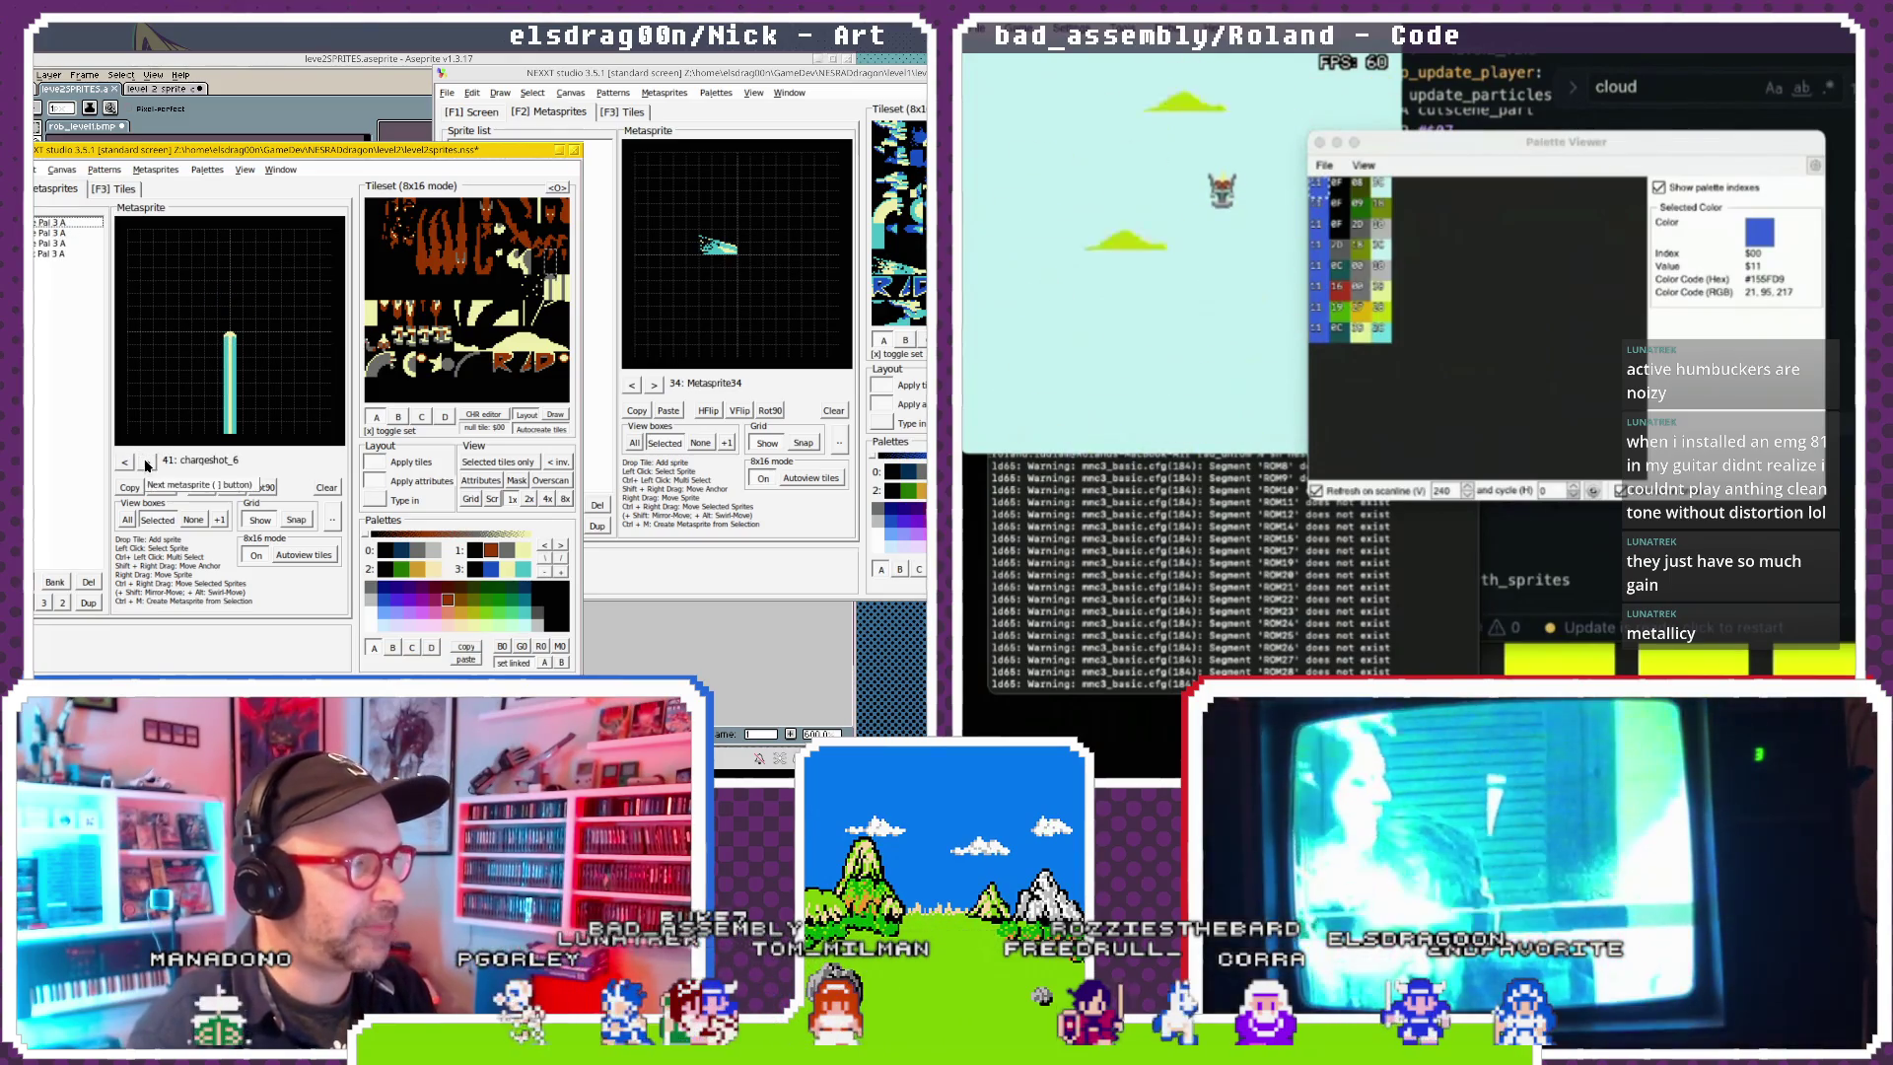
click(145, 463)
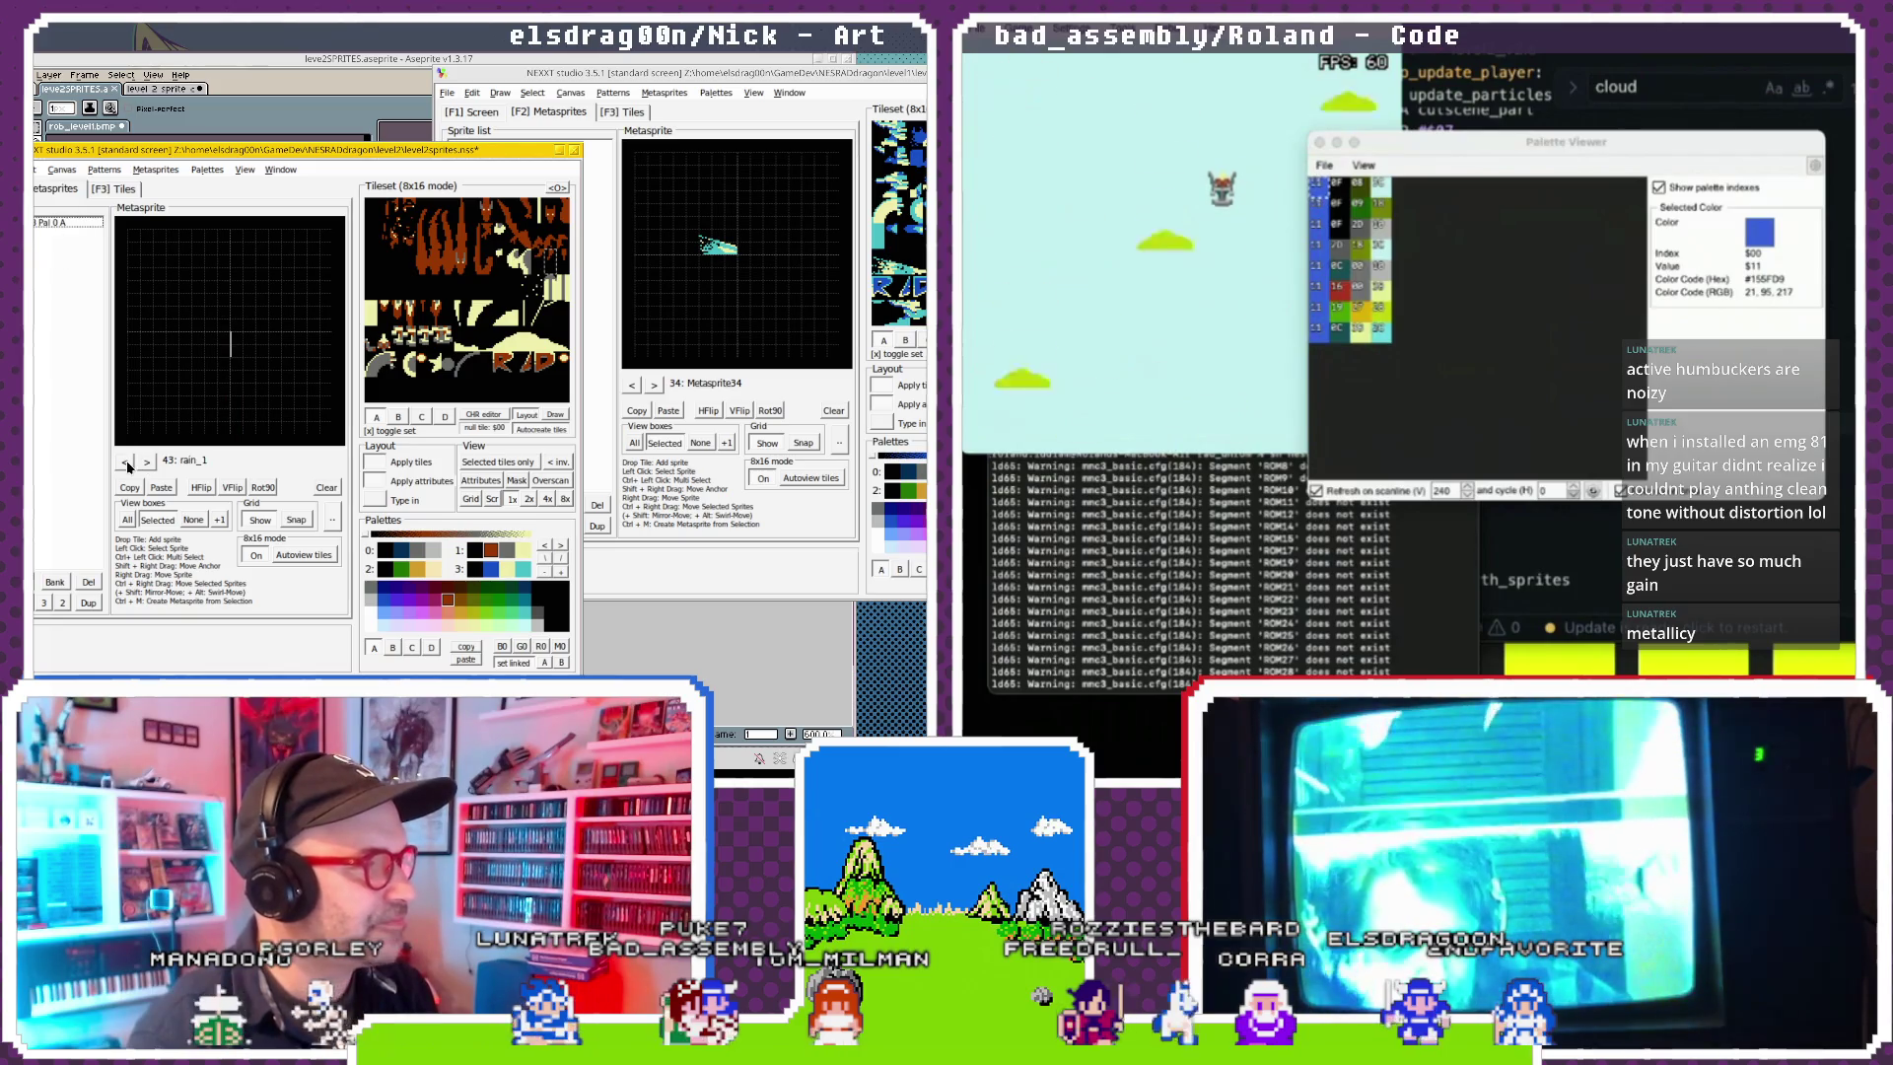
Step back to the exploder10 frame, then forward to chargeshot_3.
click(124, 462)
click(124, 462)
click(124, 463)
click(124, 462)
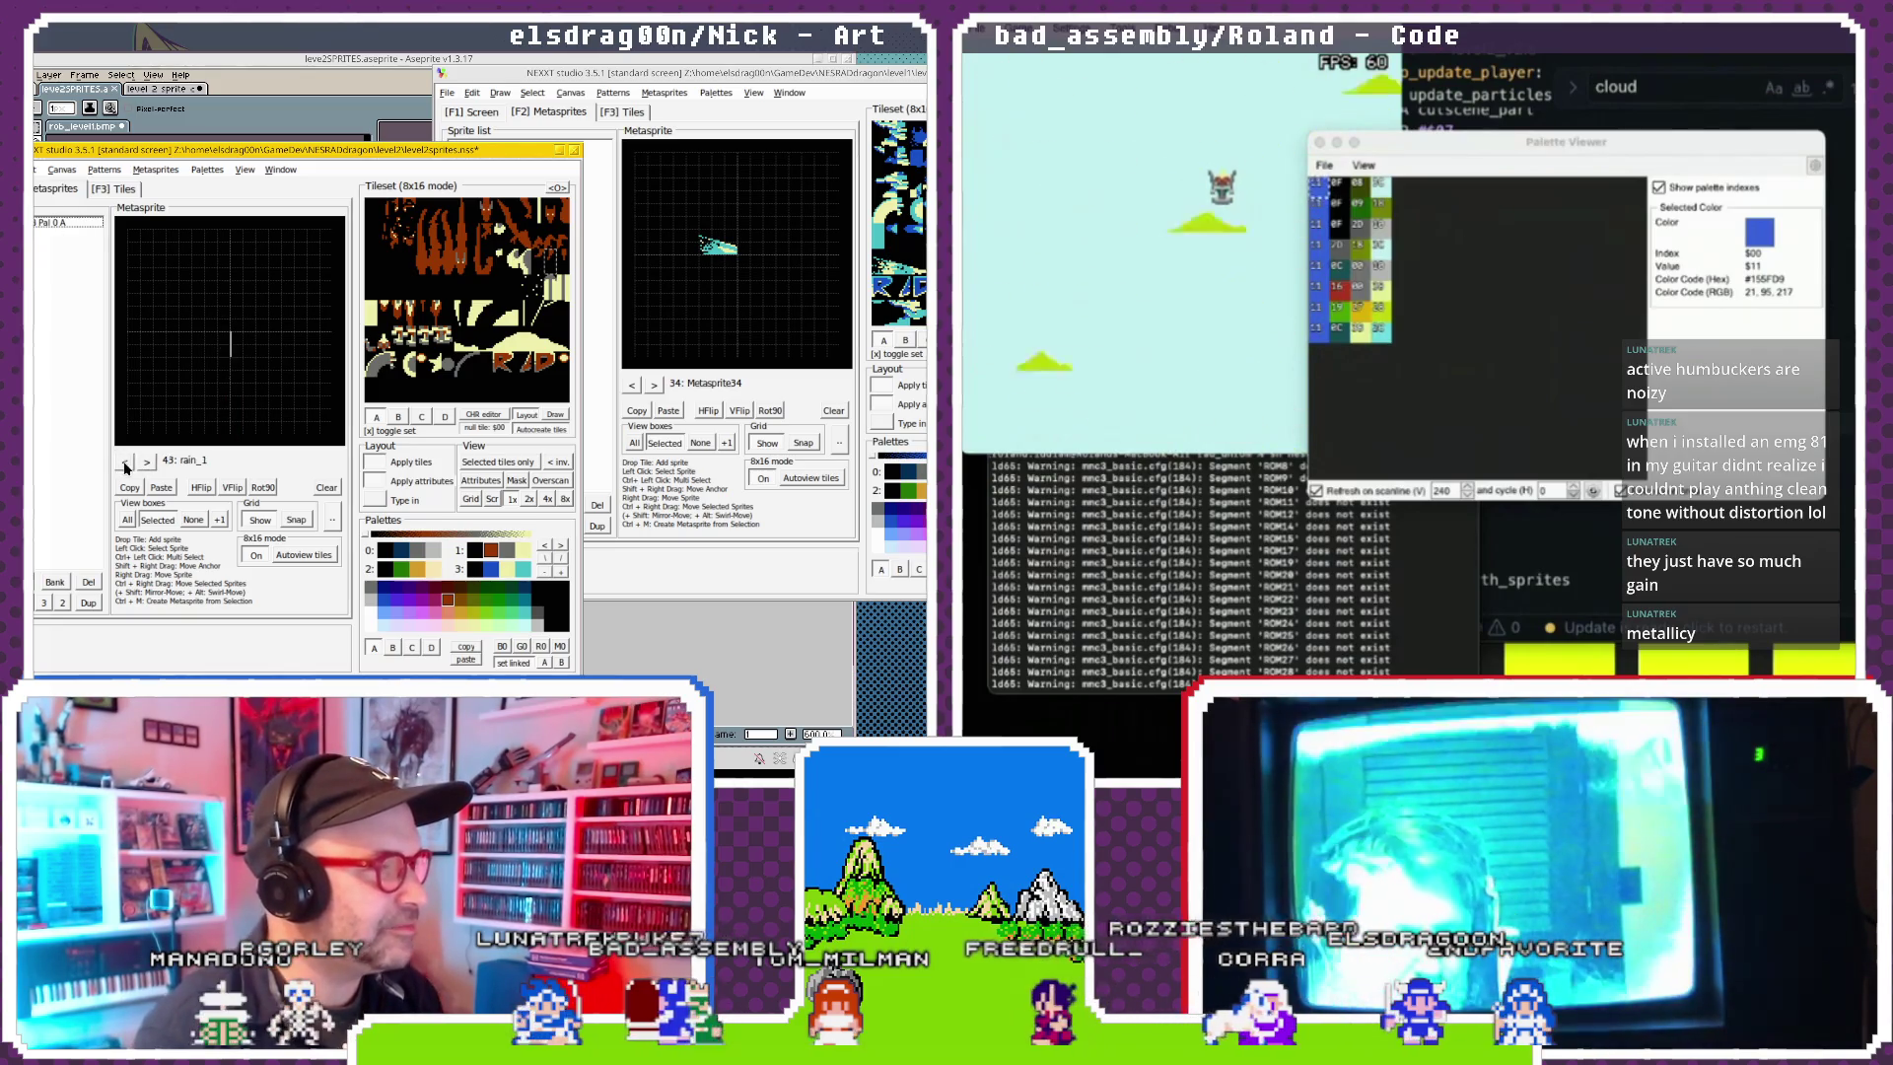
click(124, 463)
click(125, 462)
click(124, 463)
click(124, 462)
click(147, 462)
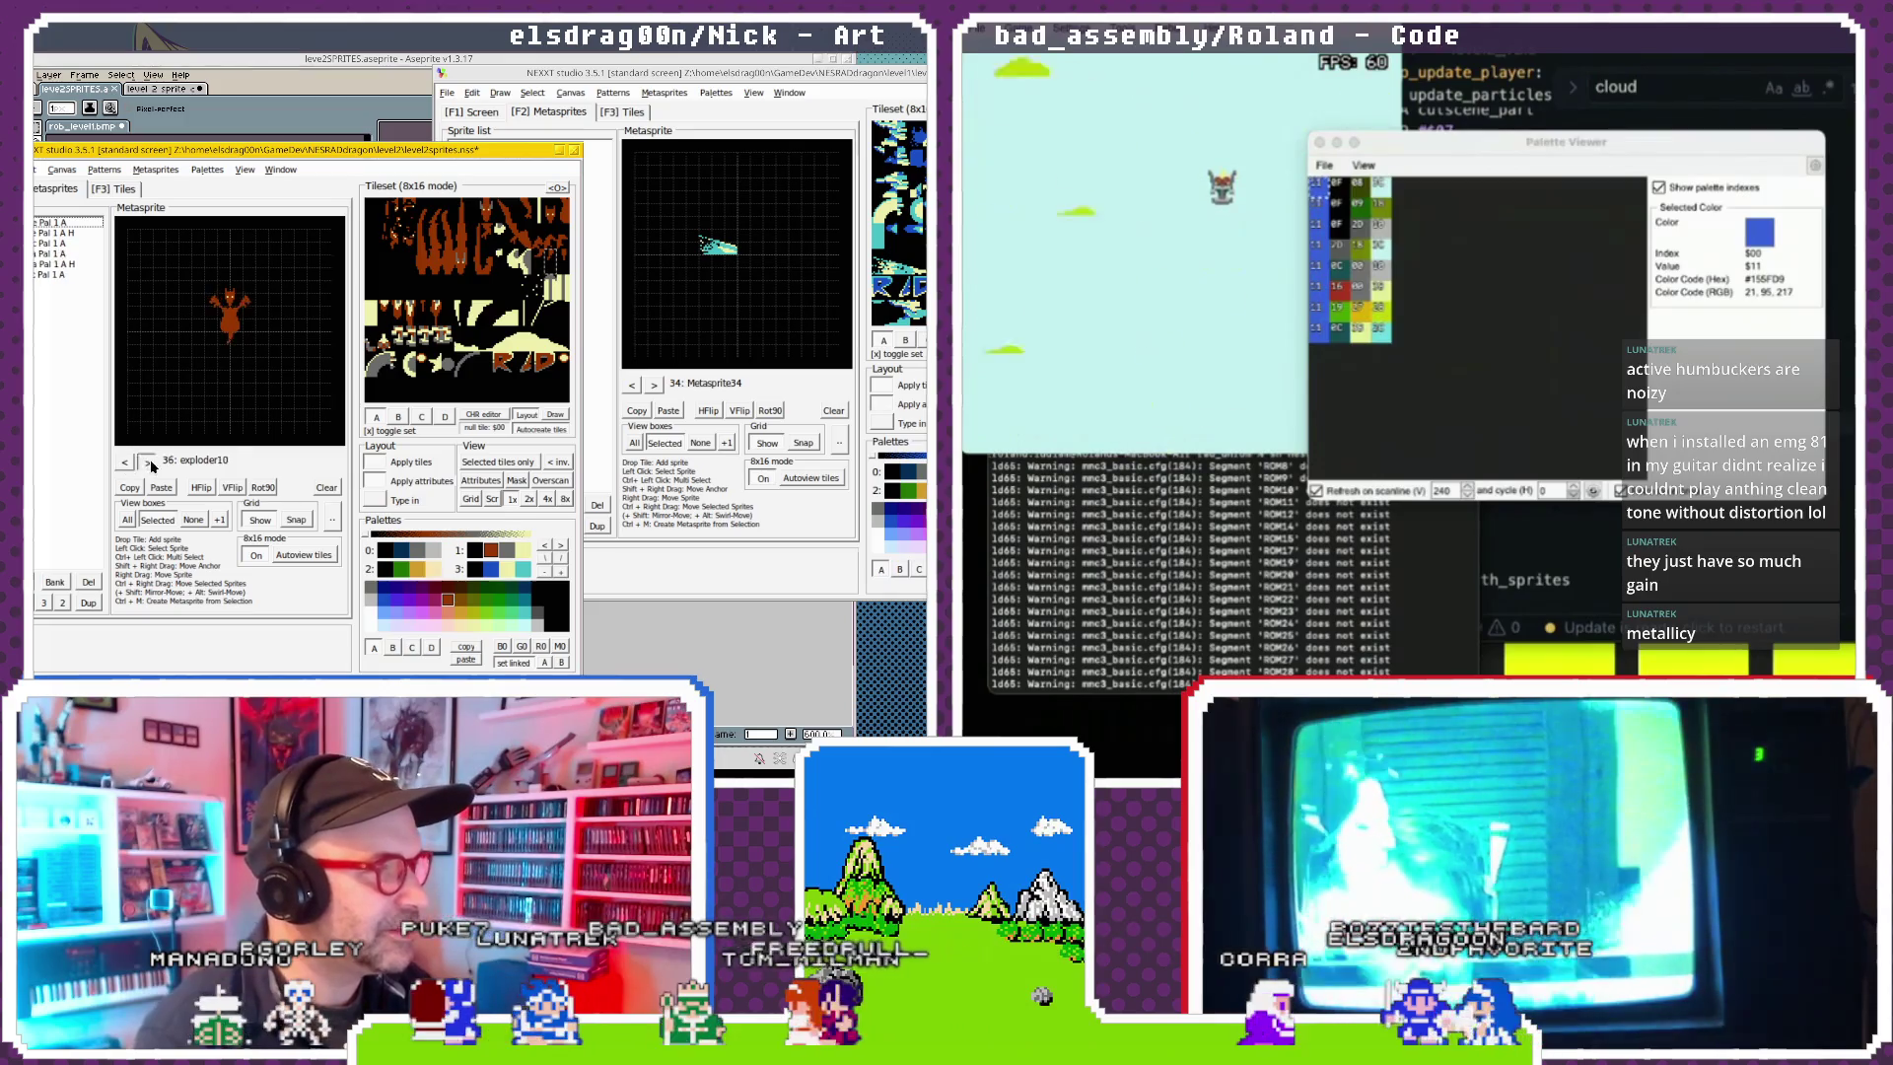
click(147, 462)
click(147, 462)
Skip ahead to RADexplode1, then back to the kitedragon_grab1 frame.
double_click(148, 463)
click(148, 463)
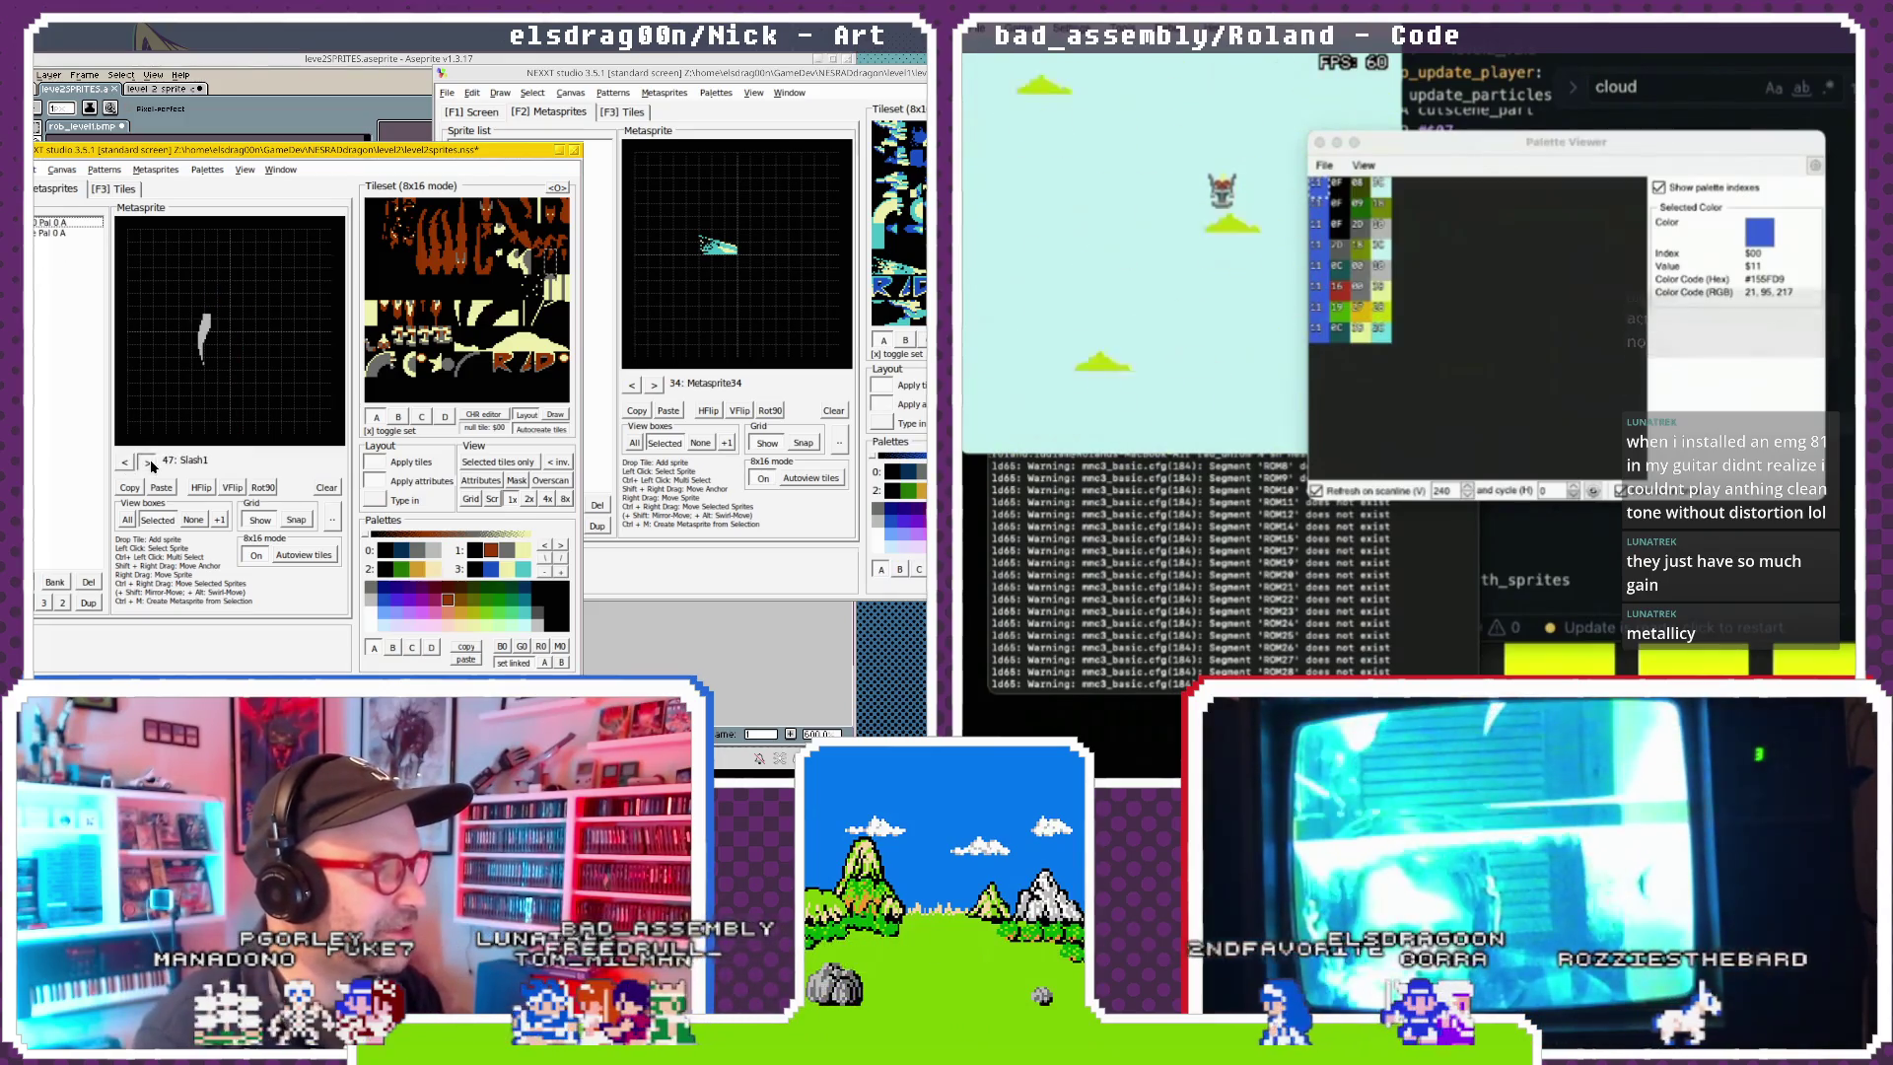
double_click(148, 462)
click(148, 462)
double_click(148, 463)
click(148, 463)
double_click(148, 463)
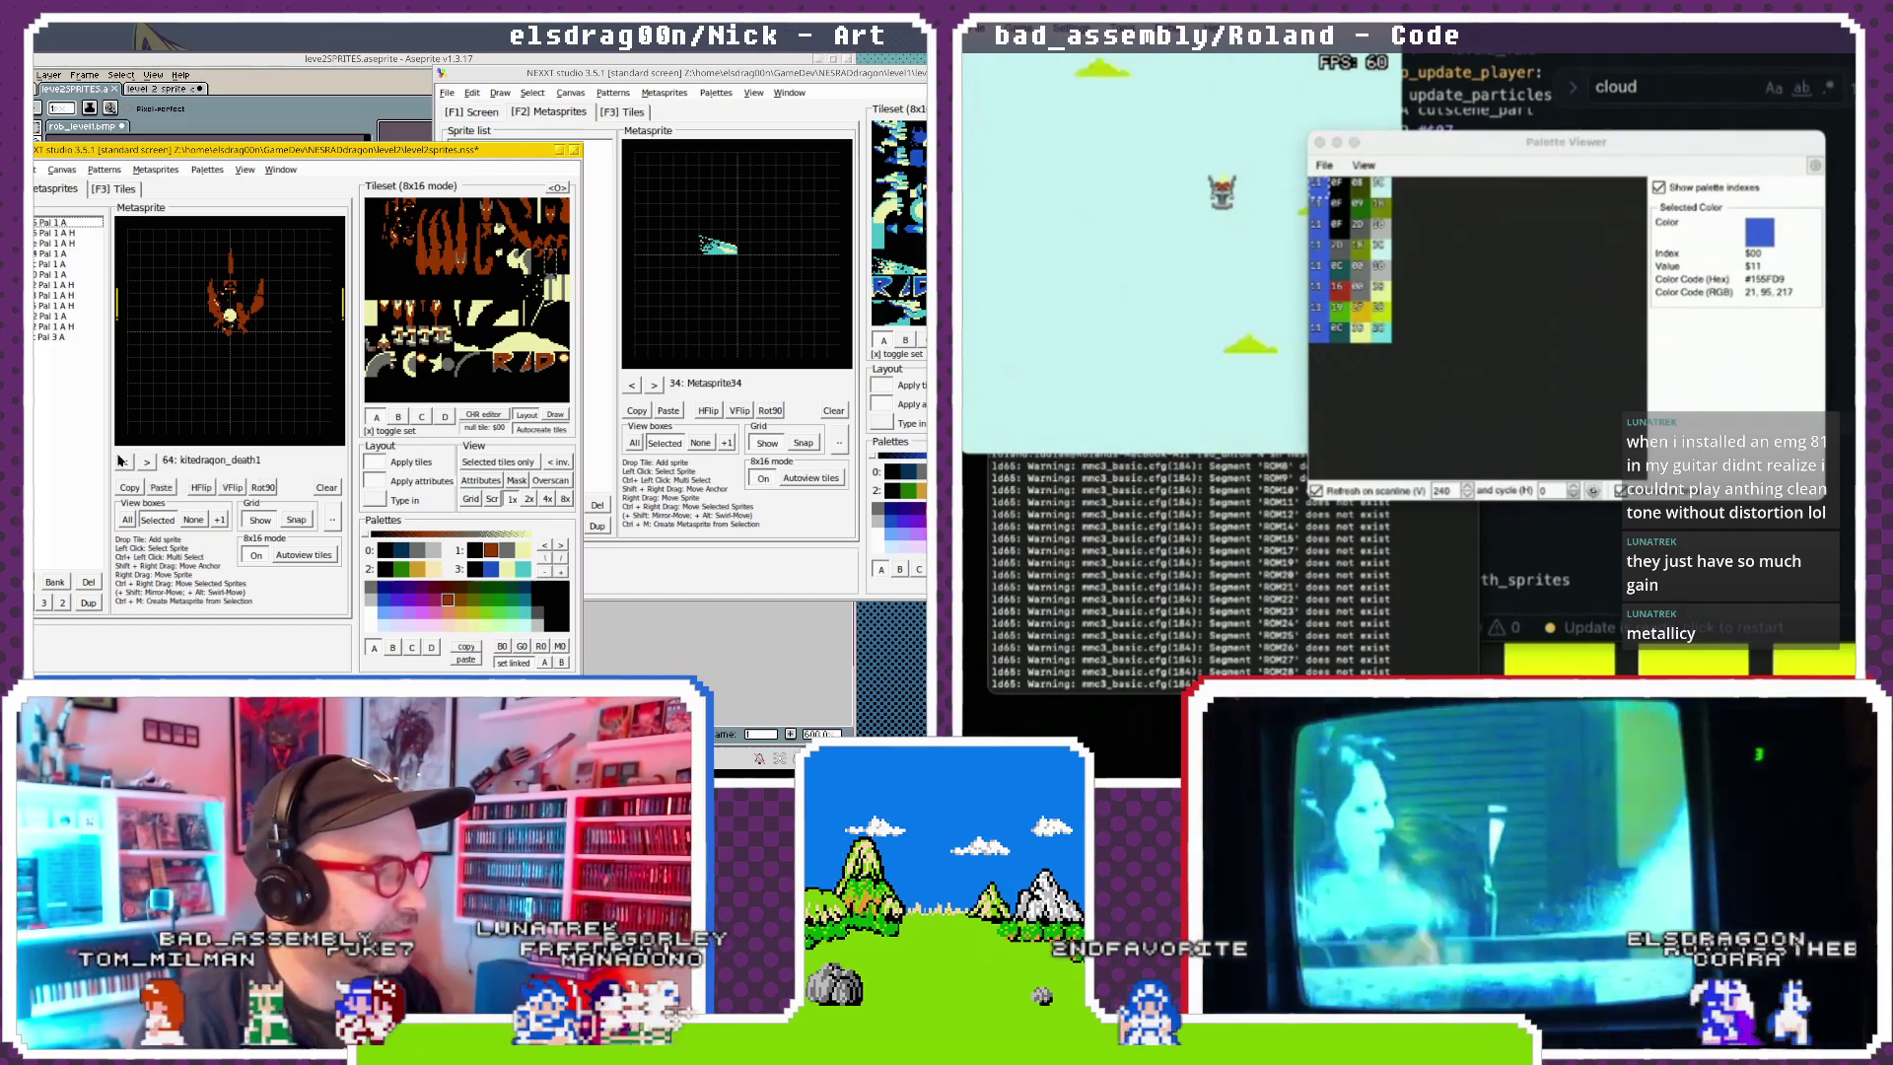
click(123, 463)
click(122, 462)
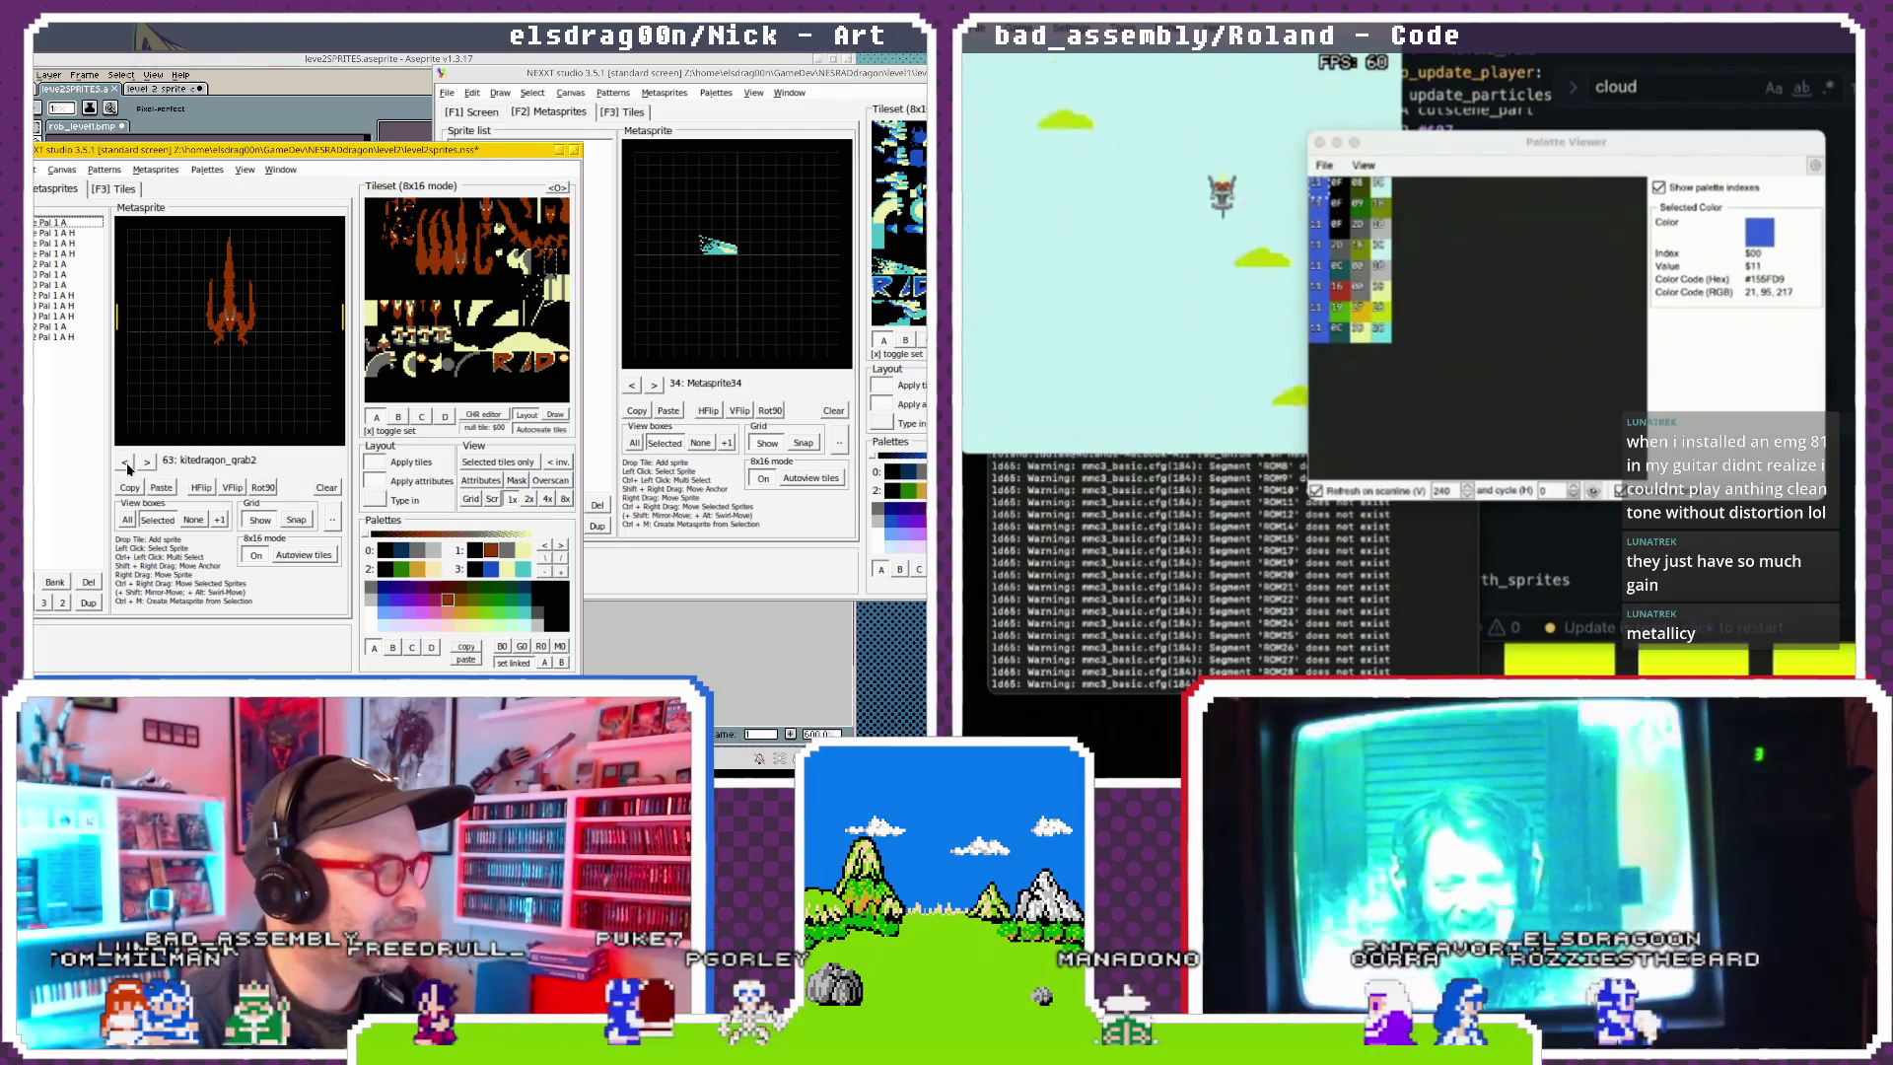
Advance through kitedragon_death1 and exploder_death to the kitedragon_death_3 frame.
click(148, 463)
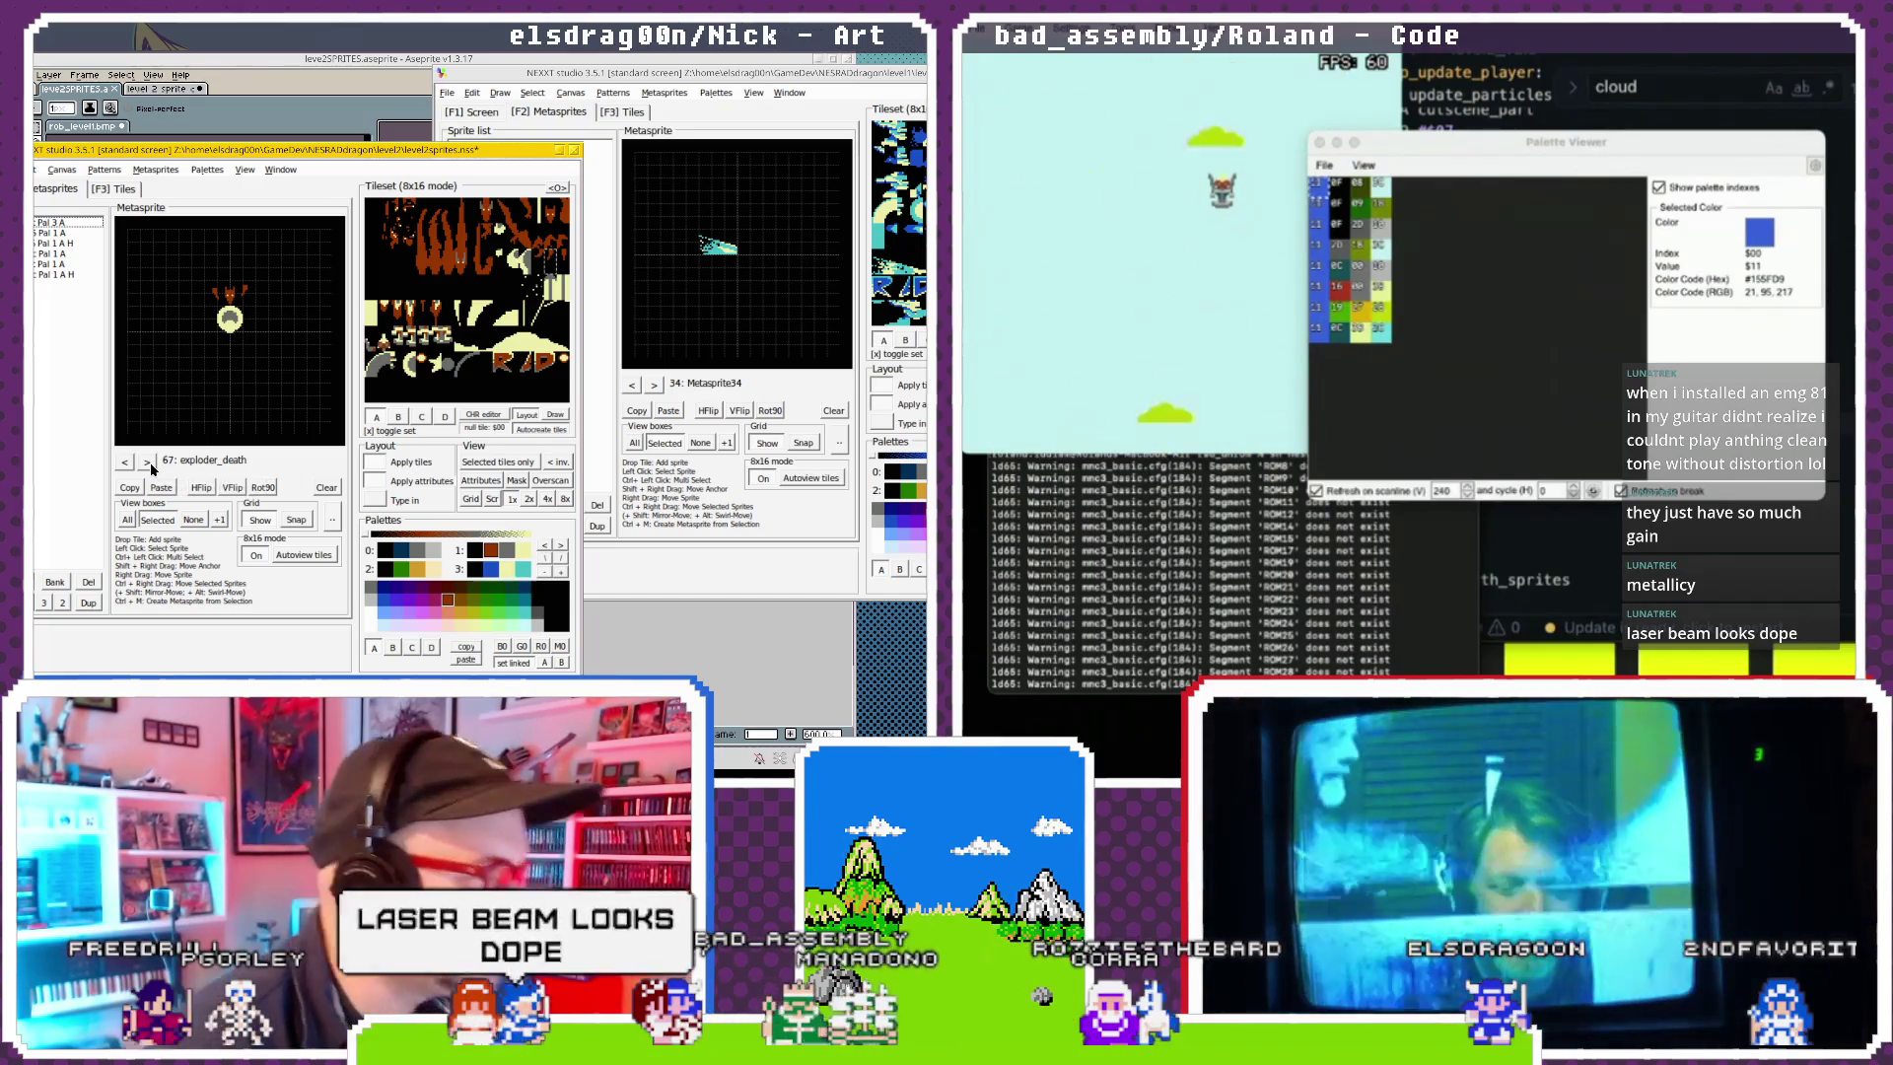
click(149, 463)
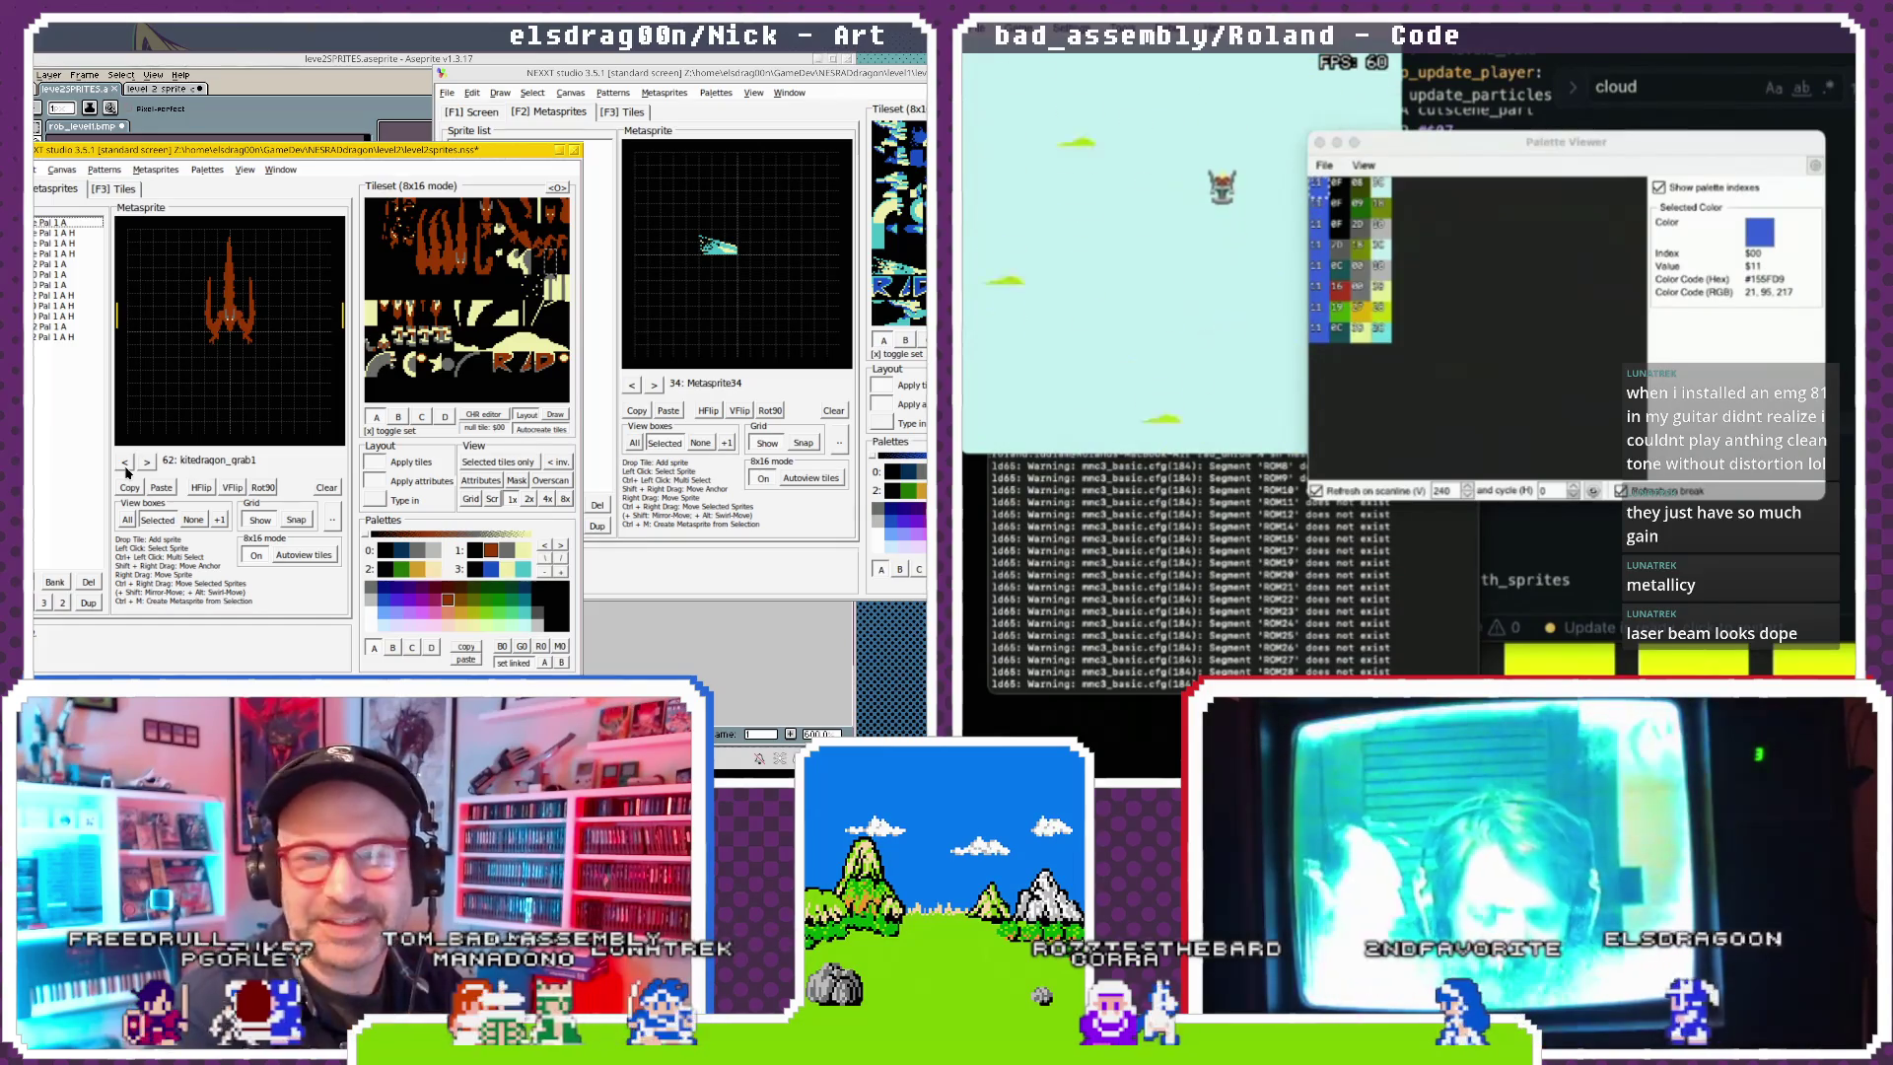
click(147, 461)
click(147, 461)
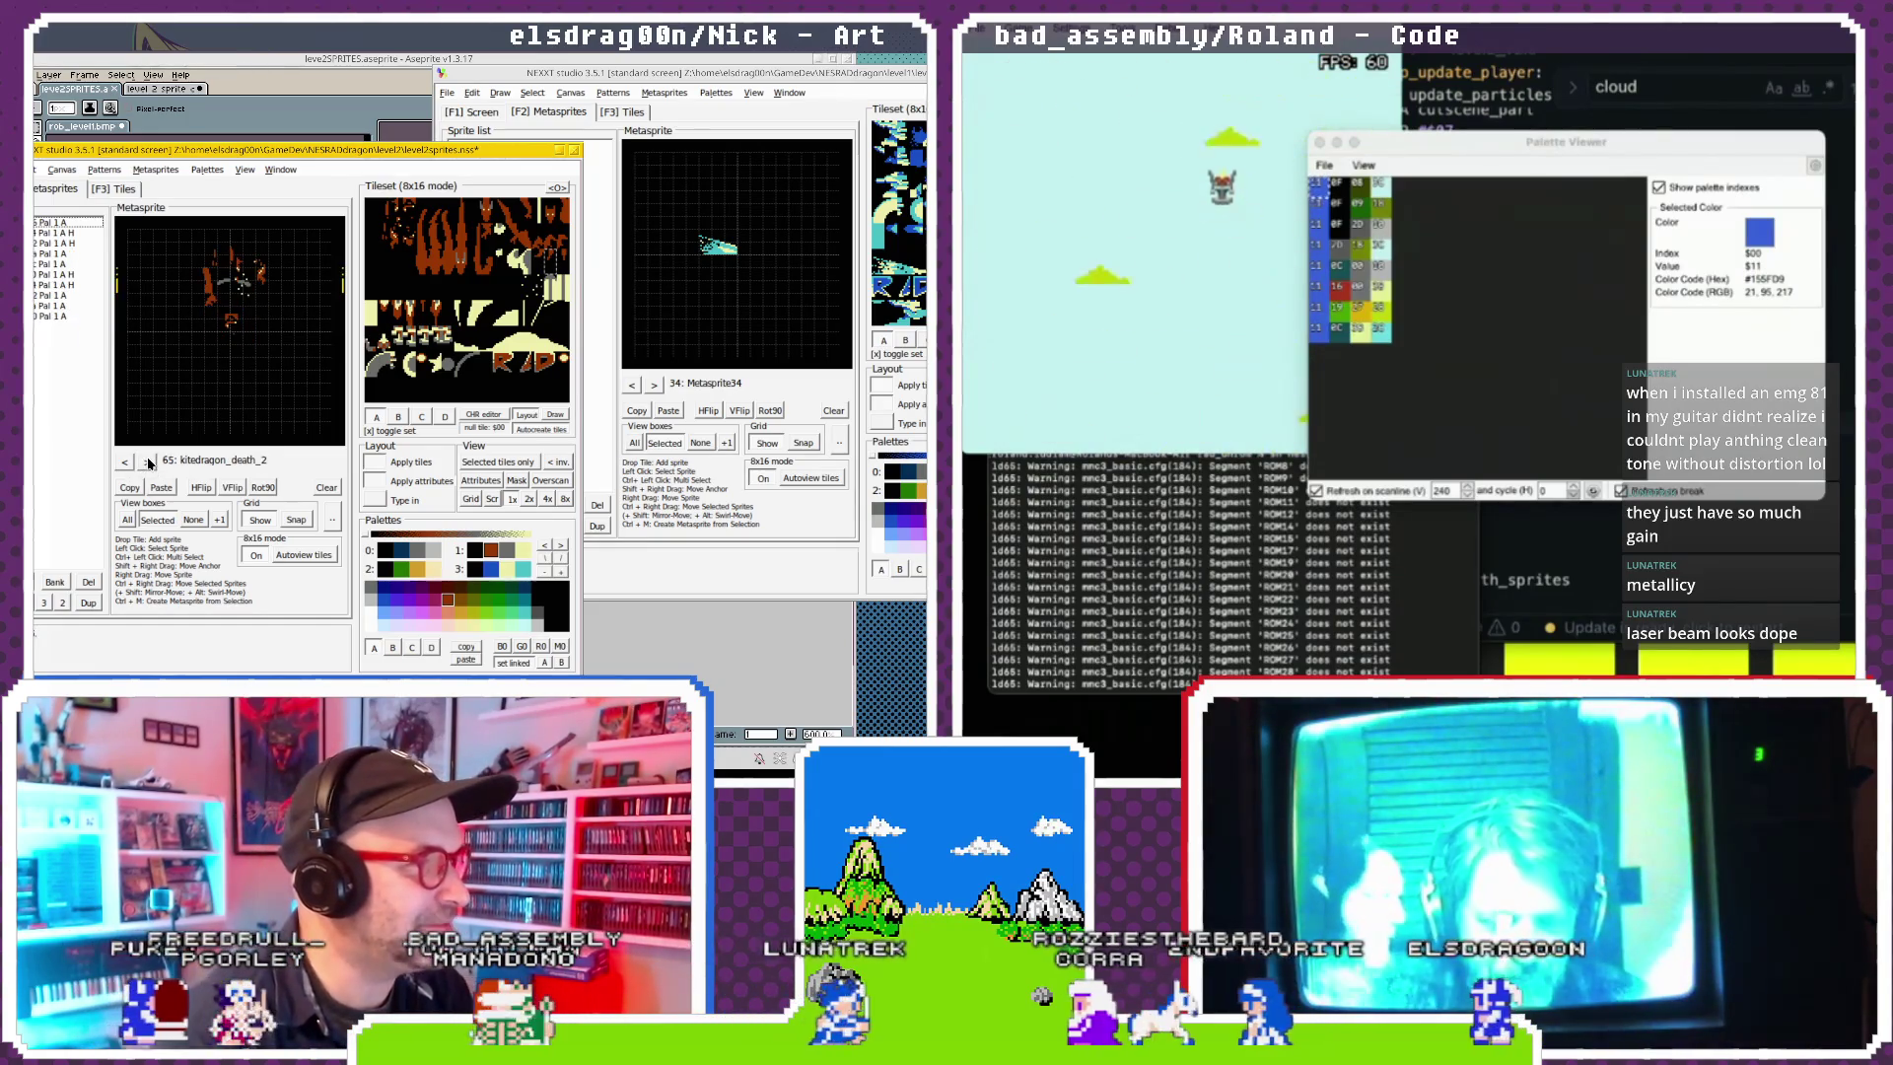
click(146, 461)
click(147, 462)
Page past the last frame to empty Metasprite68, then back to exploder_death.
click(147, 461)
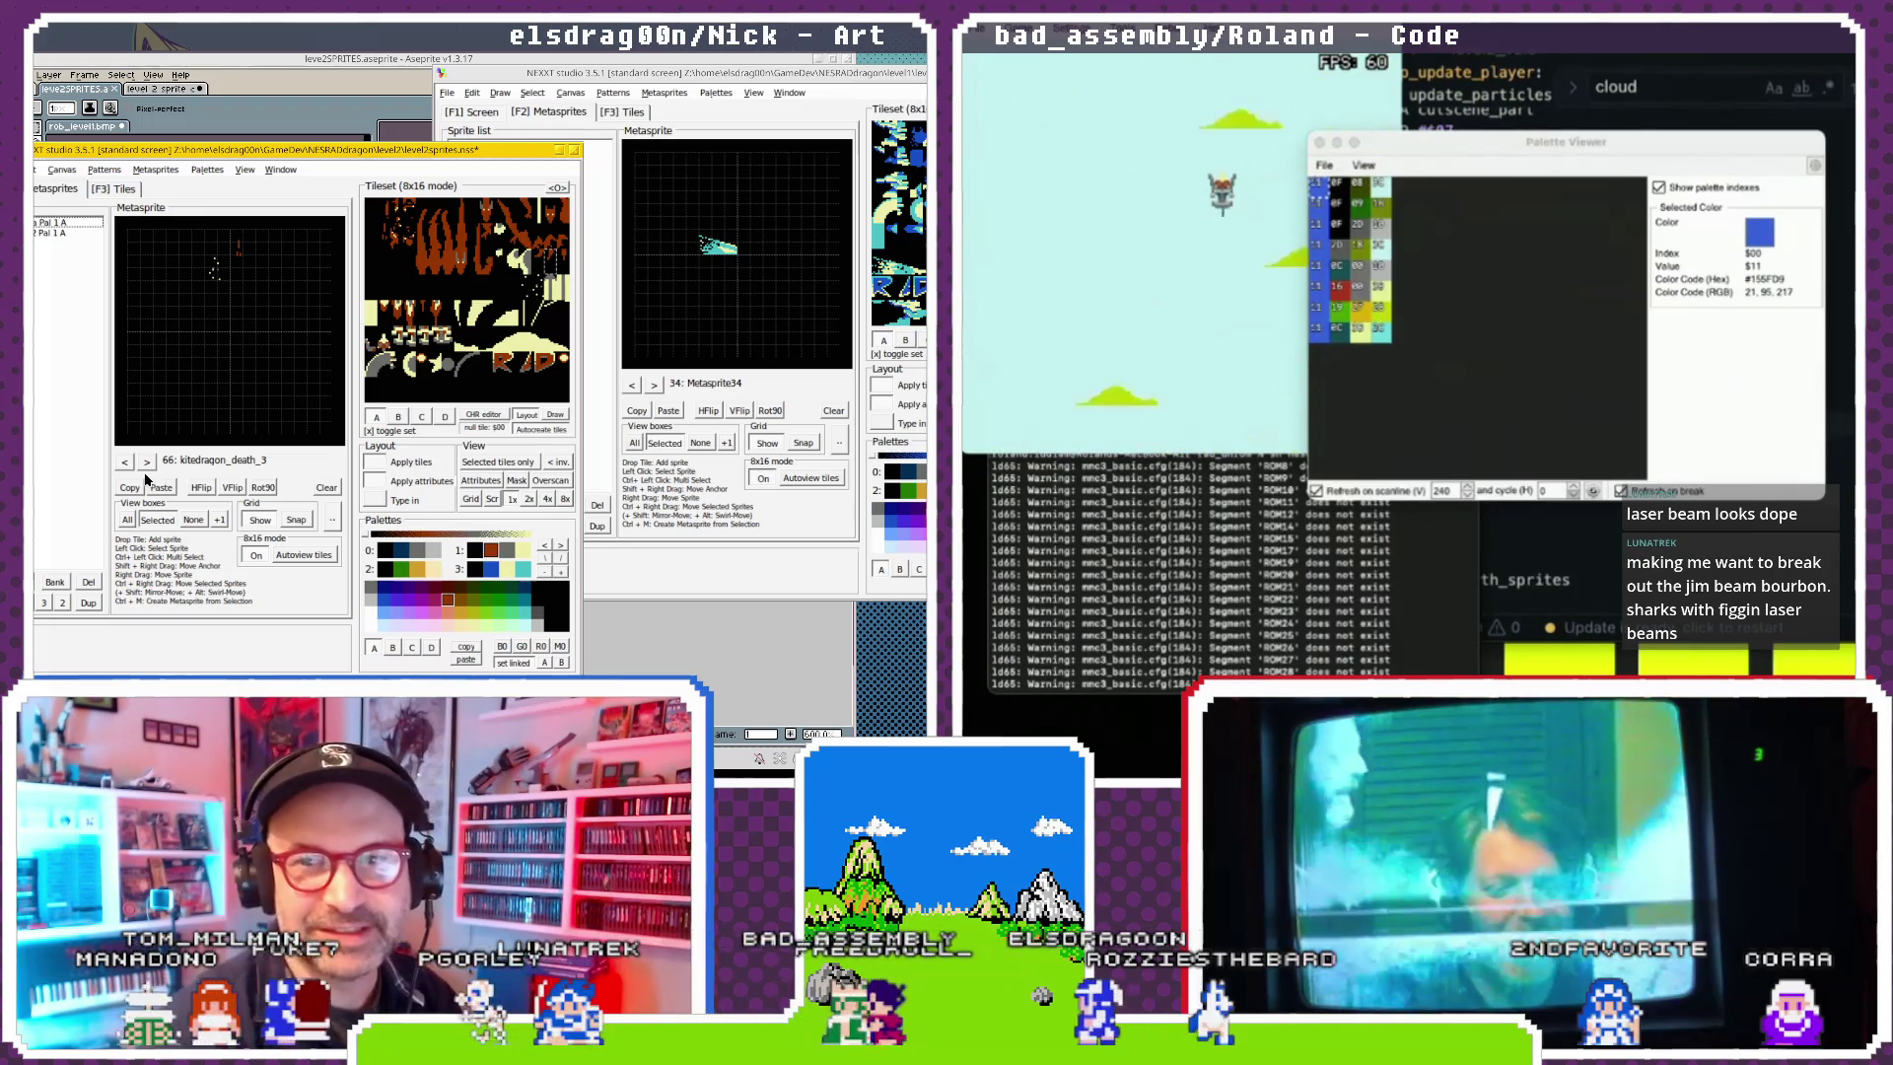
click(146, 462)
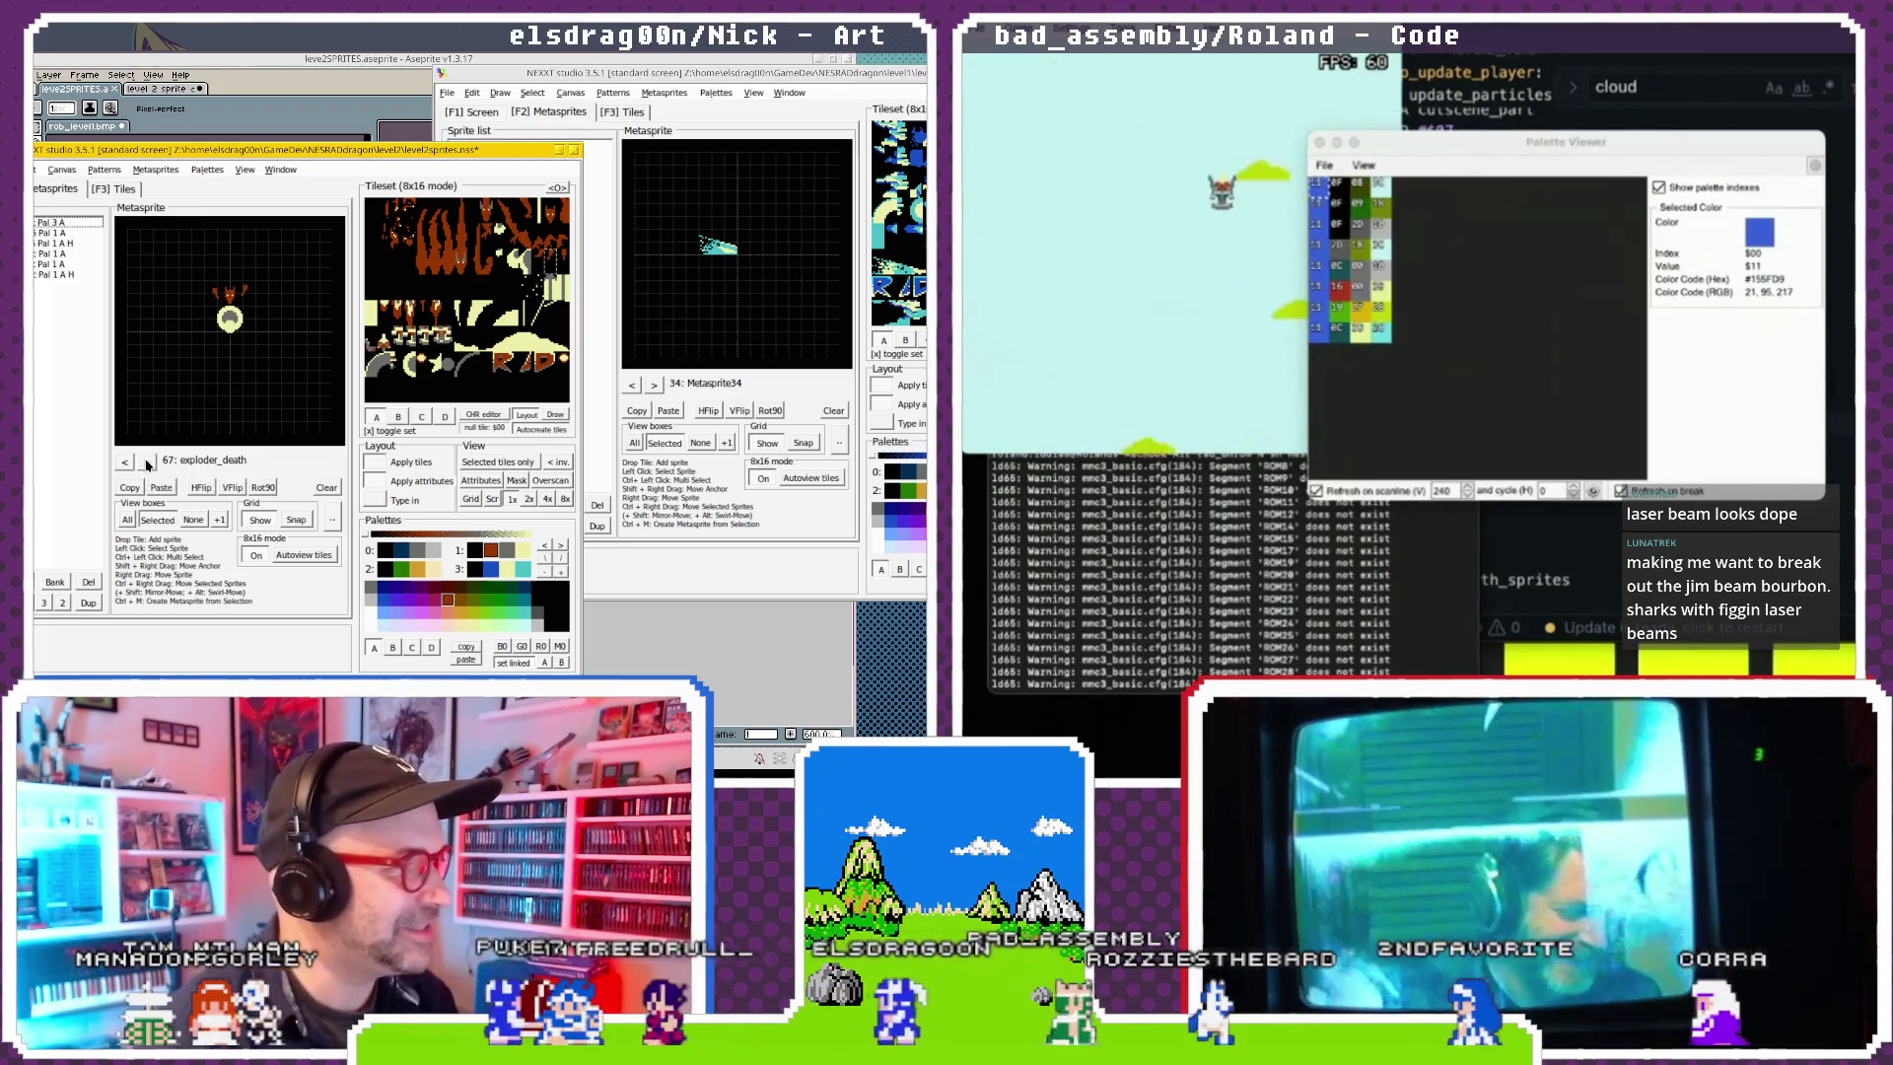
click(146, 463)
click(128, 463)
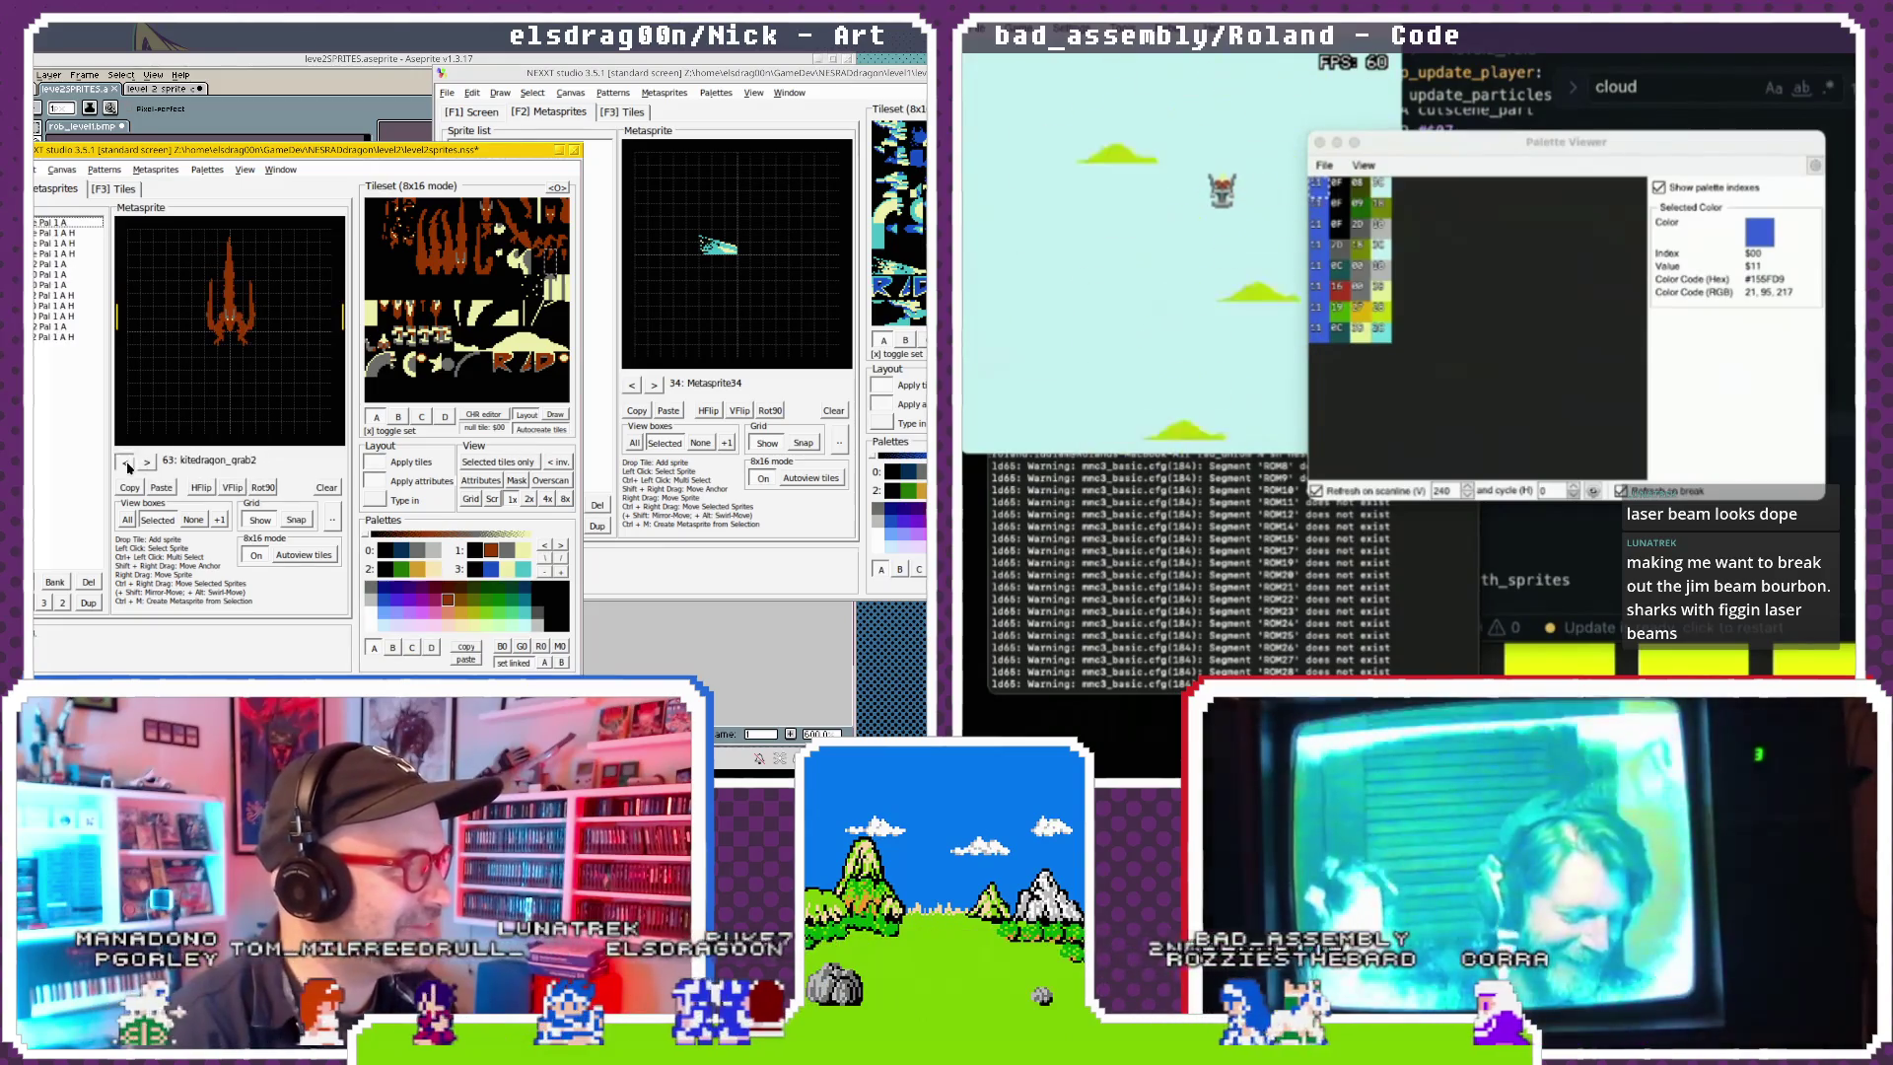
click(128, 462)
click(146, 463)
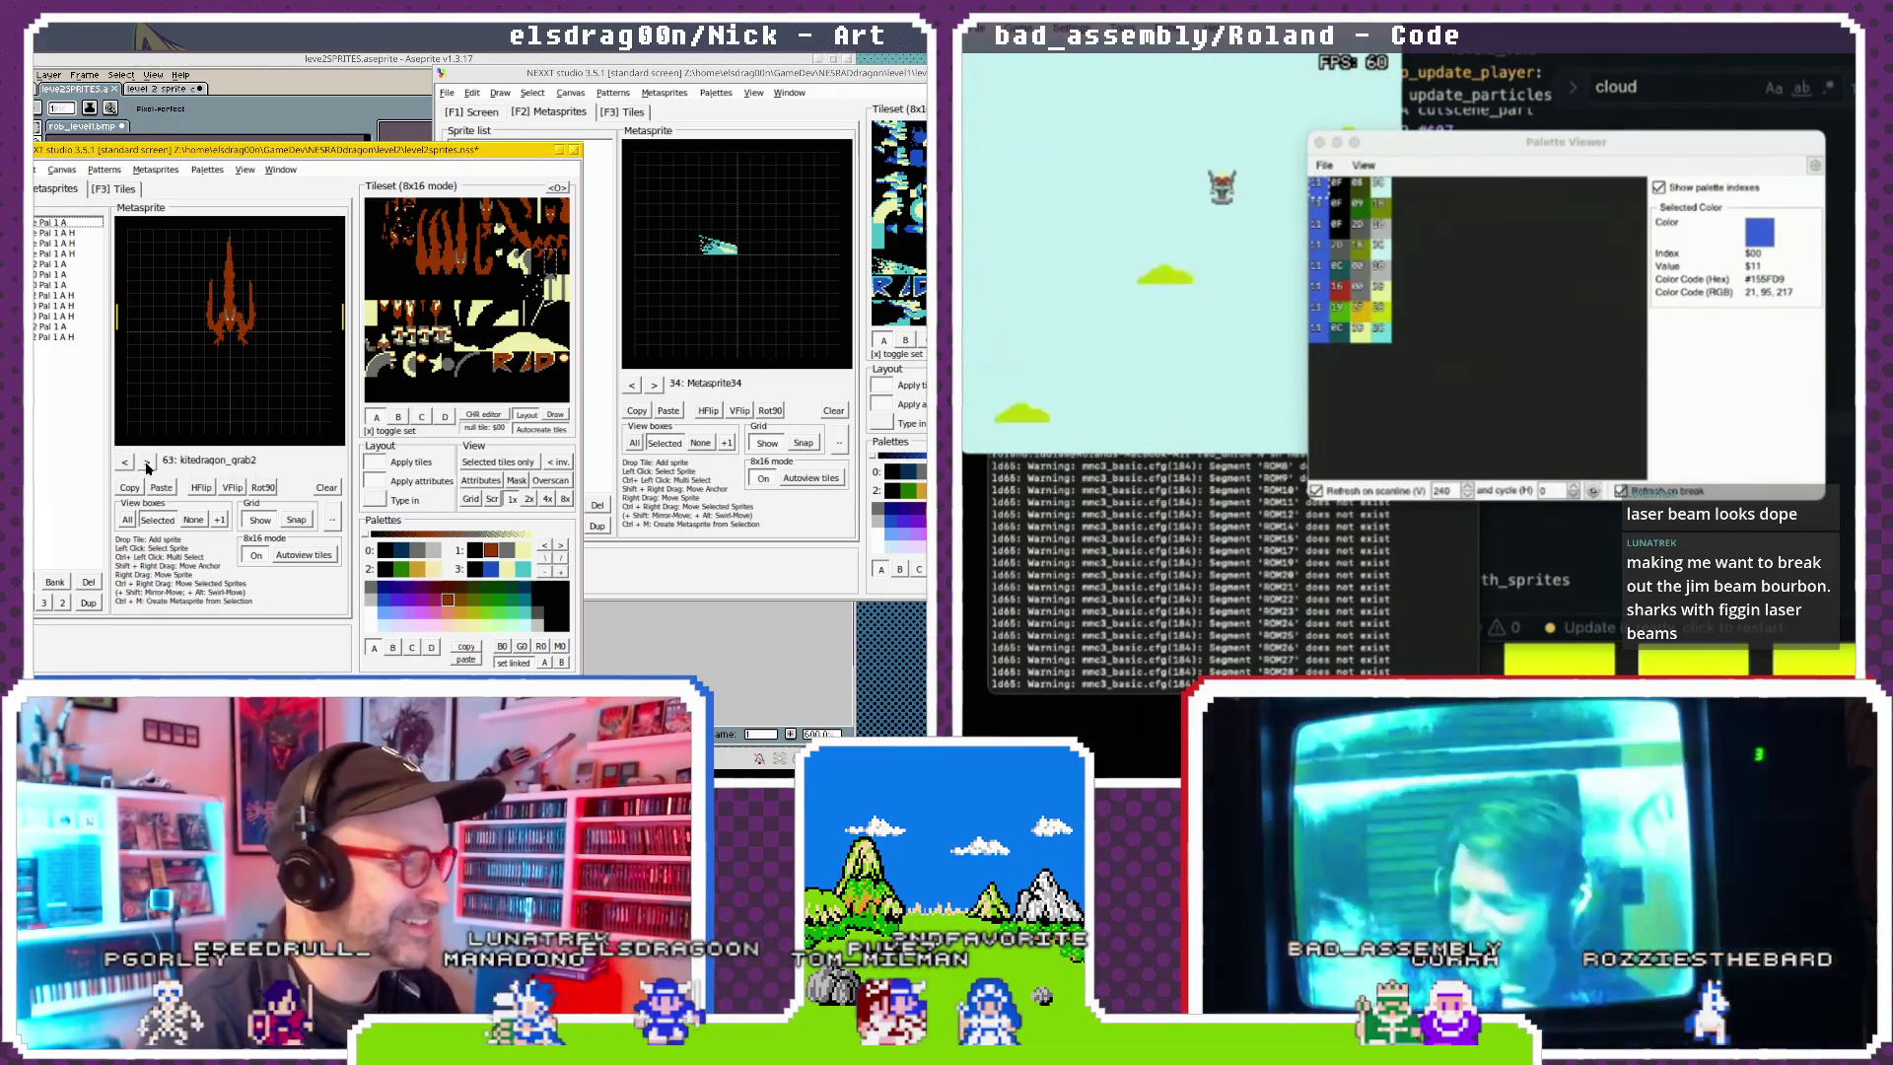
Jump back through RADexplode5 to the kitedragon_grab2 frame.
triple_click(127, 465)
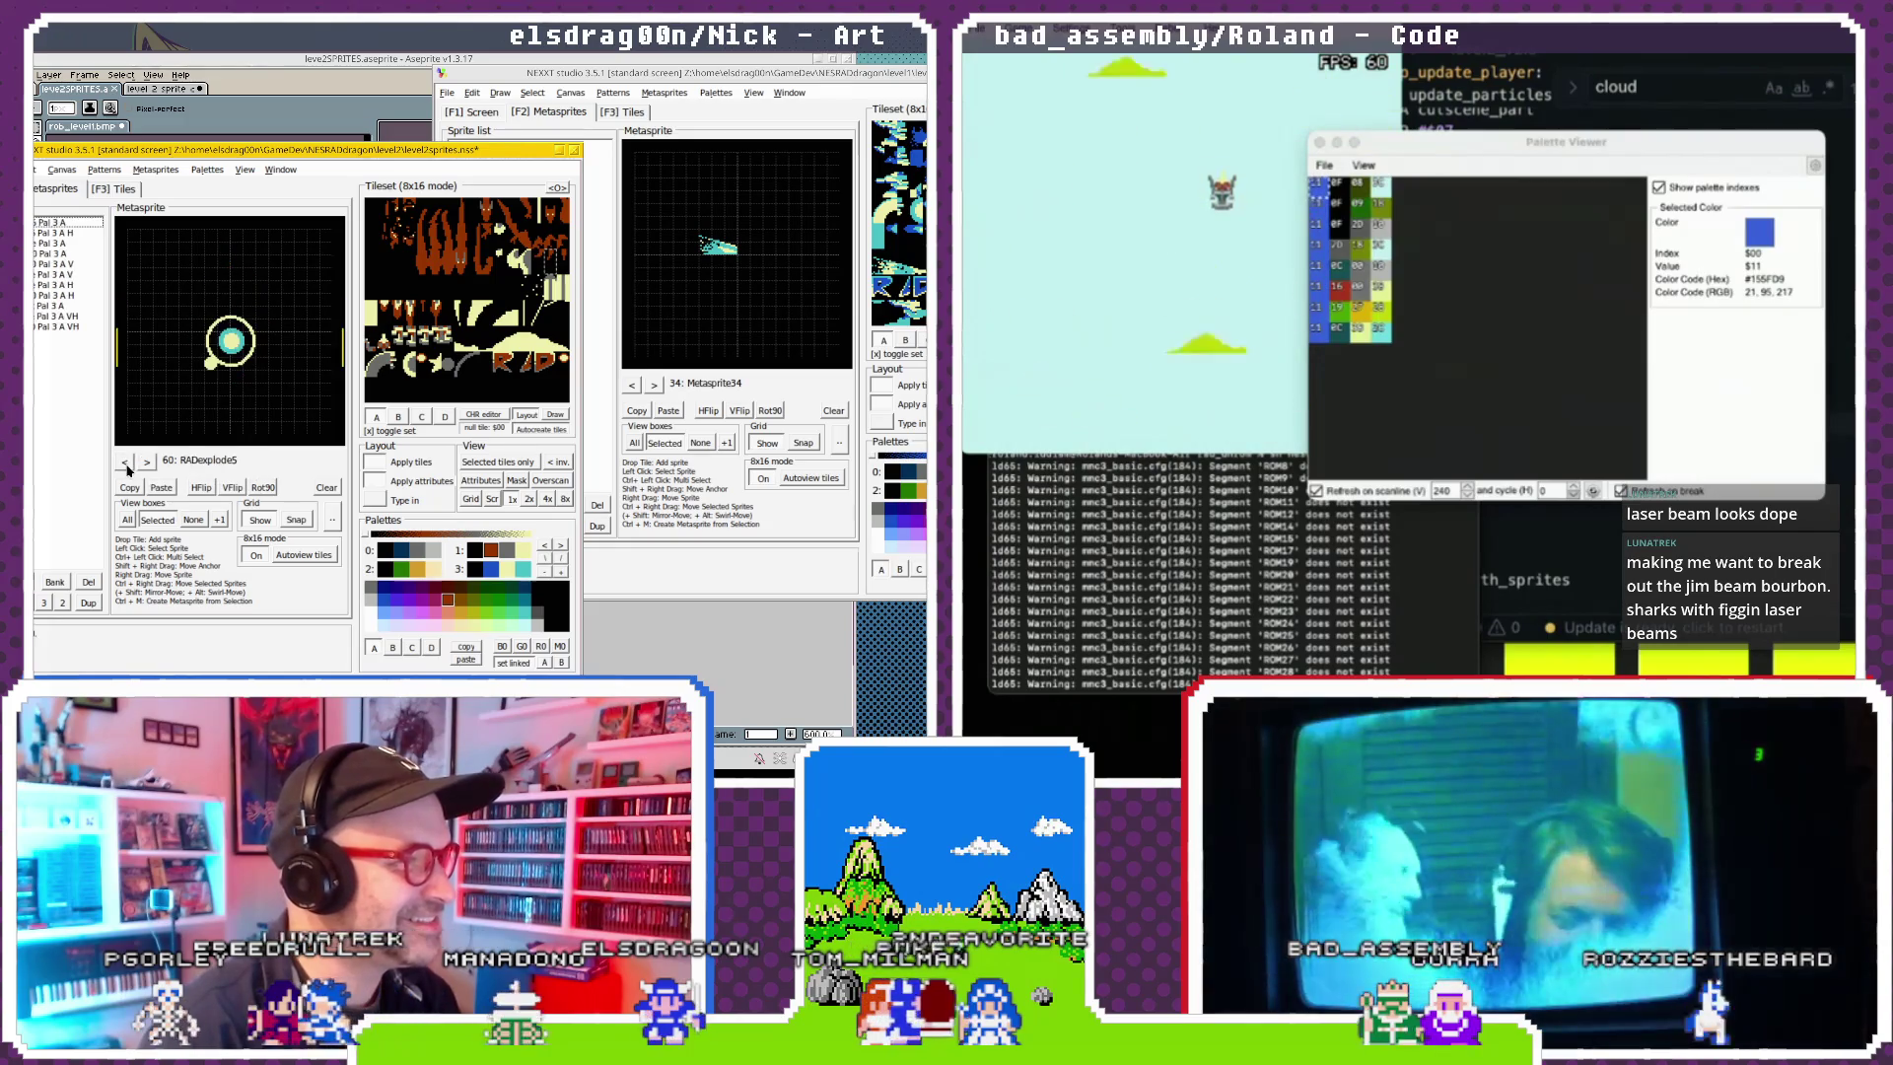
double_click(150, 465)
triple_click(128, 465)
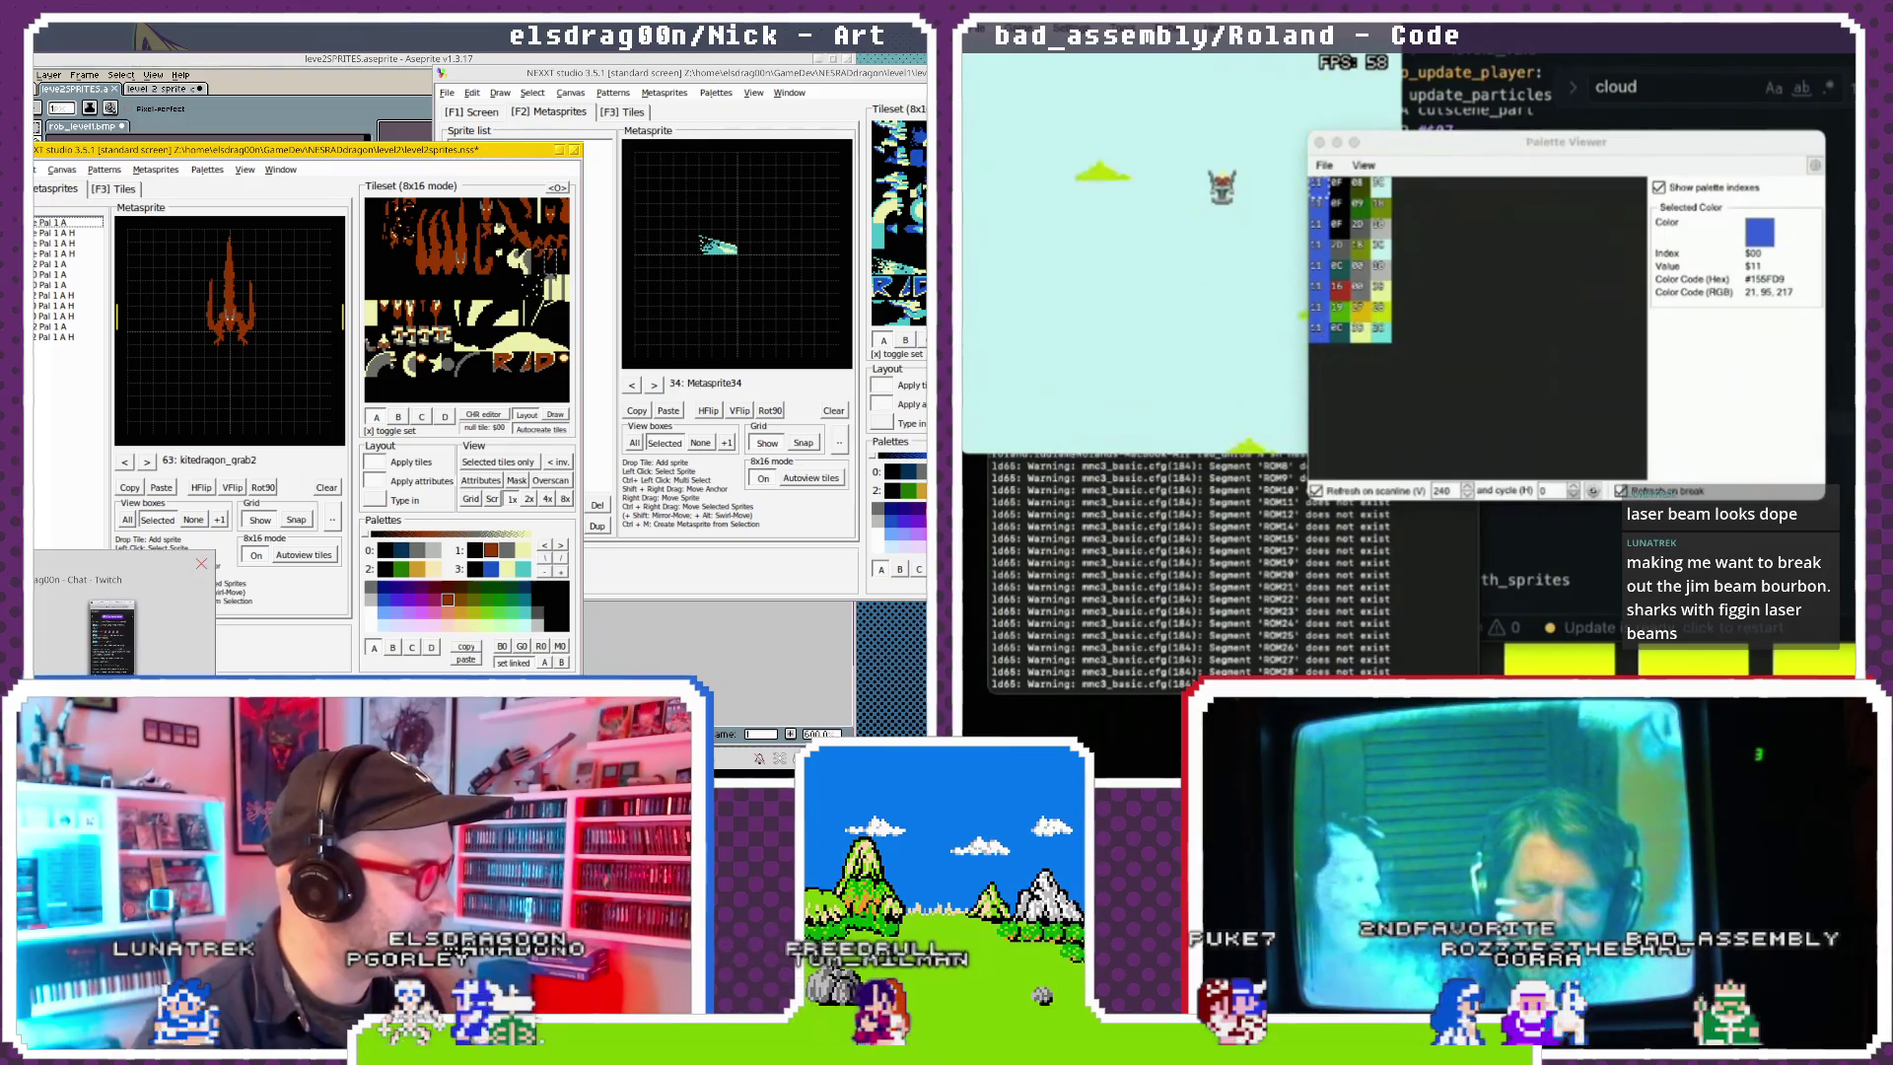
In YouTube, pause the music video and search for 'ikaruga level 3'.
key(alt+Tab)
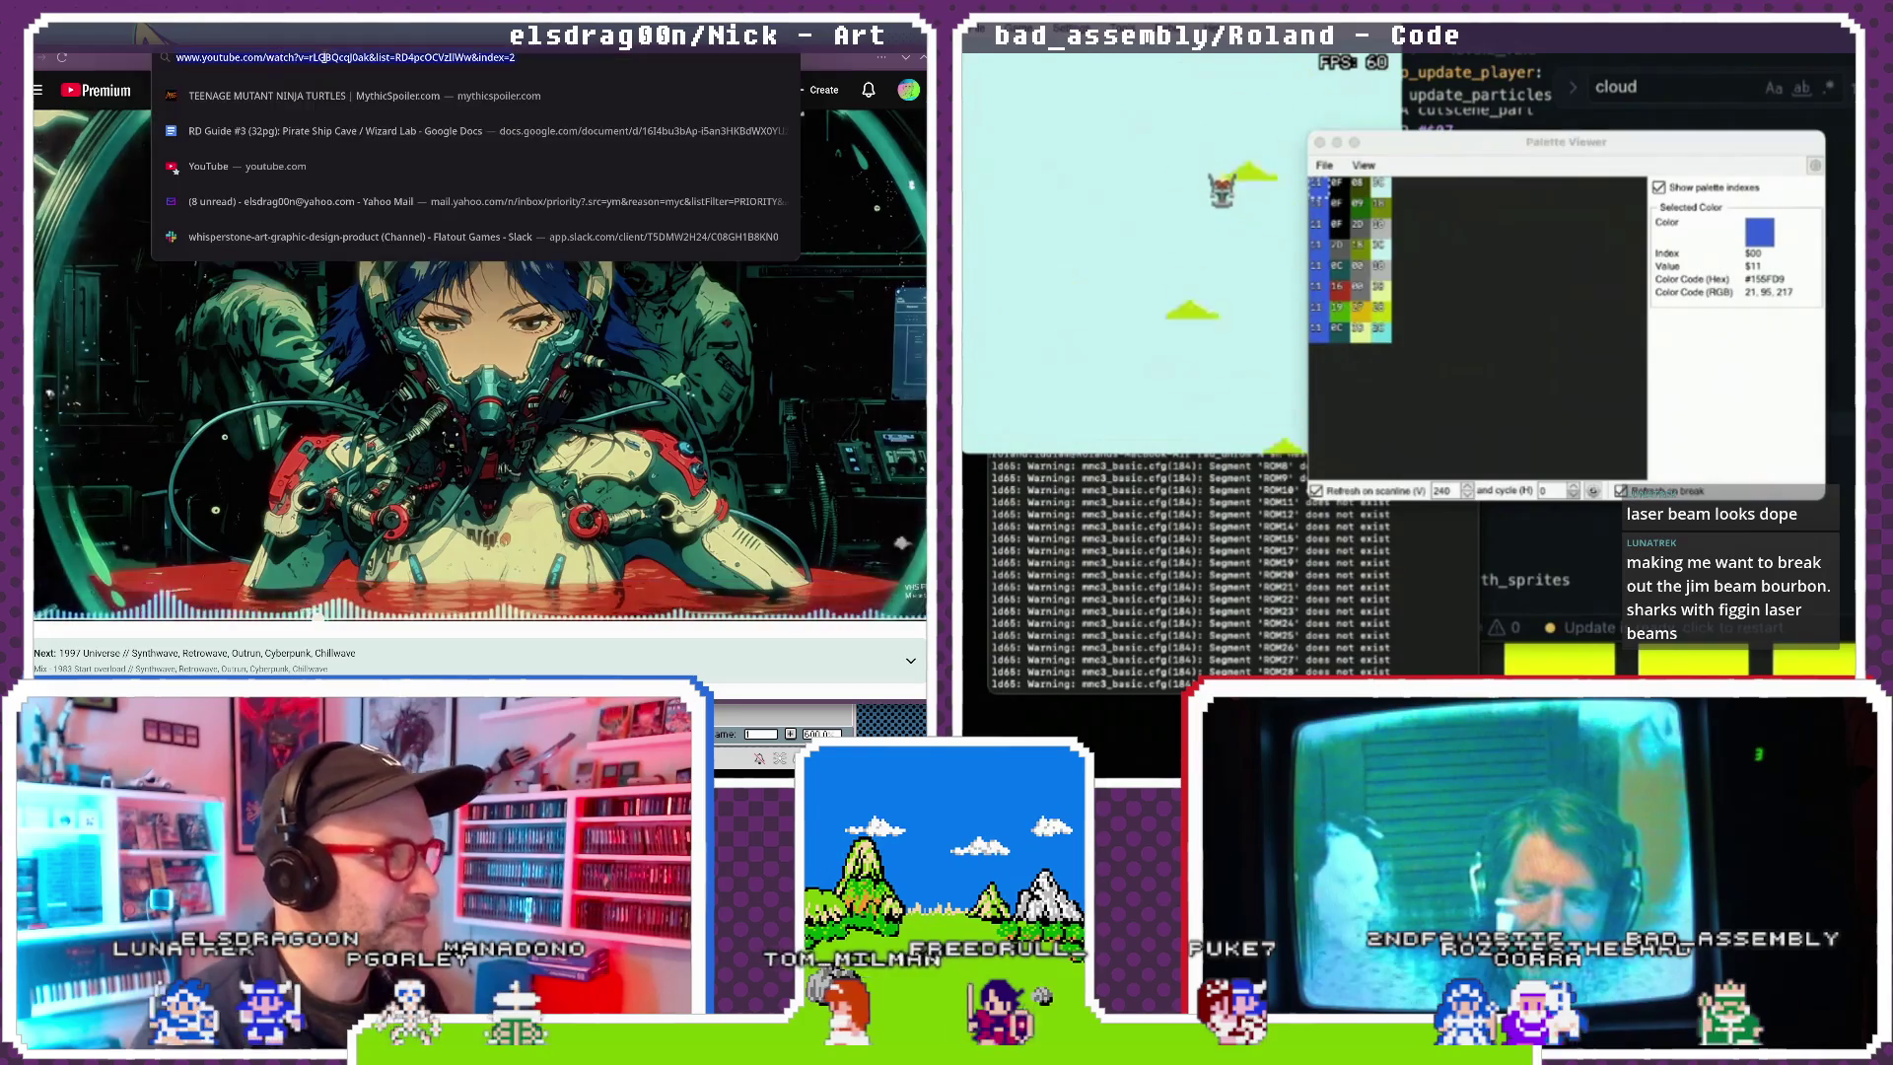
click(144, 291)
click(334, 90)
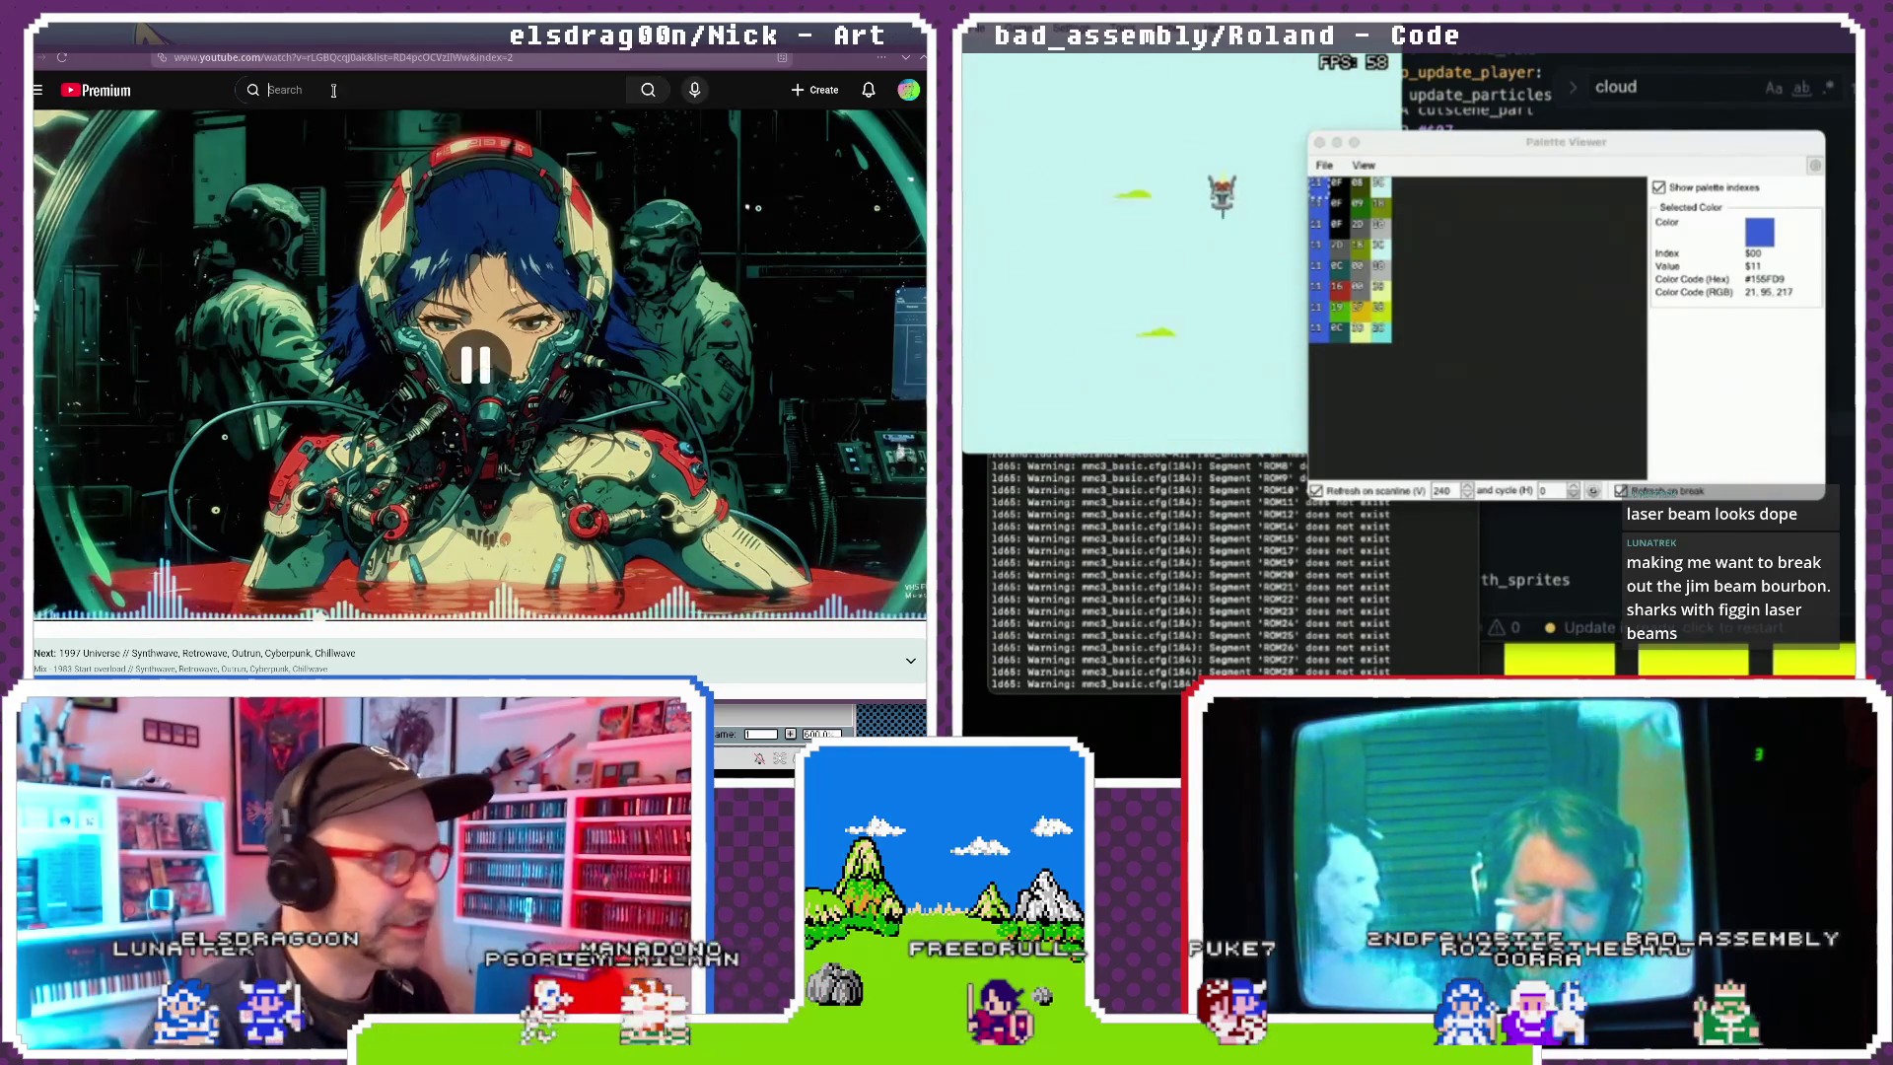
text(ikaruga level 3)
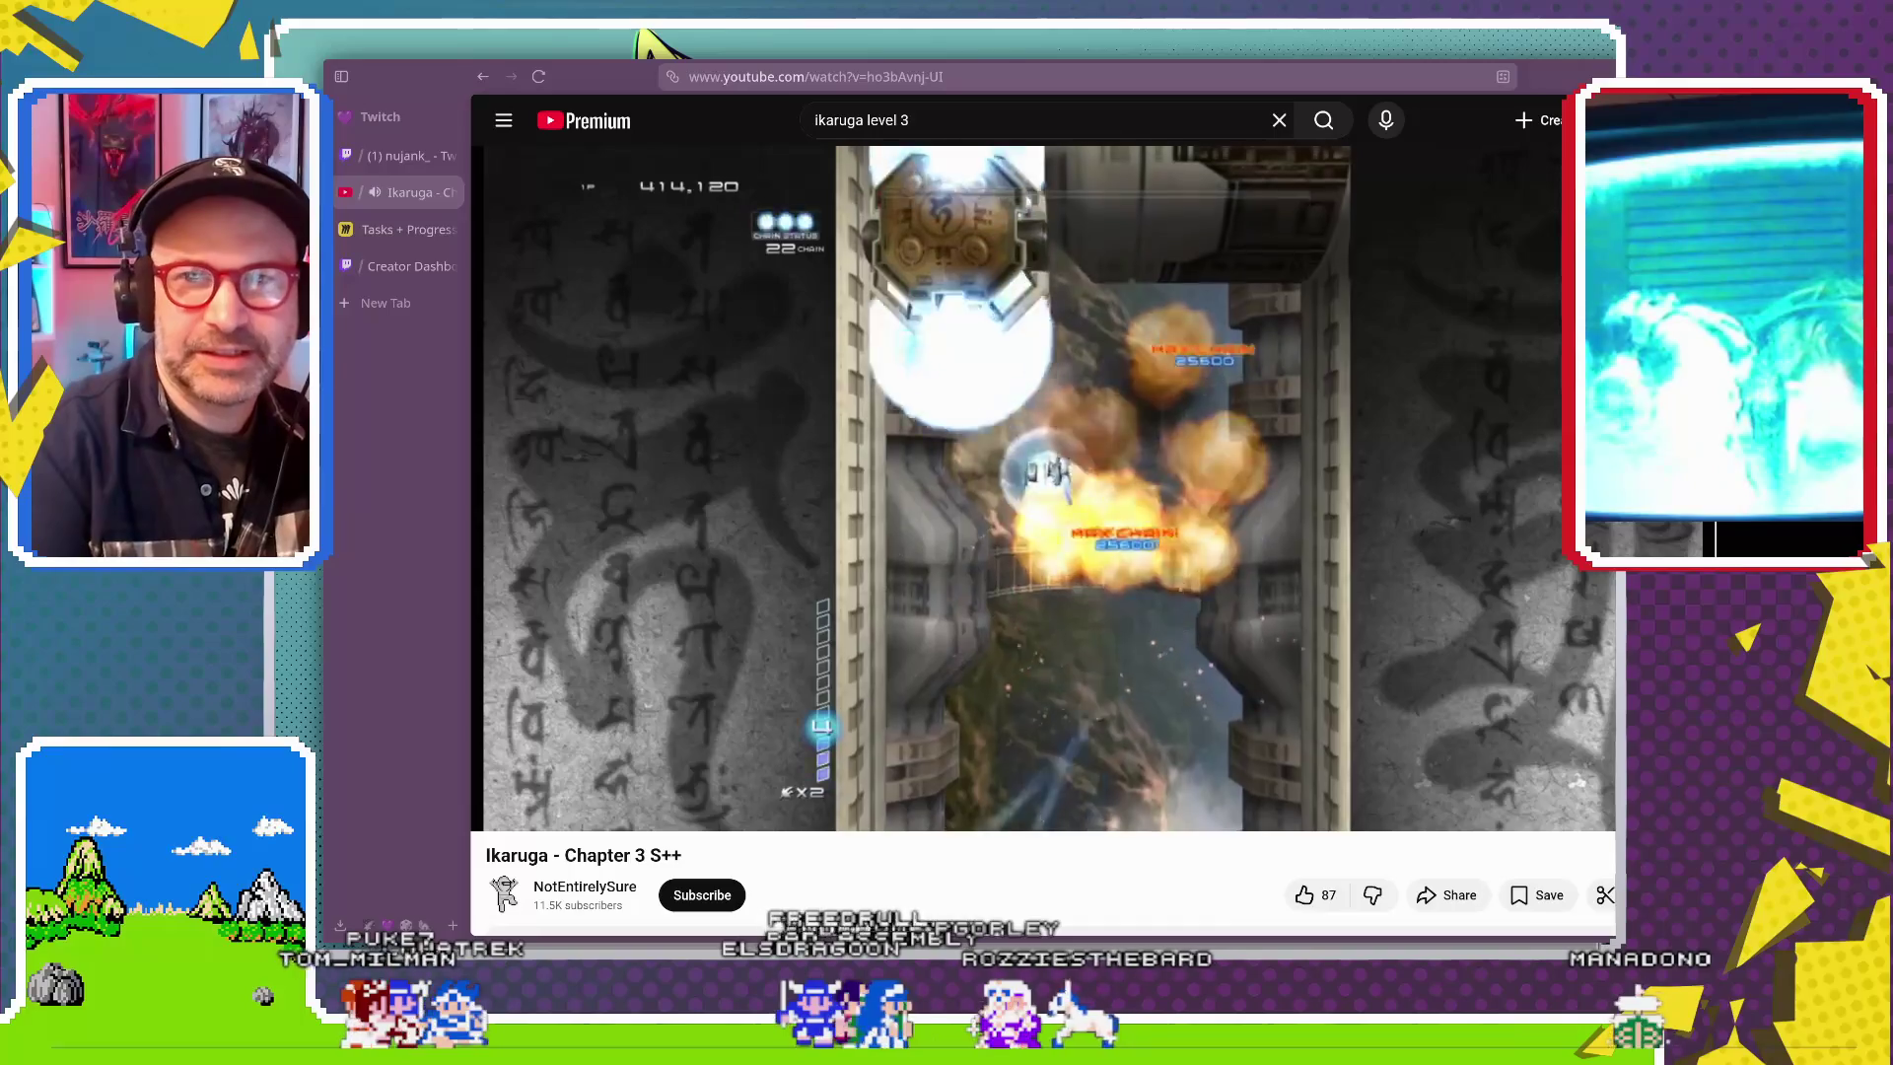
drag(1556, 79, 1546, 76)
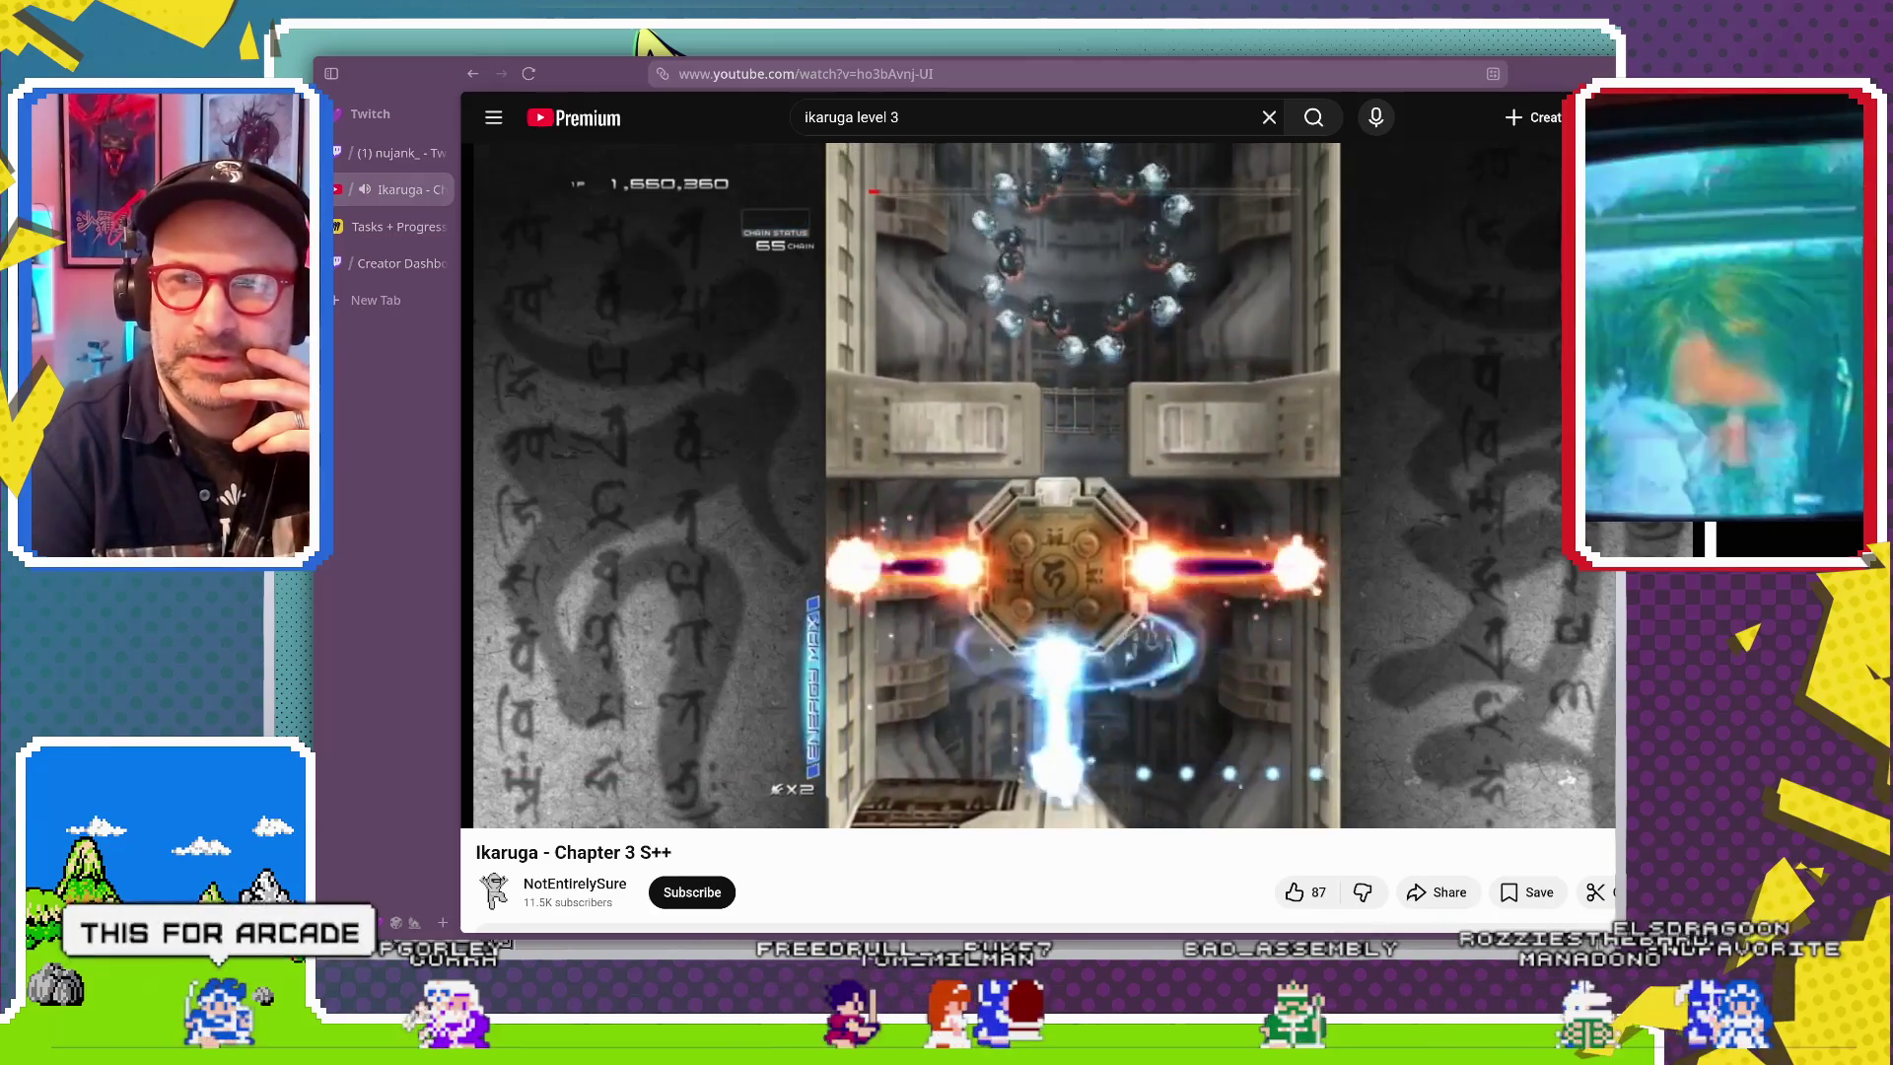
mouse_move(1183, 283)
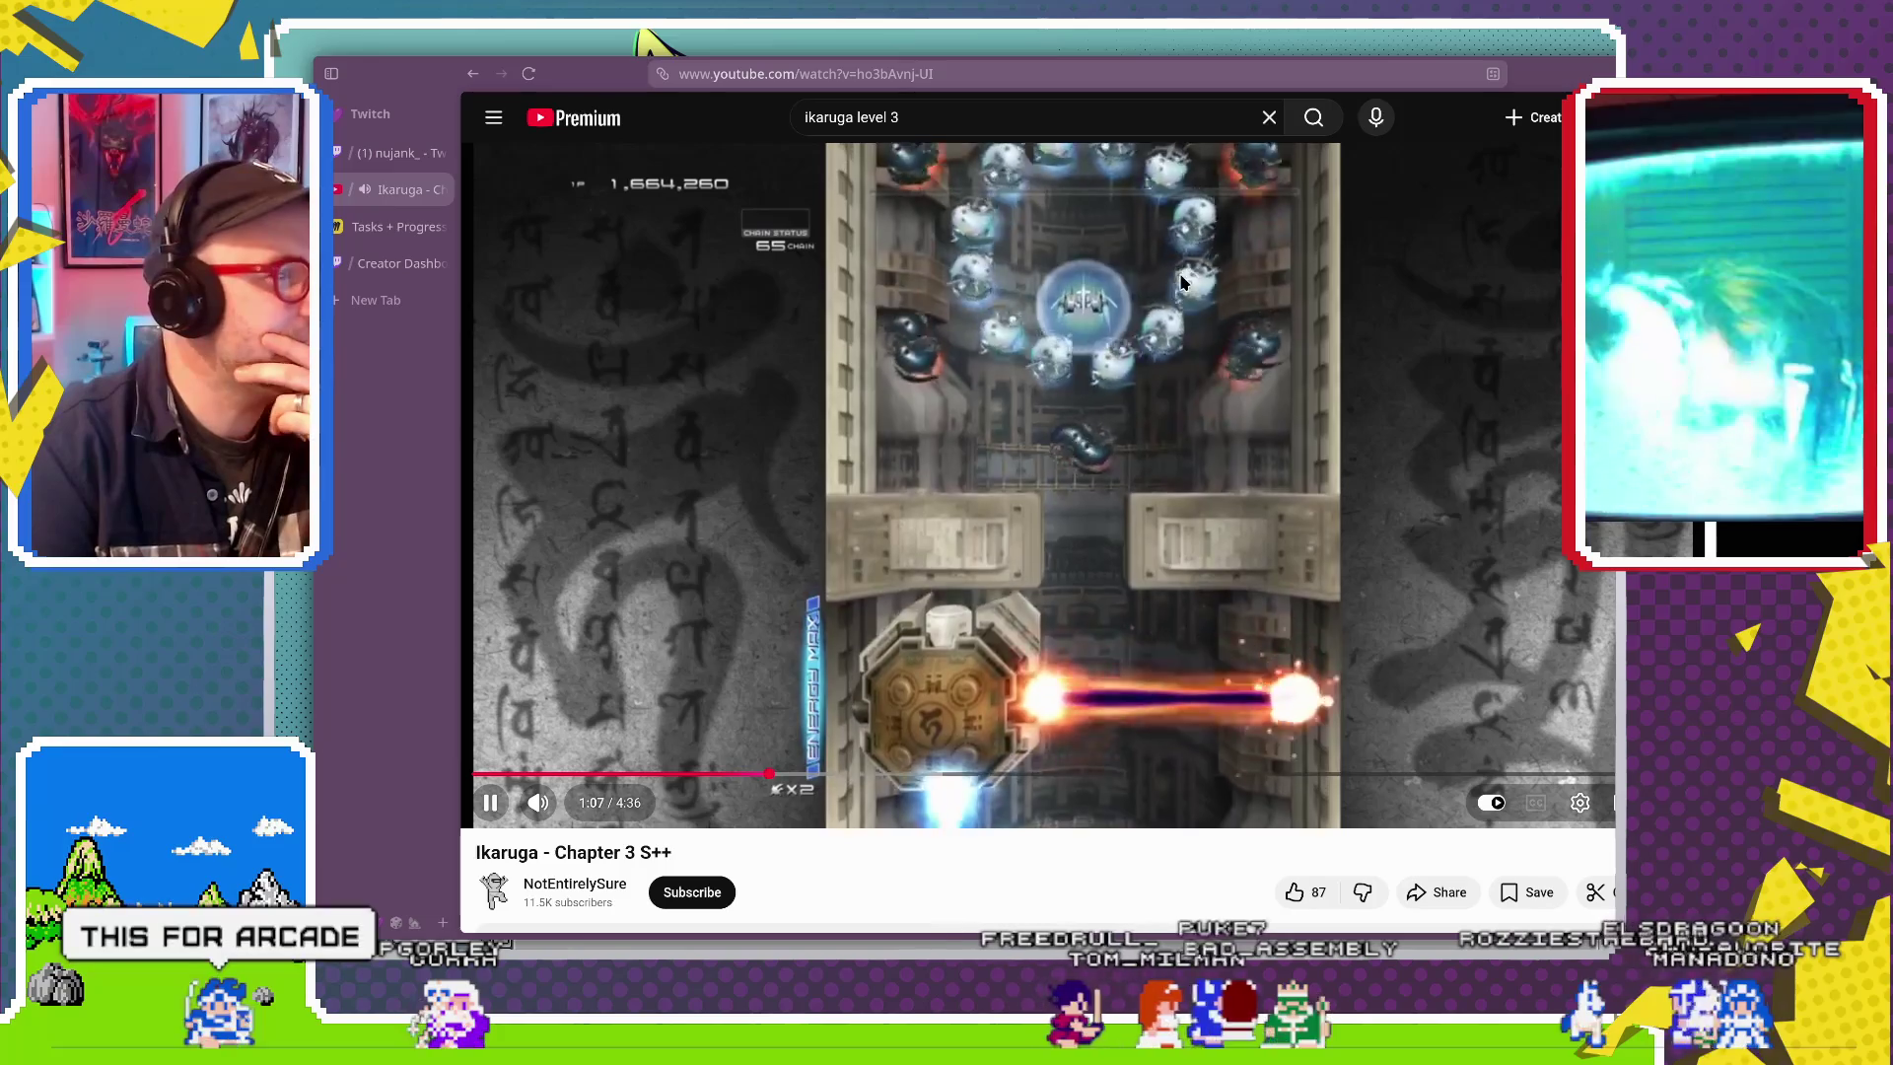
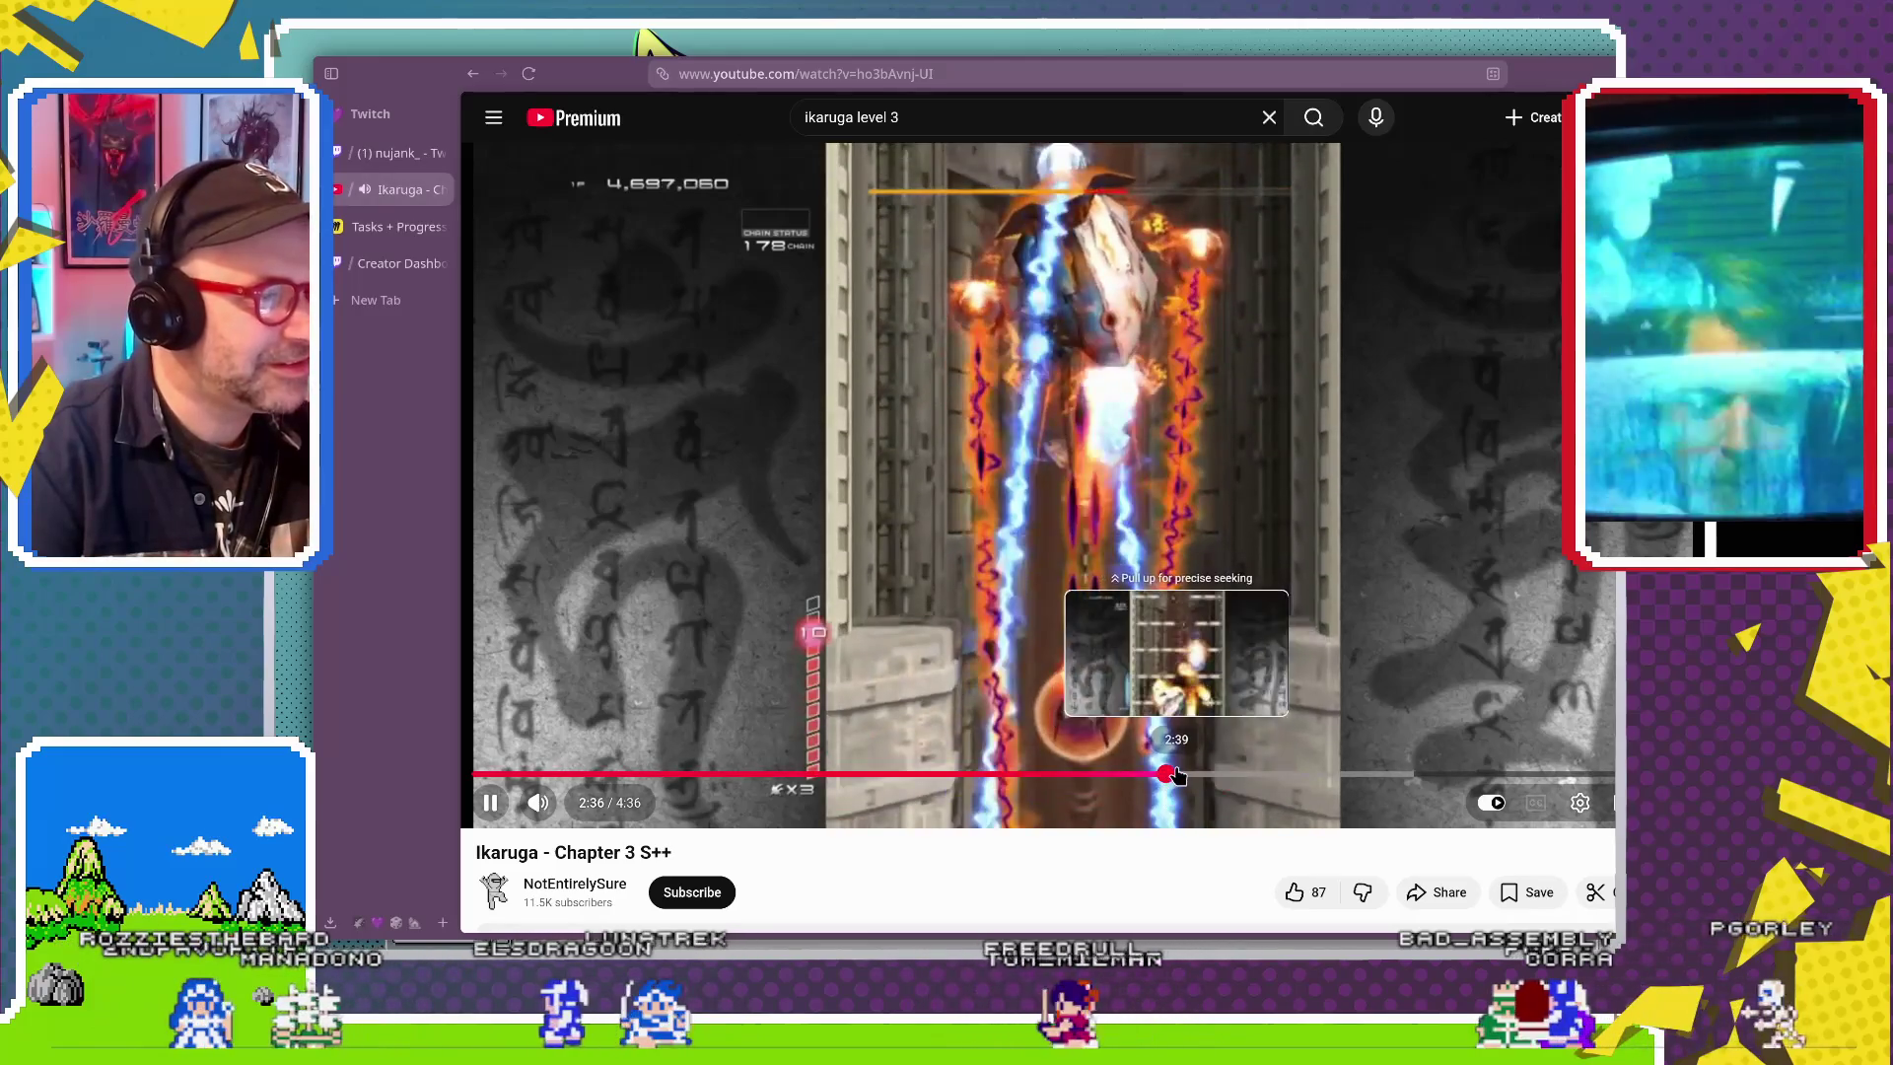
Seek the Ikaruga Chapter 3 S++ video back to about 2:37 and let it keep playing.
click(1166, 775)
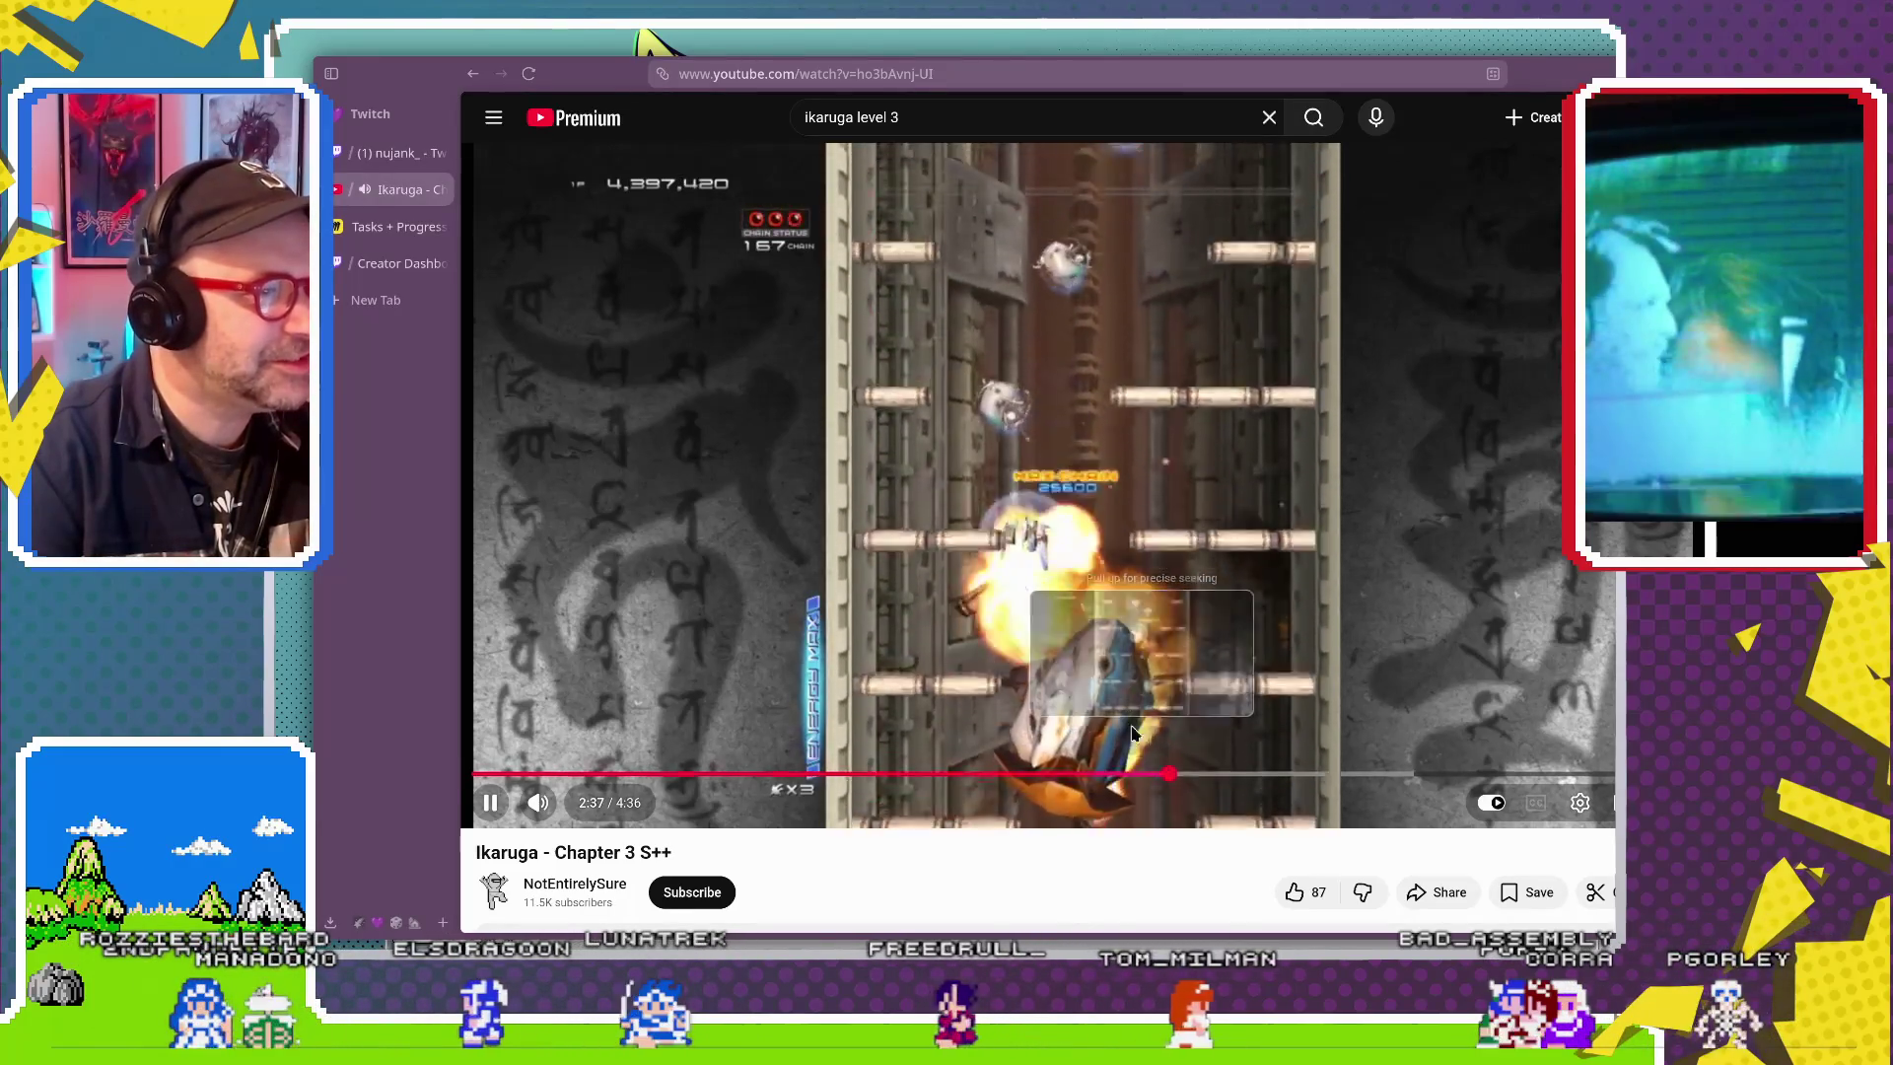
drag(1173, 778, 1173, 778)
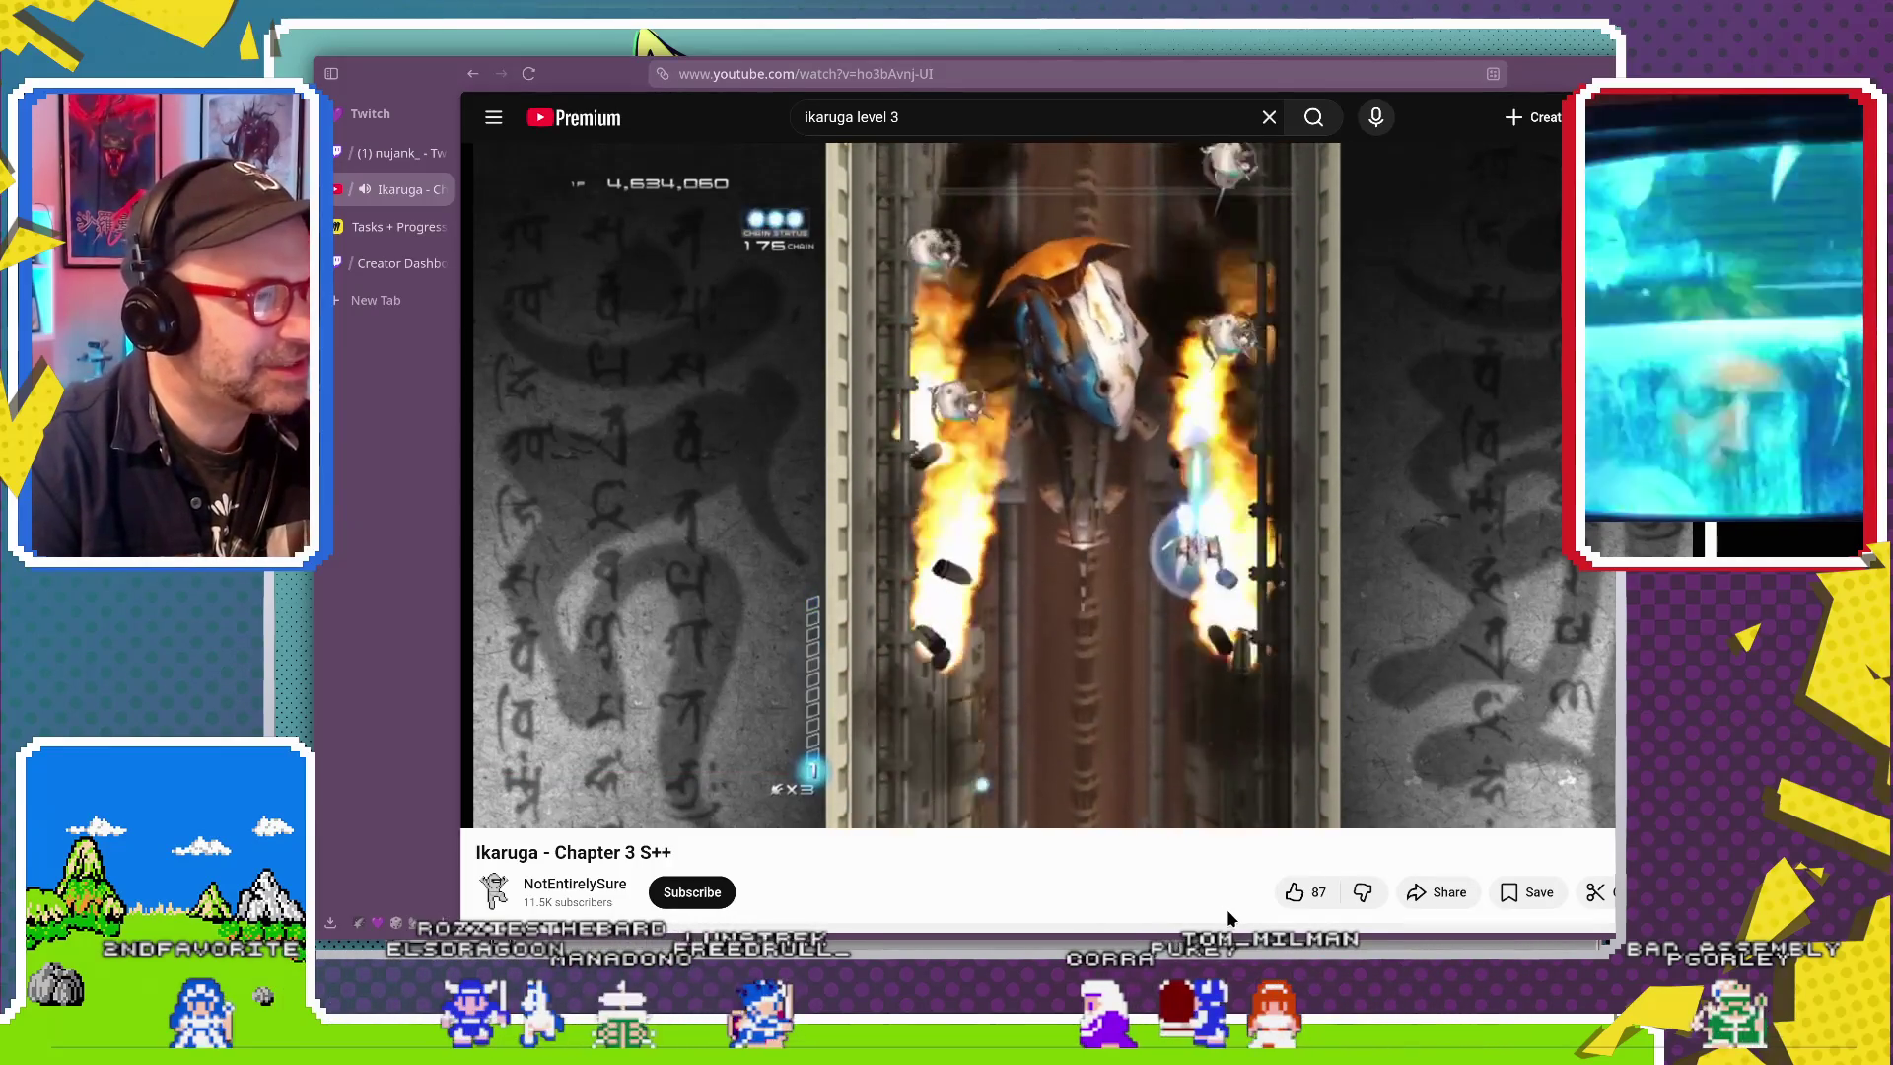
mouse_move(1155, 555)
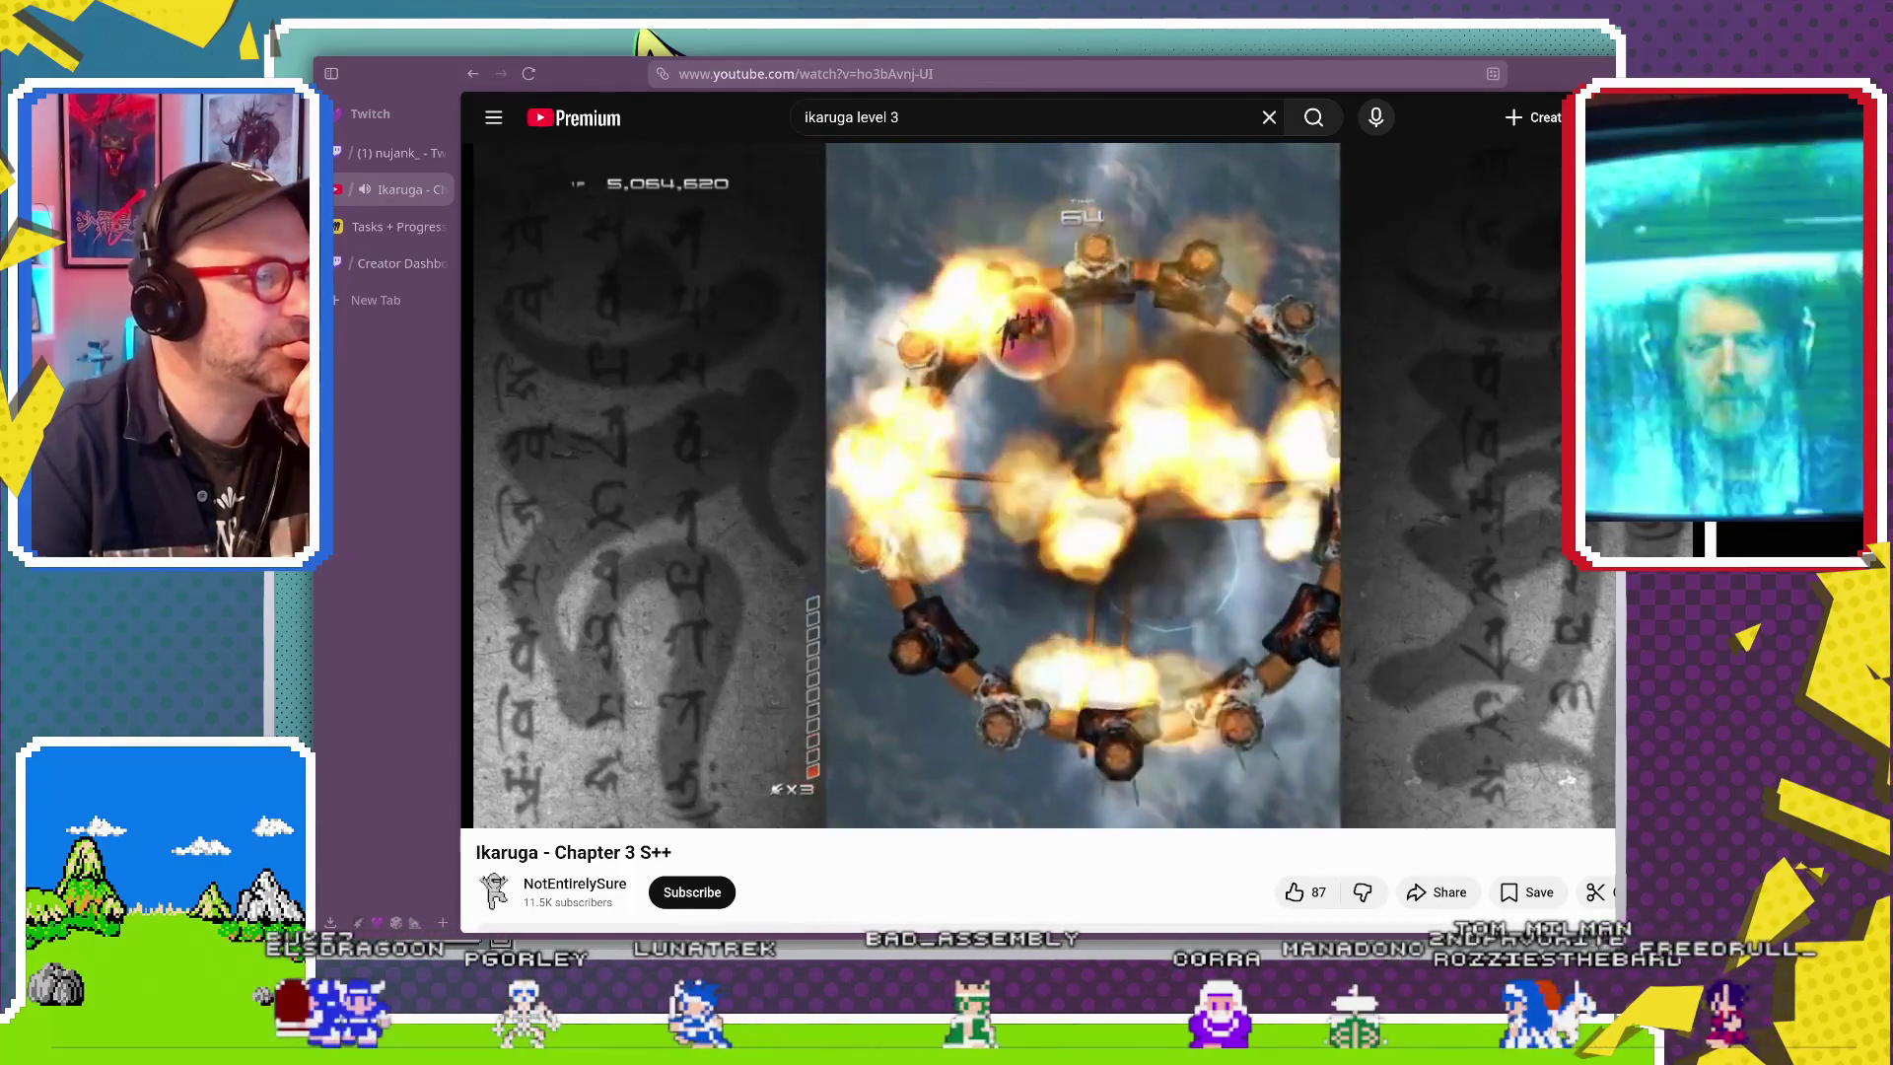
drag(1442, 774, 1162, 774)
Scrub the Ikaruga video back to about 2:23, then jump further back to 1:38.
drag(1138, 776, 999, 775)
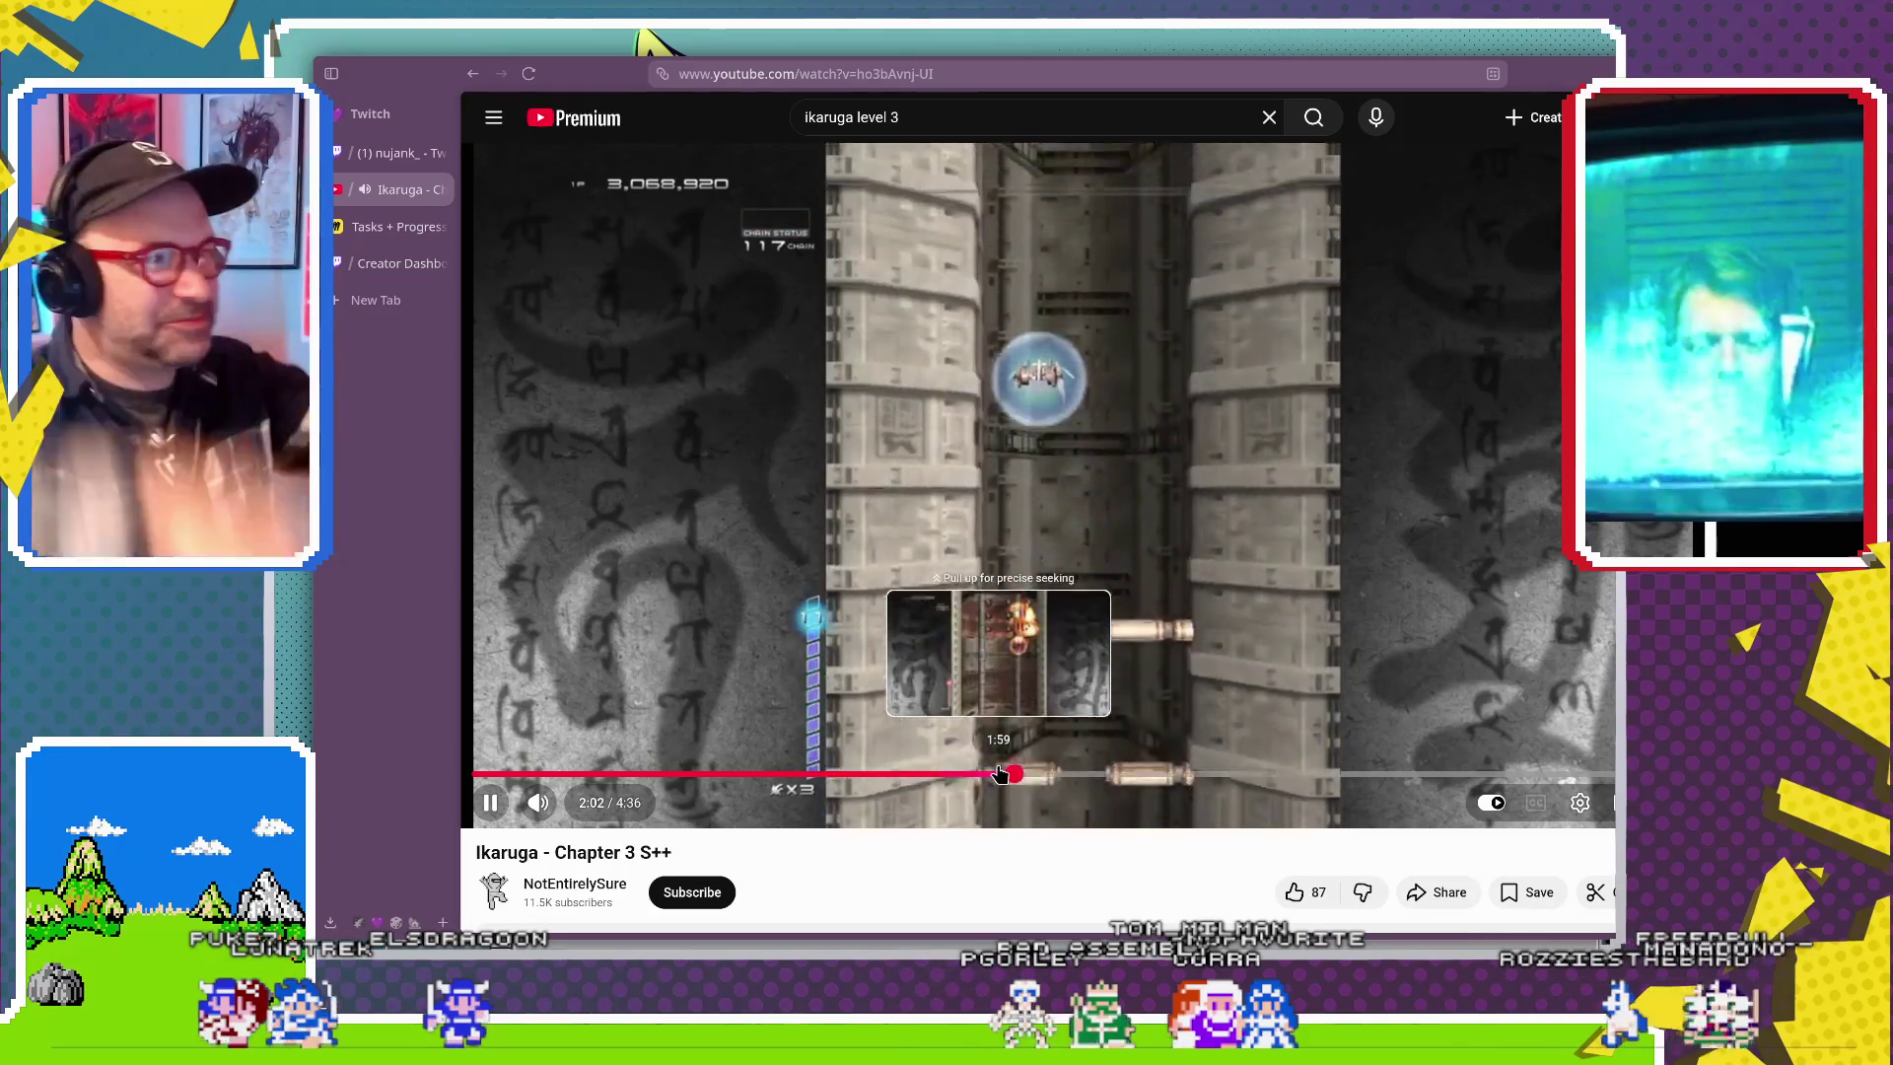
click(901, 773)
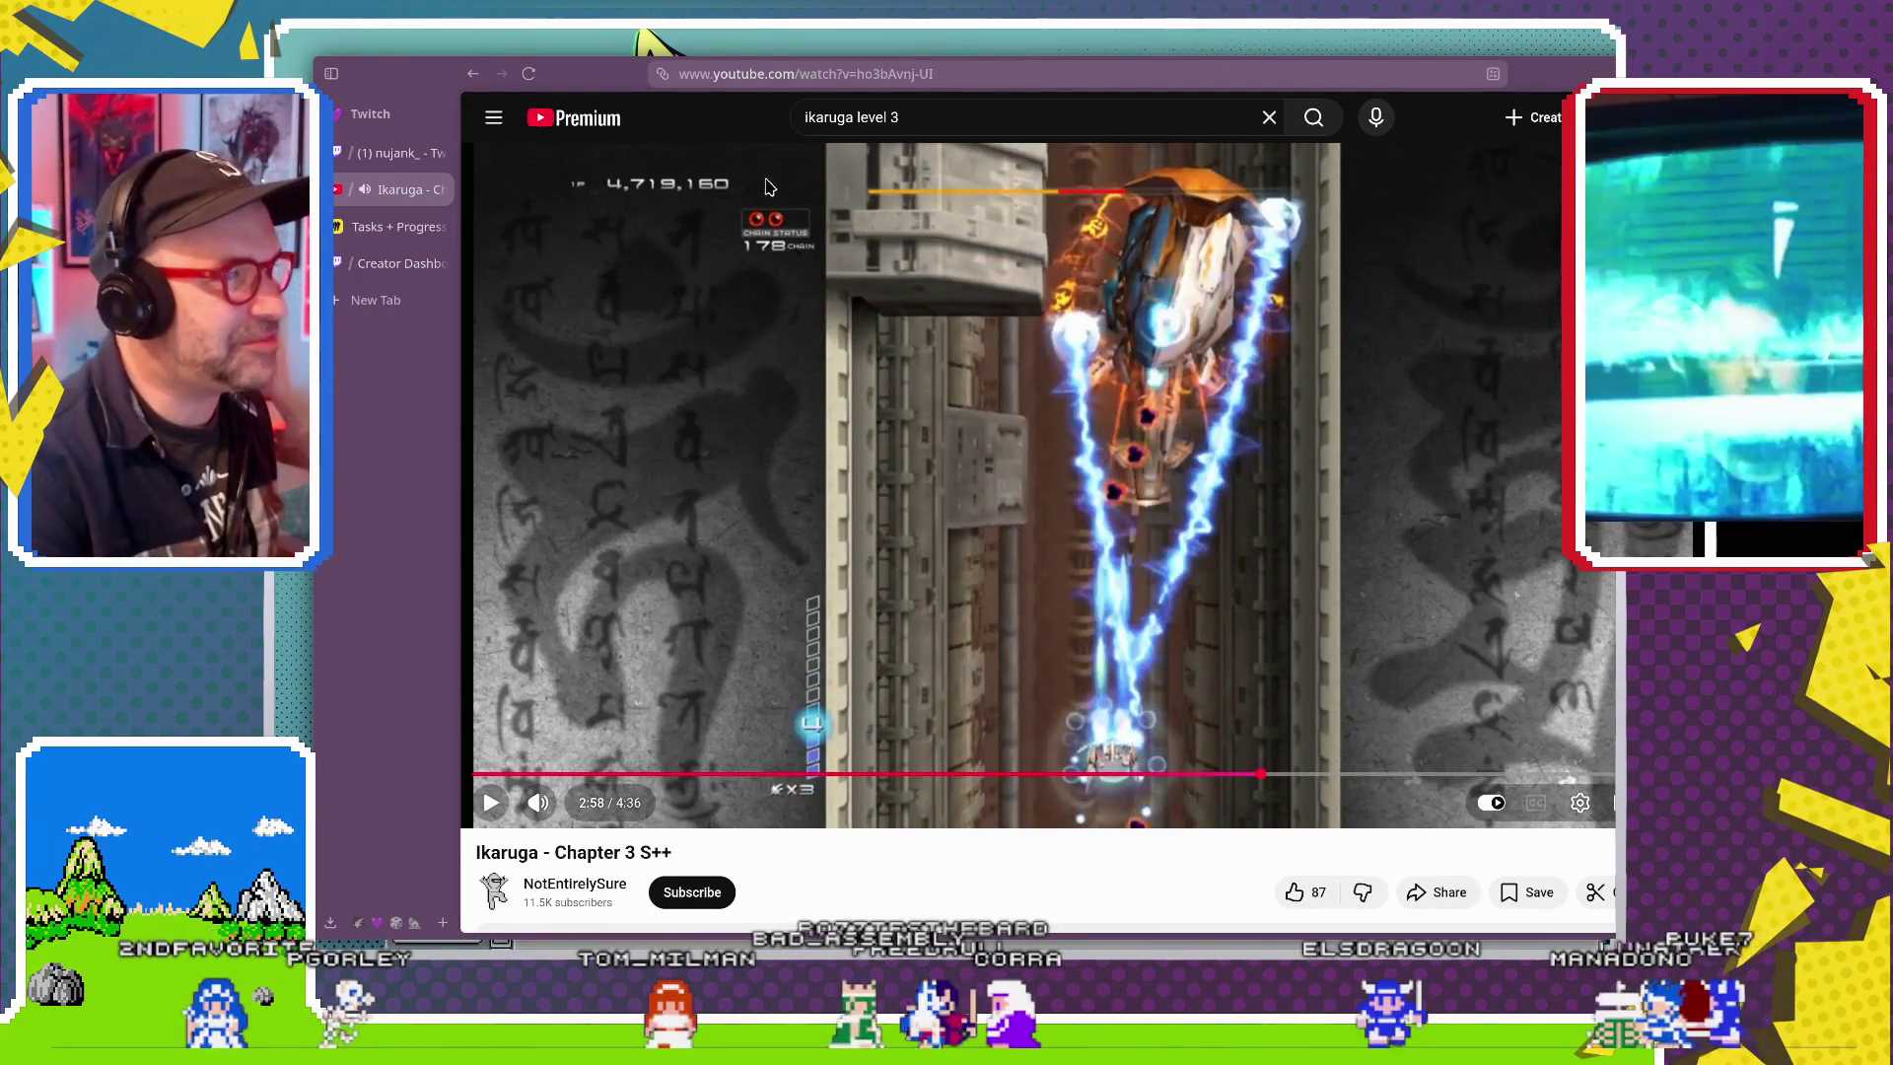
Move the paused video back to 1:07, then rewind it further to about 0:31.
click(768, 776)
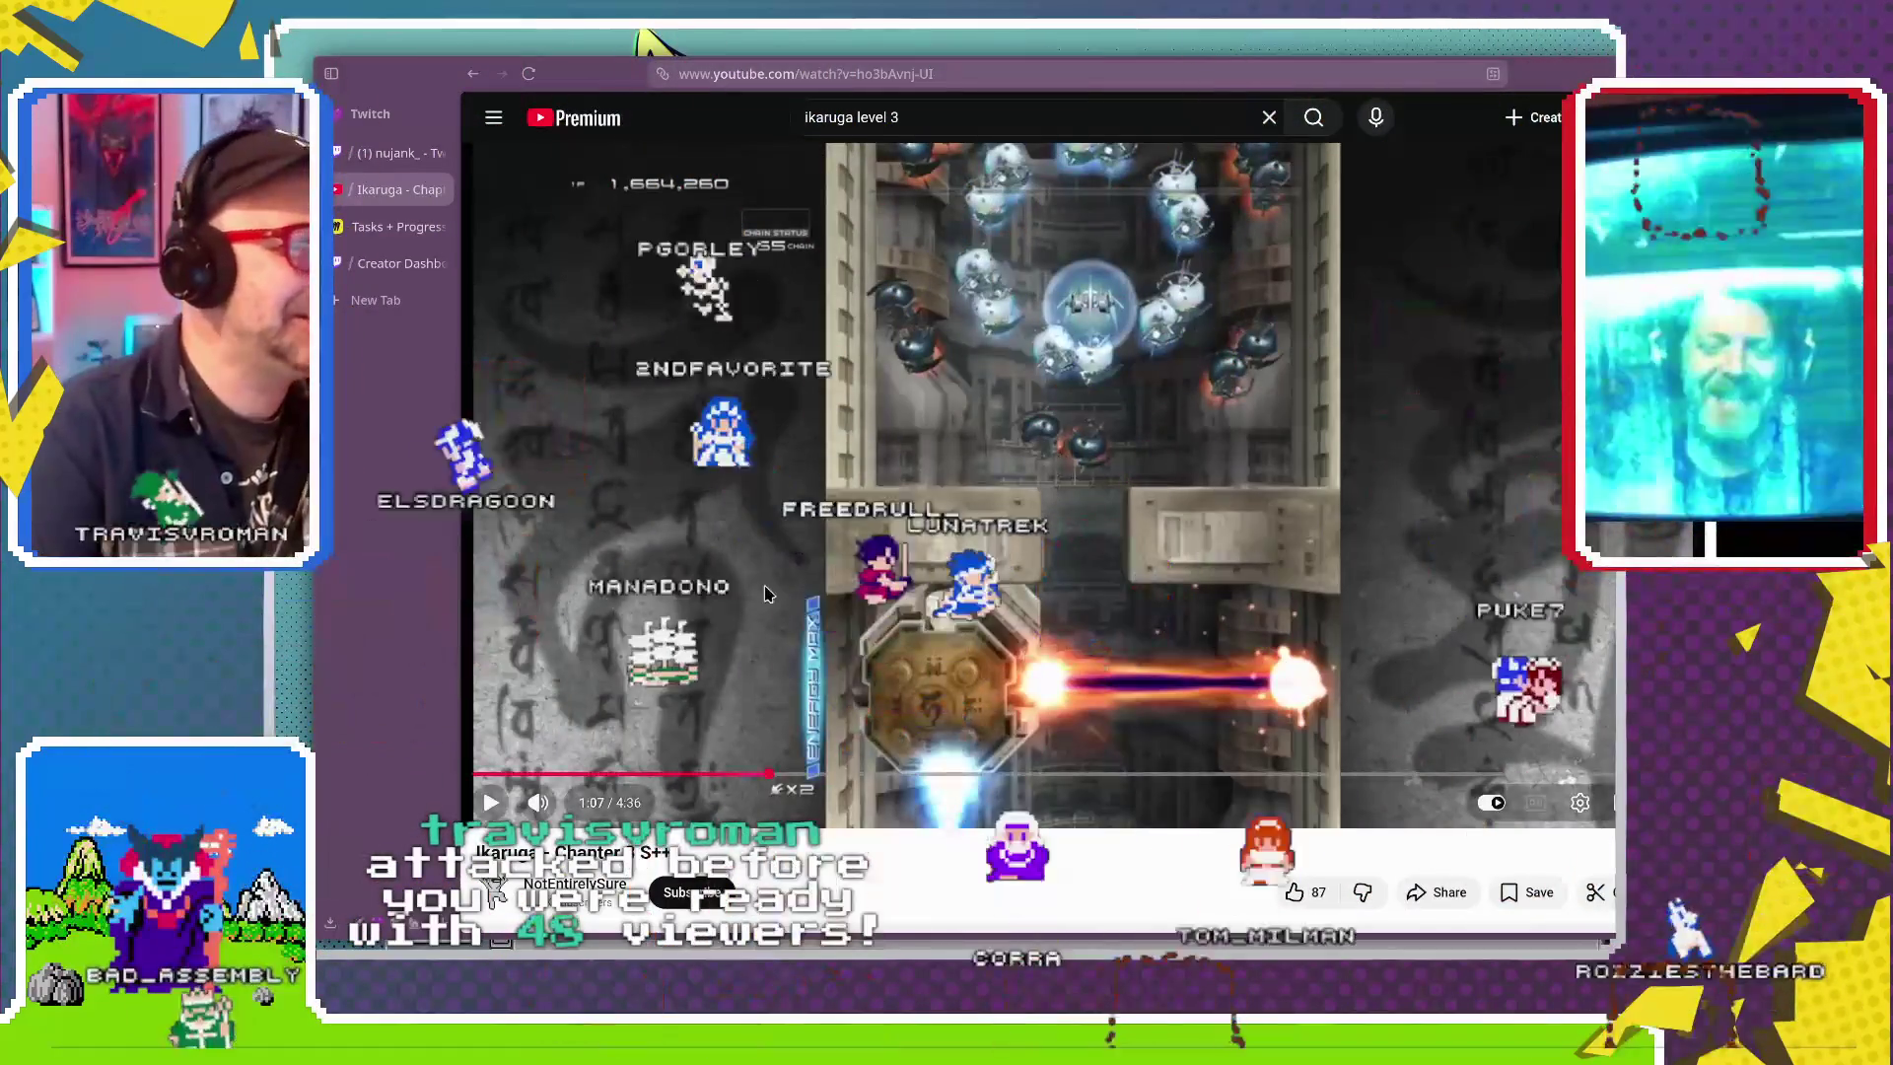
mouse_move(850, 693)
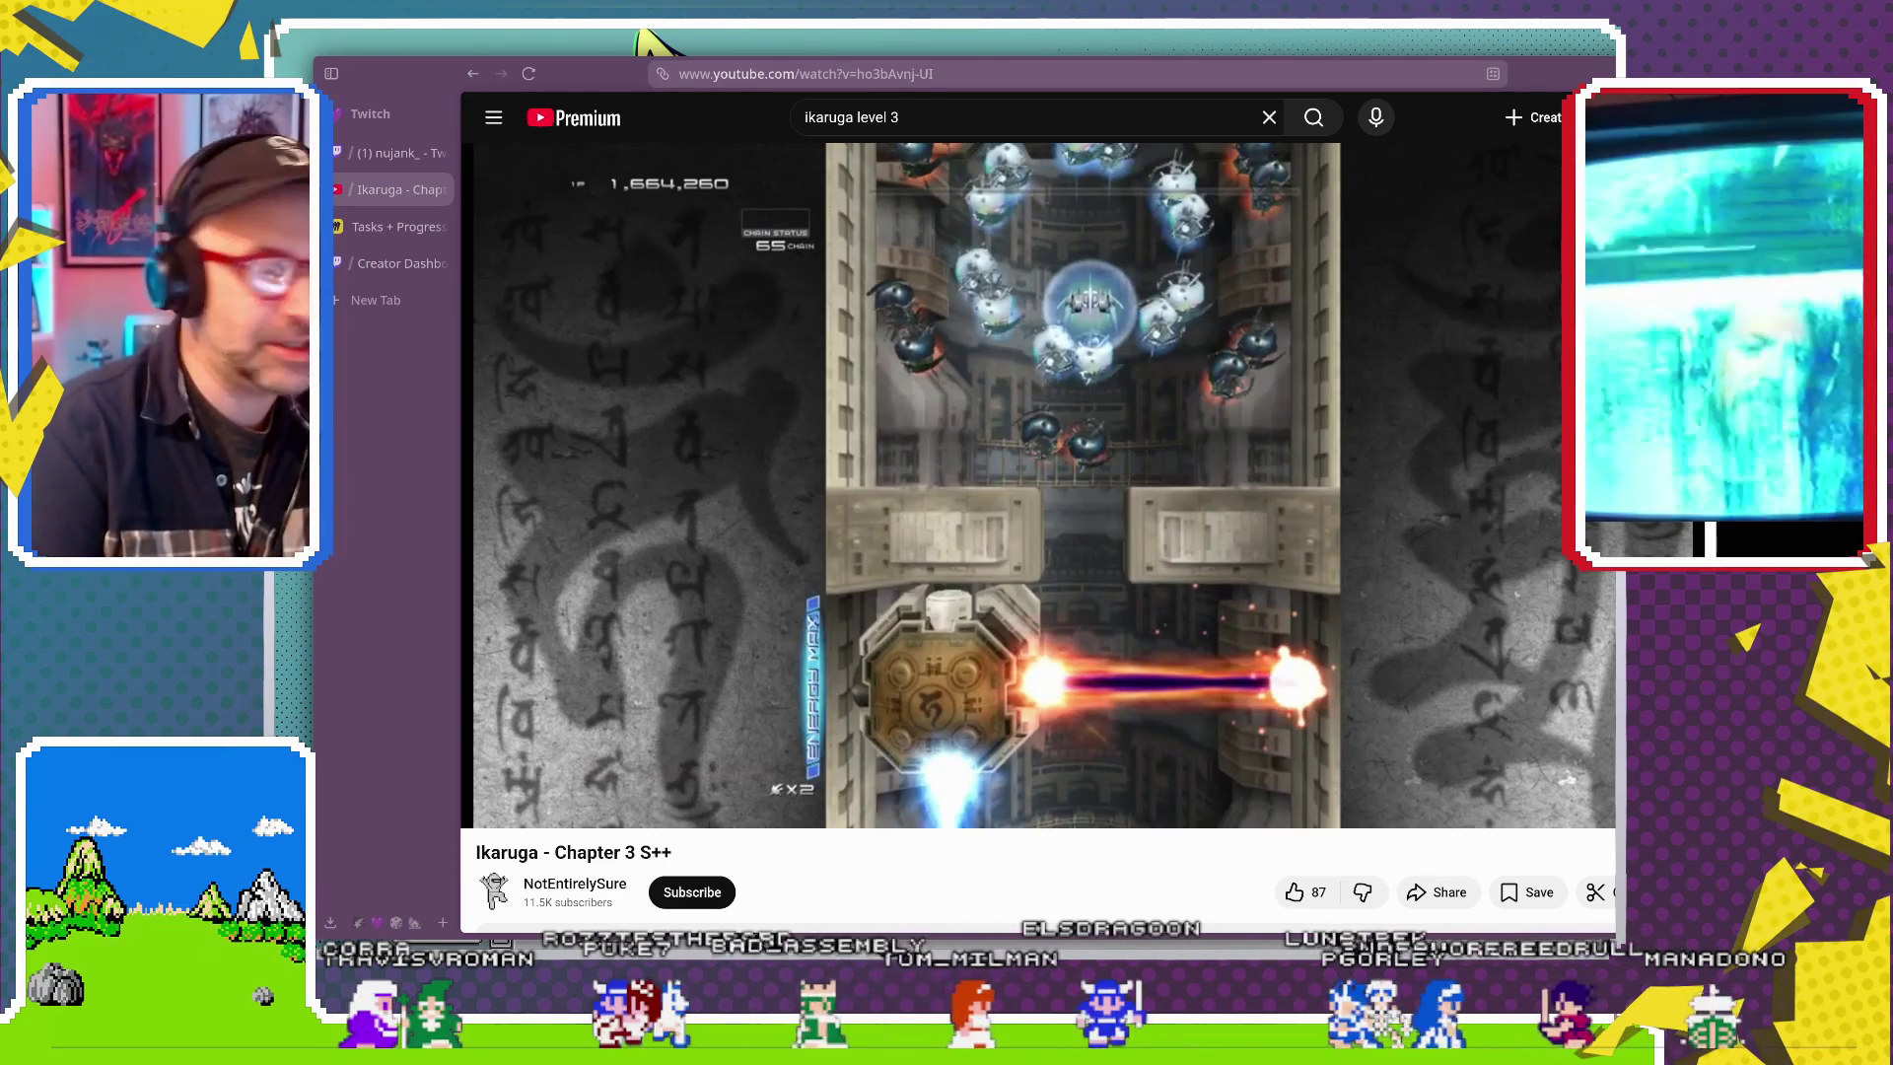
mouse_move(802, 774)
mouse_down()
mouse_move(559, 771)
mouse_move(603, 773)
mouse_up()
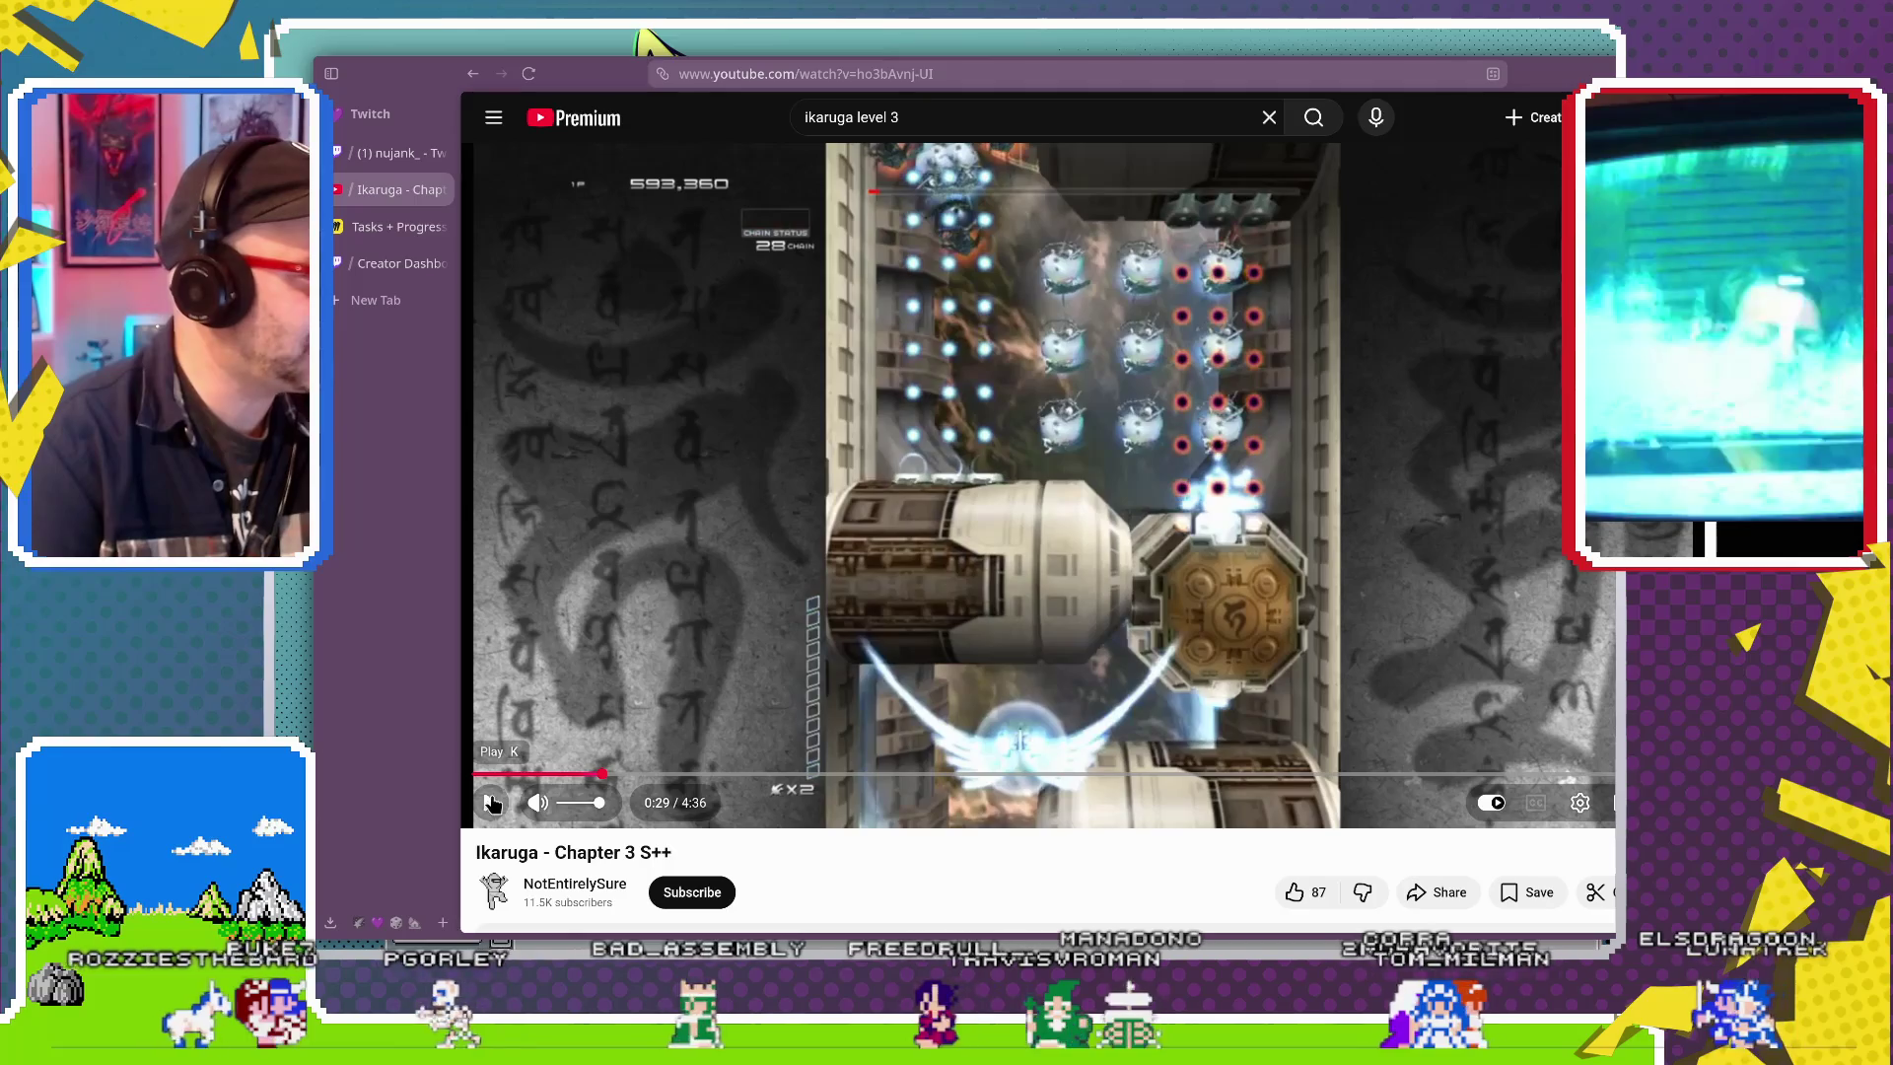
click(491, 804)
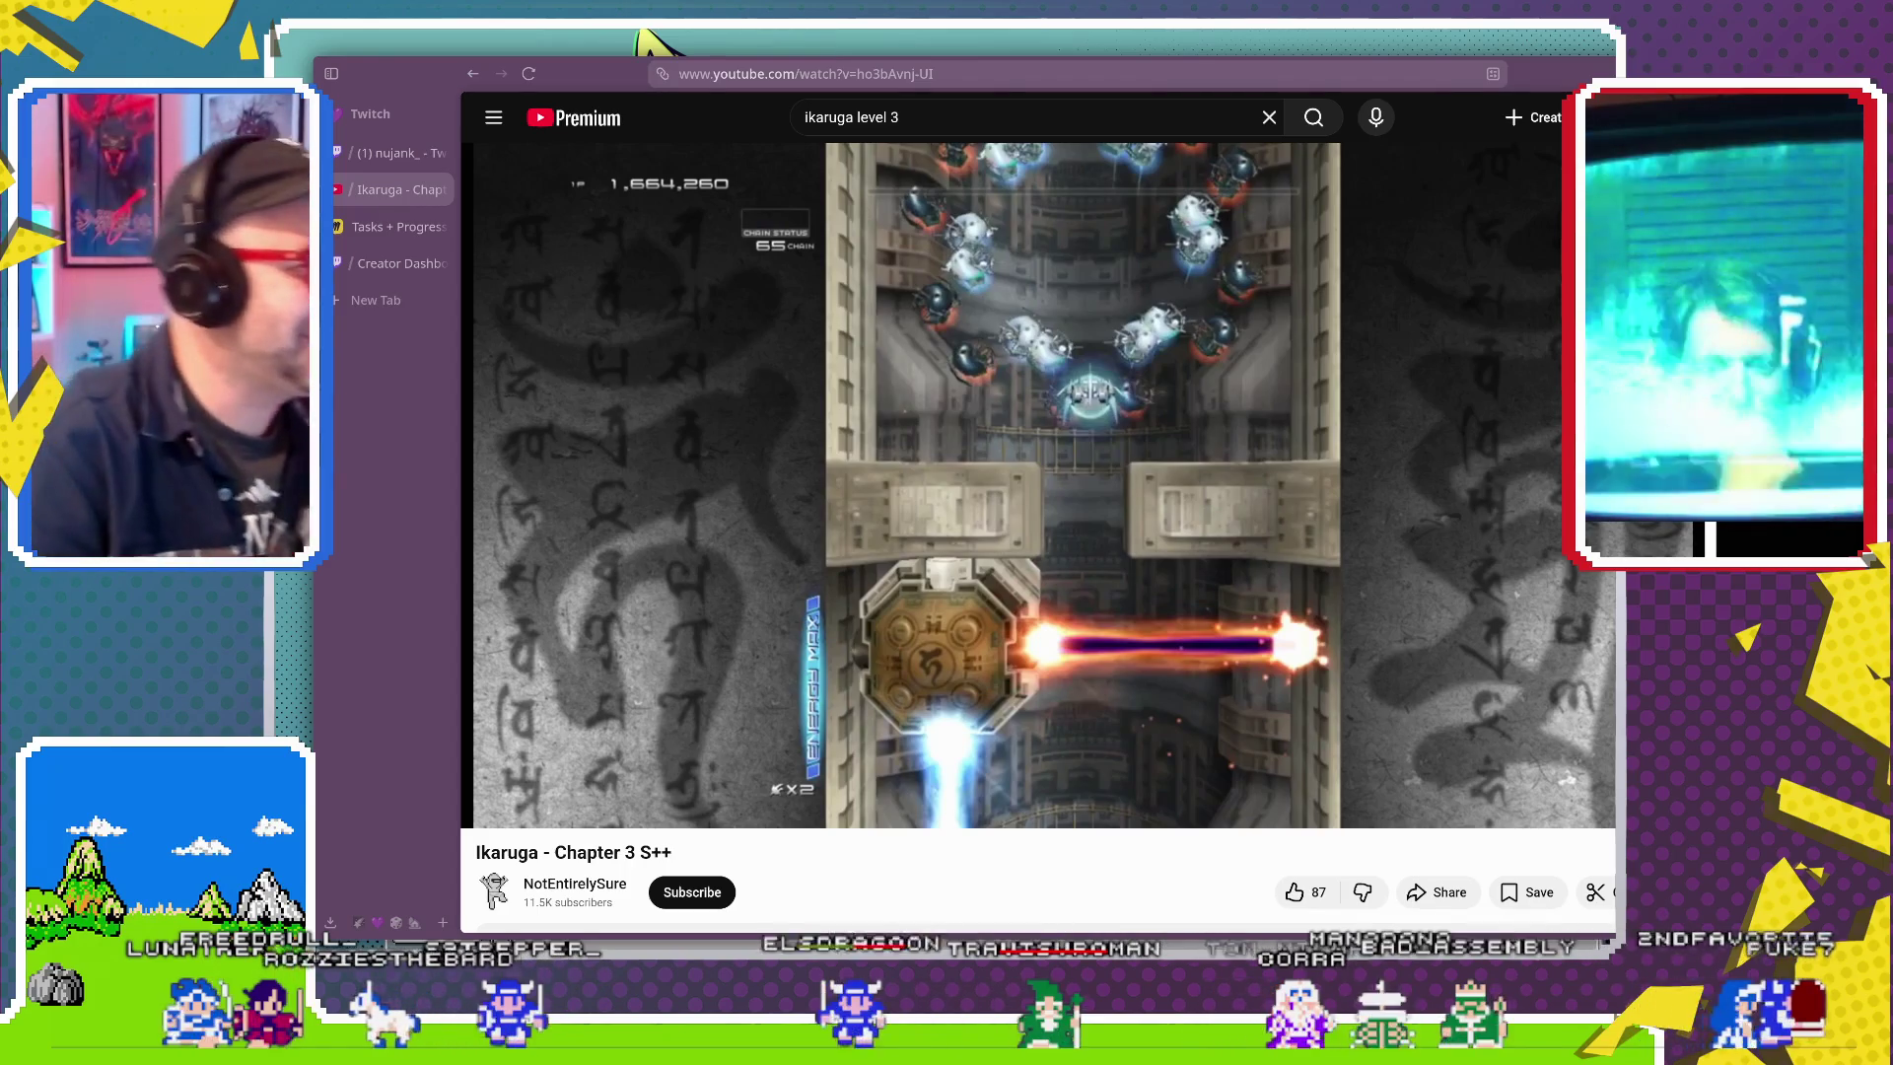
mouse_move(799, 442)
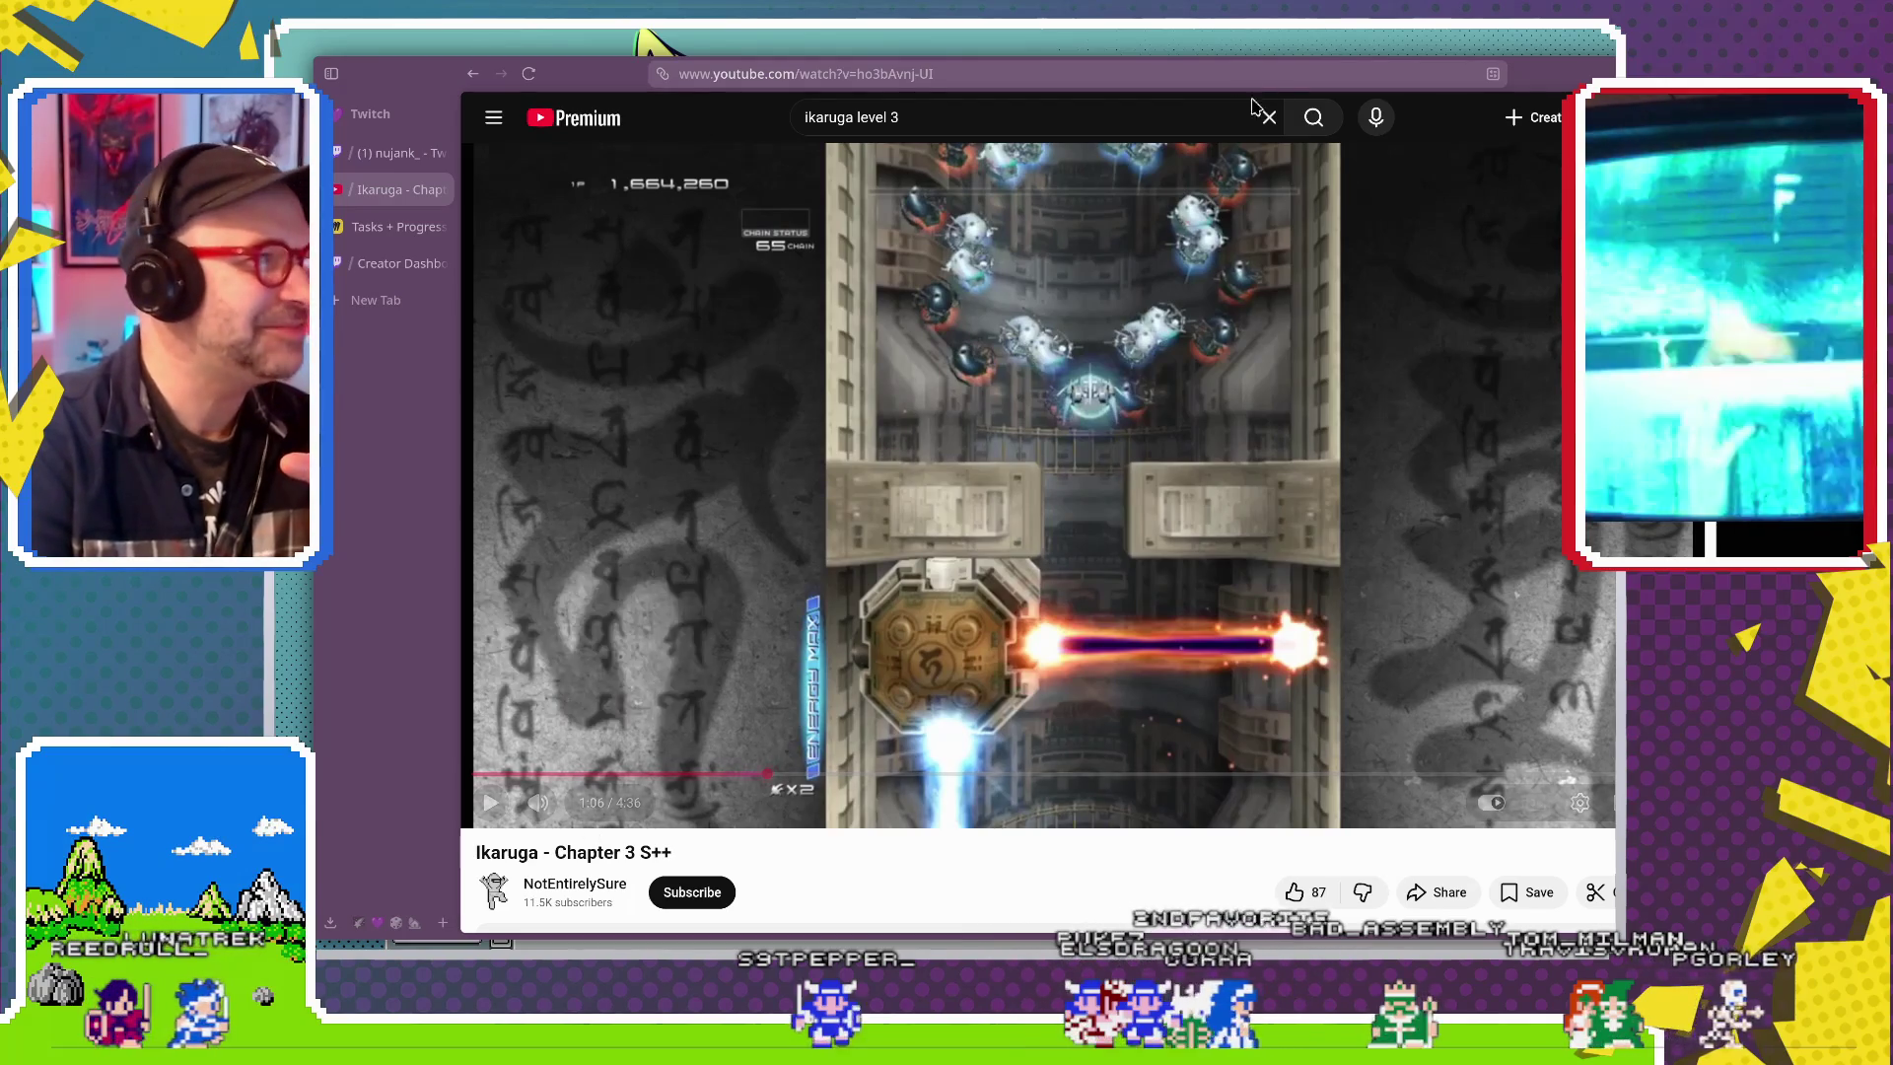
click(999, 122)
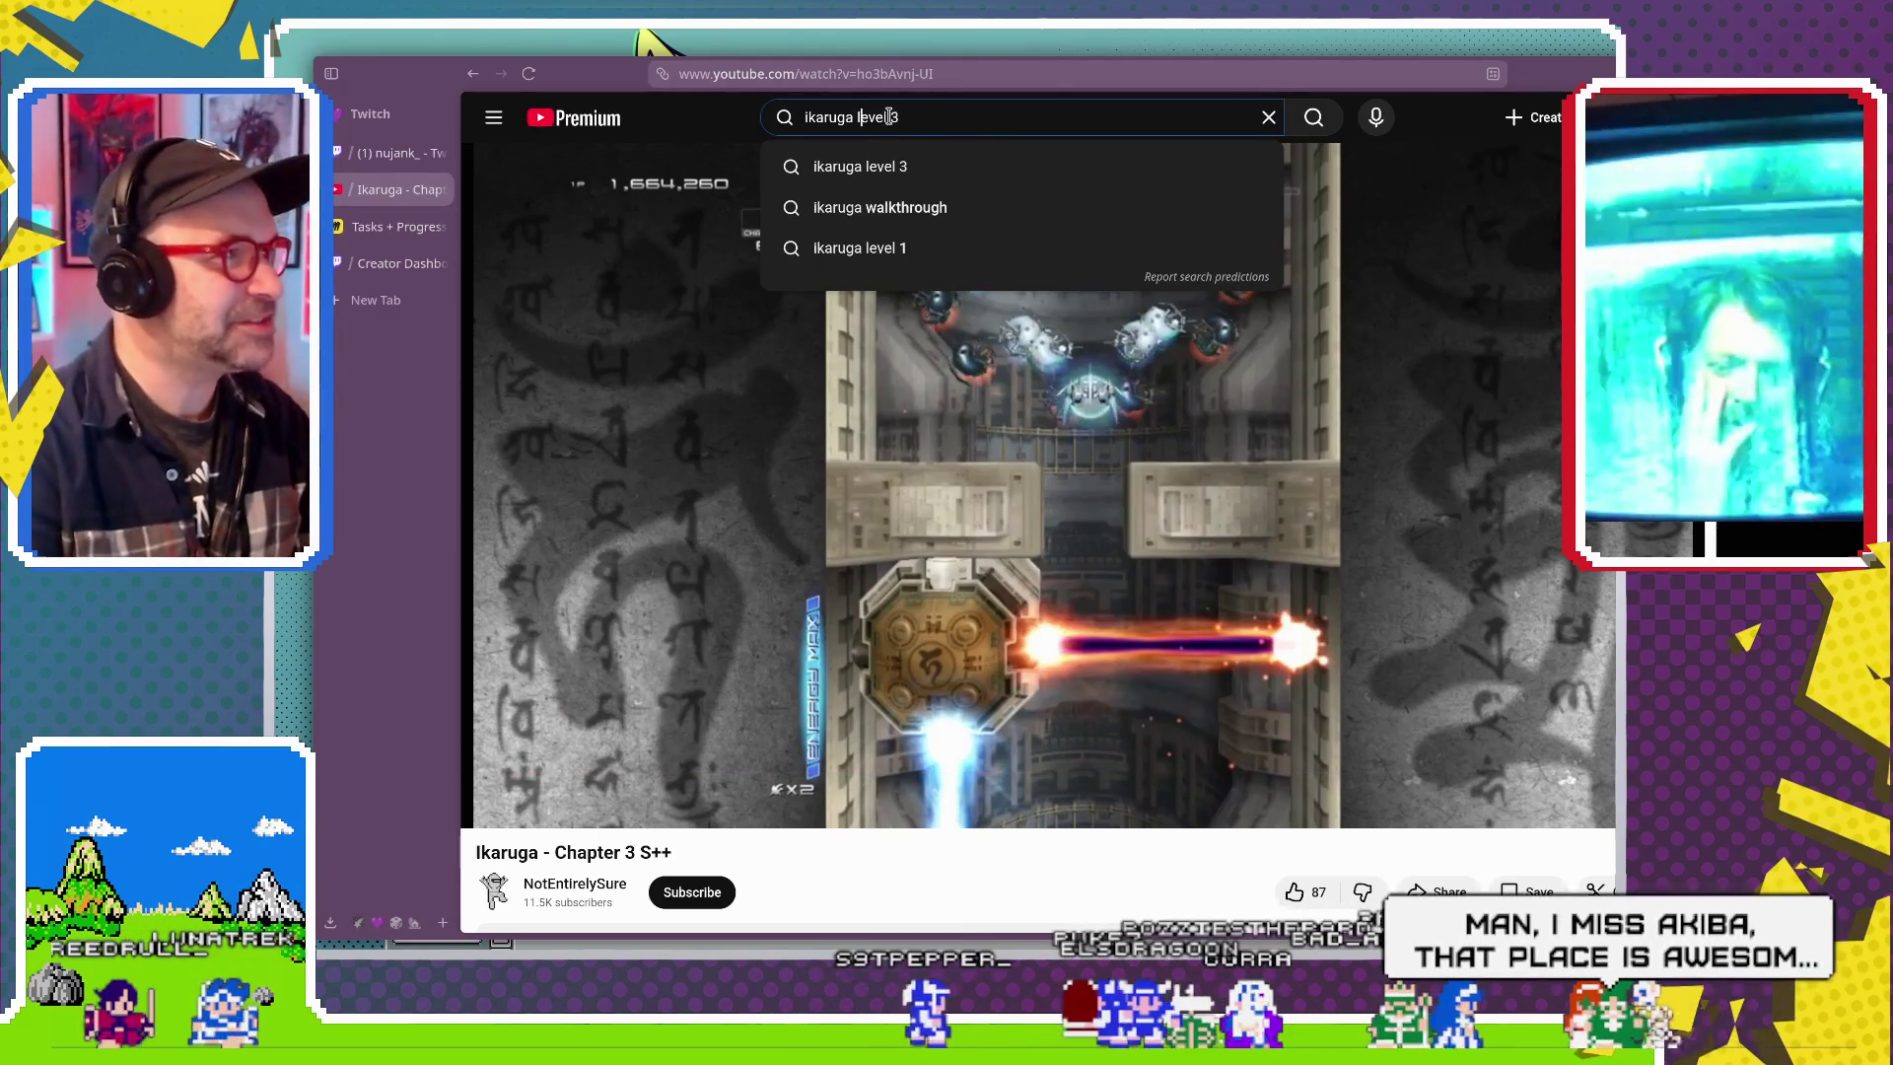
Search 'ikaruga level 1', open the Chapter 1 'Ideal' Grade S++ video, and jump to about 0:11.
click(1020, 252)
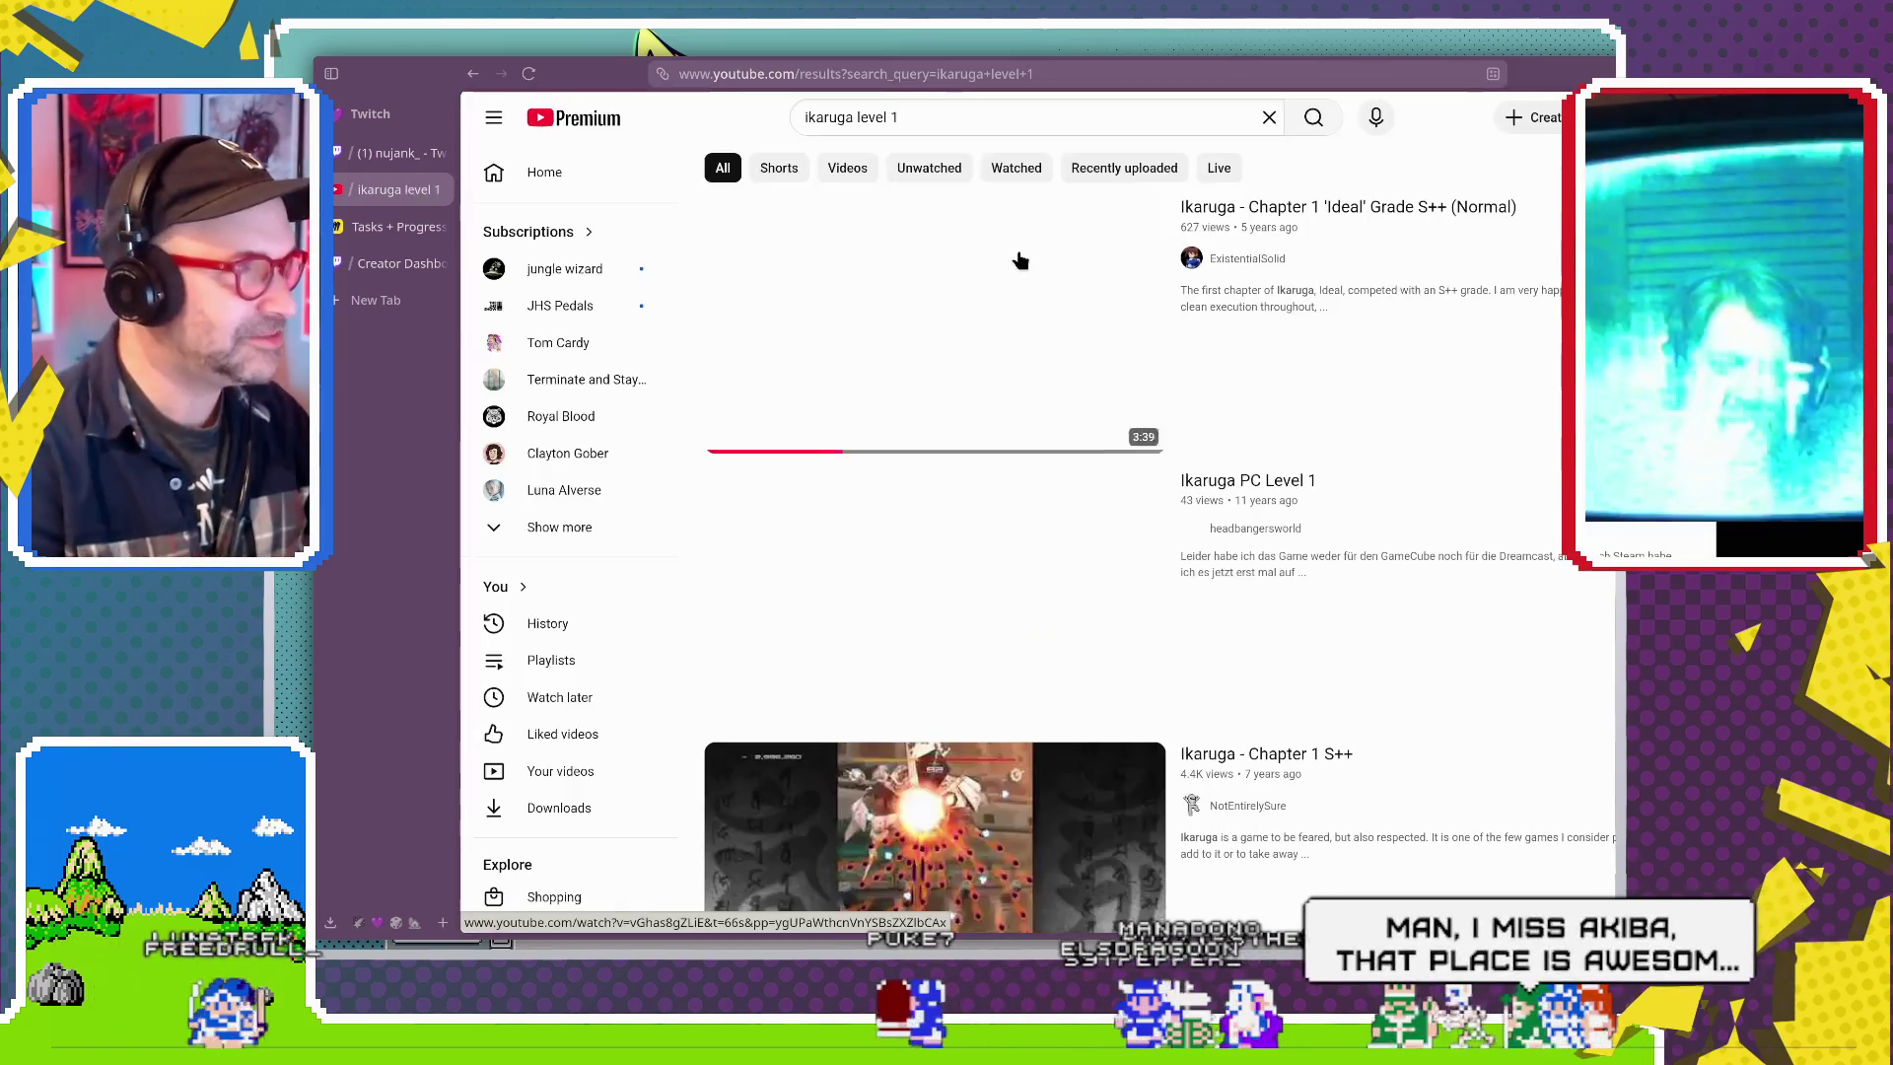
click(1020, 259)
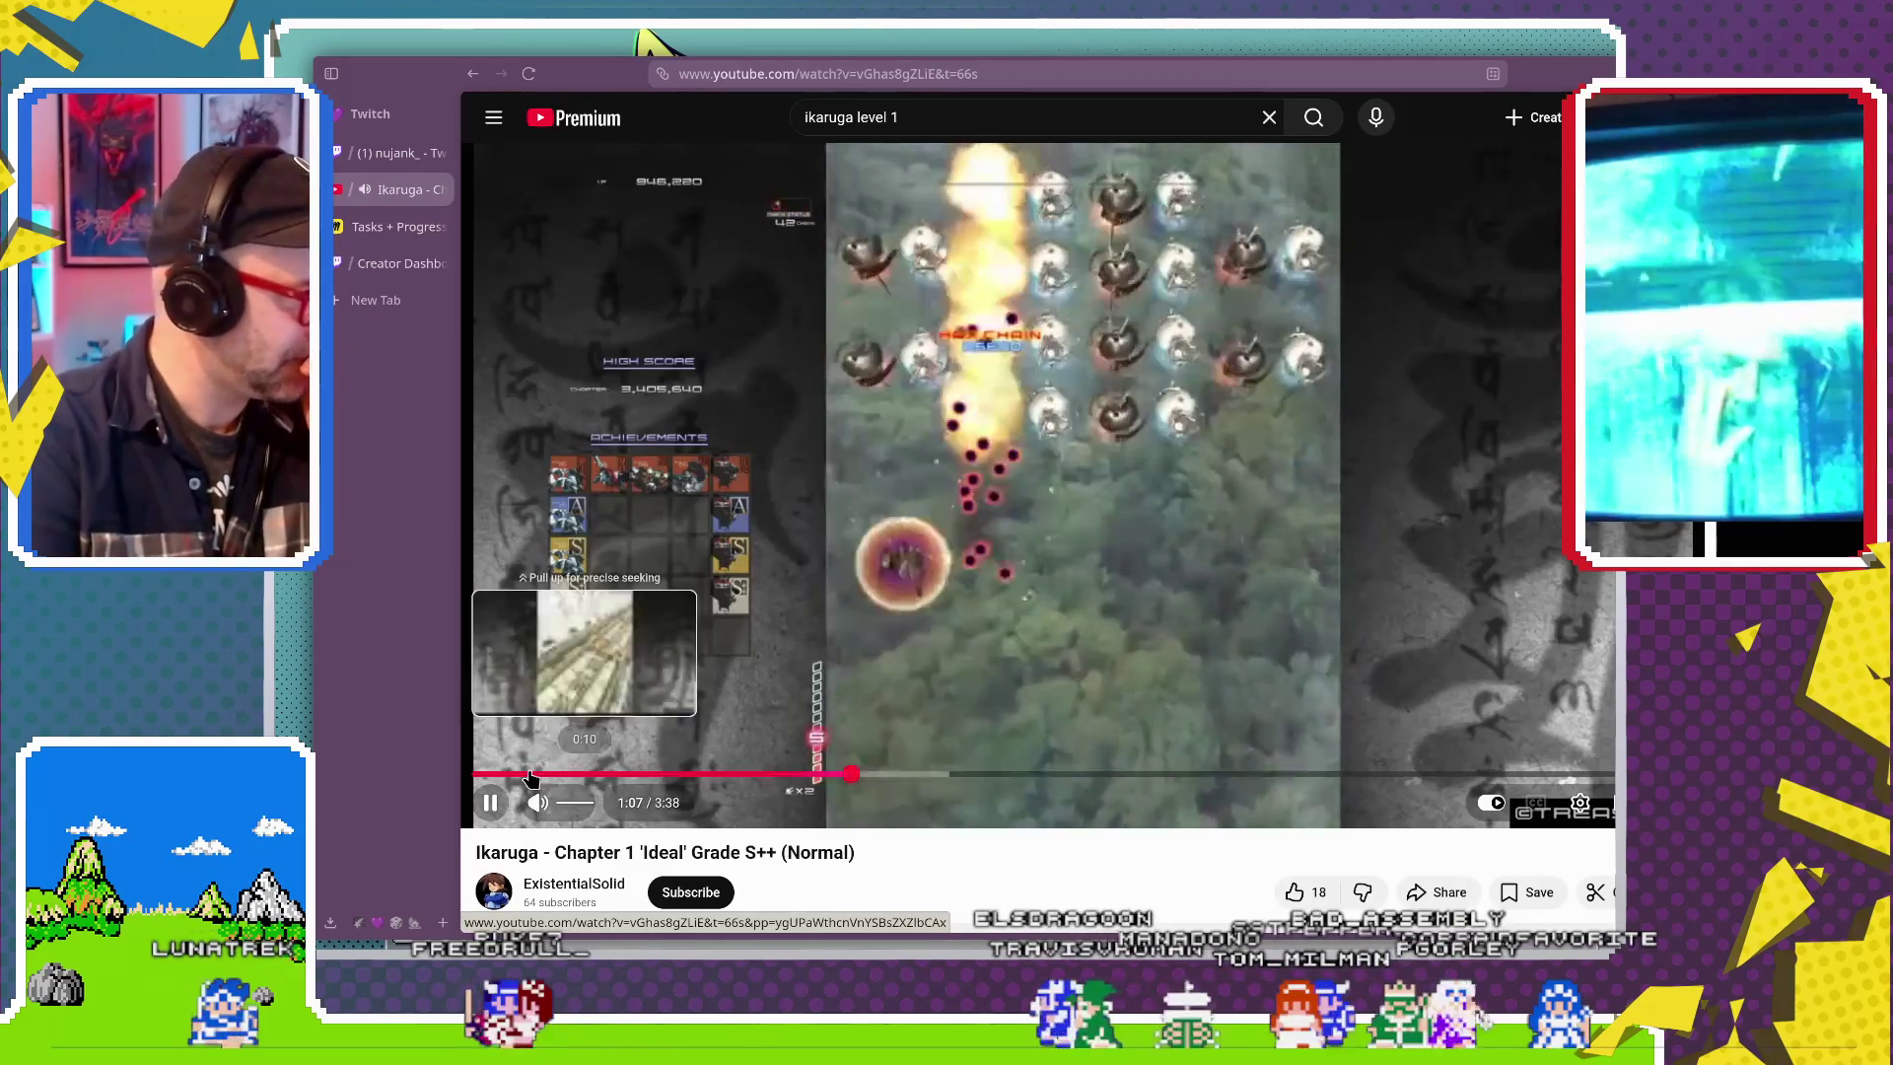
click(530, 775)
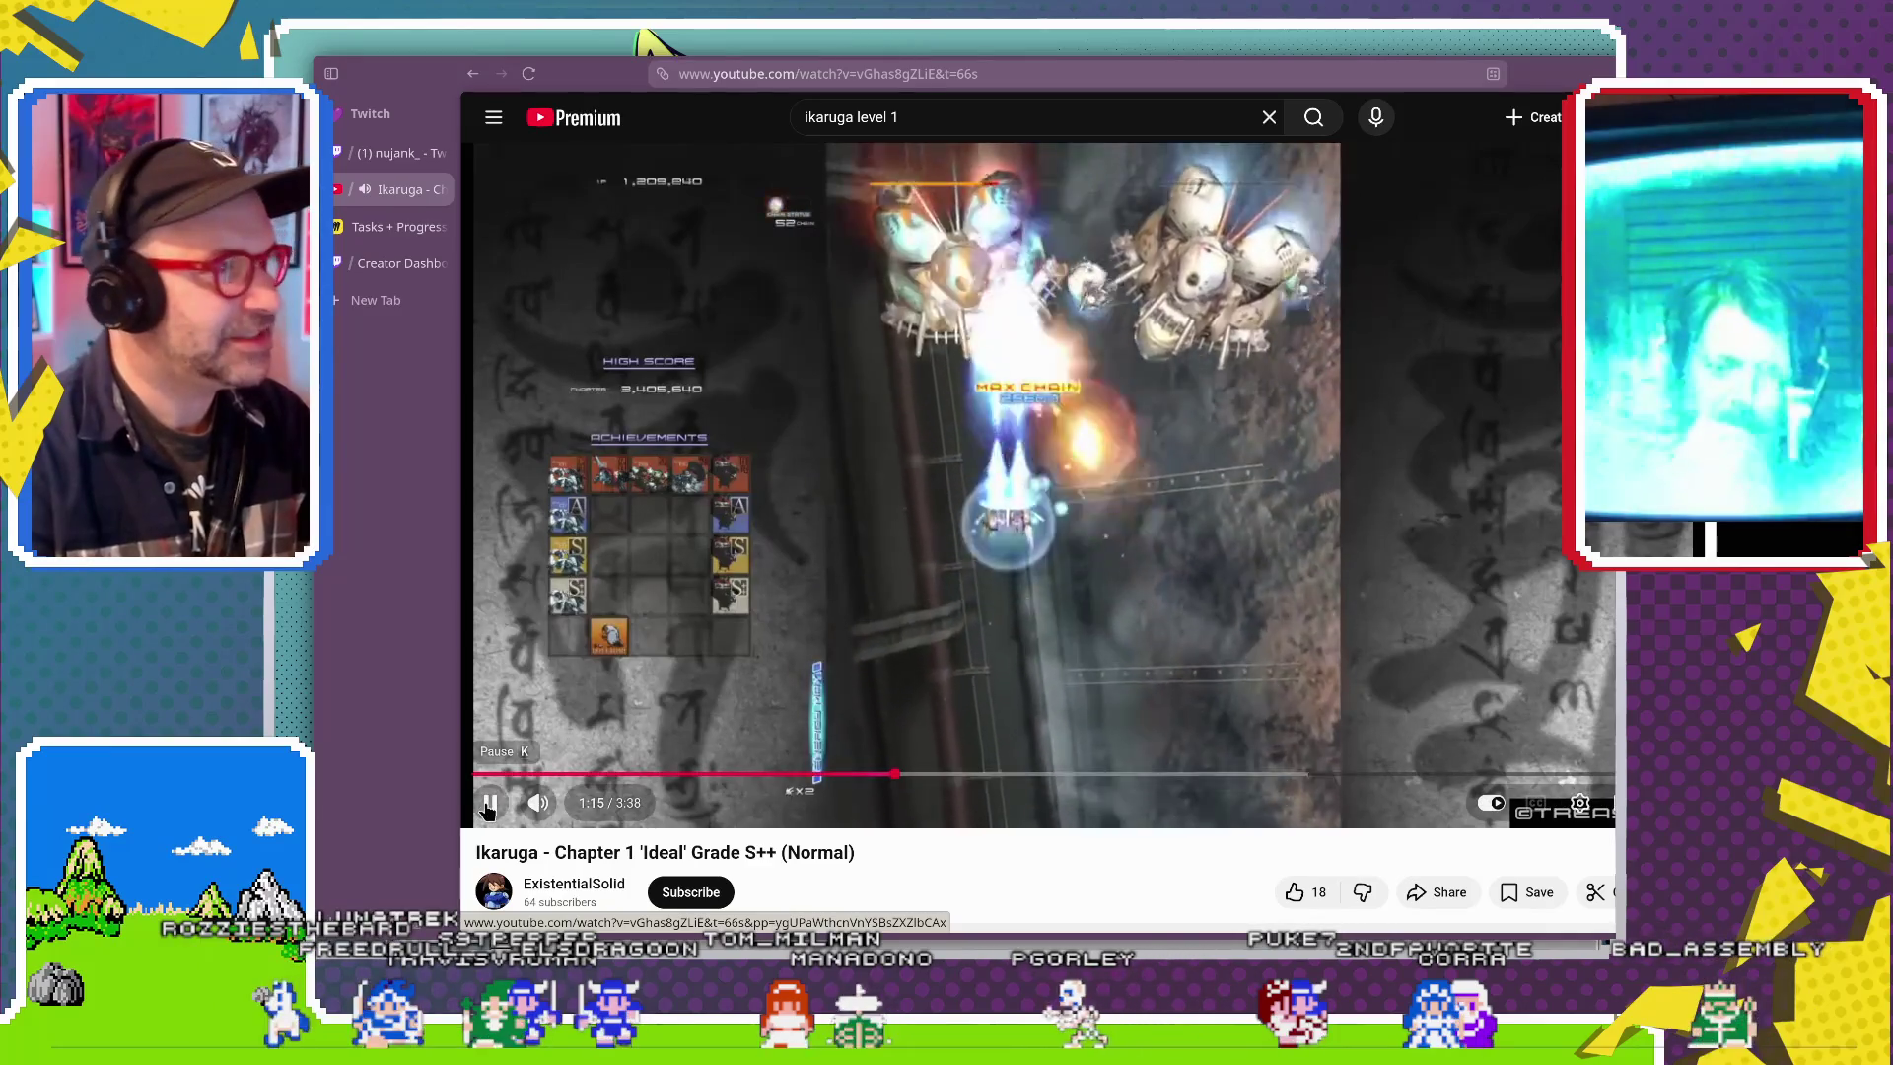
Pause the Chapter 1 video at 1:15, resume it, then pause again at 1:32.
click(498, 804)
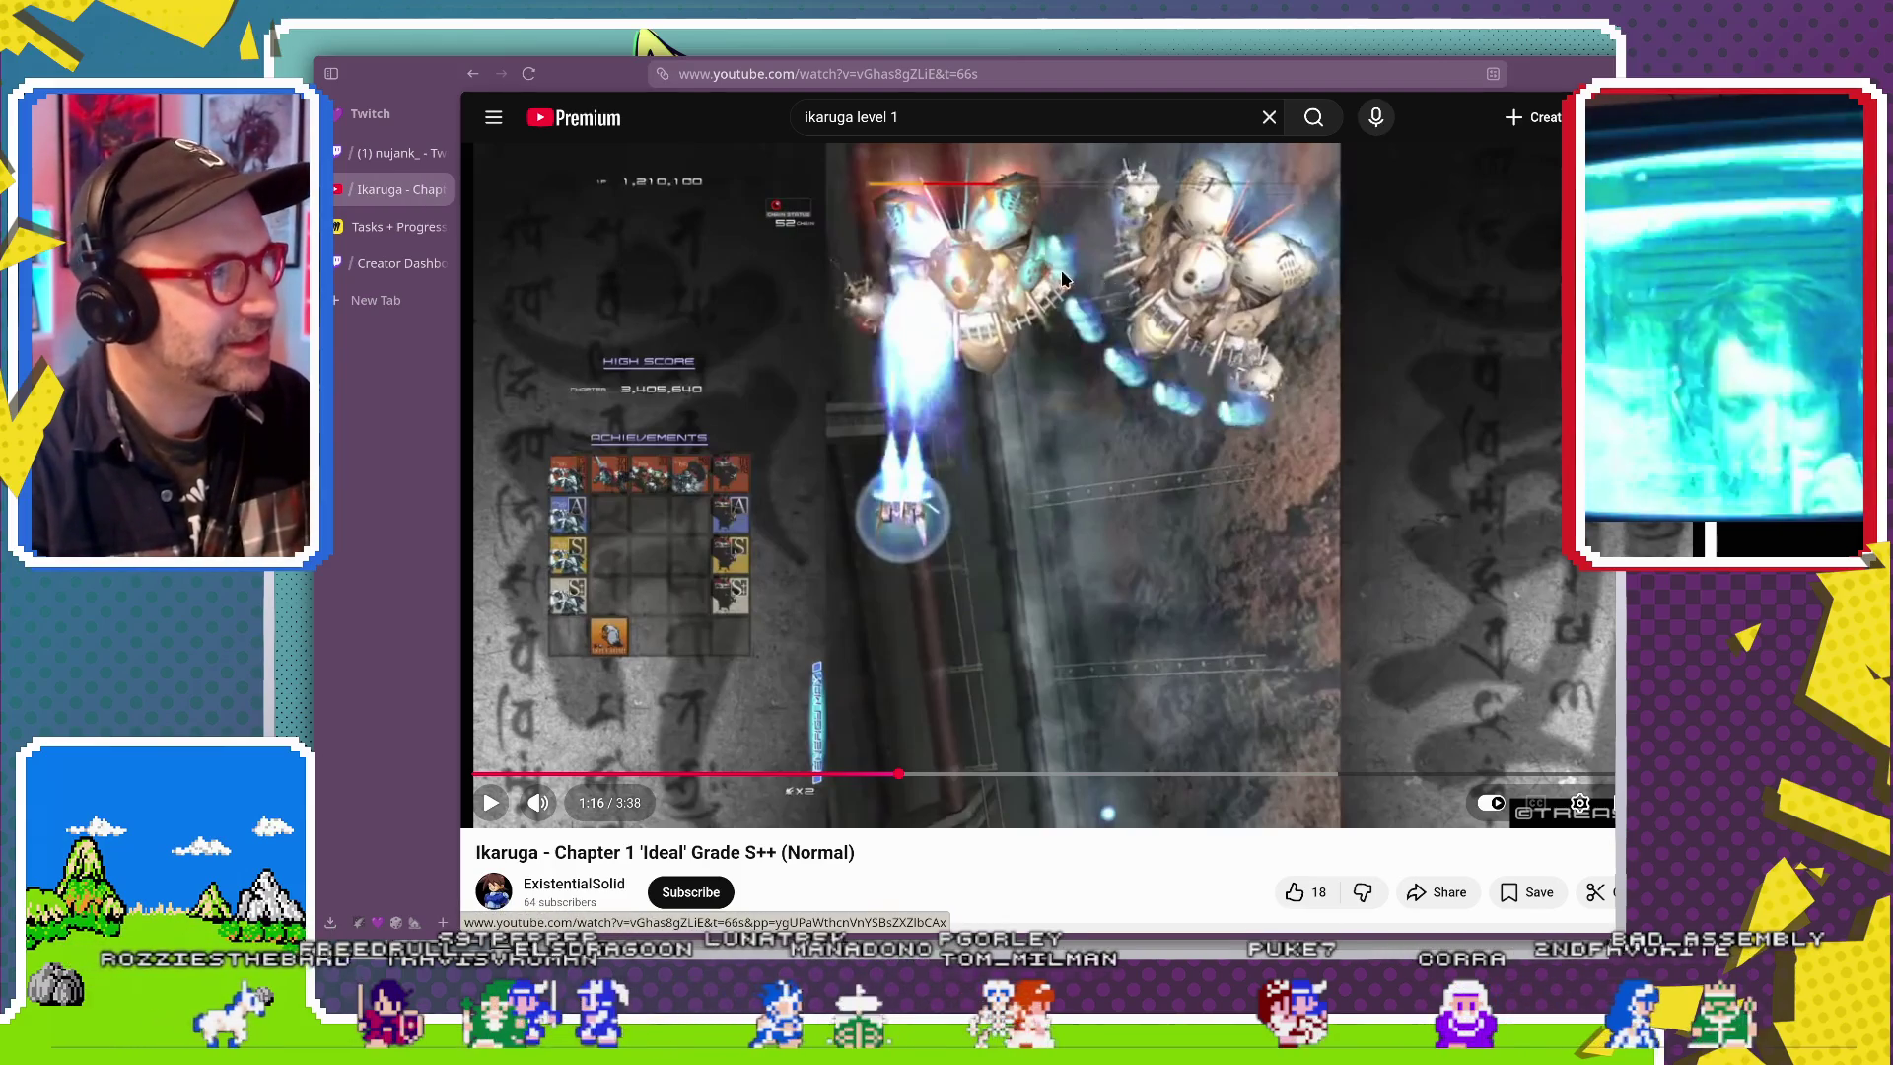
click(488, 803)
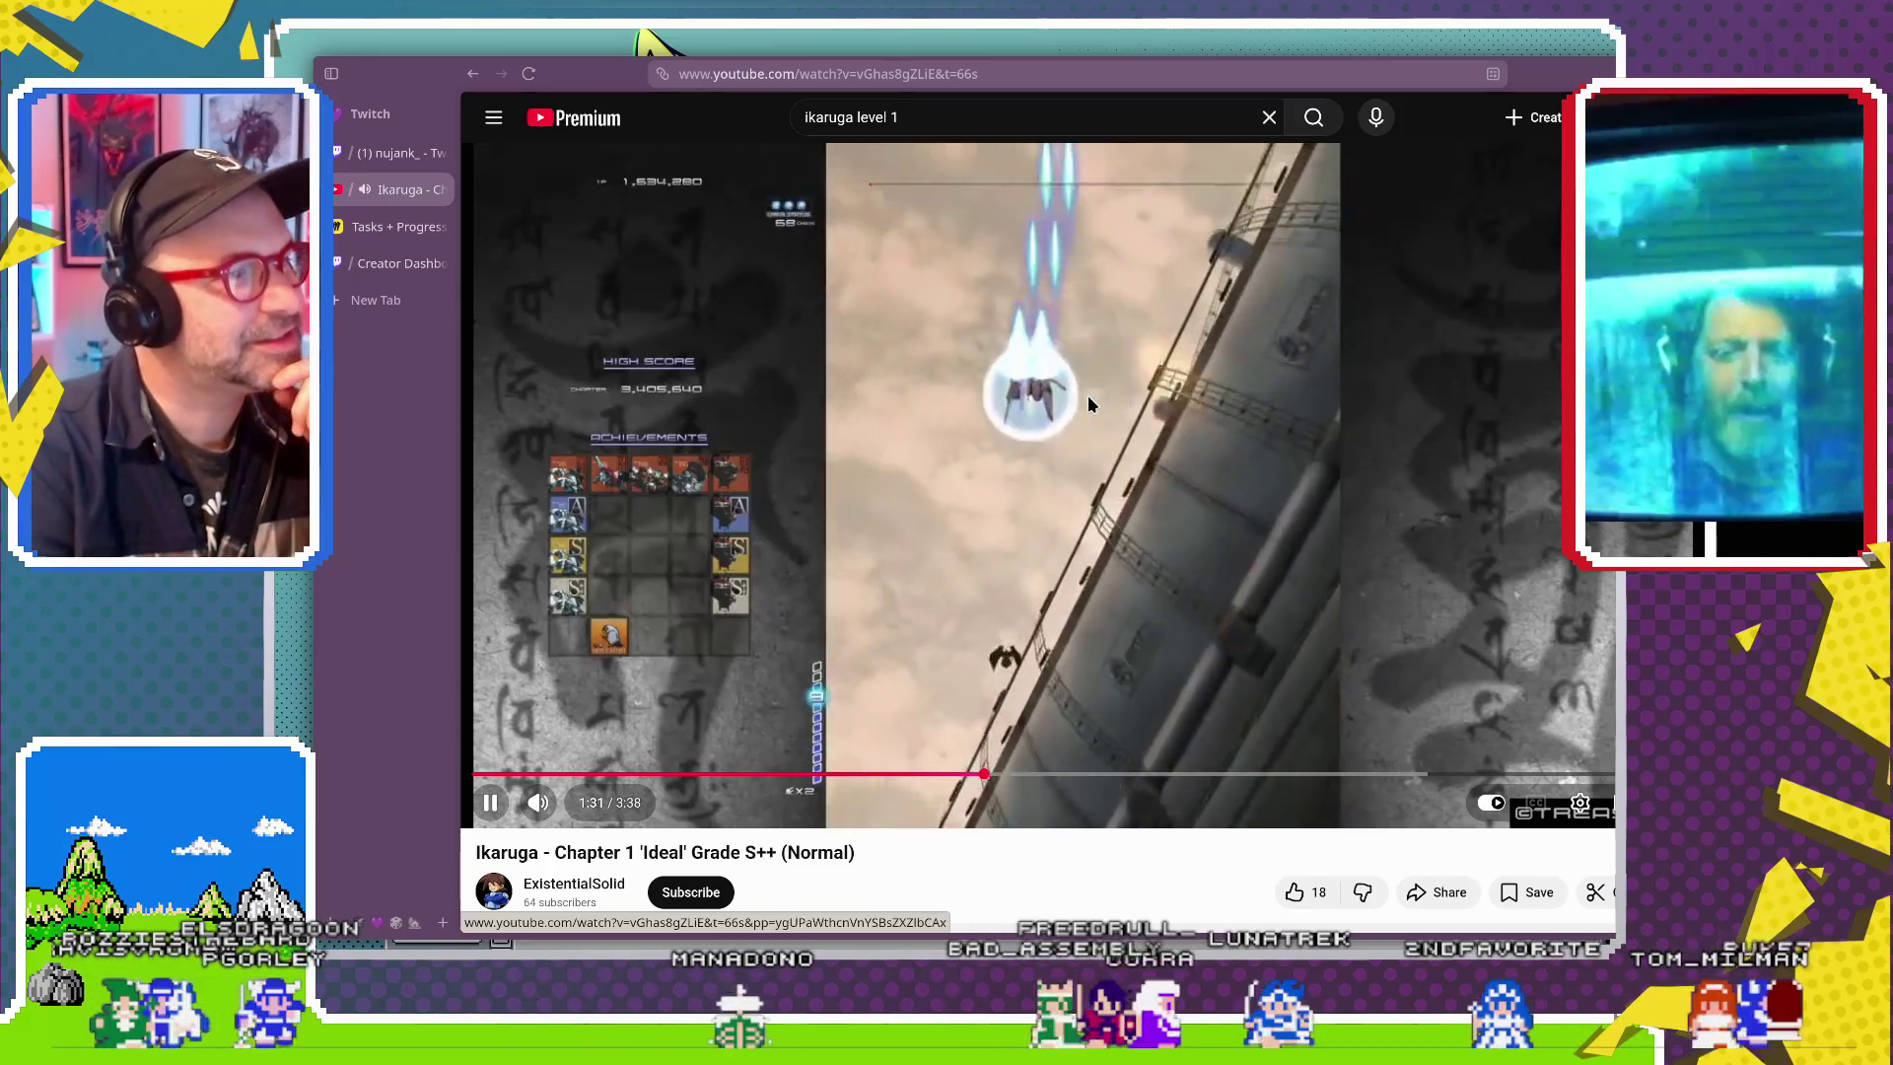
click(990, 580)
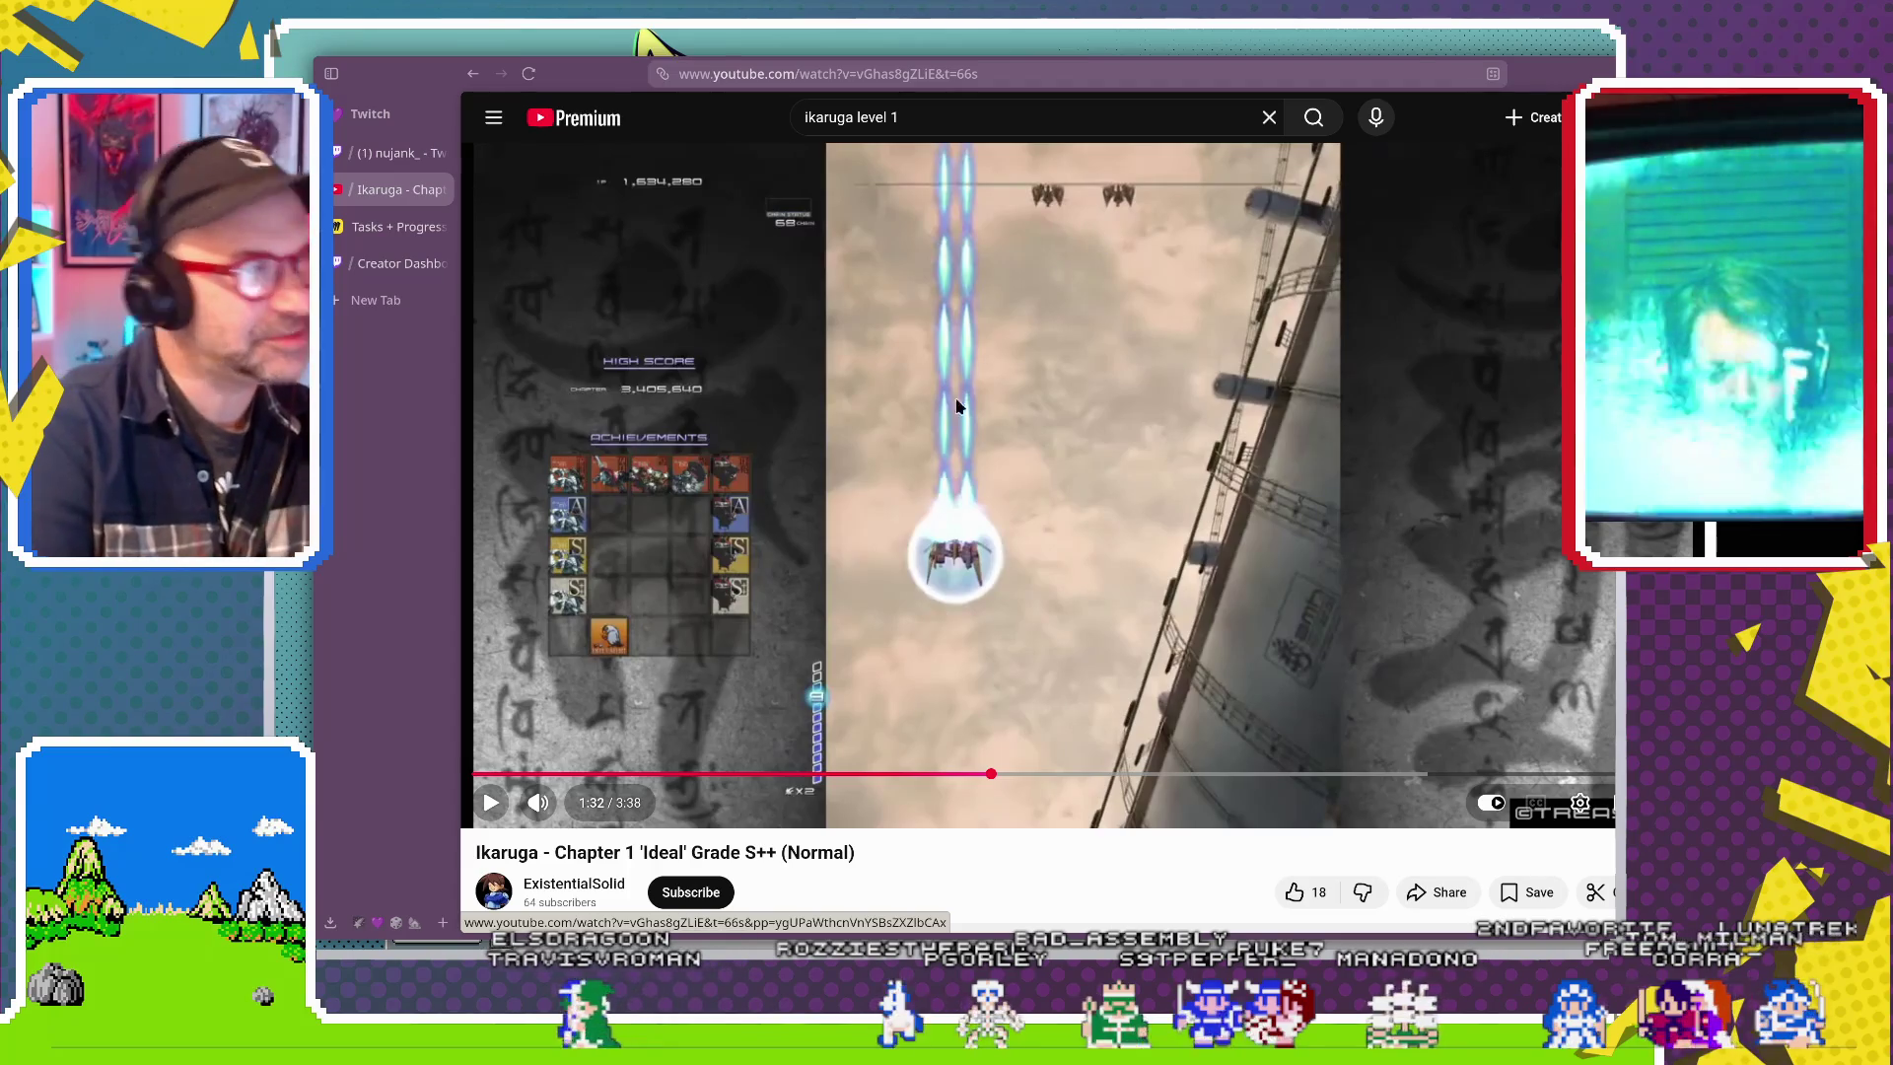
Resume the Chapter 1 video from 1:32 and pause it again around 1:38.
click(493, 803)
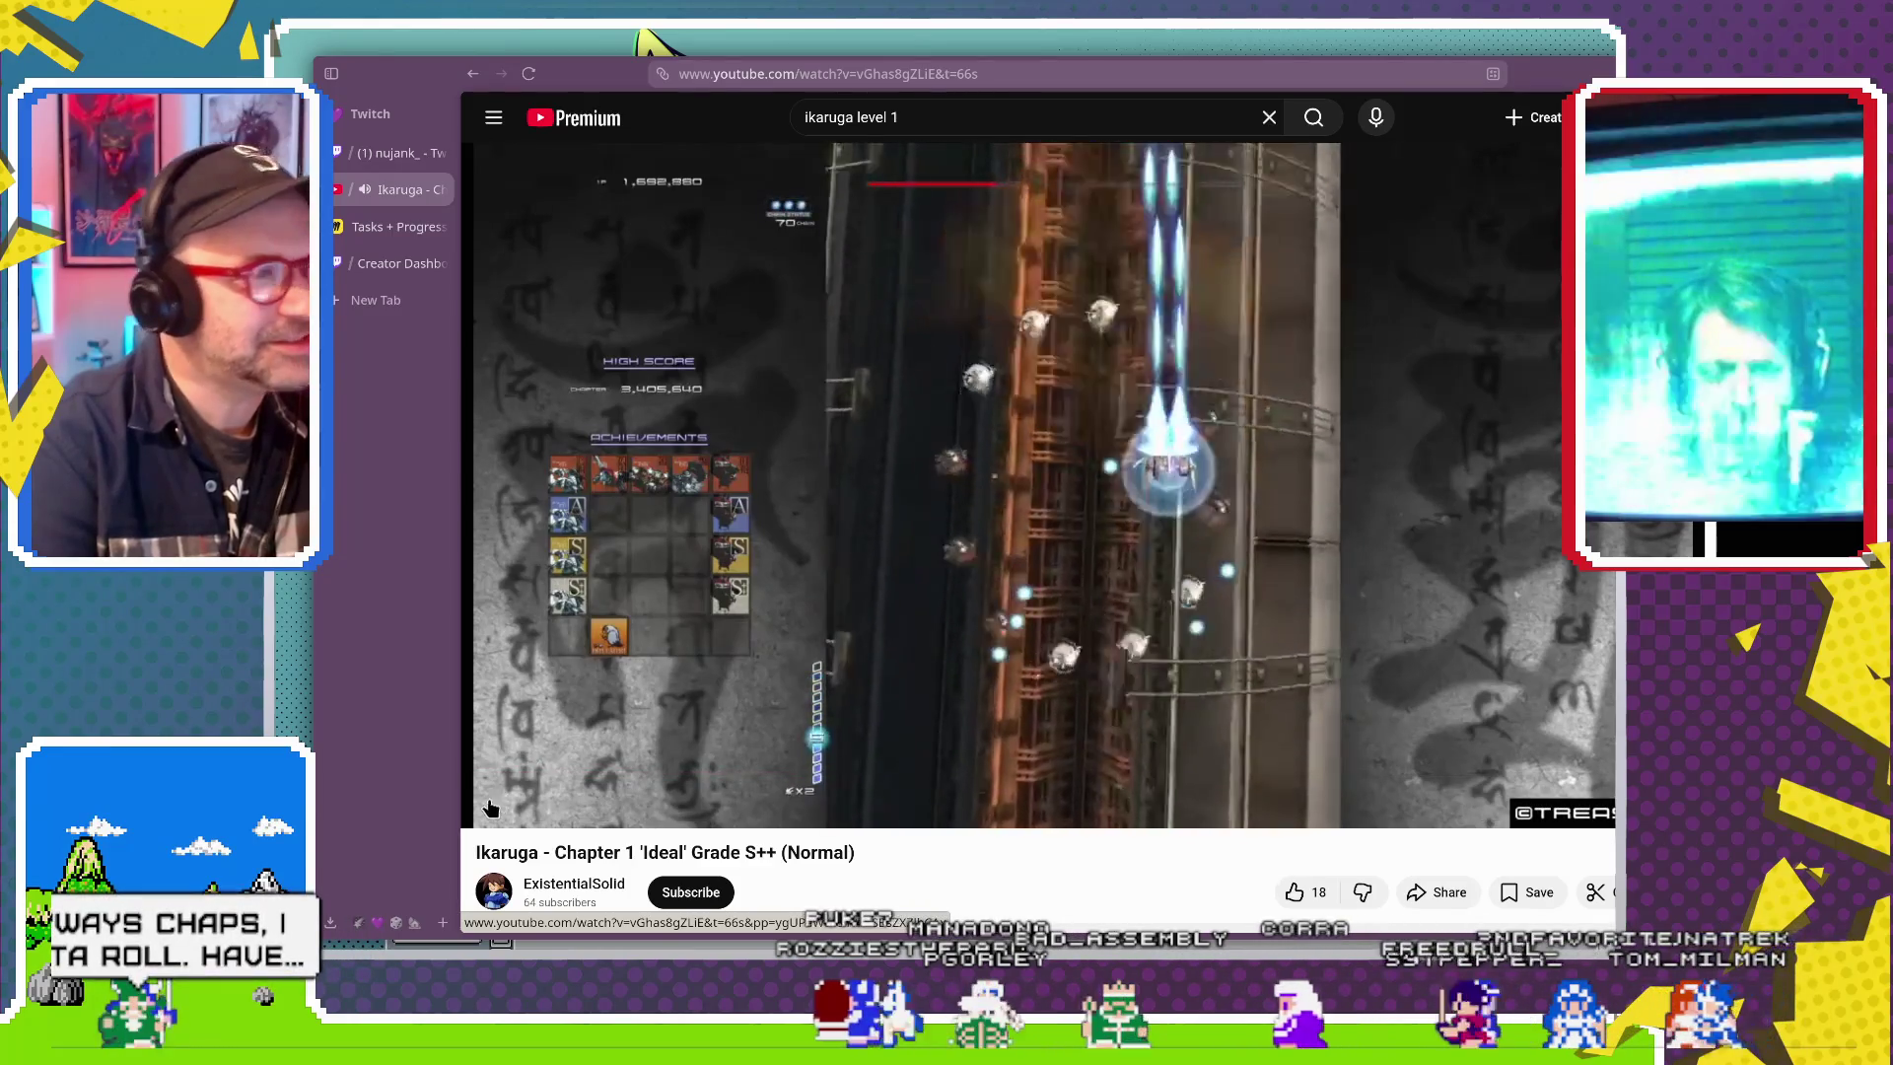
click(491, 803)
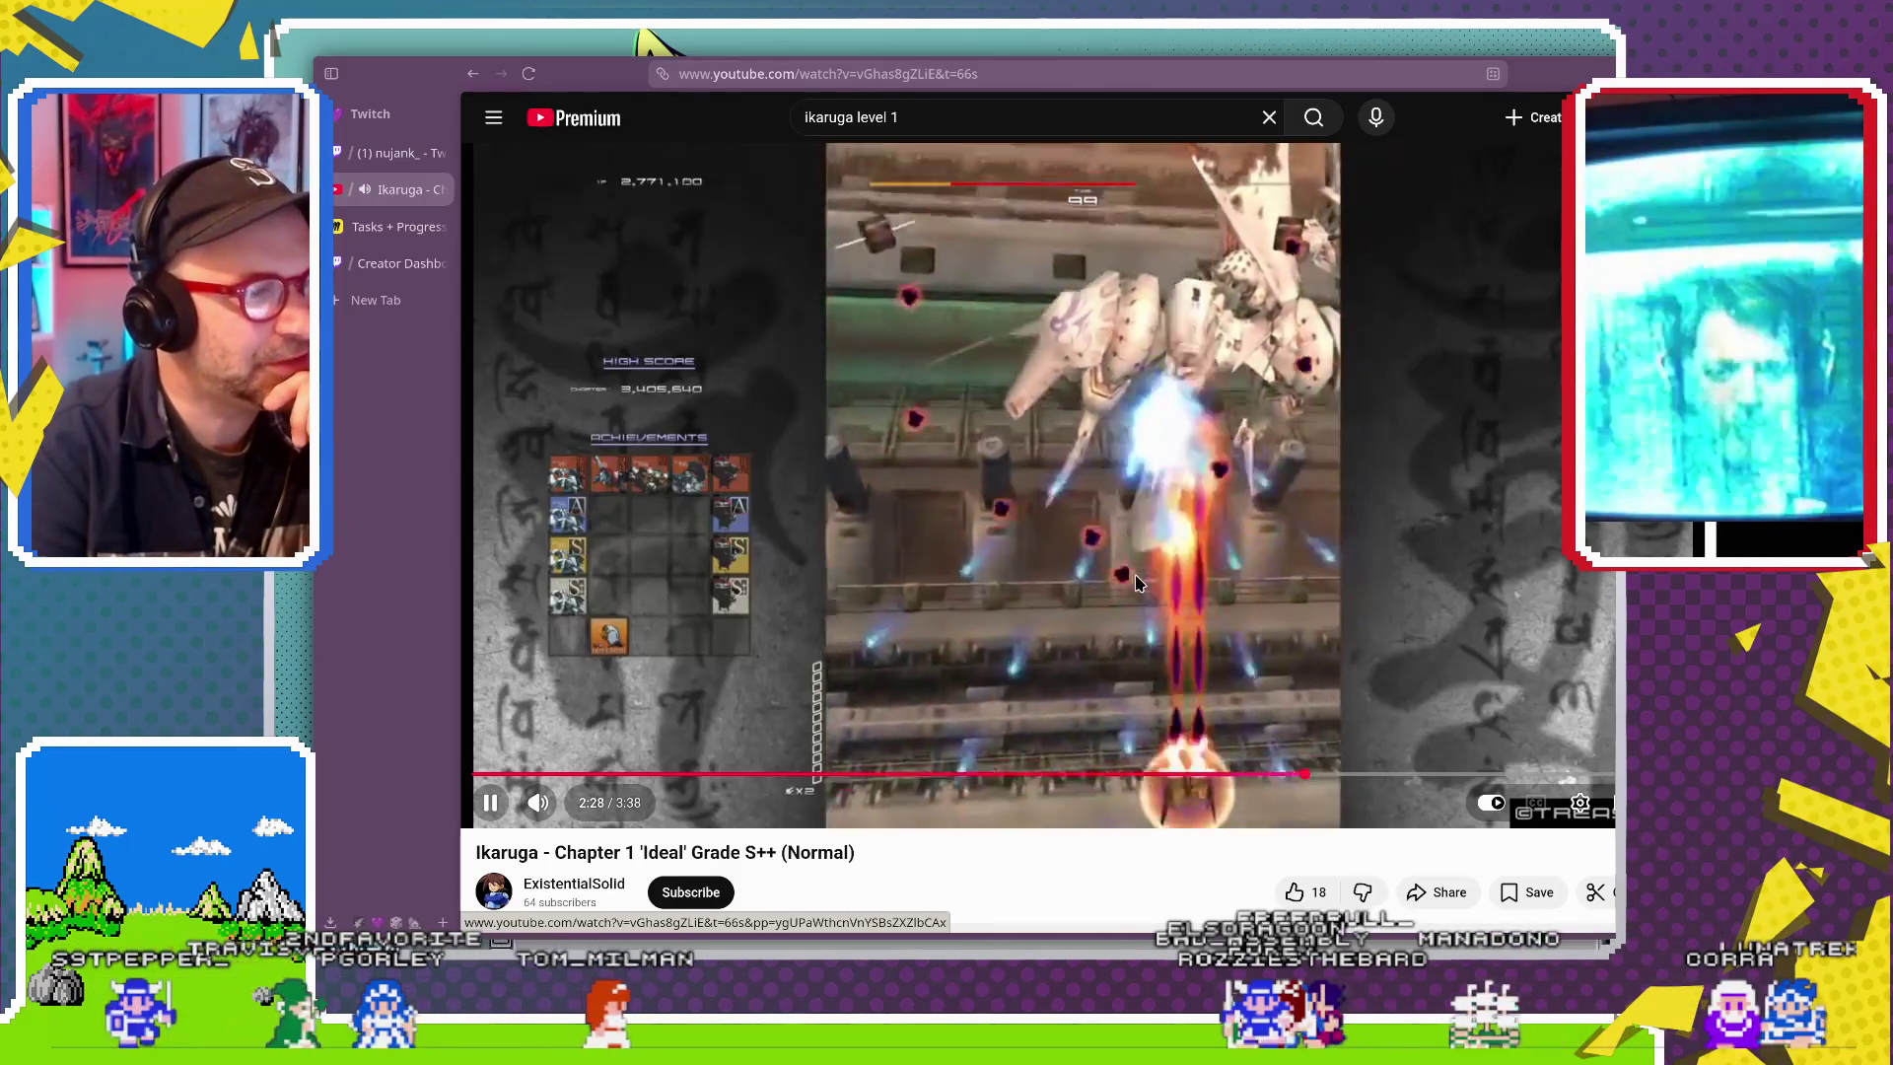
Pause the video as the boss arrives, then resume playback from around 2:26–2:35.
click(504, 810)
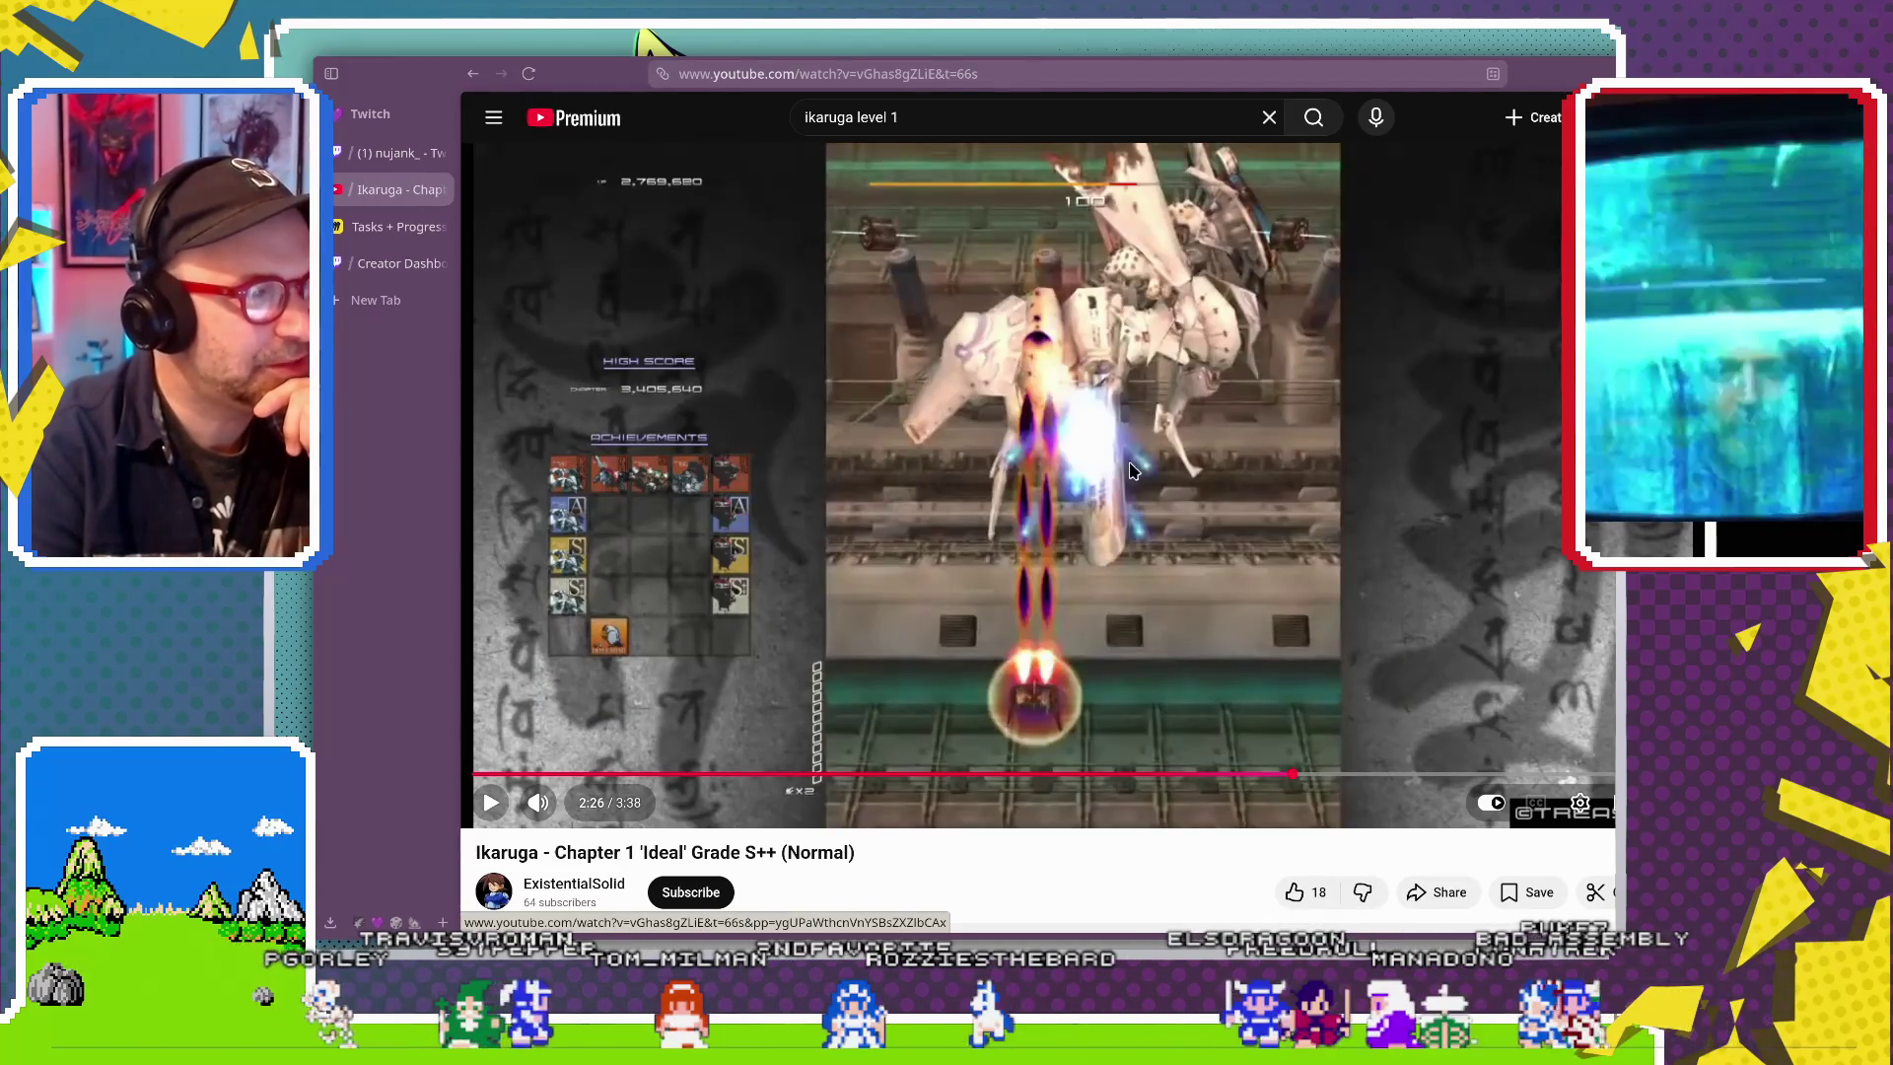
click(490, 804)
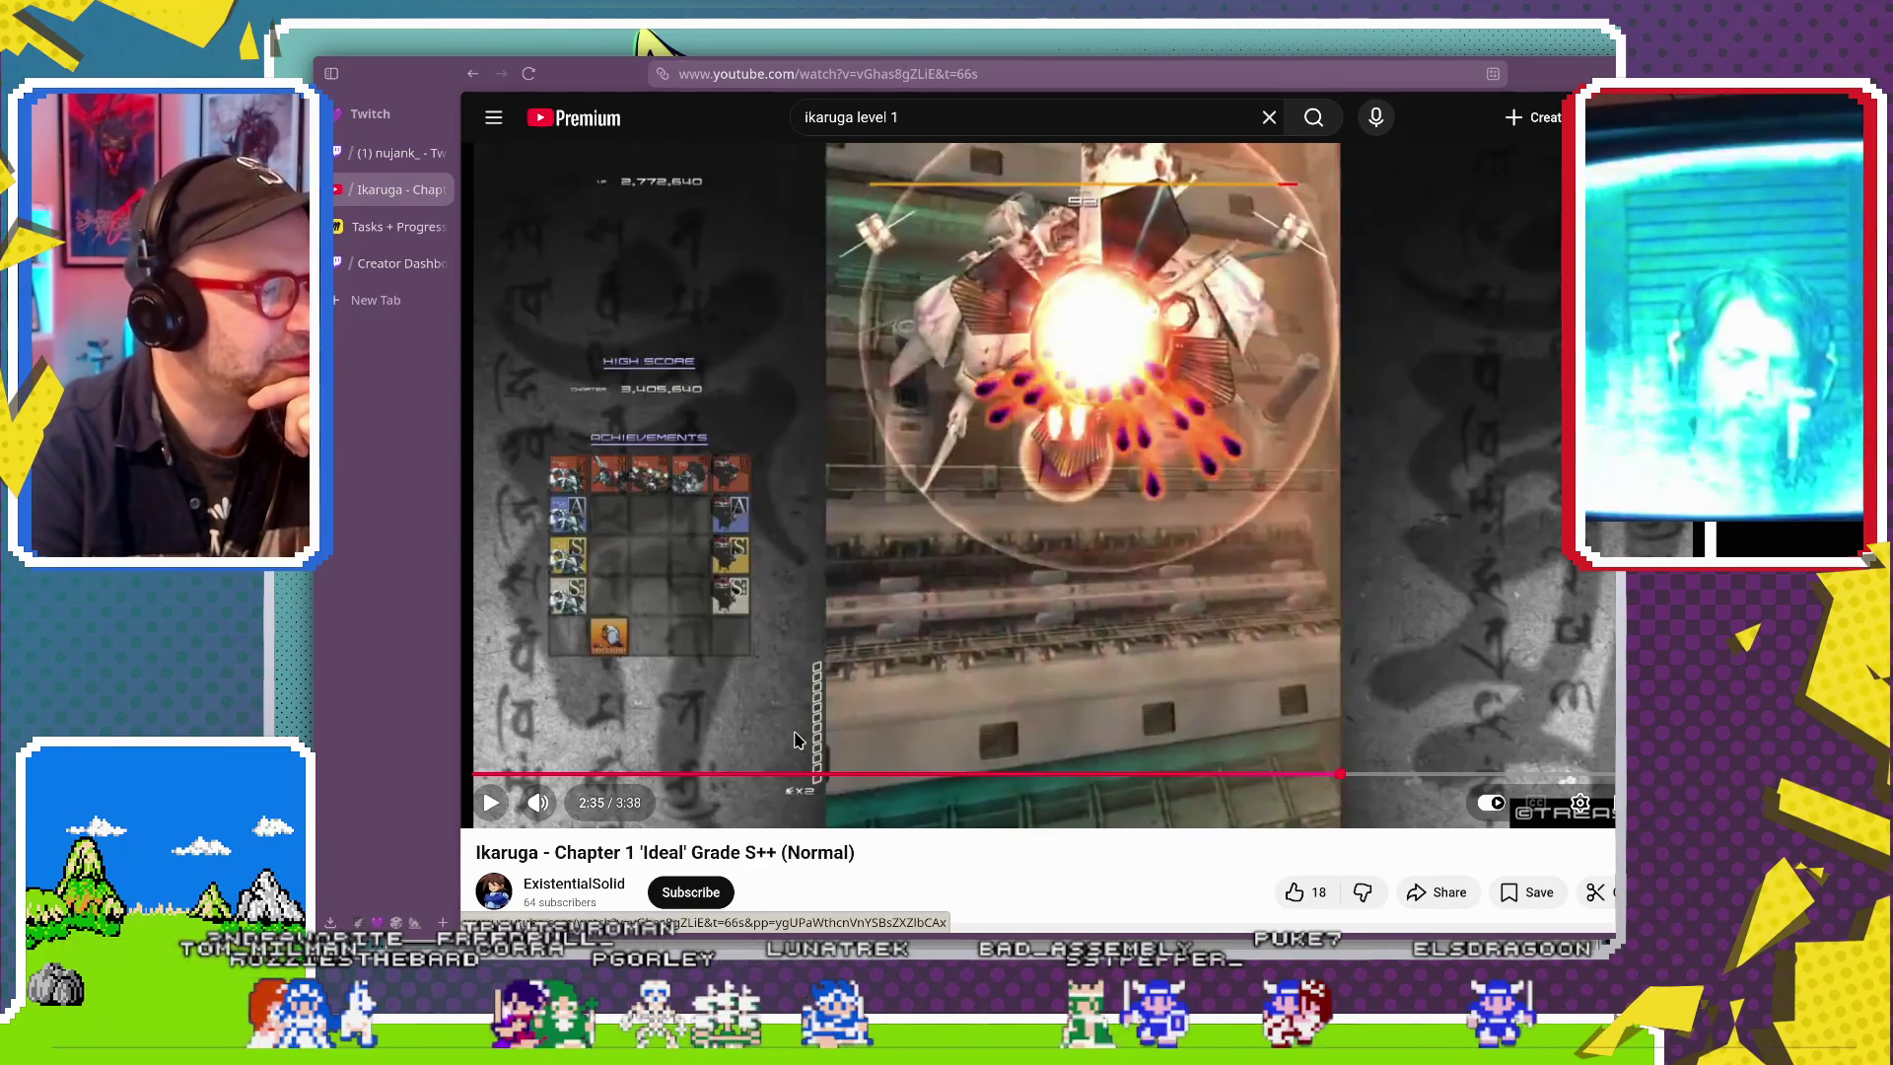
click(491, 803)
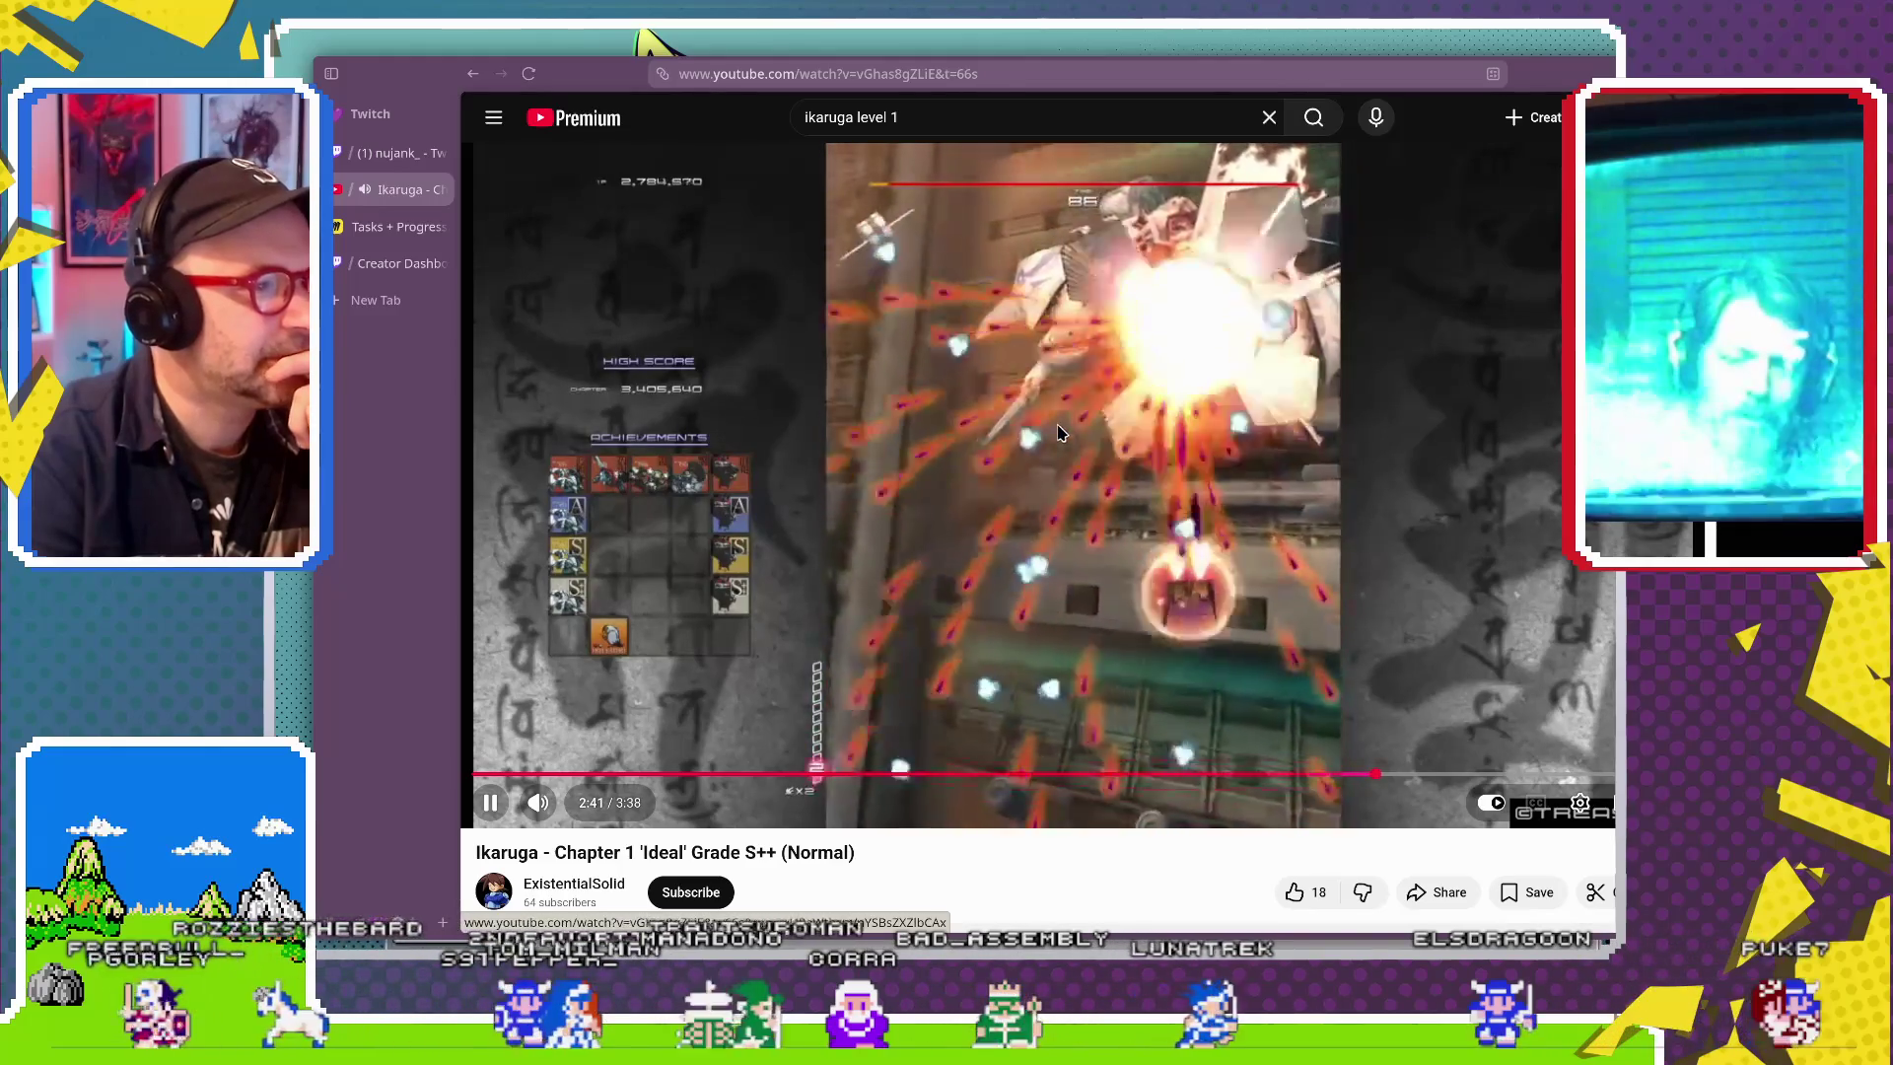
Pause at 2:43, jump back to 2:40 and resume, then rewind to about 2:30.
click(493, 802)
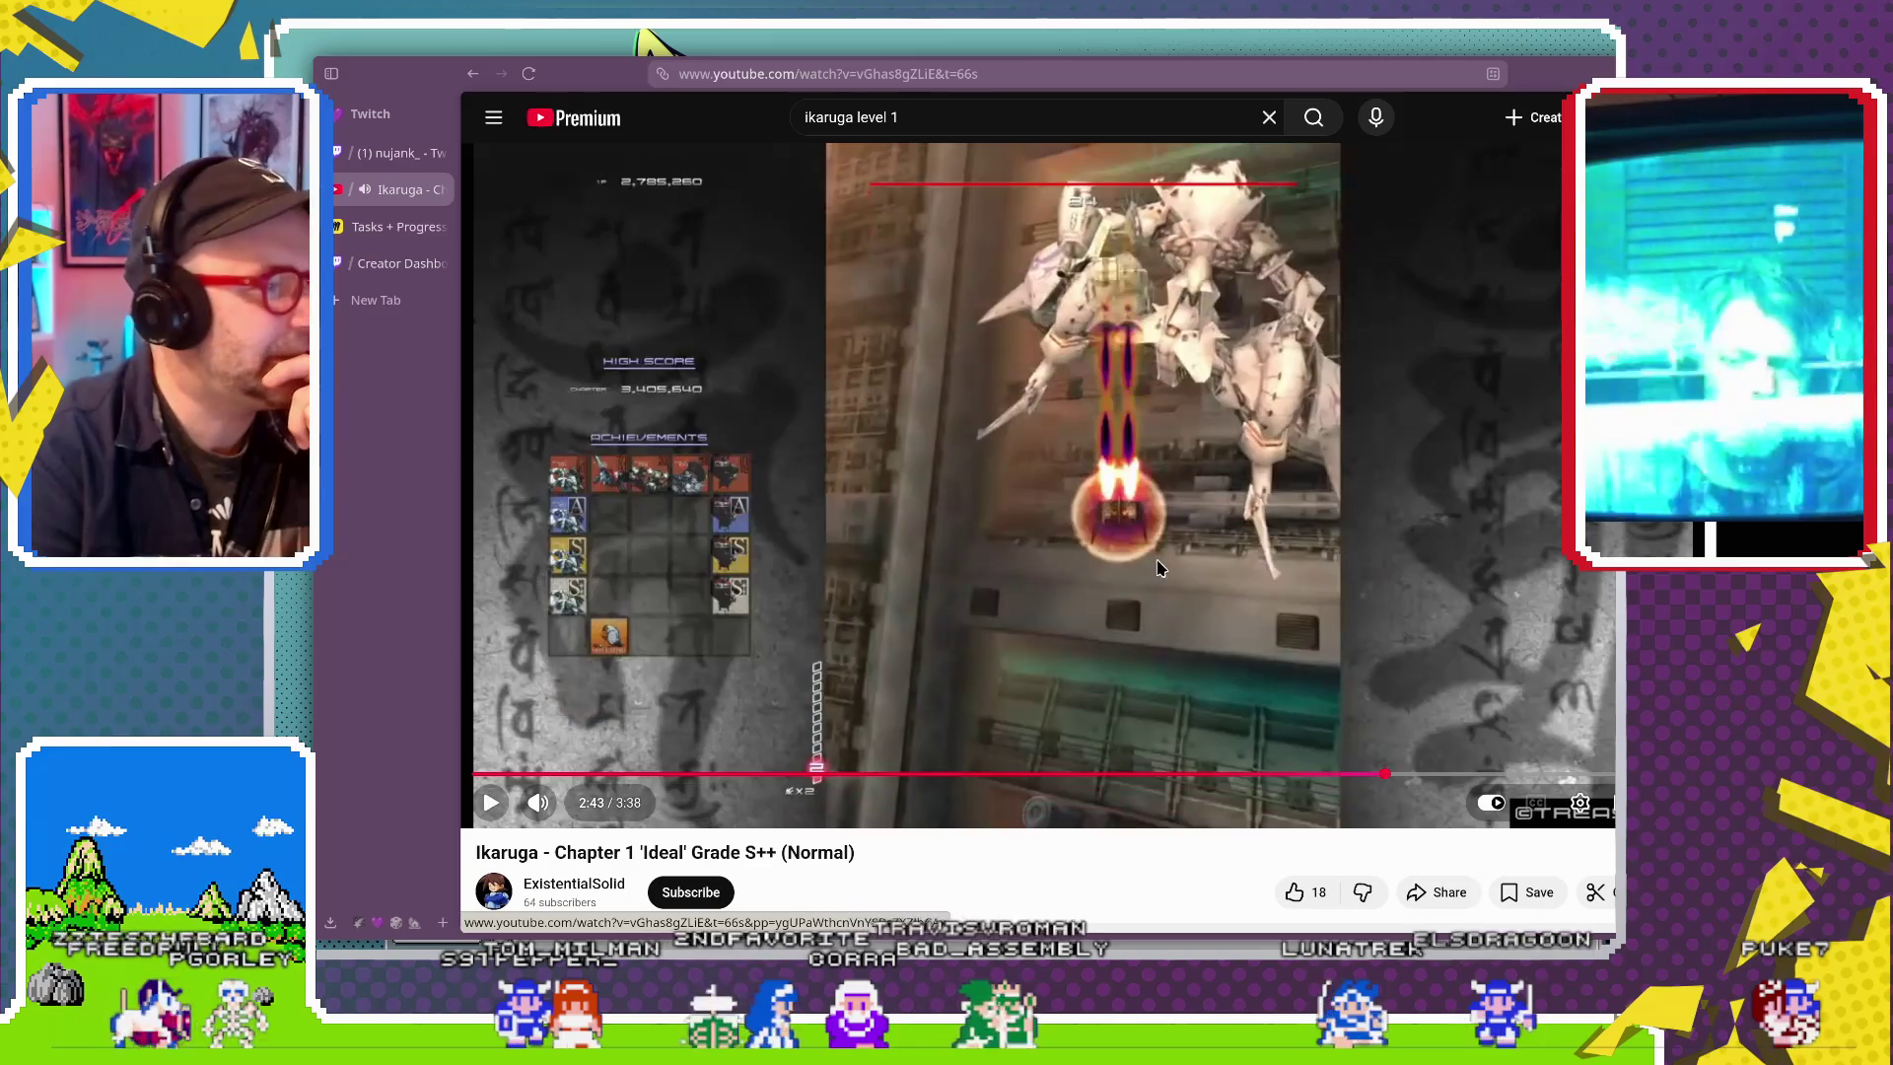
click(1369, 775)
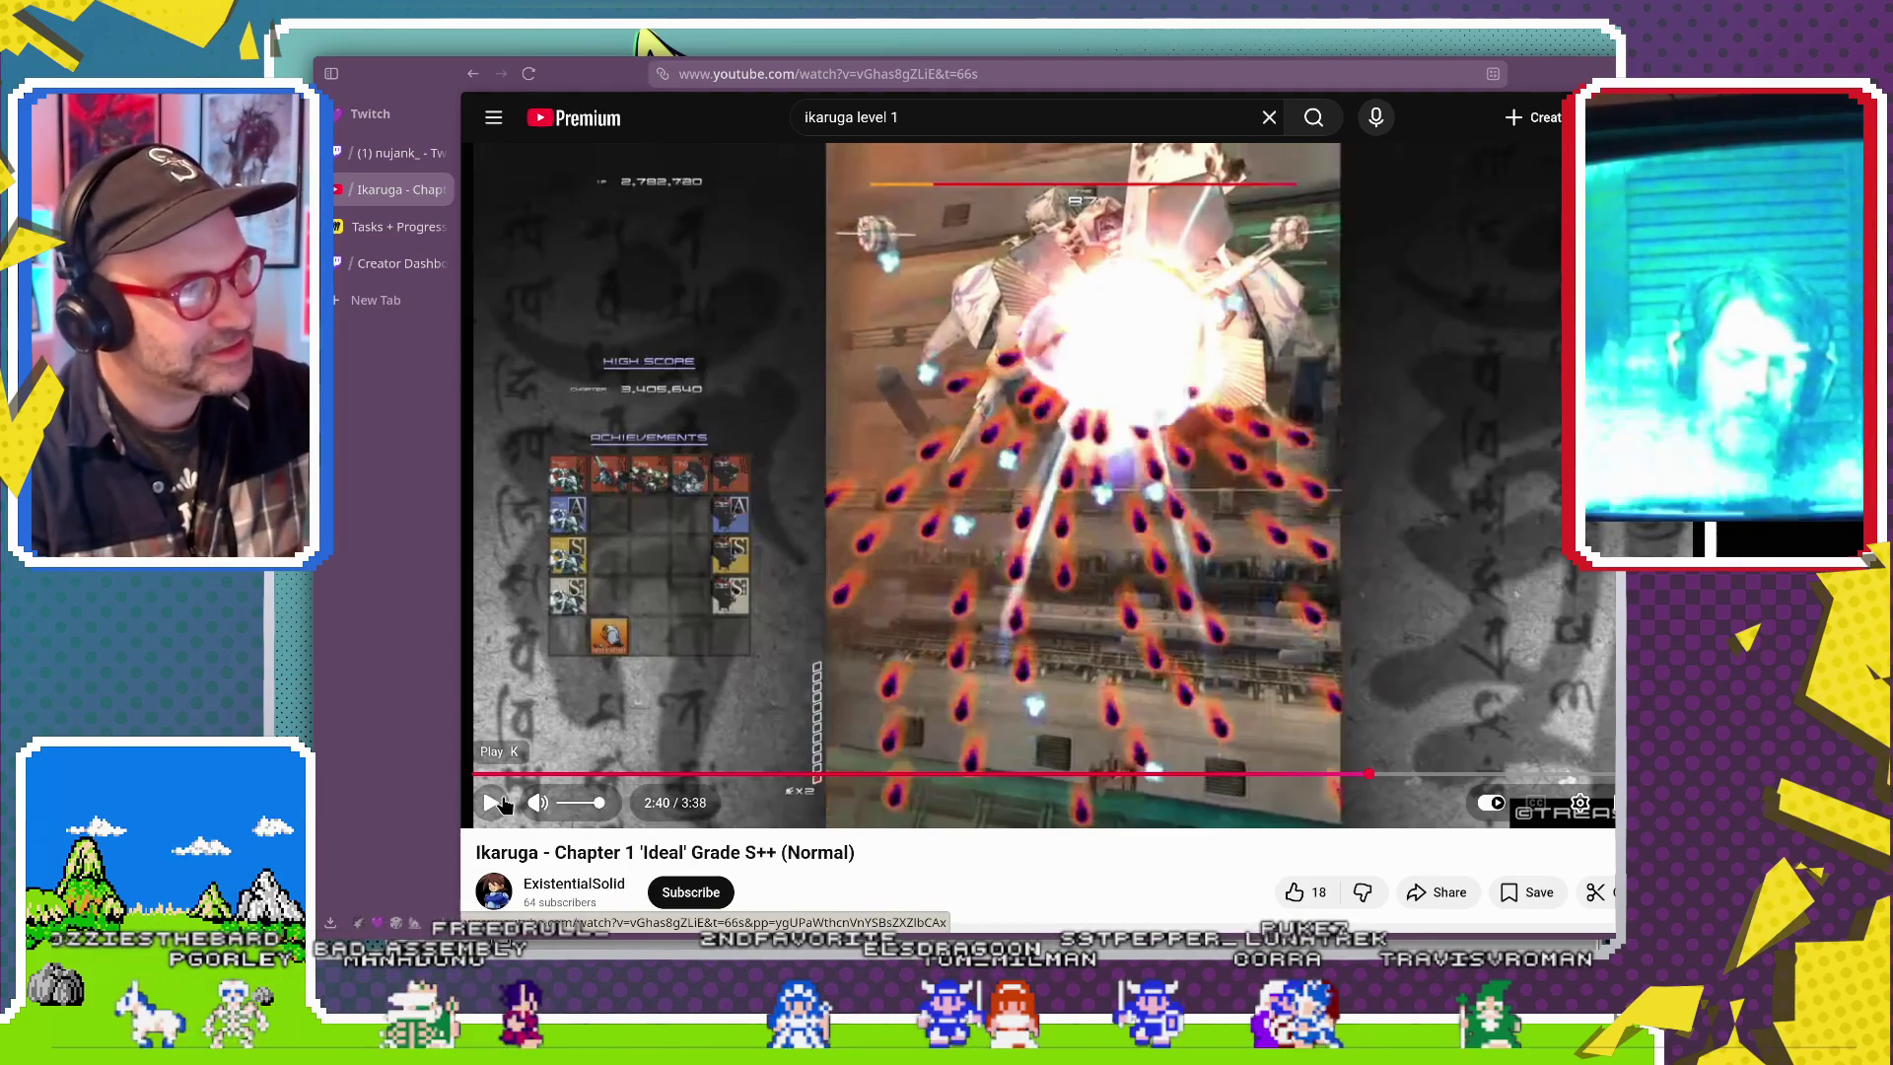
click(503, 803)
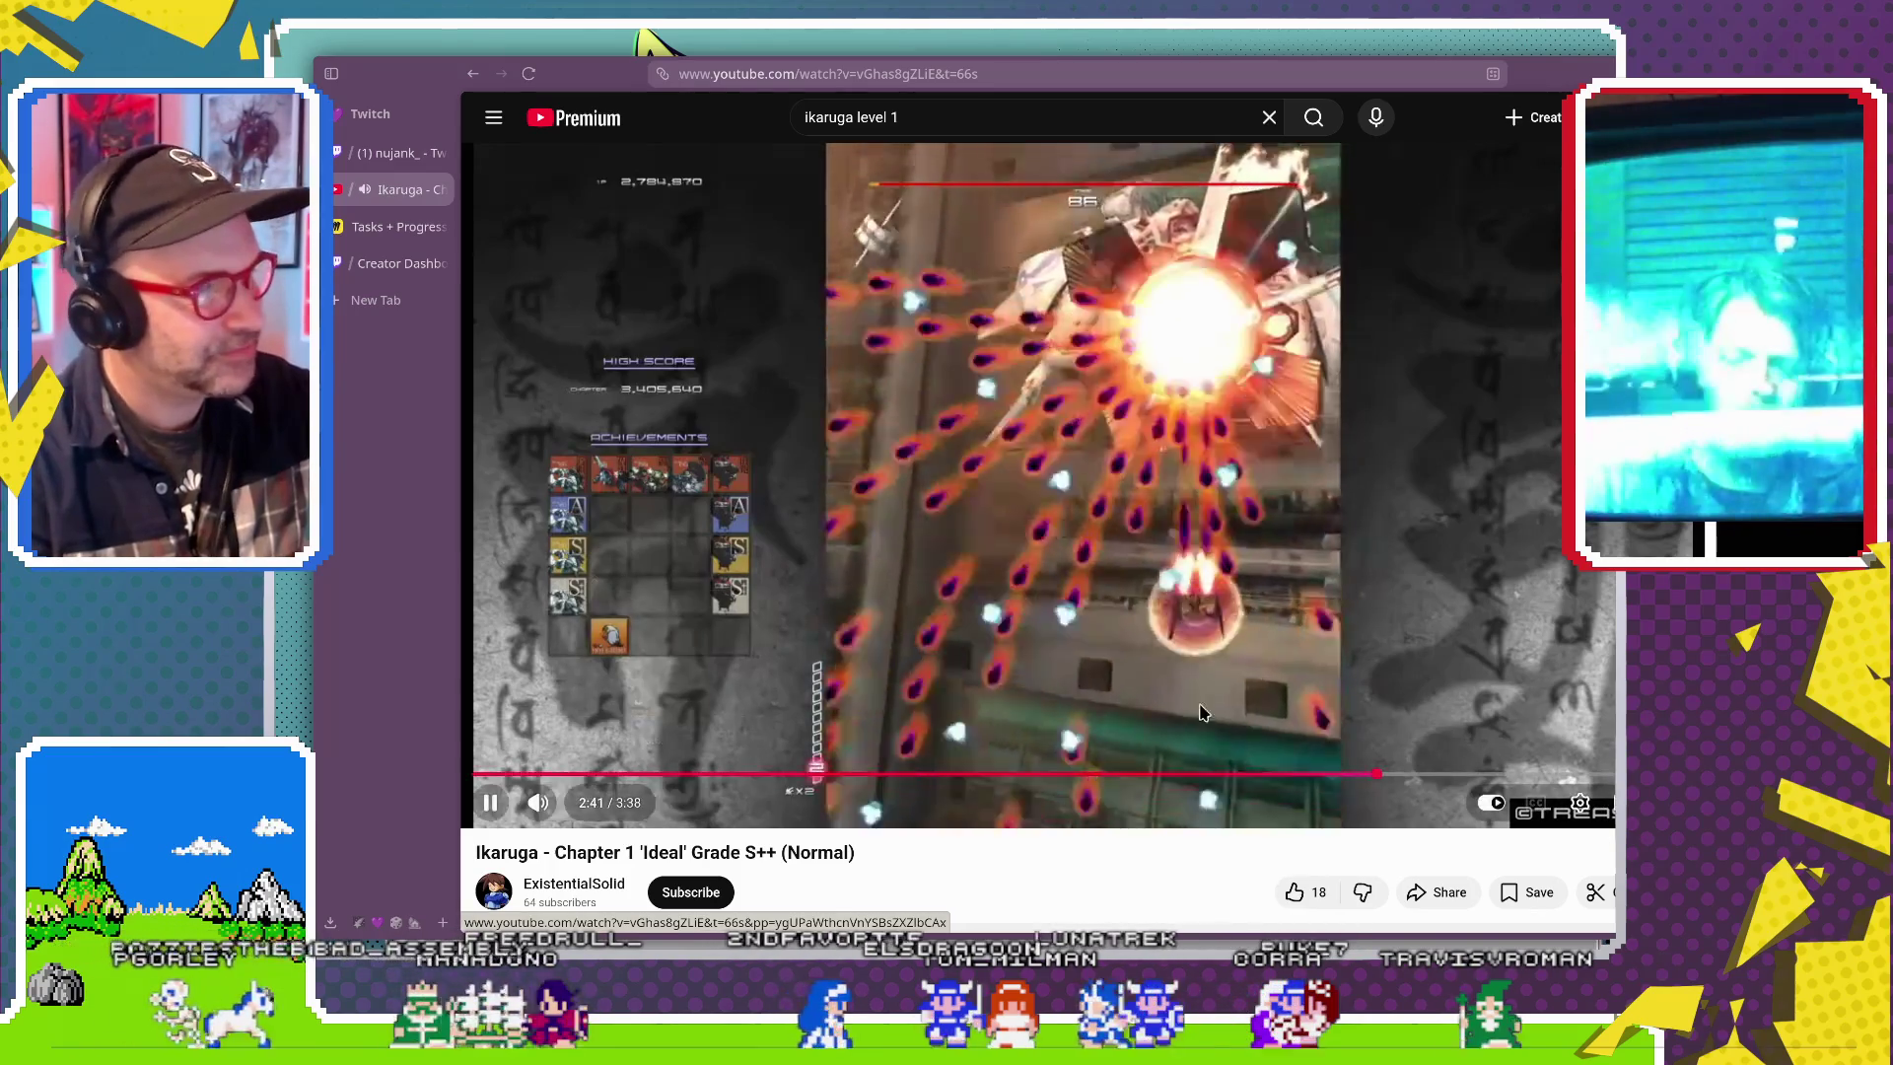
click(1316, 773)
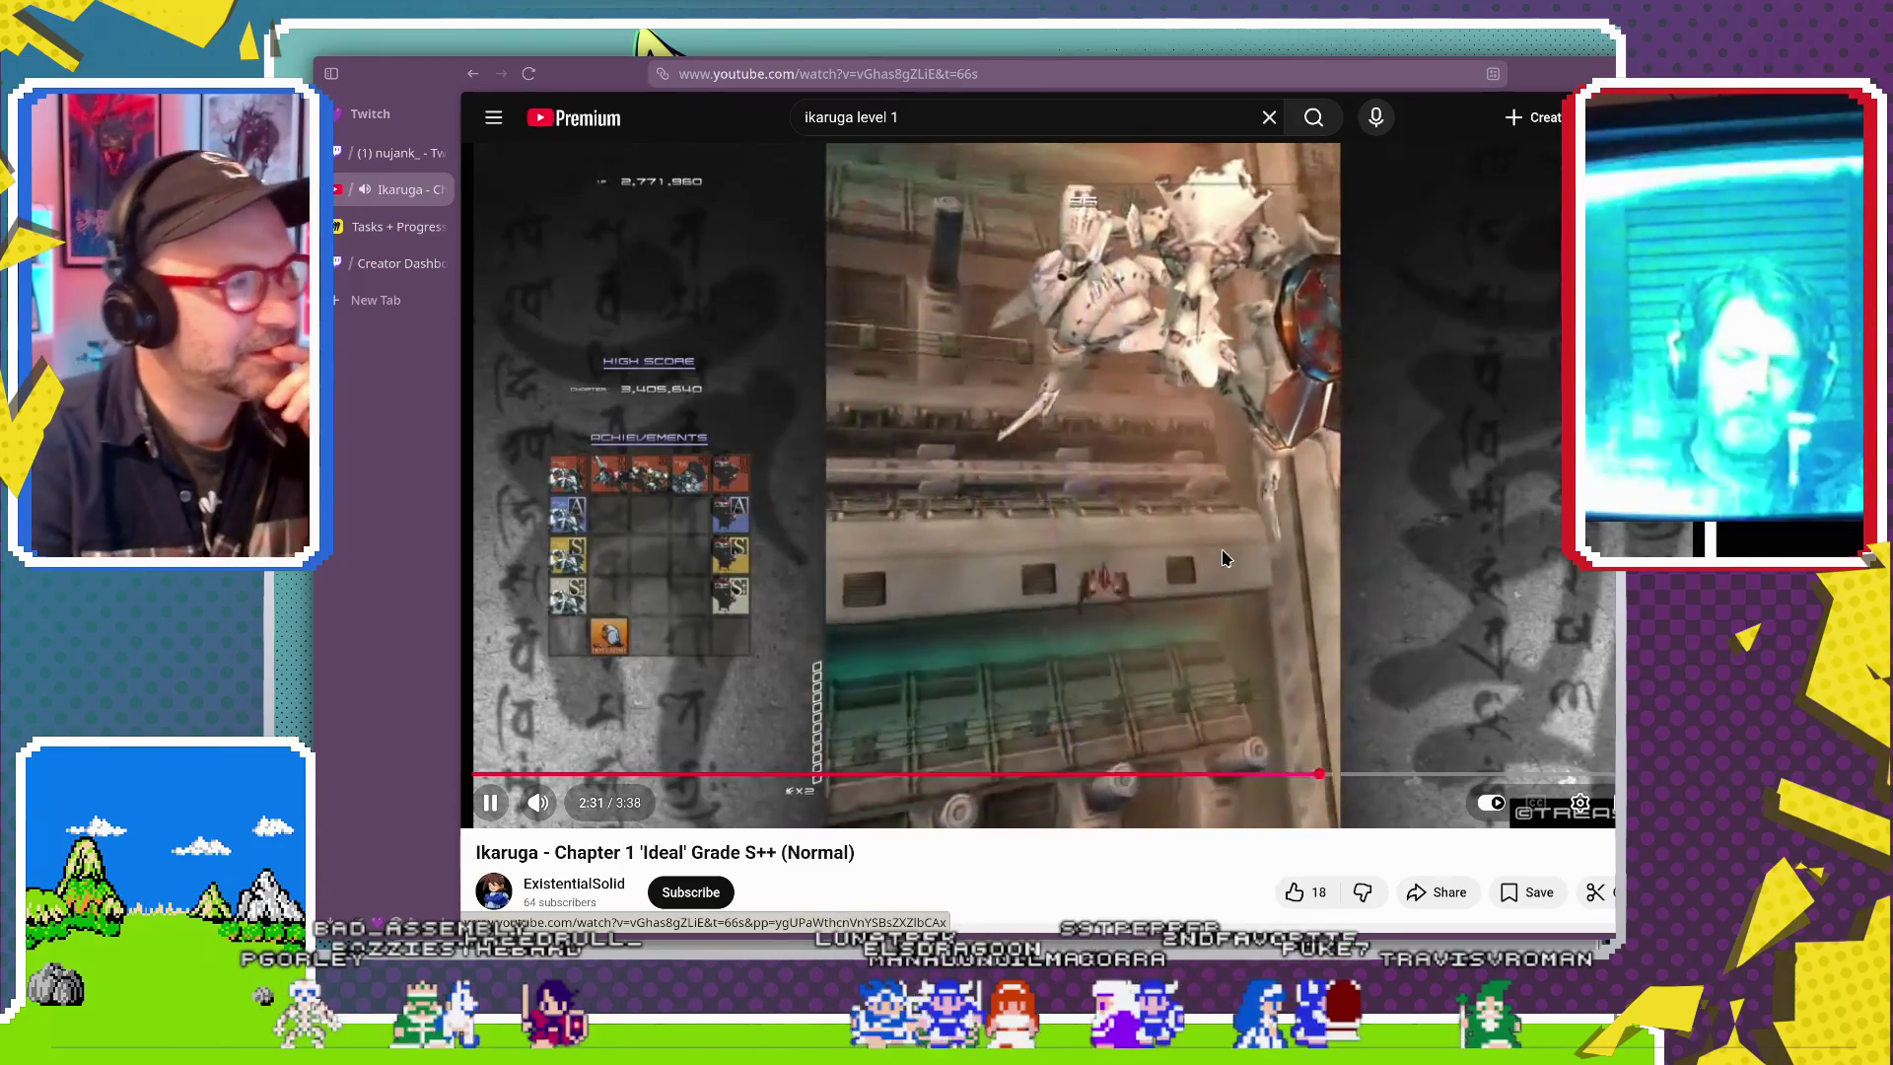